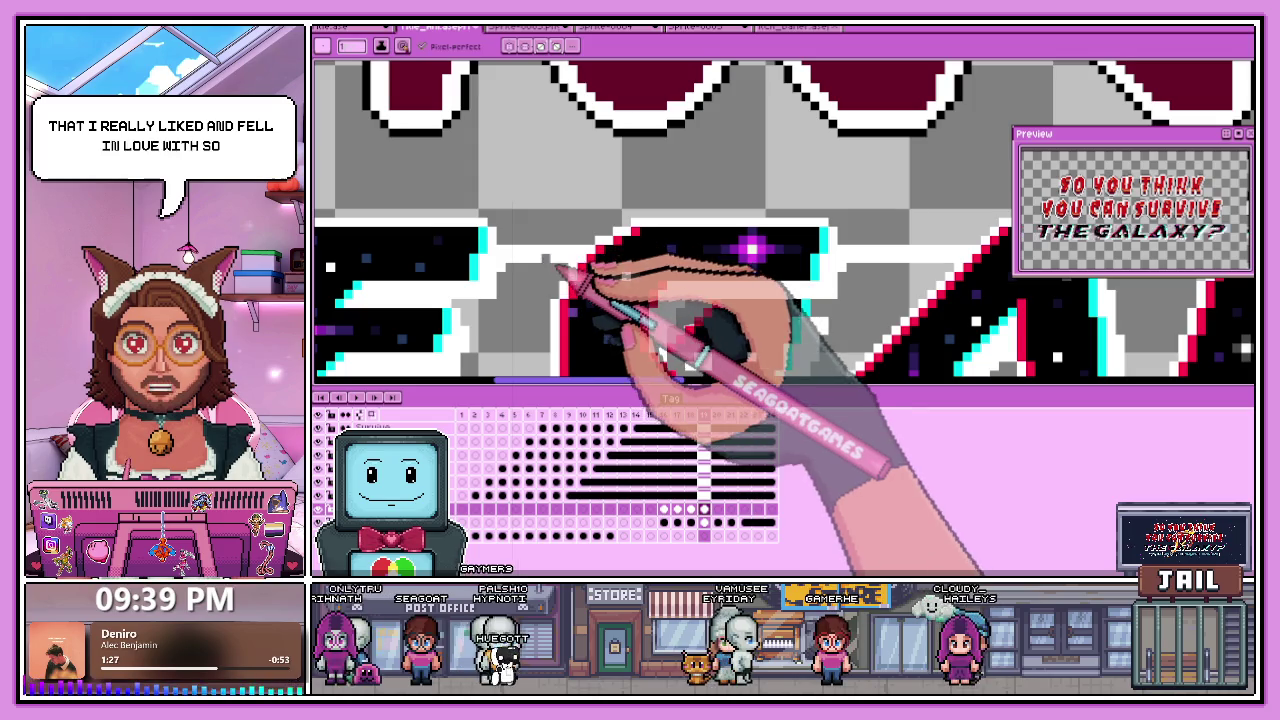
# Inspect the lettering up close, then display frame 20 with the complete 'THE GALAXY?' line.
pyautogui.scroll(-2, 555, 262)
pyautogui.scroll(2, 445, 255)
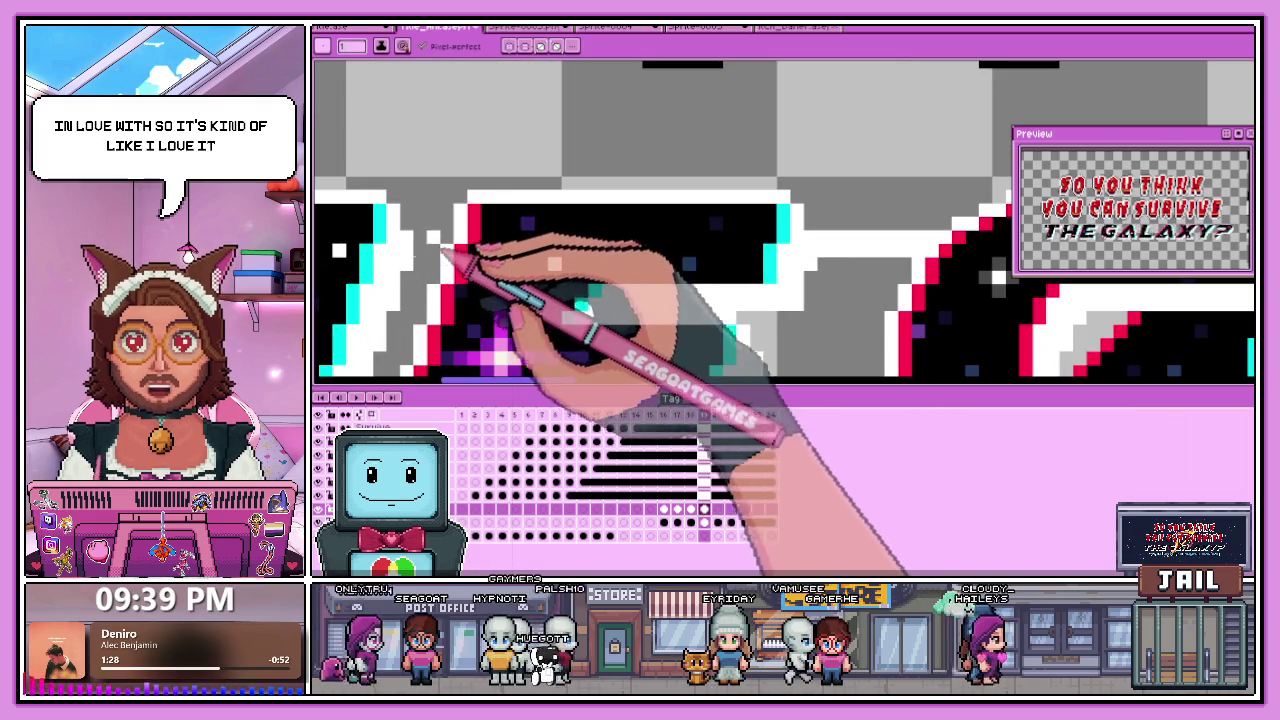
pyautogui.scroll(-2, 443, 257)
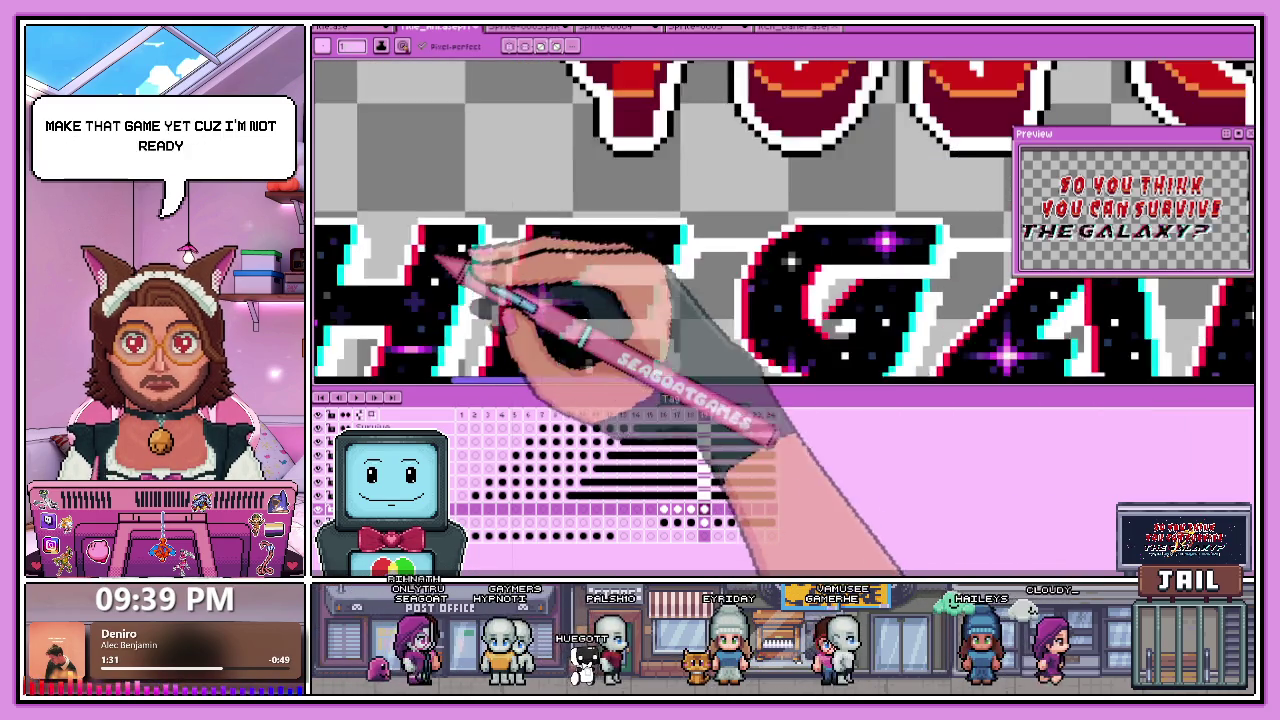
pyautogui.scroll(2, 429, 263)
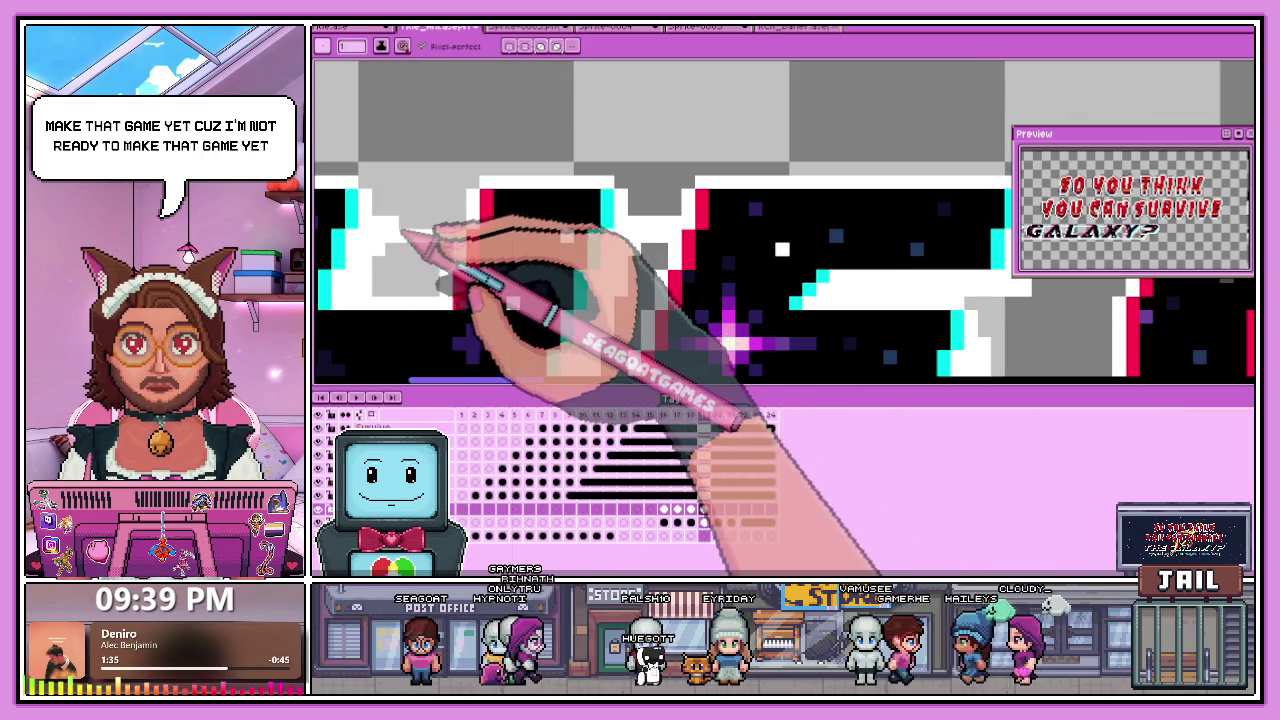
pyautogui.scroll(-2, 600, 248)
pyautogui.scroll(2, 457, 251)
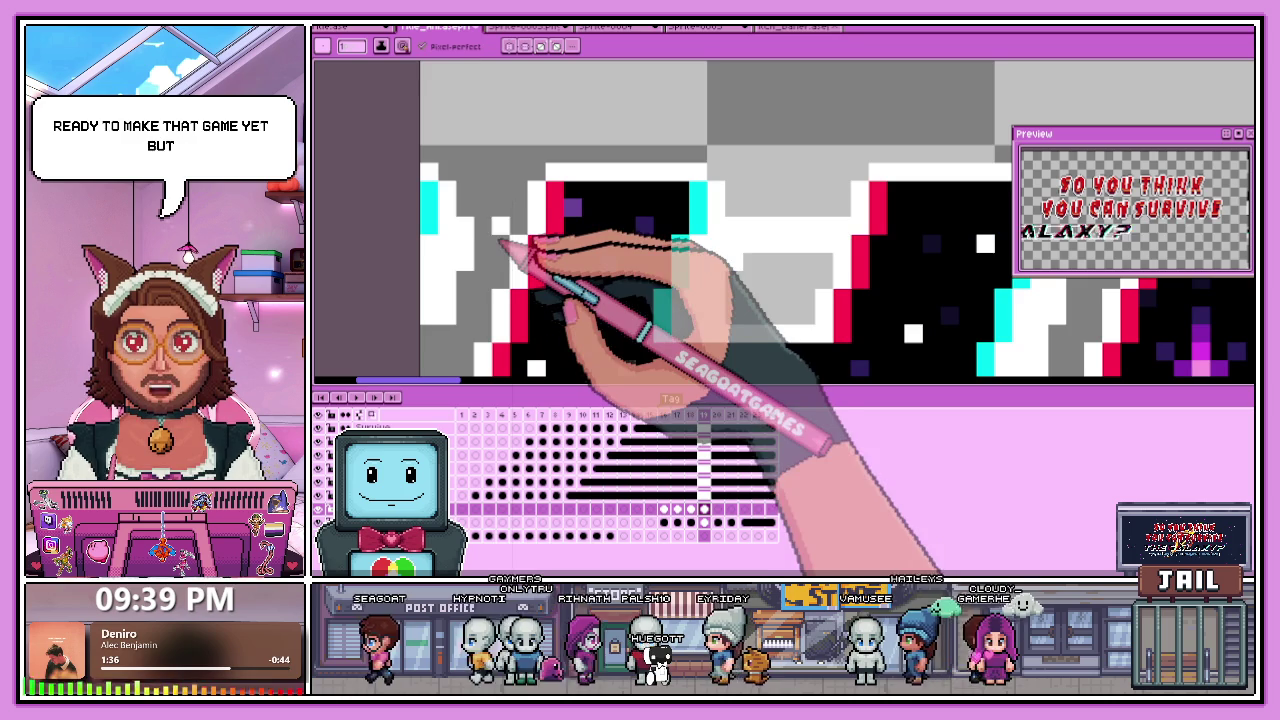
pyautogui.scroll(-1, 540, 257)
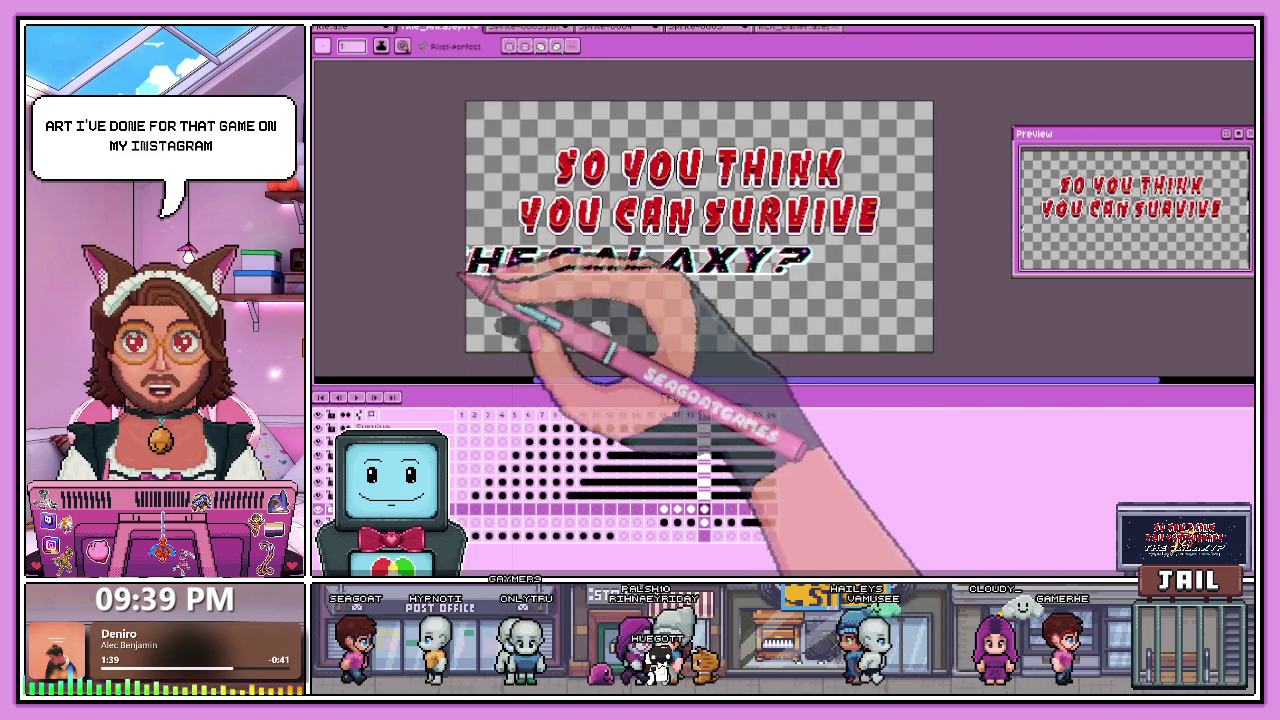
pyautogui.scroll(-2, 460, 270)
pyautogui.scroll(2, 775, 283)
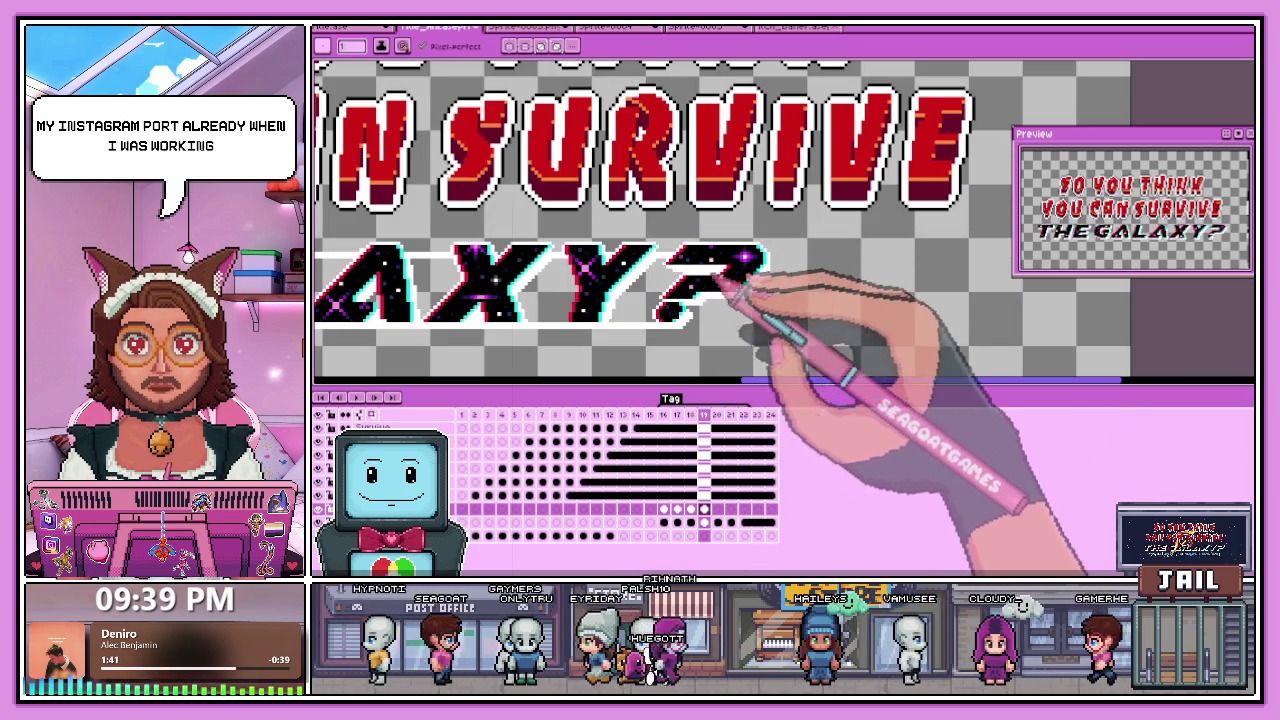
pyautogui.scroll(-2, 729, 258)
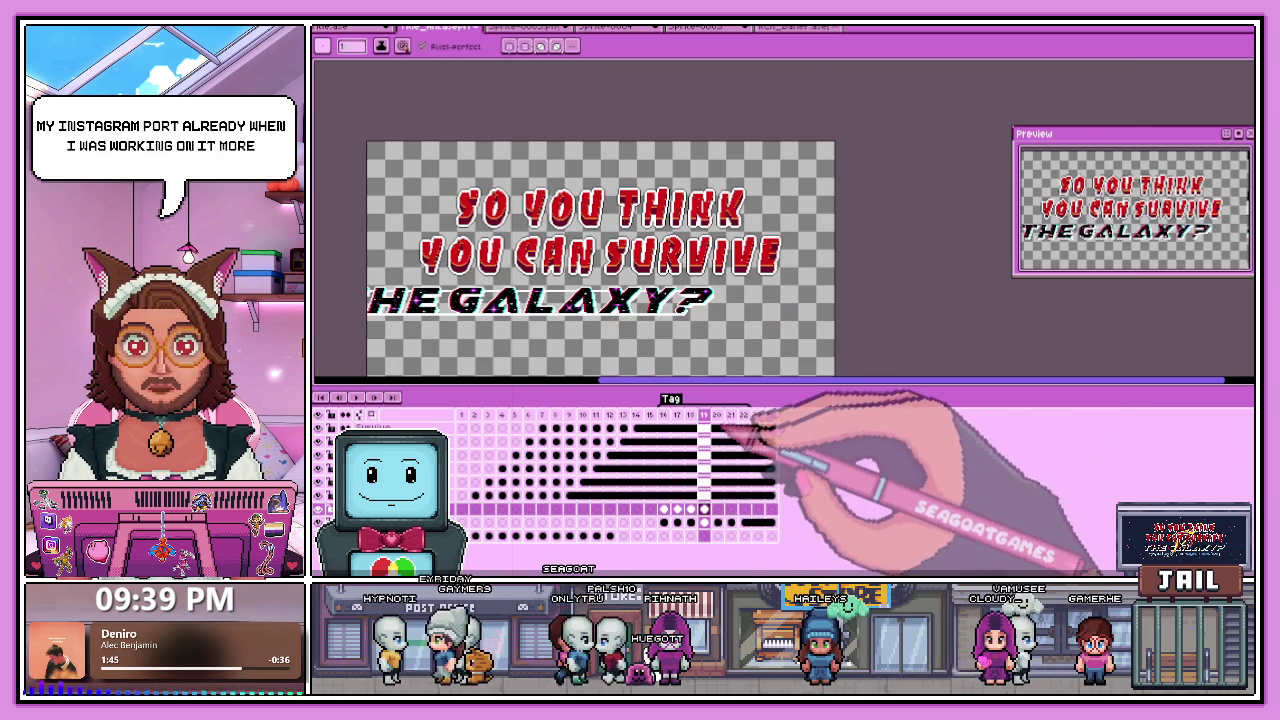
pyautogui.click(716, 418)
pyautogui.scroll(2, 548, 305)
pyautogui.scroll(2, 428, 271)
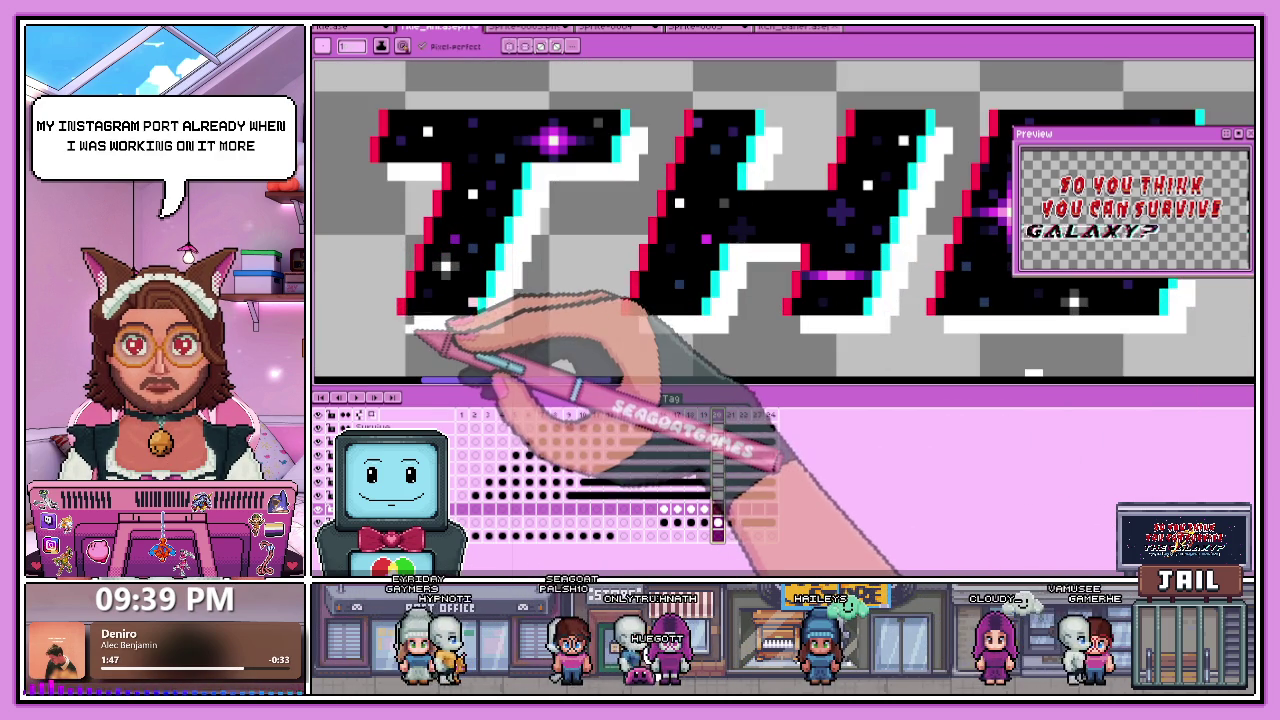
pyautogui.scroll(1, 400, 300)
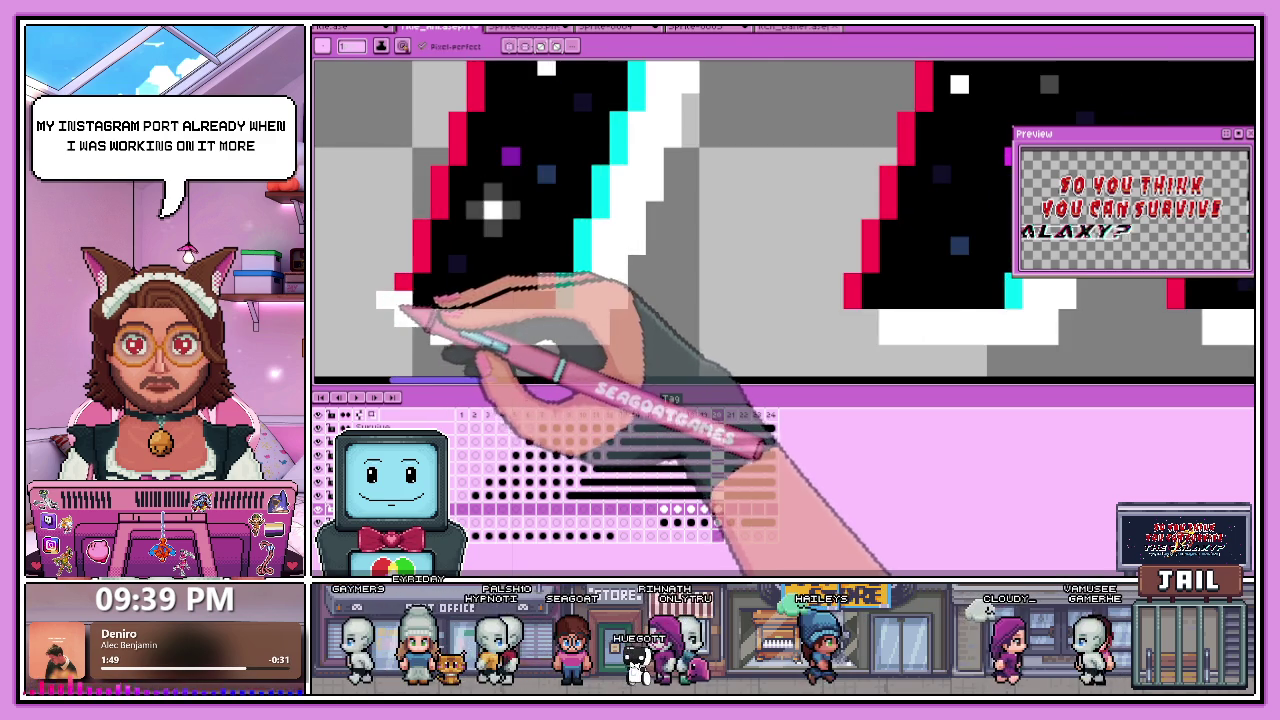
pyautogui.scroll(1, 400, 300)
pyautogui.scroll(-2, 410, 270)
pyautogui.scroll(2, 420, 300)
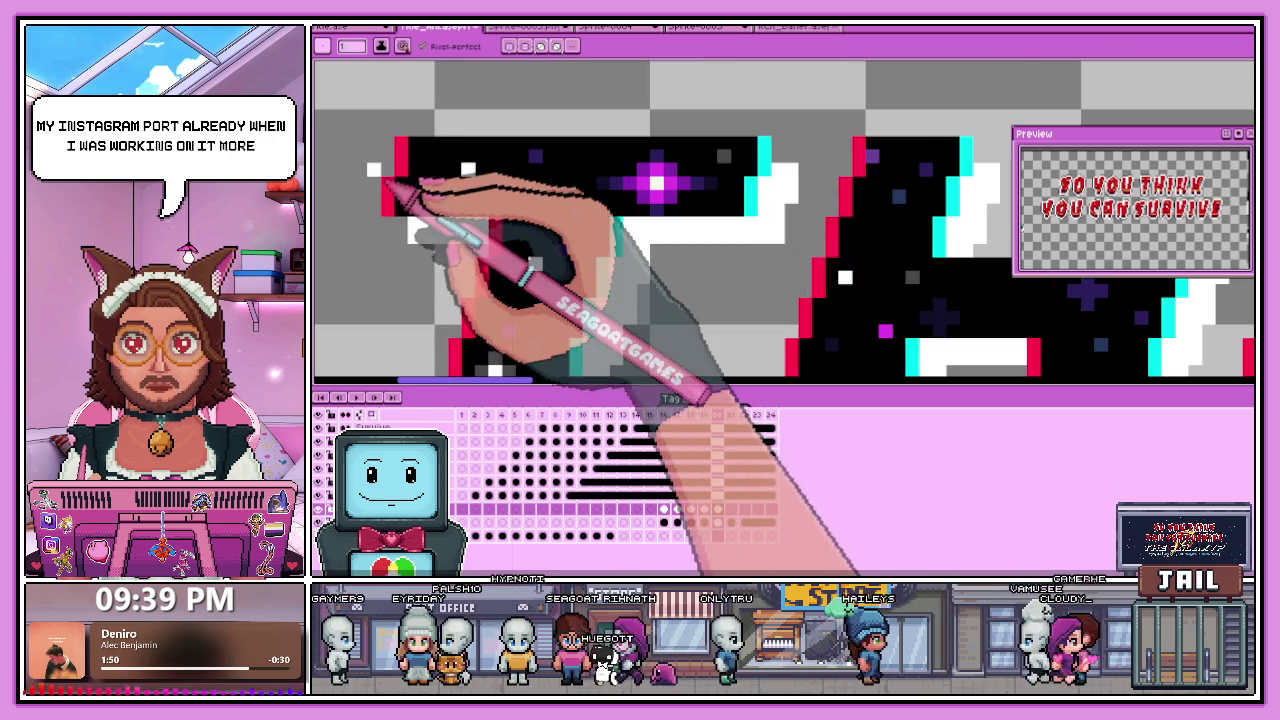
pyautogui.scroll(1, 375, 205)
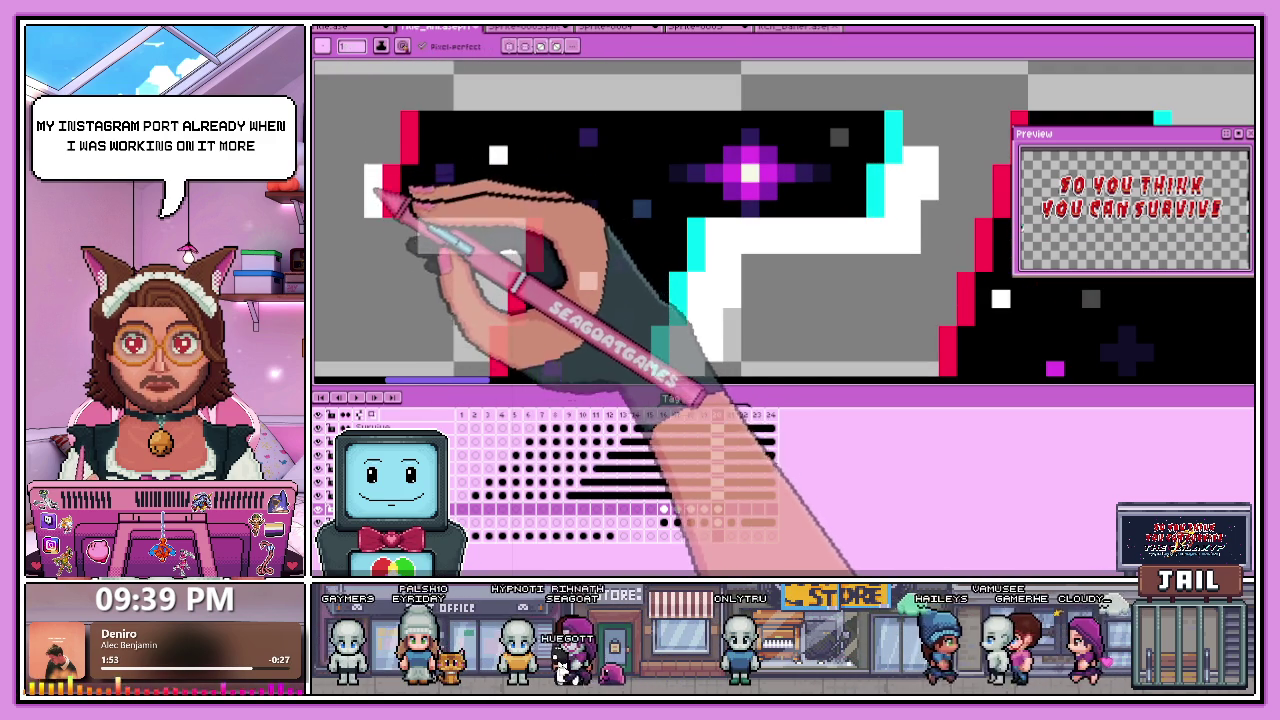
pyautogui.scroll(-2, 420, 175)
pyautogui.scroll(2, 430, 190)
pyautogui.scroll(-1, 430, 195)
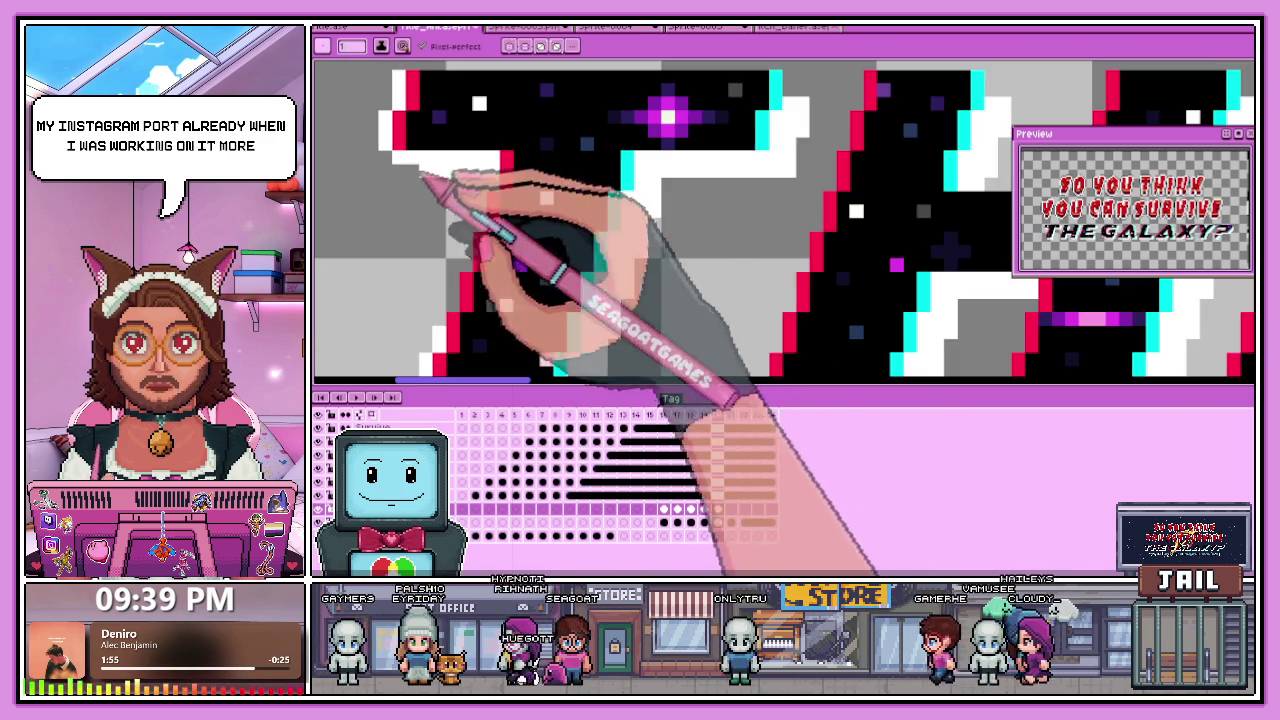
pyautogui.scroll(1, 470, 210)
pyautogui.scroll(-2, 478, 212)
pyautogui.scroll(1, 470, 270)
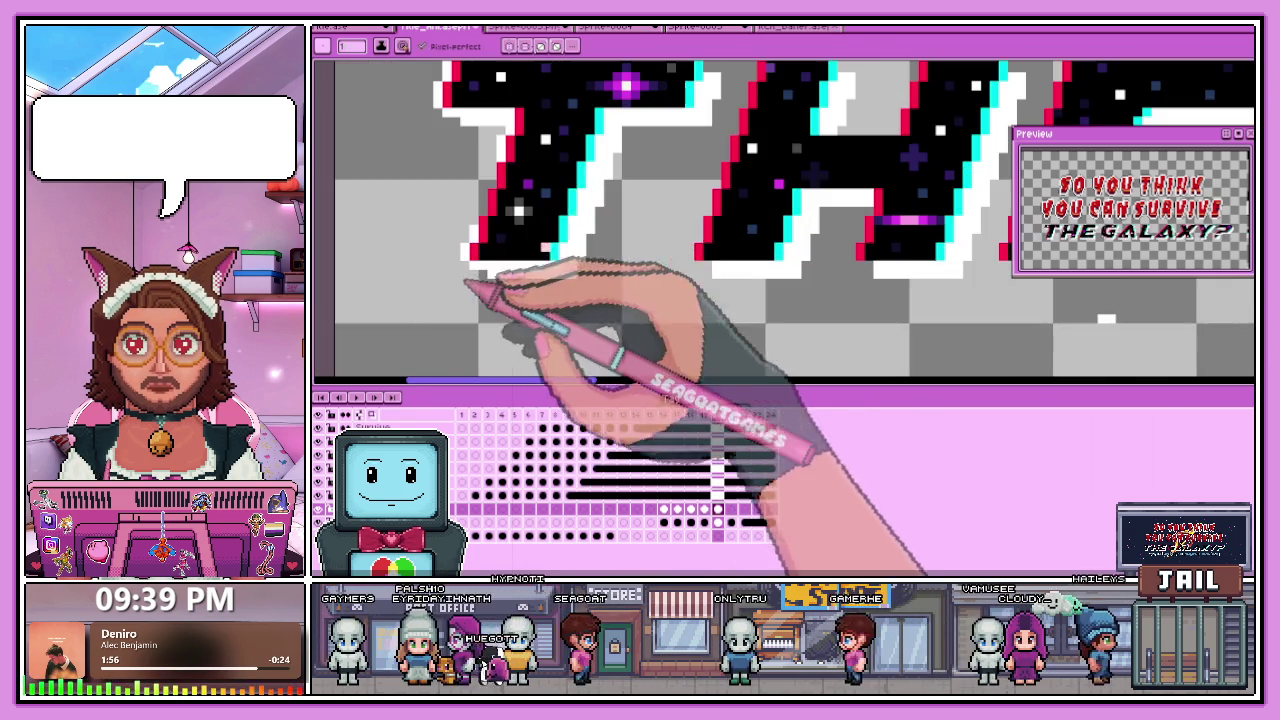
pyautogui.scroll(-2, 480, 225)
pyautogui.scroll(3, 490, 222)
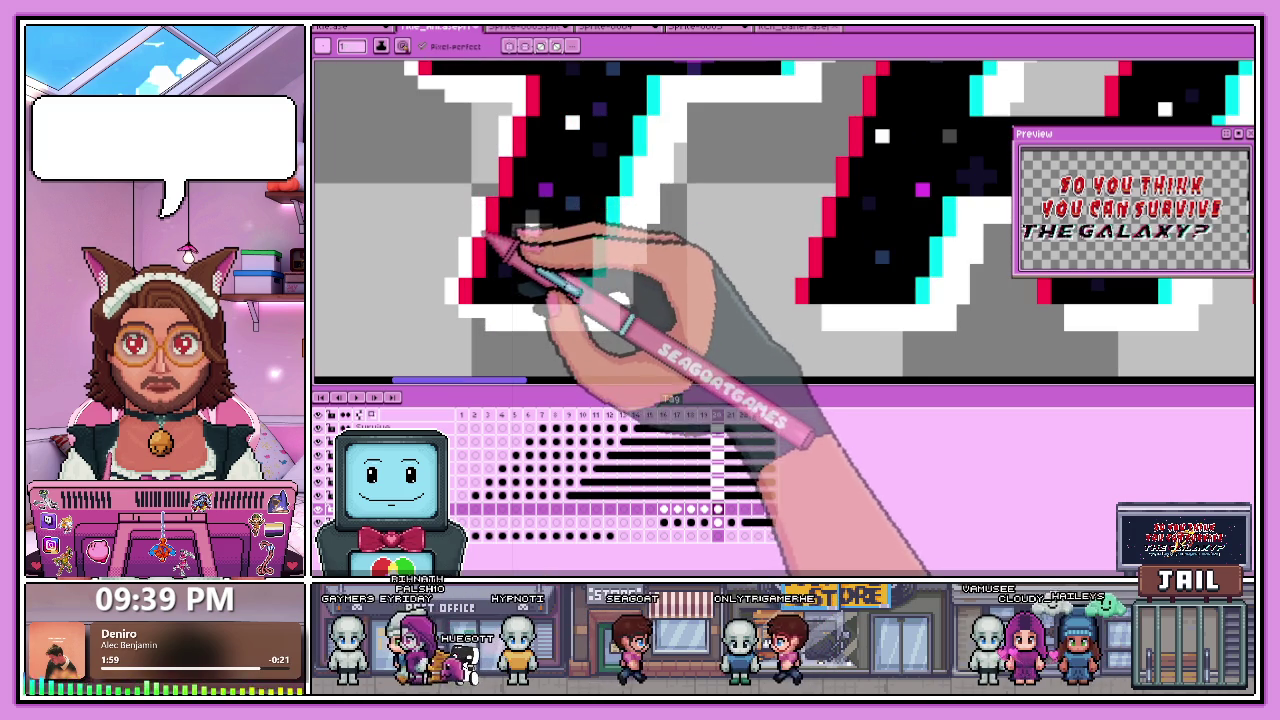
pyautogui.scroll(-2, 500, 180)
pyautogui.scroll(1, 500, 320)
pyautogui.scroll(1, 557, 166)
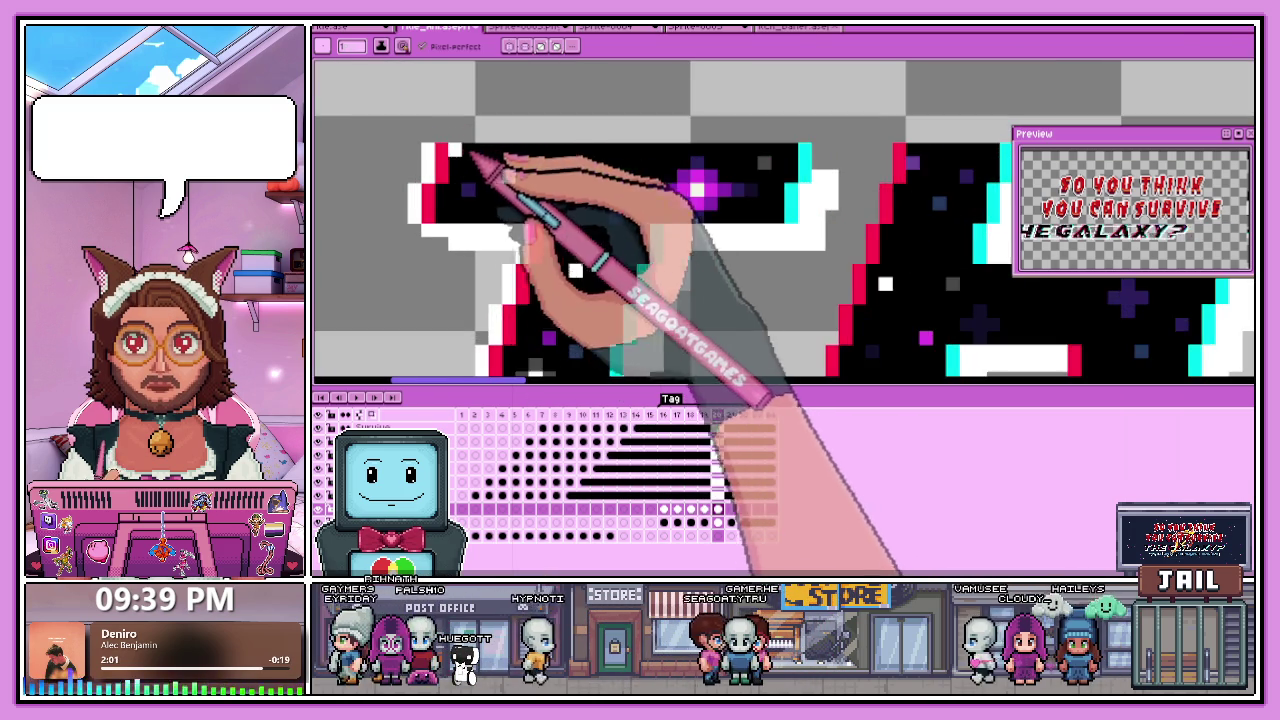
pyautogui.scroll(-1, 486, 171)
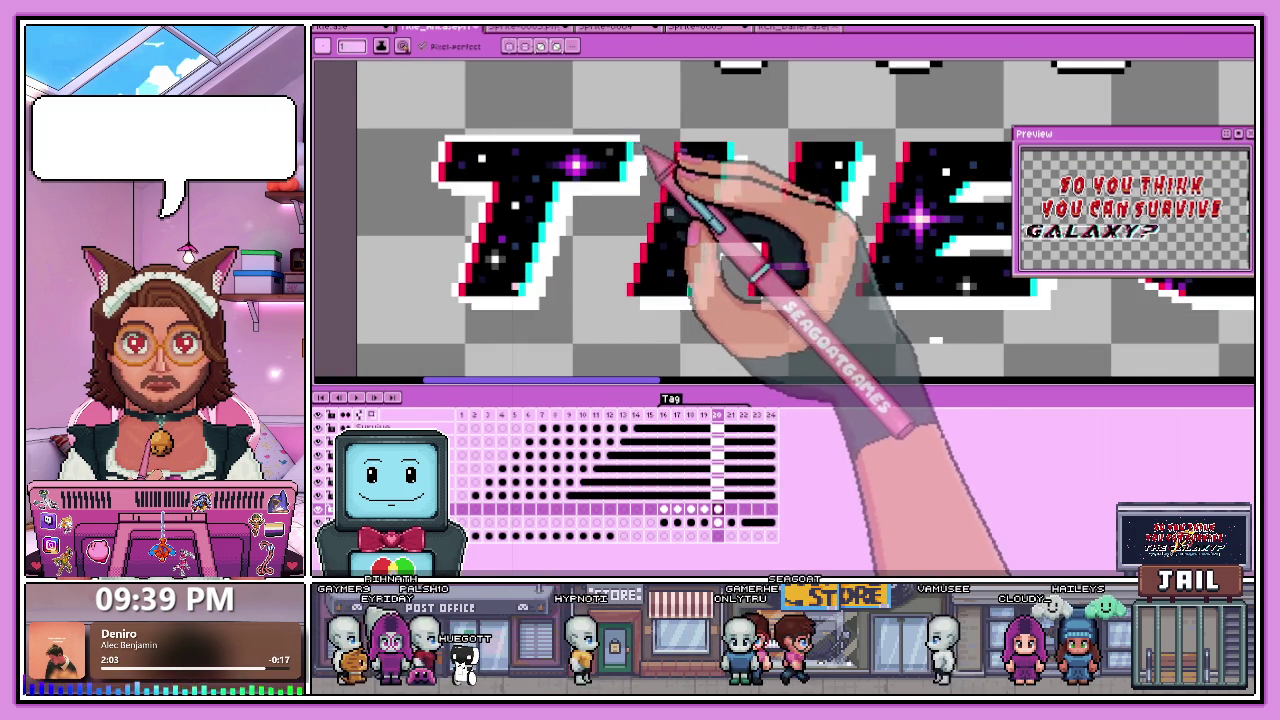
pyautogui.scroll(-1, 620, 260)
pyautogui.scroll(1, 600, 280)
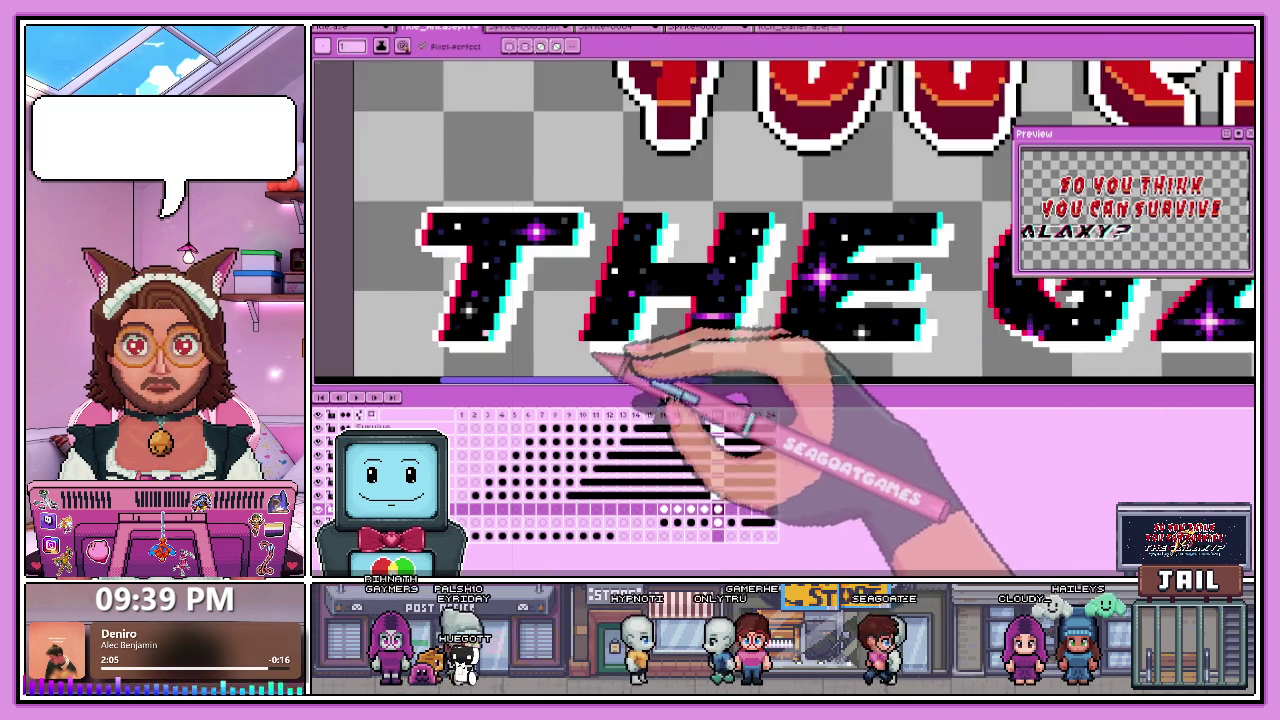
pyautogui.scroll(1, 595, 357)
pyautogui.scroll(1, 585, 345)
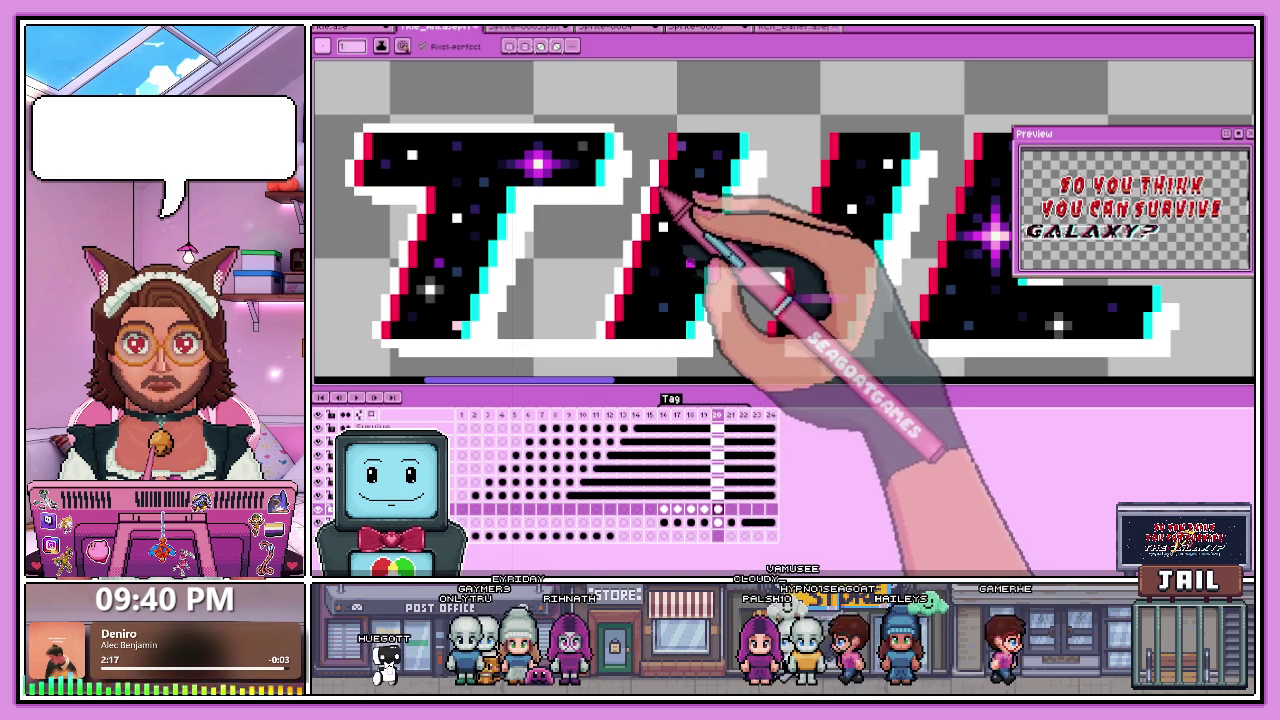
pyautogui.press('Return')
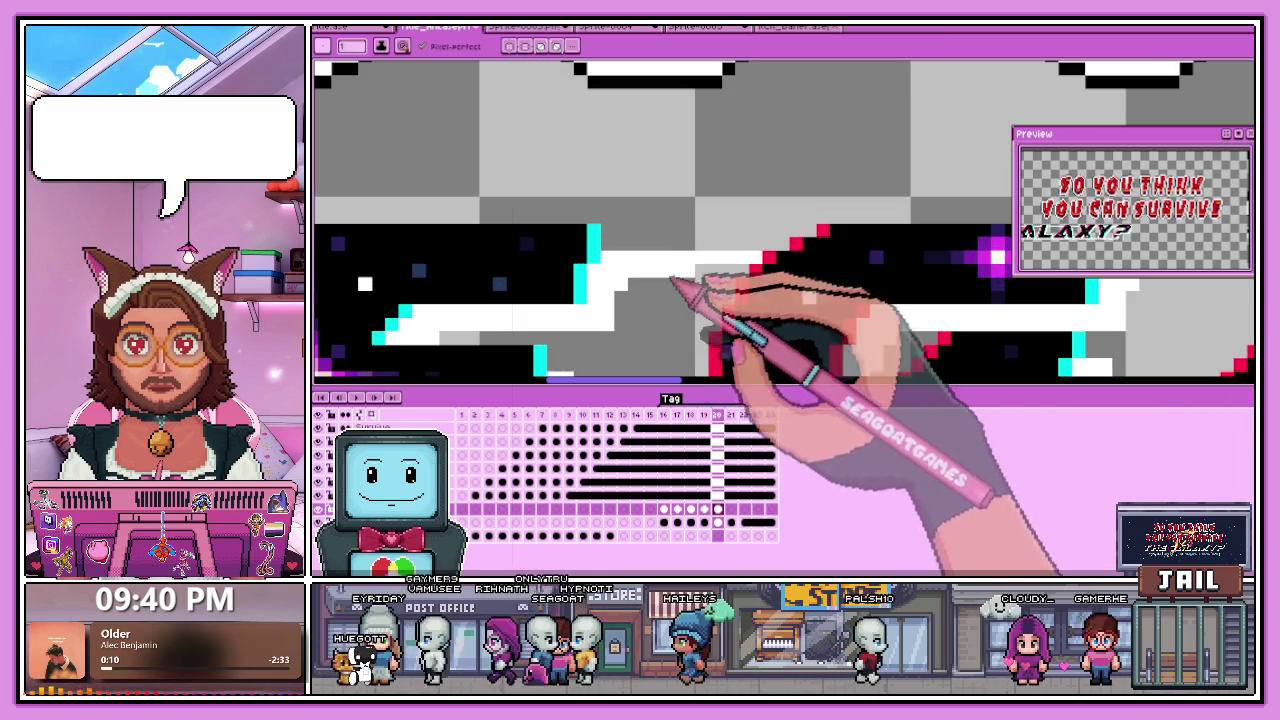
pyautogui.scroll(2, 735, 272)
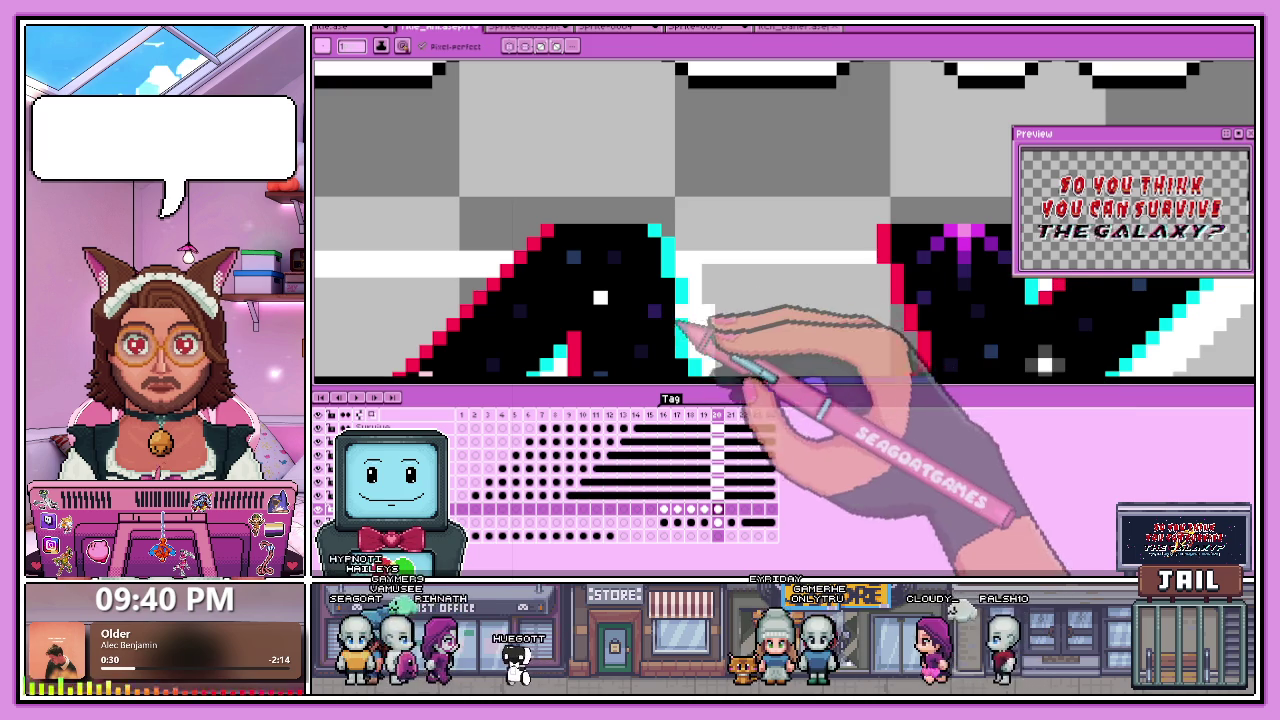
pyautogui.scroll(-2, 780, 220)
pyautogui.scroll(2, 780, 220)
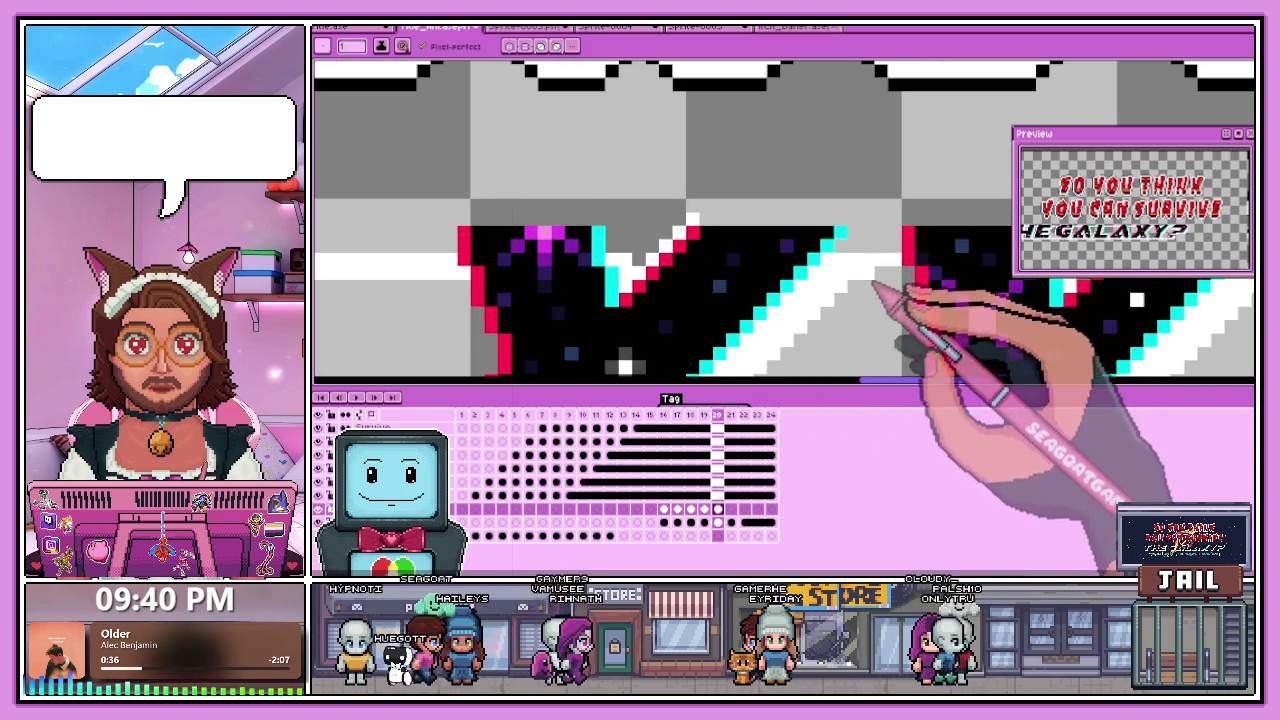
# Extend the white outline along the bottom edge of the lettering.
pyautogui.scroll(-2, 870, 290)
pyautogui.scroll(2, 850, 280)
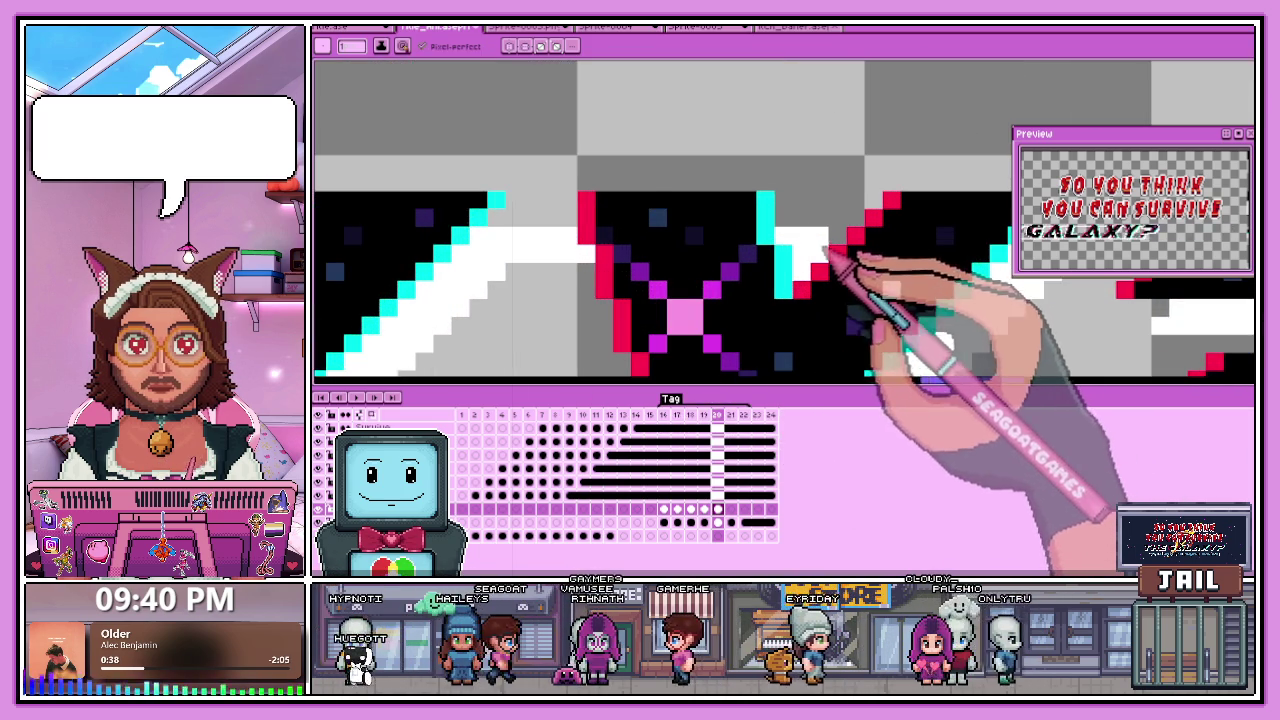
pyautogui.scroll(-2, 825, 255)
pyautogui.scroll(2, 930, 257)
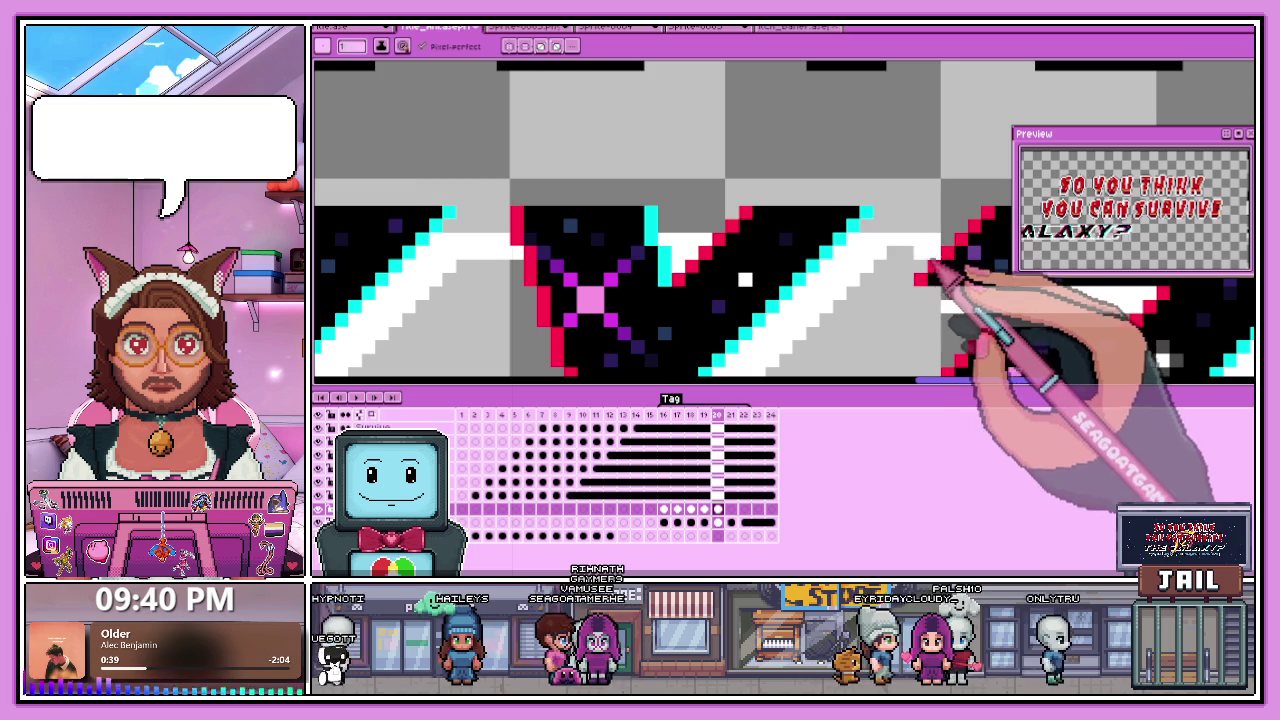
pyautogui.scroll(-1, 880, 270)
pyautogui.scroll(-1, 820, 270)
pyautogui.scroll(1, 850, 300)
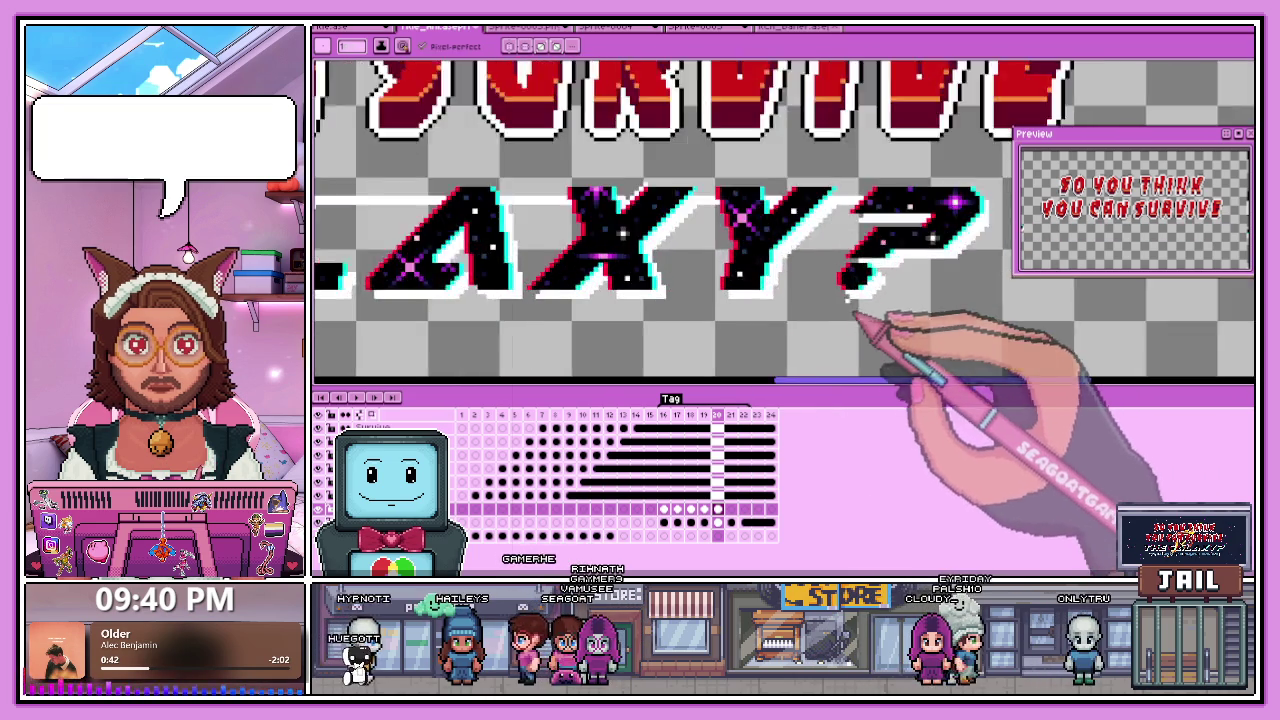
pyautogui.scroll(2, 852, 302)
pyautogui.moveTo(635, 288); pyautogui.dragTo(812, 288)
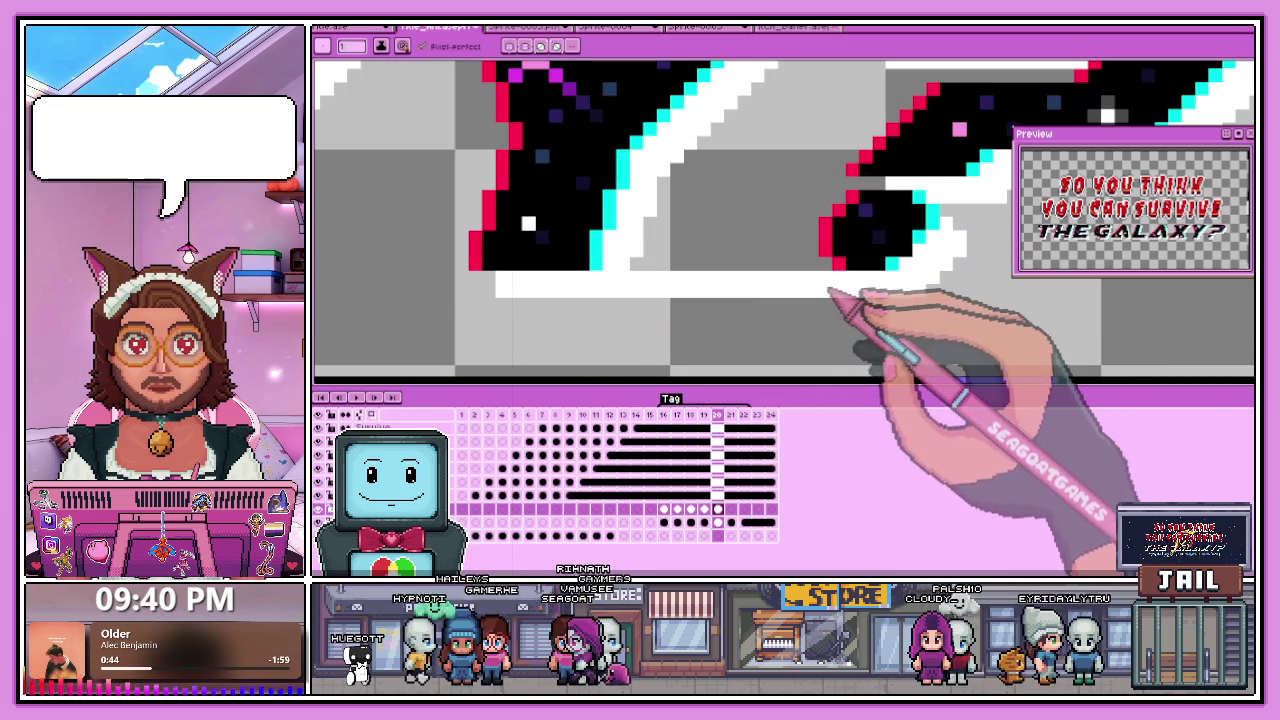
# Fill the area right of the red diagonal, then pick a colour from the canvas.
pyautogui.scroll(-3, 835, 278)
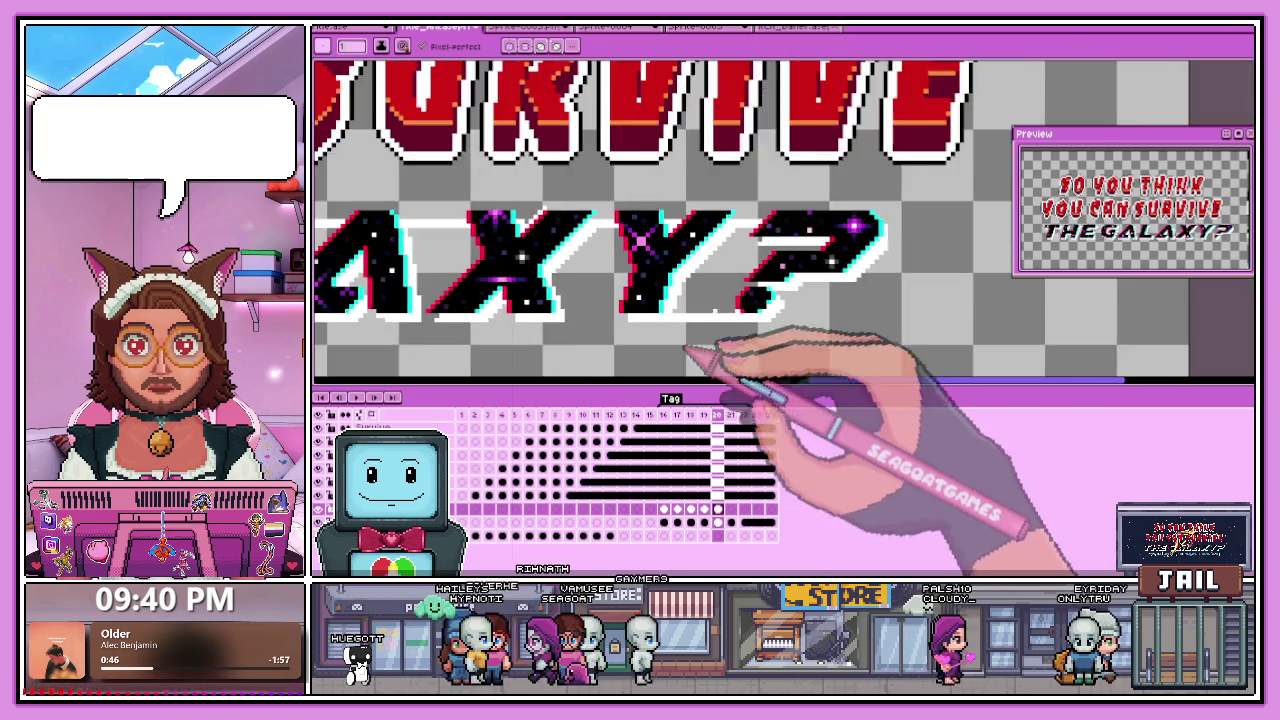
pyautogui.scroll(2, 749, 288)
pyautogui.scroll(1, 740, 300)
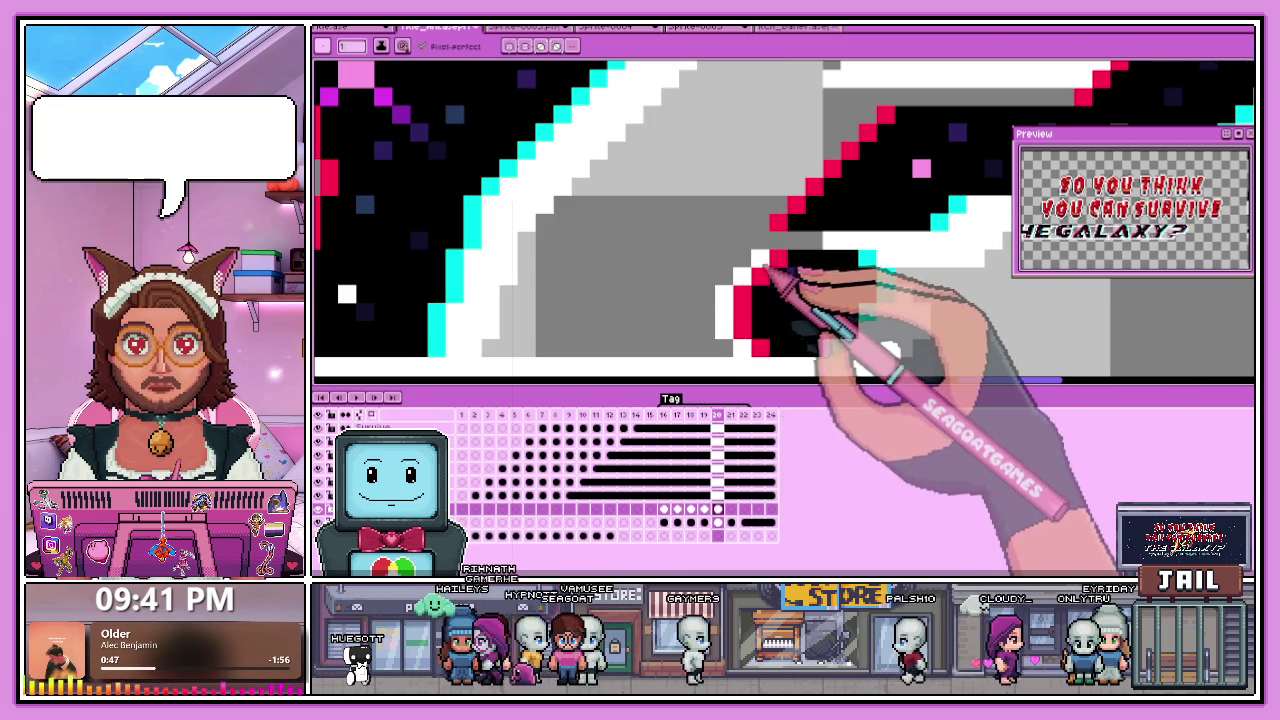
pyautogui.scroll(-3, 803, 249)
pyautogui.scroll(1, 814, 286)
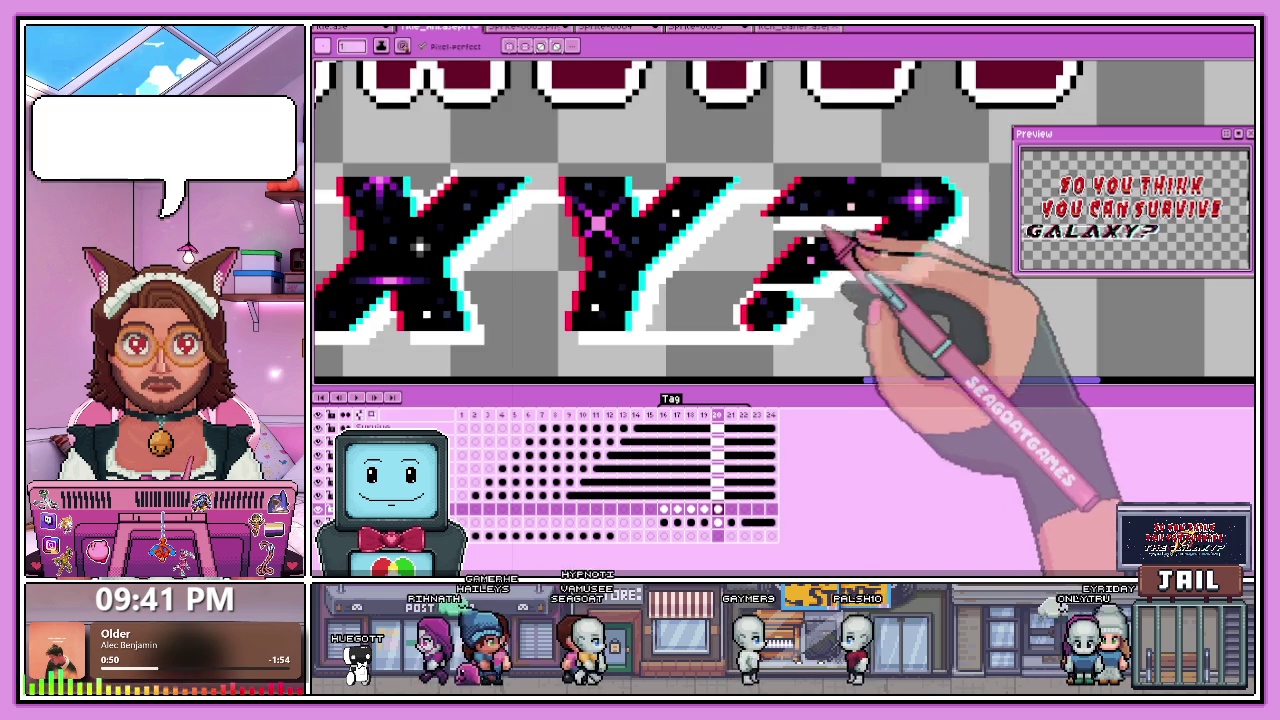
pyautogui.scroll(1, 760, 292)
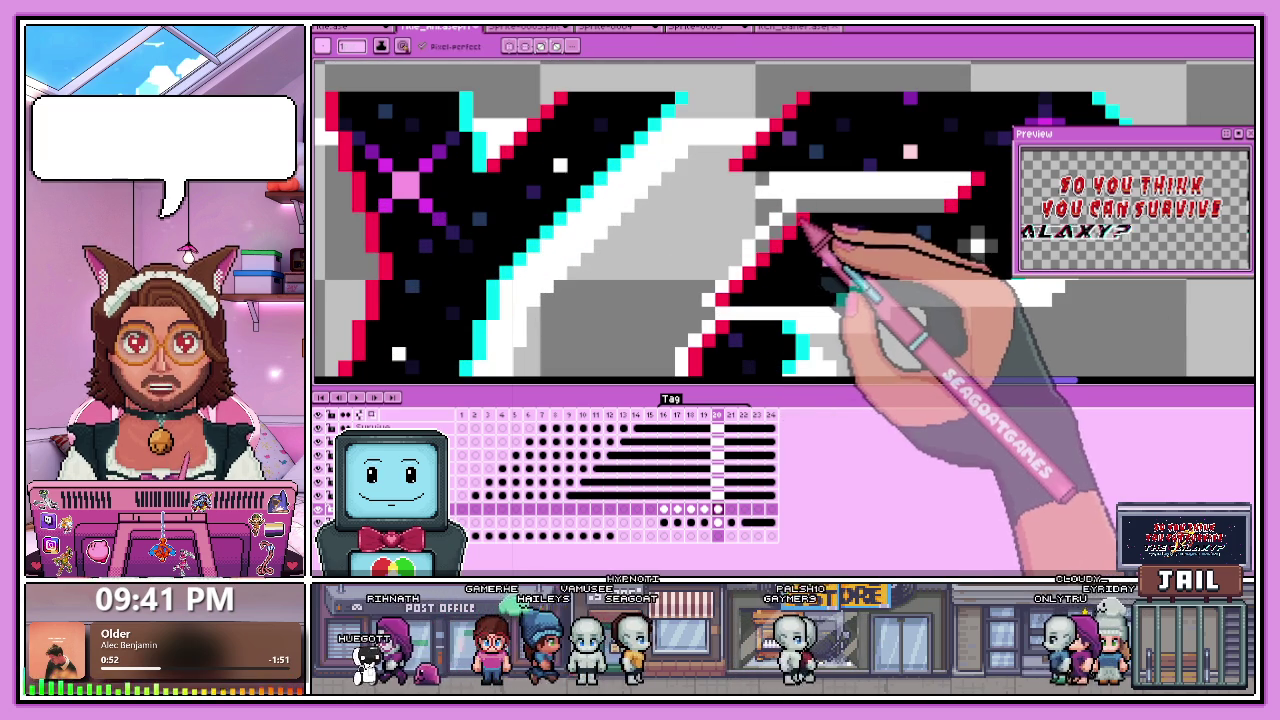
pyautogui.moveTo(806, 222); pyautogui.dragTo(930, 232)
pyautogui.press('alt')
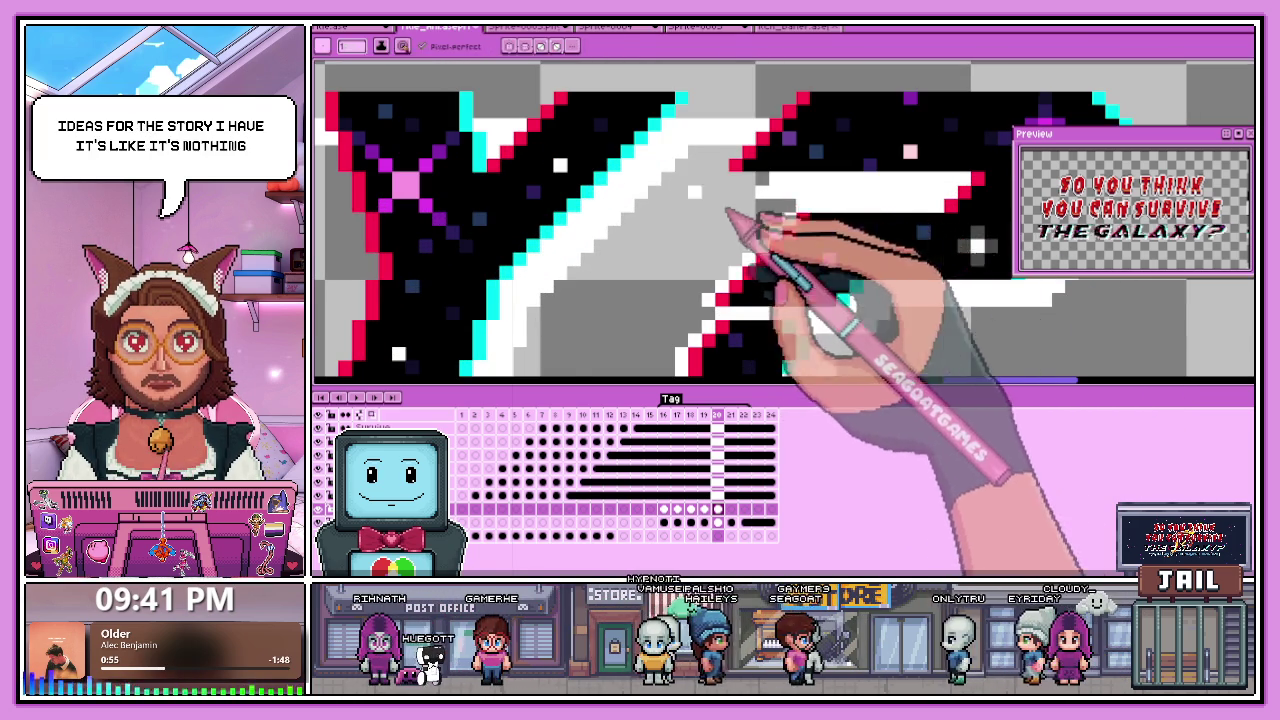
# Work across the 'THE GA' letters, tidying their red and cyan glitch outlines.
pyautogui.scroll(-3, 737, 214)
pyautogui.scroll(3, 738, 155)
pyautogui.scroll(1, 735, 160)
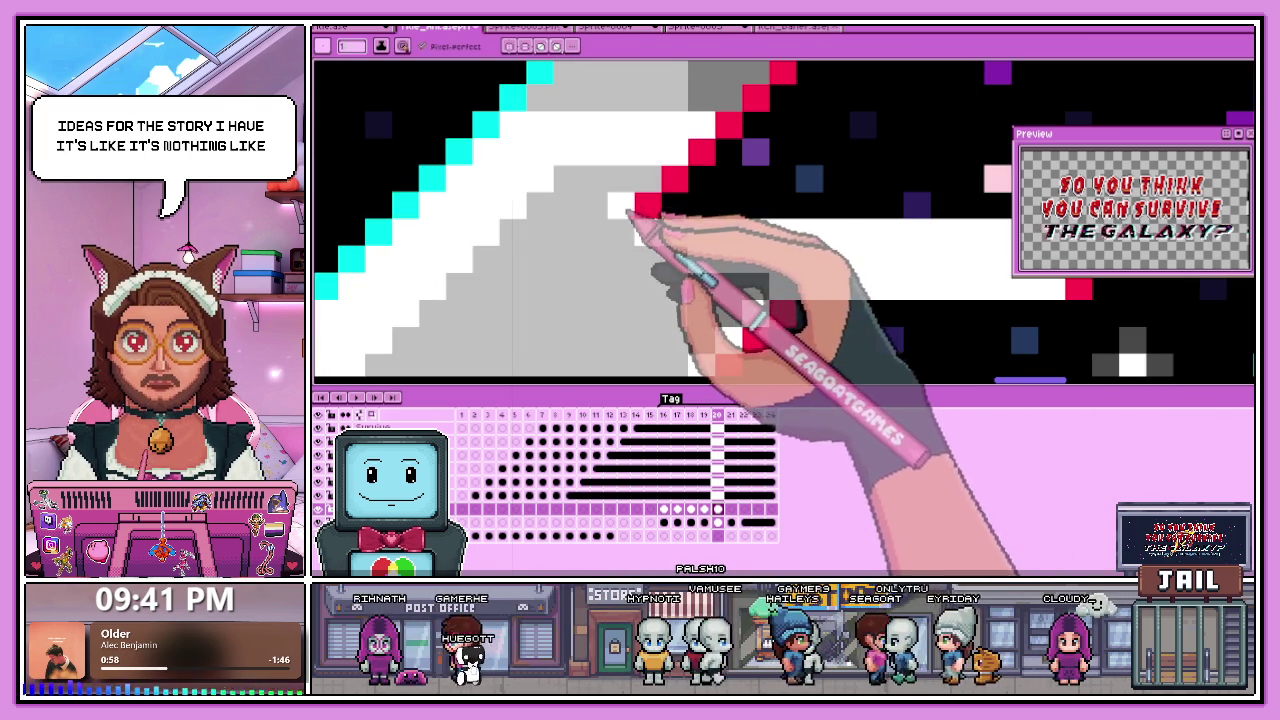
pyautogui.scroll(-1, 630, 214)
pyautogui.scroll(-1, 690, 170)
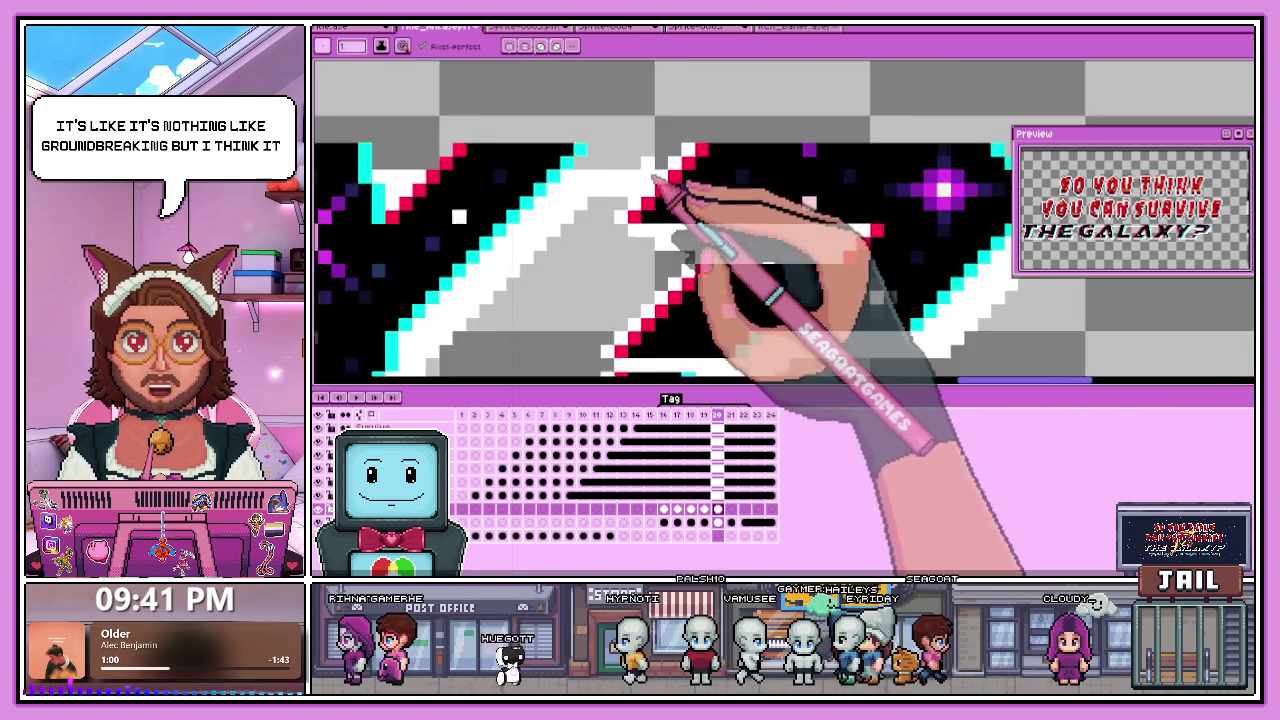
pyautogui.scroll(-1, 685, 165)
pyautogui.scroll(-1, 780, 185)
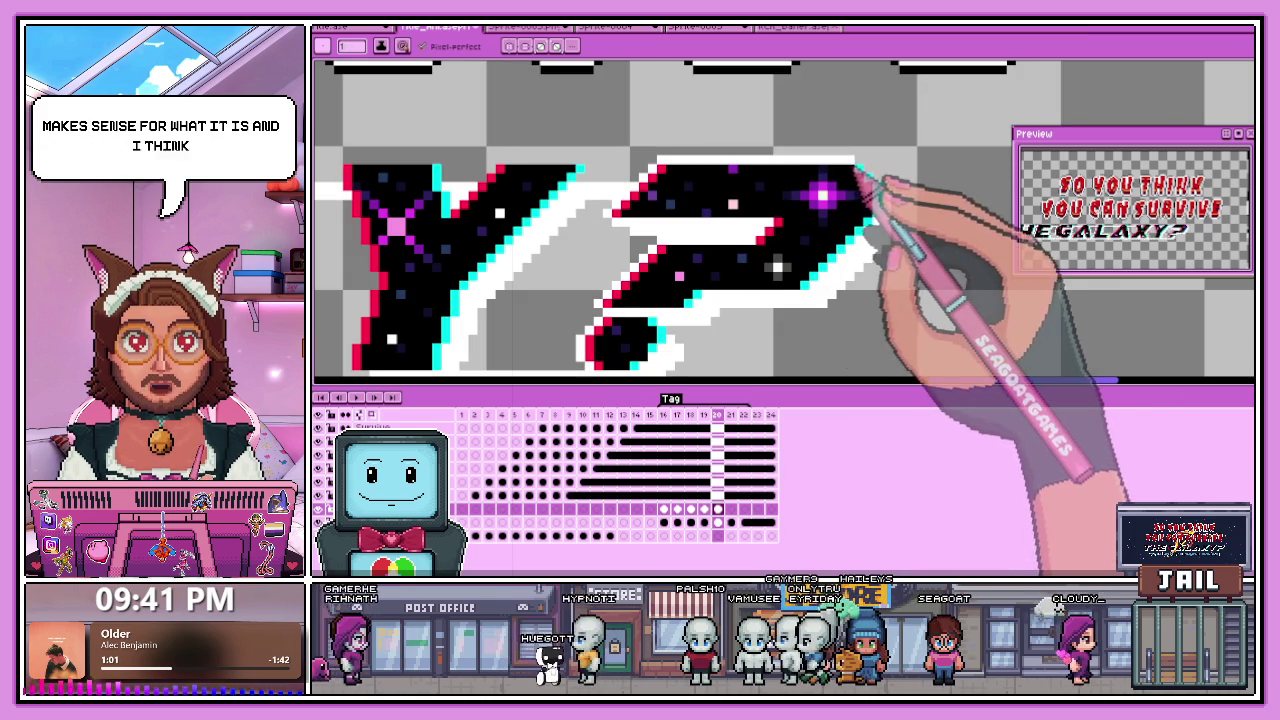
pyautogui.scroll(2, 886, 194)
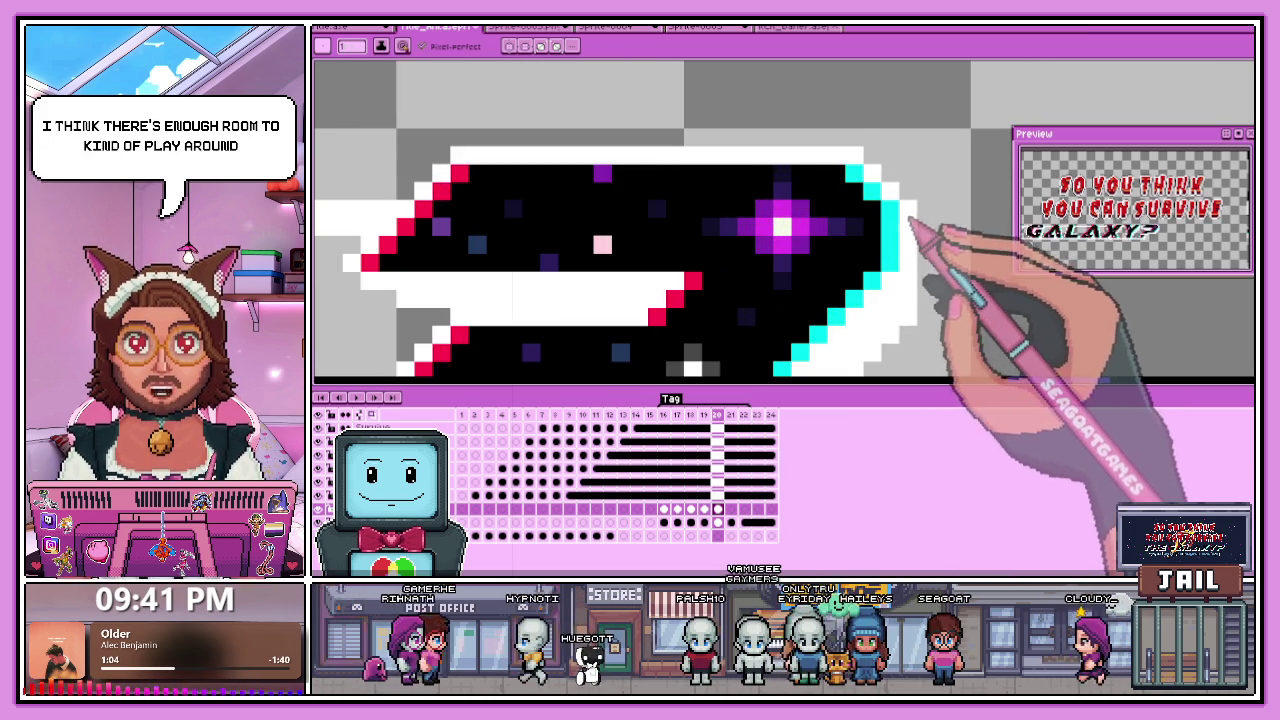
pyautogui.scroll(1, 866, 220)
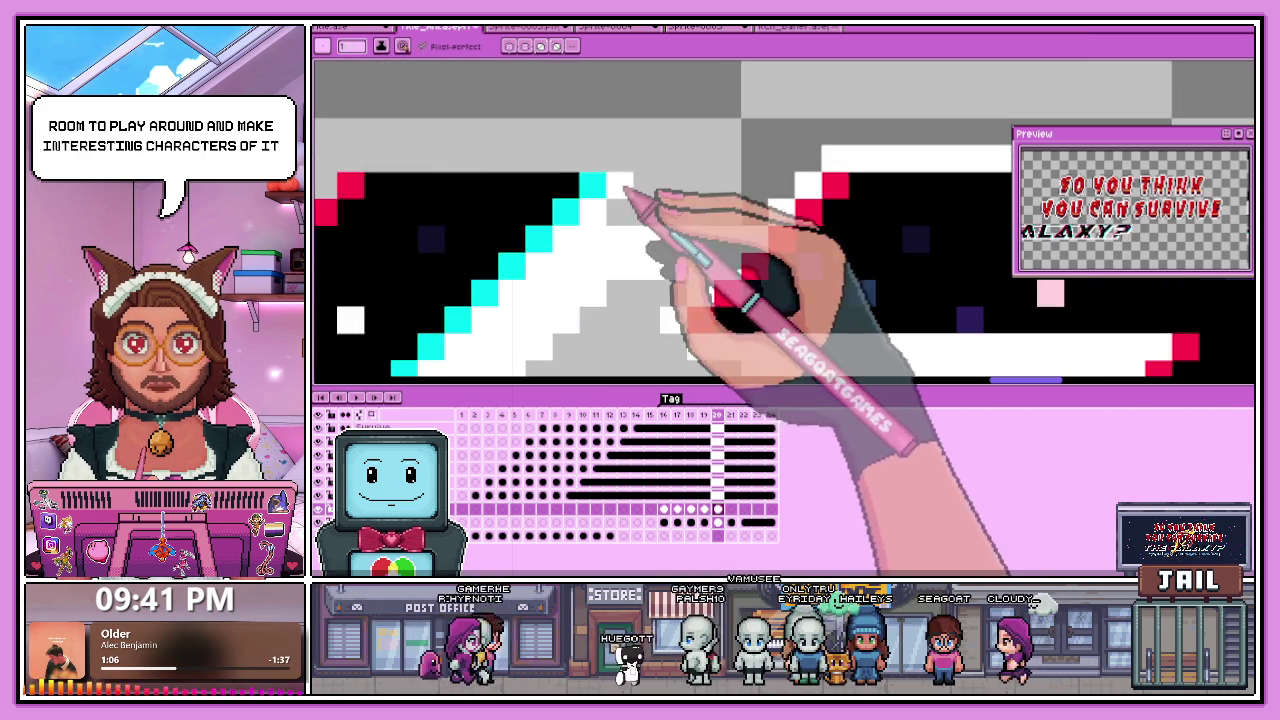
pyautogui.scroll(-1, 625, 188)
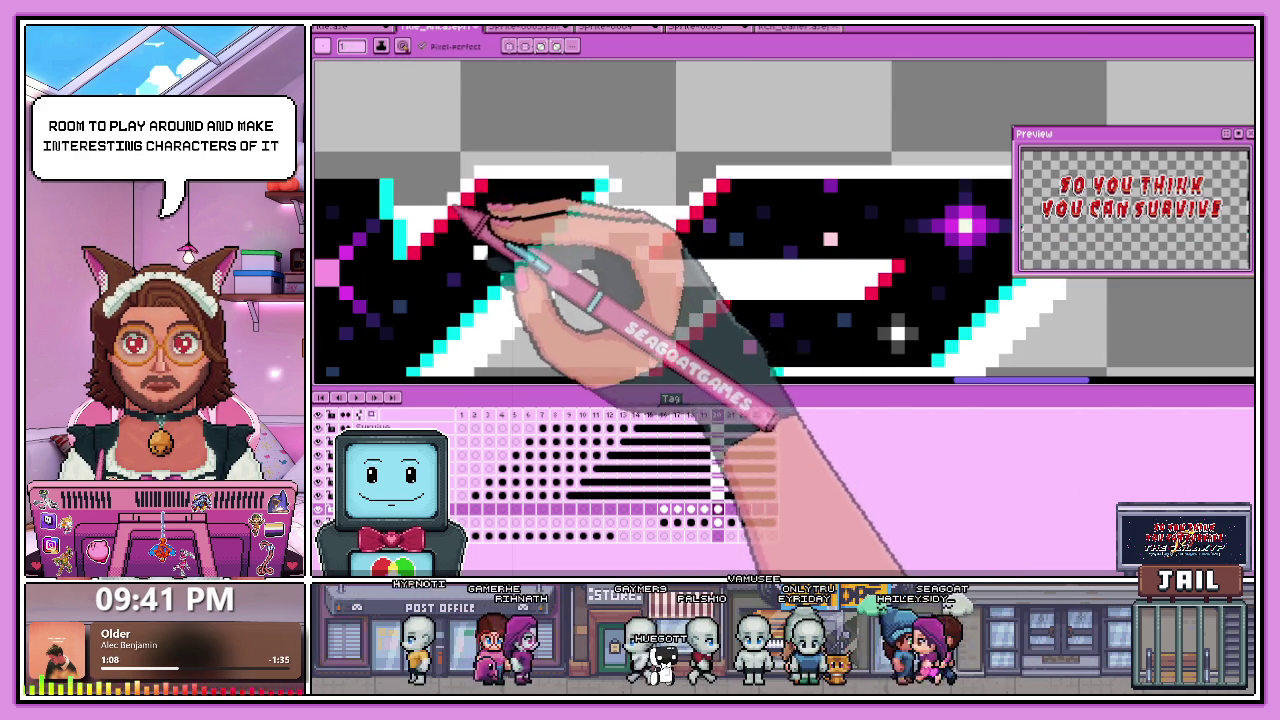
pyautogui.scroll(-2, 397, 222)
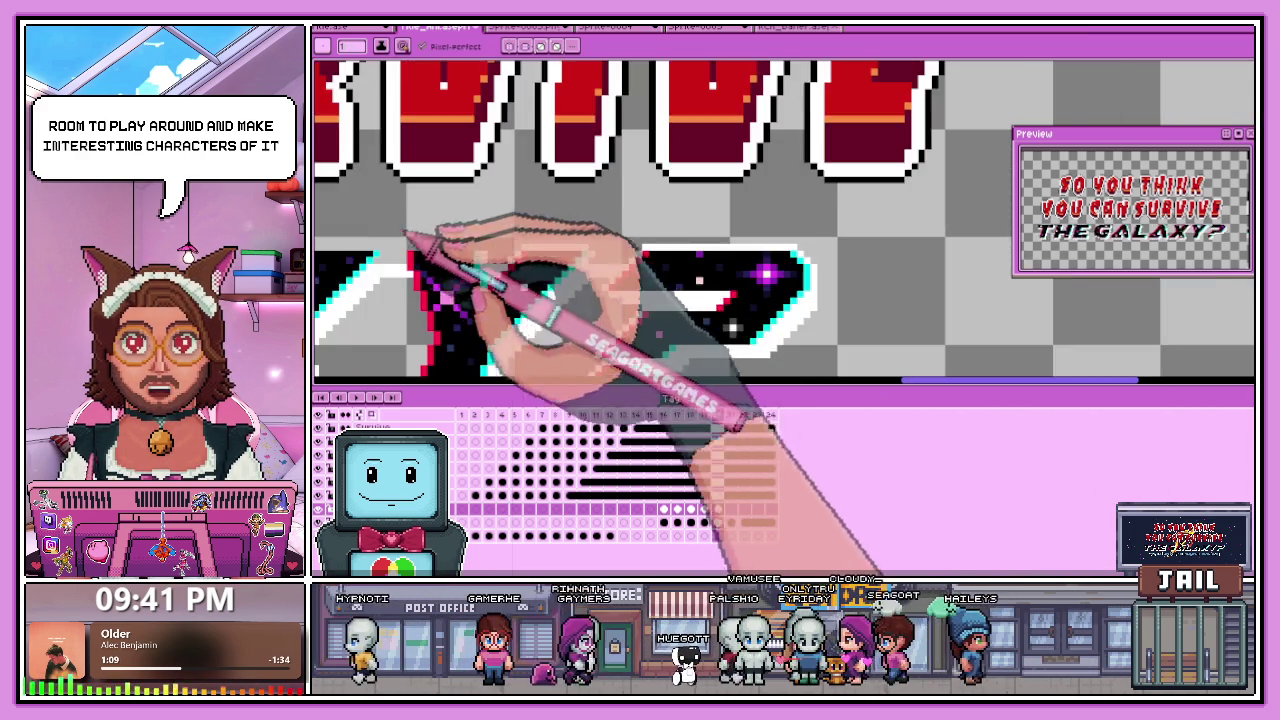
pyautogui.scroll(2, 397, 222)
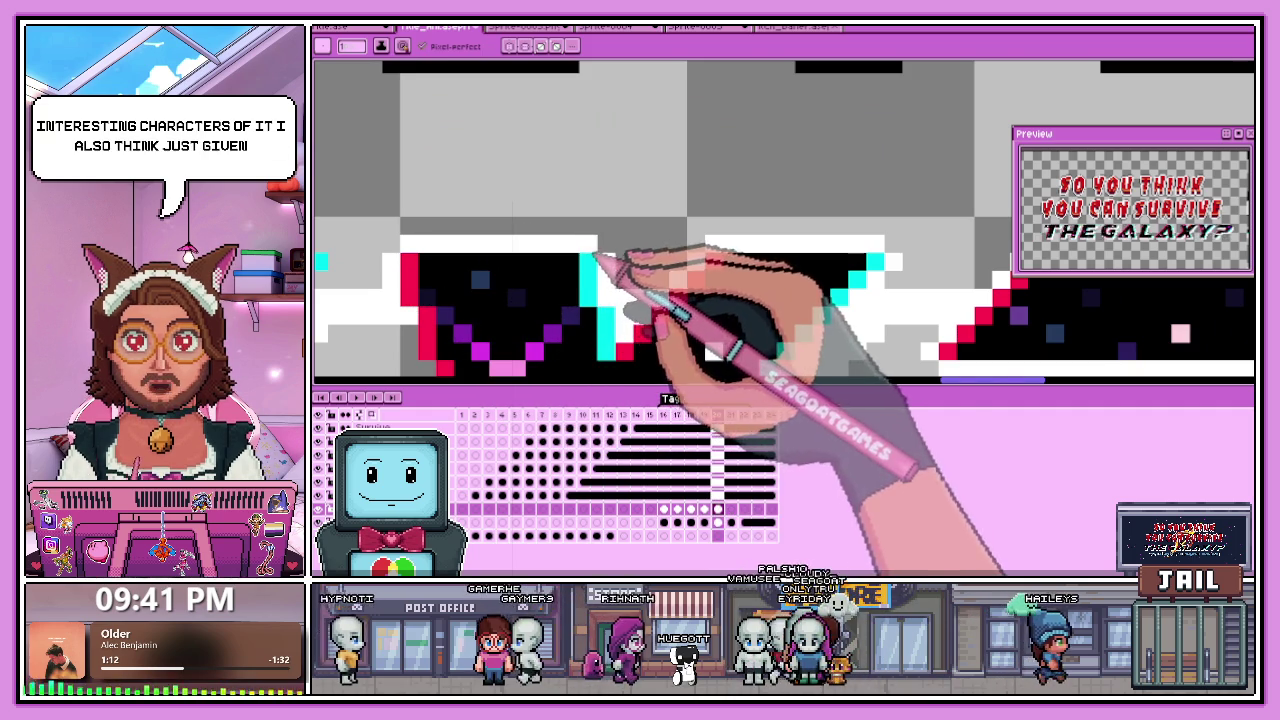
pyautogui.hscroll(-2, 597, 258)
pyautogui.hscroll(-2, 540, 250)
pyautogui.scroll(-2, 540, 262)
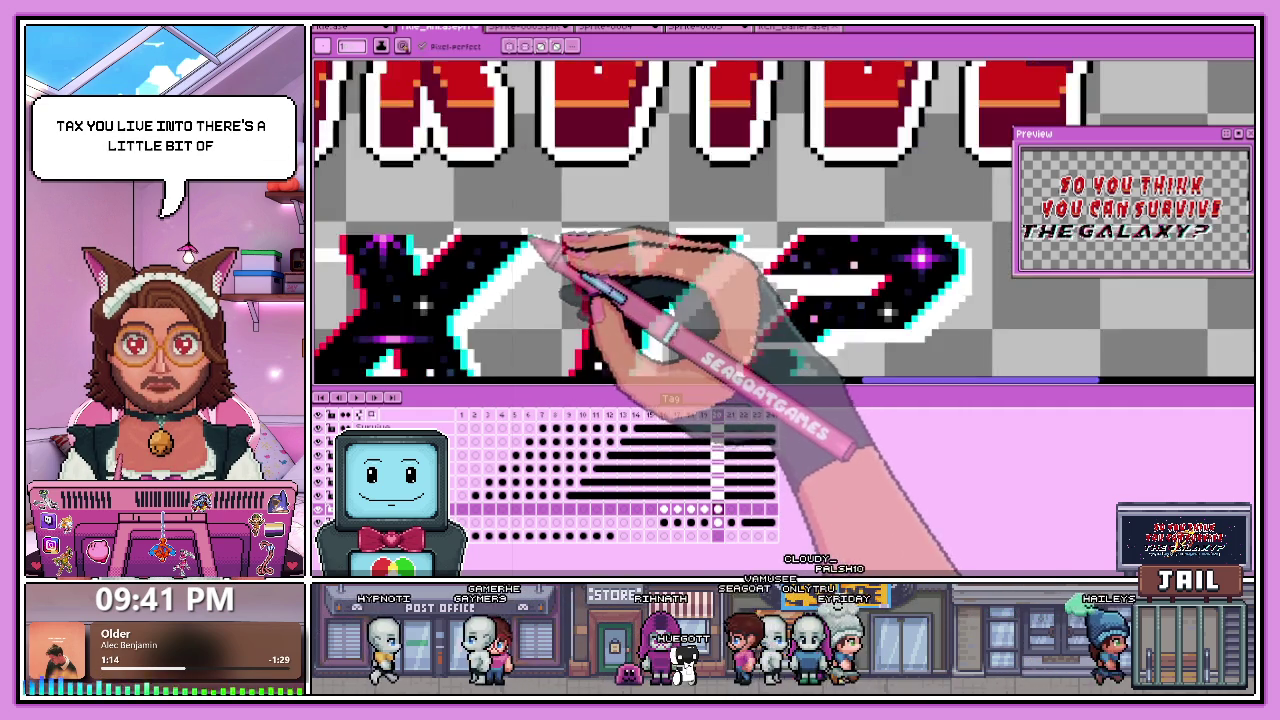
pyautogui.scroll(2, 535, 242)
pyautogui.scroll(-2, 540, 255)
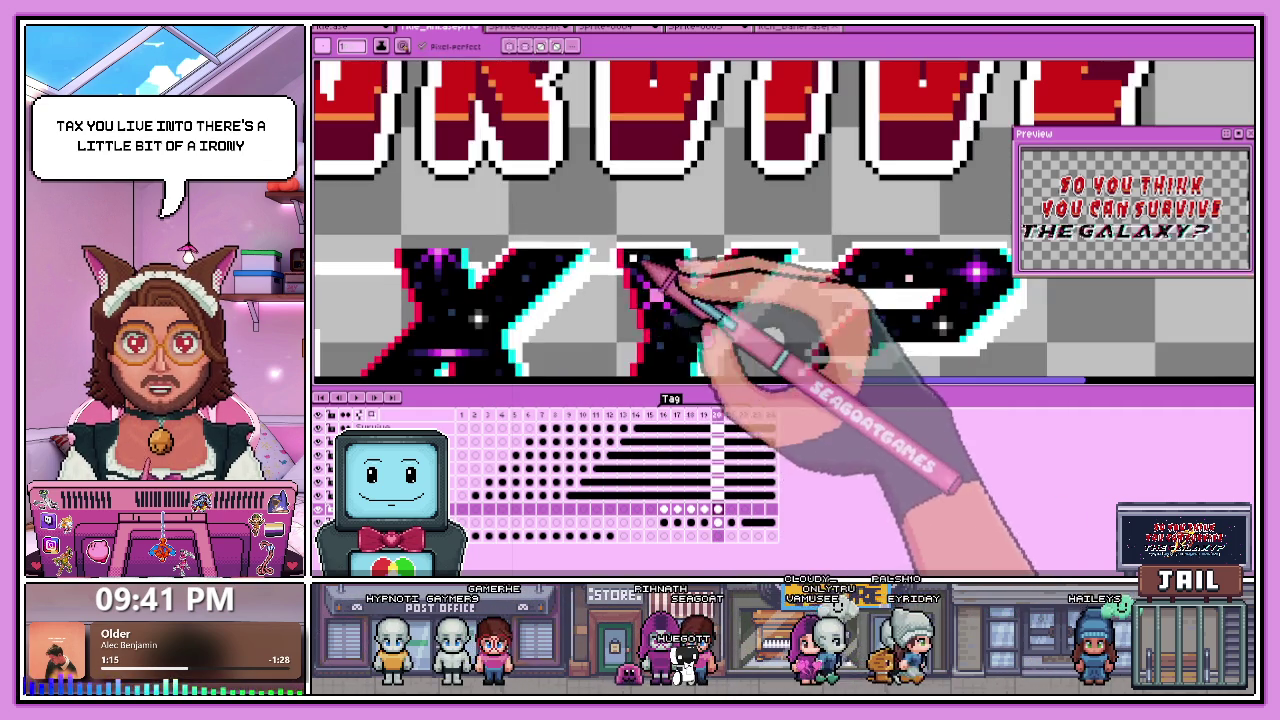
pyautogui.scroll(2, 490, 255)
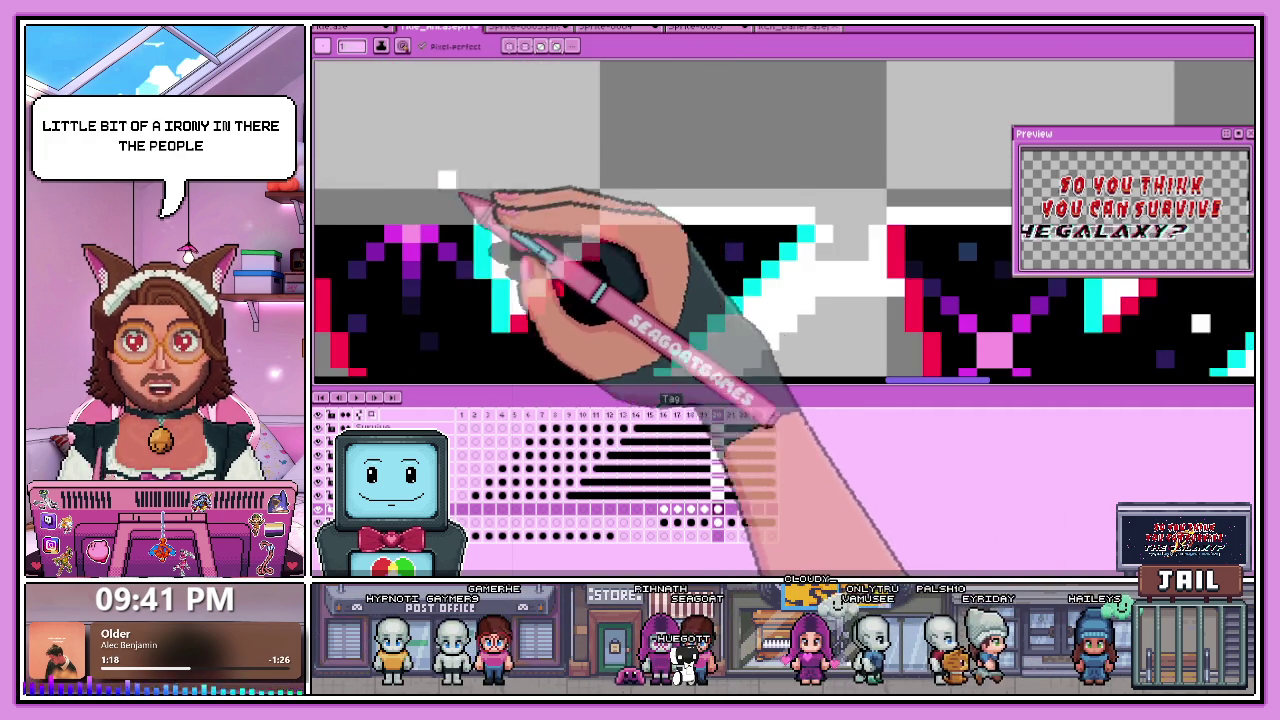
pyautogui.hscroll(-3, 450, 230)
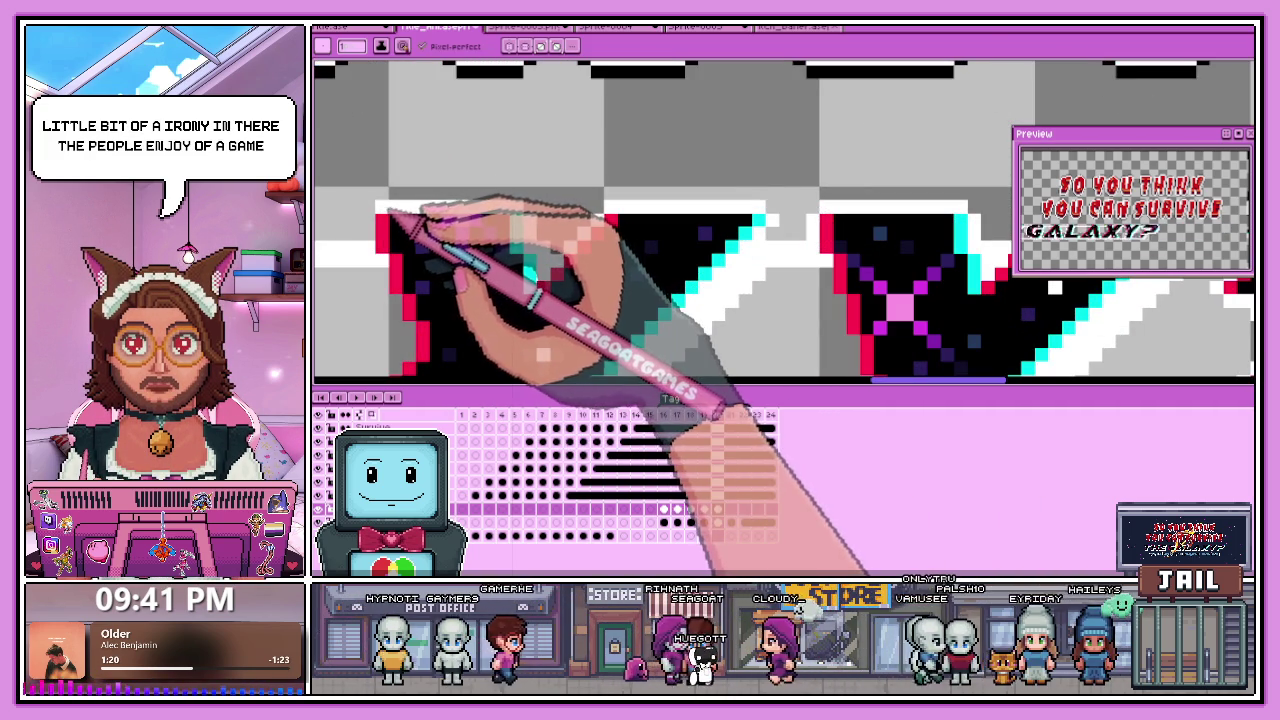
pyautogui.scroll(-2, 470, 225)
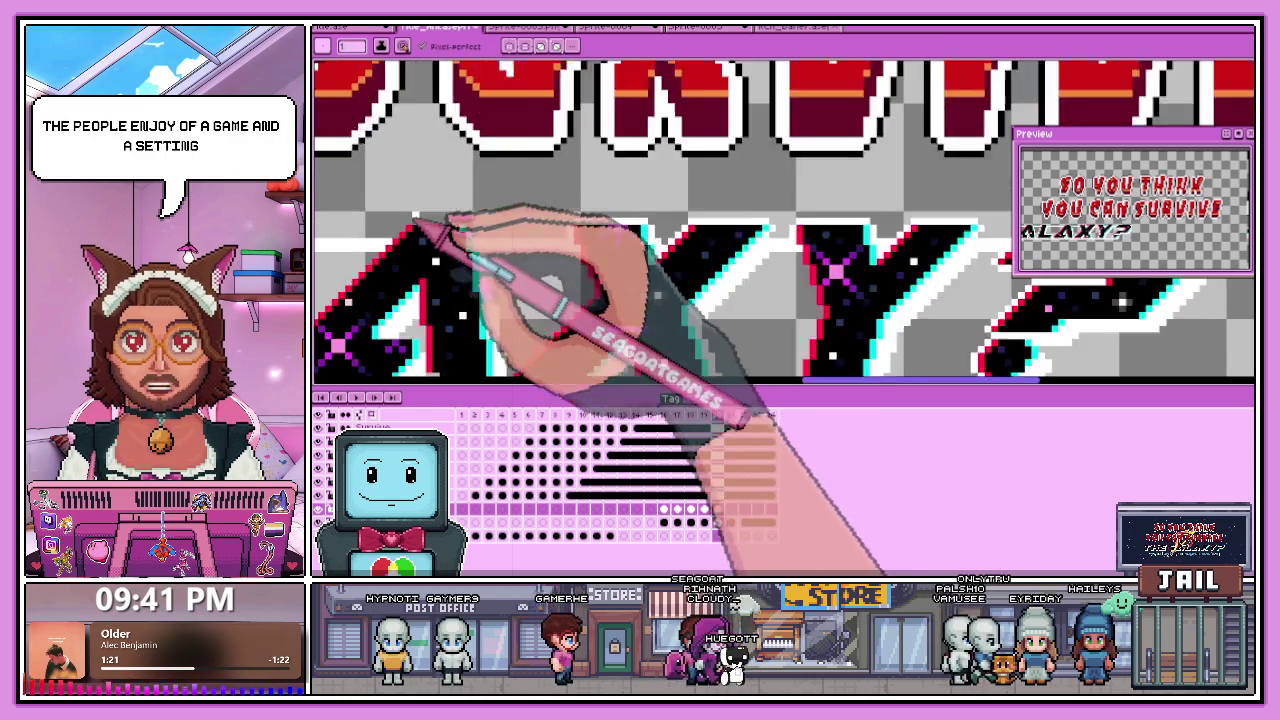
pyautogui.scroll(2, 450, 230)
pyautogui.scroll(-2, 483, 252)
pyautogui.scroll(2, 428, 210)
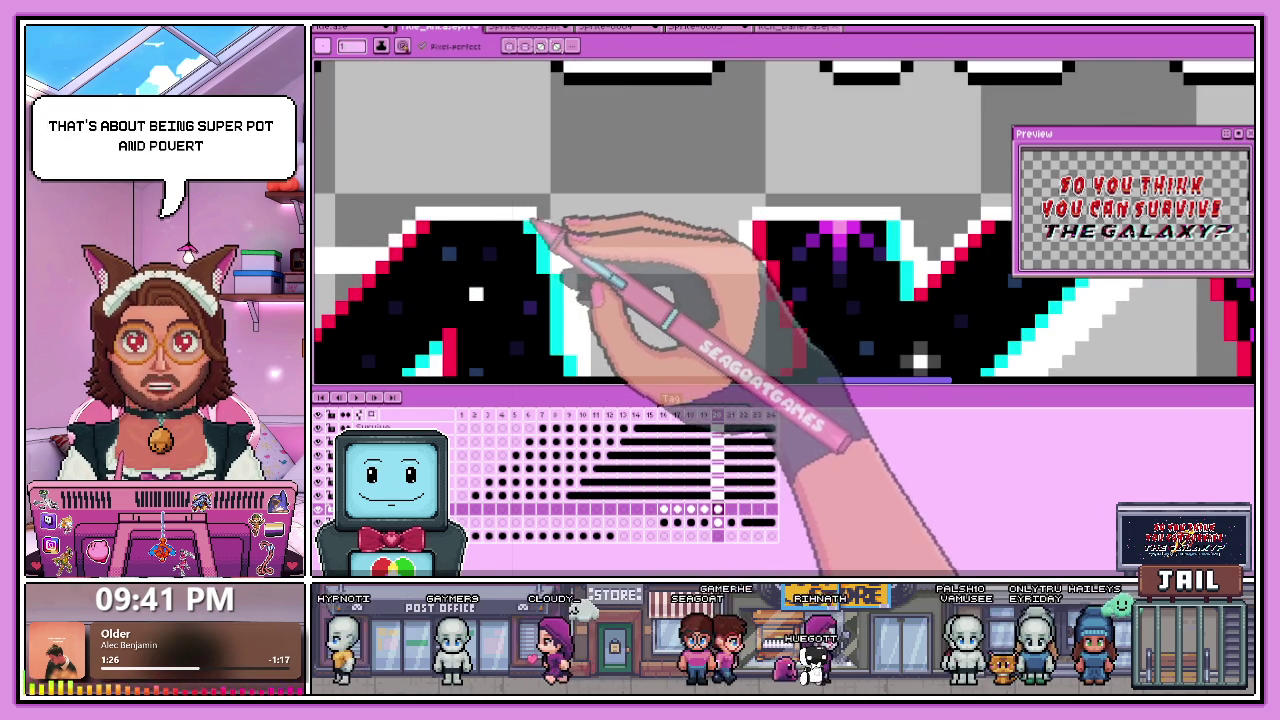
pyautogui.scroll(-2, 471, 260)
pyautogui.scroll(2, 460, 250)
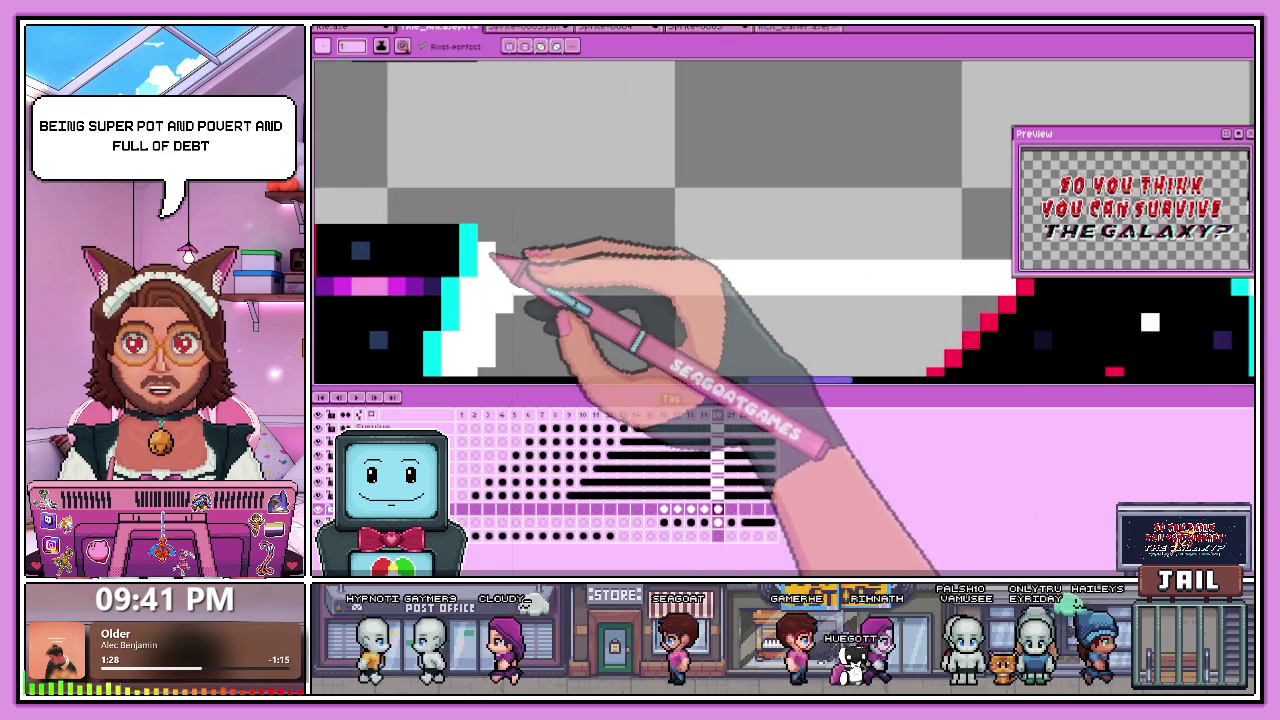
pyautogui.scroll(-2, 490, 258)
pyautogui.scroll(1, 515, 270)
pyautogui.scroll(1, 437, 255)
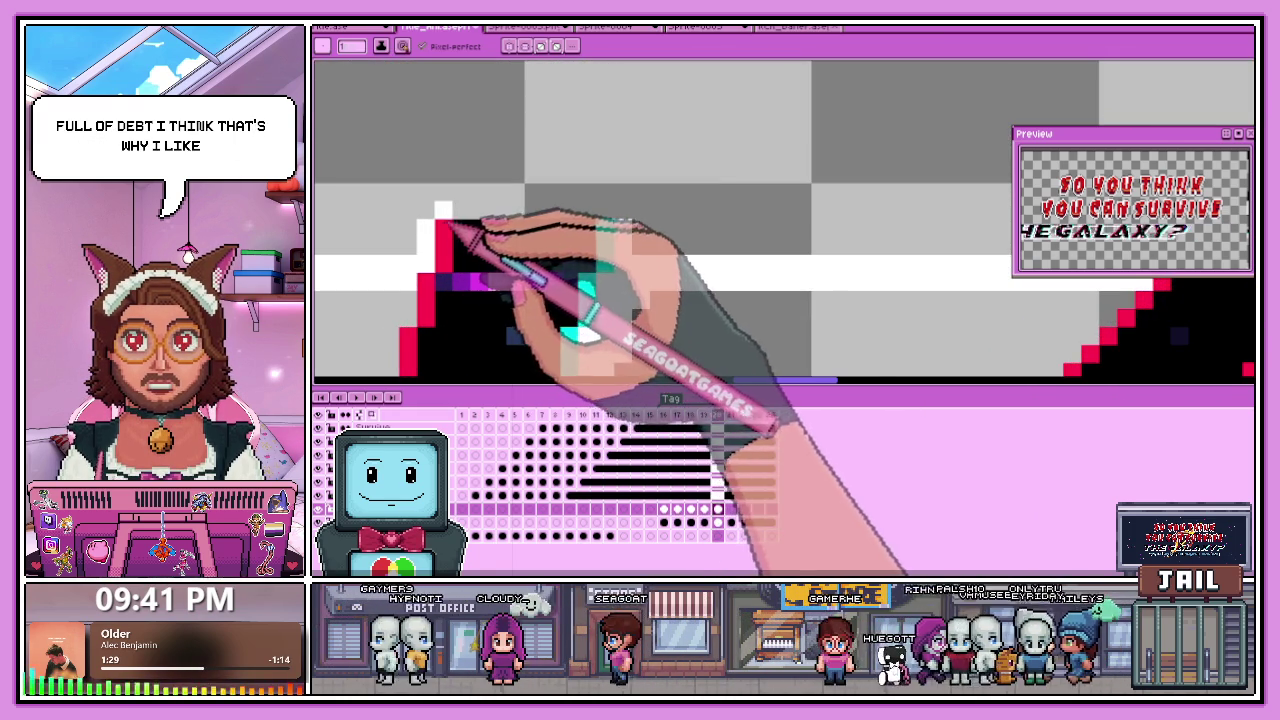
pyautogui.scroll(-2, 604, 218)
pyautogui.scroll(1, 460, 252)
pyautogui.scroll(1, 497, 262)
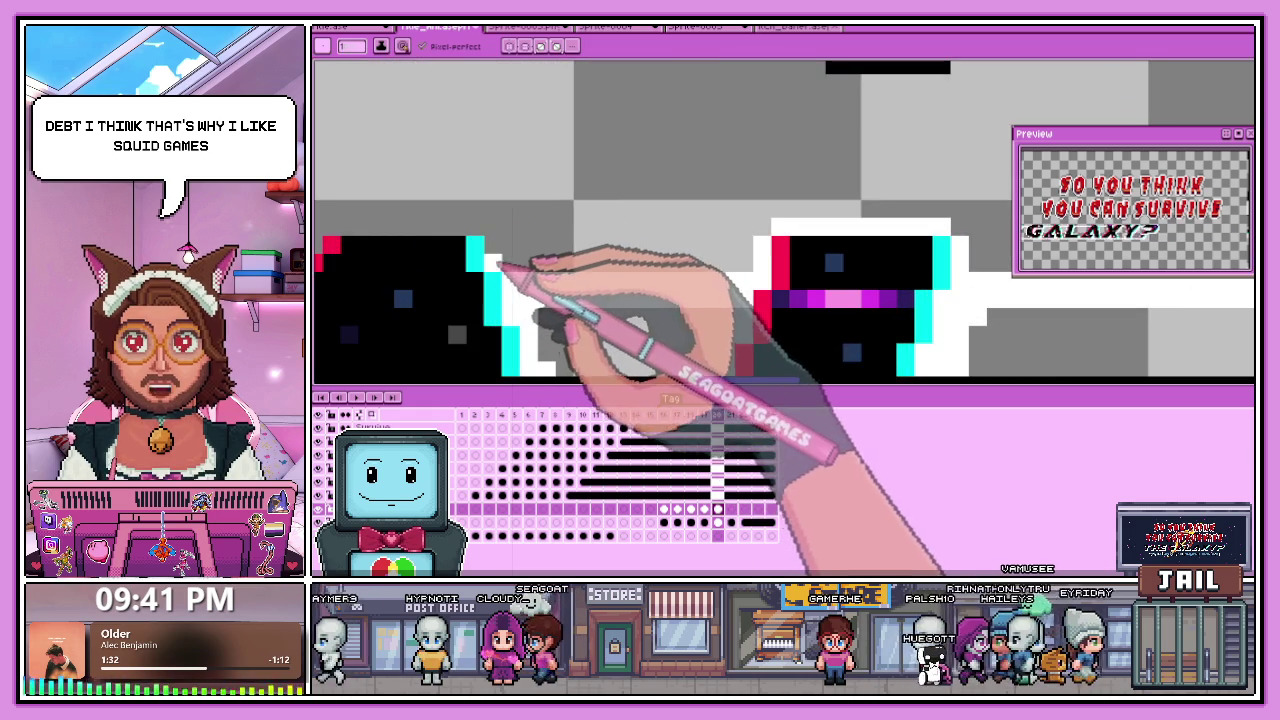
pyautogui.scroll(-1, 500, 254)
pyautogui.scroll(1, 482, 237)
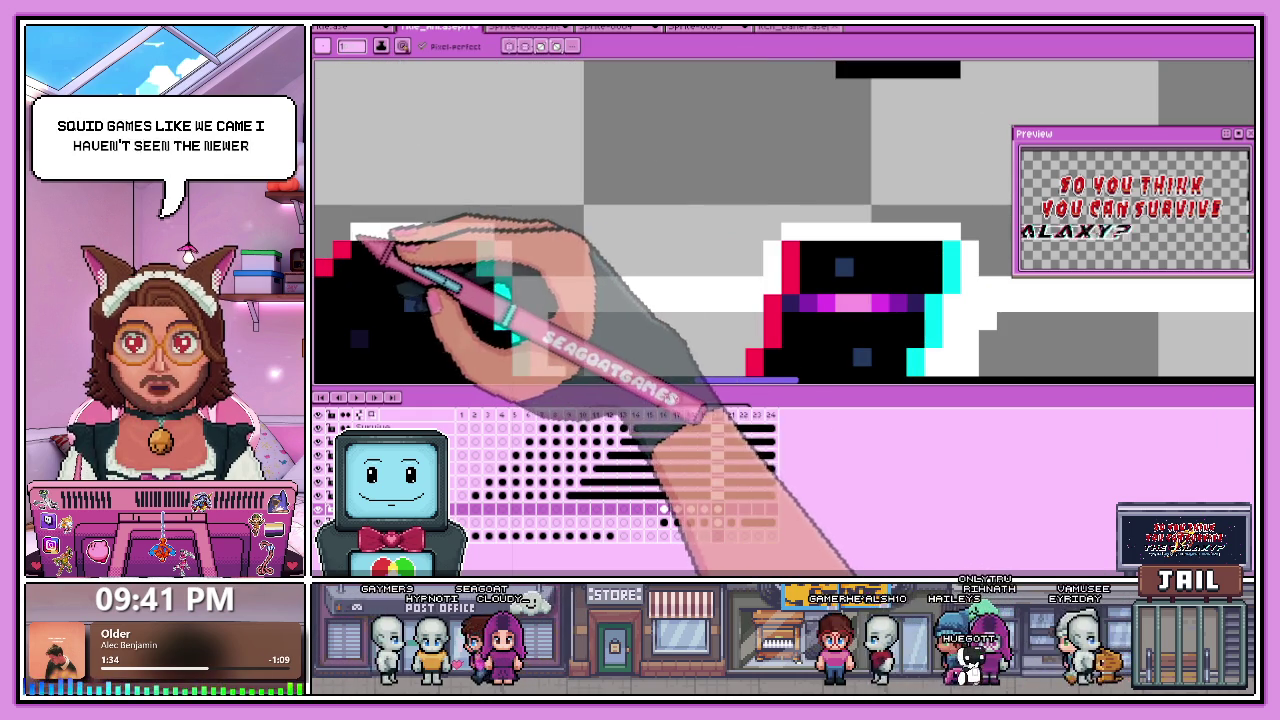
pyautogui.scroll(-2, 450, 290)
pyautogui.scroll(1, 430, 275)
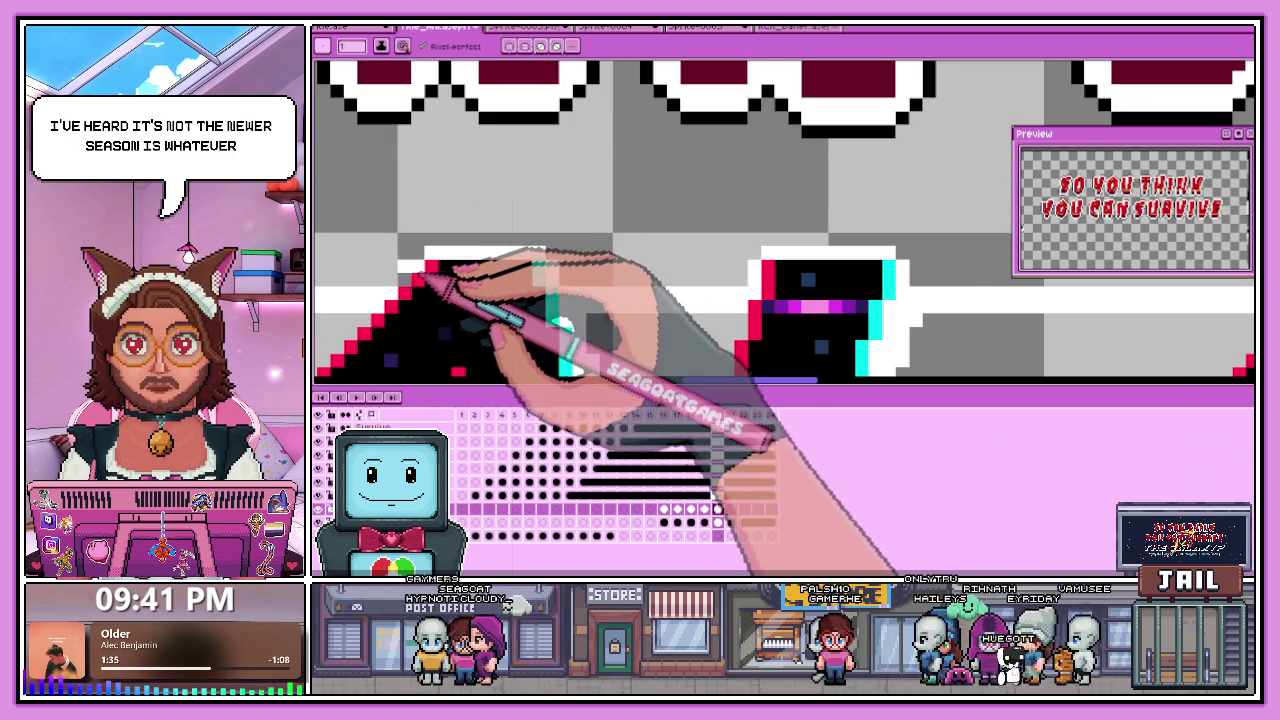
pyautogui.scroll(-1, 430, 268)
pyautogui.scroll(-1, 634, 271)
pyautogui.scroll(2, 471, 257)
pyautogui.scroll(-1, 486, 271)
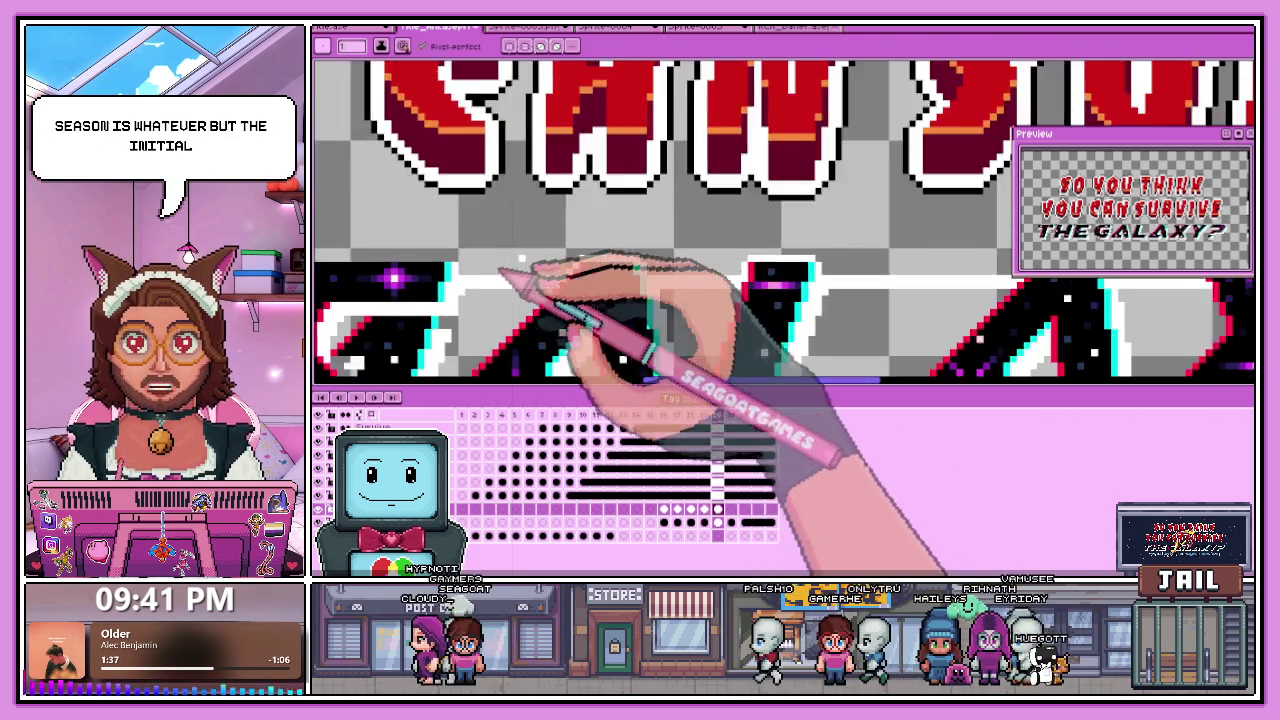
pyautogui.scroll(-1, 505, 270)
pyautogui.scroll(1, 423, 257)
pyautogui.scroll(1, 457, 286)
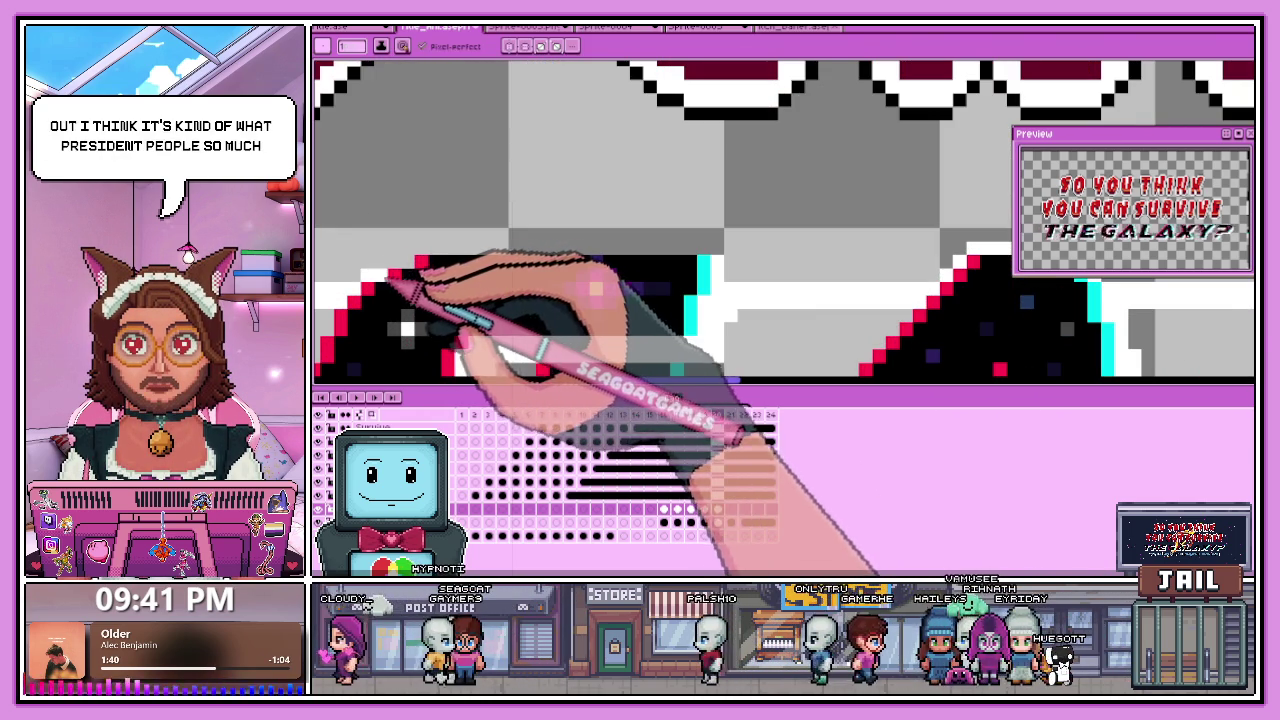
pyautogui.scroll(-1, 492, 262)
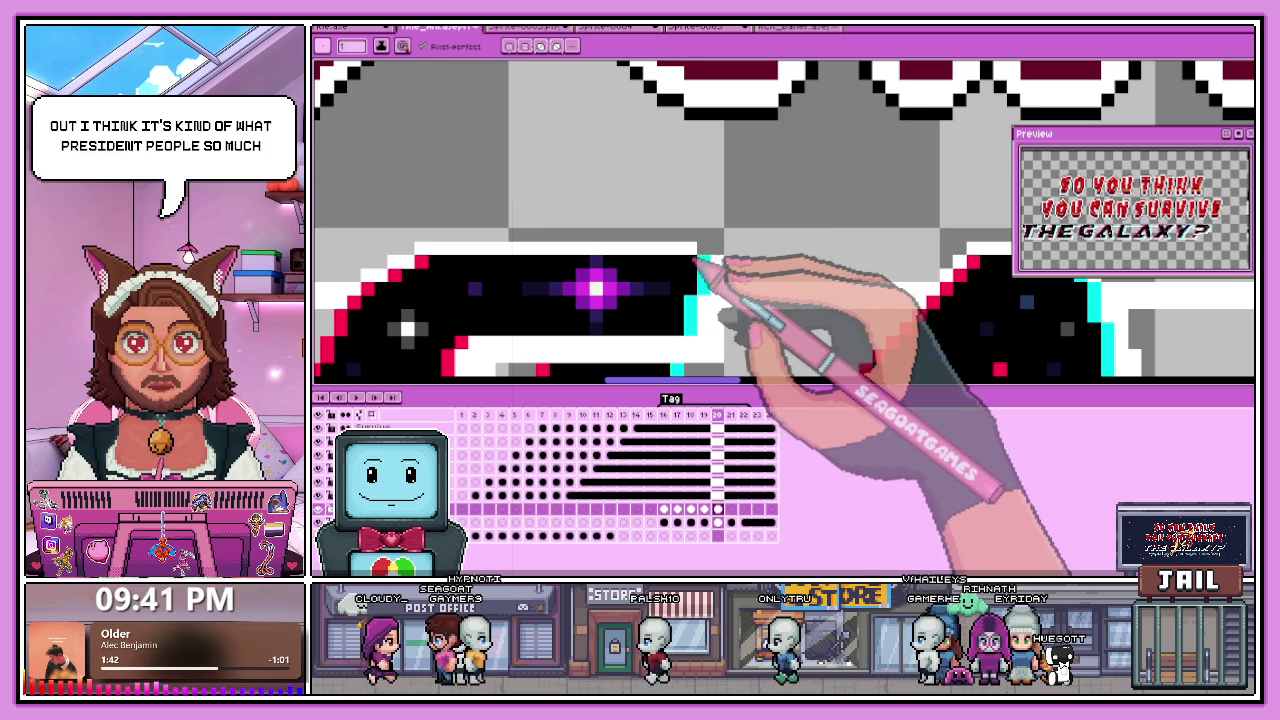
pyautogui.scroll(-1, 470, 258)
pyautogui.scroll(1, 490, 255)
pyautogui.scroll(1, 545, 272)
pyautogui.scroll(1, 565, 282)
pyautogui.scroll(-1, 548, 265)
pyautogui.scroll(1, 540, 262)
pyautogui.scroll(2, 470, 268)
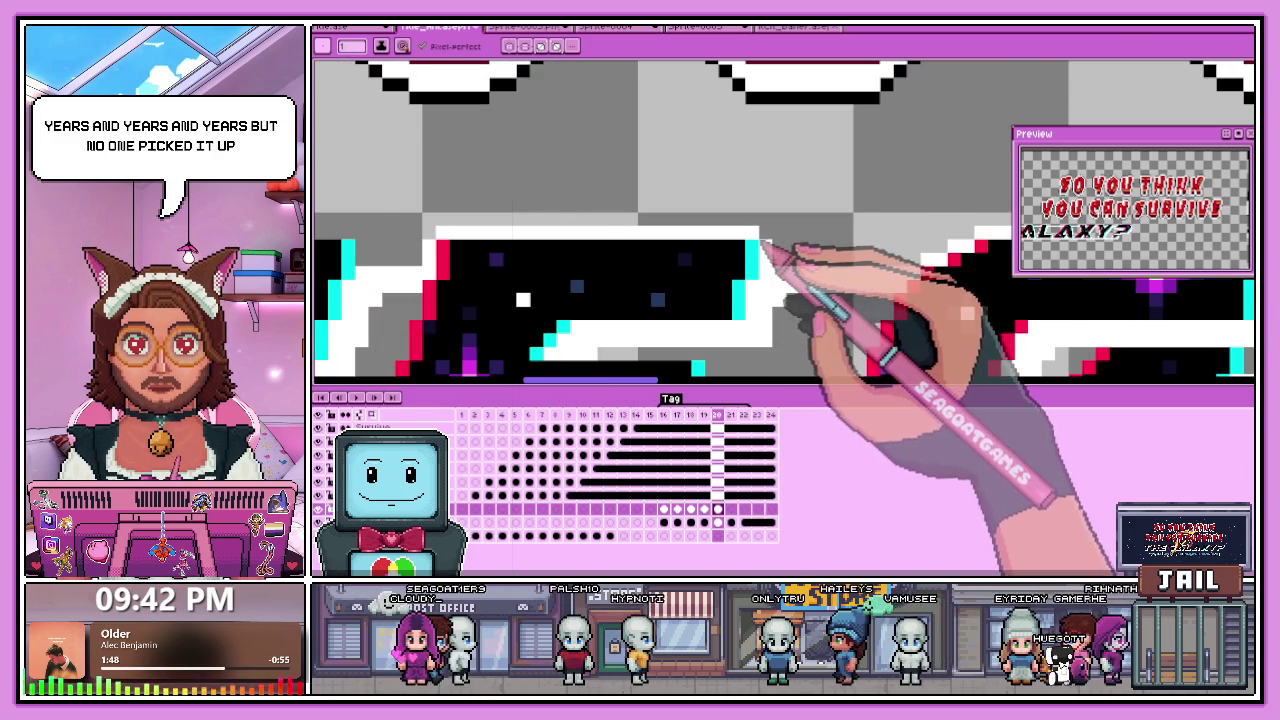
pyautogui.scroll(-2, 585, 268)
pyautogui.scroll(2, 590, 268)
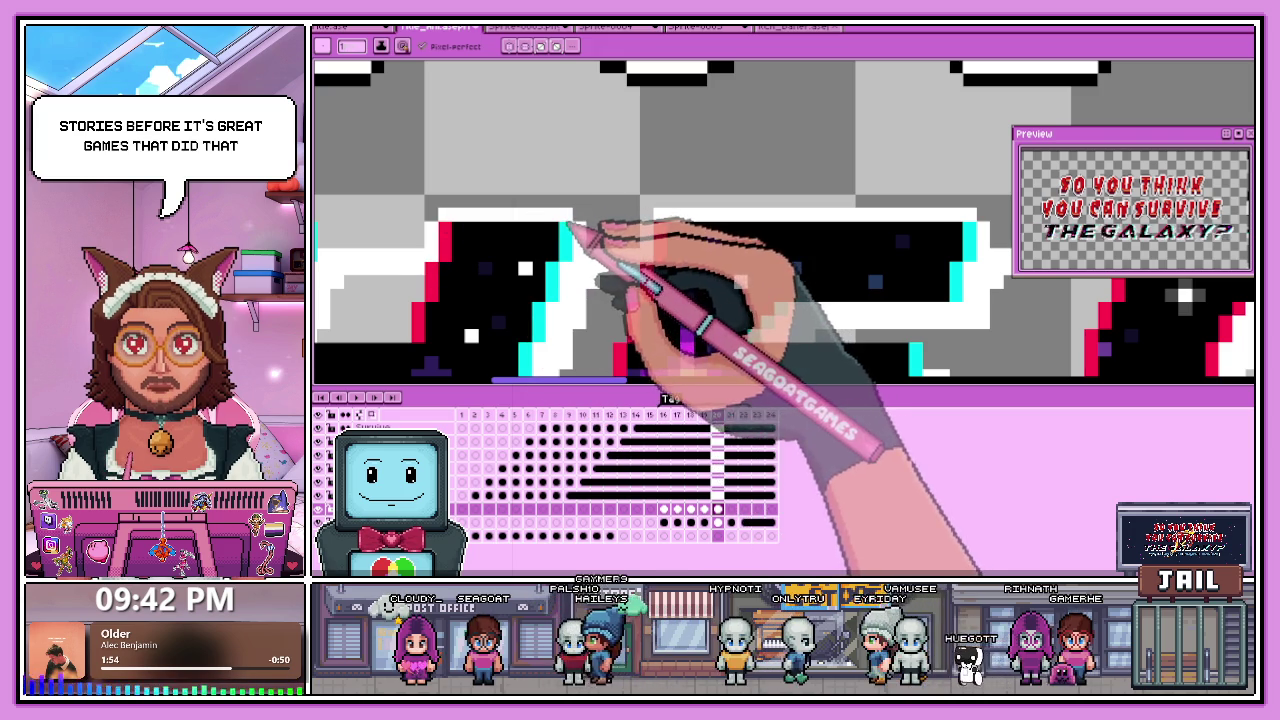
pyautogui.scroll(-2, 560, 240)
pyautogui.scroll(2, 510, 270)
pyautogui.scroll(-2, 460, 265)
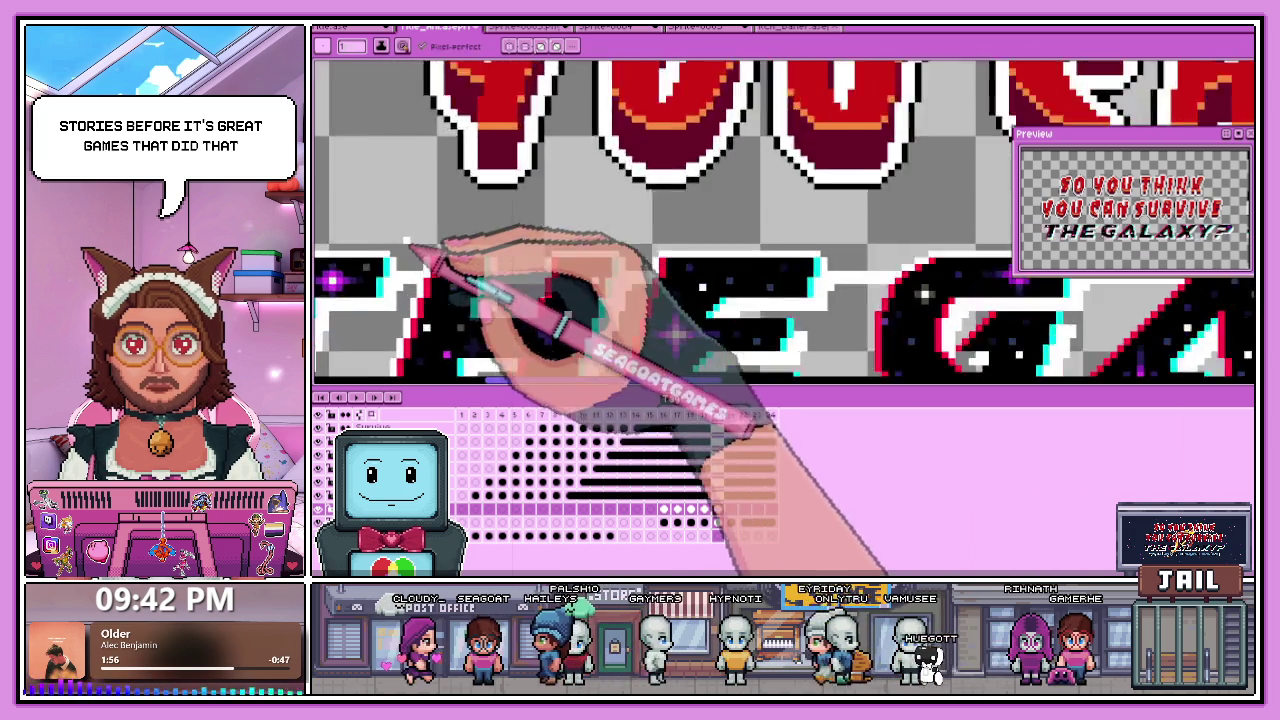
pyautogui.scroll(2, 408, 243)
pyautogui.scroll(-2, 583, 258)
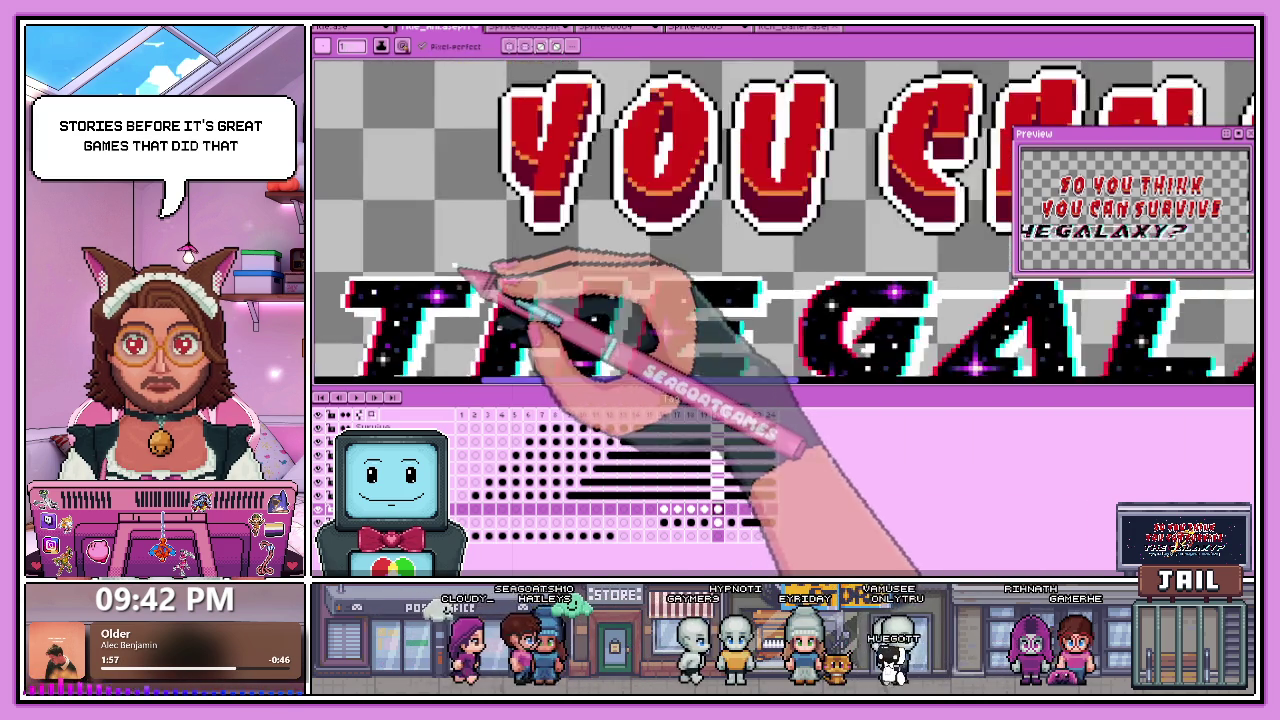
pyautogui.scroll(-1, 605, 290)
pyautogui.scroll(1, 622, 310)
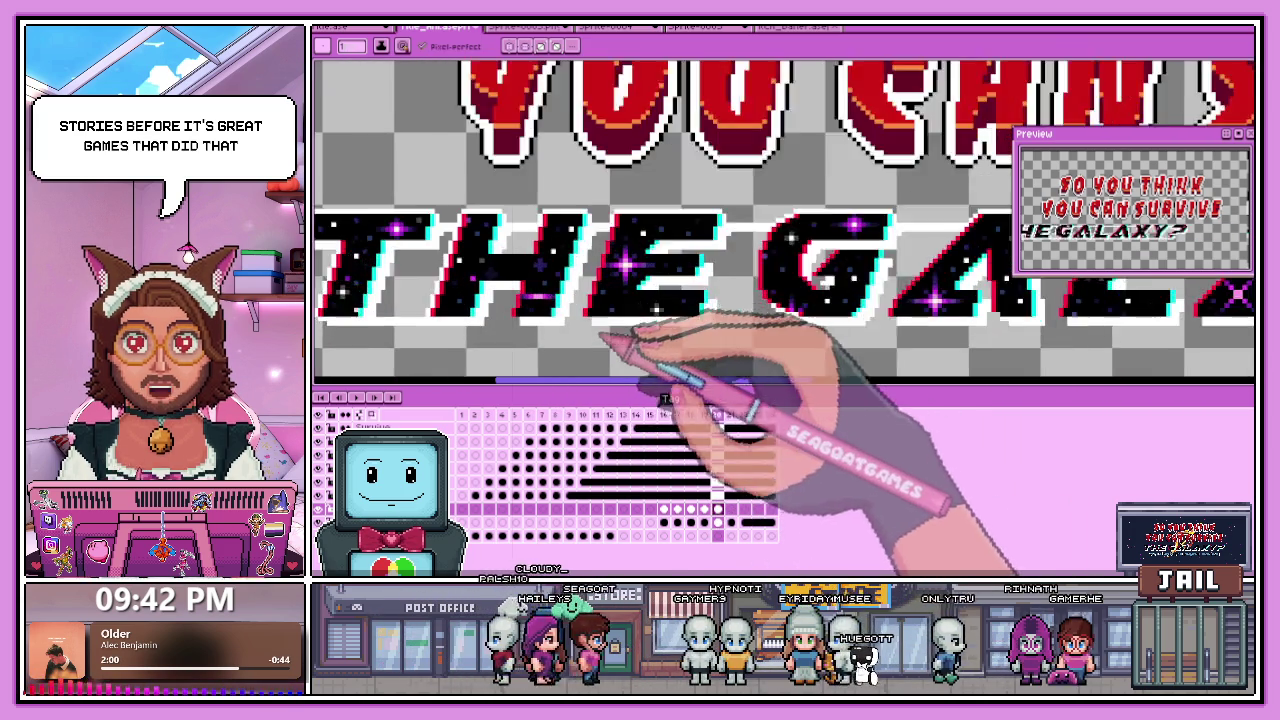
pyautogui.scroll(1, 620, 337)
pyautogui.scroll(1, 586, 351)
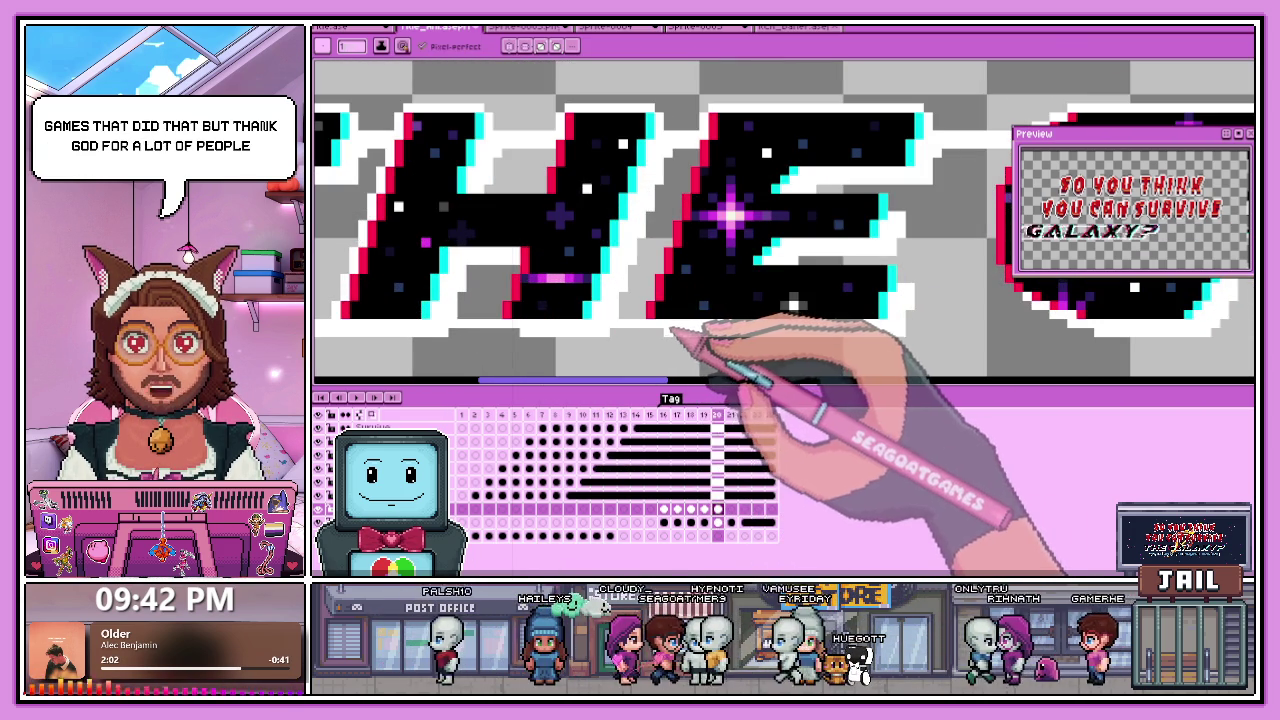
pyautogui.scroll(1, 497, 318)
pyautogui.scroll(-2, 540, 240)
pyautogui.scroll(-1, 586, 177)
pyautogui.scroll(2, 543, 171)
pyautogui.scroll(-2, 512, 214)
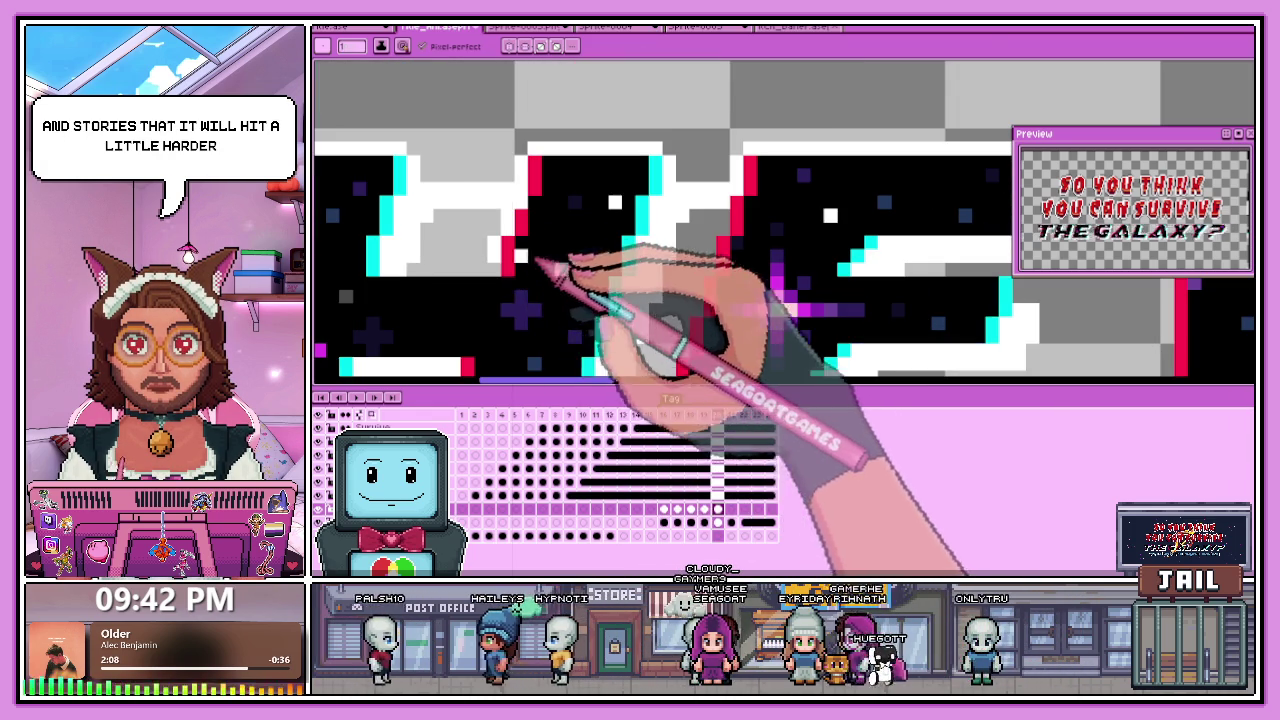
pyautogui.scroll(-2, 500, 286)
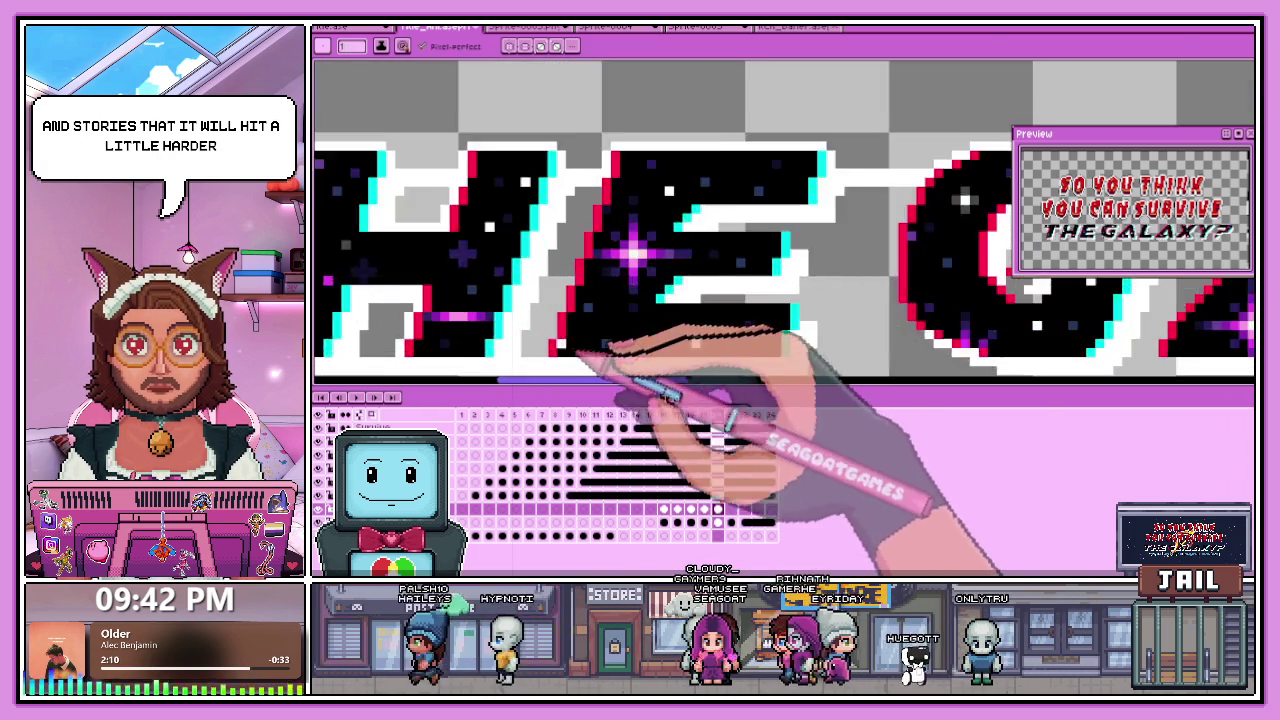
pyautogui.scroll(2, 557, 360)
pyautogui.scroll(-2, 566, 336)
pyautogui.scroll(1, 655, 350)
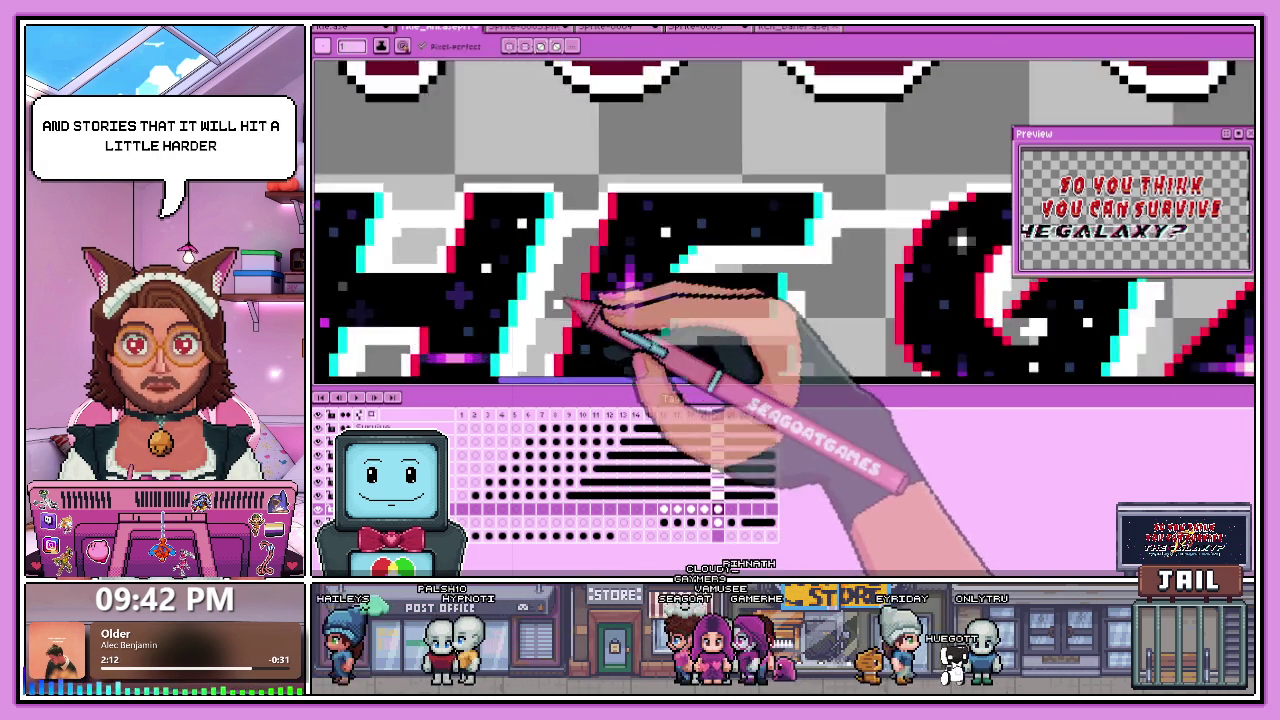
pyautogui.scroll(1, 570, 372)
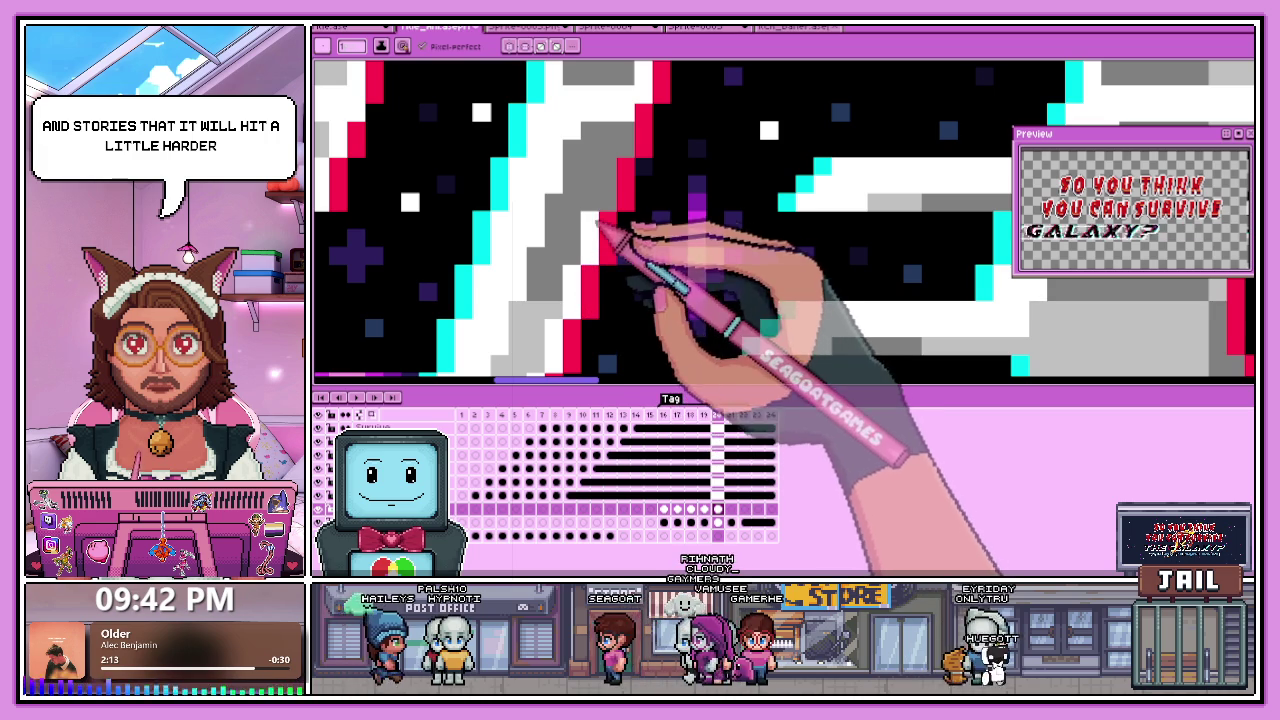
pyautogui.scroll(-1, 640, 170)
pyautogui.scroll(-1, 643, 250)
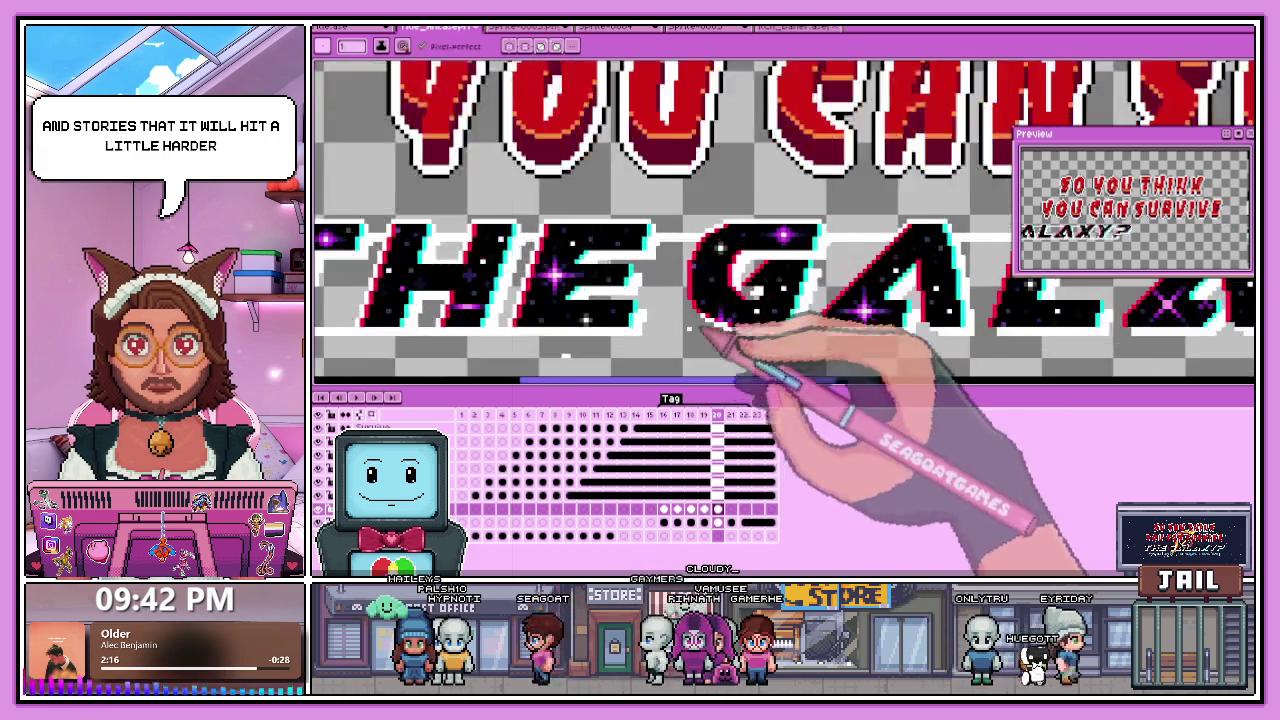
pyautogui.scroll(1, 634, 343)
pyautogui.scroll(1, 544, 345)
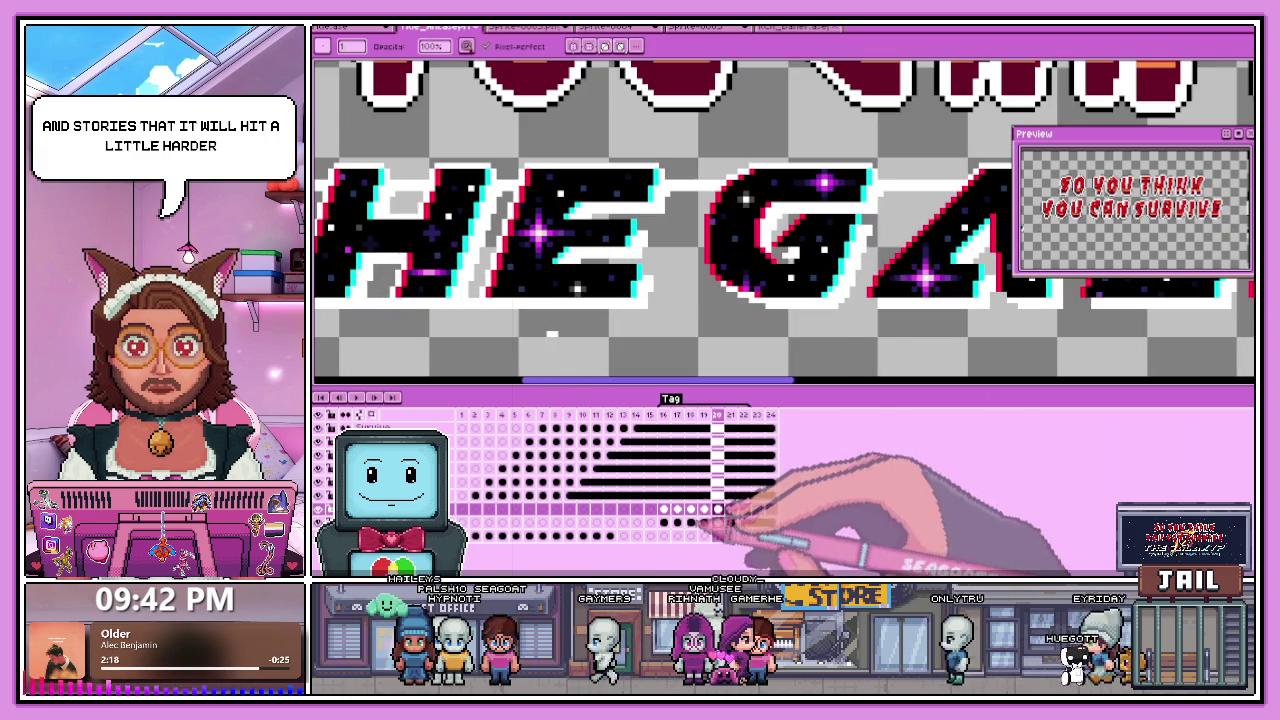
# Compare frames 18 and 16, then return to frame 20 and zoom into its letters.
pyautogui.scroll(-1, 705, 505)
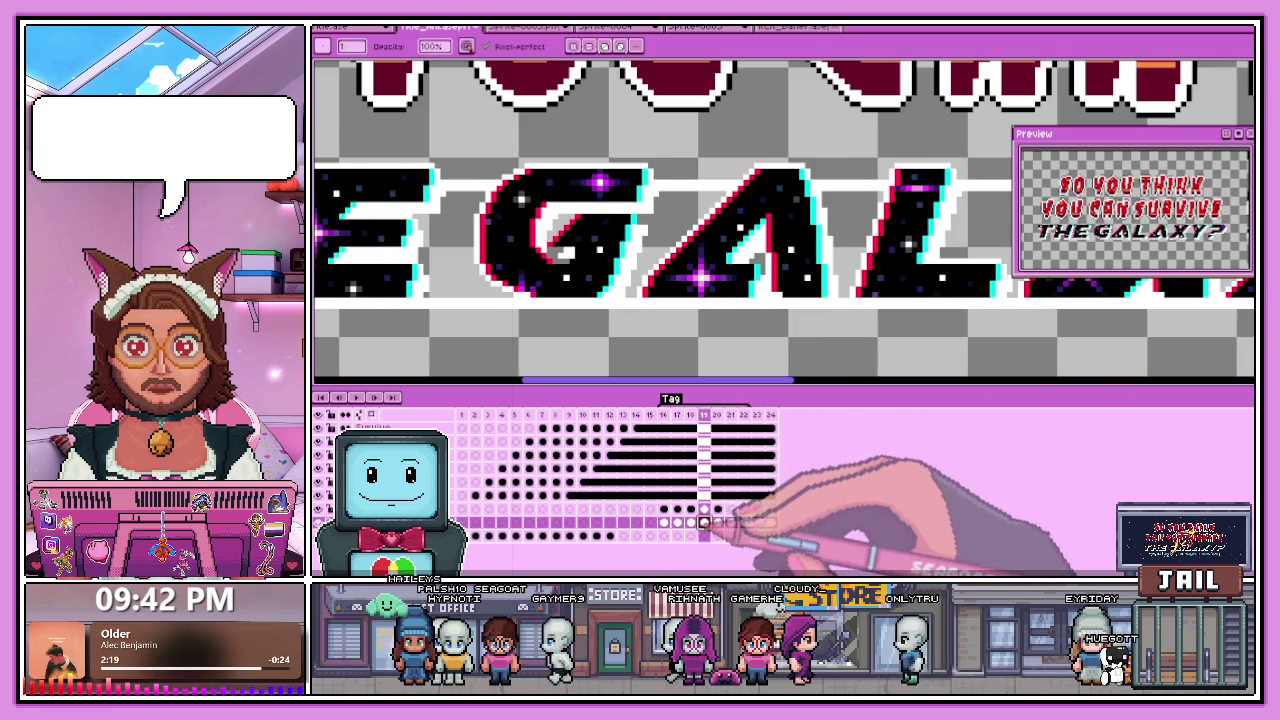
pyautogui.scroll(-1, 632, 352)
pyautogui.click(690, 521)
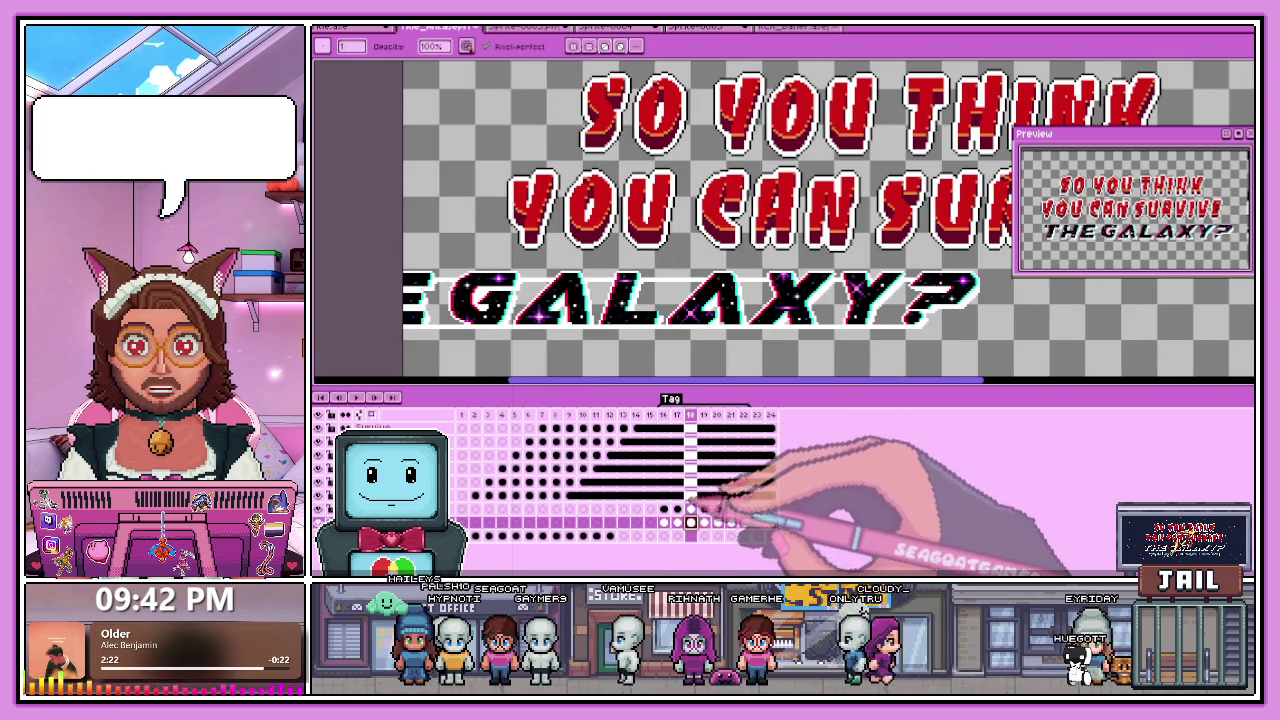
pyautogui.click(663, 521)
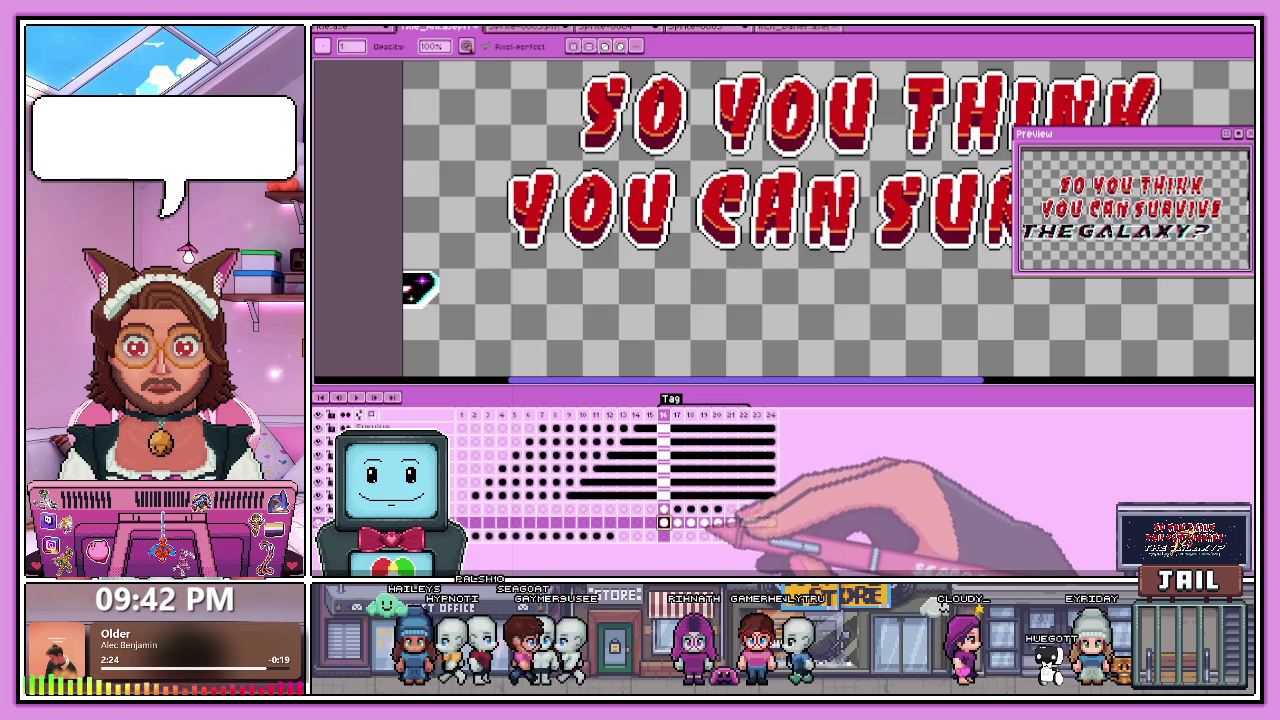
pyautogui.click(717, 521)
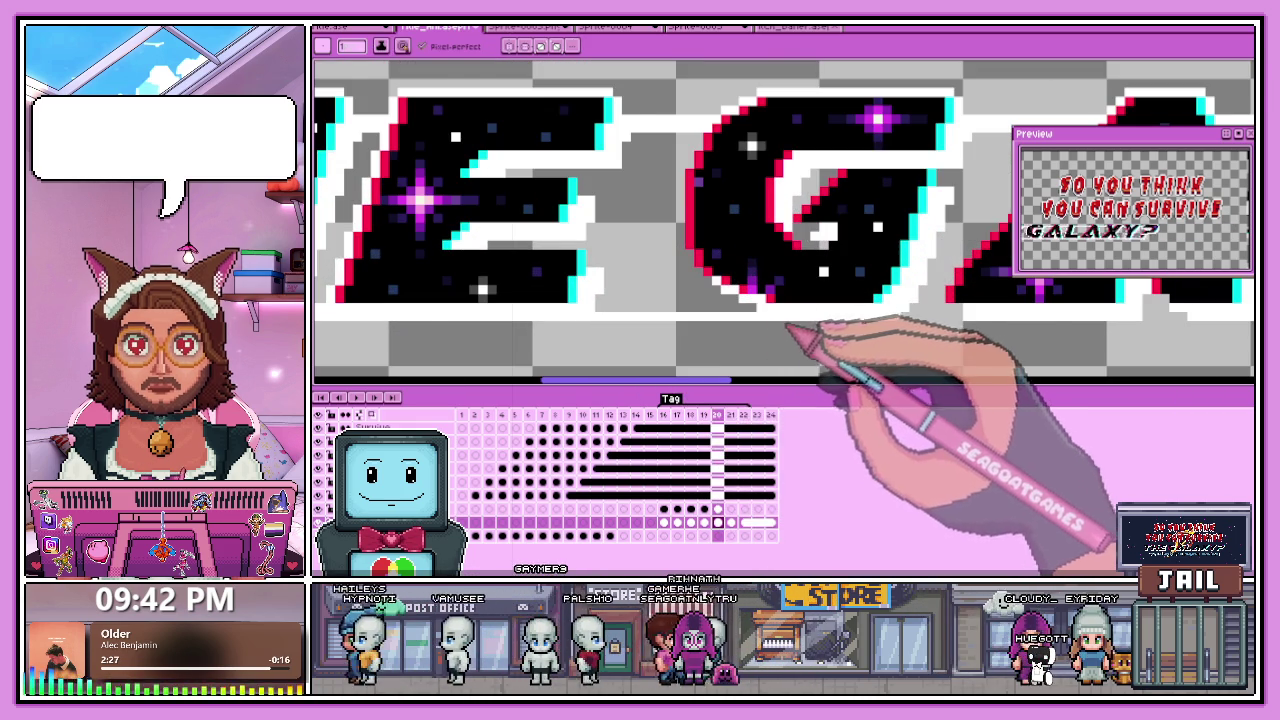
pyautogui.scroll(5, 528, 325)
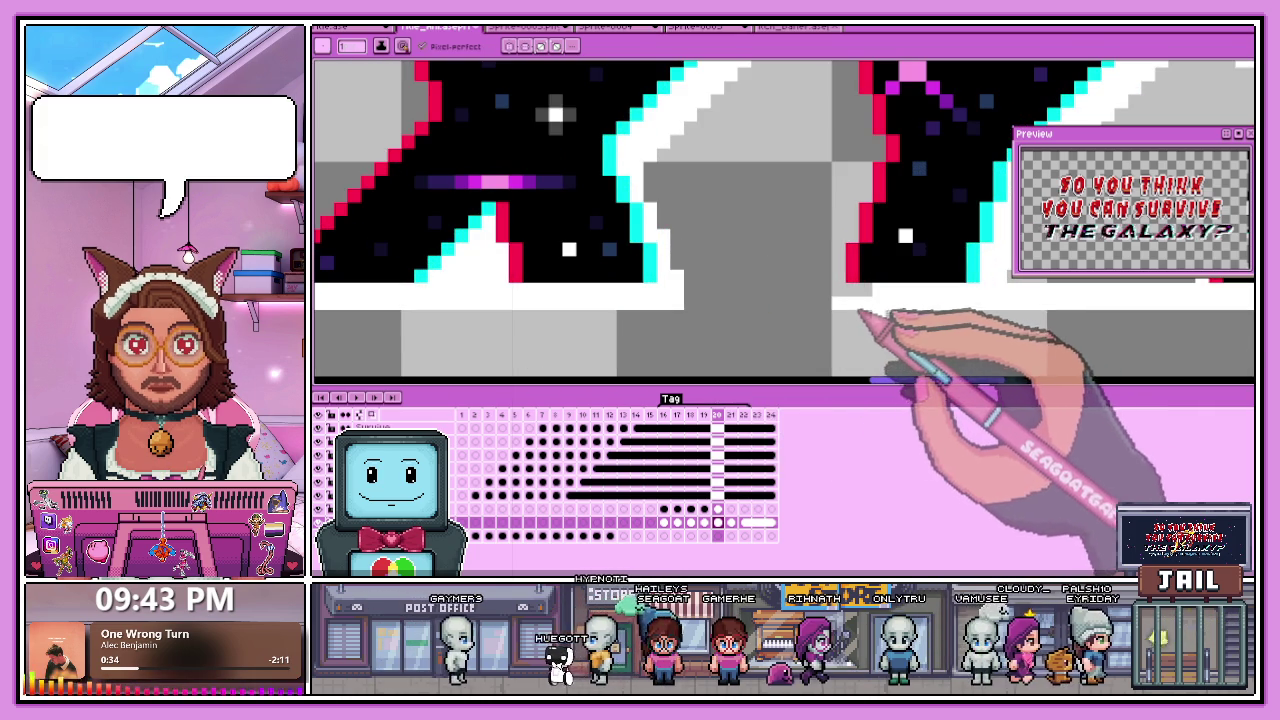
pyautogui.press('e')
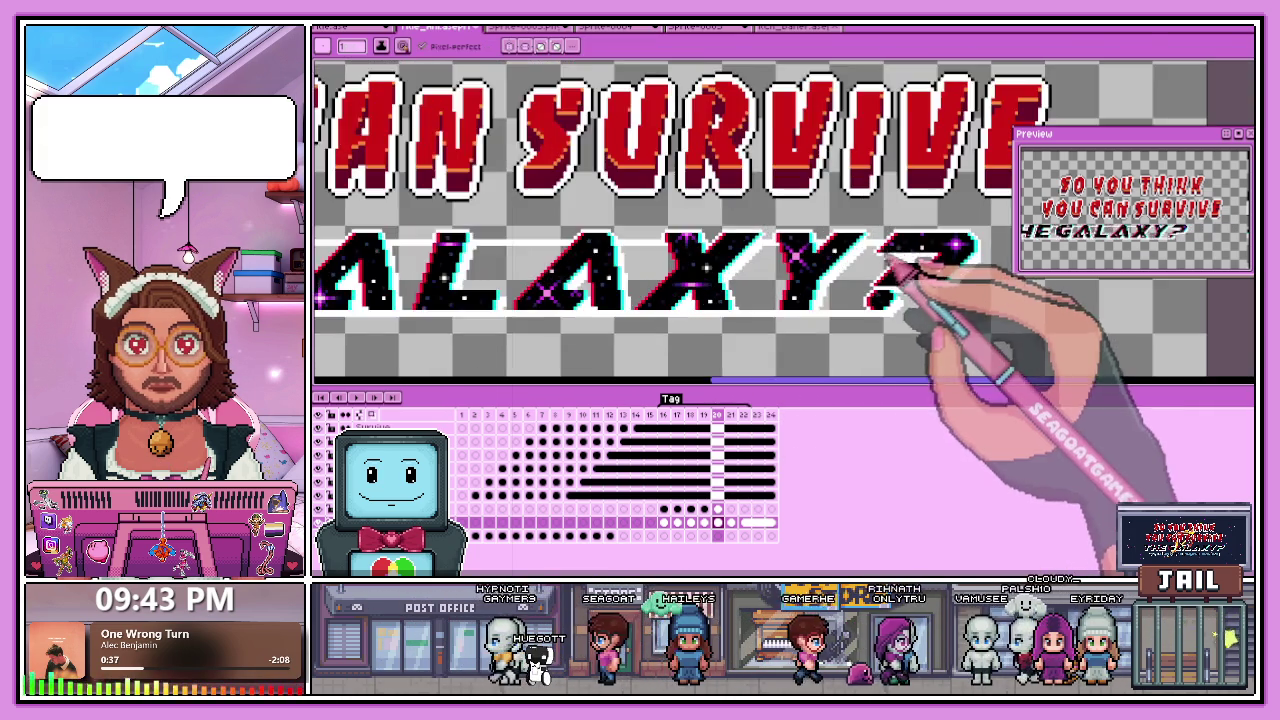
# Add pink sparkle stars inside GALAXY?'s A, X and Y, and patch the A's inner edge grey.
pyautogui.scroll(-1, 845, 245)
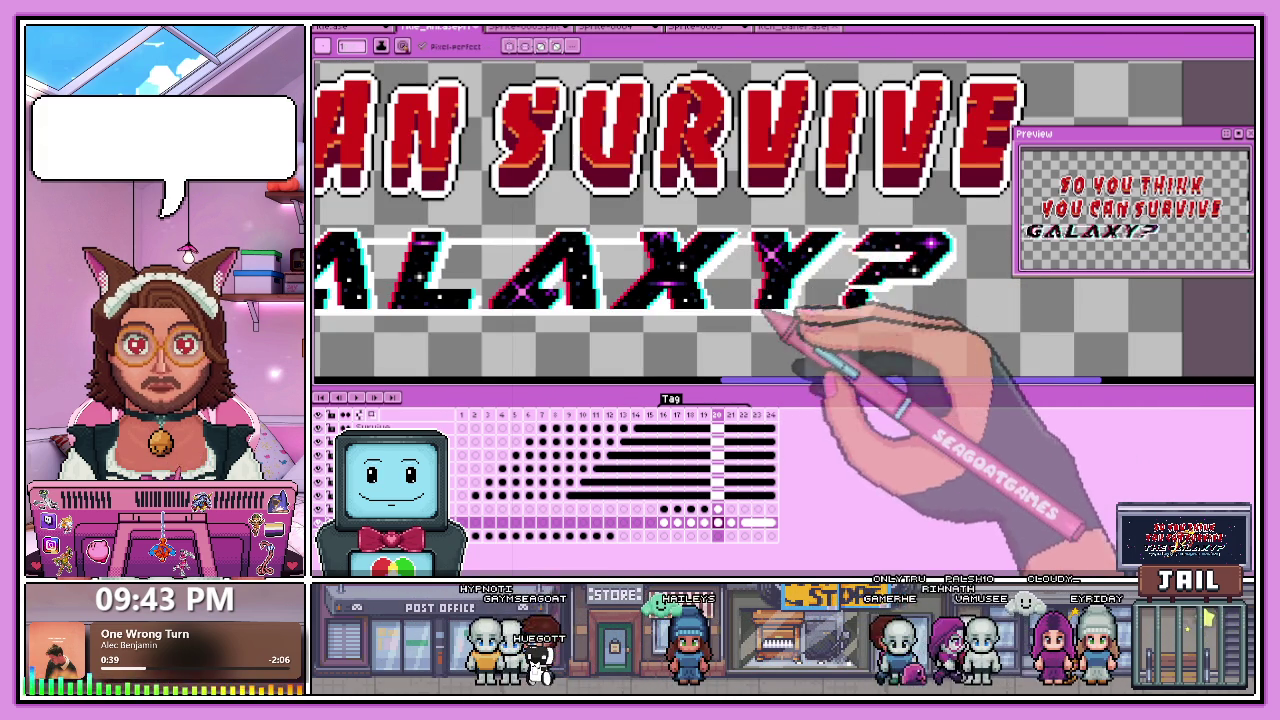
pyautogui.scroll(2, 762, 312)
pyautogui.scroll(2, 740, 287)
pyautogui.scroll(-2, 750, 346)
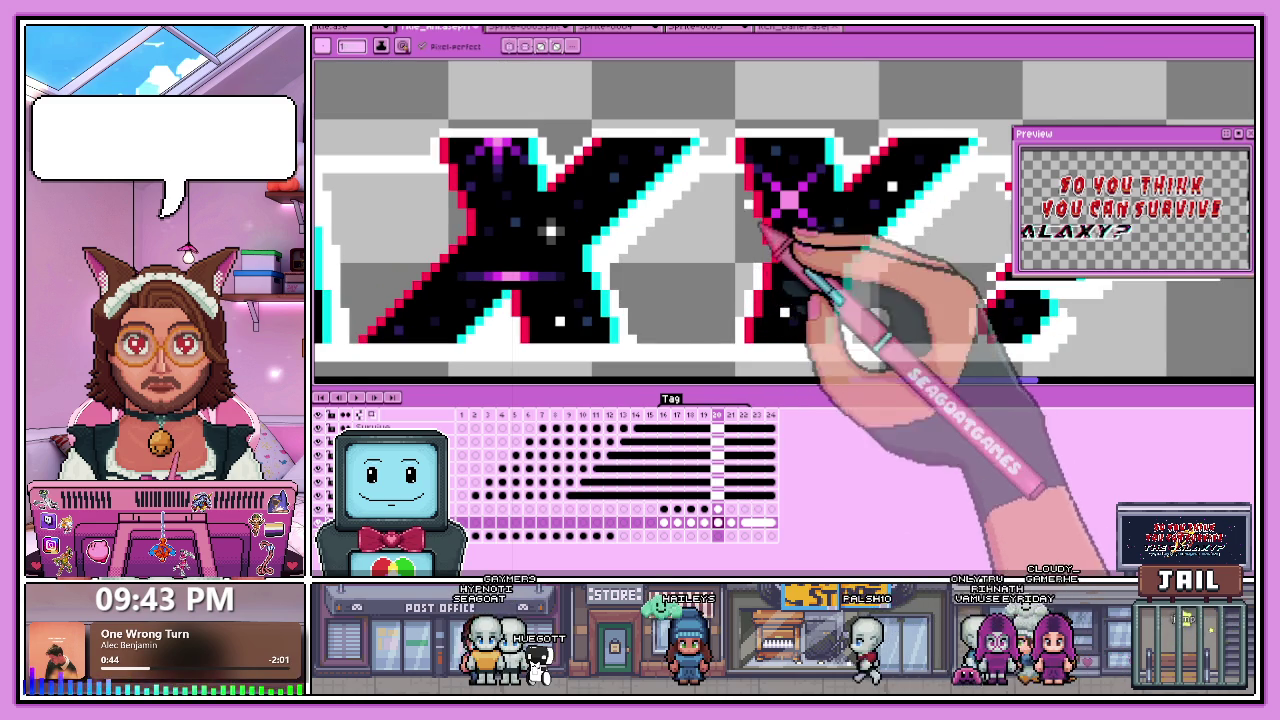
pyautogui.scroll(2, 762, 232)
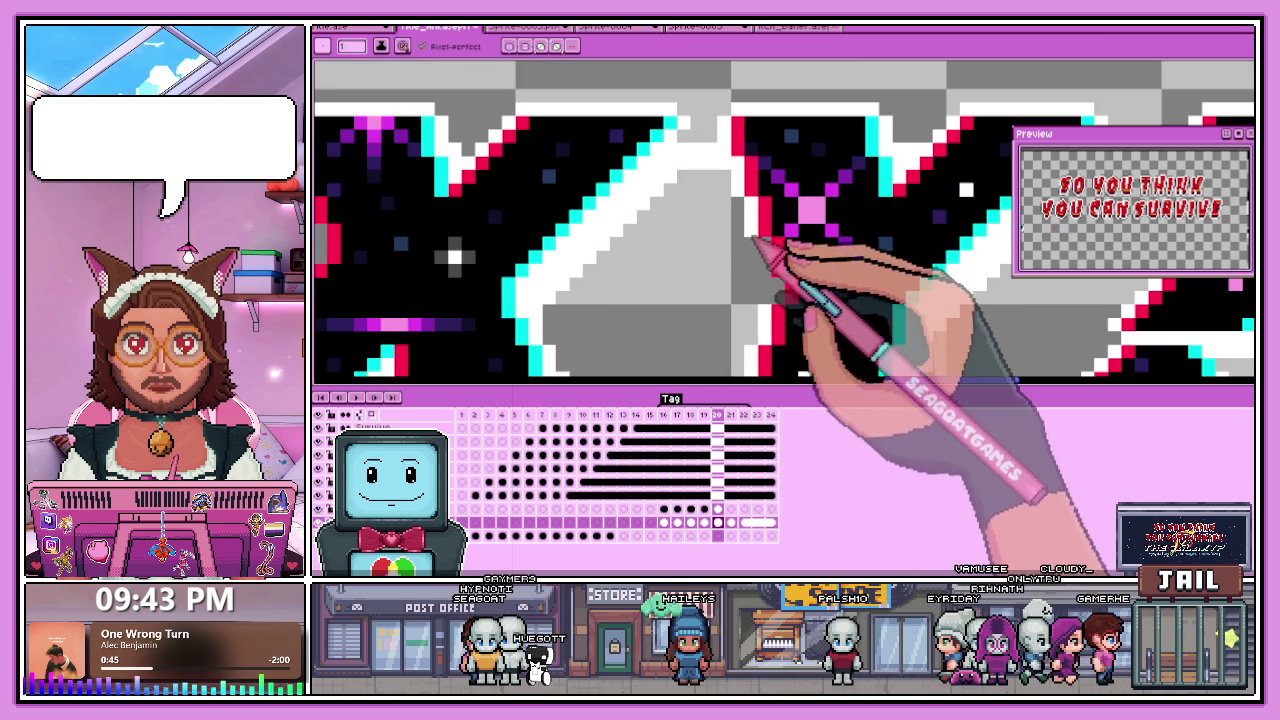
pyautogui.scroll(-2, 790, 260)
pyautogui.scroll(1, 760, 280)
pyautogui.scroll(-1, 640, 305)
pyautogui.scroll(1, 580, 325)
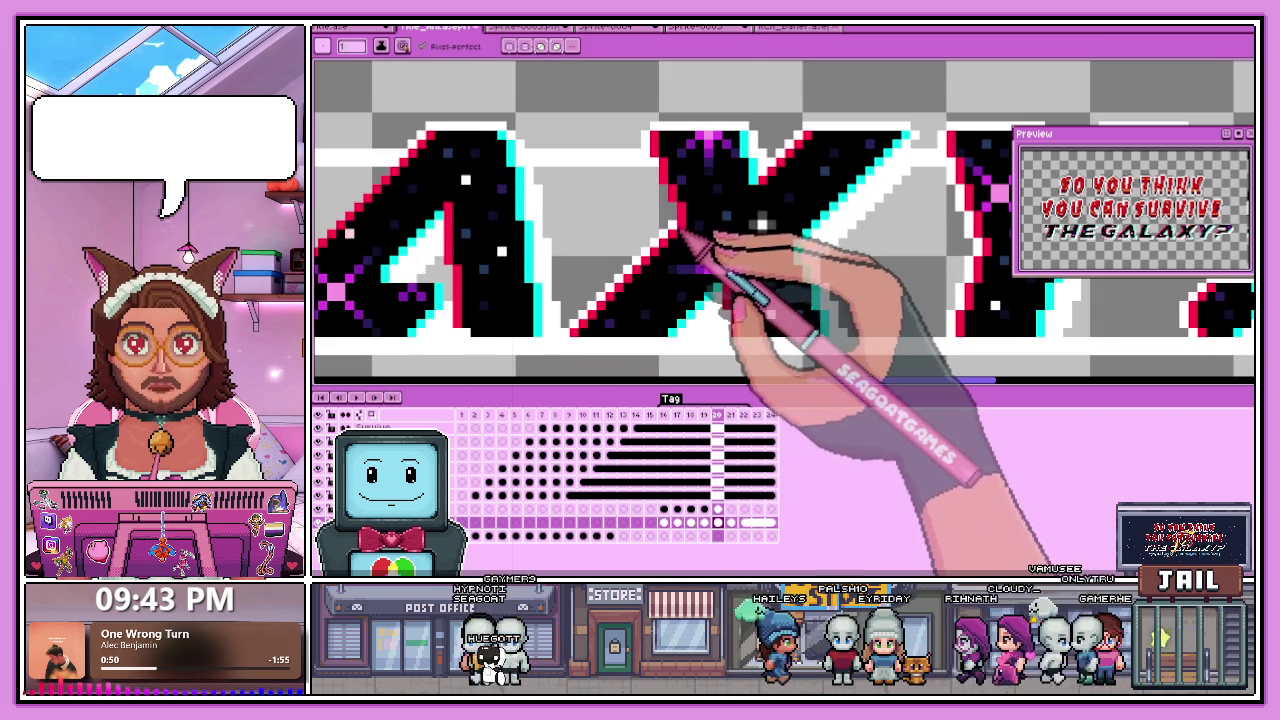
pyautogui.scroll(1, 683, 225)
pyautogui.scroll(1, 683, 210)
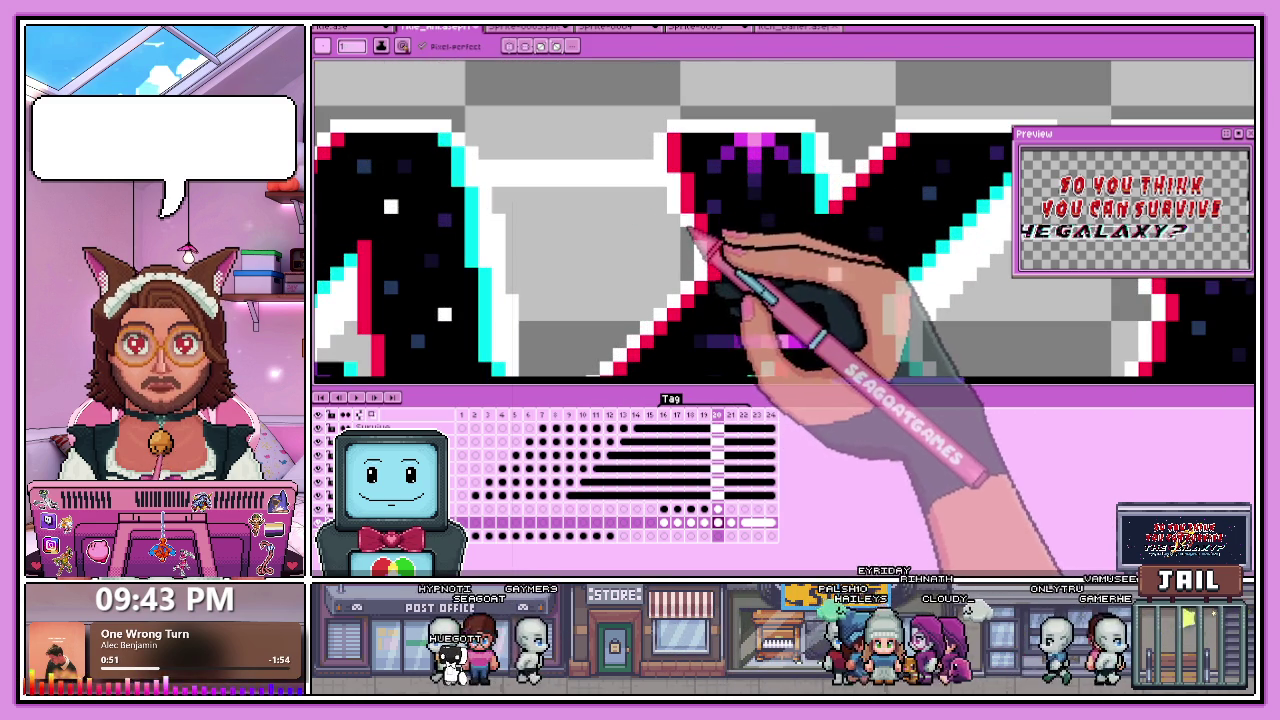
pyautogui.scroll(-1, 690, 230)
pyautogui.scroll(-1, 614, 257)
pyautogui.scroll(2, 571, 257)
pyautogui.scroll(1, 514, 340)
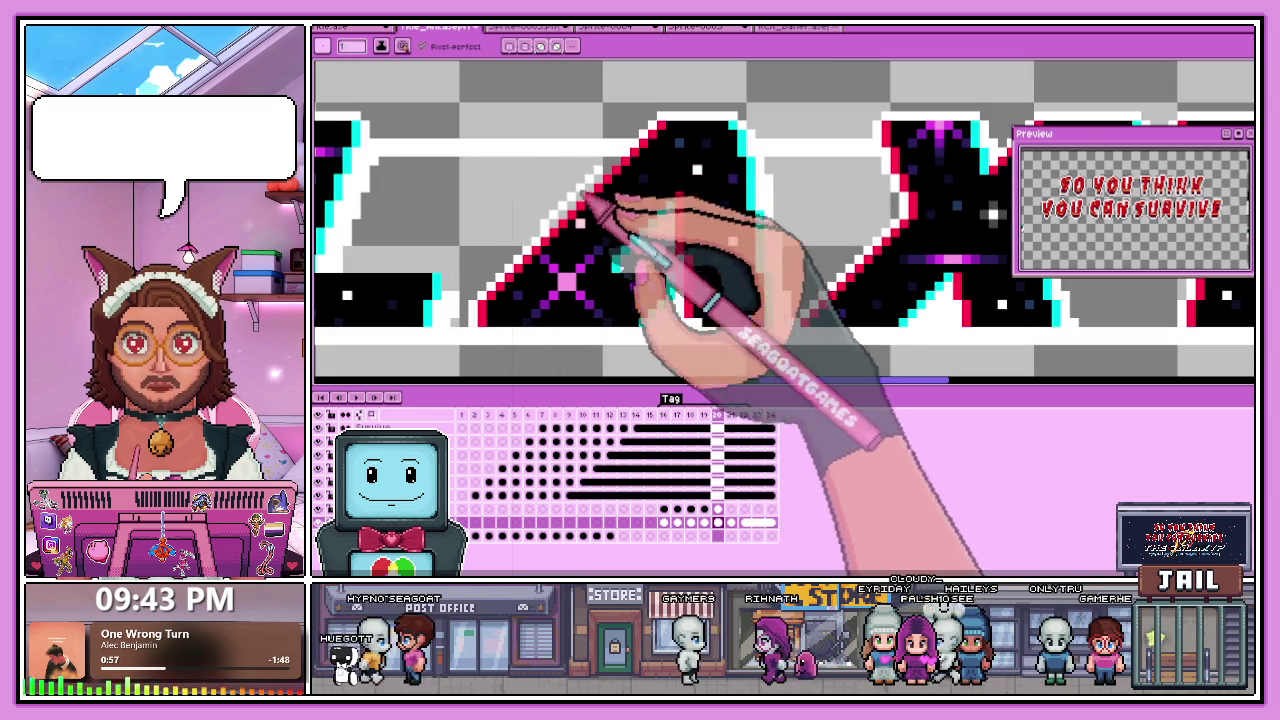
pyautogui.scroll(-2, 600, 220)
pyautogui.scroll(2, 650, 330)
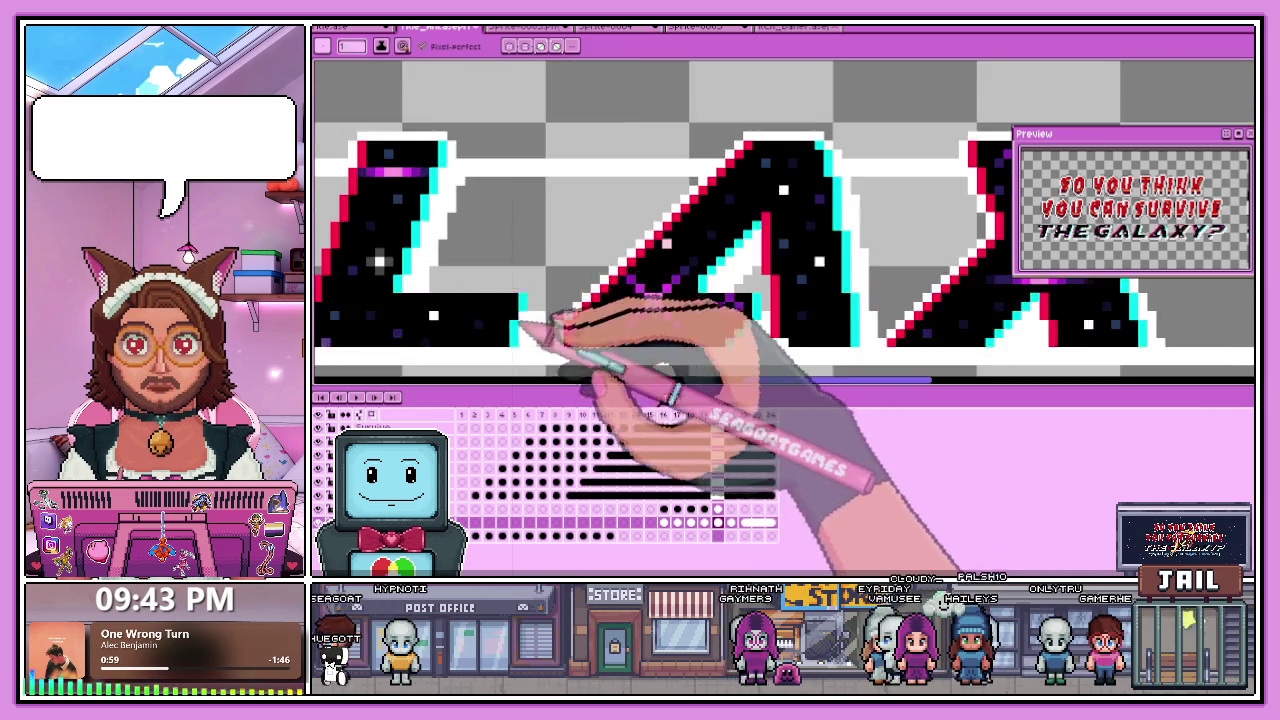
pyautogui.scroll(2, 560, 310)
pyautogui.scroll(-2, 470, 270)
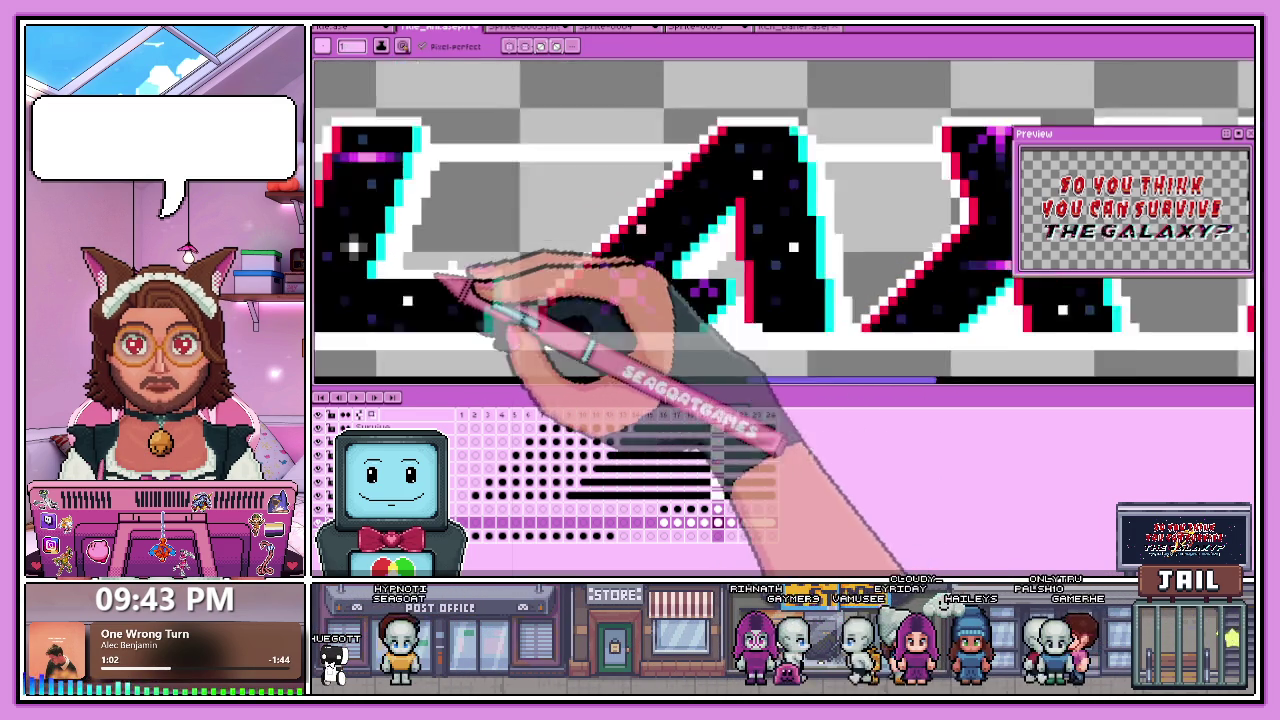
pyautogui.scroll(-2, 480, 280)
pyautogui.scroll(-2, 500, 292)
pyautogui.scroll(2, 600, 320)
pyautogui.scroll(-2, 640, 338)
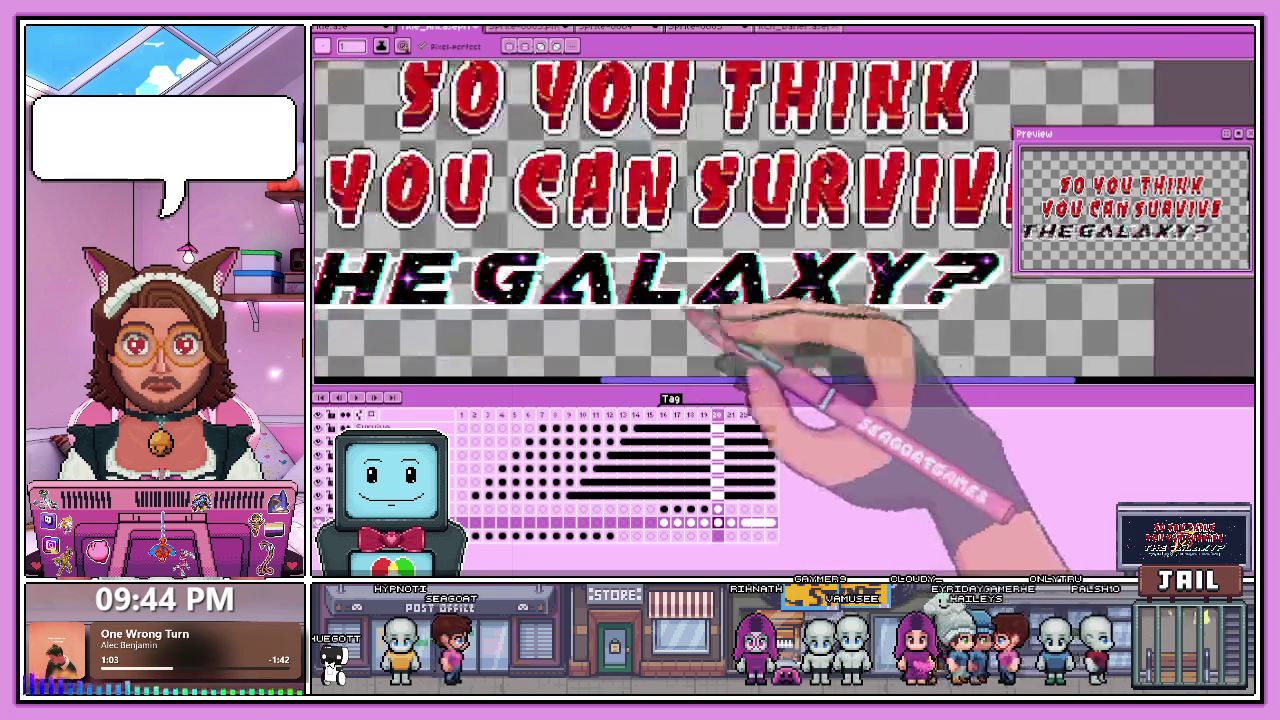
pyautogui.scroll(2, 690, 355)
pyautogui.scroll(2, 727, 330)
pyautogui.scroll(1, 721, 297)
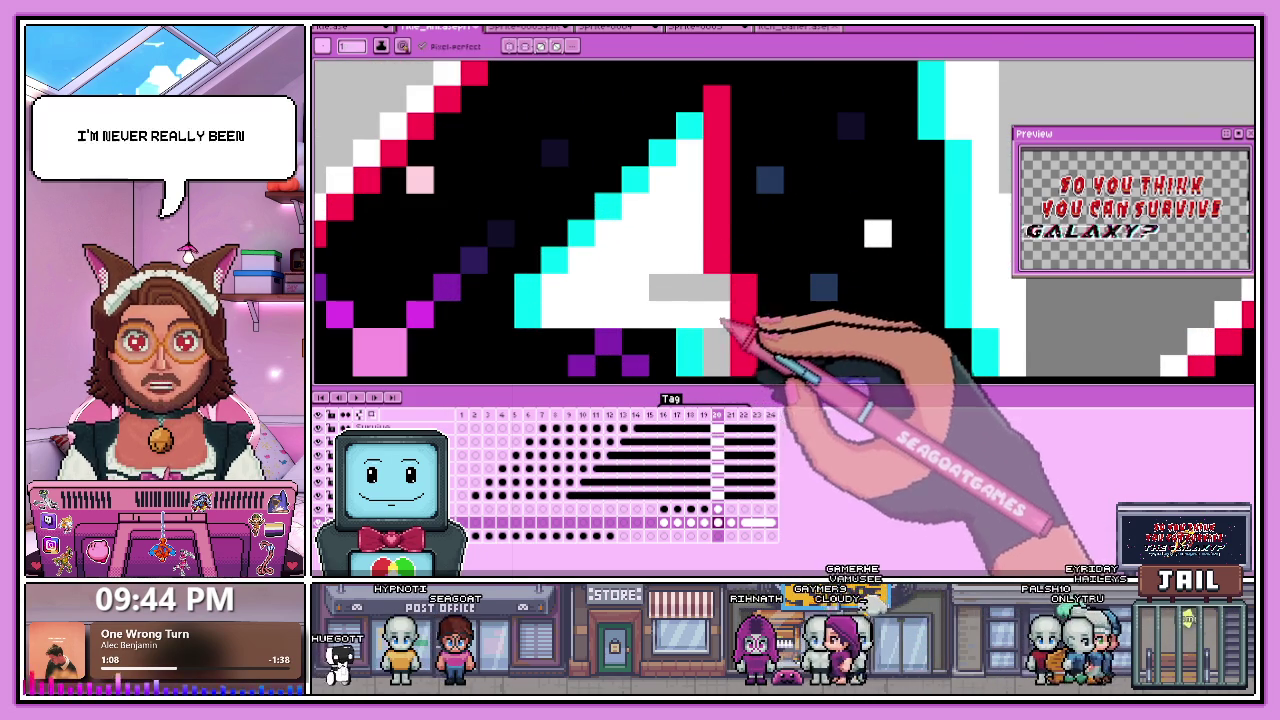
pyautogui.scroll(-1, 712, 295)
pyautogui.scroll(-2, 716, 337)
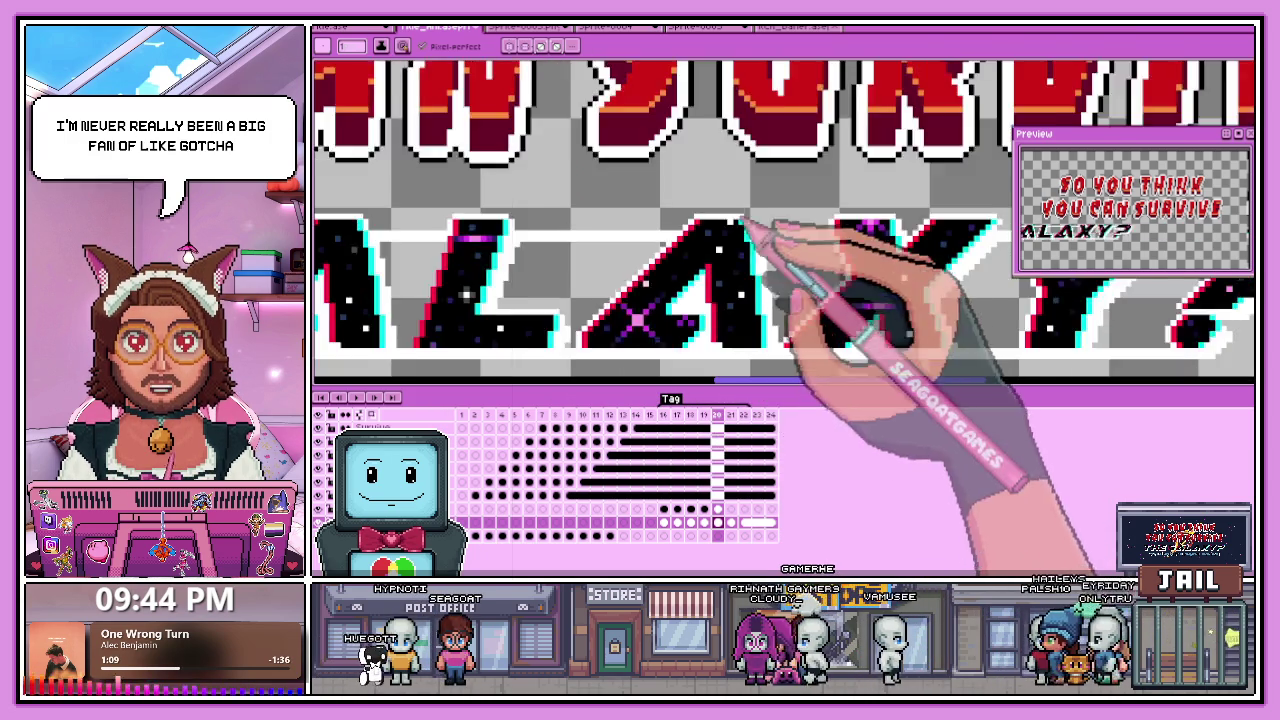
pyautogui.scroll(-1, 771, 229)
pyautogui.scroll(-2, 540, 266)
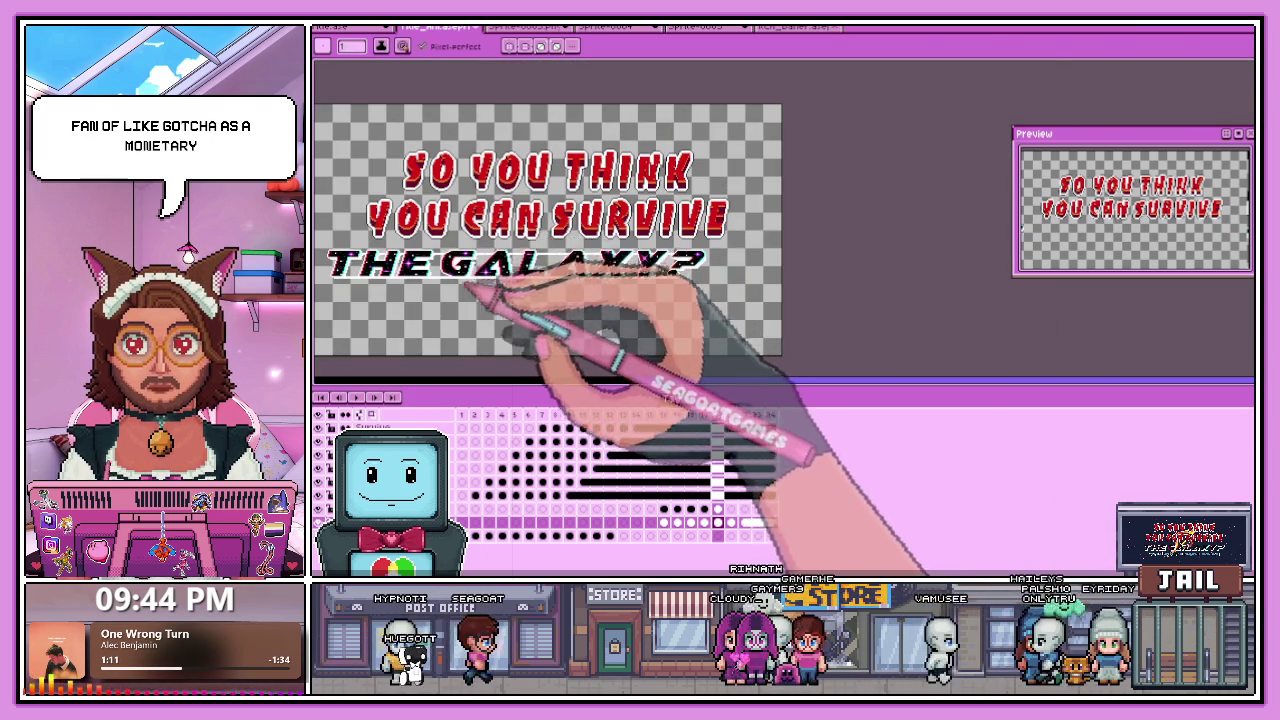
# Tidy the white outline and red/cyan edge pixels of the starfield T, H, E and G into clean steps.
pyautogui.scroll(3, 470, 265)
pyautogui.scroll(-3, 470, 265)
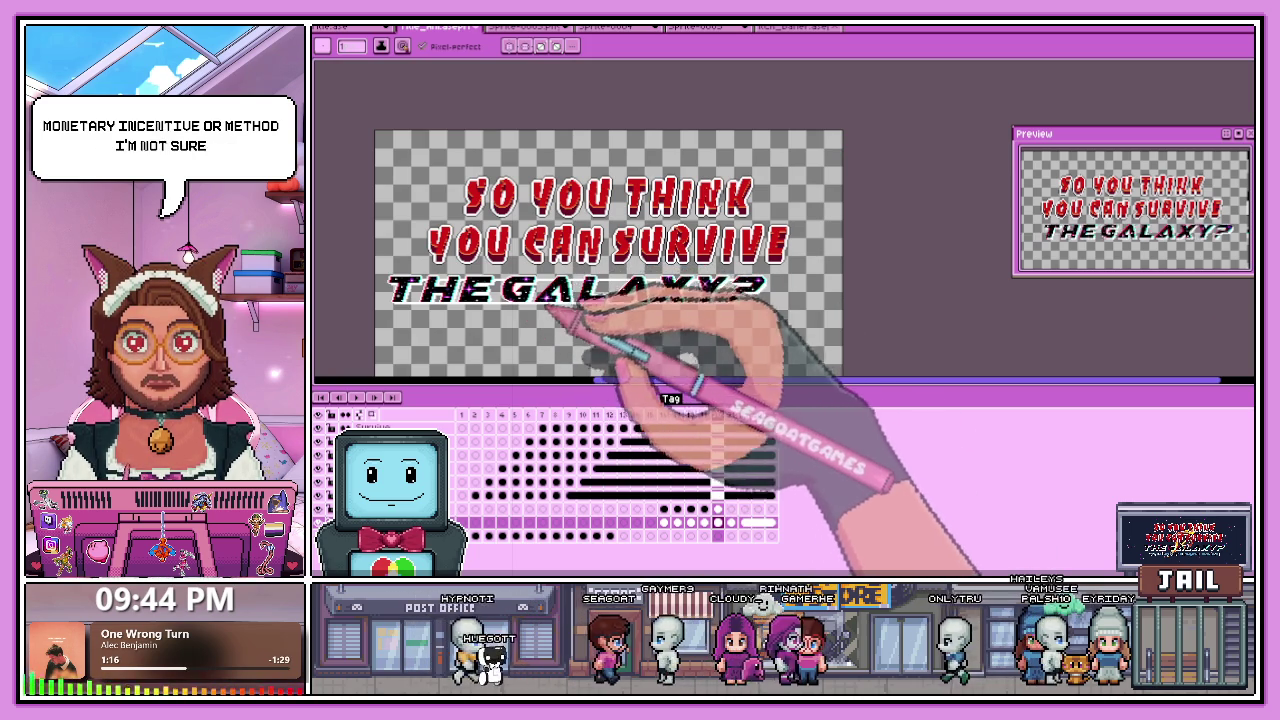
pyautogui.scroll(3, 523, 305)
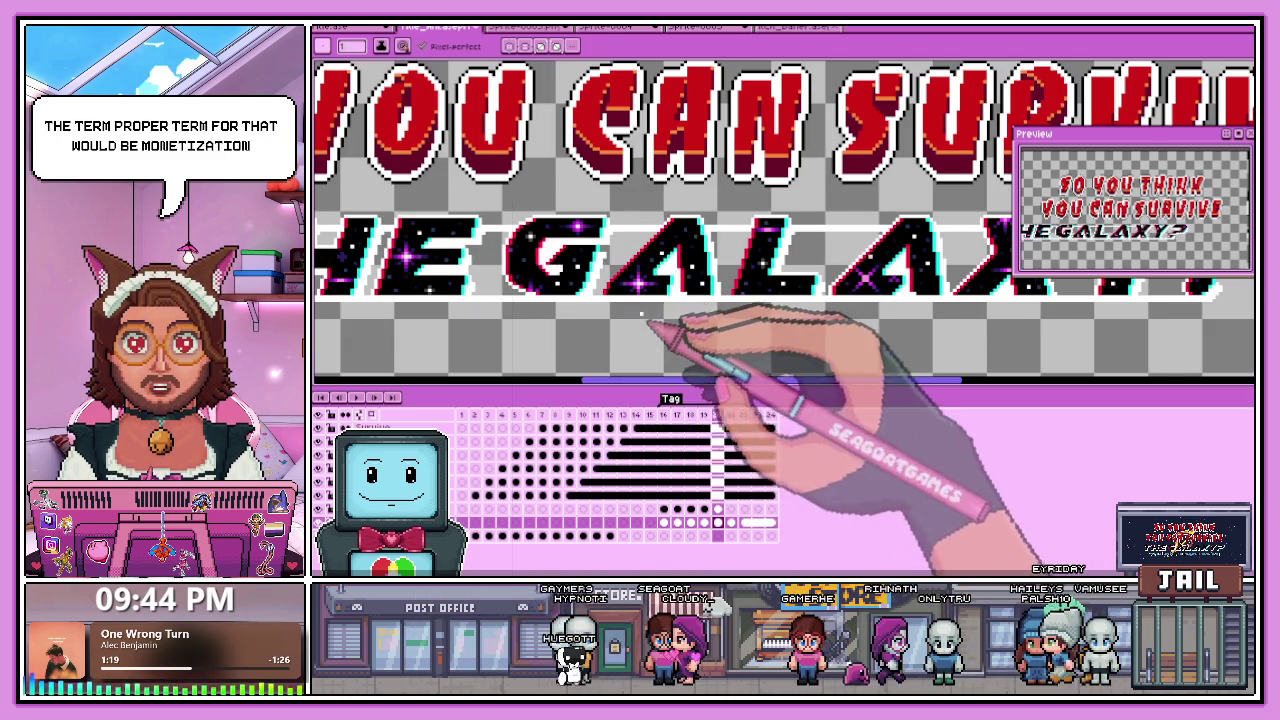
pyautogui.scroll(-1, 663, 323)
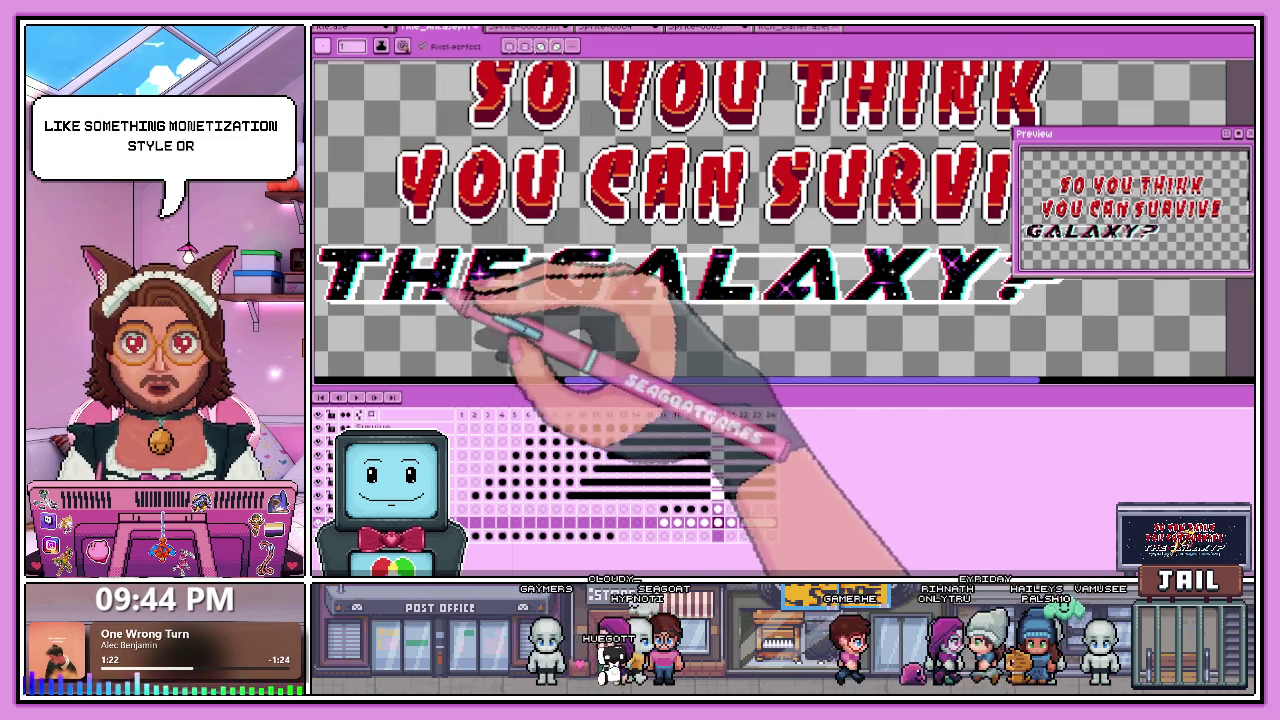
pyautogui.scroll(1, 700, 262)
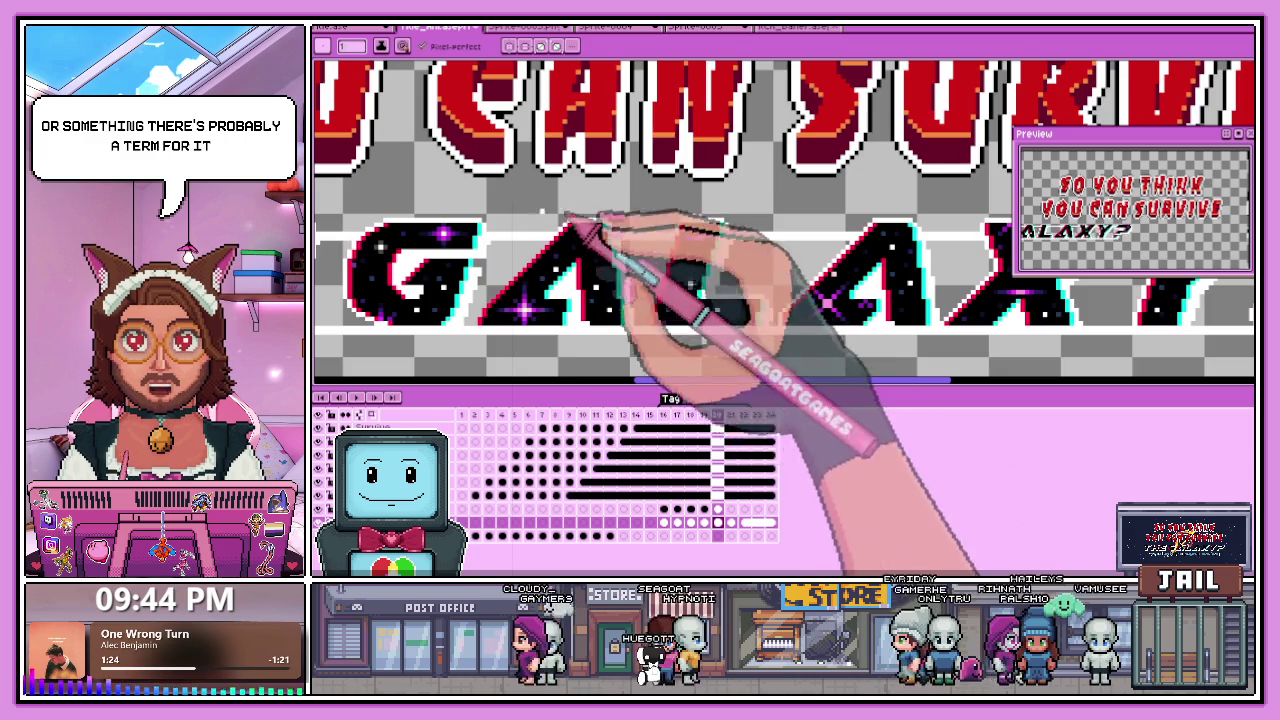
pyautogui.scroll(2, 655, 330)
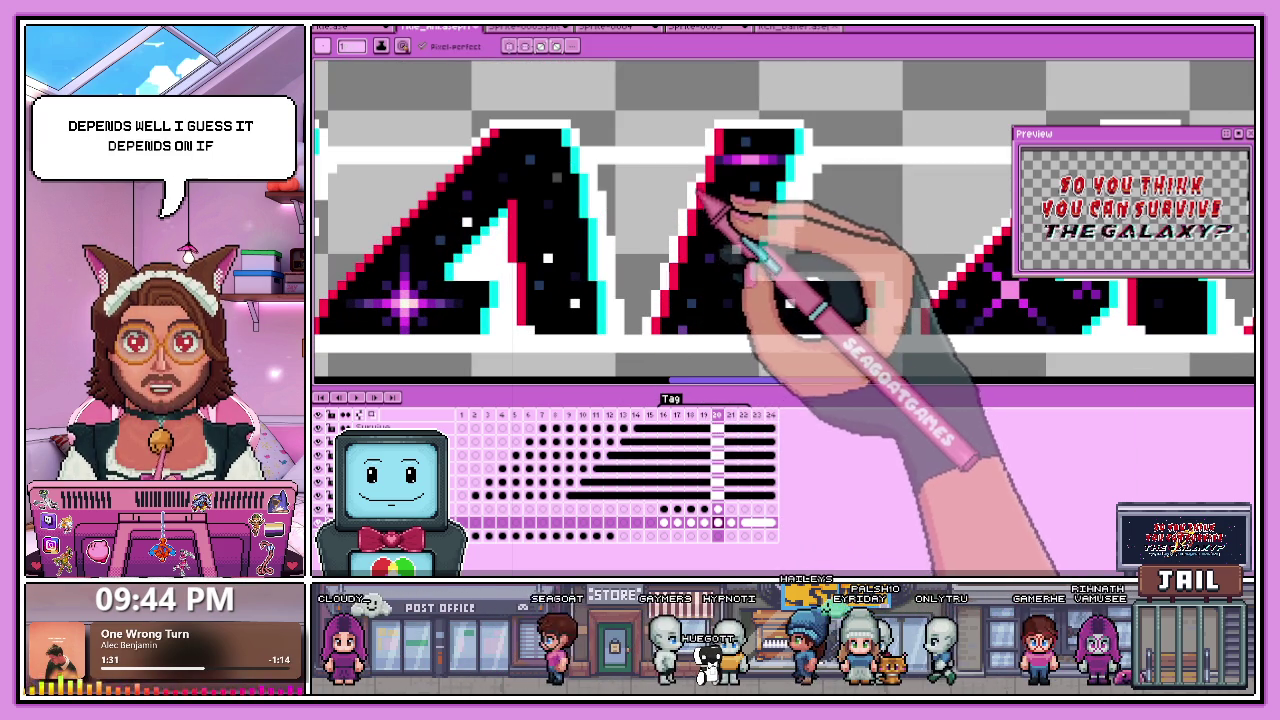
pyautogui.scroll(-1, 713, 192)
pyautogui.scroll(-1, 651, 234)
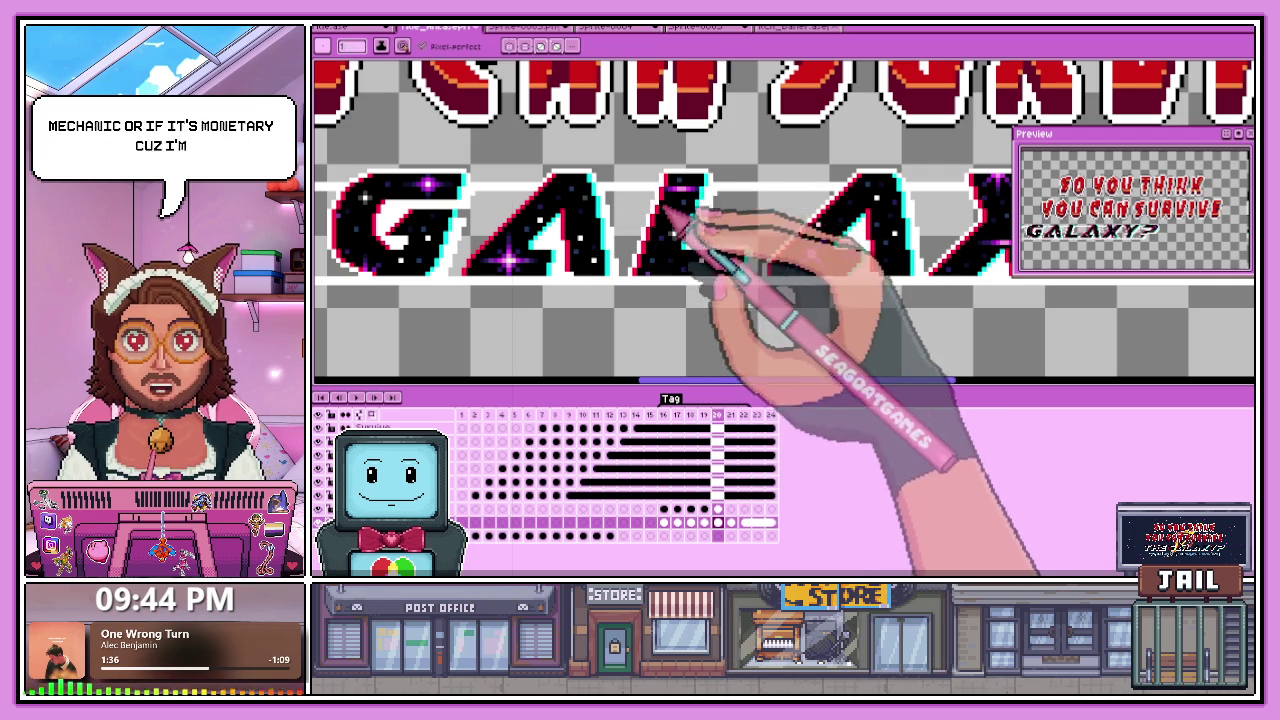
pyautogui.scroll(-2, 640, 244)
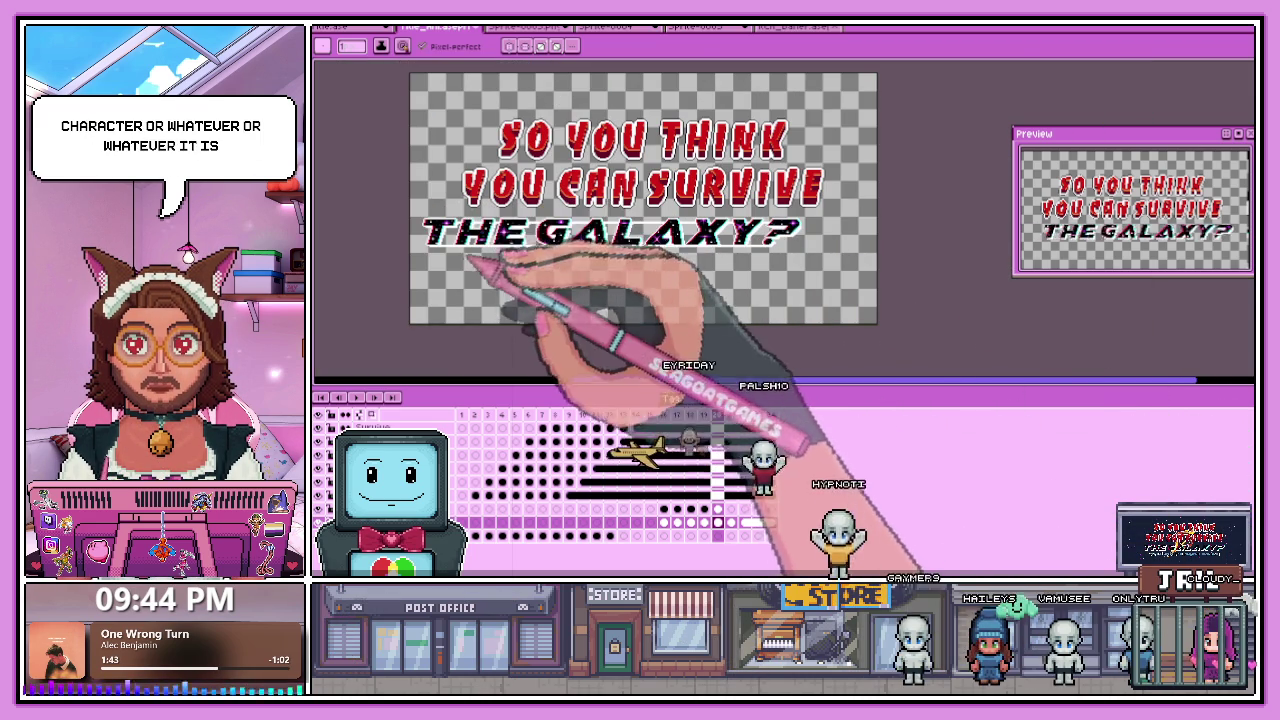
pyautogui.scroll(1, 440, 250)
pyautogui.scroll(1, 440, 262)
pyautogui.scroll(-1, 490, 300)
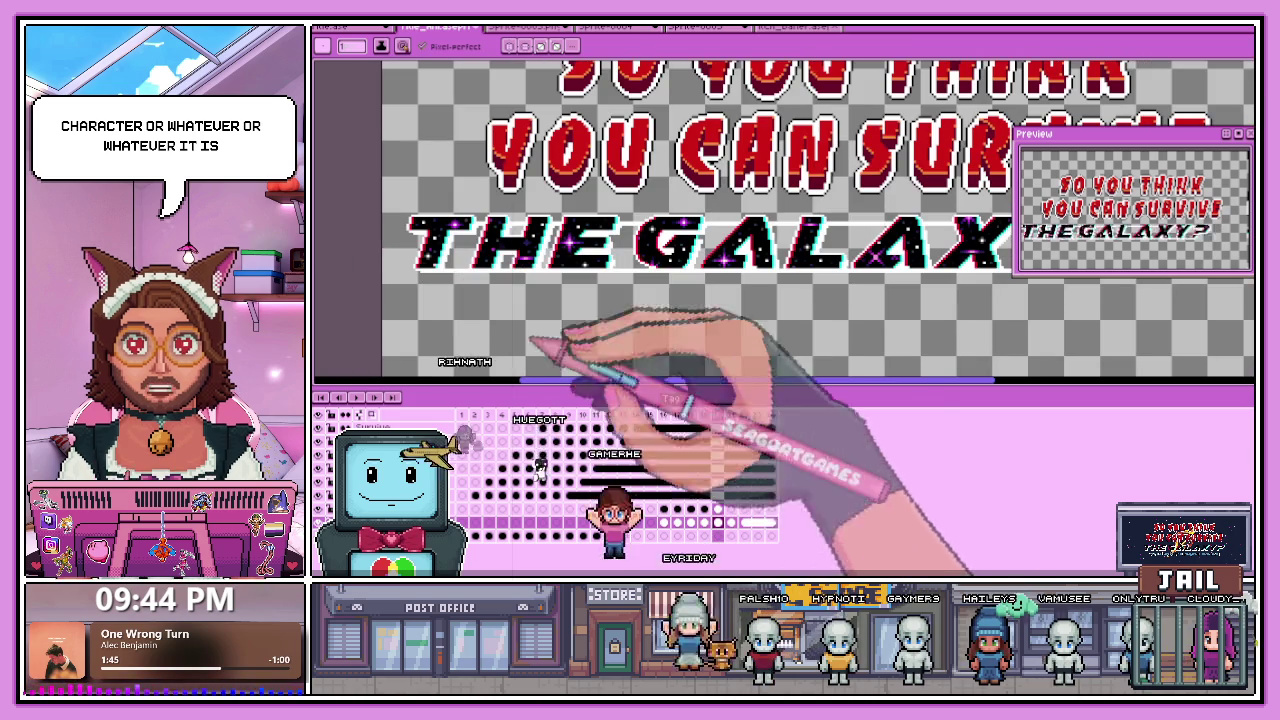
pyautogui.scroll(2, 520, 260)
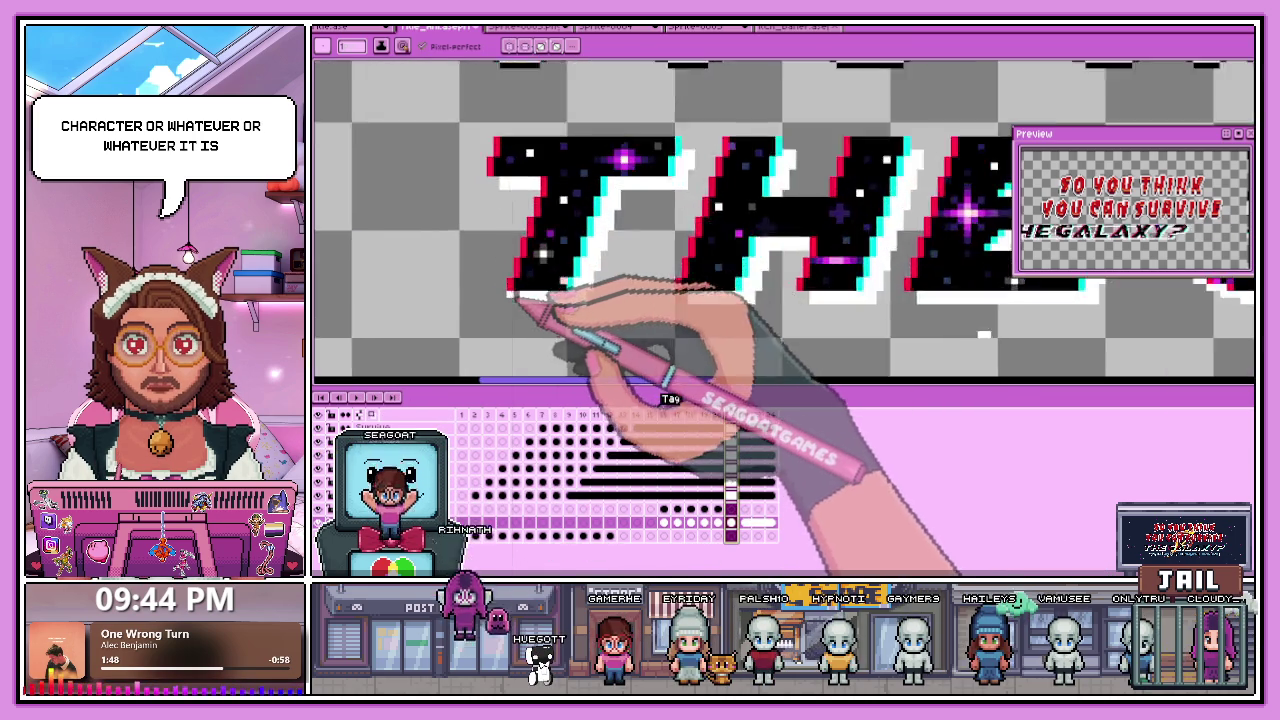
pyautogui.scroll(1, 530, 300)
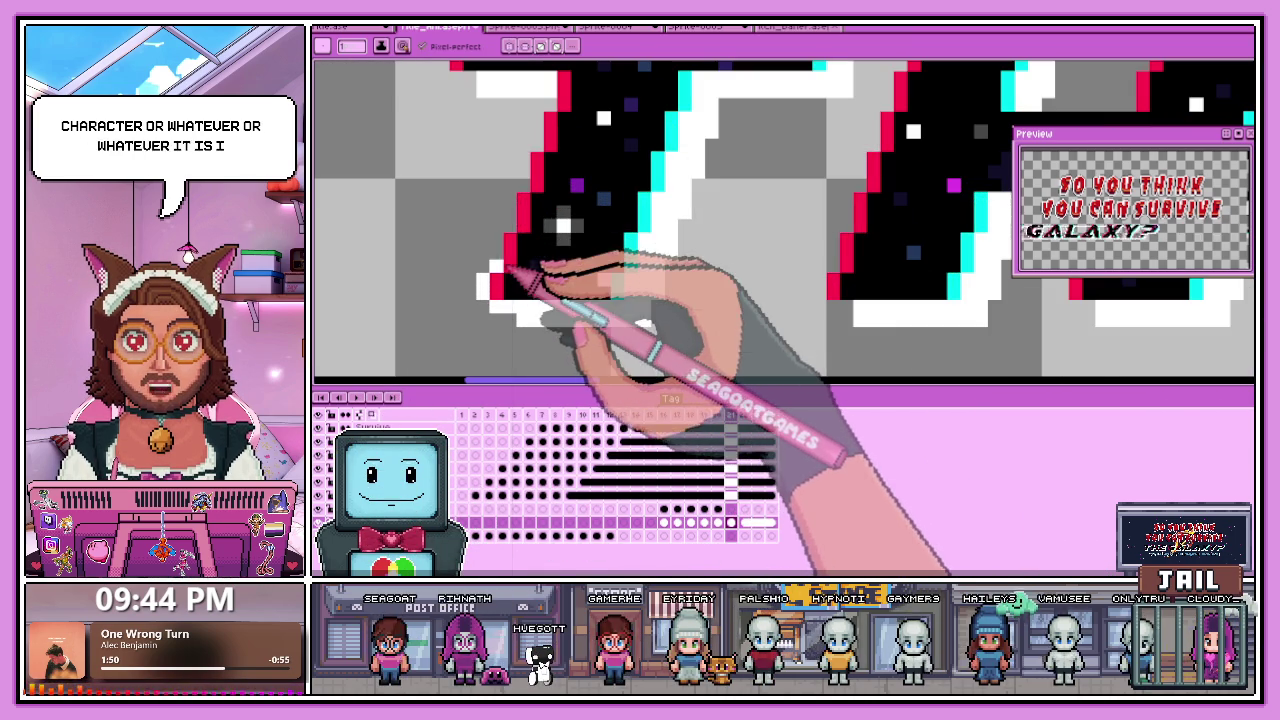
pyautogui.scroll(-2, 520, 215)
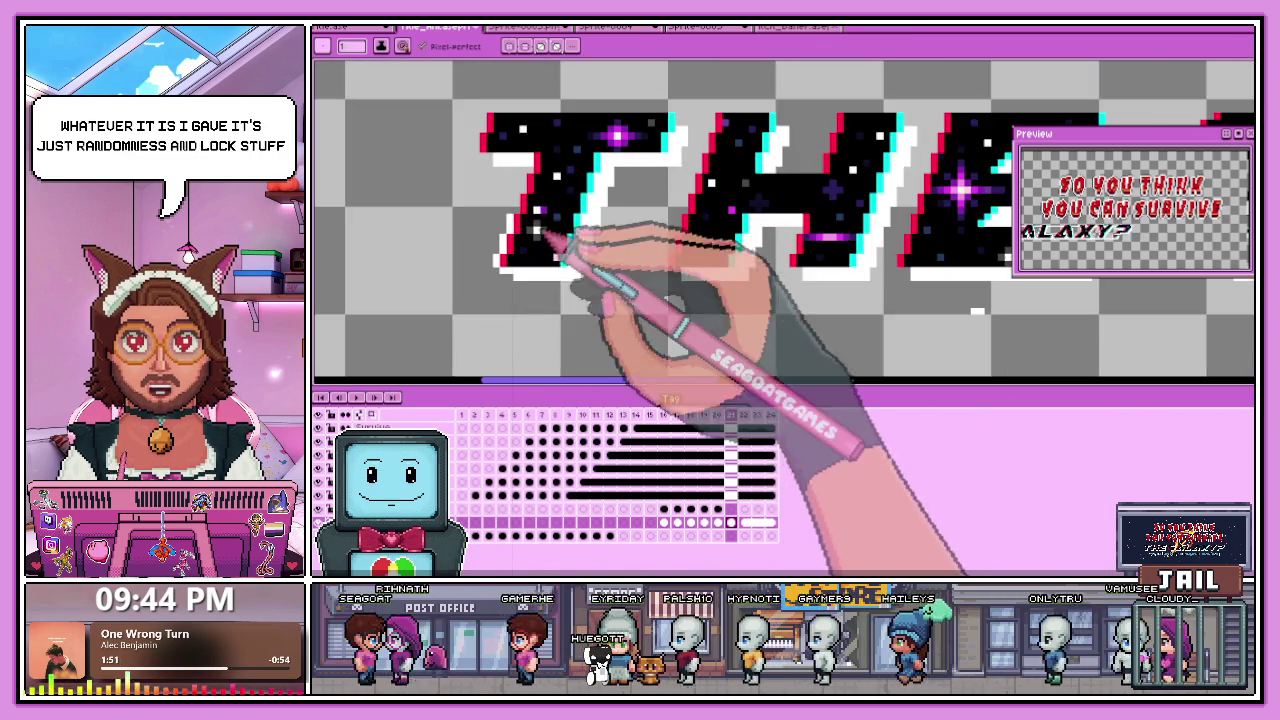
pyautogui.scroll(2, 518, 230)
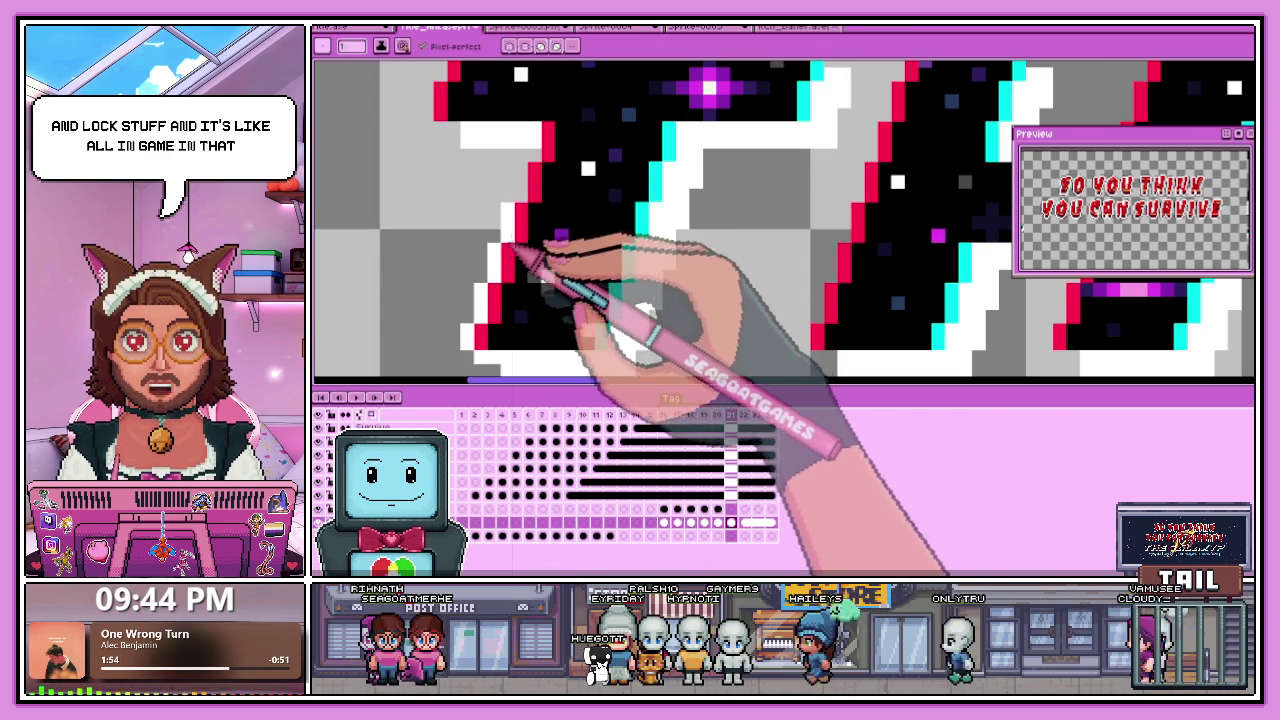
pyautogui.scroll(-2, 543, 172)
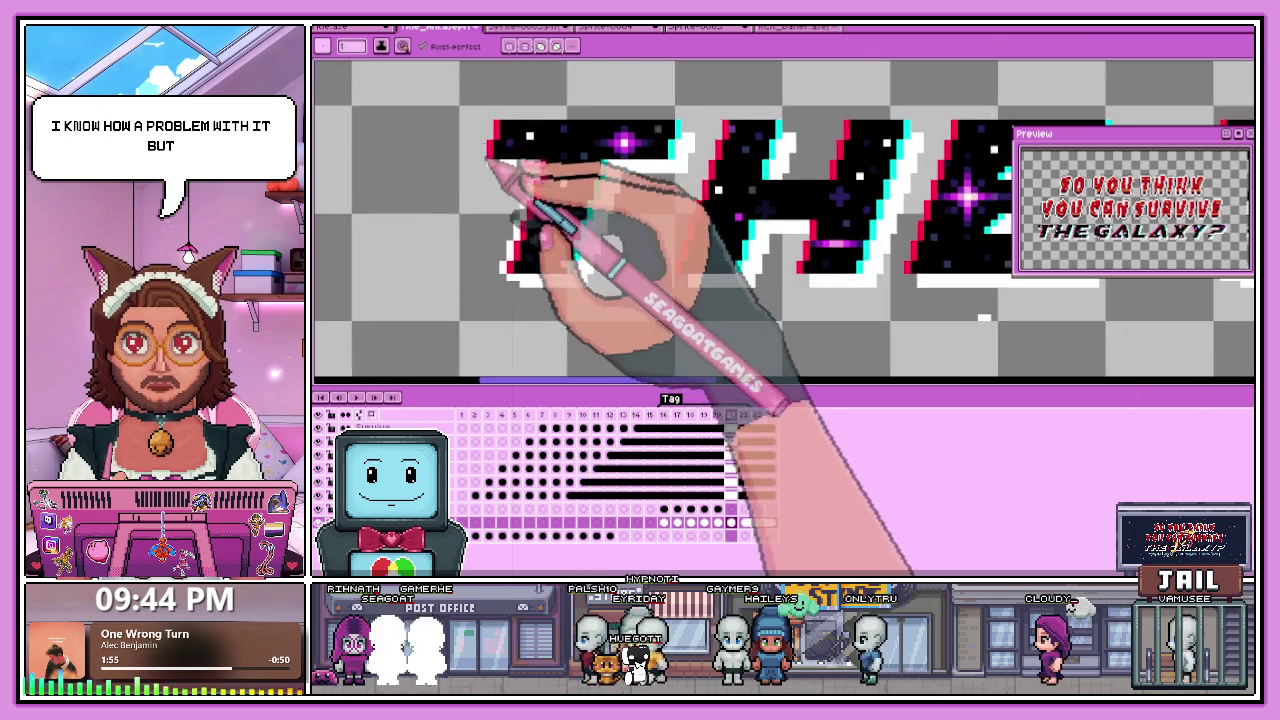
pyautogui.scroll(2, 512, 170)
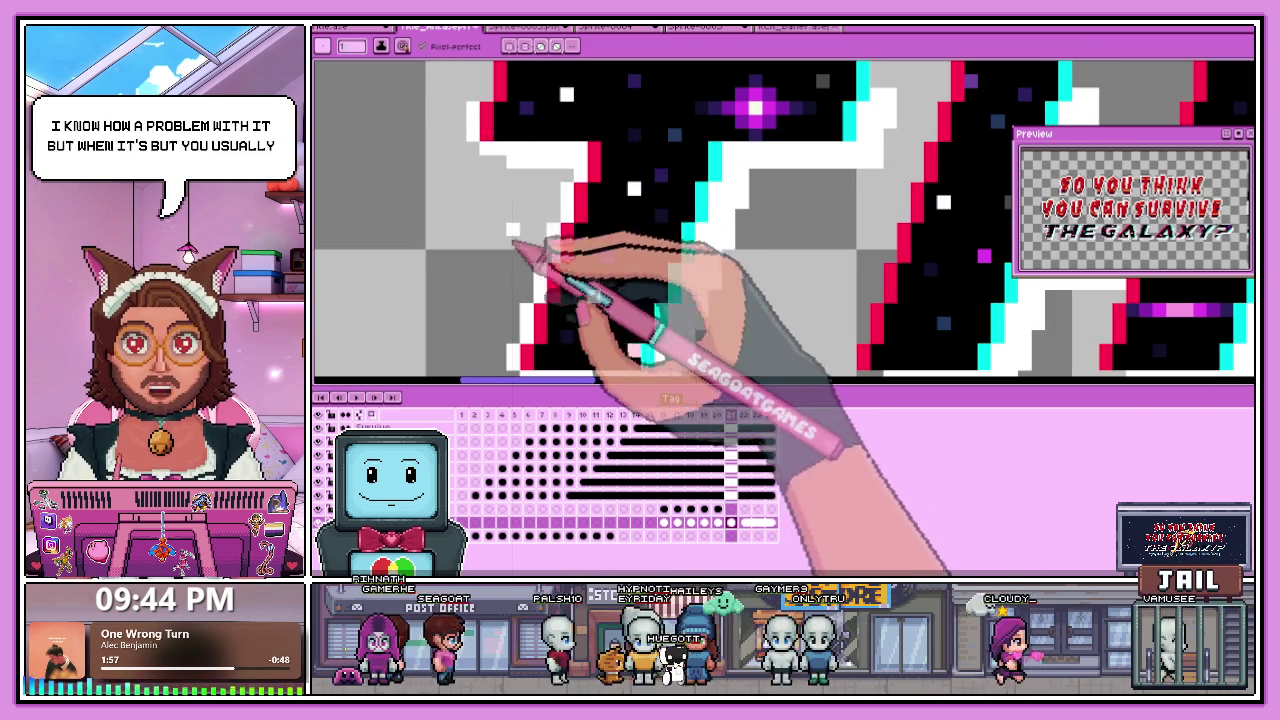
pyautogui.scroll(-2, 505, 250)
pyautogui.scroll(1, 512, 182)
pyautogui.scroll(2, 510, 178)
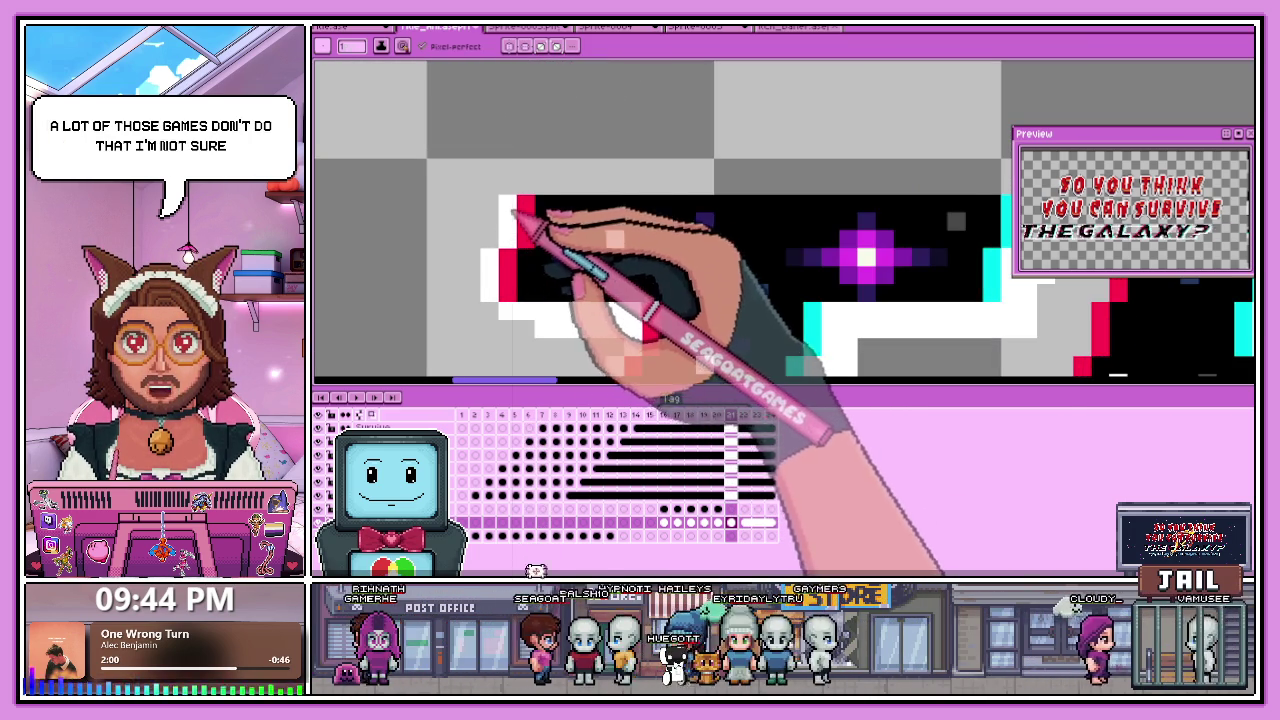
pyautogui.scroll(1, 520, 202)
pyautogui.scroll(-2, 800, 225)
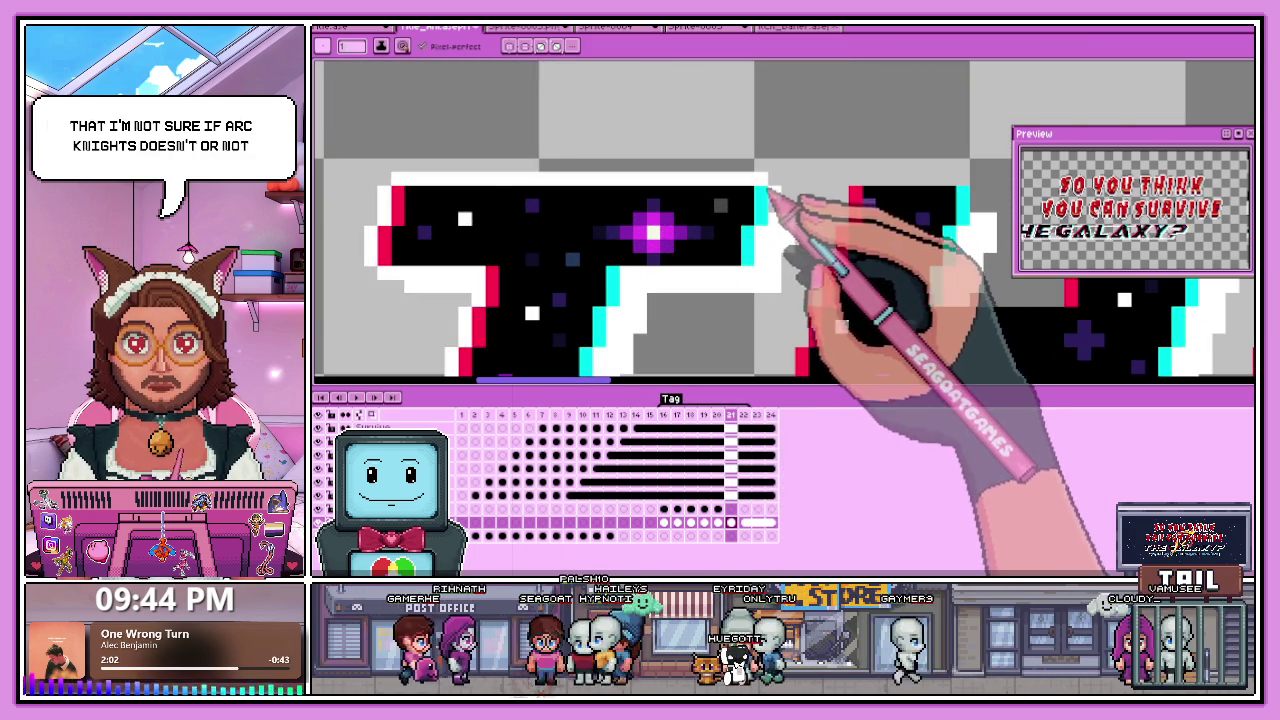
pyautogui.scroll(-2, 785, 225)
pyautogui.scroll(-1, 812, 282)
pyautogui.scroll(2, 606, 214)
pyautogui.scroll(1, 618, 228)
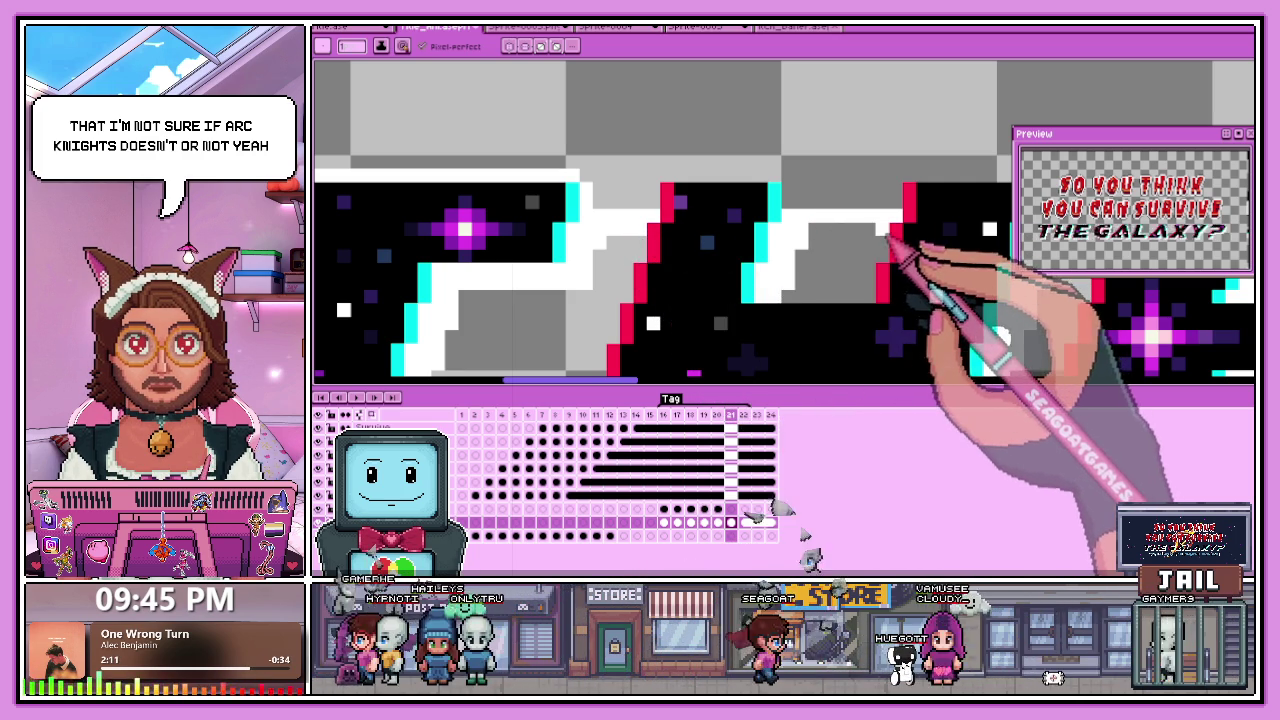
pyautogui.scroll(-3, 740, 255)
pyautogui.scroll(1, 663, 263)
pyautogui.scroll(2, 800, 243)
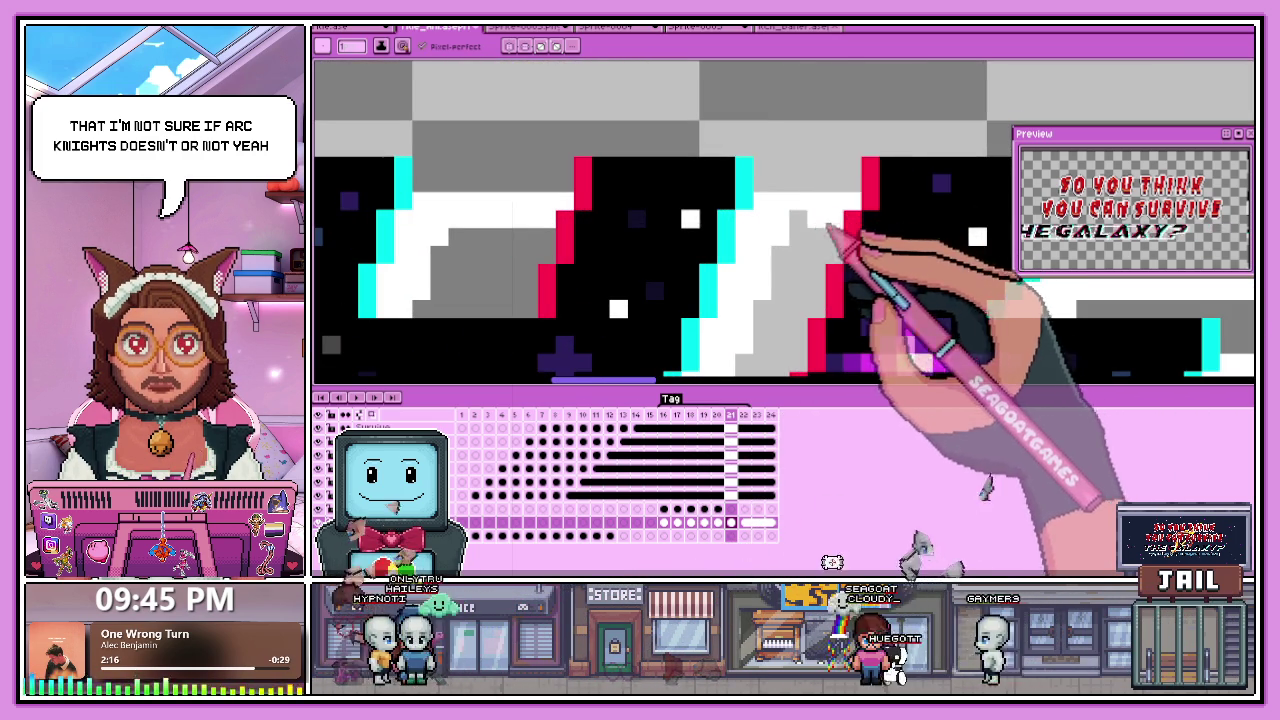
pyautogui.scroll(-2, 737, 223)
pyautogui.scroll(2, 760, 205)
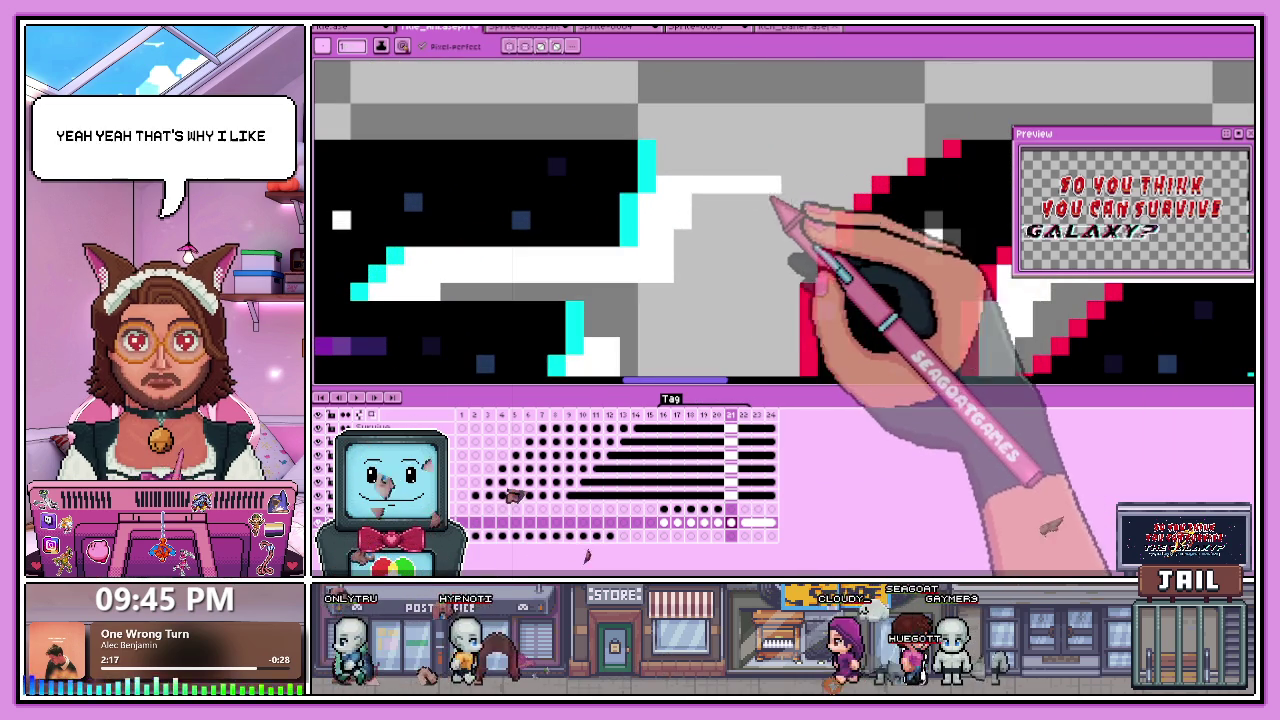
pyautogui.scroll(-2, 728, 214)
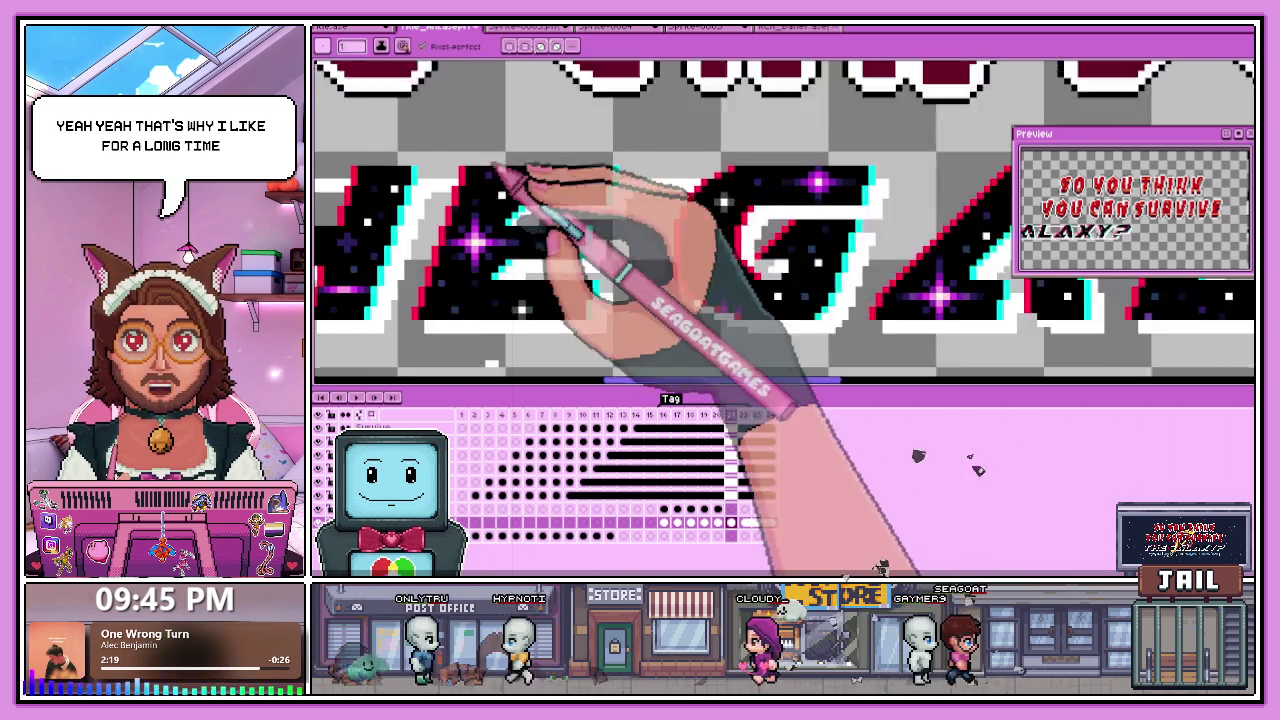
# Clean the white and cyan glitch edges on GALAXY's G, A, L and X, undoing one stray edit.
pyautogui.scroll(2, 600, 190)
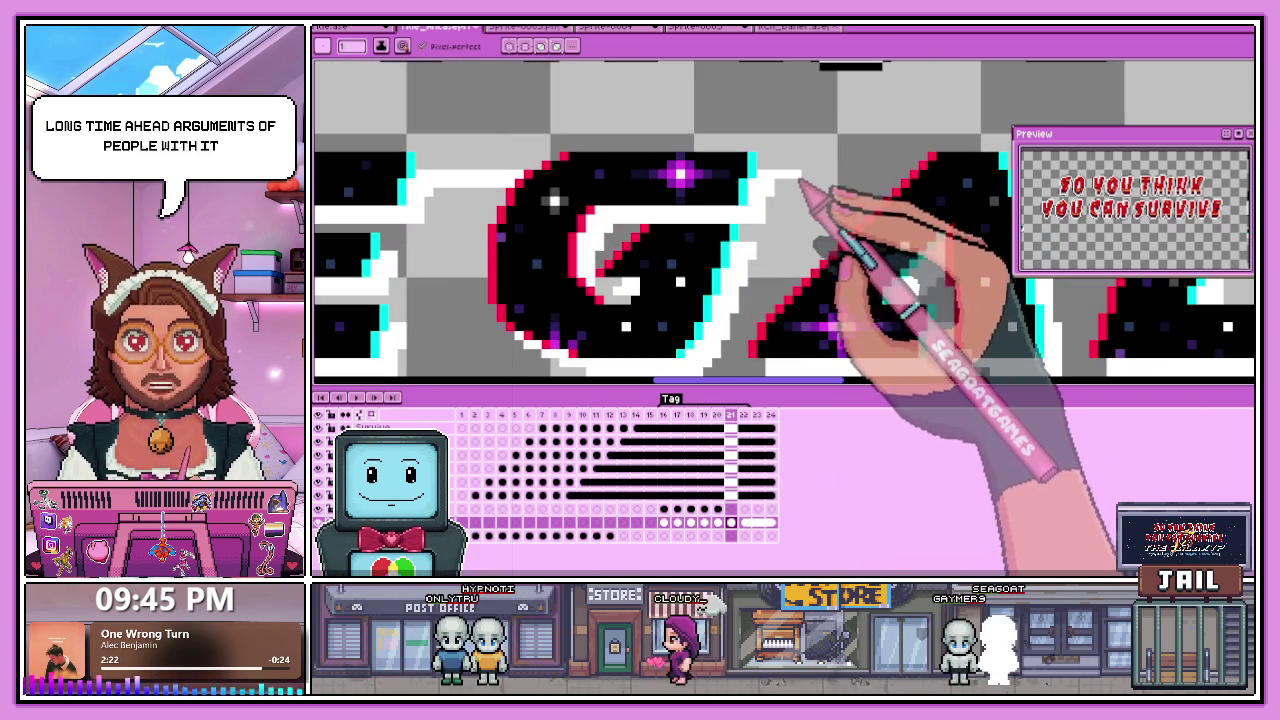
pyautogui.scroll(1, 843, 188)
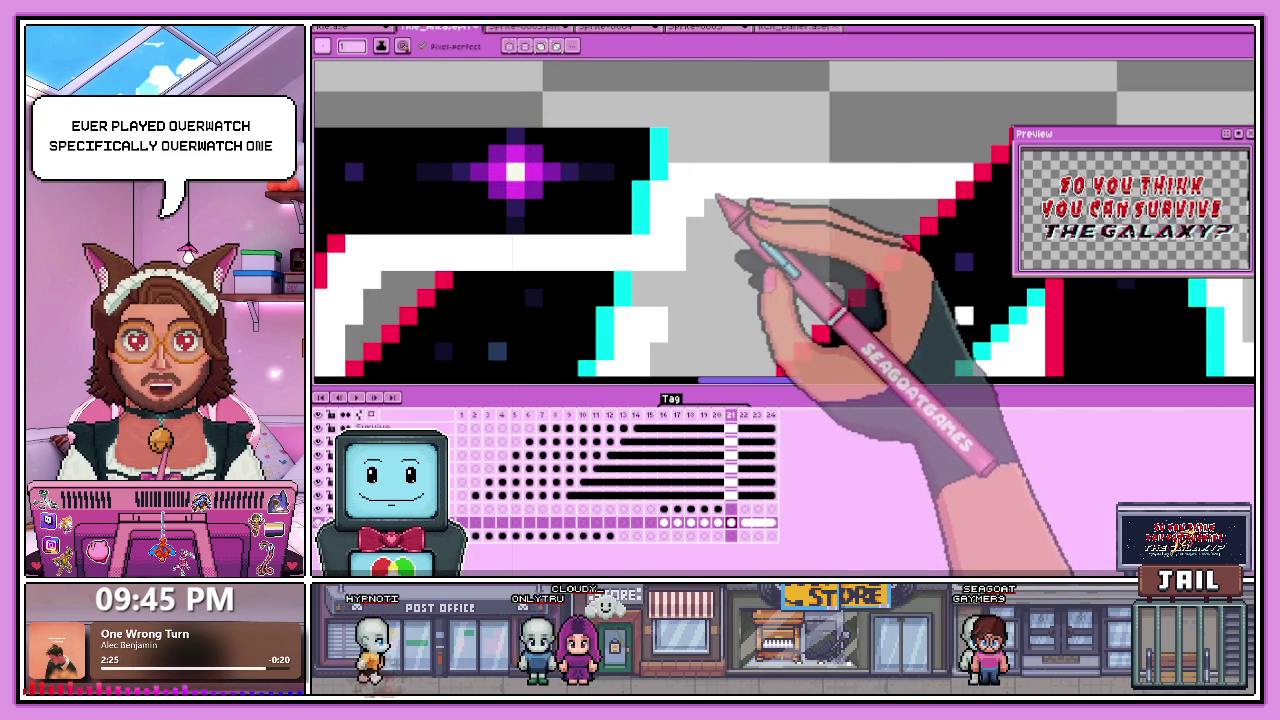
pyautogui.scroll(-1, 640, 200)
pyautogui.scroll(-1, 900, 200)
pyautogui.scroll(1, 780, 200)
pyautogui.scroll(1, 712, 195)
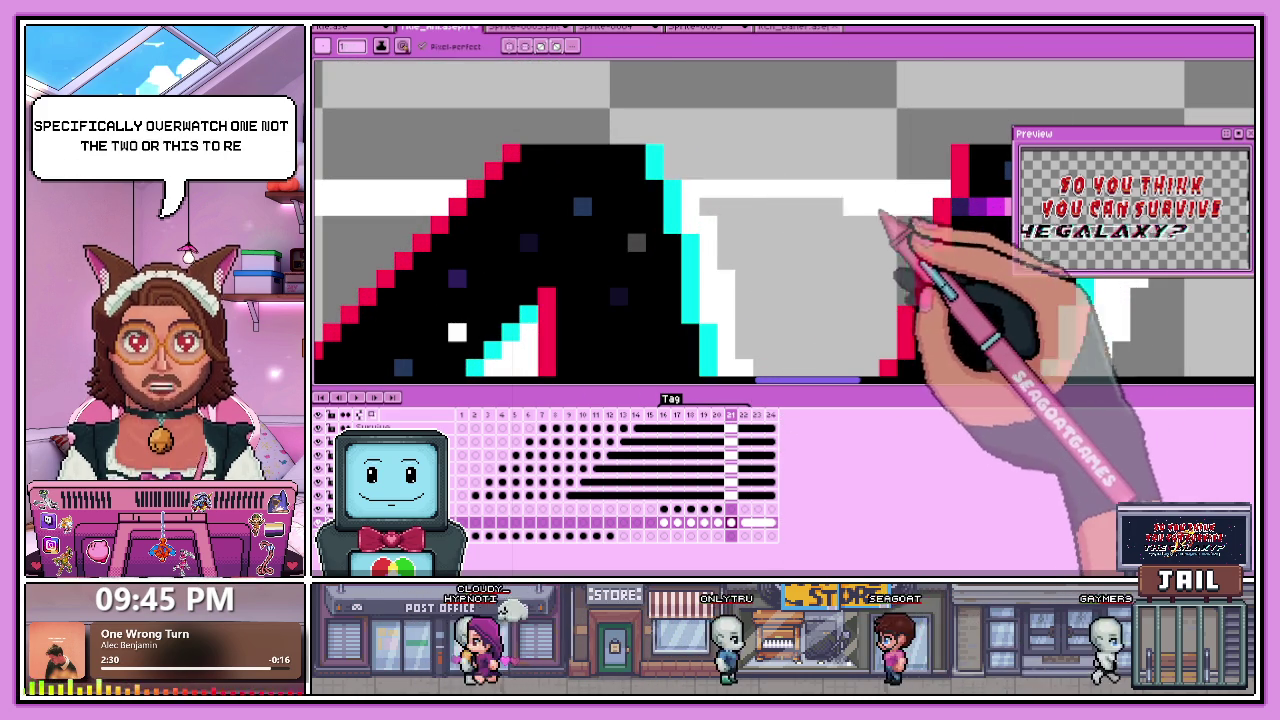
pyautogui.scroll(-2, 643, 257)
pyautogui.scroll(1, 752, 208)
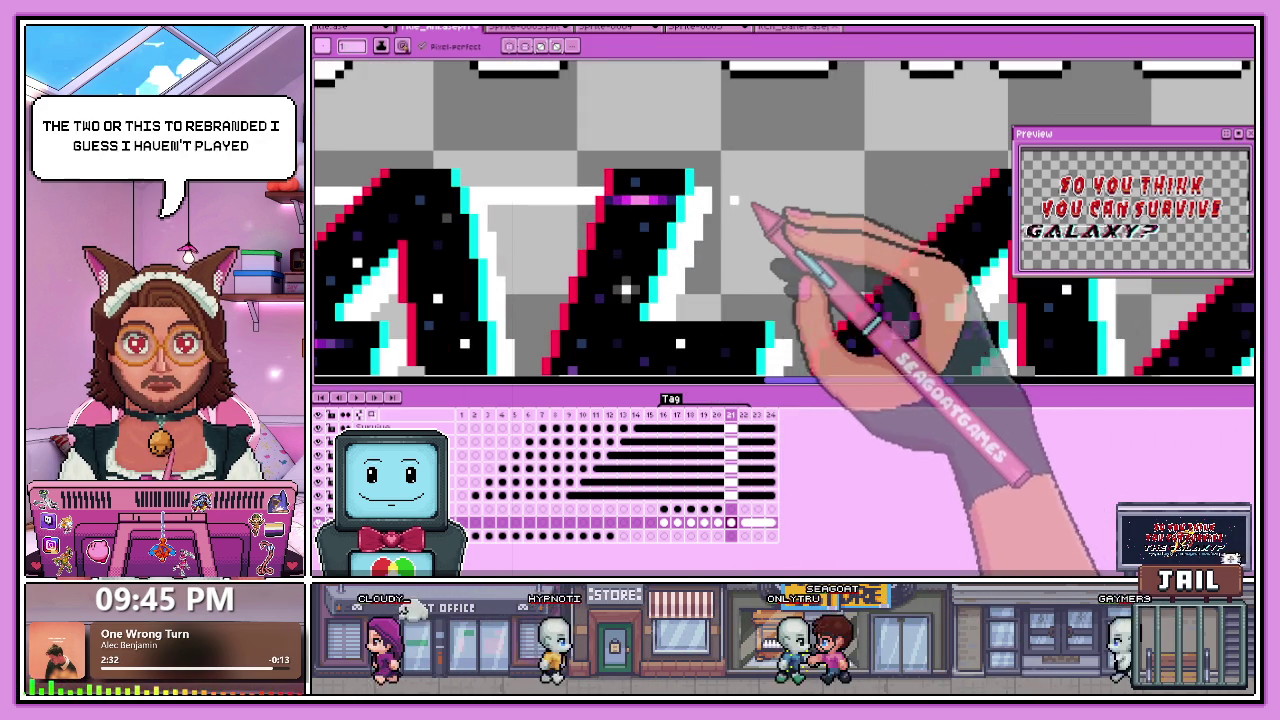
pyautogui.scroll(-1, 905, 208)
pyautogui.scroll(2, 875, 220)
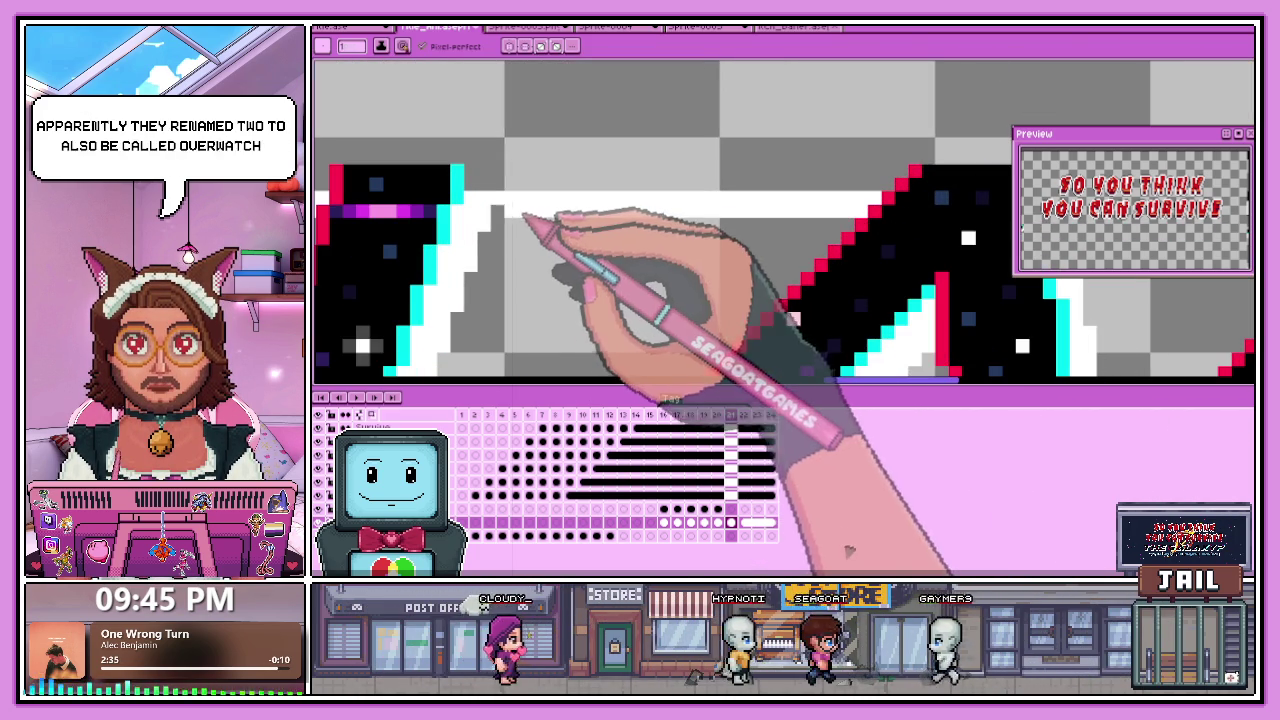
pyautogui.scroll(-2, 512, 207)
pyautogui.scroll(1, 728, 210)
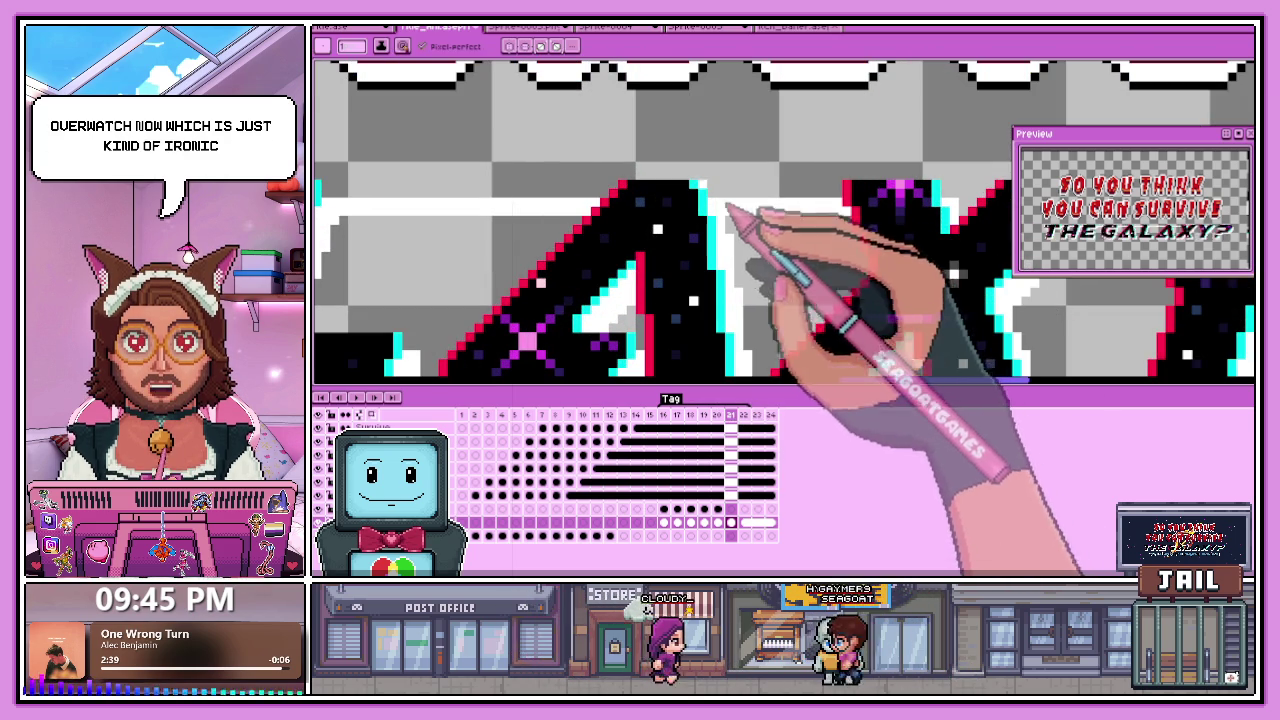
pyautogui.scroll(-2, 730, 220)
pyautogui.scroll(2, 800, 260)
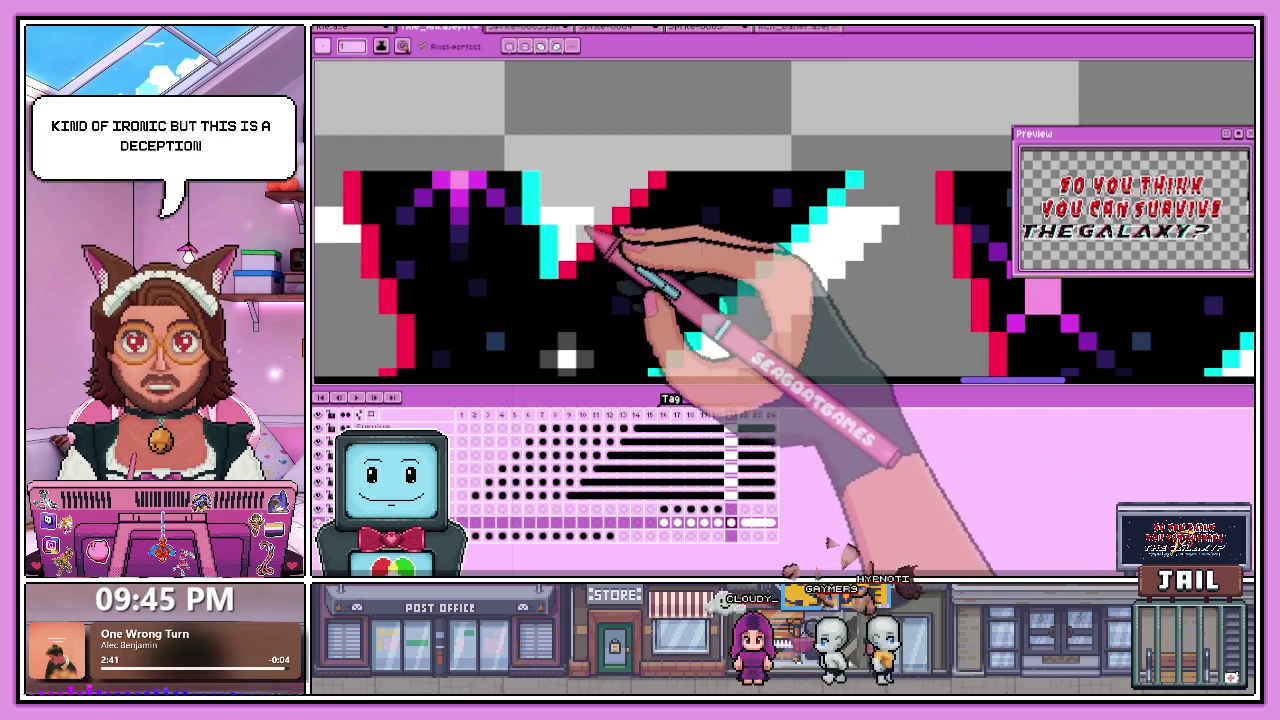
pyautogui.scroll(1, 610, 240)
pyautogui.scroll(-1, 745, 265)
pyautogui.scroll(1, 740, 240)
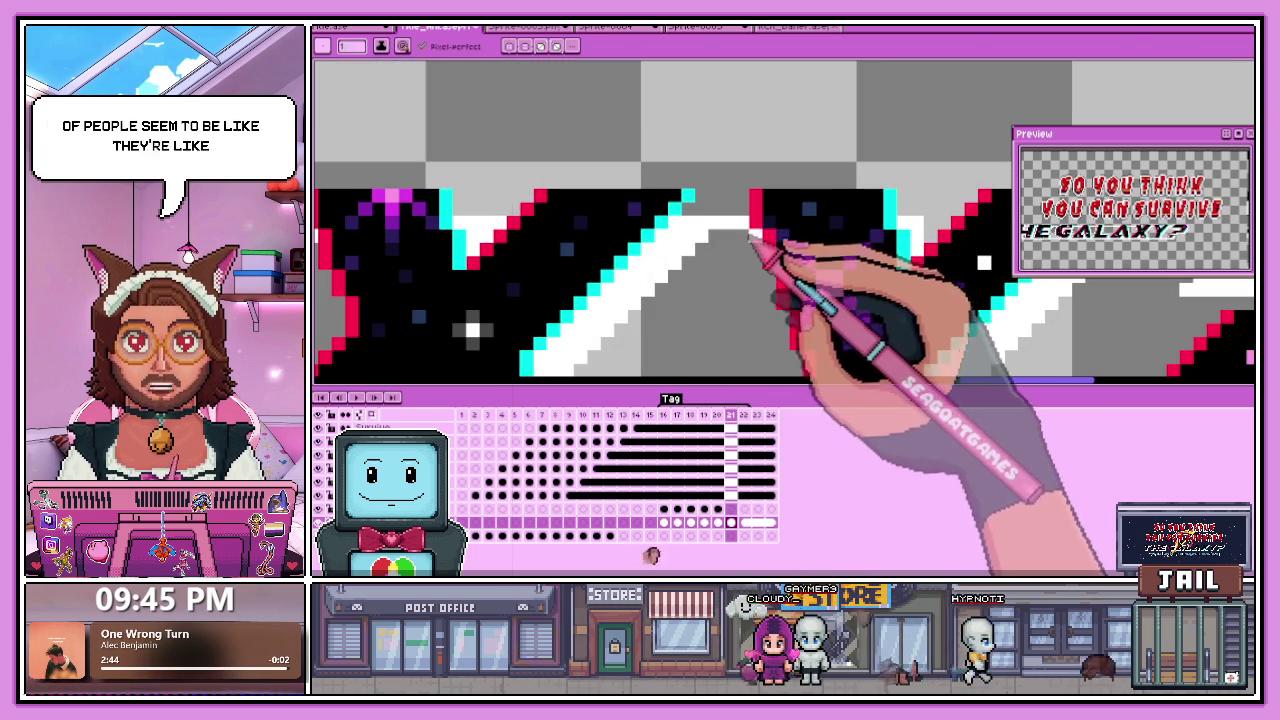
pyautogui.scroll(-2, 680, 230)
pyautogui.scroll(2, 760, 245)
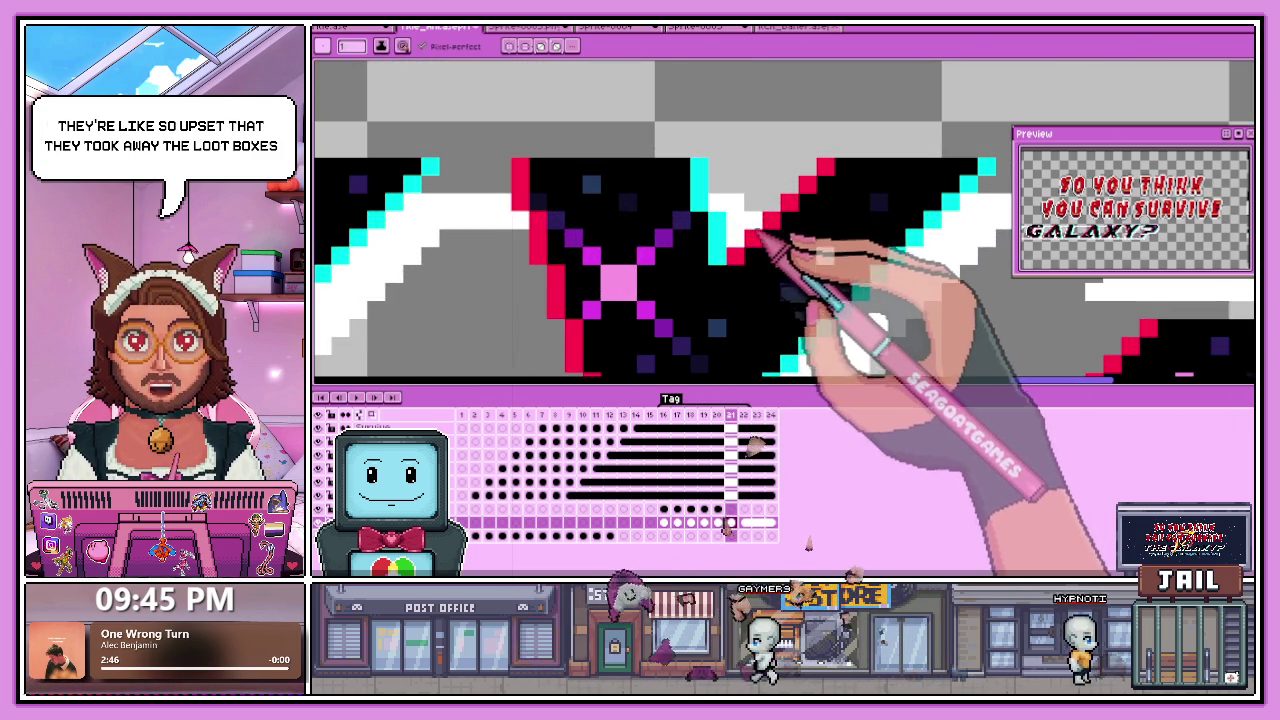
pyautogui.scroll(-2, 800, 235)
pyautogui.scroll(2, 930, 240)
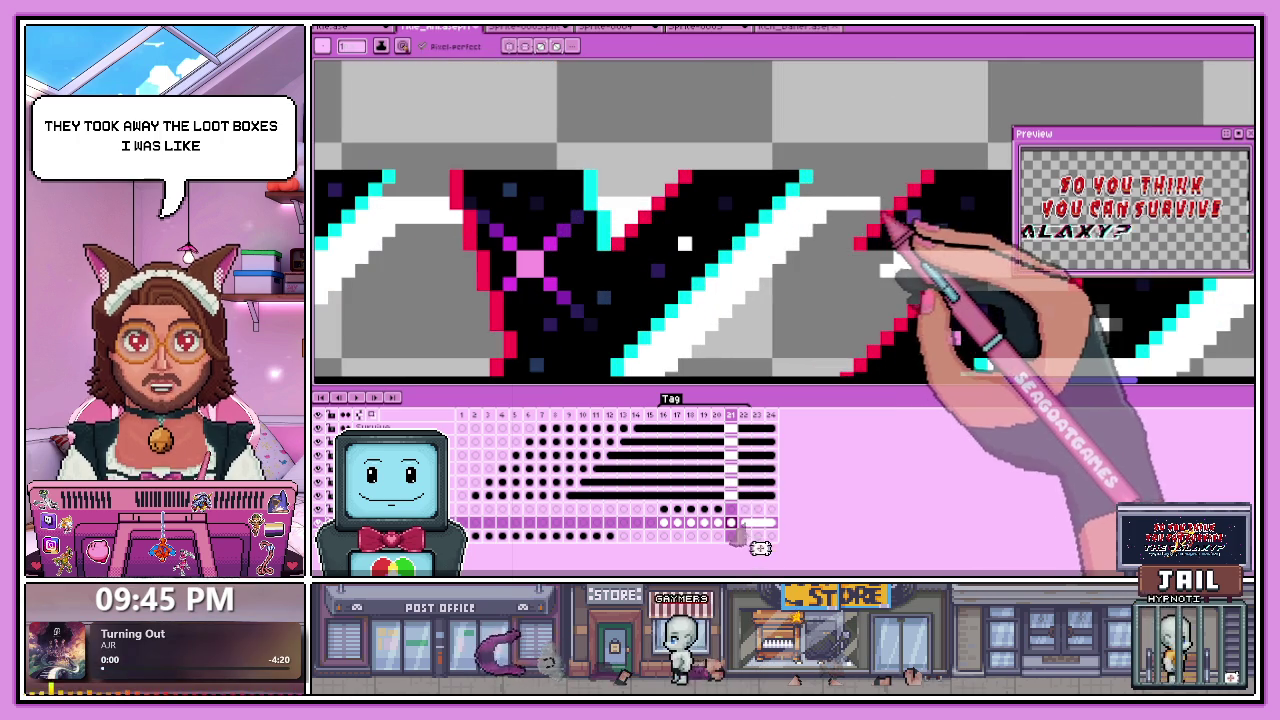
pyautogui.hotkey('ctrl', 'z')
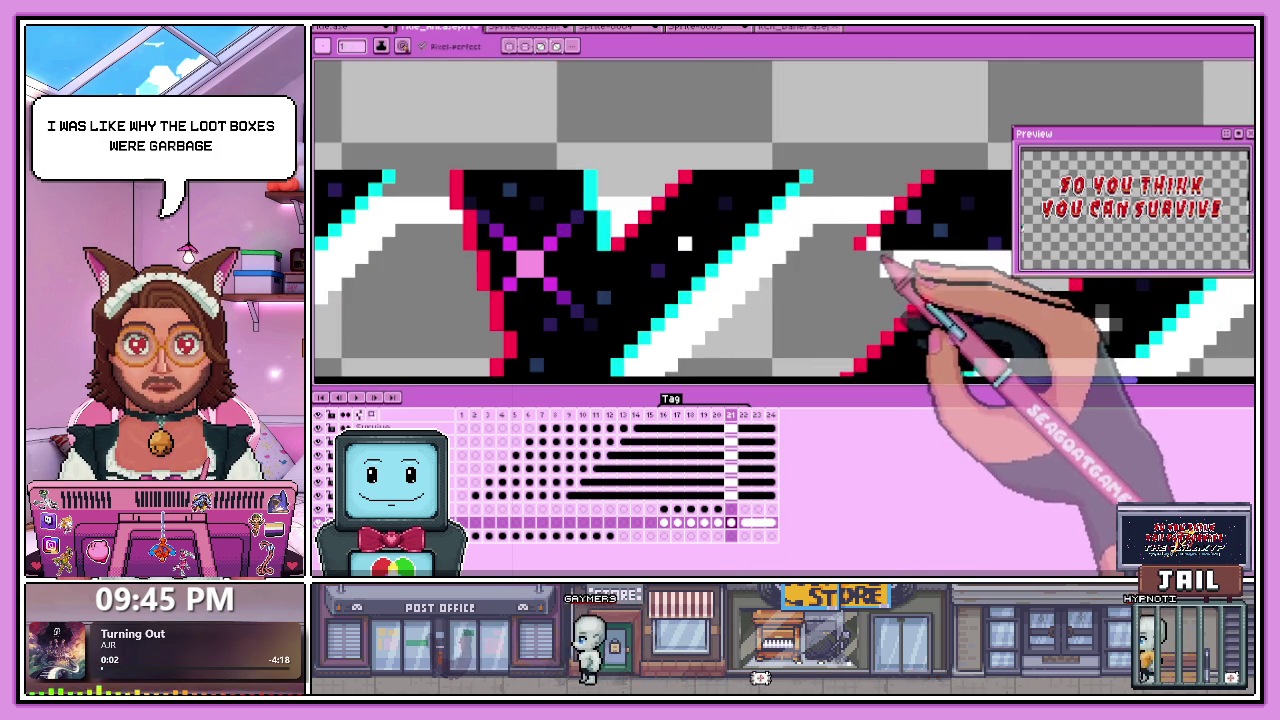
pyautogui.scroll(-2, 905, 228)
pyautogui.scroll(-1, 814, 271)
pyautogui.scroll(-1, 923, 251)
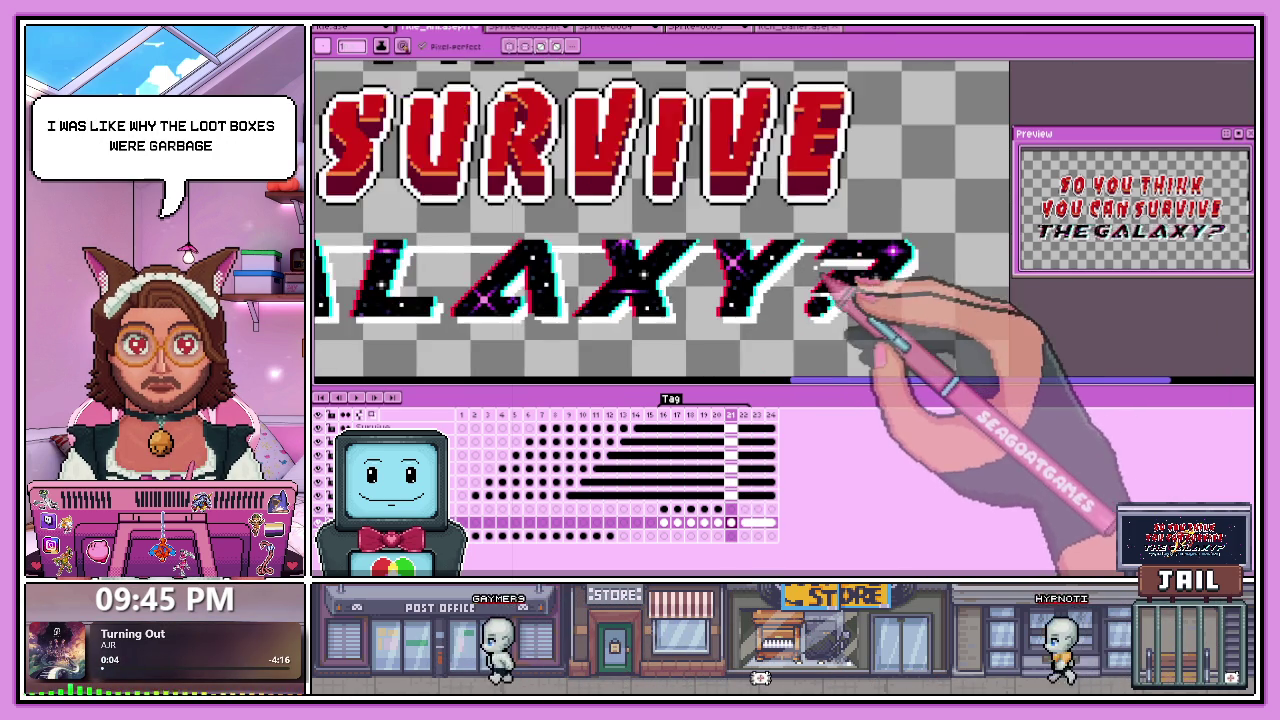
# Pencil-correct the glitch edge pixels of the Y and the question mark.
pyautogui.scroll(-1, 908, 286)
pyautogui.scroll(2, 795, 312)
pyautogui.scroll(1, 814, 334)
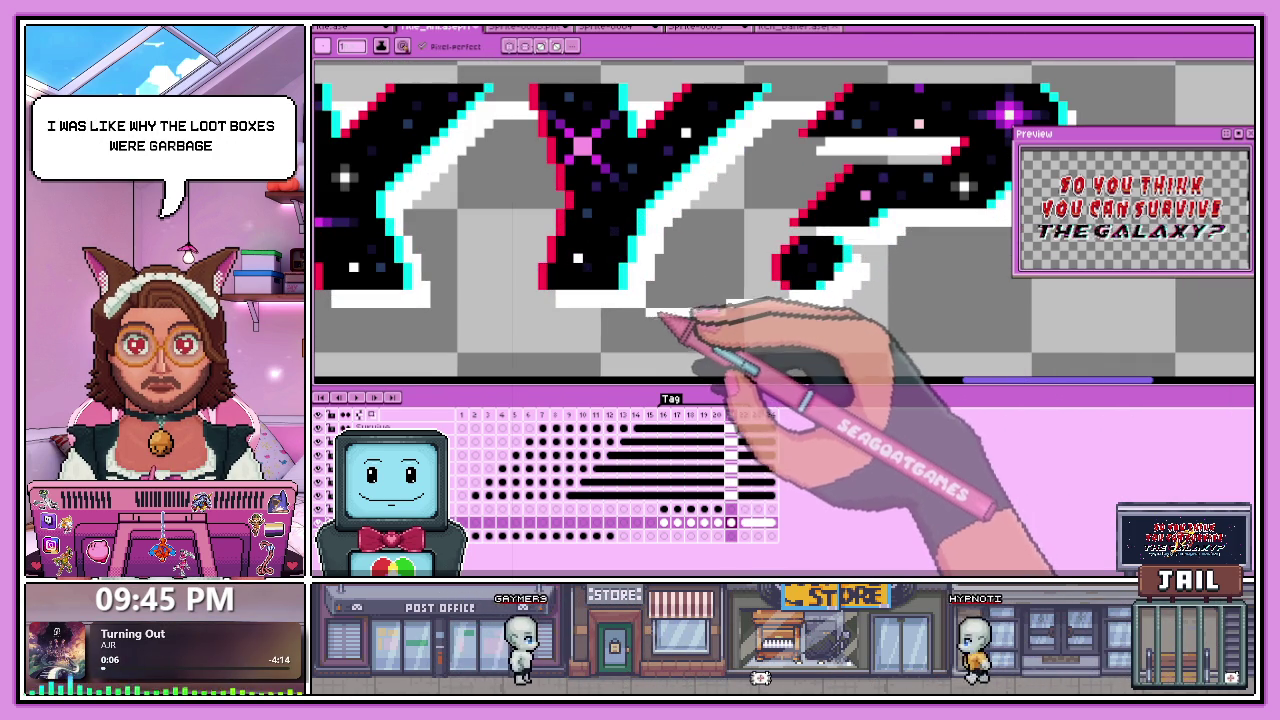
pyautogui.scroll(-1, 650, 293)
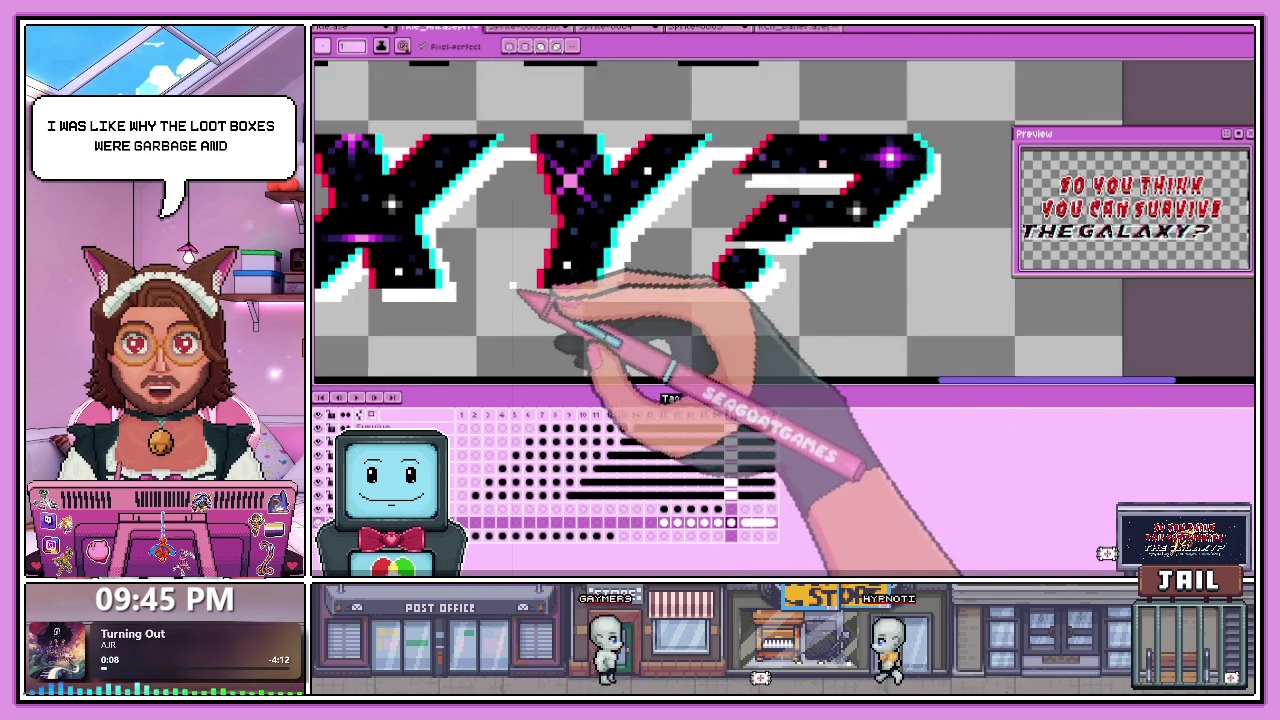
pyautogui.scroll(2, 550, 293)
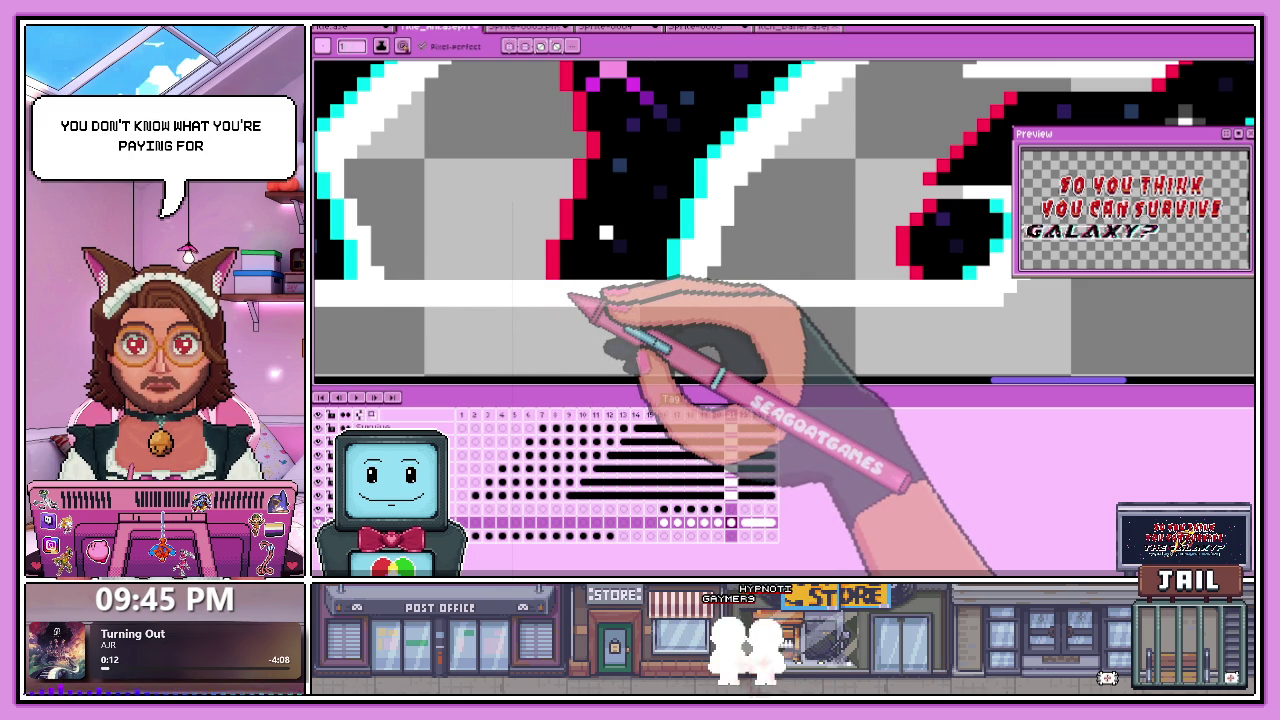
pyautogui.scroll(-2, 570, 295)
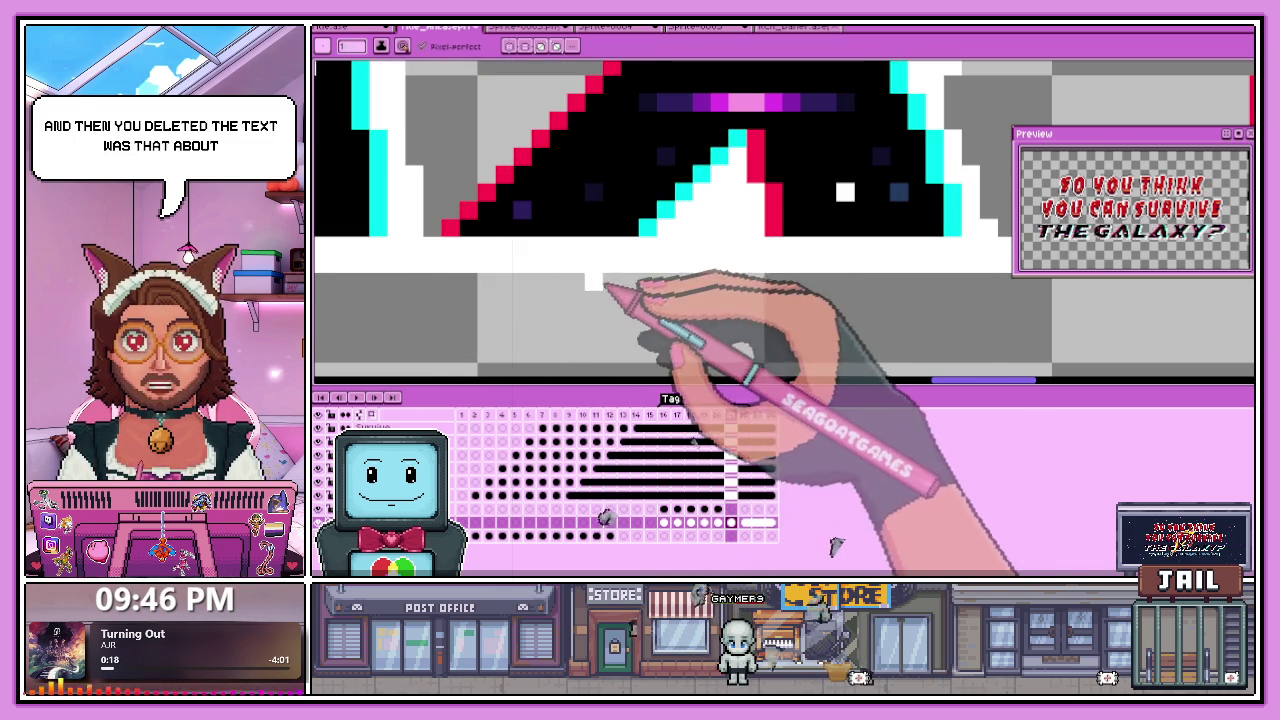
pyautogui.scroll(-3, 600, 262)
pyautogui.scroll(3, 600, 262)
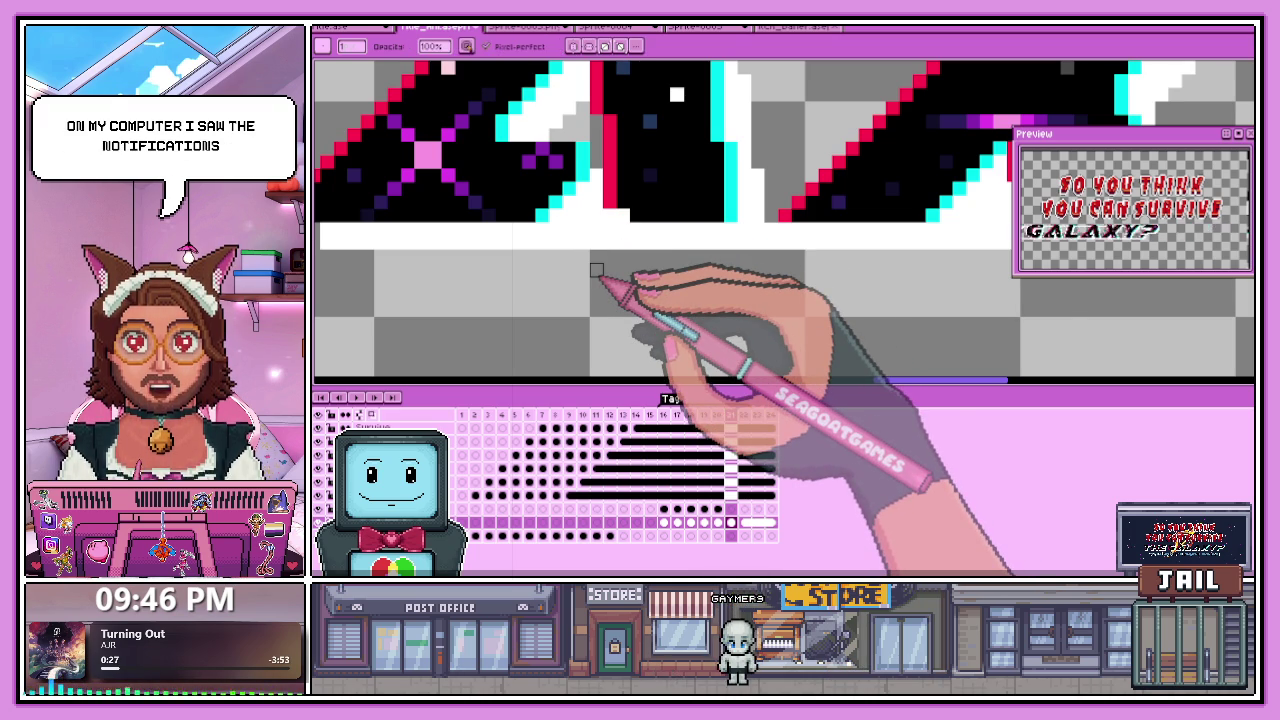
pyautogui.scroll(-3, 596, 270)
pyautogui.scroll(3, 620, 262)
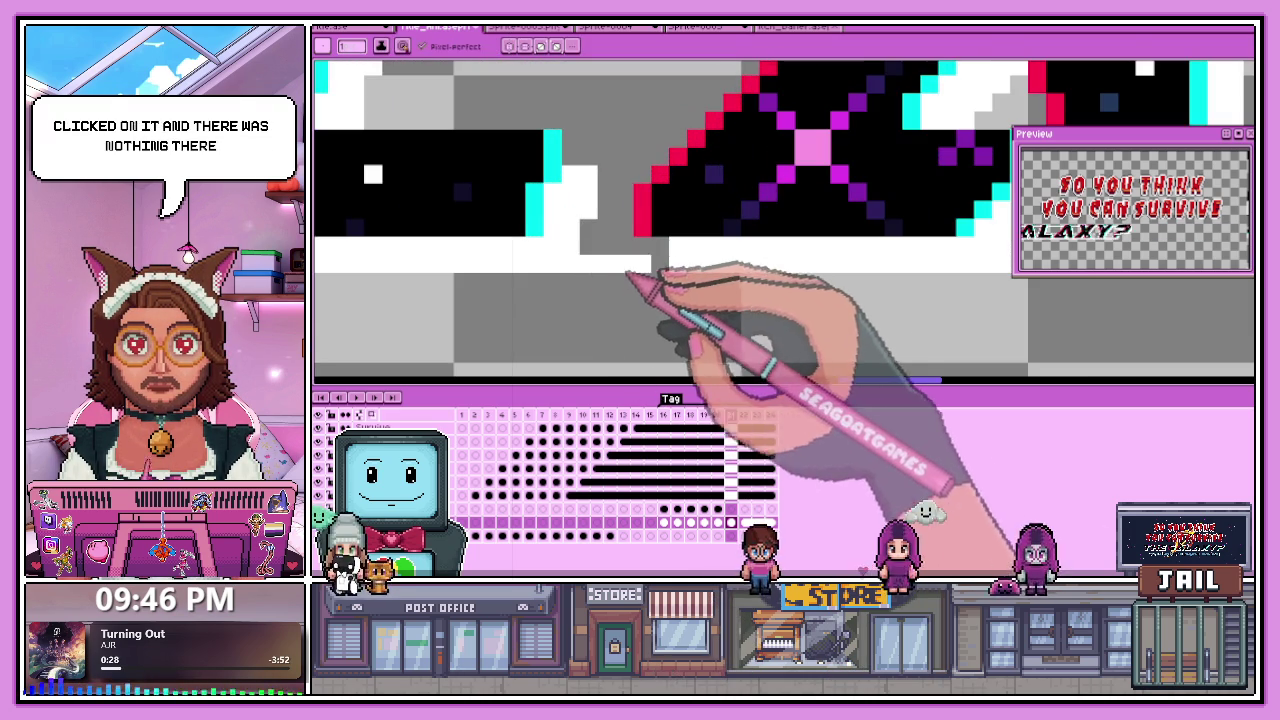
pyautogui.scroll(-3, 740, 262)
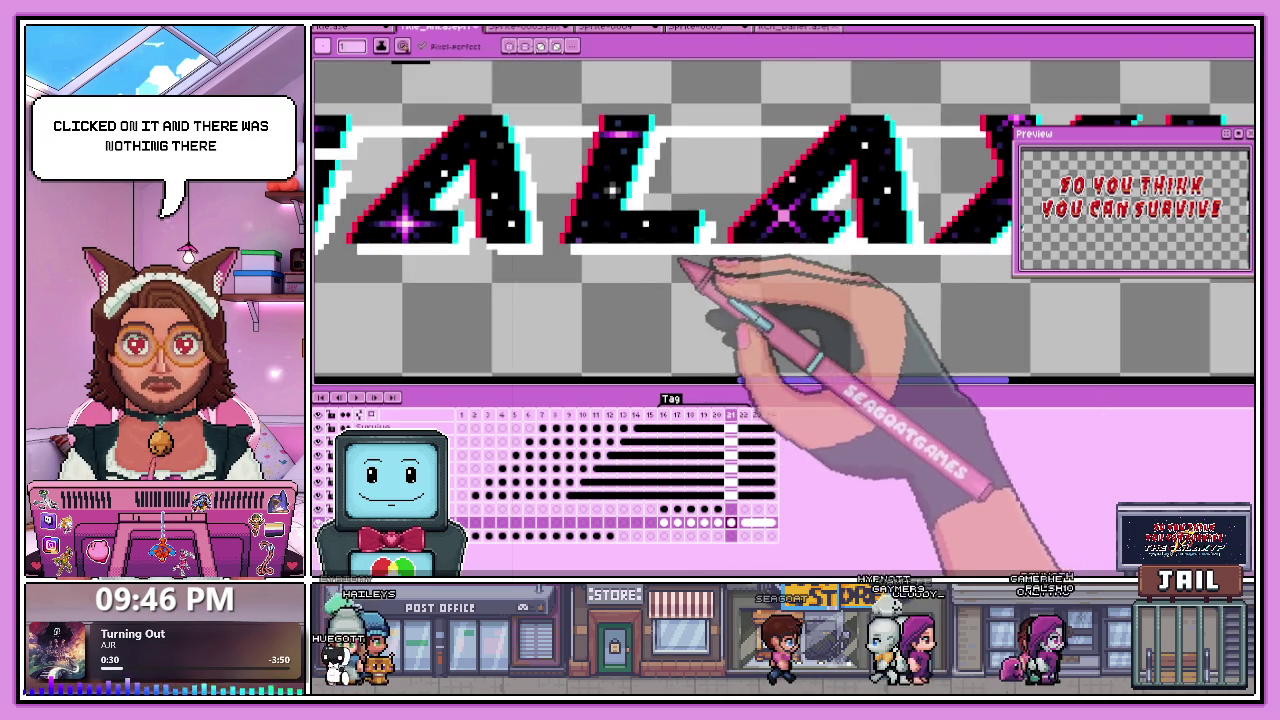
pyautogui.scroll(3, 620, 266)
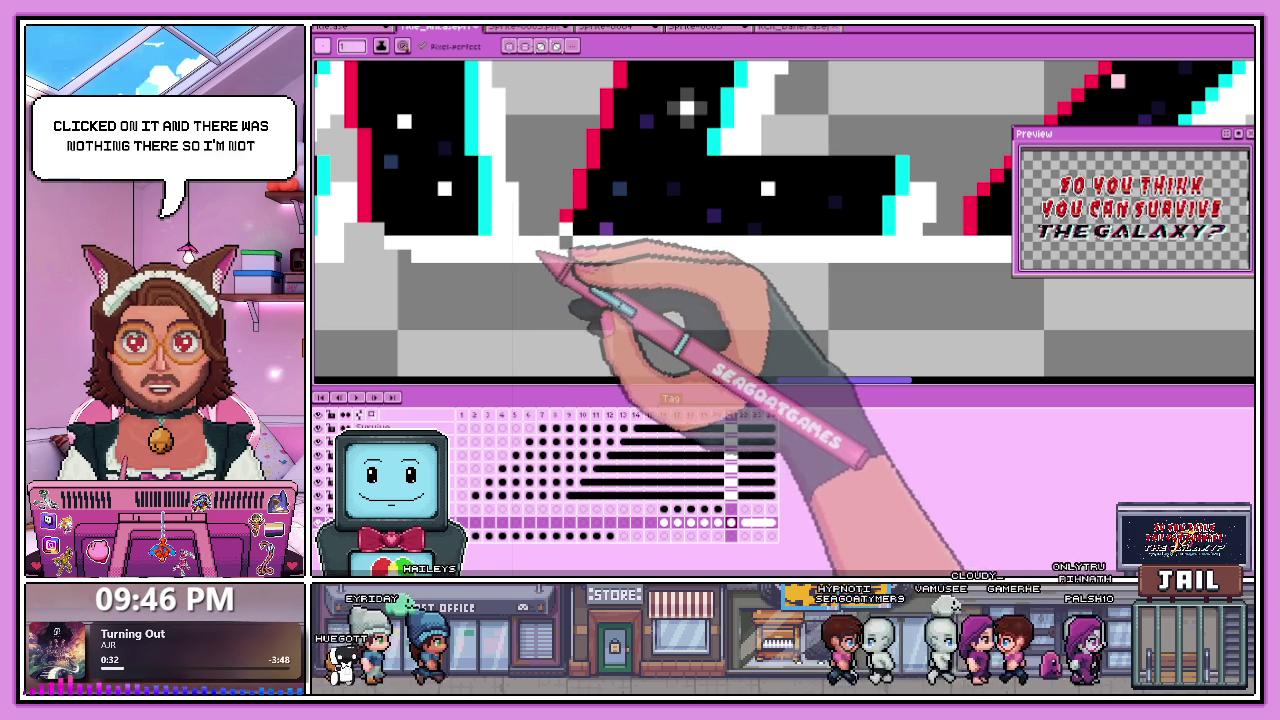
# Eyedrop a grey from the artwork and patch it into the white baseline beneath GALAXY.
pyautogui.press('i')
pyautogui.press('b')
pyautogui.scroll(-3, 571, 250)
pyautogui.scroll(3, 572, 258)
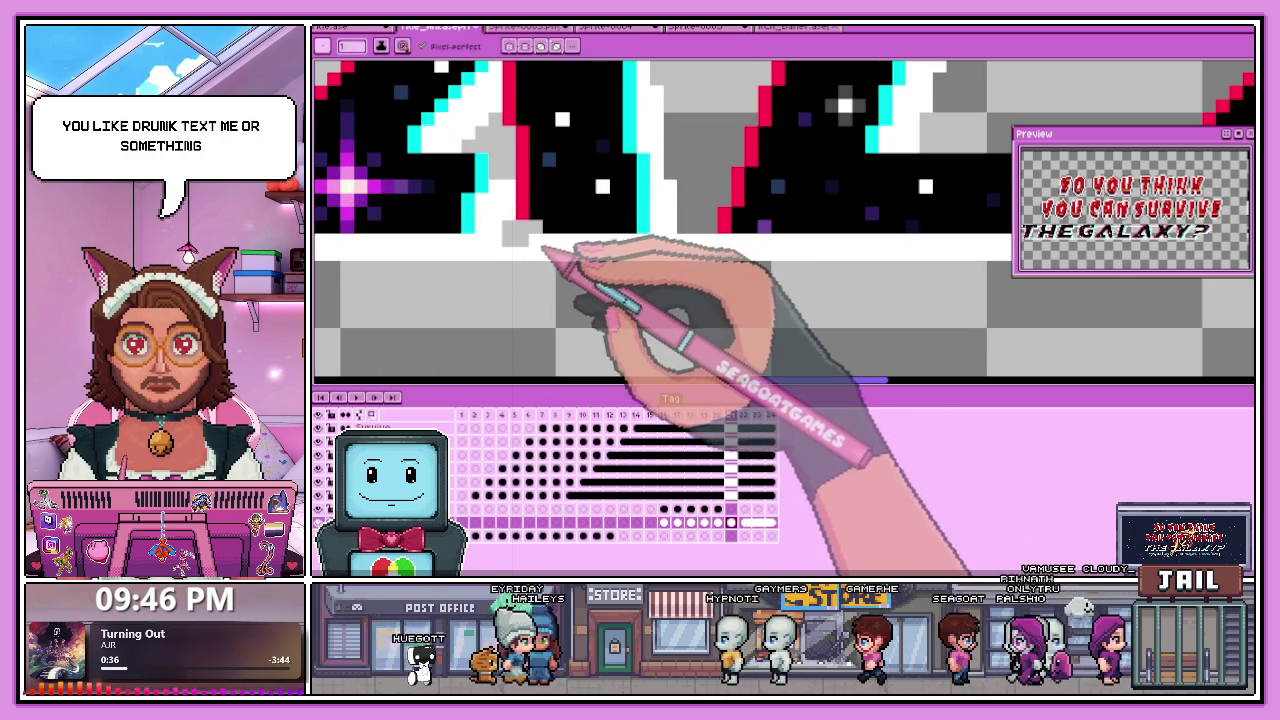
pyautogui.scroll(-2, 546, 262)
pyautogui.scroll(2, 548, 270)
pyautogui.scroll(1, 540, 272)
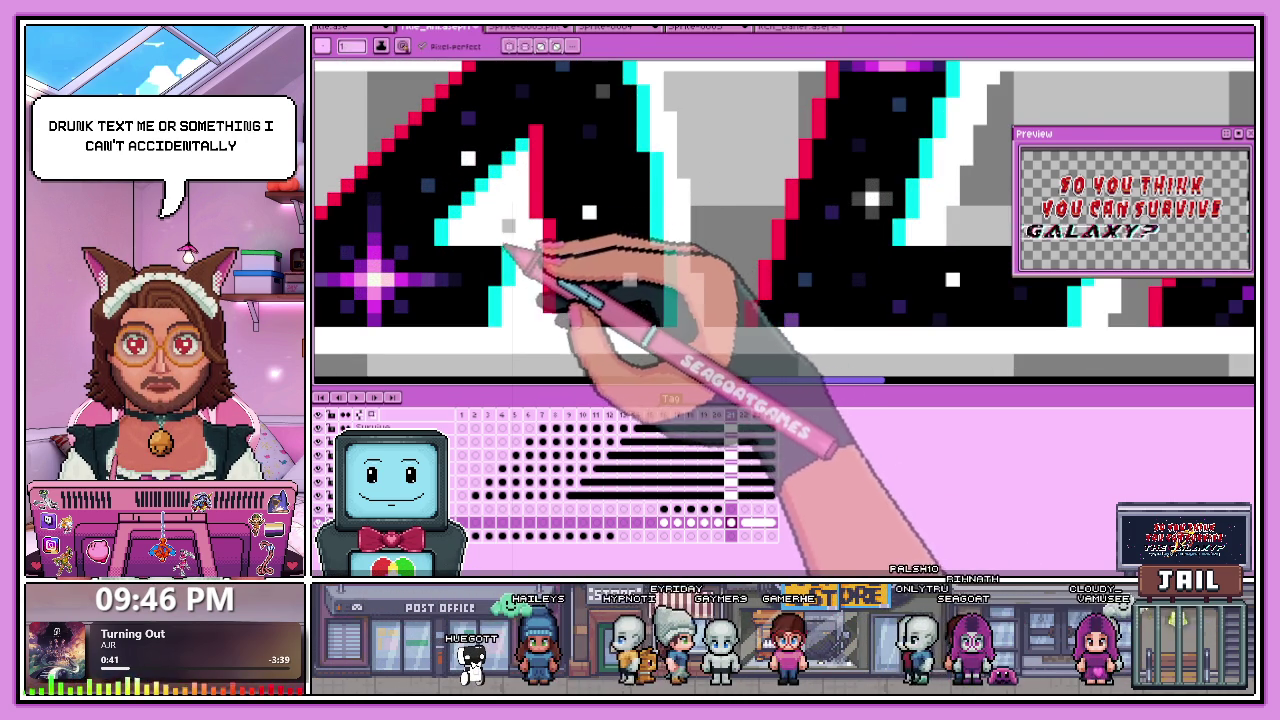
pyautogui.scroll(-2, 505, 250)
pyautogui.scroll(2, 490, 280)
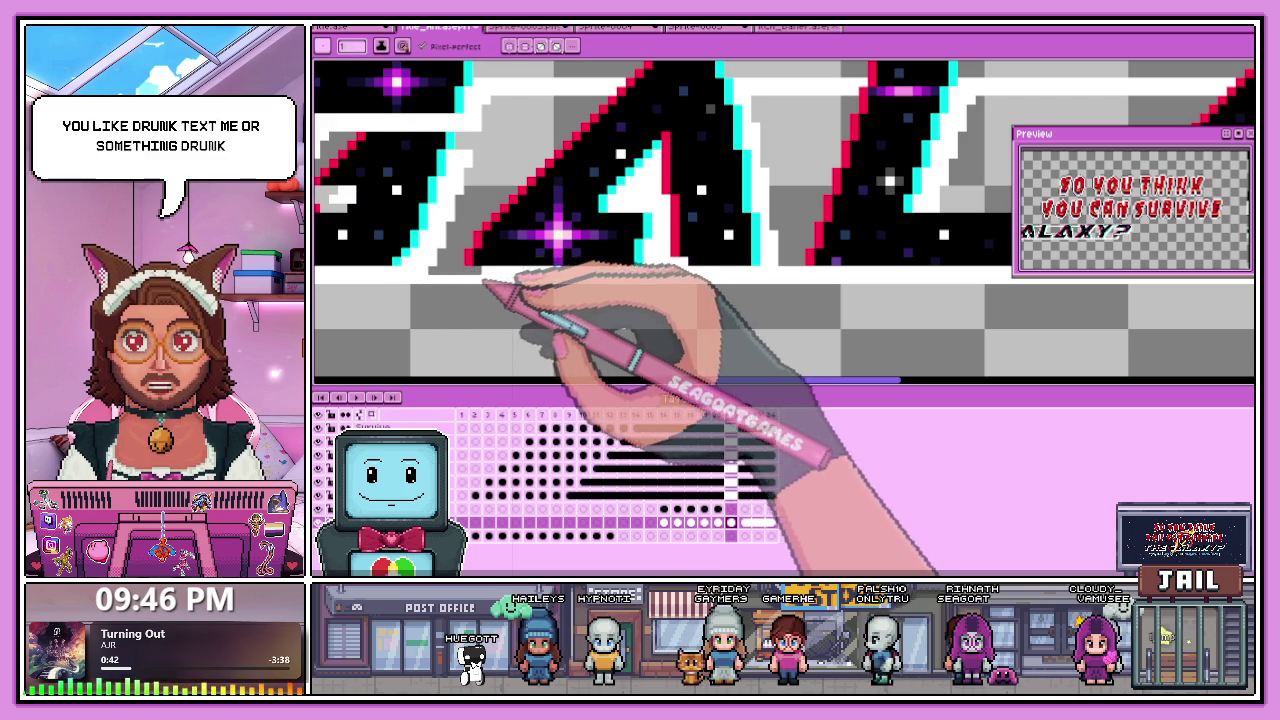
pyautogui.scroll(-3, 449, 270)
pyautogui.scroll(1, 505, 276)
pyautogui.scroll(1, 430, 288)
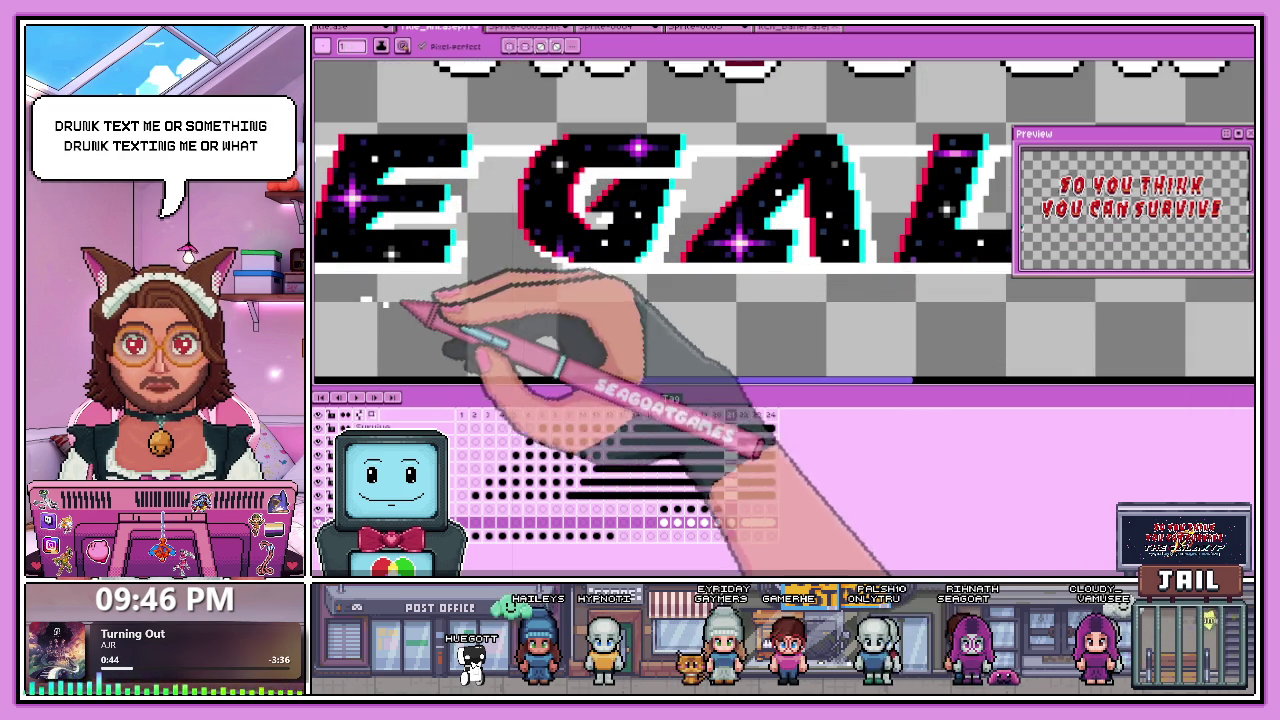
# Draw a white pixel line along the G's top edge, smoothing its curved upper-left outline.
pyautogui.scroll(1, 474, 262)
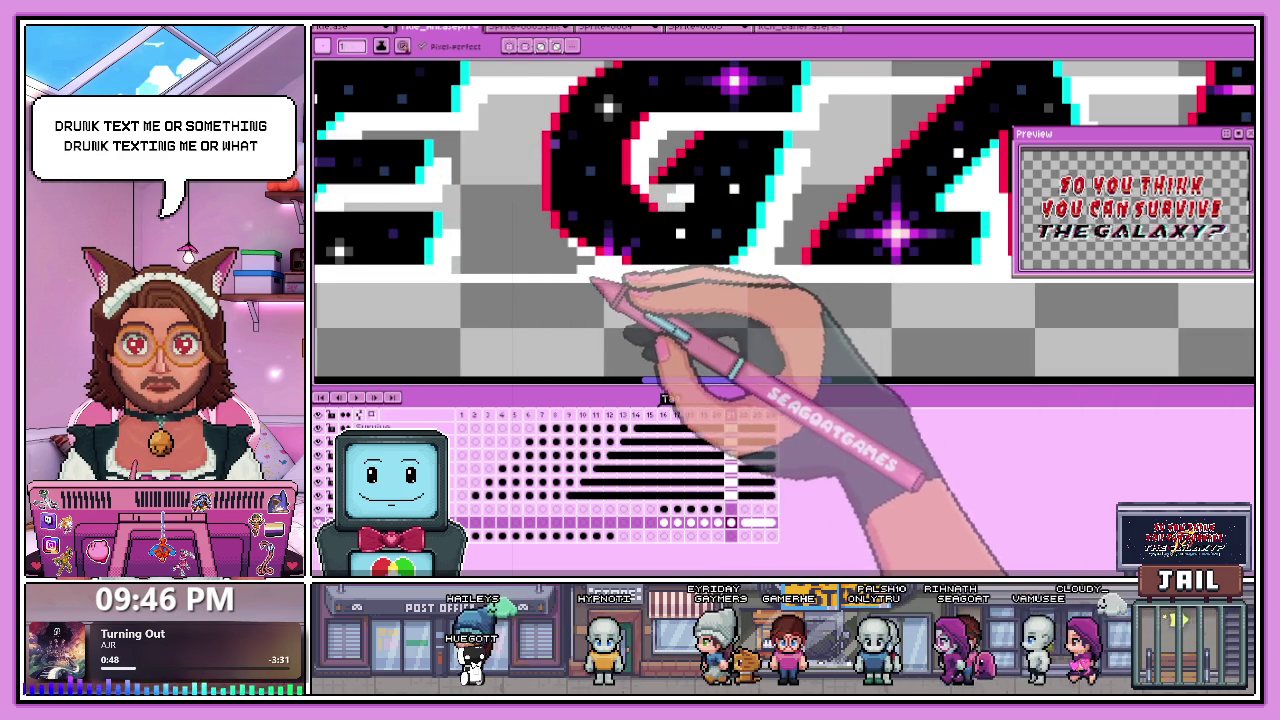
pyautogui.scroll(-2, 490, 272)
pyautogui.scroll(-1, 545, 240)
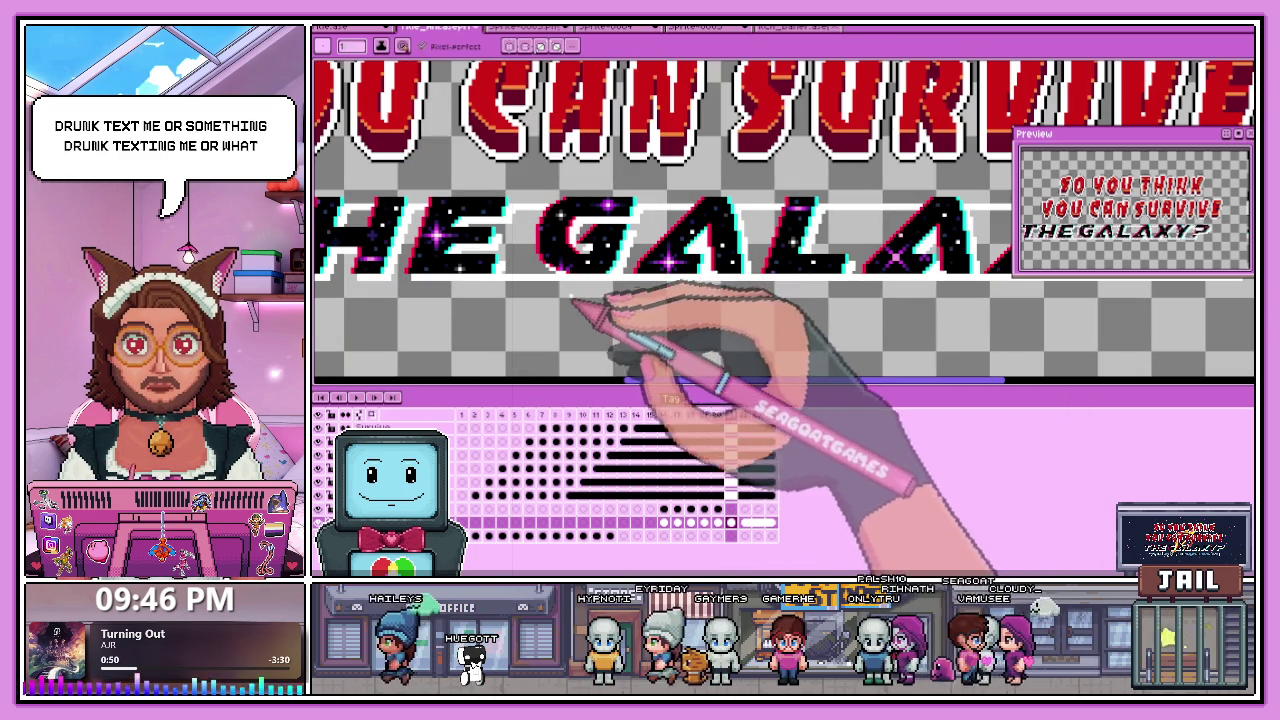
pyautogui.scroll(2, 603, 265)
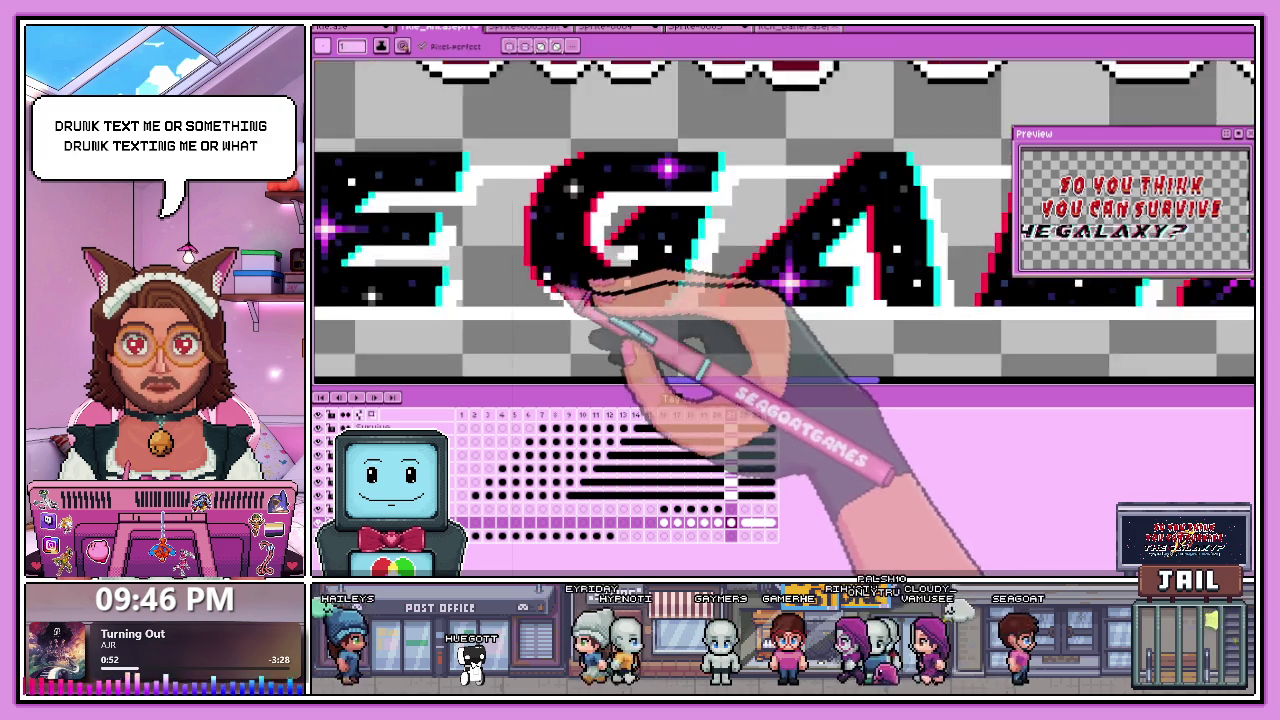
pyautogui.scroll(2, 548, 290)
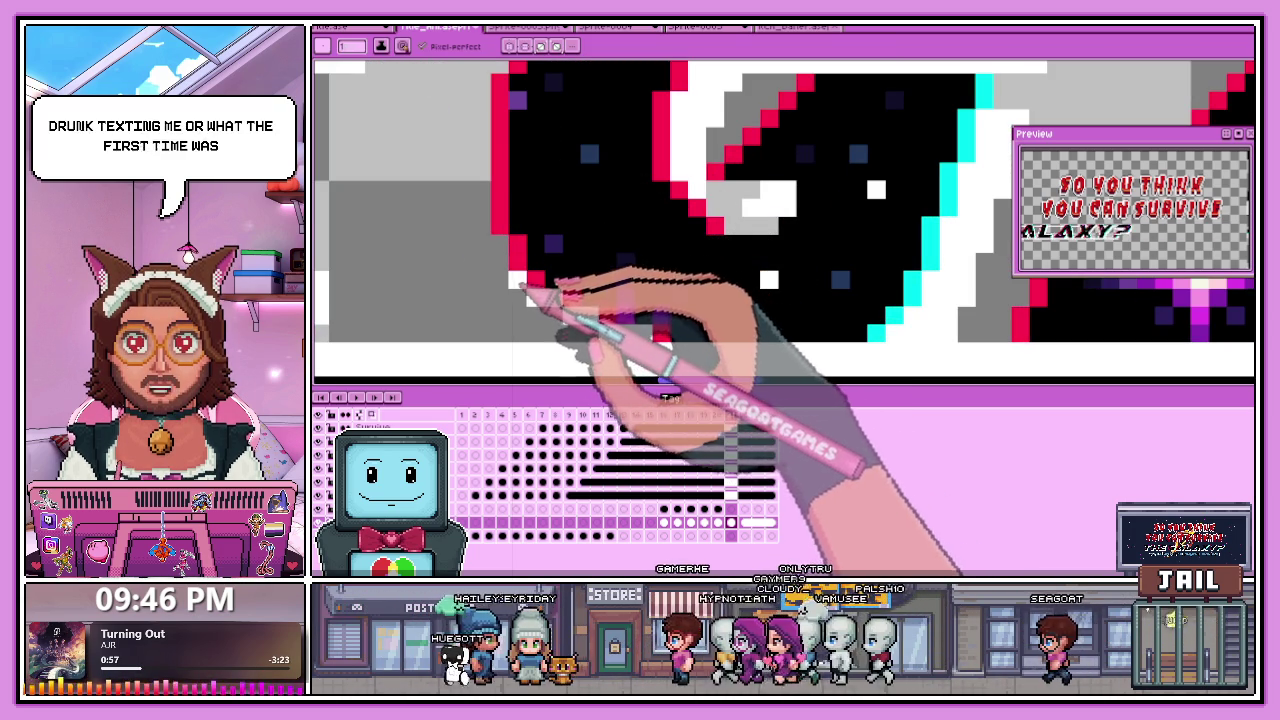
pyautogui.scroll(-2, 520, 287)
pyautogui.scroll(-1, 497, 262)
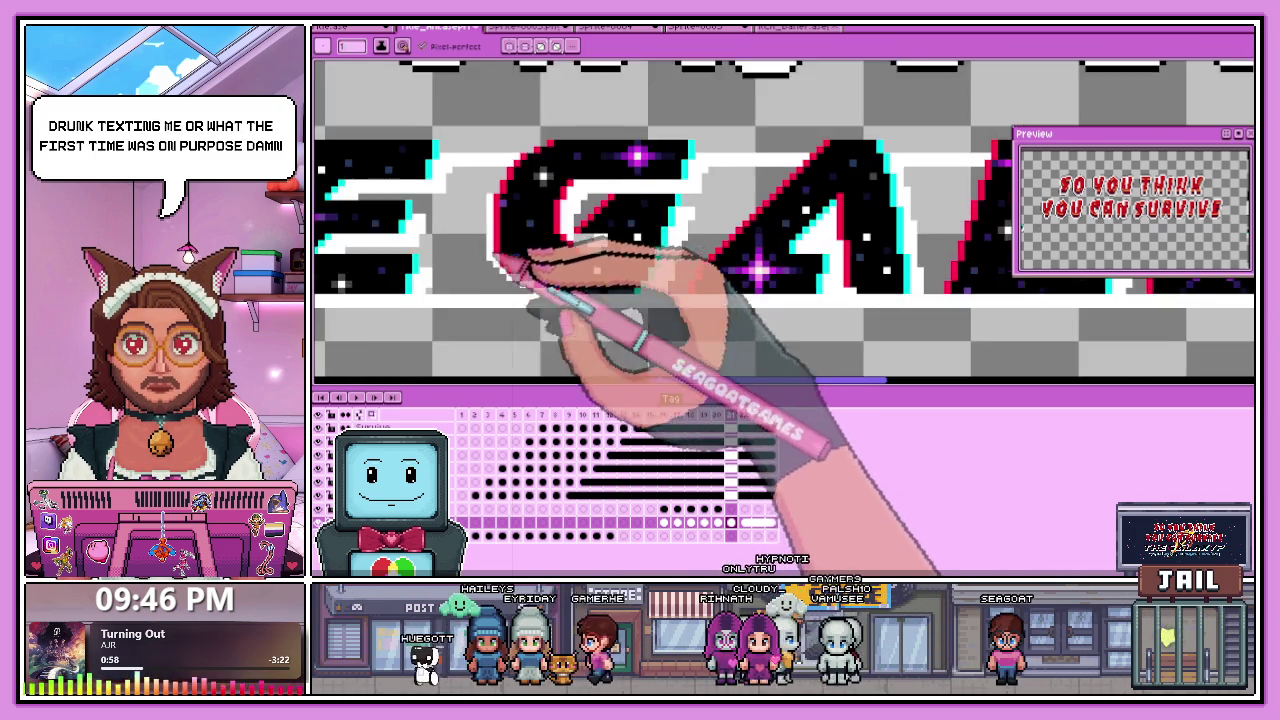
pyautogui.scroll(1, 497, 260)
pyautogui.scroll(-1, 518, 180)
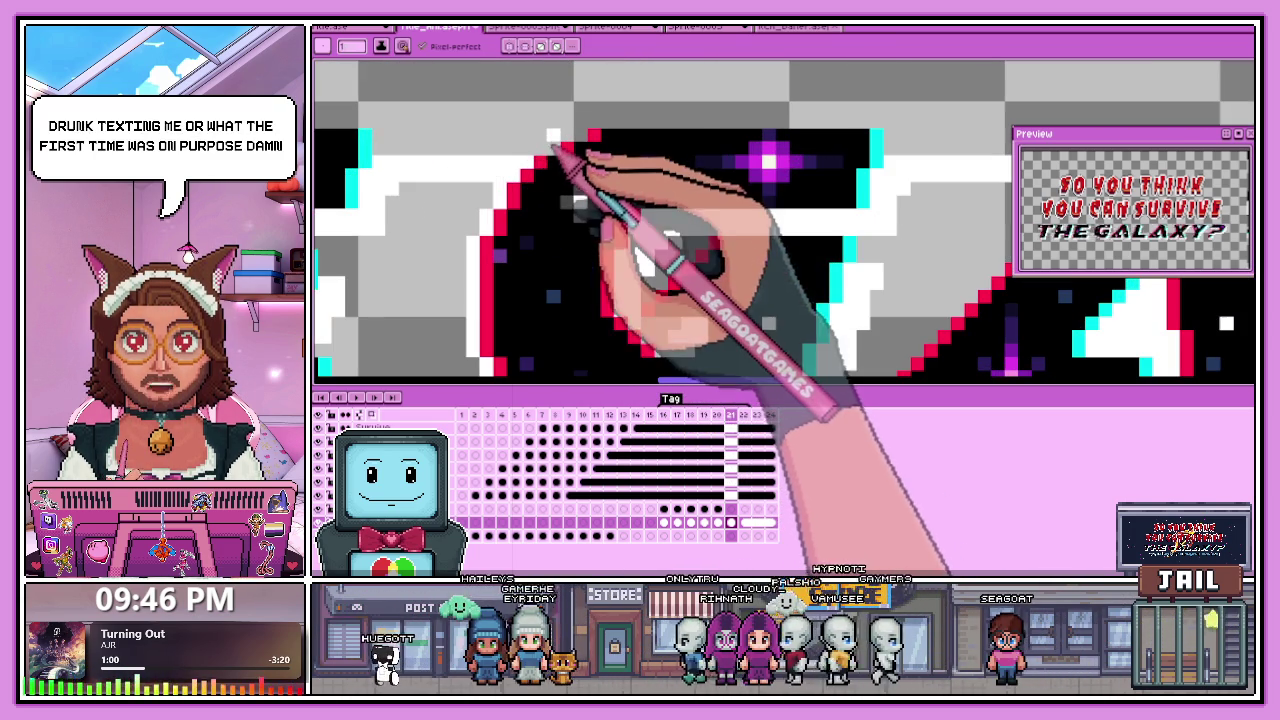
pyautogui.scroll(1, 530, 170)
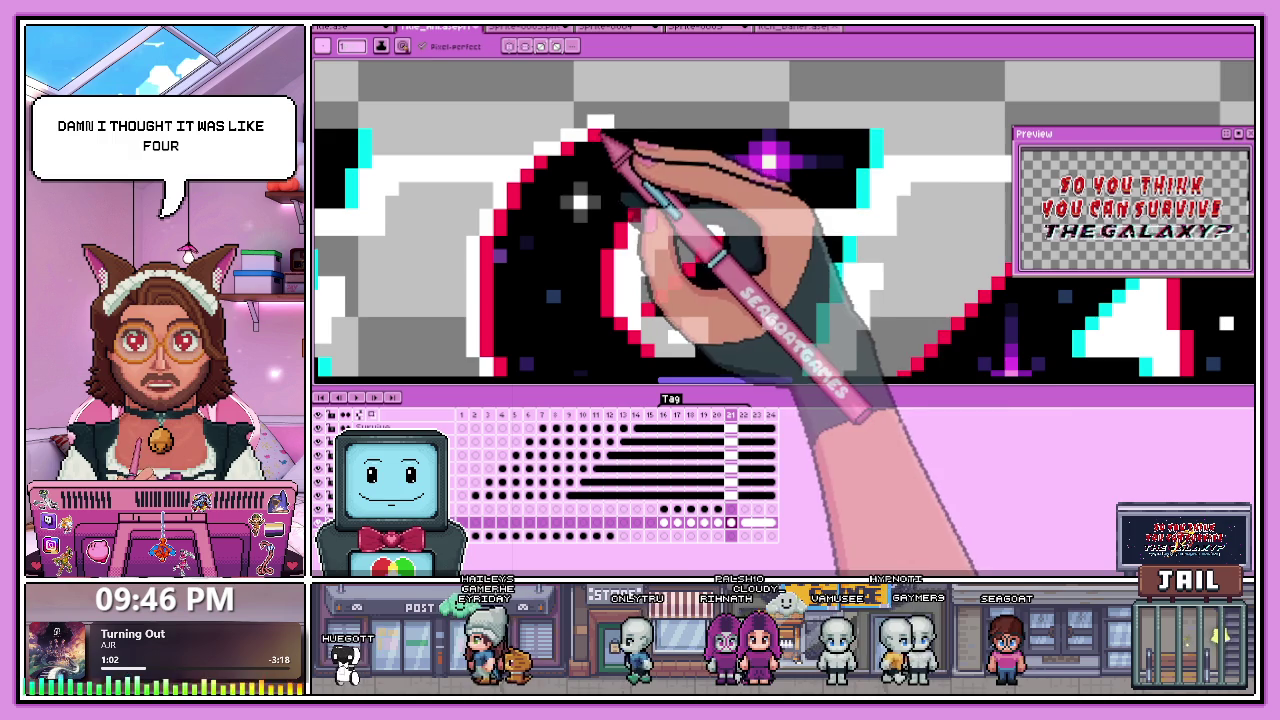
pyautogui.moveTo(592, 128); pyautogui.dragTo(882, 128)
pyautogui.scroll(-1, 885, 150)
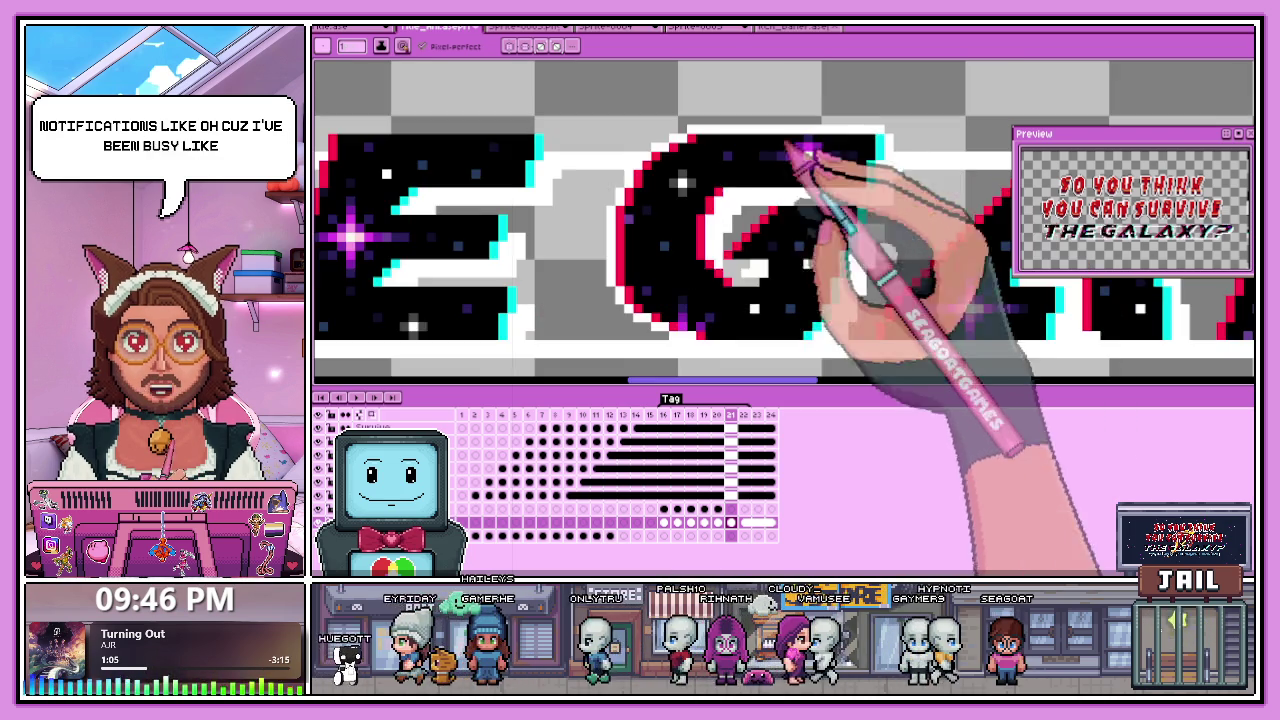
pyautogui.scroll(1, 586, 157)
pyautogui.scroll(-1, 557, 171)
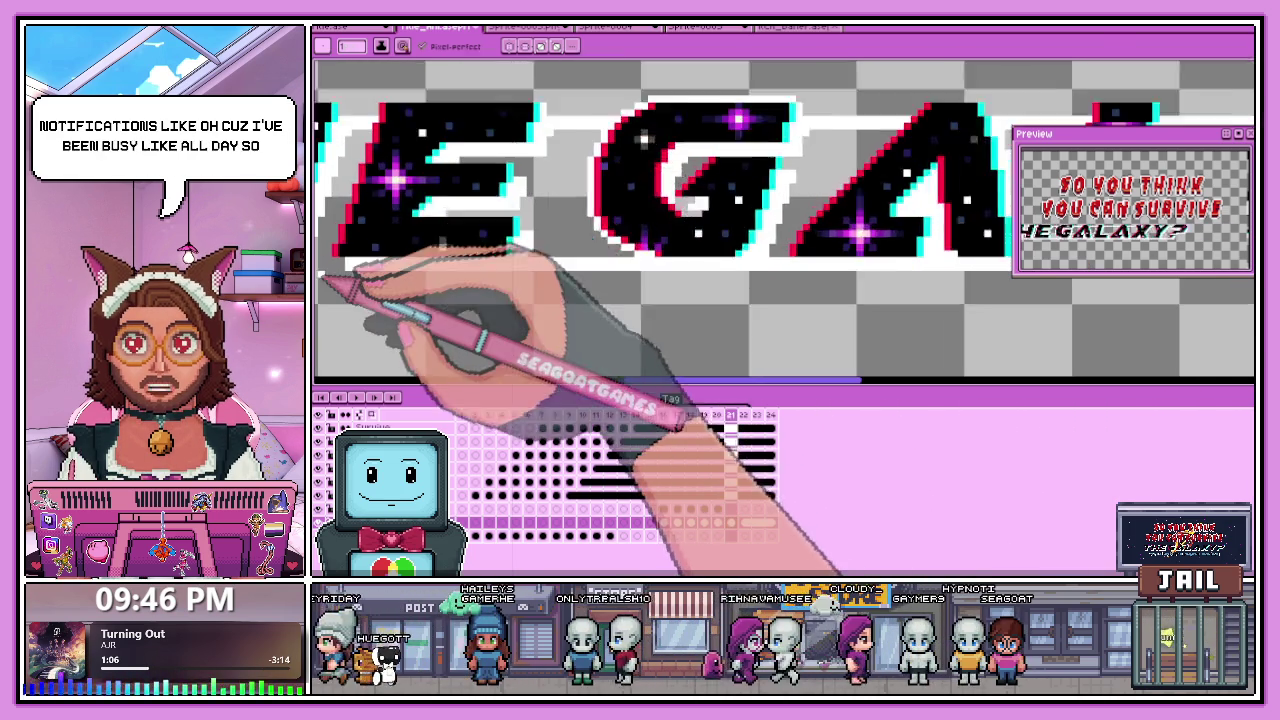
pyautogui.scroll(1, 343, 271)
pyautogui.scroll(-3, 445, 240)
pyautogui.scroll(2, 540, 180)
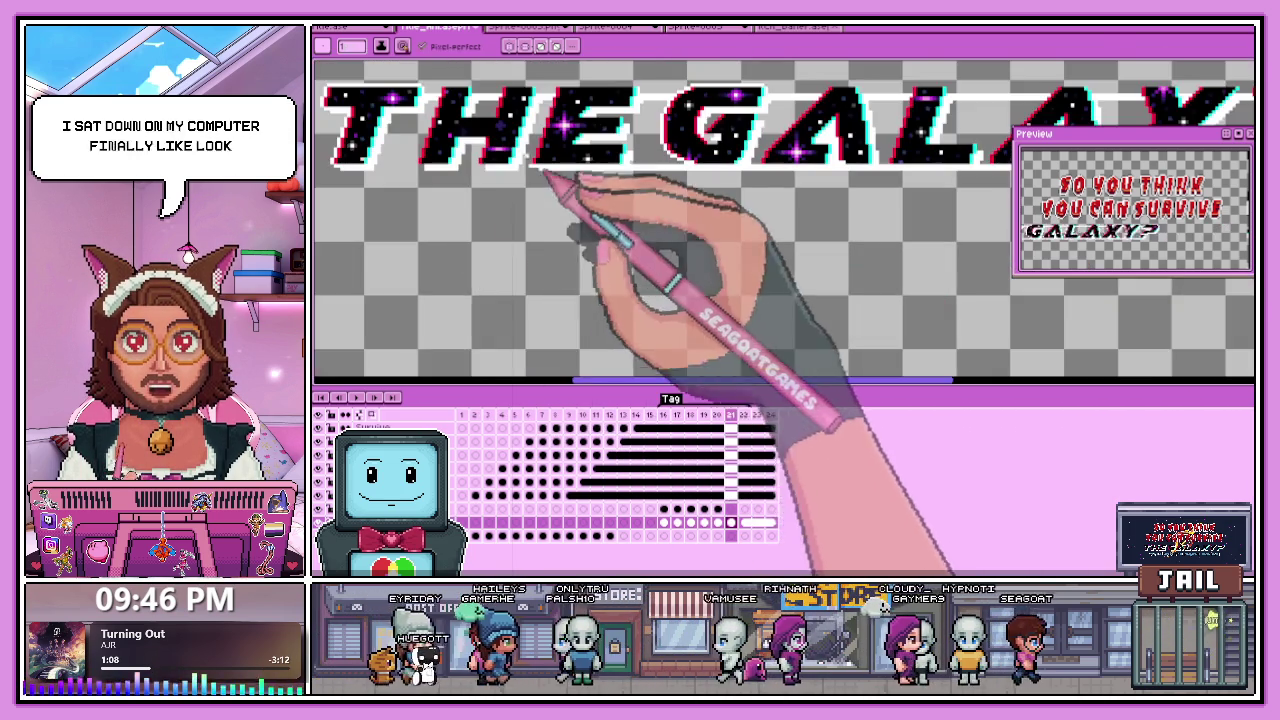
pyautogui.scroll(1, 531, 185)
pyautogui.scroll(1, 532, 178)
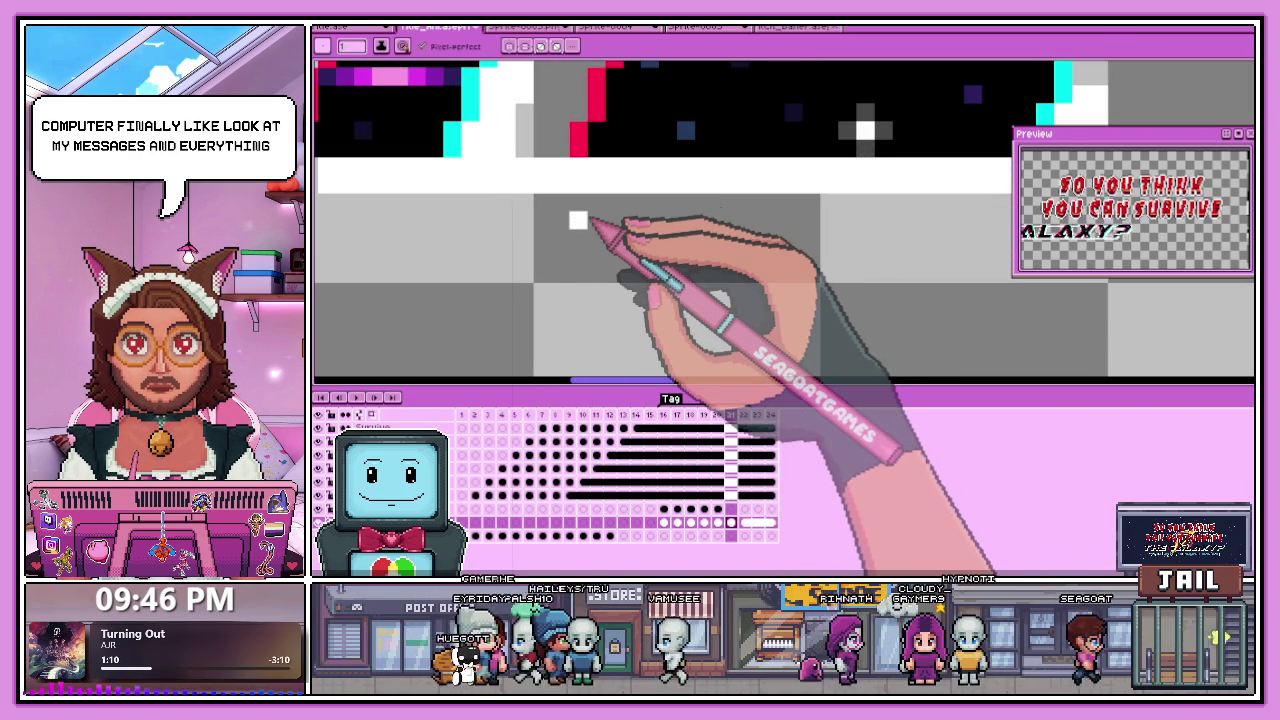
pyautogui.scroll(-2, 590, 222)
pyautogui.scroll(2, 580, 240)
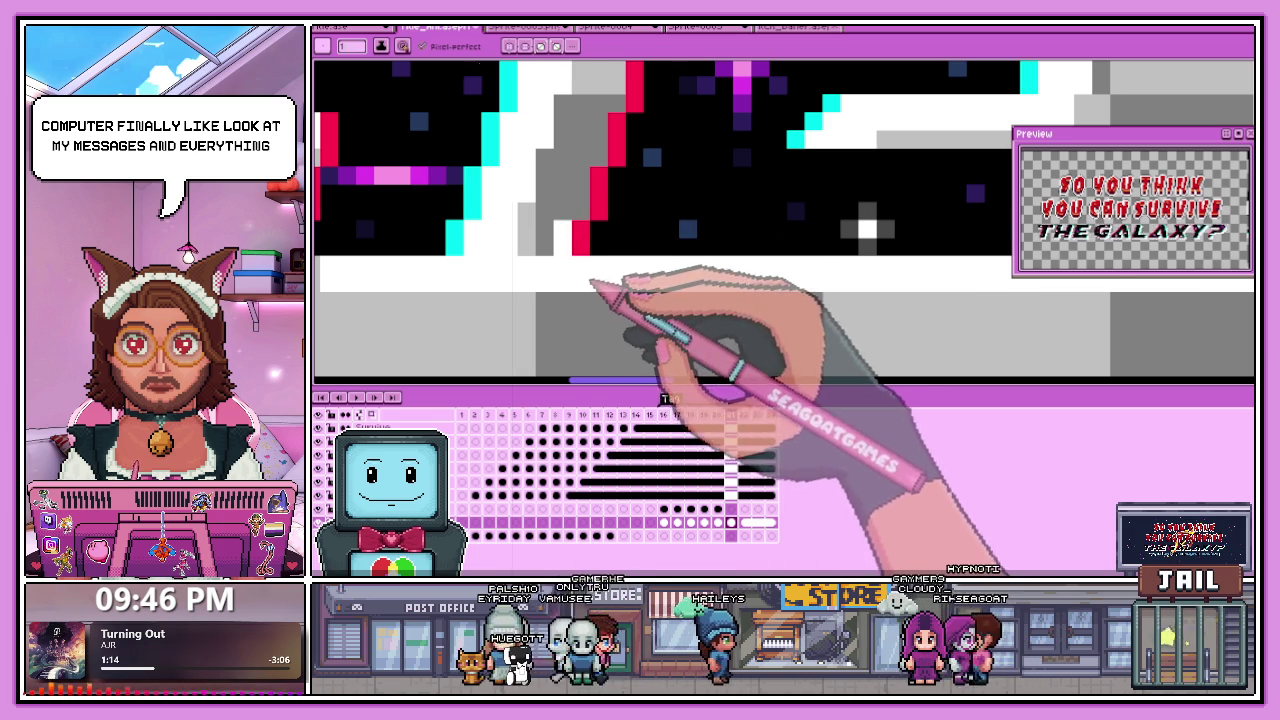
pyautogui.scroll(1, 592, 284)
pyautogui.scroll(-2, 580, 295)
pyautogui.scroll(2, 574, 289)
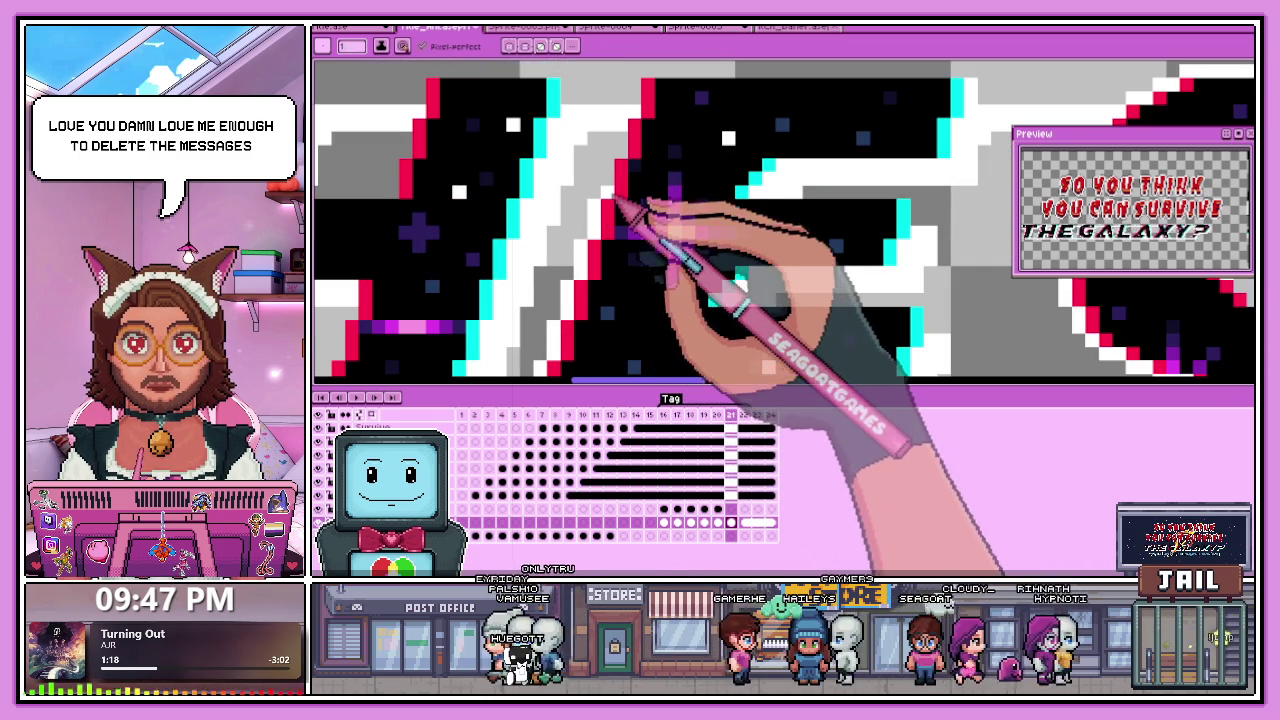
pyautogui.scroll(-3, 620, 178)
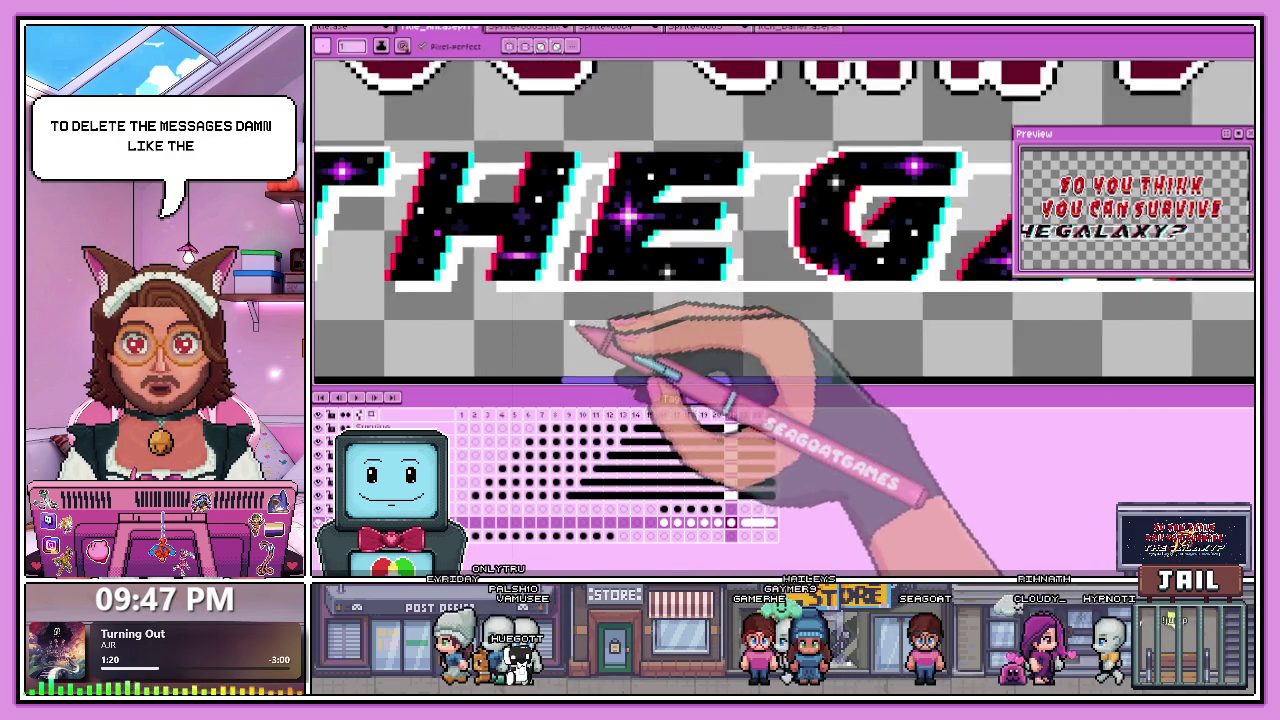
pyautogui.scroll(2, 612, 206)
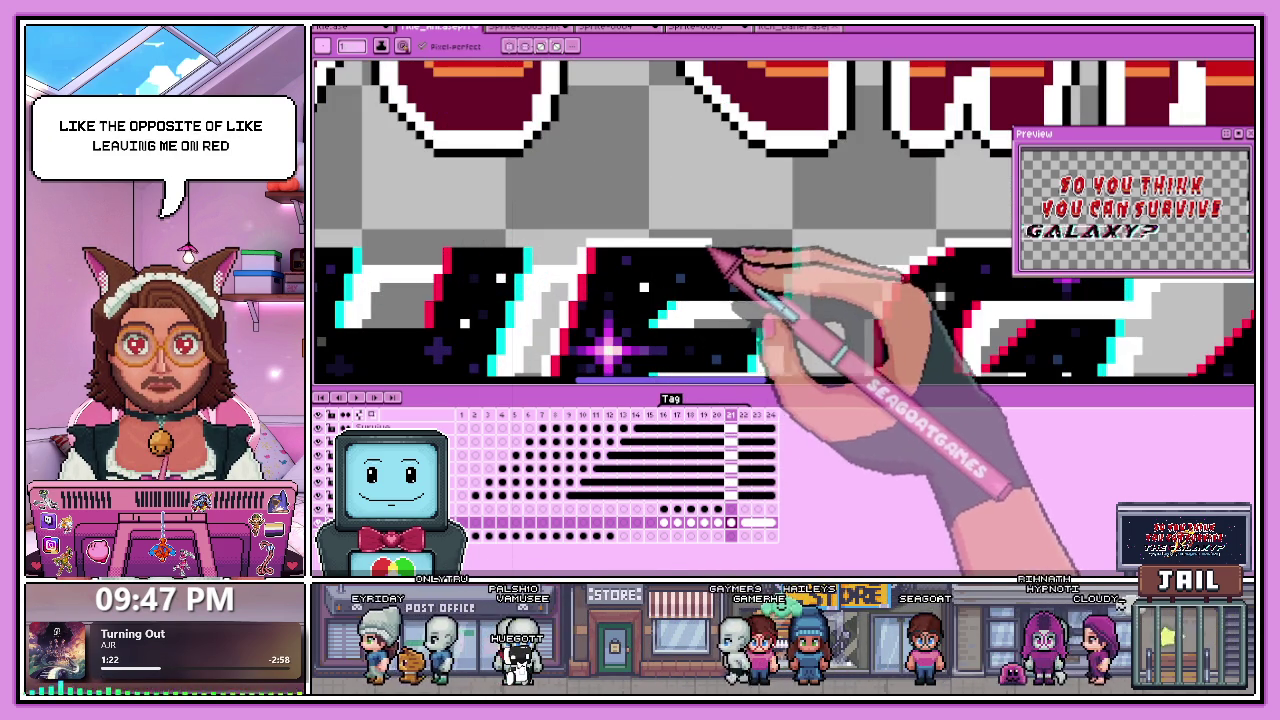
pyautogui.scroll(-2, 815, 258)
pyautogui.scroll(2, 802, 264)
pyautogui.scroll(-2, 780, 250)
pyautogui.scroll(2, 657, 286)
pyautogui.scroll(-1, 540, 240)
pyautogui.scroll(2, 530, 240)
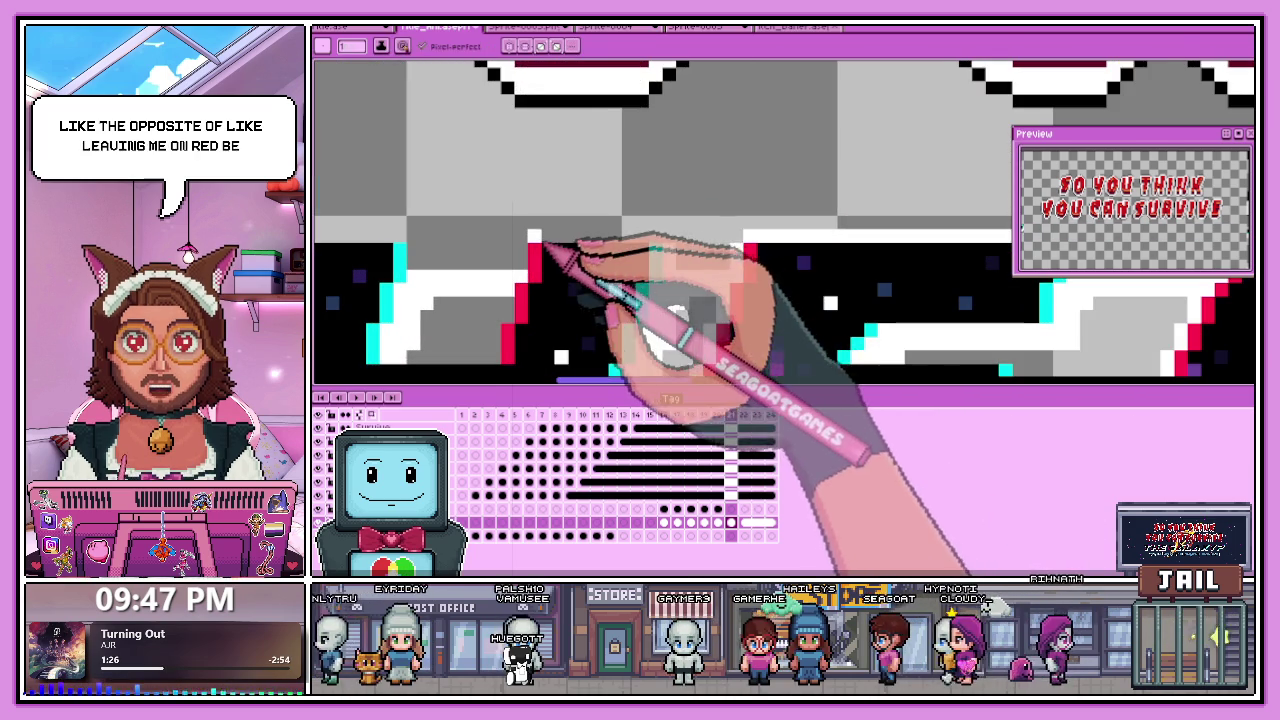
pyautogui.scroll(-1, 515, 280)
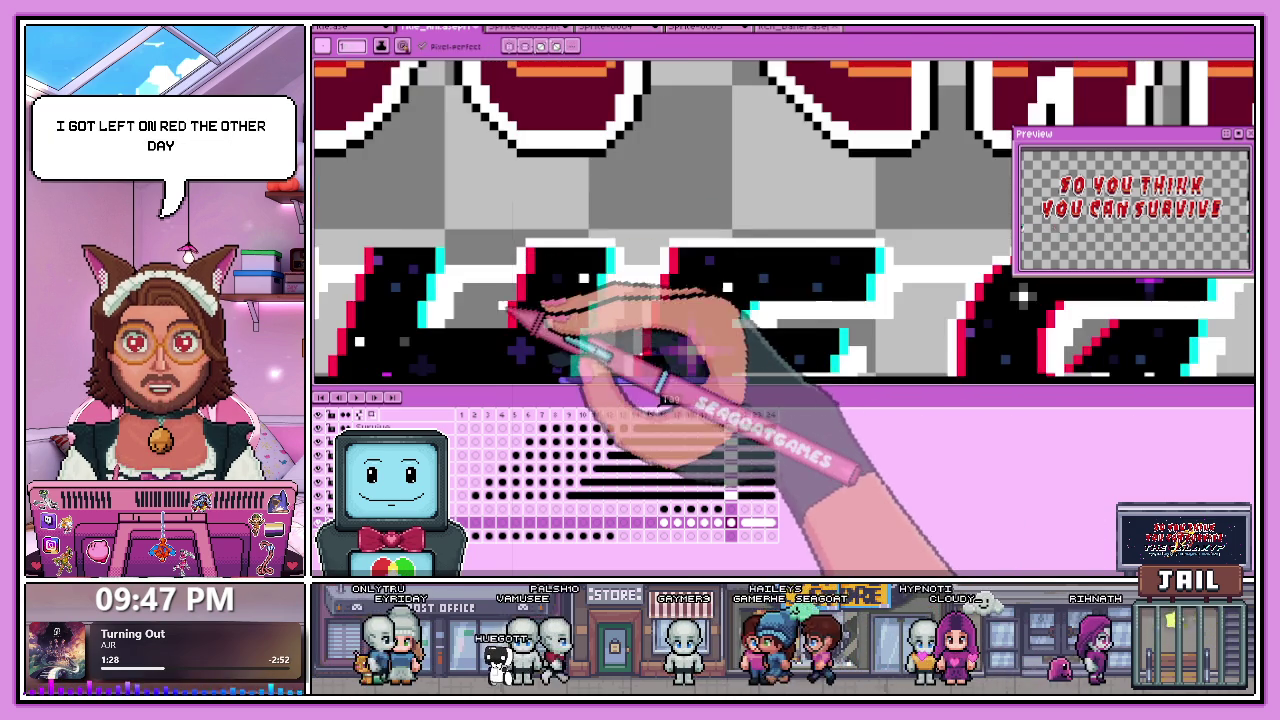
pyautogui.scroll(1, 522, 330)
pyautogui.scroll(-1, 530, 260)
pyautogui.scroll(1, 530, 262)
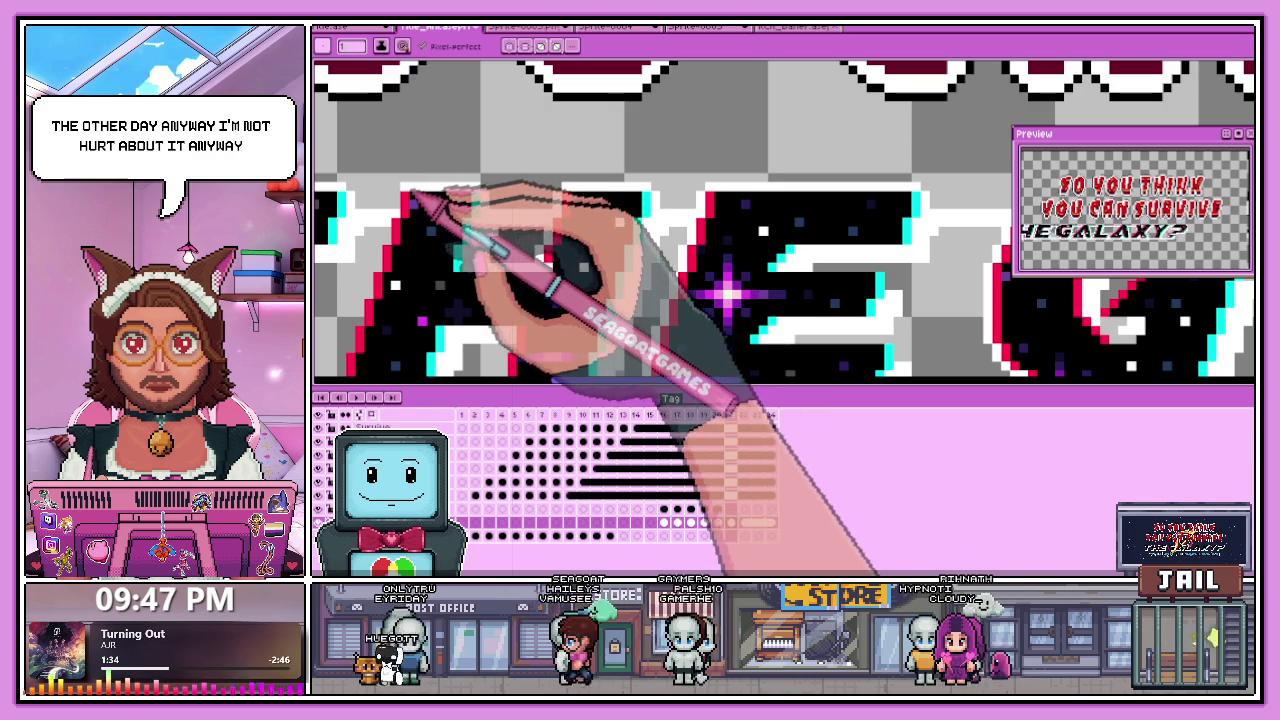
pyautogui.scroll(-2, 430, 210)
pyautogui.scroll(1, 470, 300)
pyautogui.scroll(1, 460, 305)
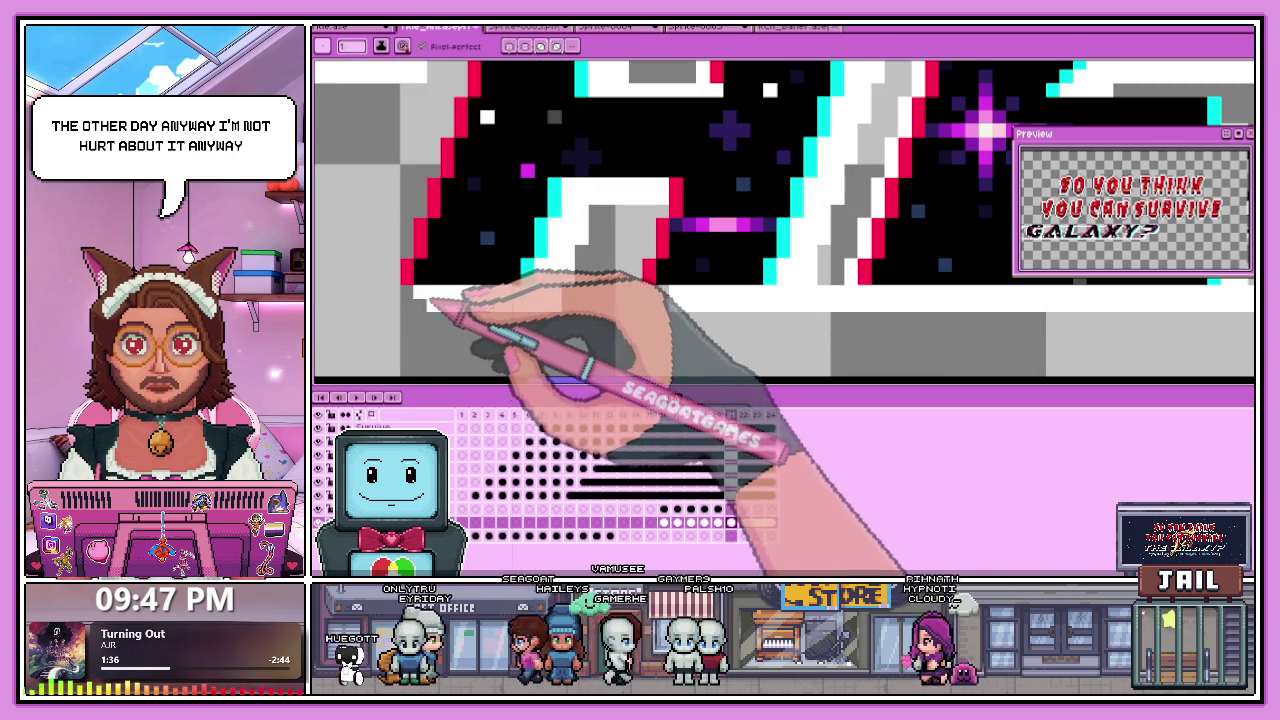
pyautogui.scroll(-2, 540, 260)
pyautogui.scroll(1, 462, 265)
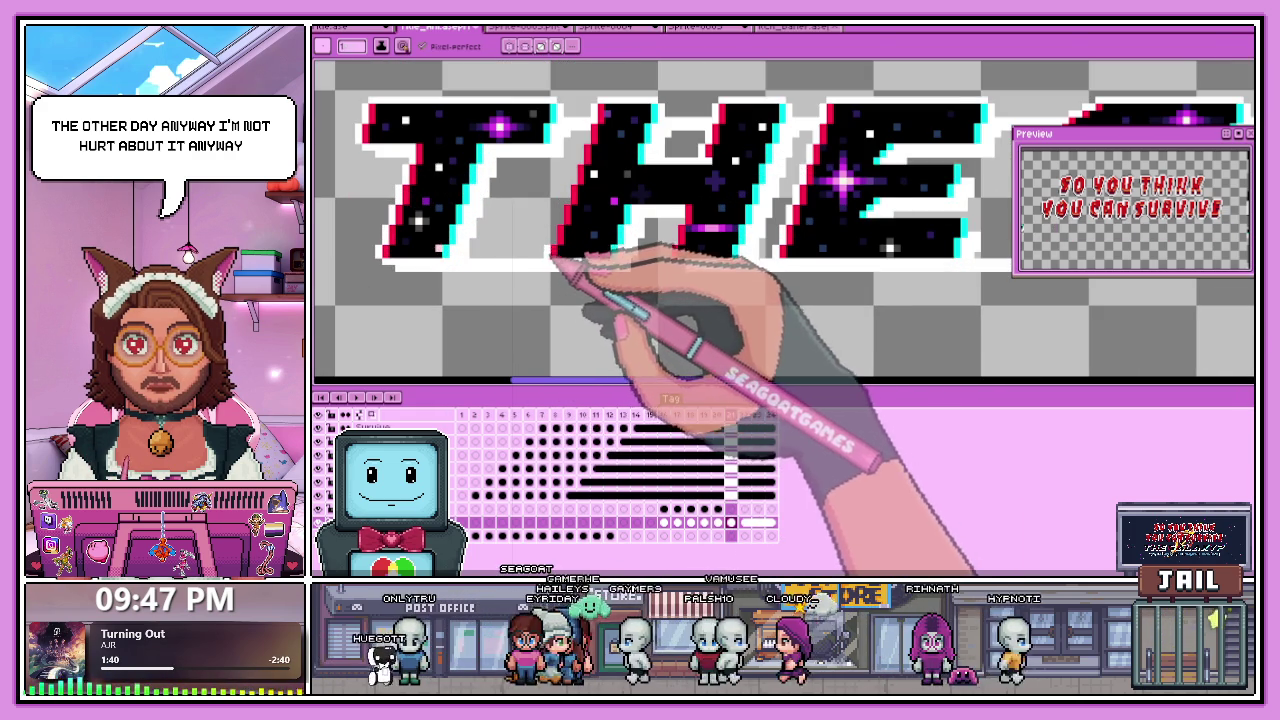
pyautogui.scroll(-1, 560, 255)
pyautogui.scroll(2, 570, 245)
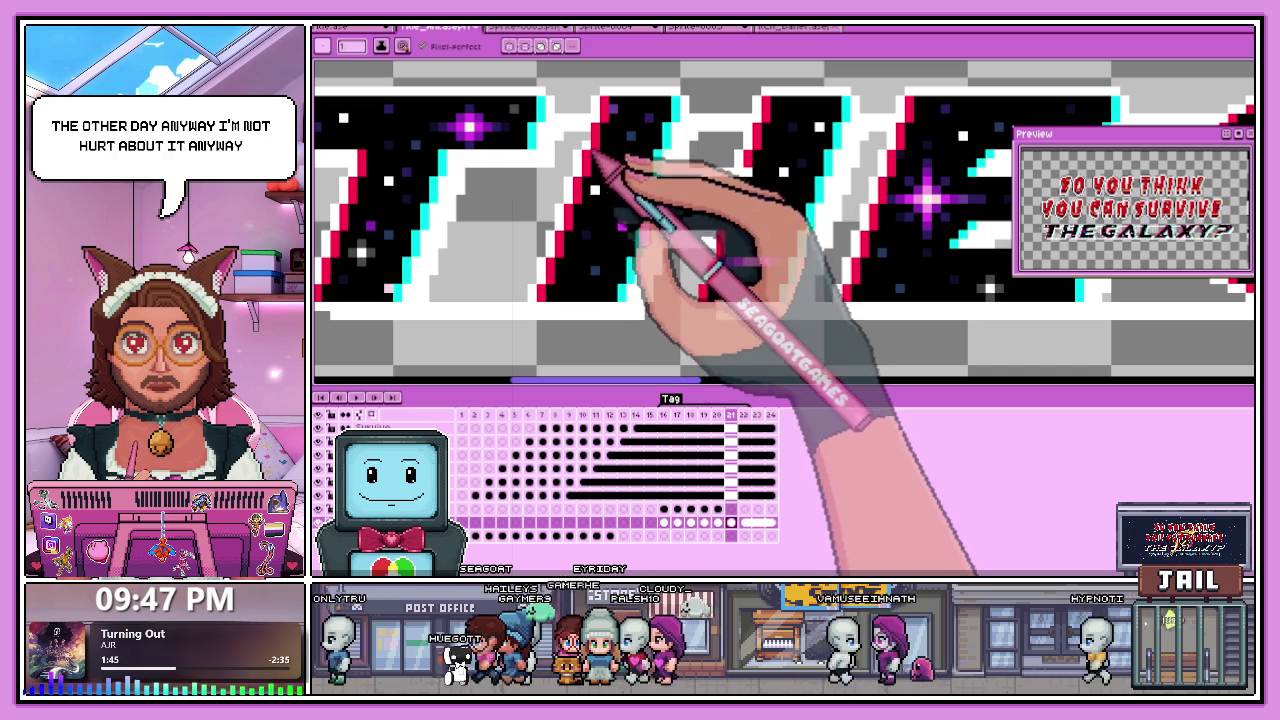
pyautogui.scroll(-1, 605, 180)
pyautogui.scroll(-2, 470, 225)
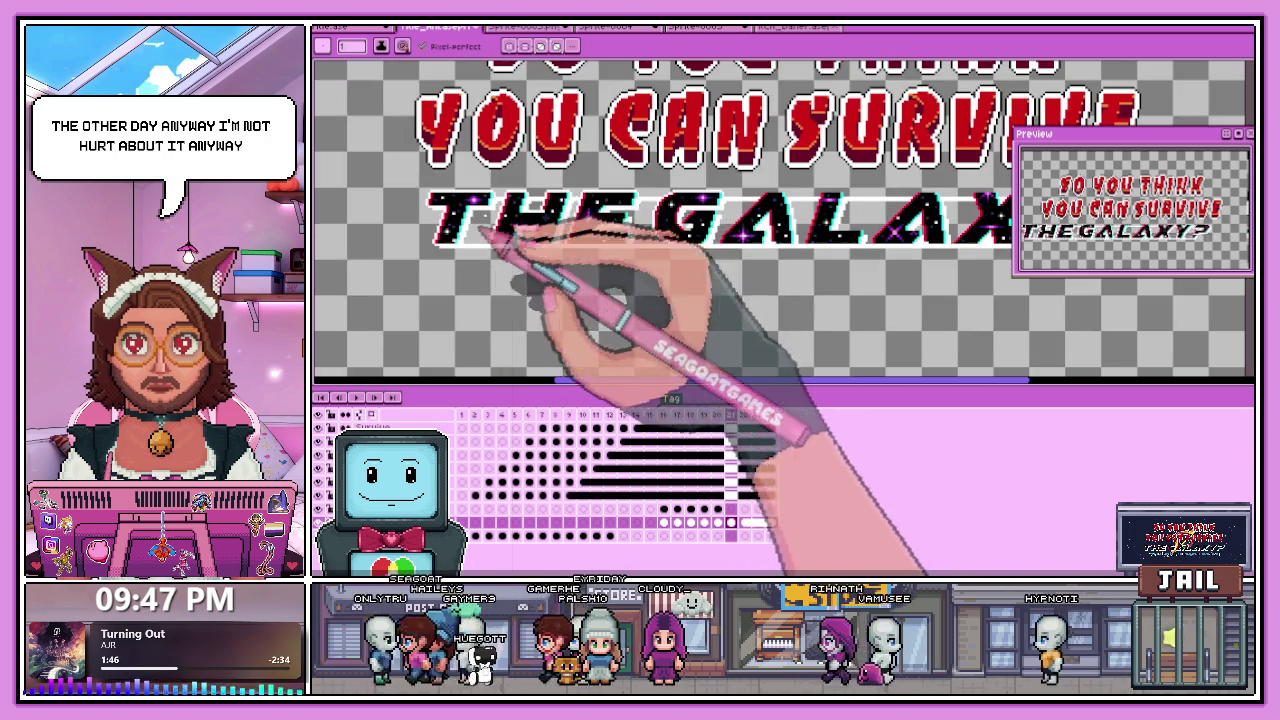
# Extend the white outline along the top edge of the XY? lettering.
pyautogui.scroll(1, 560, 225)
pyautogui.scroll(-1, 600, 195)
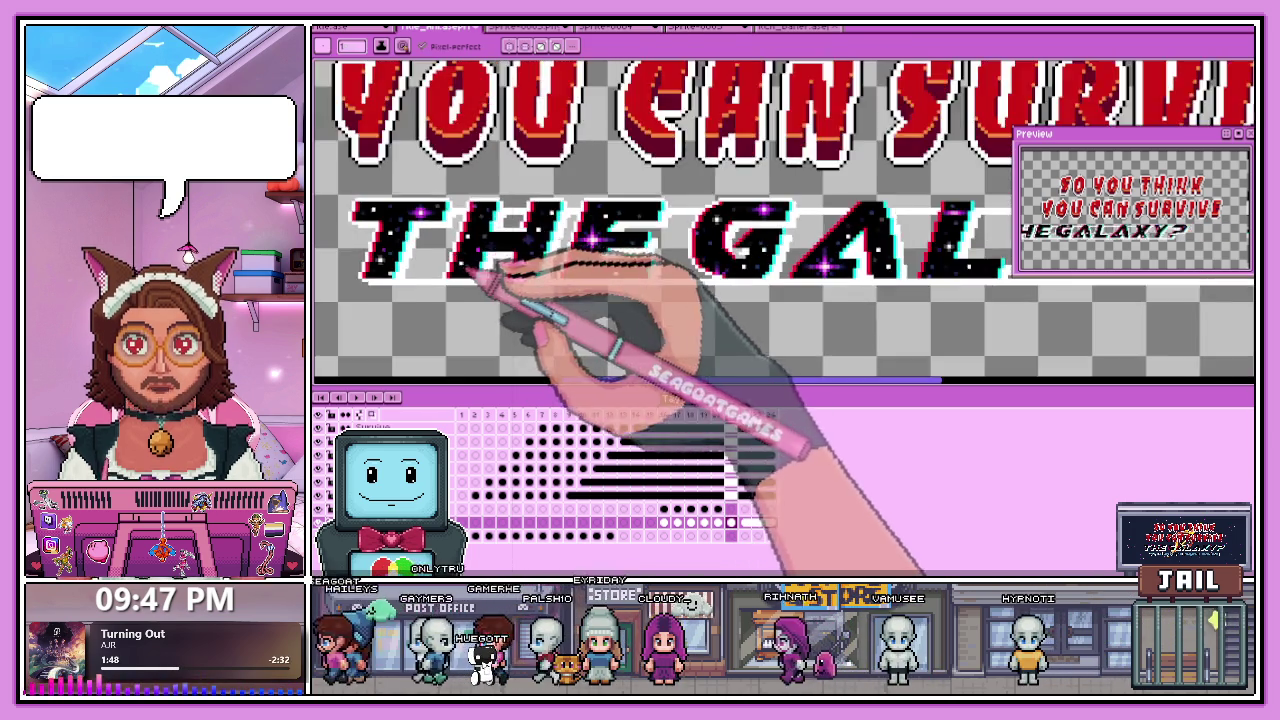
pyautogui.scroll(-1, 720, 230)
pyautogui.scroll(2, 752, 262)
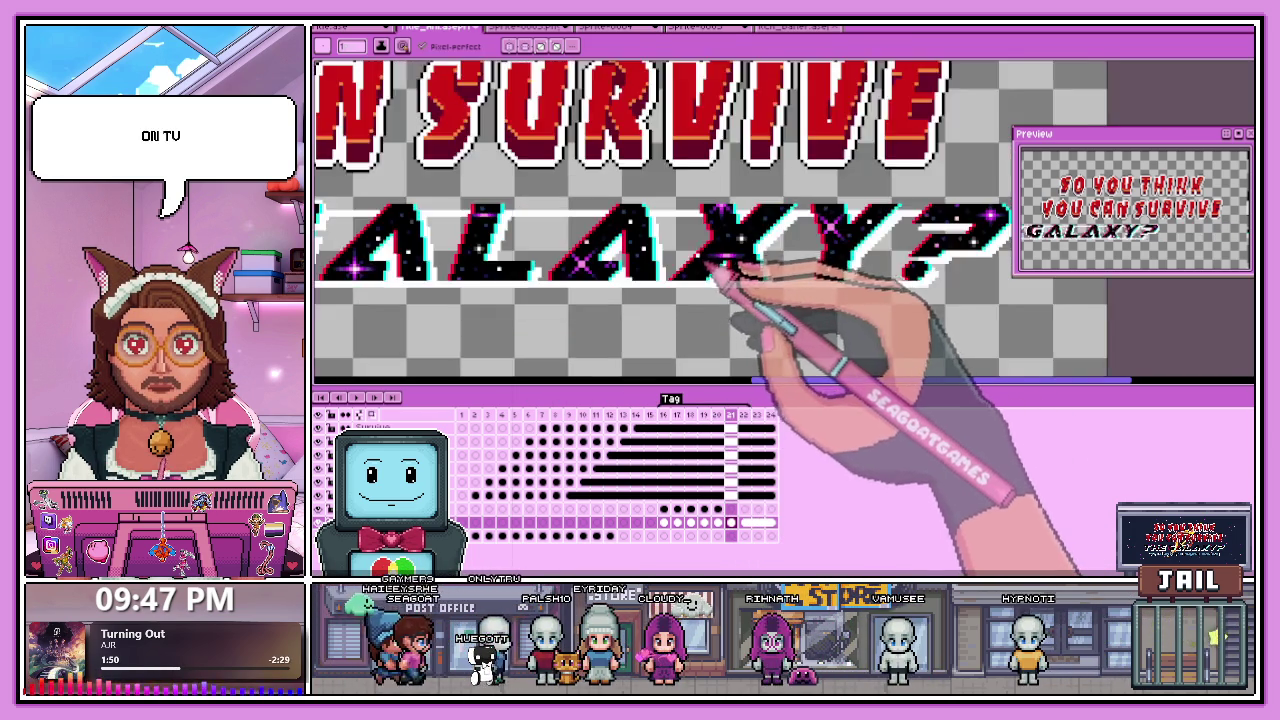
pyautogui.scroll(2, 665, 290)
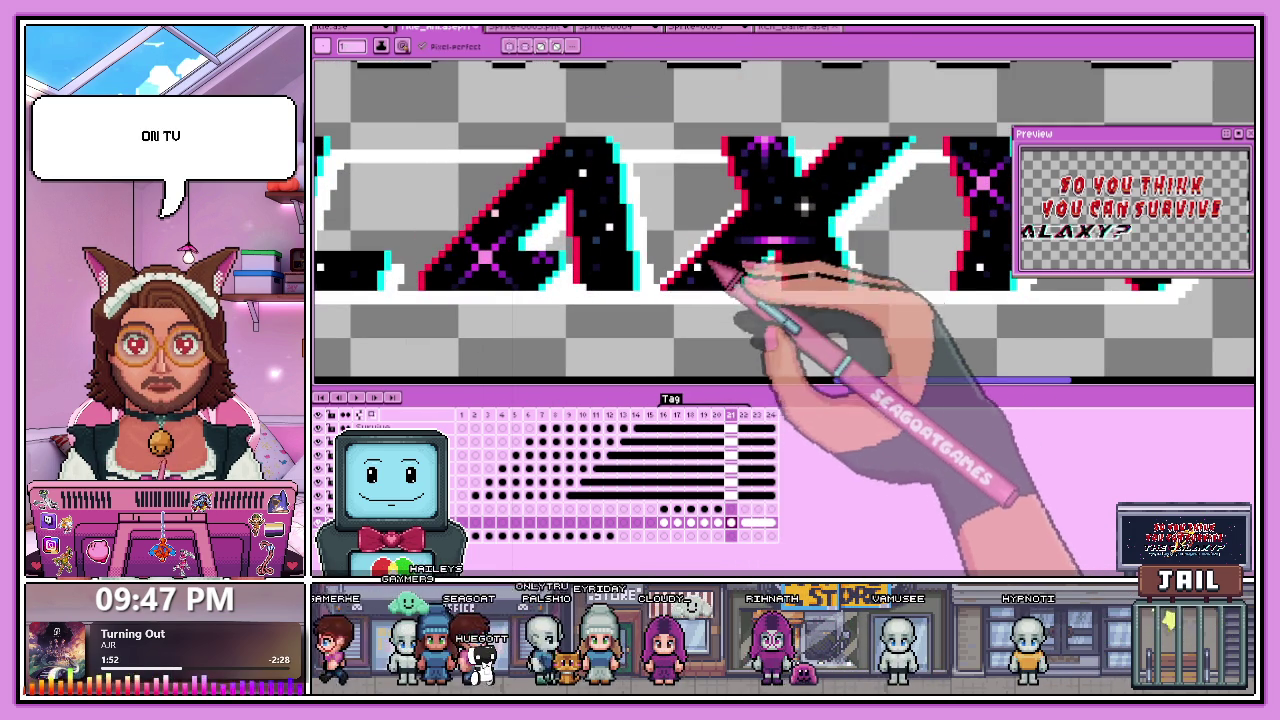
pyautogui.scroll(-1, 655, 315)
pyautogui.scroll(1, 670, 300)
pyautogui.scroll(1, 690, 270)
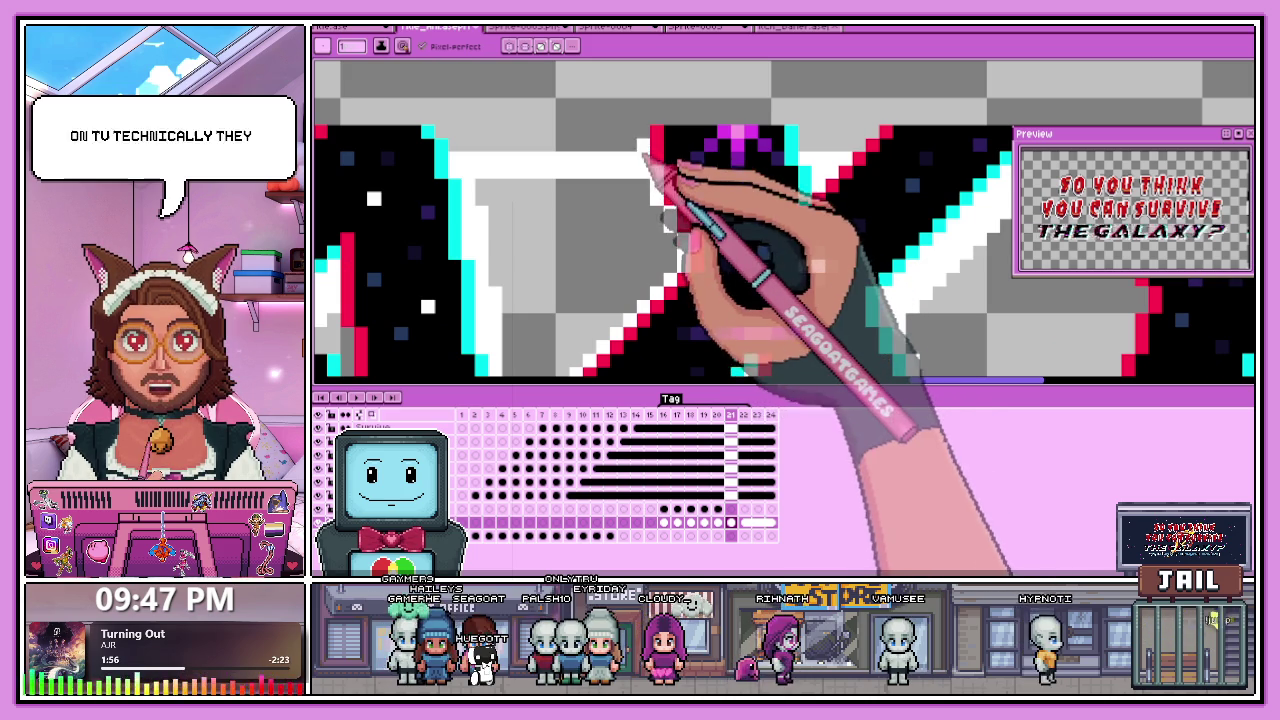
pyautogui.scroll(-2, 628, 130)
pyautogui.scroll(1, 628, 130)
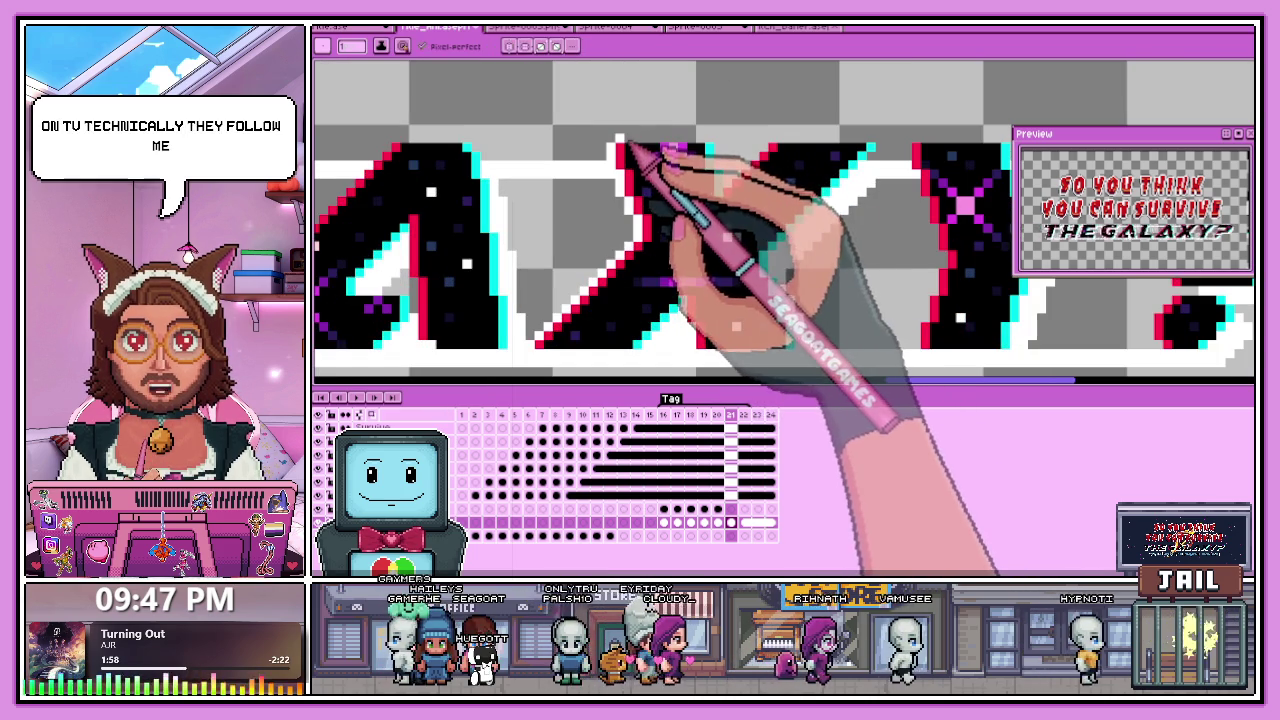
pyautogui.scroll(-2, 628, 152)
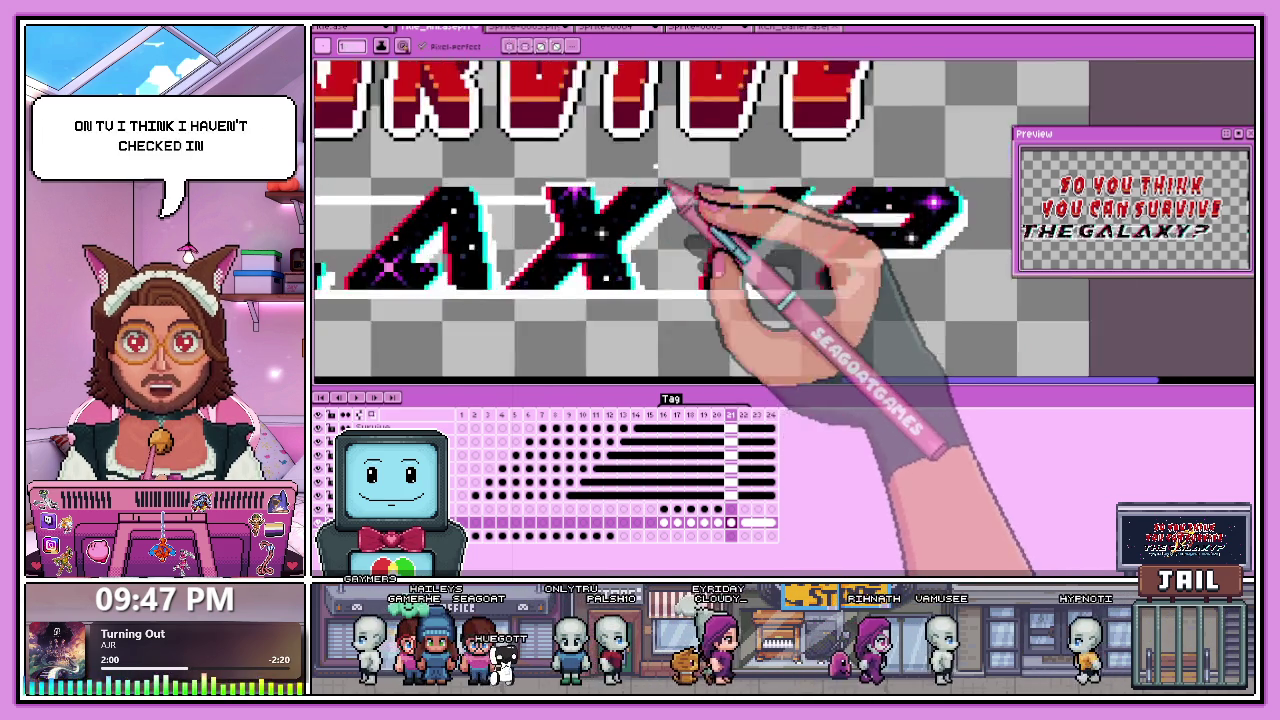
pyautogui.scroll(3, 588, 207)
pyautogui.scroll(2, 588, 207)
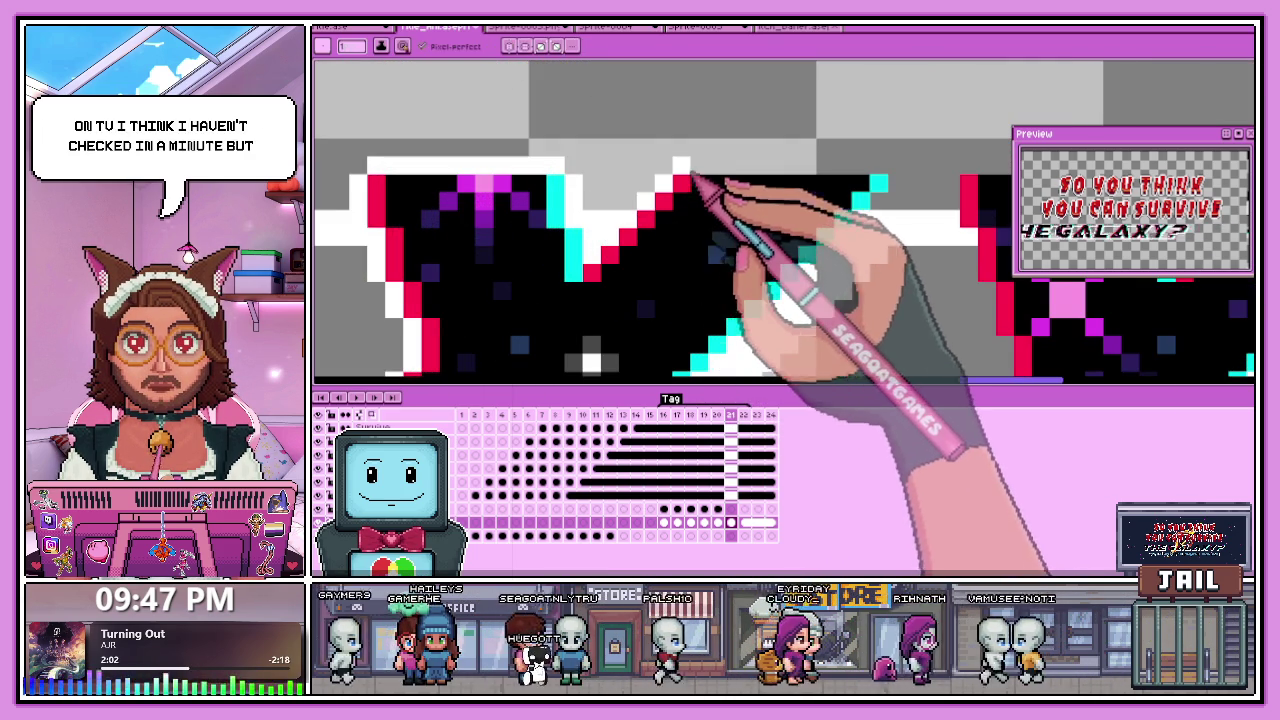
pyautogui.scroll(-1, 888, 194)
pyautogui.scroll(-2, 840, 170)
pyautogui.scroll(1, 800, 150)
pyautogui.scroll(1, 850, 250)
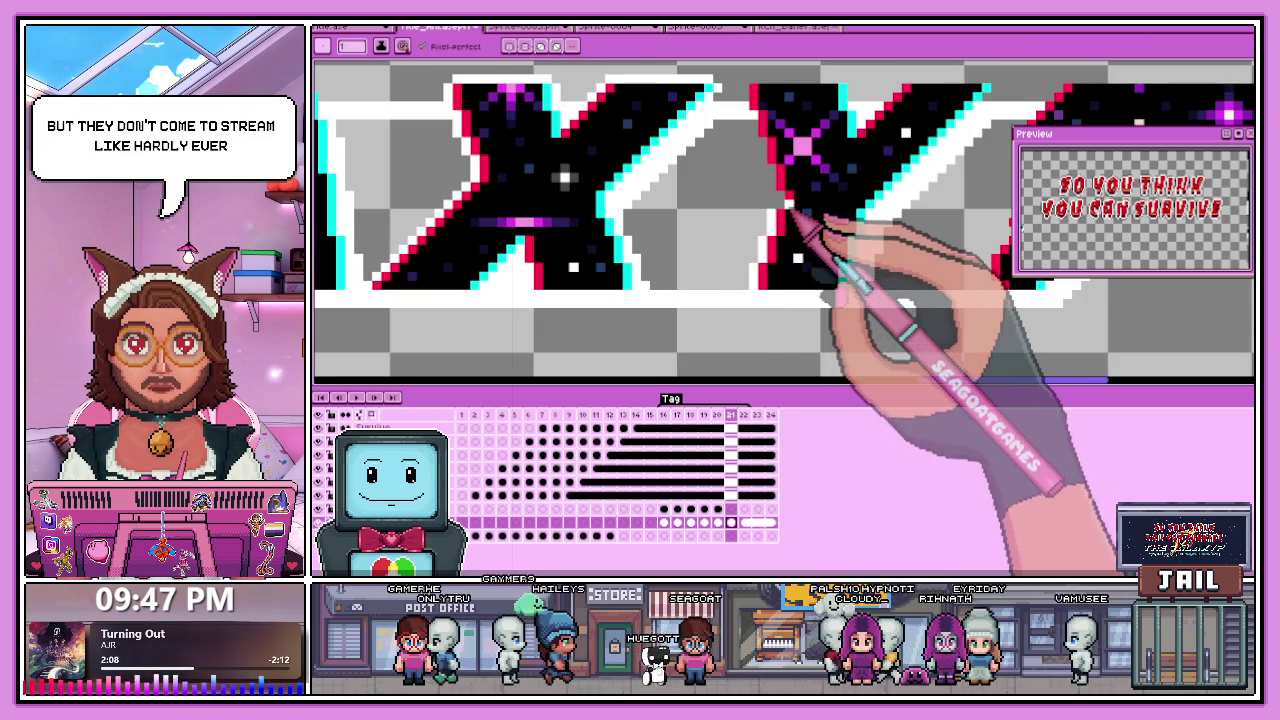
pyautogui.scroll(-1, 800, 160)
pyautogui.scroll(2, 770, 170)
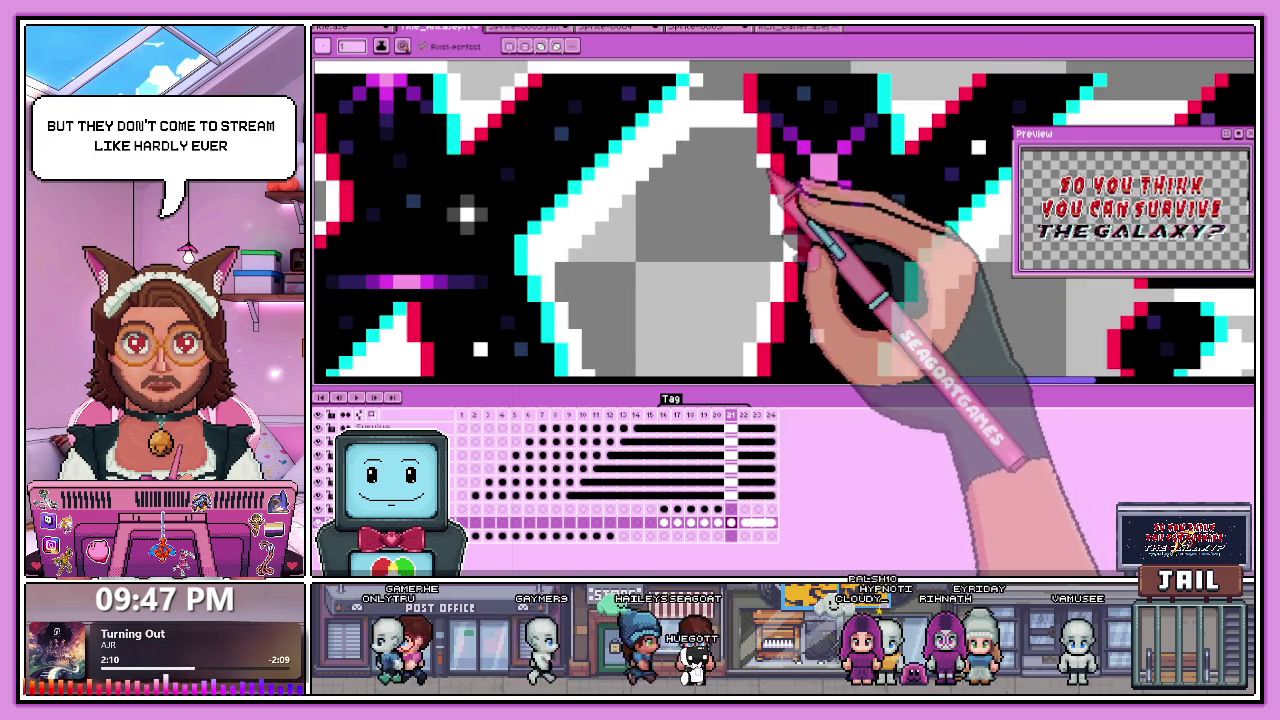
pyautogui.scroll(-1, 758, 152)
pyautogui.scroll(-2, 760, 230)
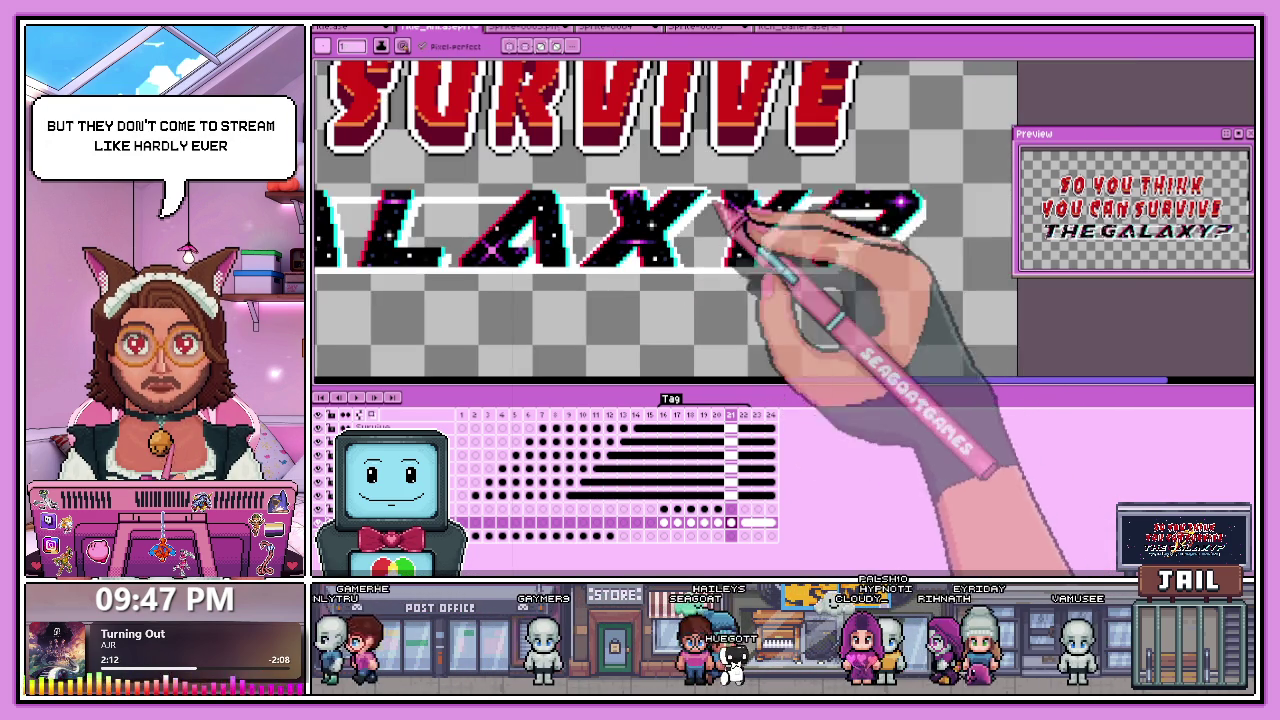
pyautogui.scroll(1, 800, 215)
pyautogui.scroll(2, 700, 235)
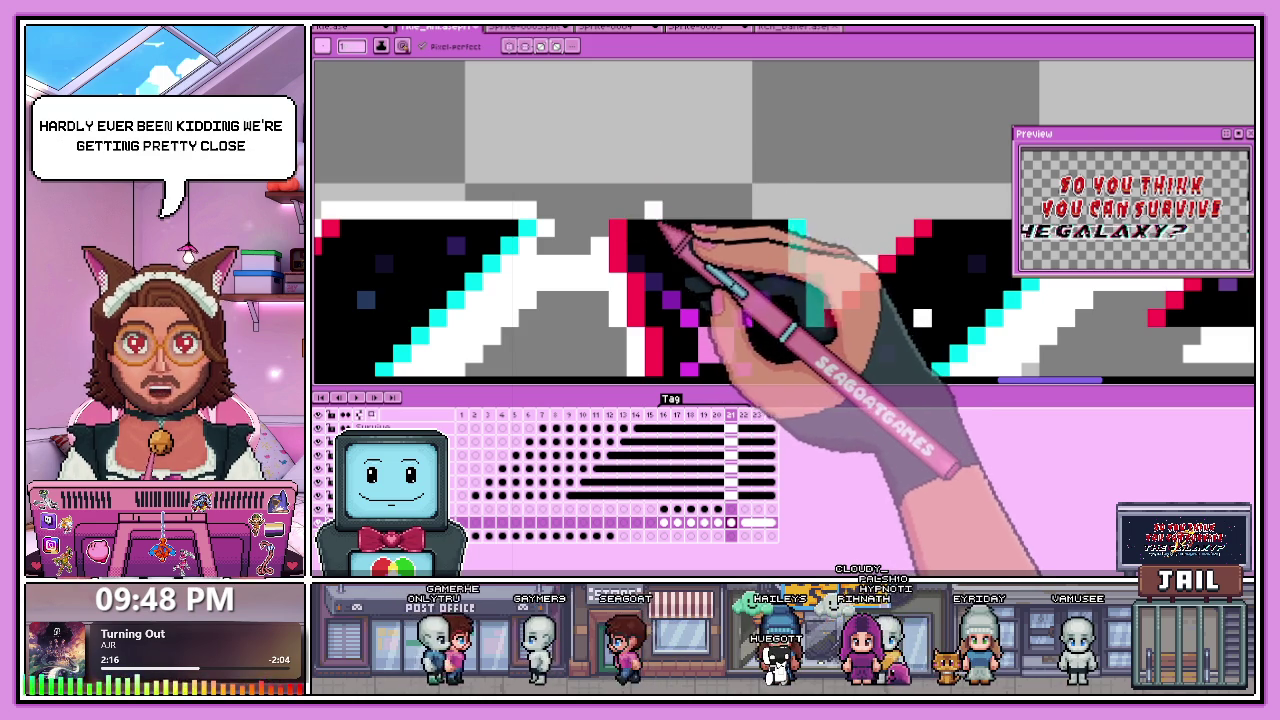
pyautogui.moveTo(620, 225); pyautogui.dragTo(794, 212)
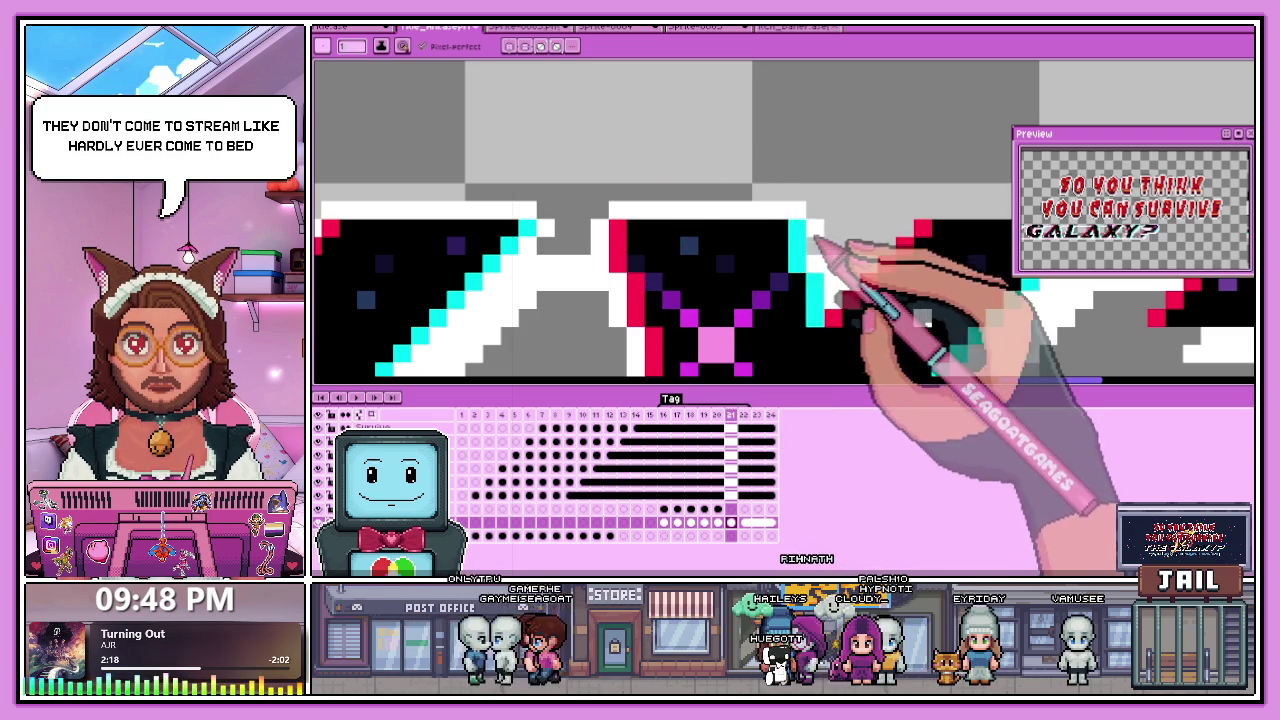
pyautogui.scroll(-2, 814, 238)
pyautogui.scroll(2, 700, 242)
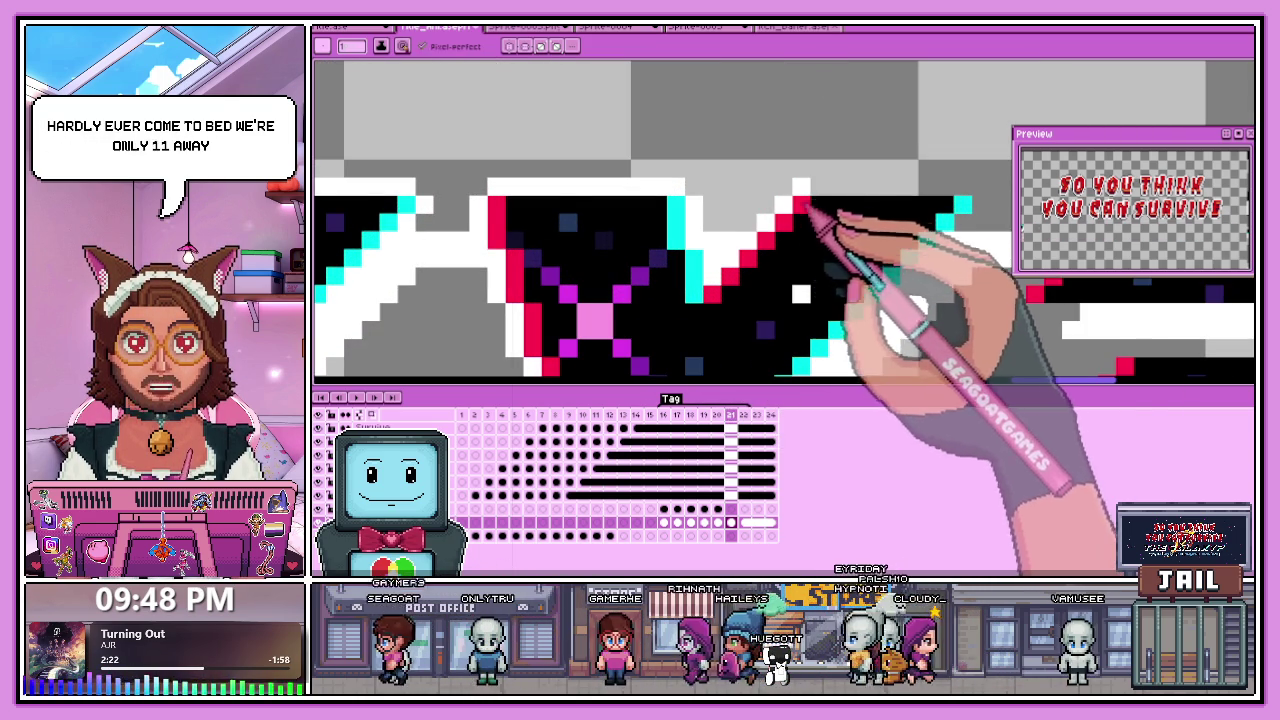
pyautogui.scroll(-2, 800, 205)
pyautogui.scroll(1, 818, 200)
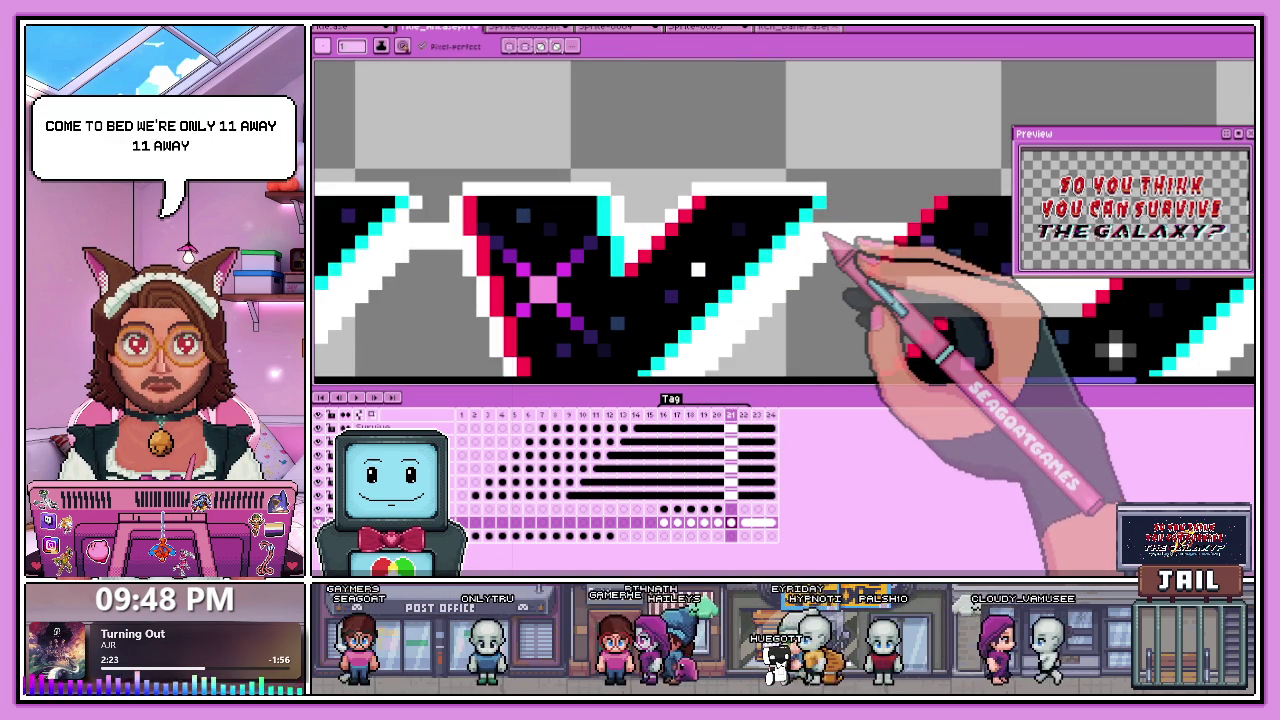
pyautogui.scroll(-2, 840, 226)
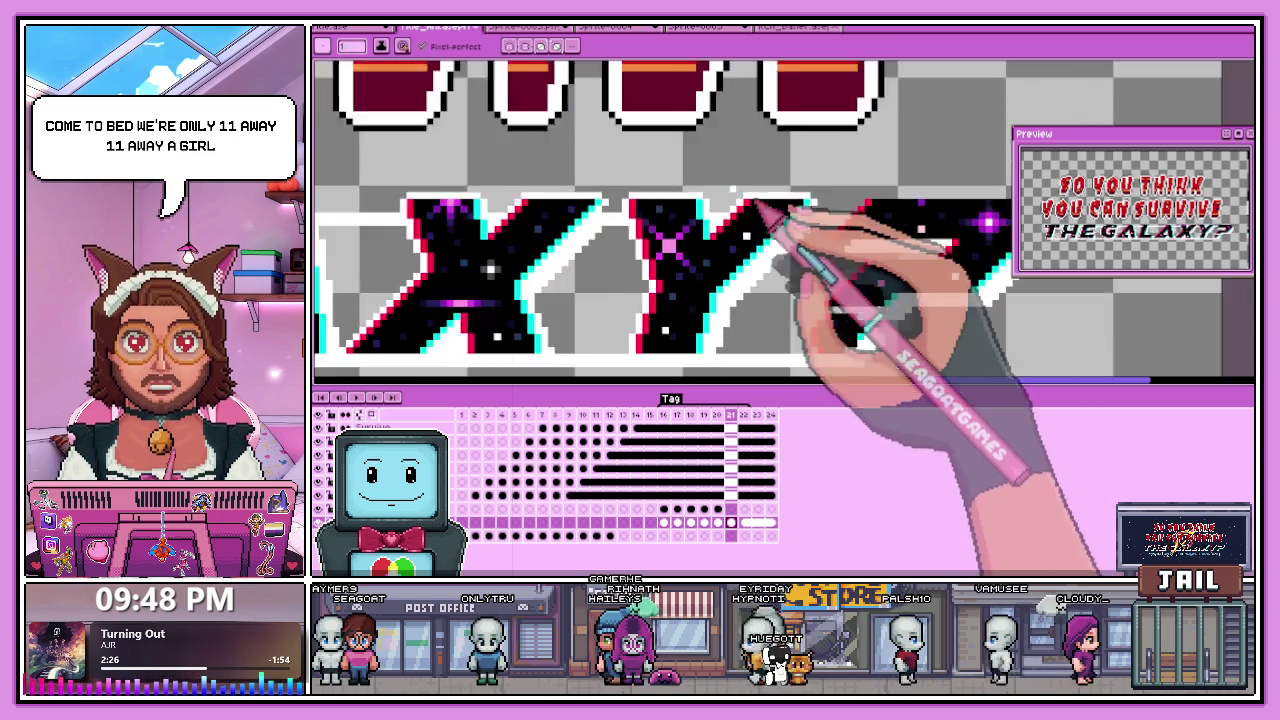
pyautogui.scroll(1, 816, 229)
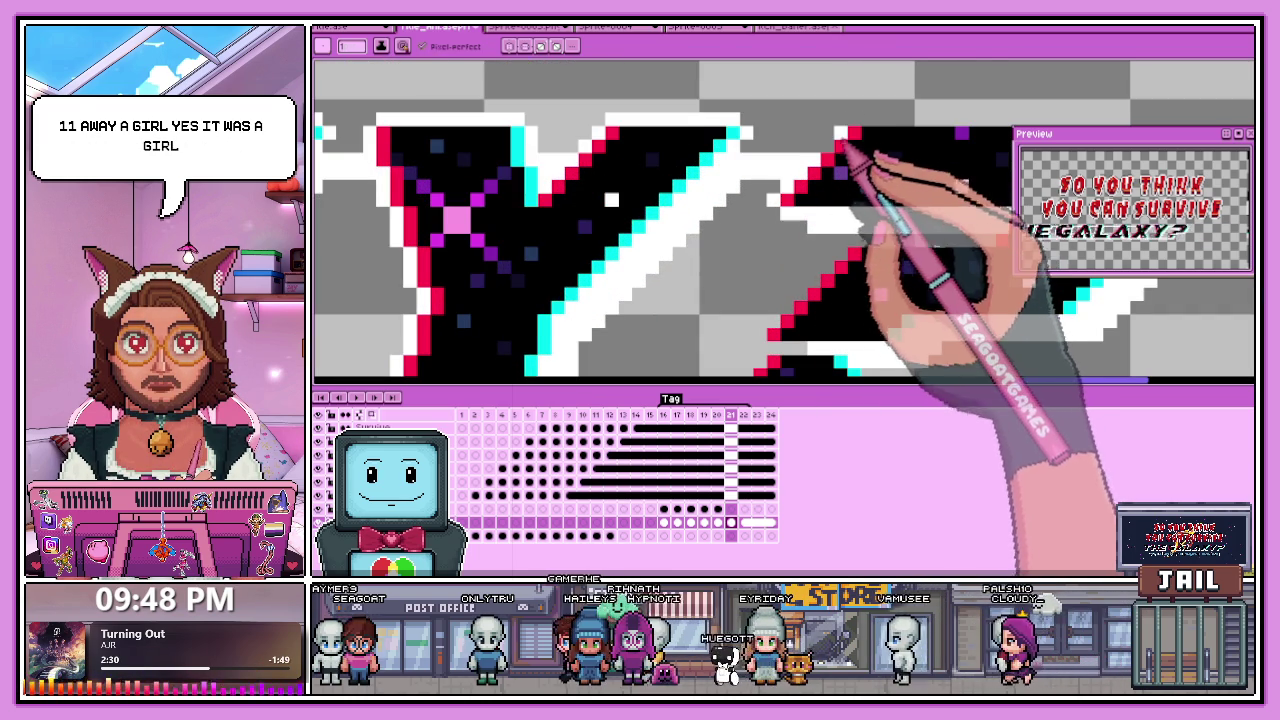
# Add a white pixel beside the red outline and repaint the diagonal outline pixels red.
pyautogui.moveTo(845, 135); pyautogui.dragTo(795, 185)
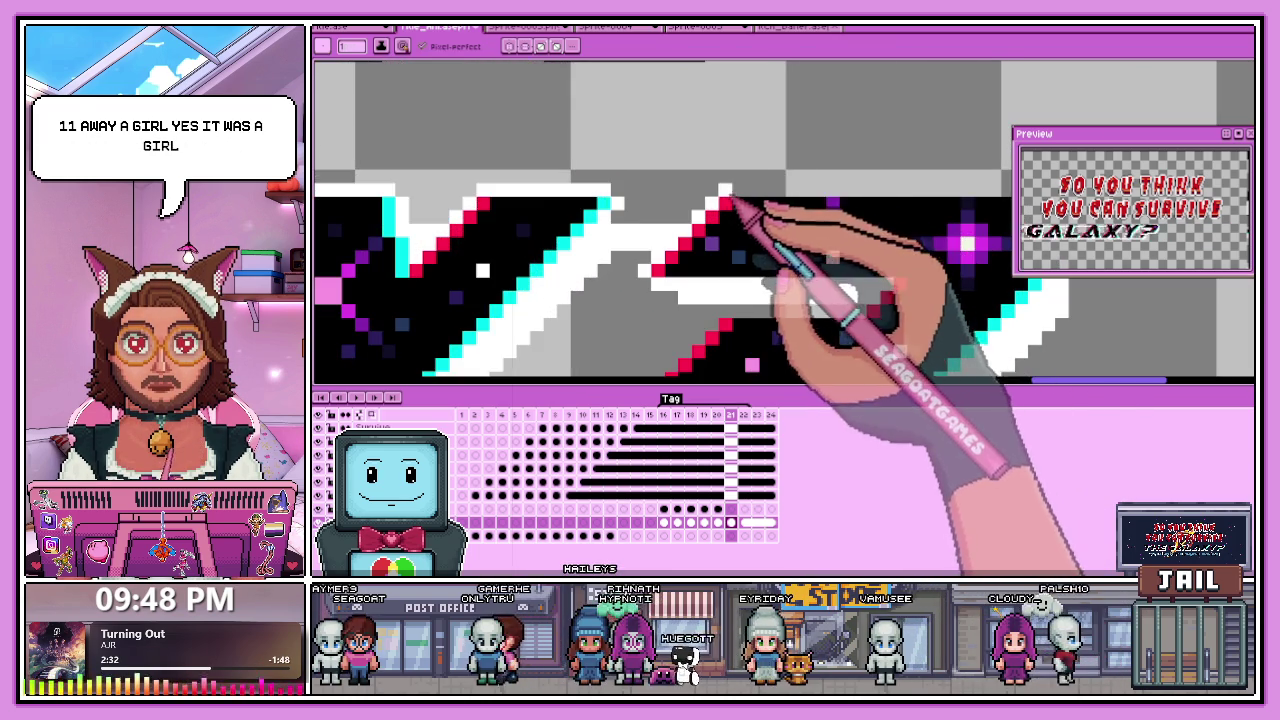
pyautogui.hscroll(3, 728, 193)
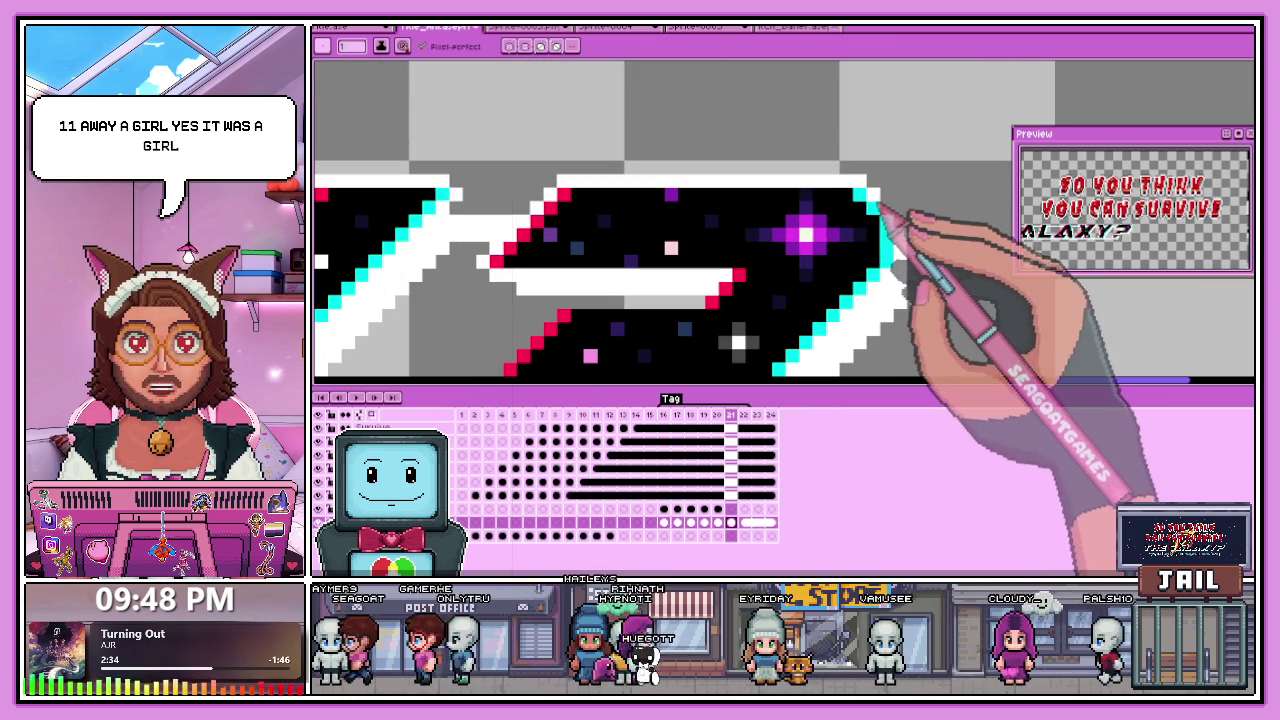
pyautogui.scroll(-3, 890, 230)
pyautogui.scroll(4, 730, 330)
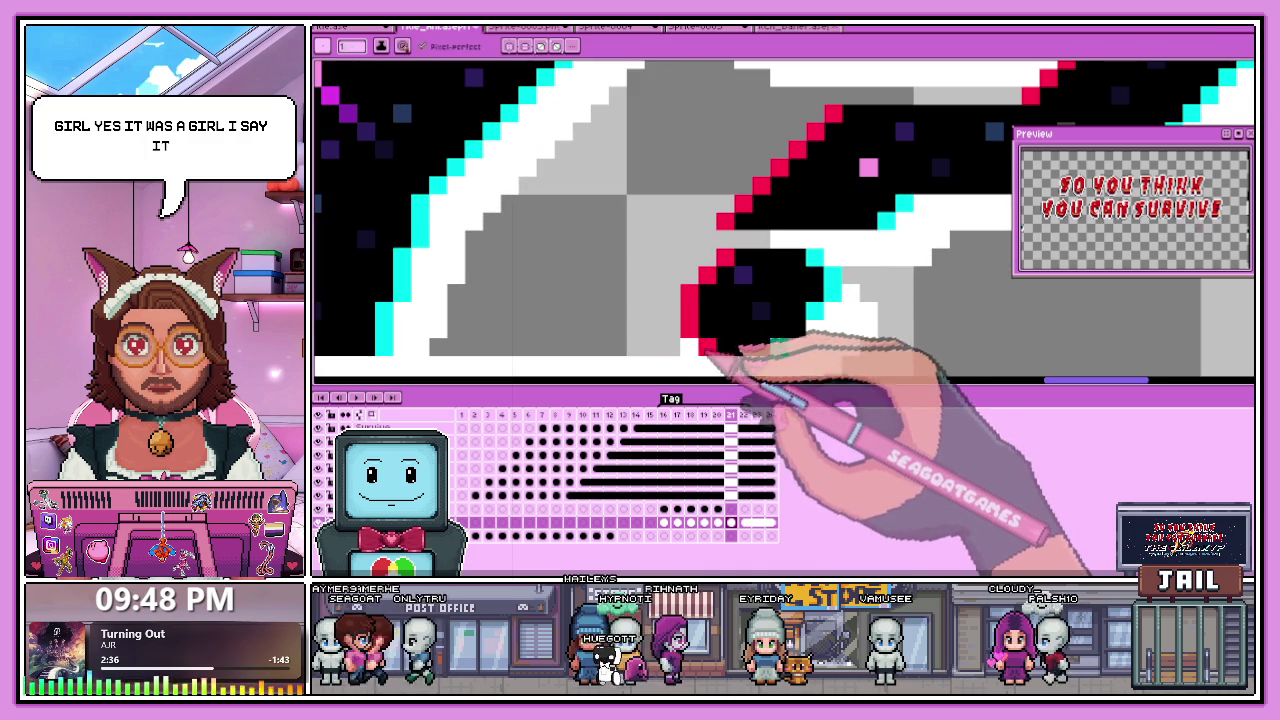
pyautogui.click(669, 328)
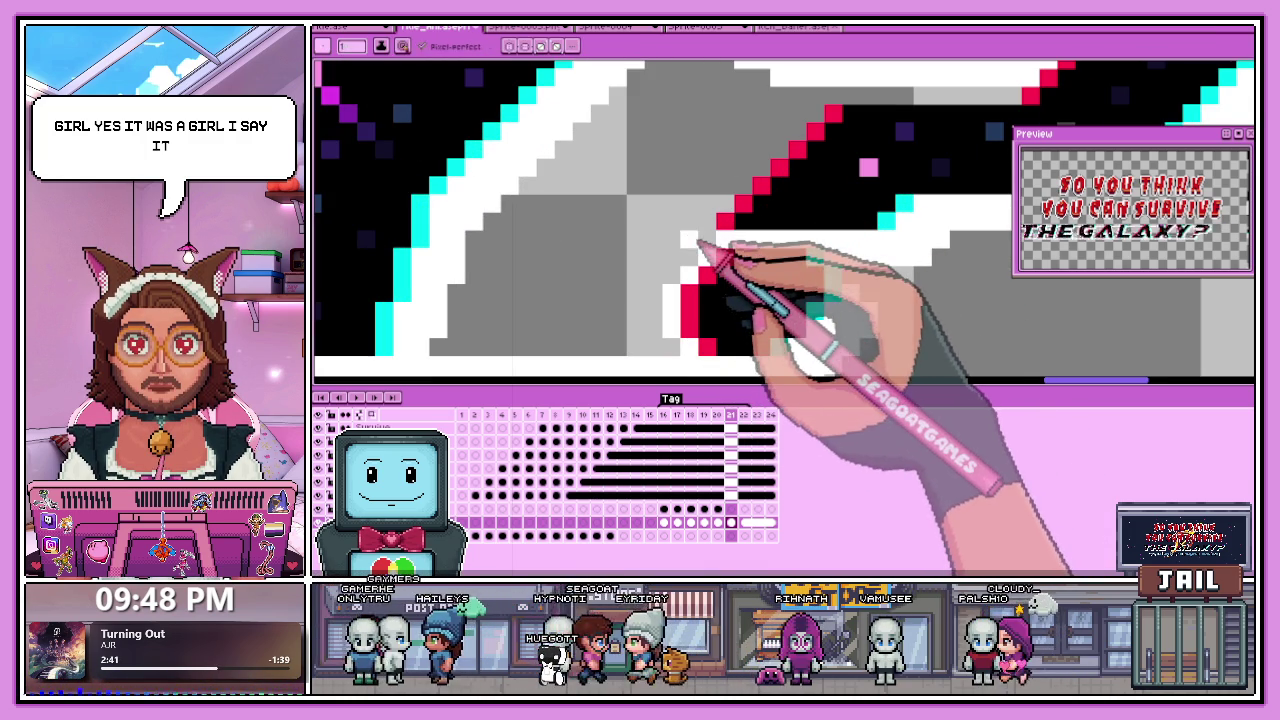
pyautogui.hscroll(3, 700, 245)
pyautogui.hscroll(3, 720, 225)
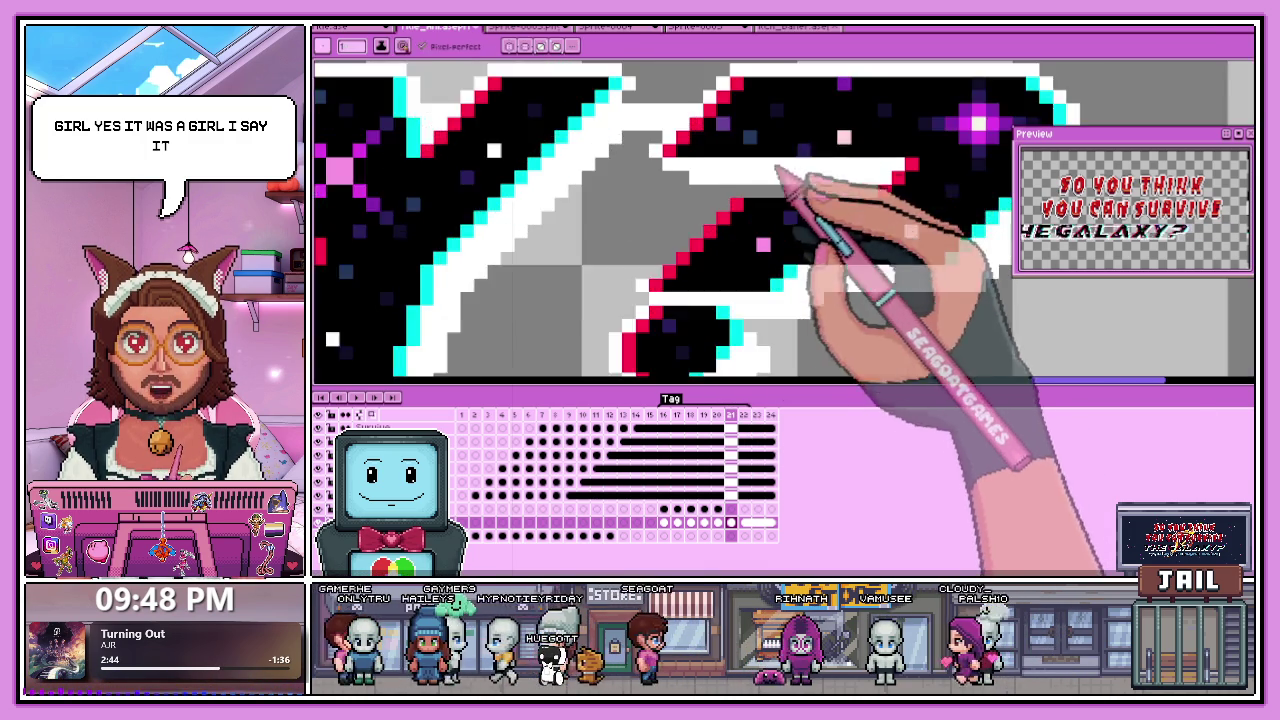
pyautogui.moveTo(728, 212); pyautogui.dragTo(728, 210)
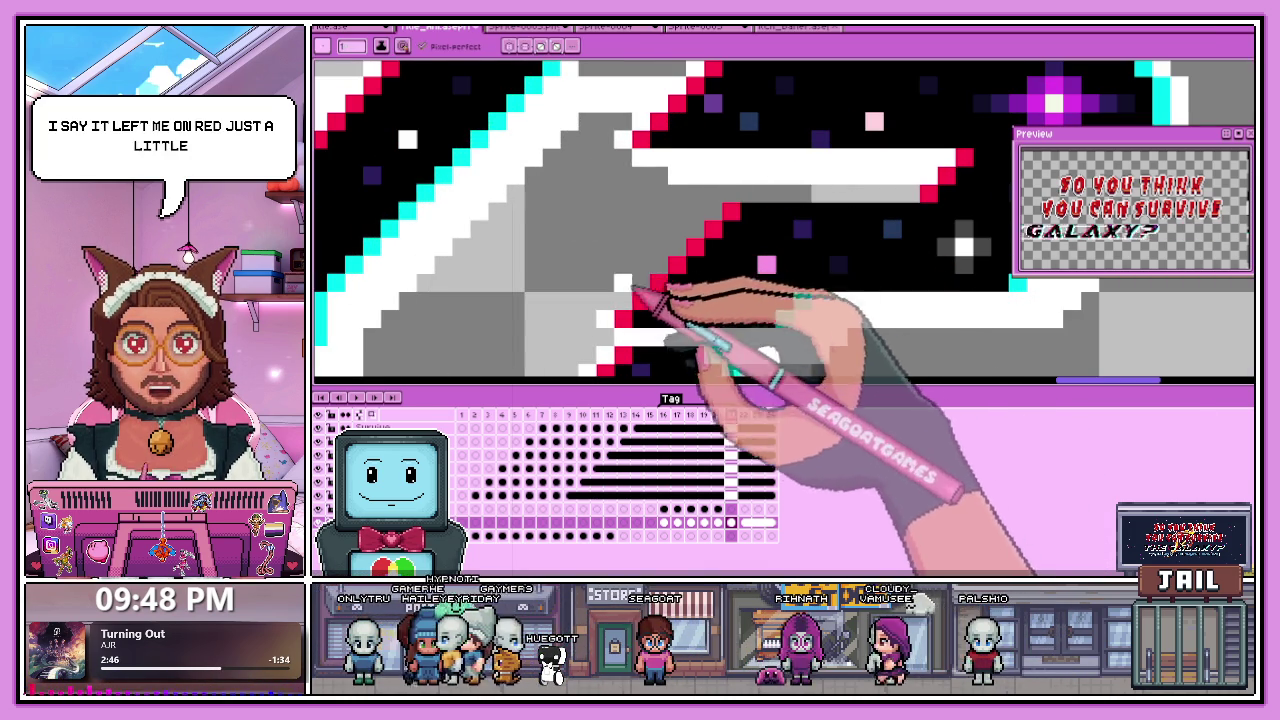
pyautogui.moveTo(698, 244); pyautogui.dragTo(730, 212)
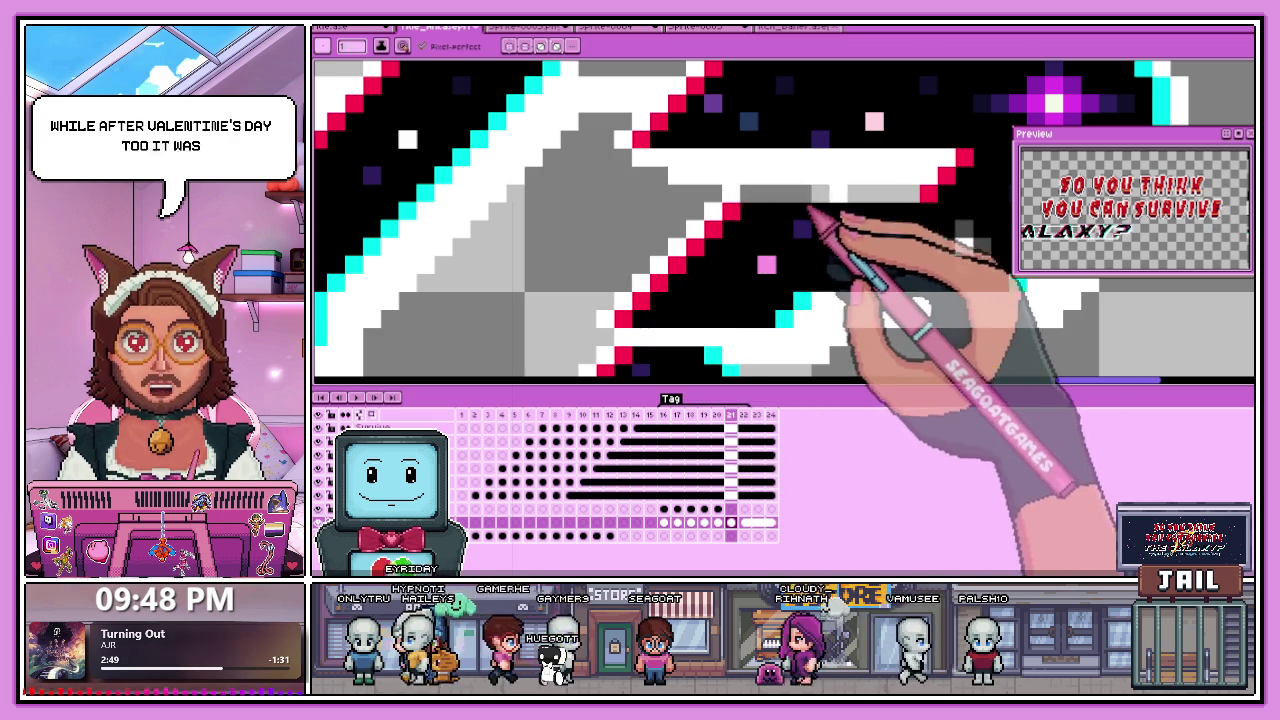
pyautogui.scroll(-3, 683, 212)
pyautogui.scroll(-2, 685, 217)
# Zoom in and extend the white outline line along the letter edge.
pyautogui.scroll(-1, 543, 251)
pyautogui.scroll(2, 528, 243)
pyautogui.scroll(1, 486, 251)
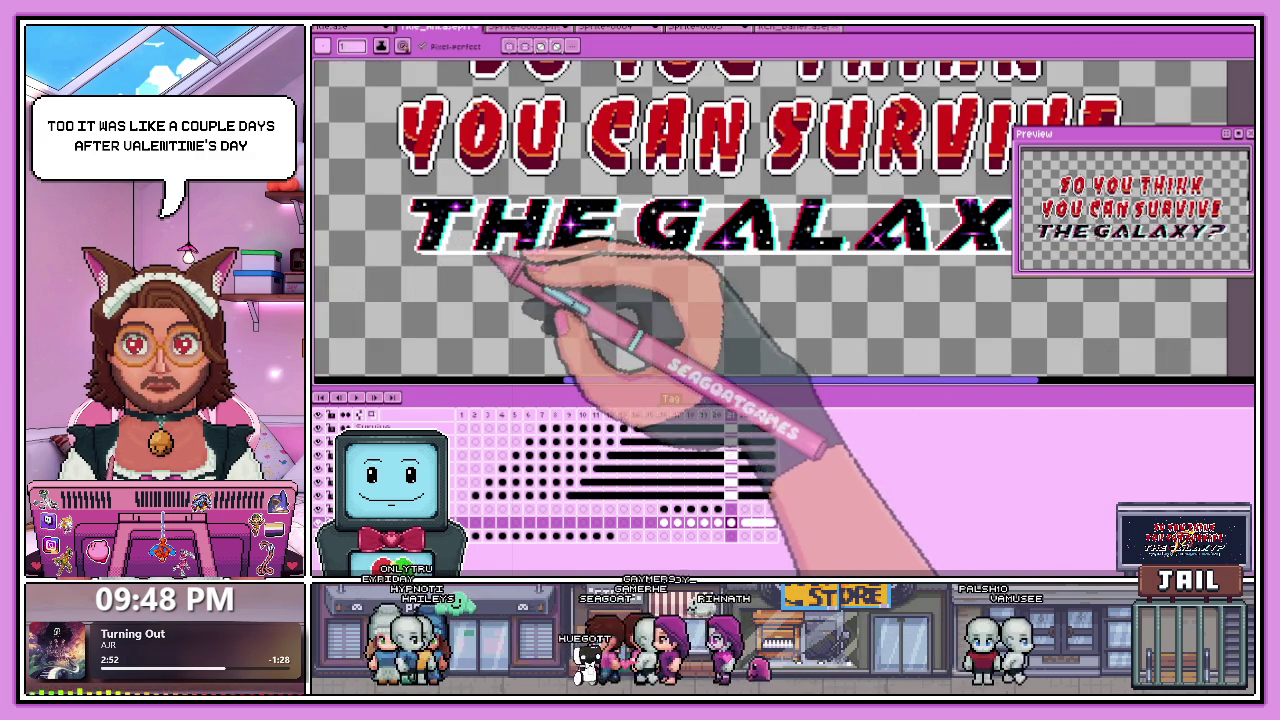
pyautogui.scroll(2, 543, 263)
pyautogui.scroll(1, 514, 263)
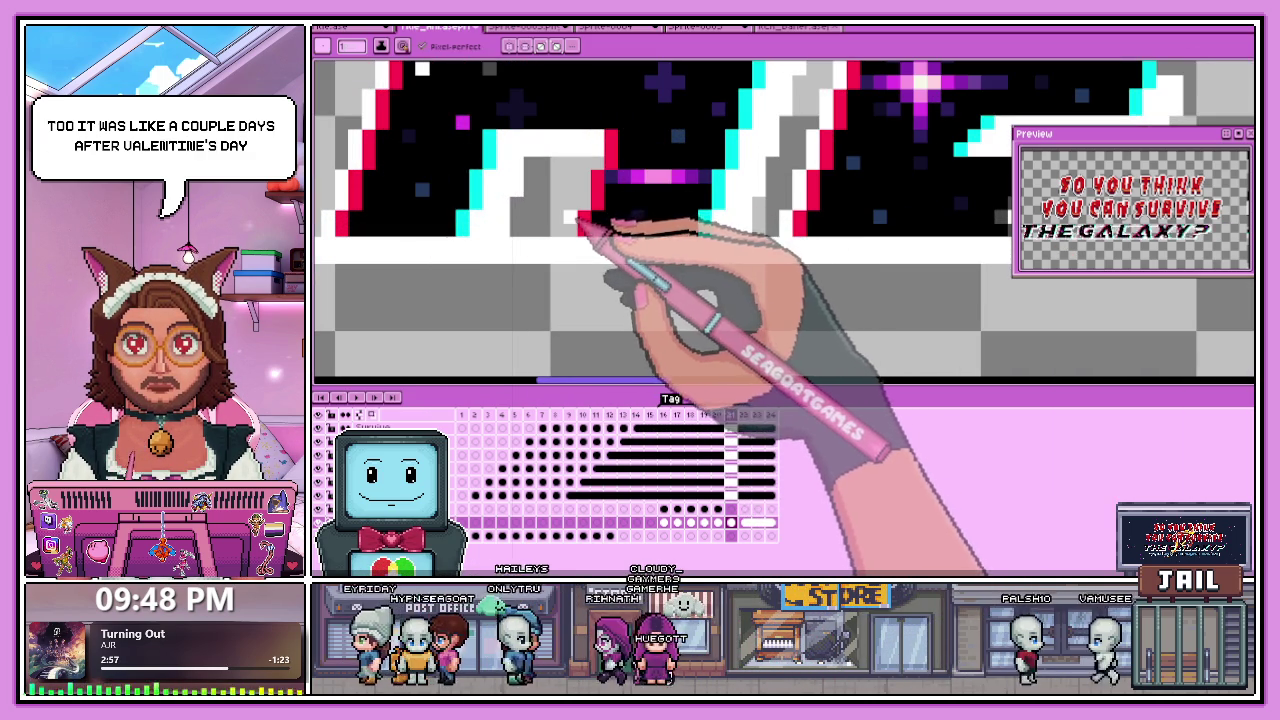
pyautogui.scroll(-2, 580, 265)
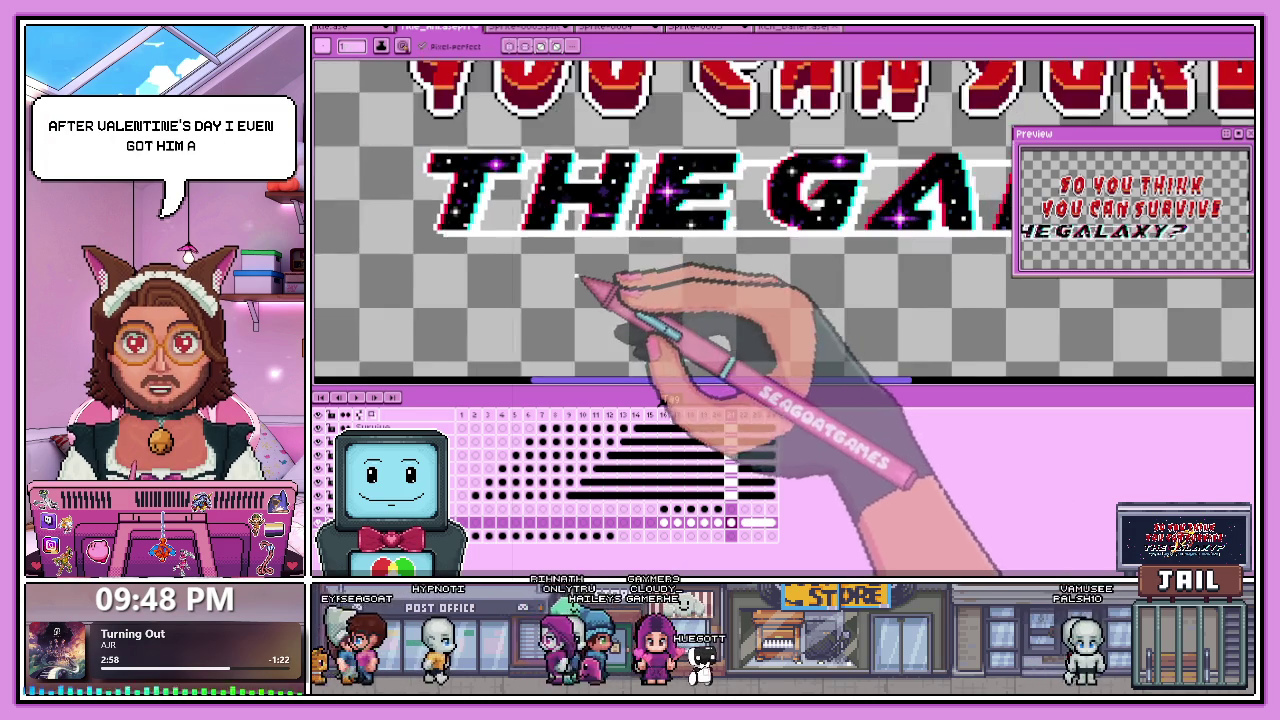
pyautogui.scroll(-1, 577, 277)
pyautogui.scroll(-3, 585, 230)
pyautogui.scroll(2, 530, 243)
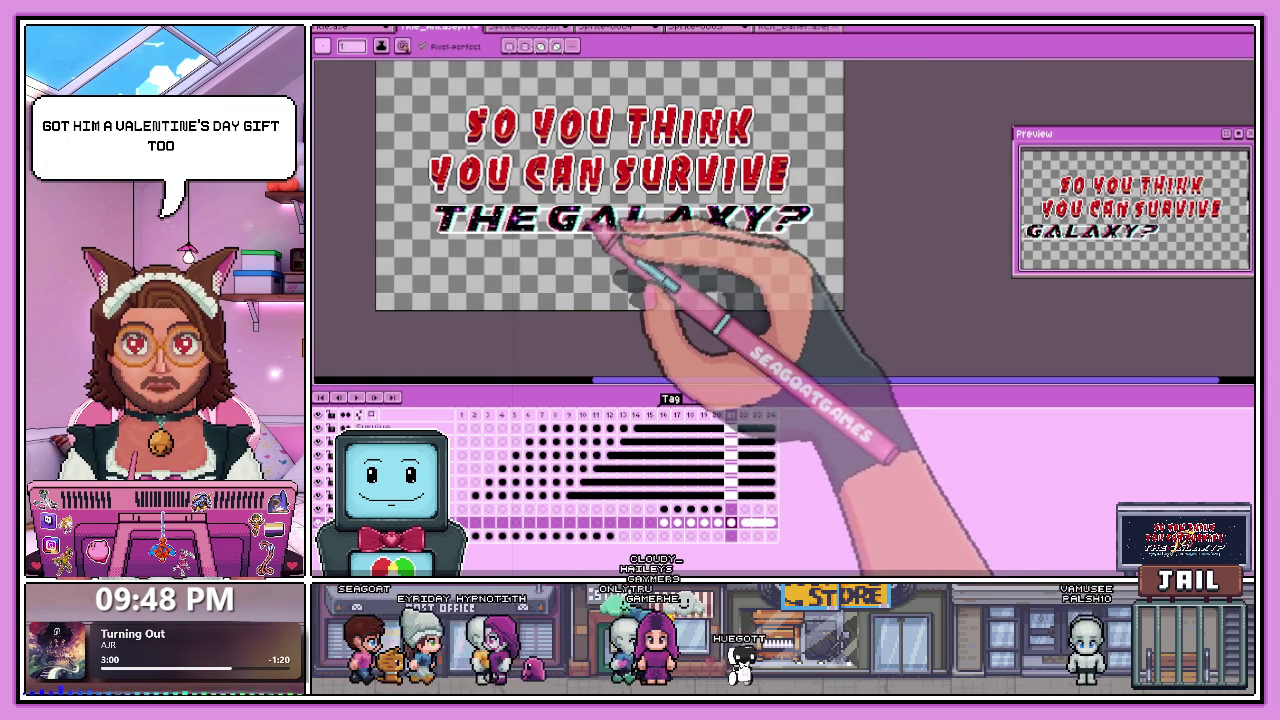
pyautogui.scroll(2, 690, 255)
pyautogui.scroll(2, 640, 258)
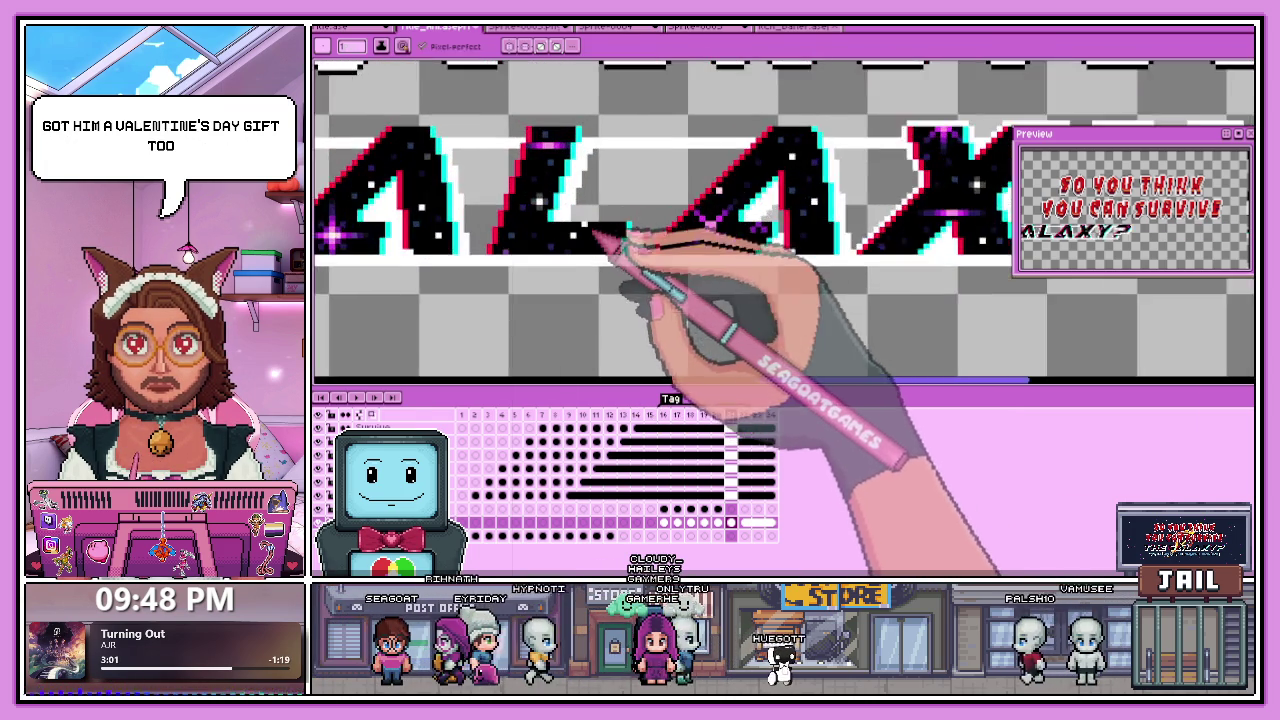
pyautogui.scroll(2, 590, 240)
pyautogui.moveTo(616, 233); pyautogui.dragTo(698, 236)
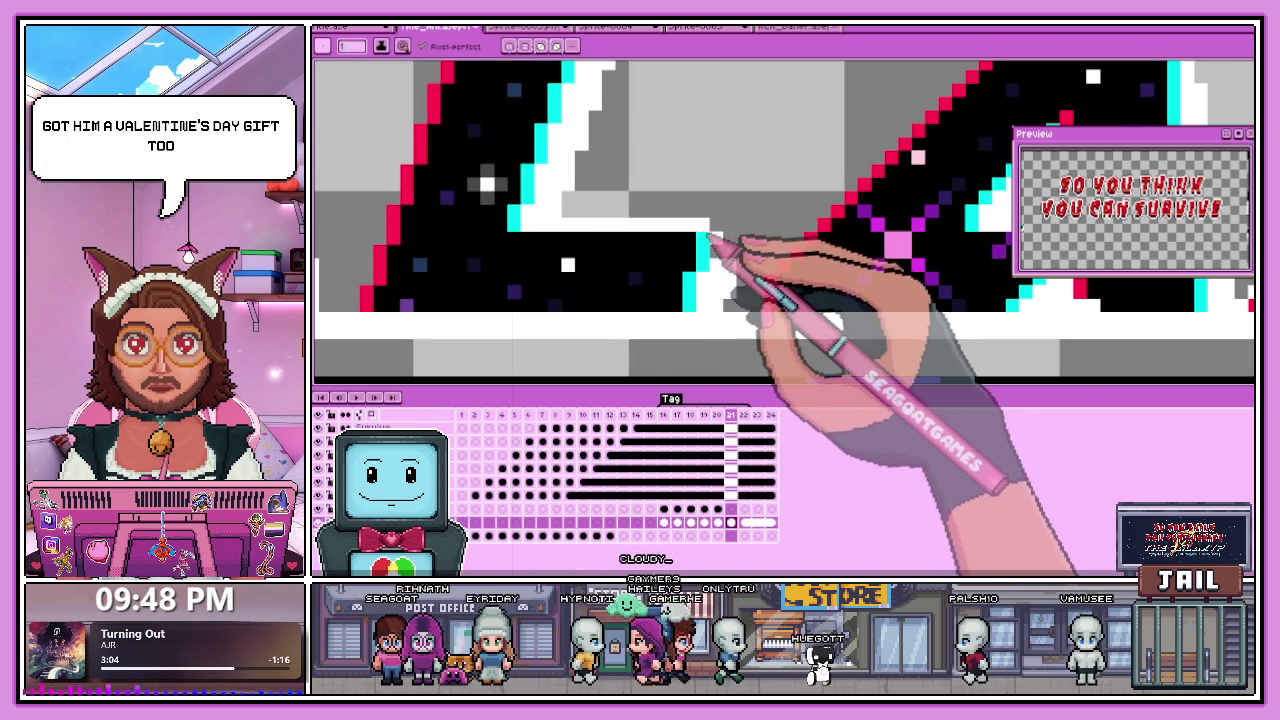
# Trace a white outline along the shape's top and left edges.
pyautogui.scroll(-3, 760, 255)
pyautogui.scroll(1, 714, 286)
pyautogui.scroll(-2, 609, 257)
pyautogui.scroll(3, 592, 278)
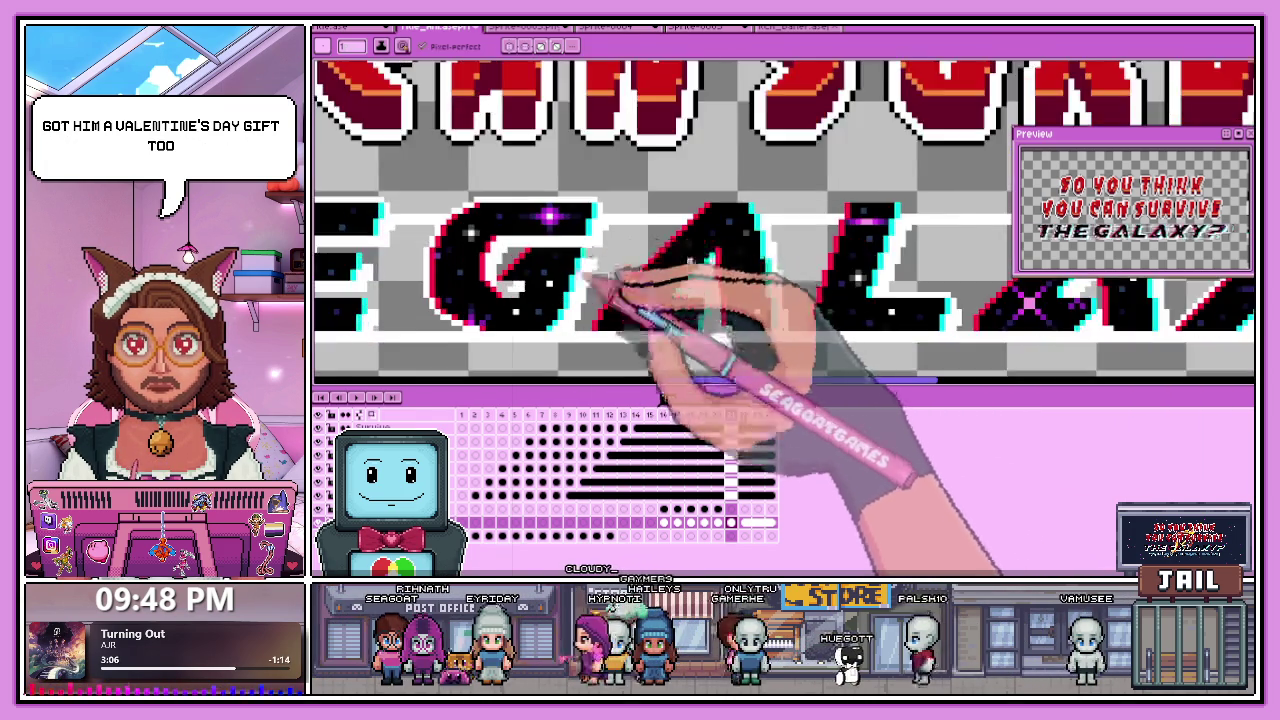
pyautogui.scroll(1, 596, 278)
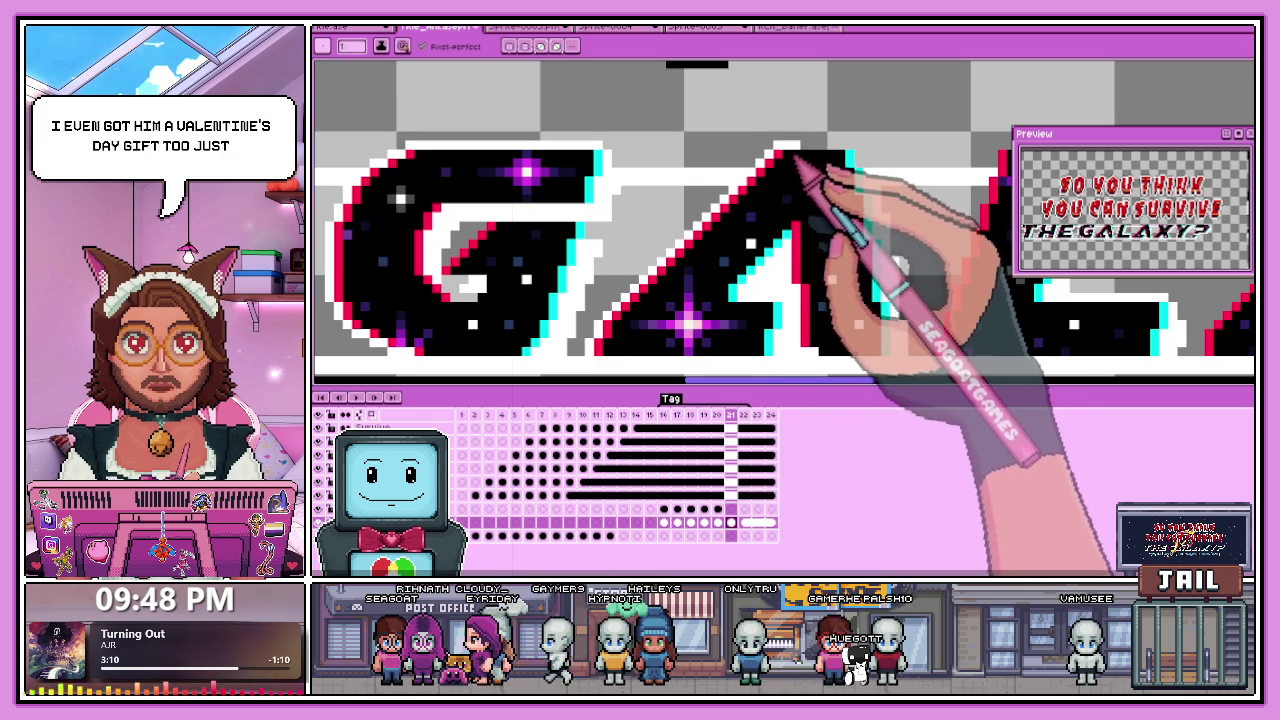
pyautogui.scroll(-1, 888, 190)
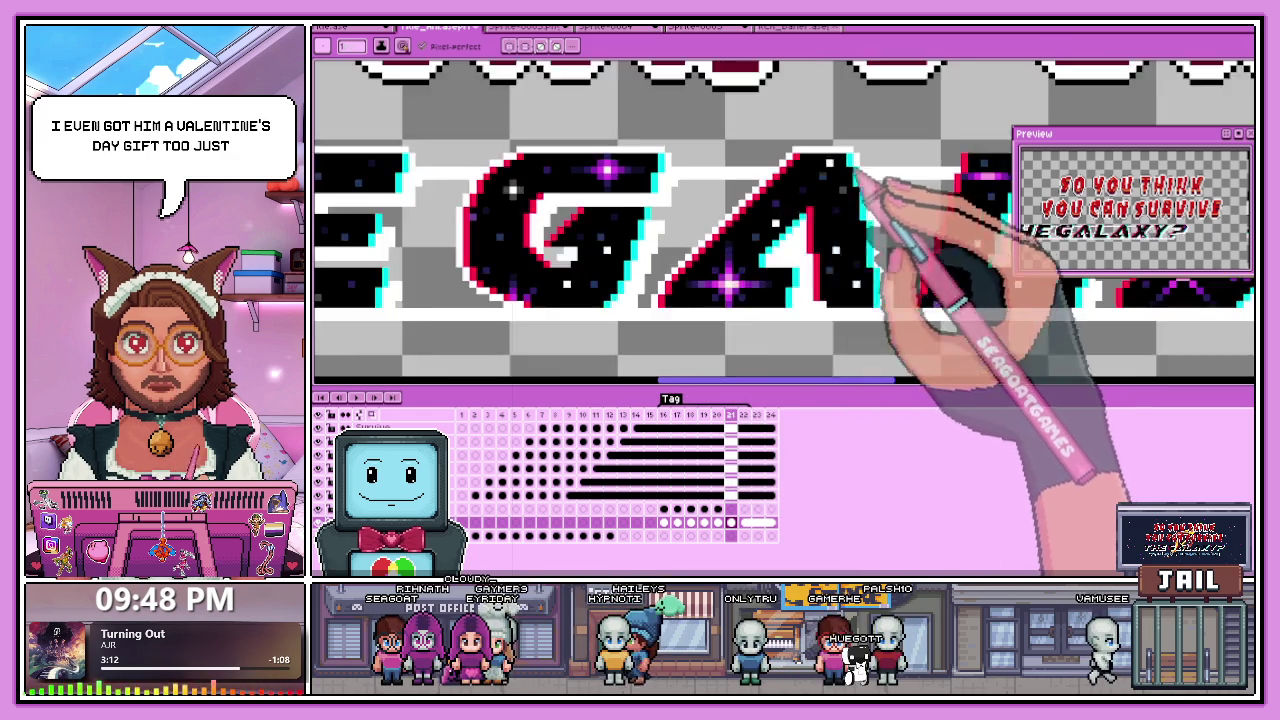
pyautogui.scroll(-1, 780, 205)
pyautogui.scroll(-1, 699, 202)
pyautogui.scroll(2, 800, 280)
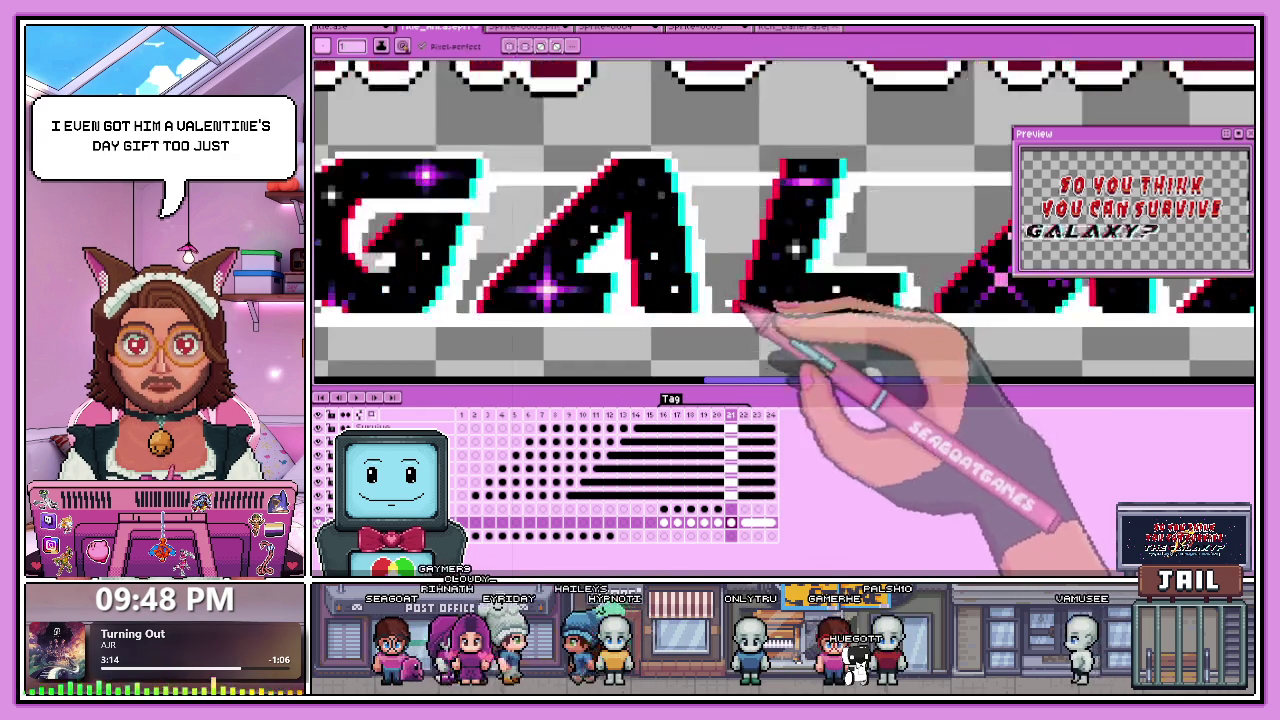
pyautogui.scroll(1, 760, 315)
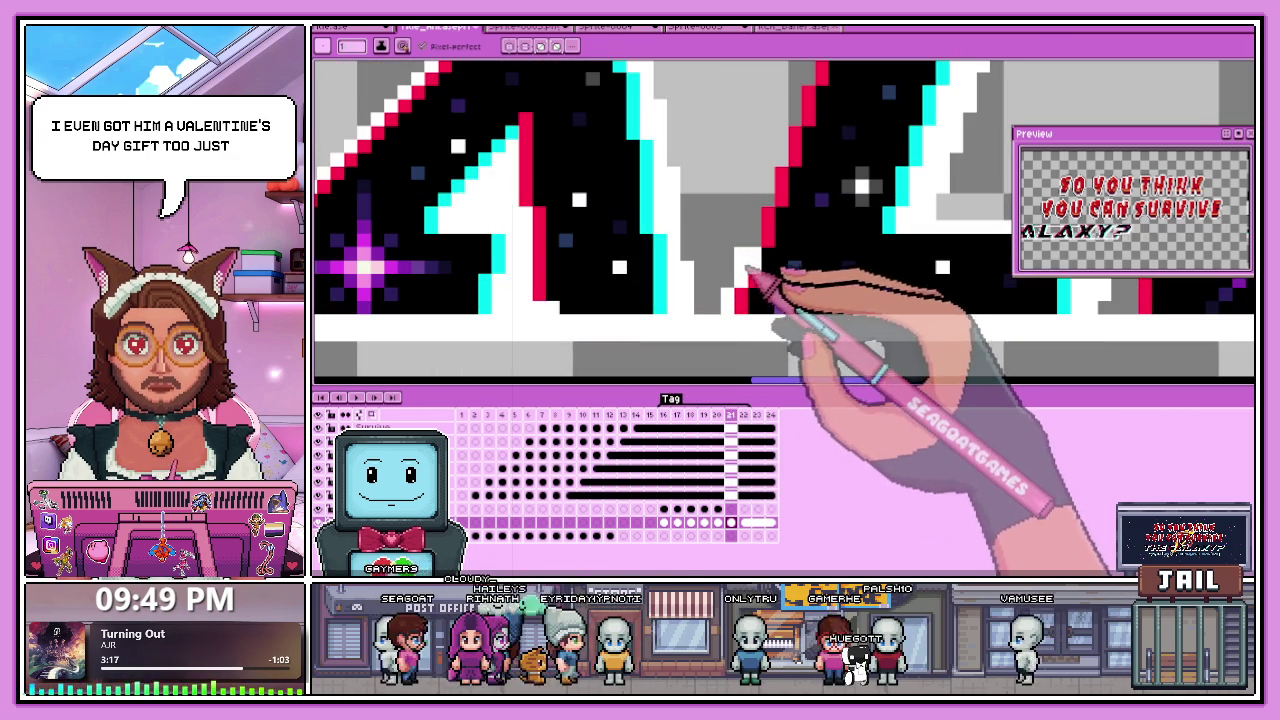
pyautogui.hscroll(2, 745, 270)
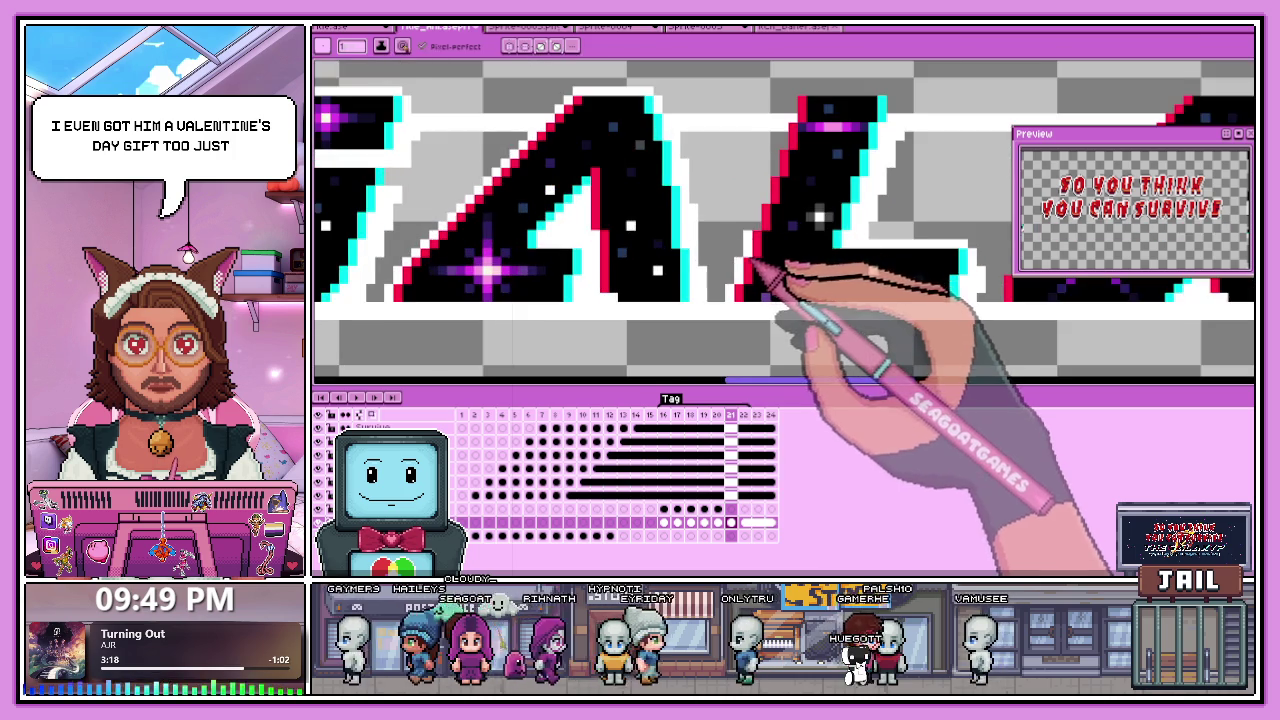
pyautogui.scroll(-2, 755, 268)
pyautogui.scroll(2, 737, 266)
pyautogui.scroll(1, 700, 330)
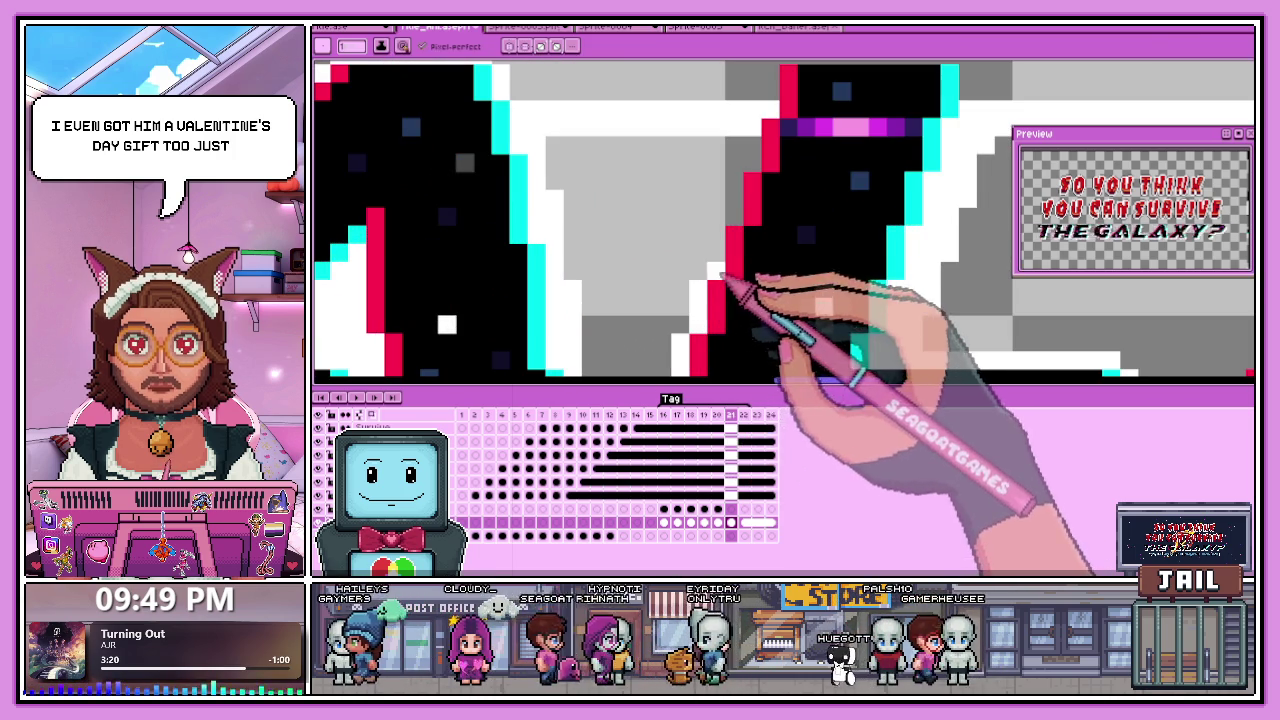
pyautogui.scroll(-1, 720, 285)
pyautogui.scroll(-1, 716, 305)
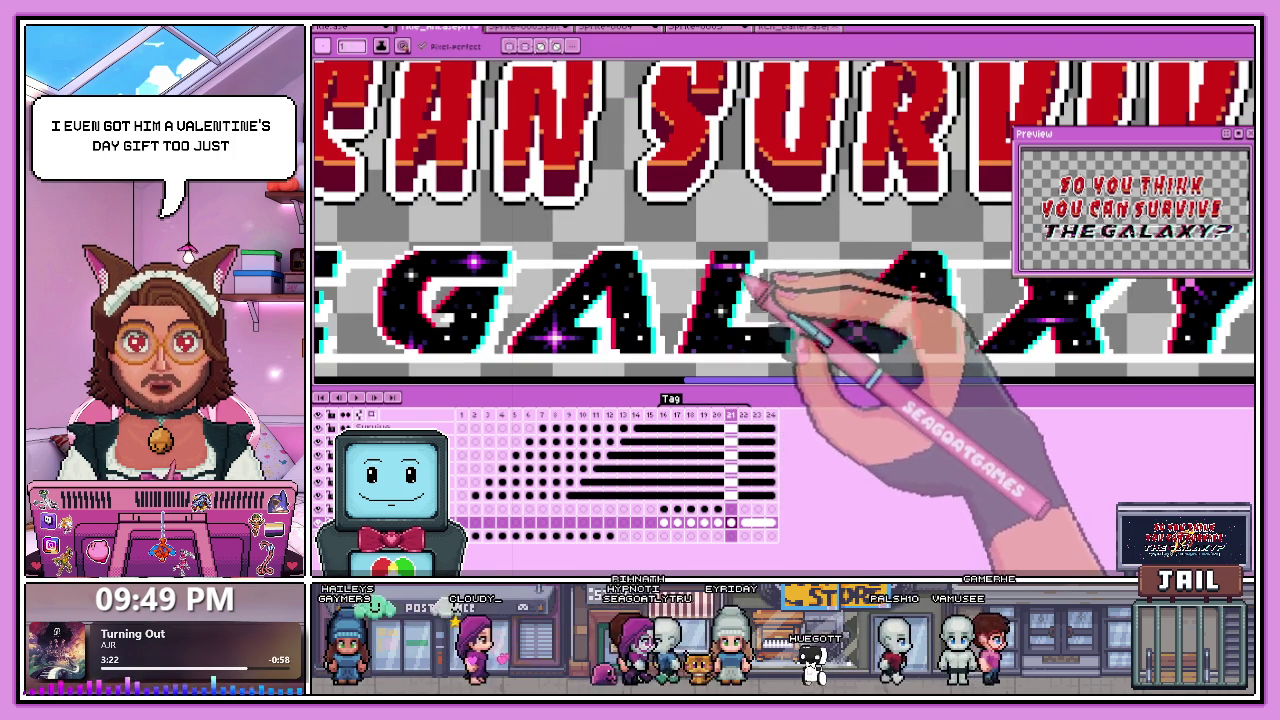
pyautogui.scroll(2, 770, 262)
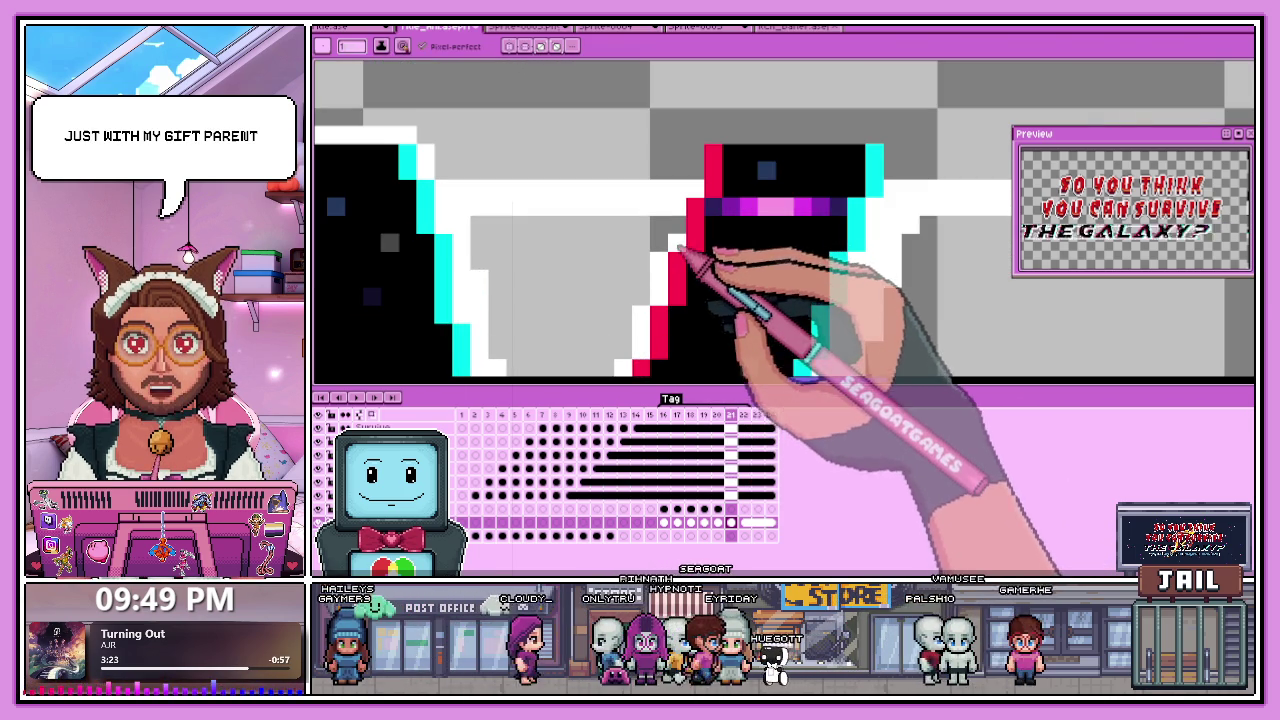
pyautogui.moveTo(688, 250); pyautogui.dragTo(872, 148)
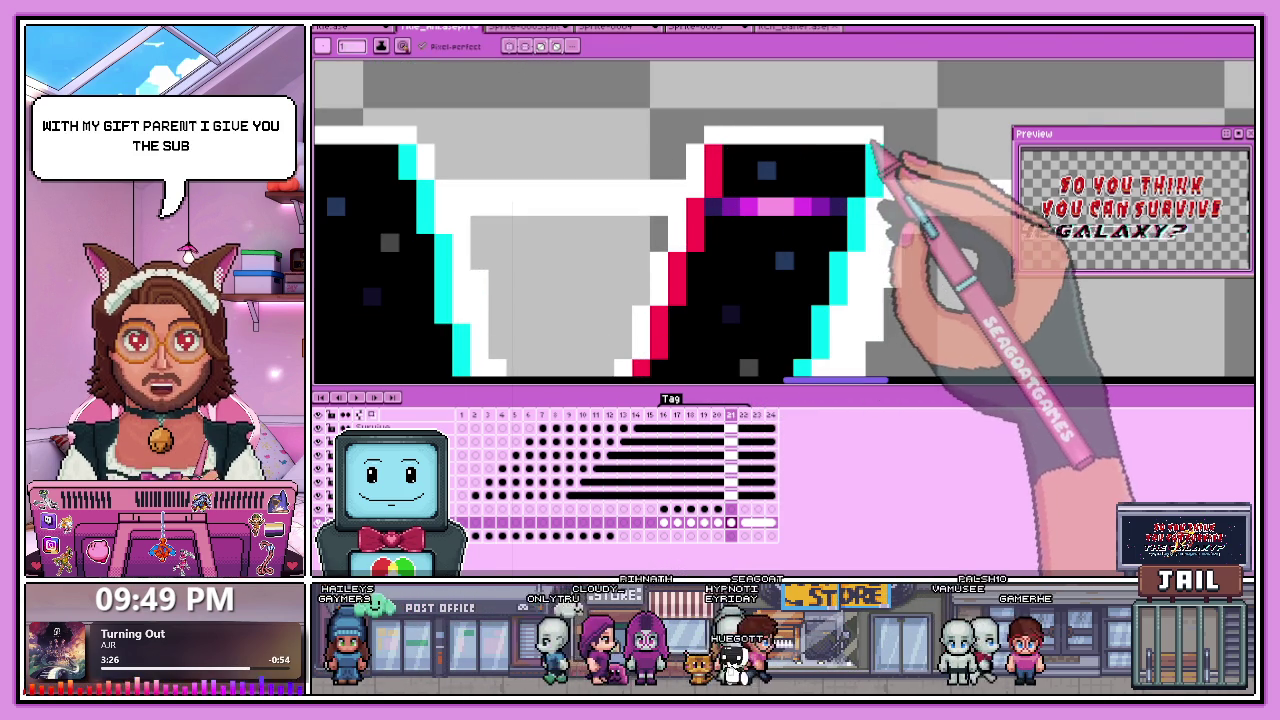
# Zoom out to review the whole title, then switch to the browser.
pyautogui.scroll(-2, 886, 177)
pyautogui.scroll(-1, 857, 229)
pyautogui.scroll(2, 700, 262)
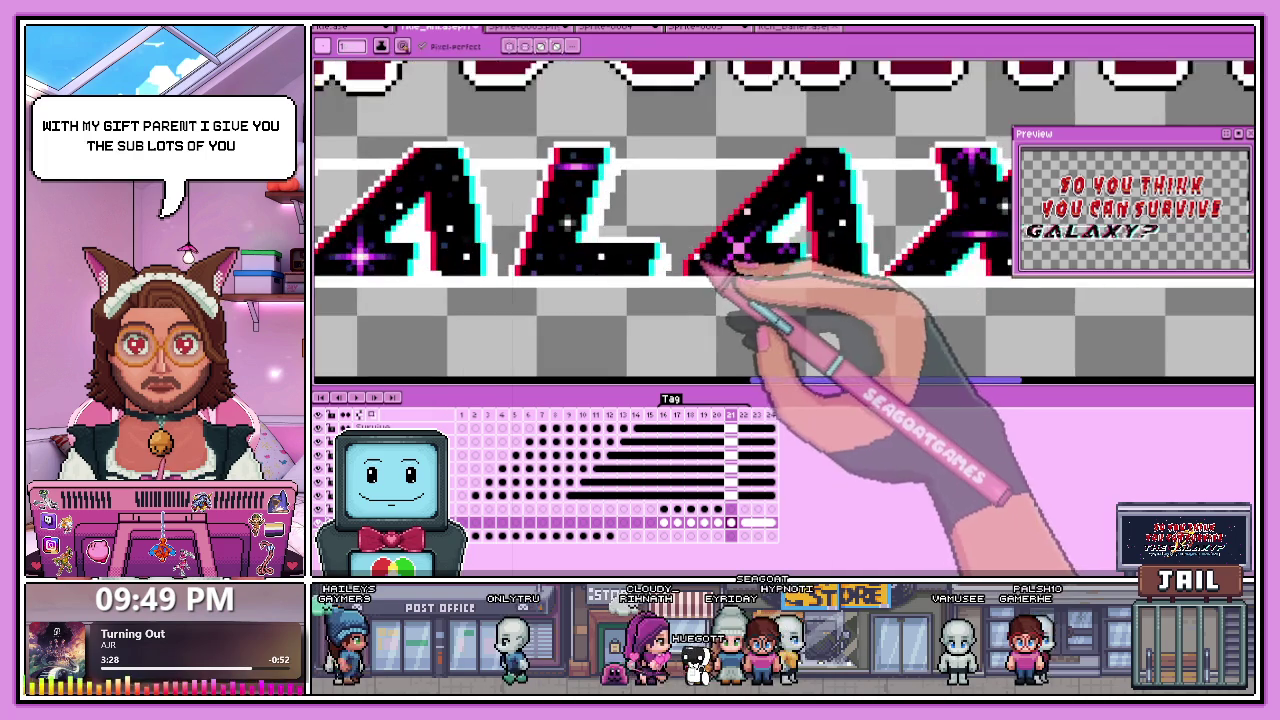
pyautogui.scroll(1, 700, 262)
pyautogui.scroll(-1, 688, 282)
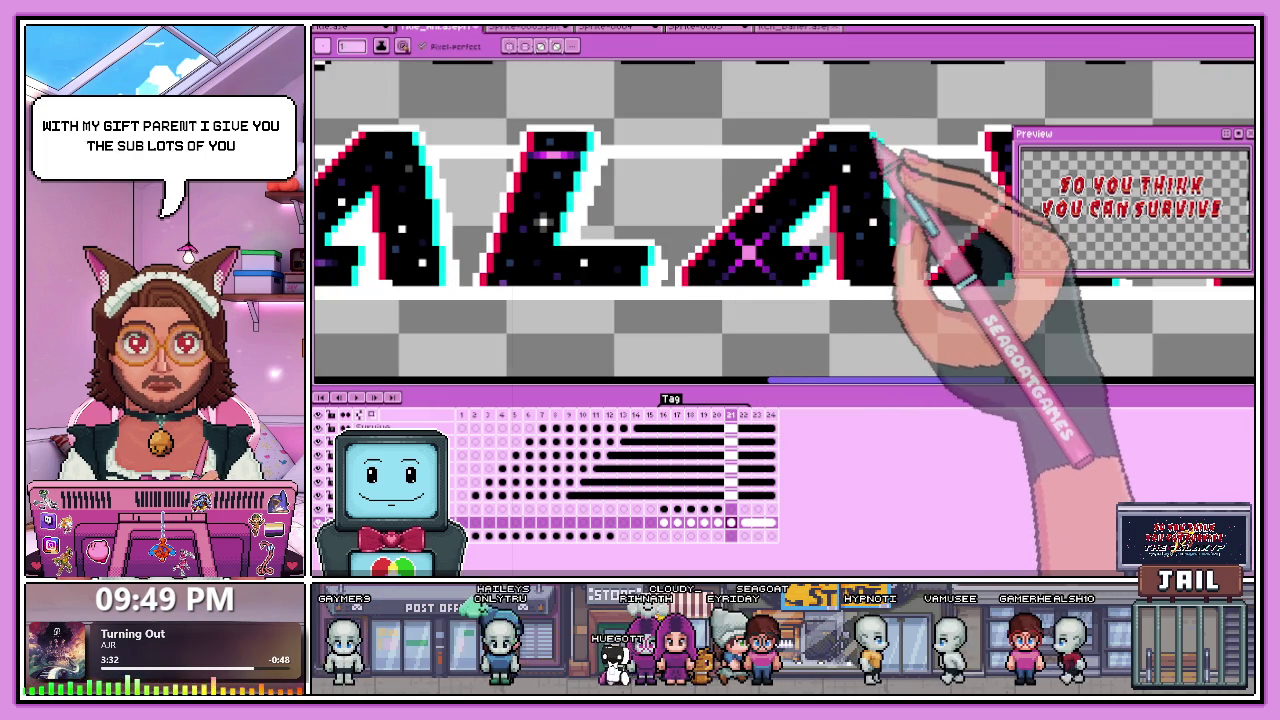
pyautogui.scroll(2, 893, 140)
pyautogui.scroll(-1, 875, 170)
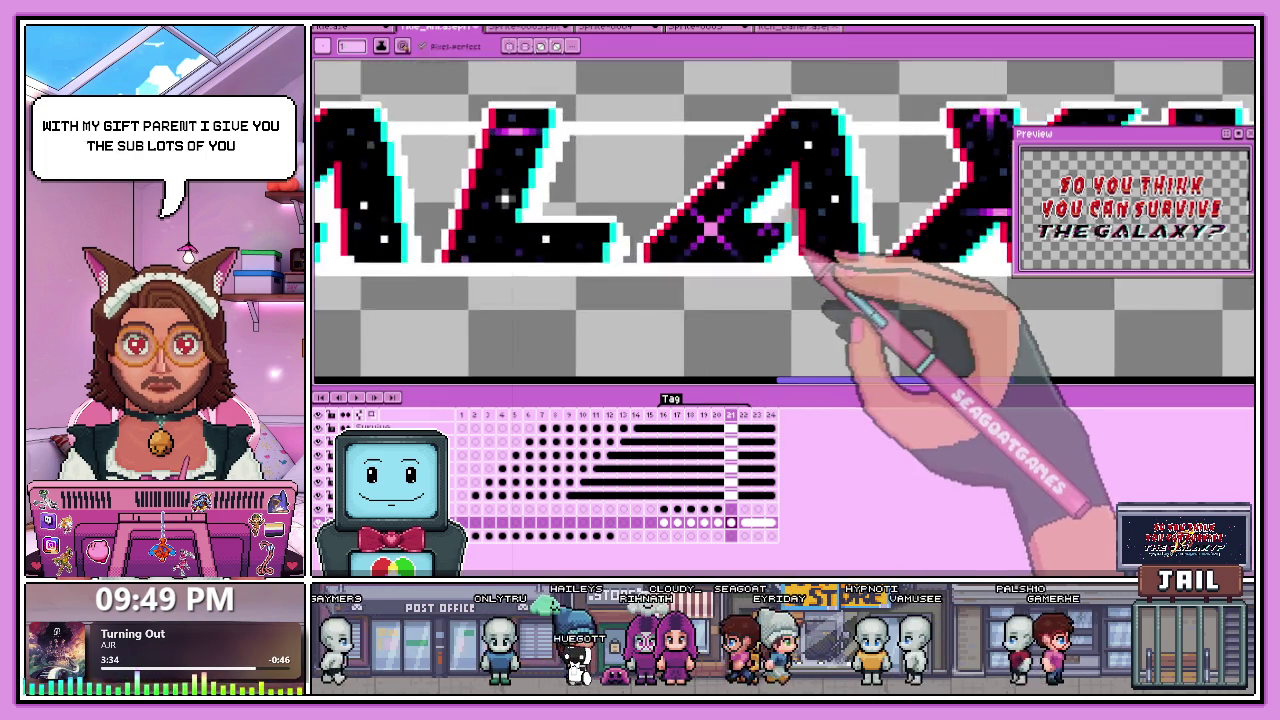
pyautogui.scroll(3, 808, 257)
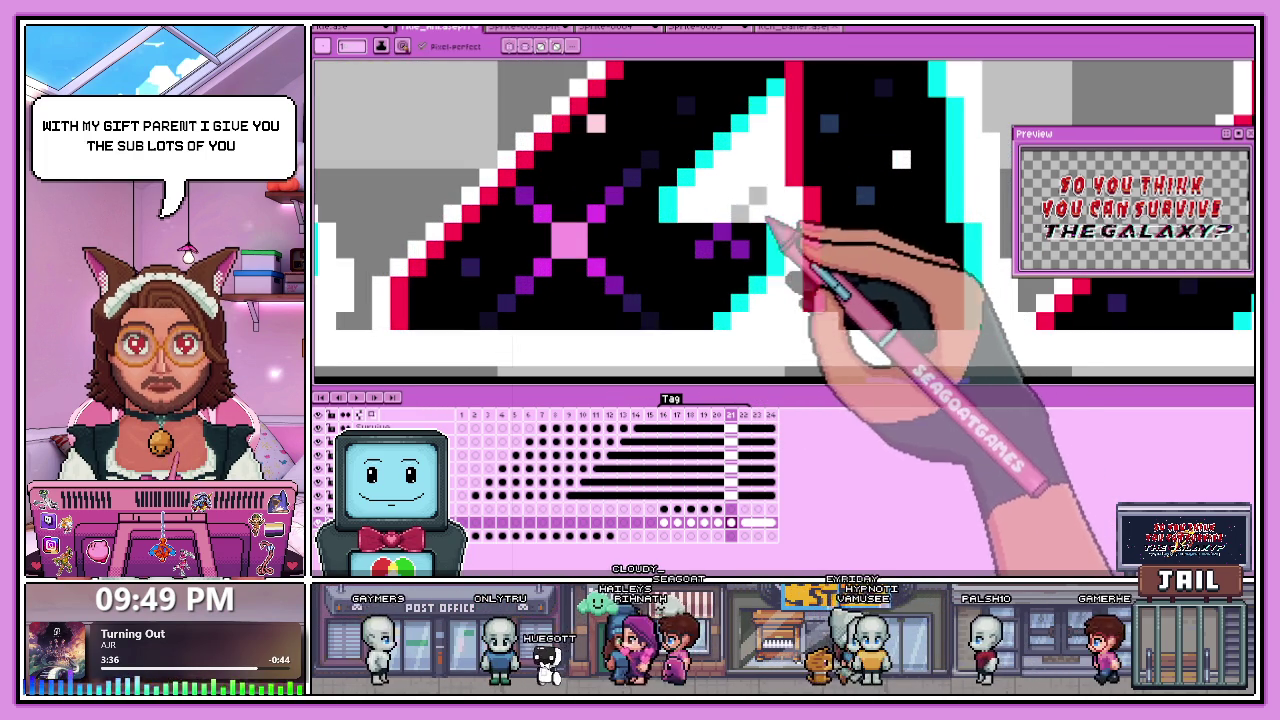
pyautogui.scroll(-2, 790, 225)
pyautogui.scroll(-1, 712, 275)
pyautogui.scroll(1, 800, 240)
pyautogui.scroll(-2, 829, 243)
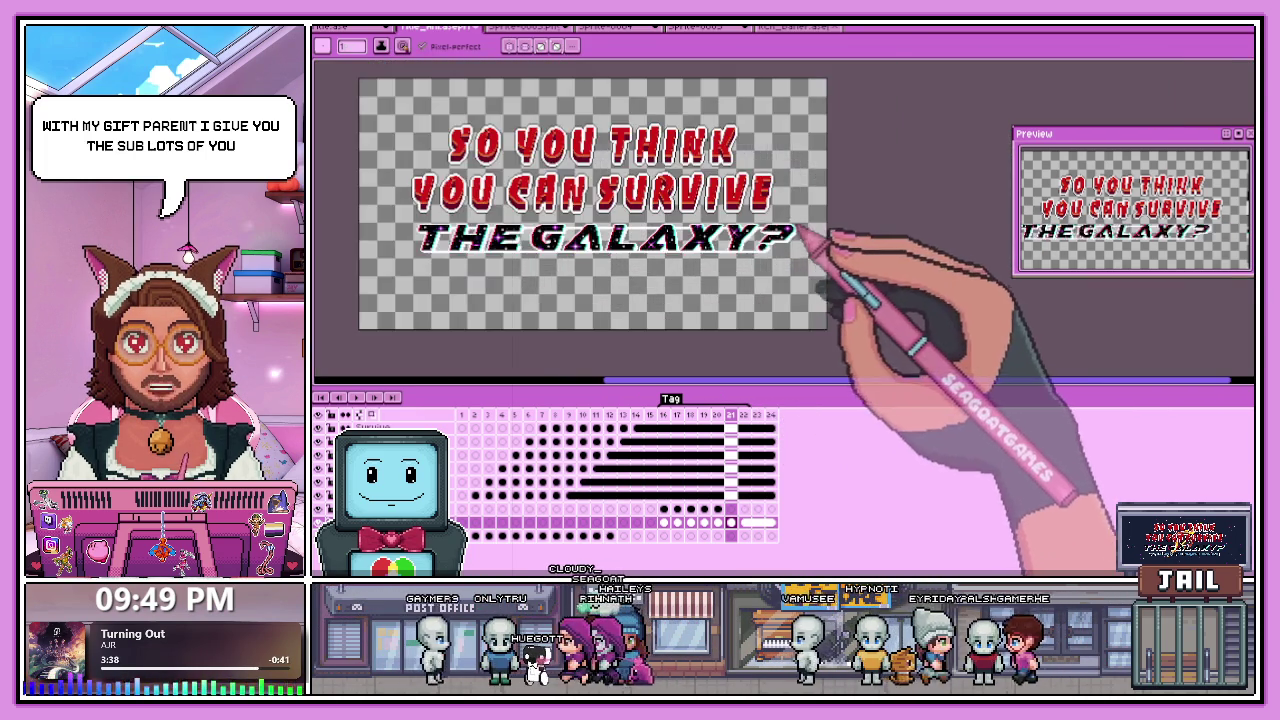
pyautogui.scroll(2, 780, 245)
pyautogui.scroll(-2, 815, 243)
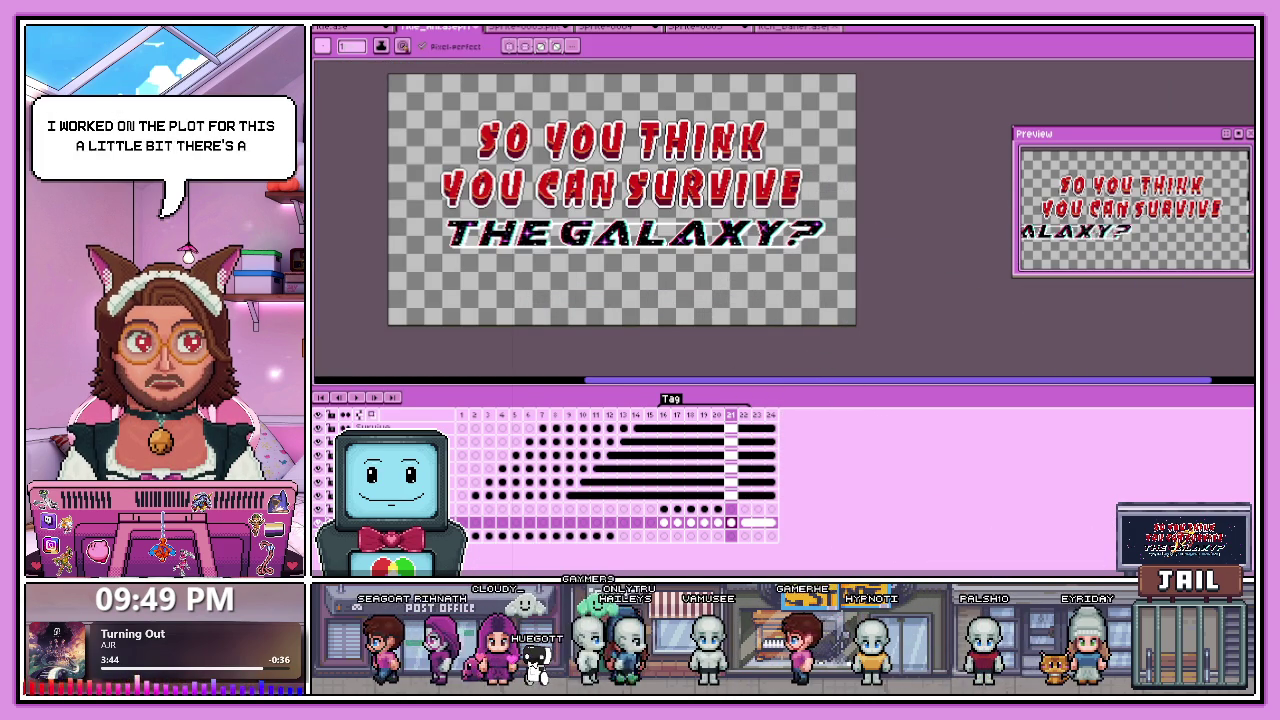
pyautogui.hotkey('alt', 'Tab')
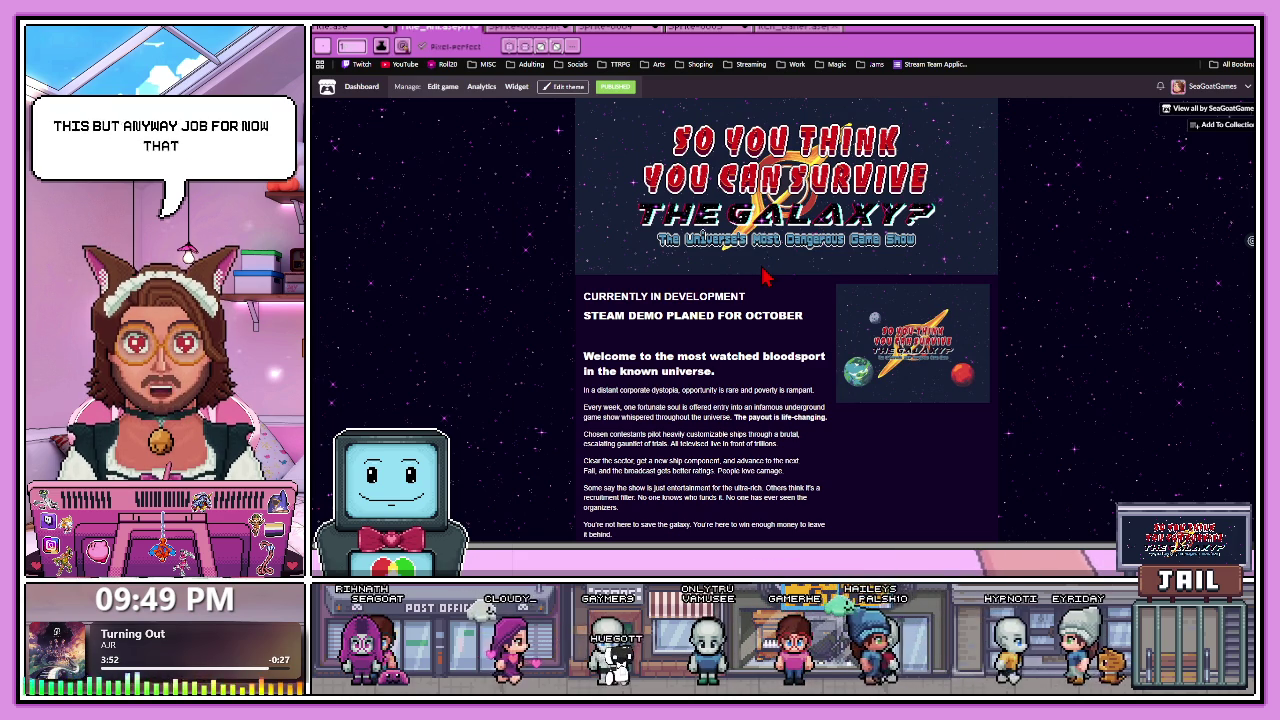
# Scroll through the itch.io page's galaxy title banner, development status and description.
pyautogui.scroll(-3, 762, 276)
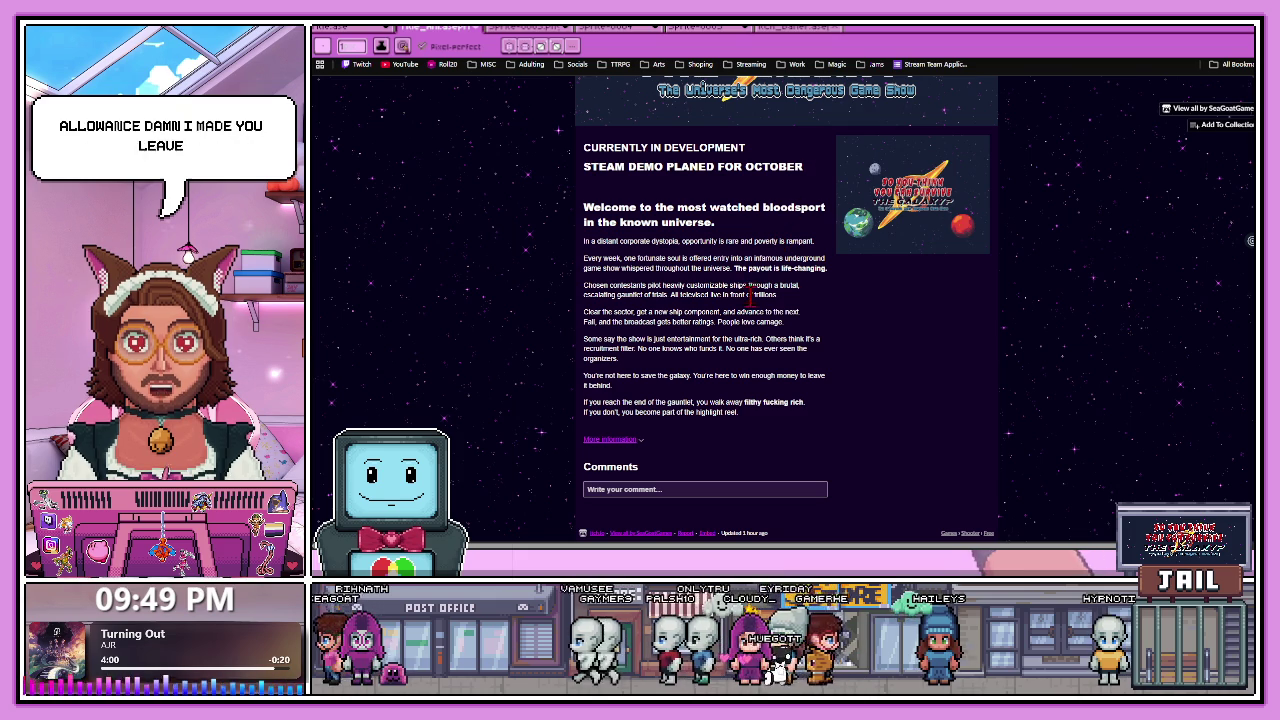
pyautogui.scroll(1, 750, 295)
pyautogui.scroll(-1, 755, 400)
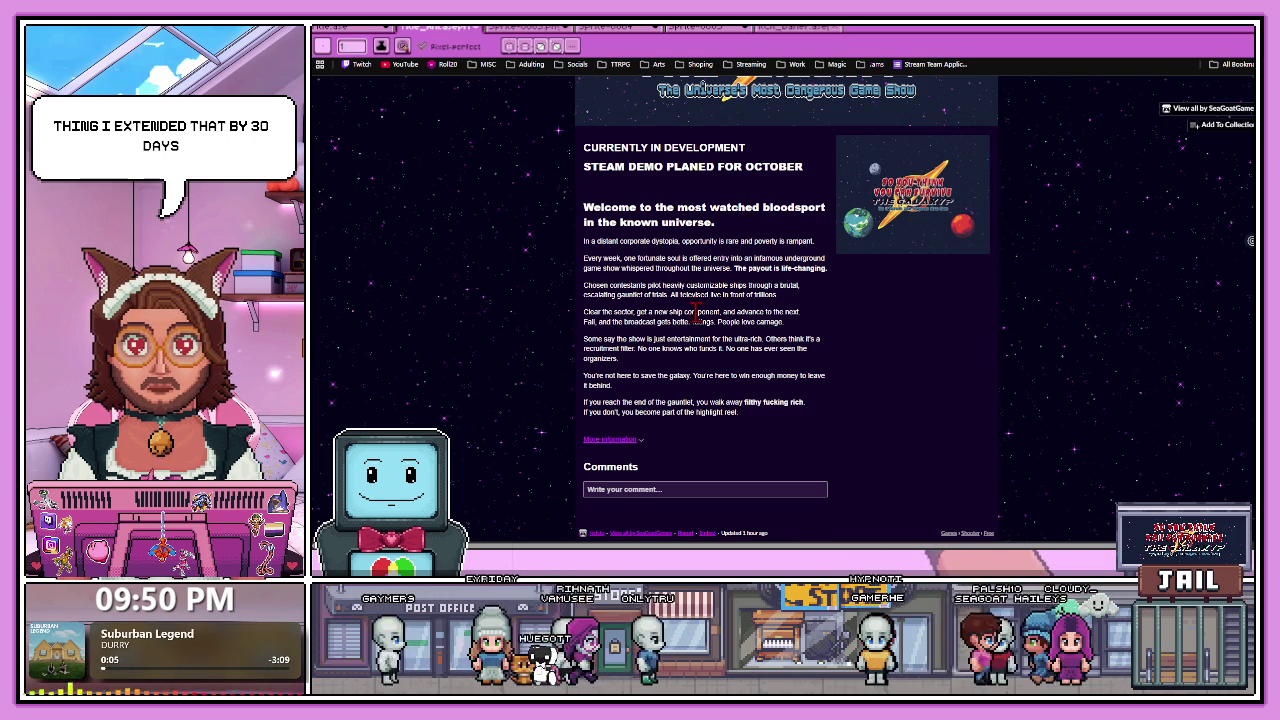
pyautogui.scroll(3, 775, 260)
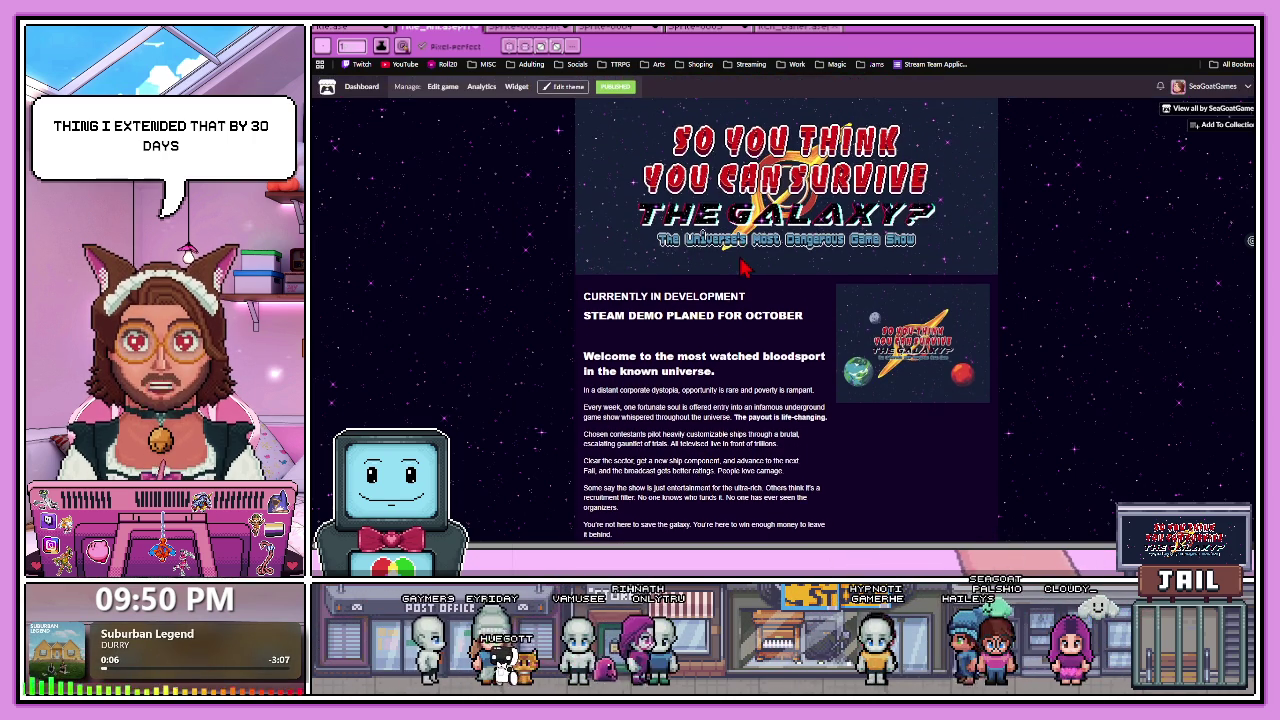
pyautogui.scroll(-3, 741, 262)
pyautogui.scroll(1, 578, 265)
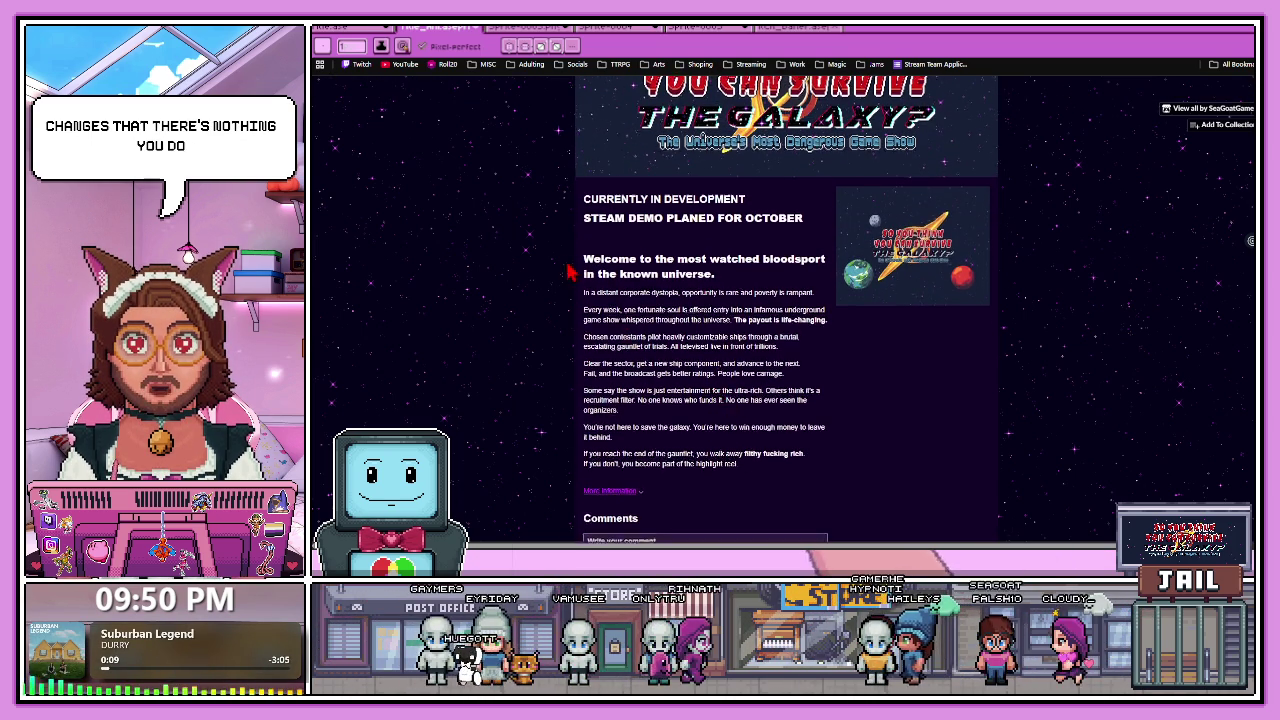
pyautogui.moveTo(578, 265); pyautogui.dragTo(800, 478)
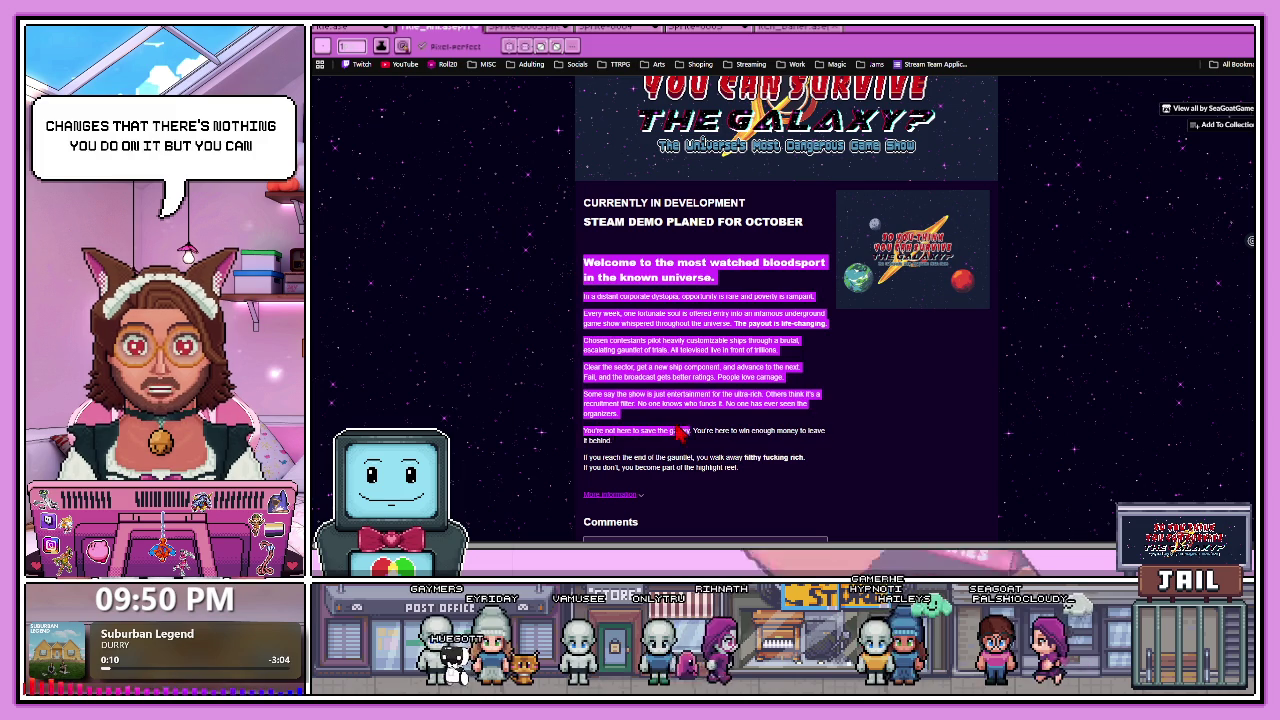
pyautogui.click(787, 433)
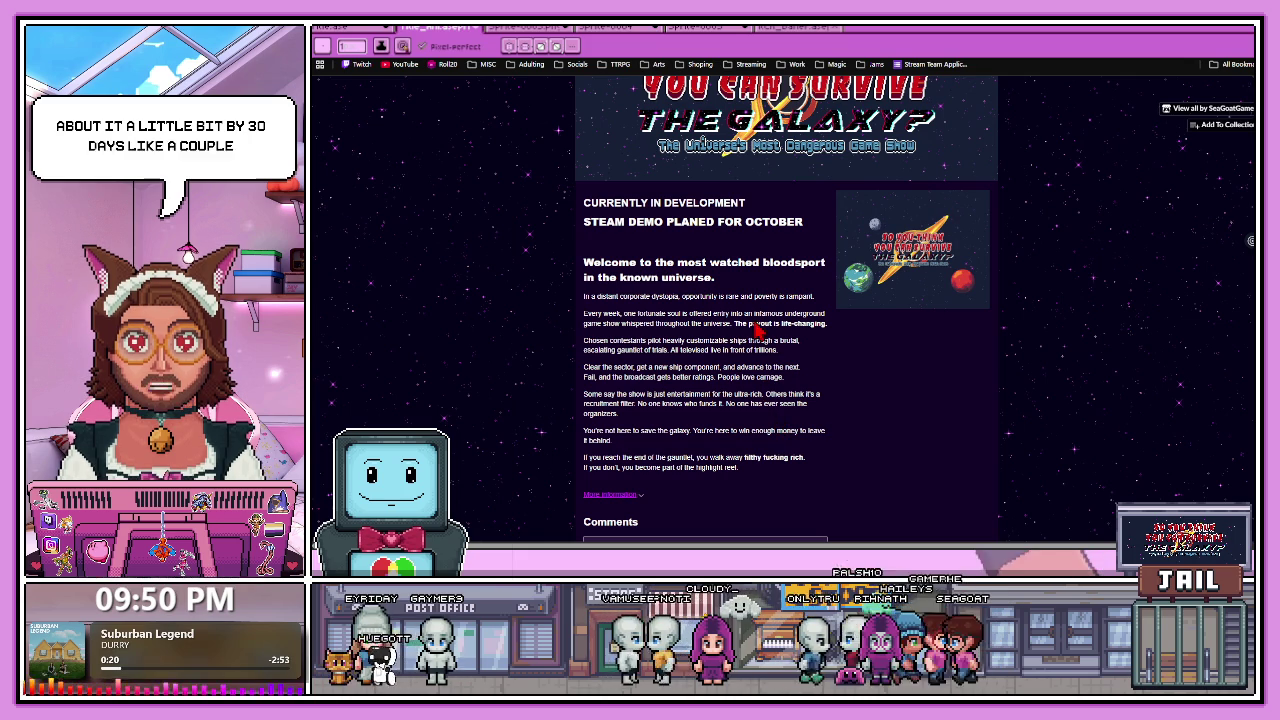
pyautogui.scroll(-1, 614, 278)
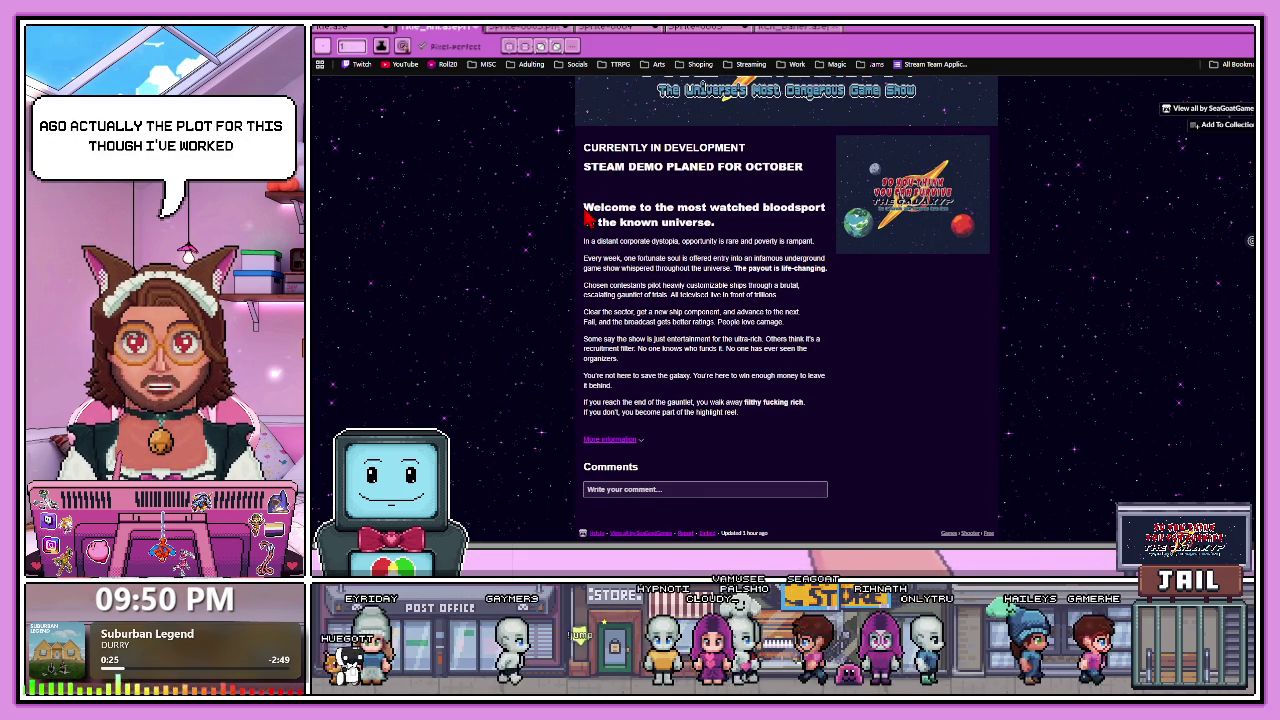
pyautogui.moveTo(584, 207)
pyautogui.mouseDown()
pyautogui.moveTo(620, 223)
pyautogui.moveTo(789, 429)
pyautogui.mouseUp()
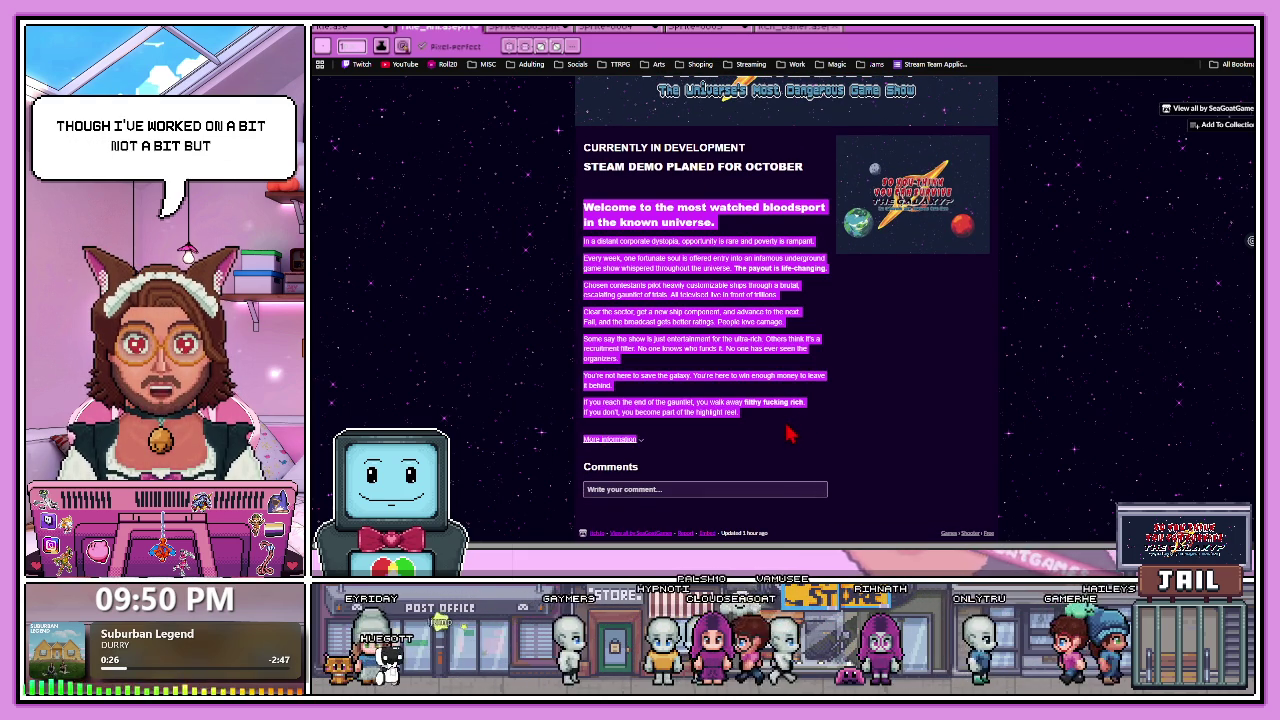
pyautogui.click(789, 422)
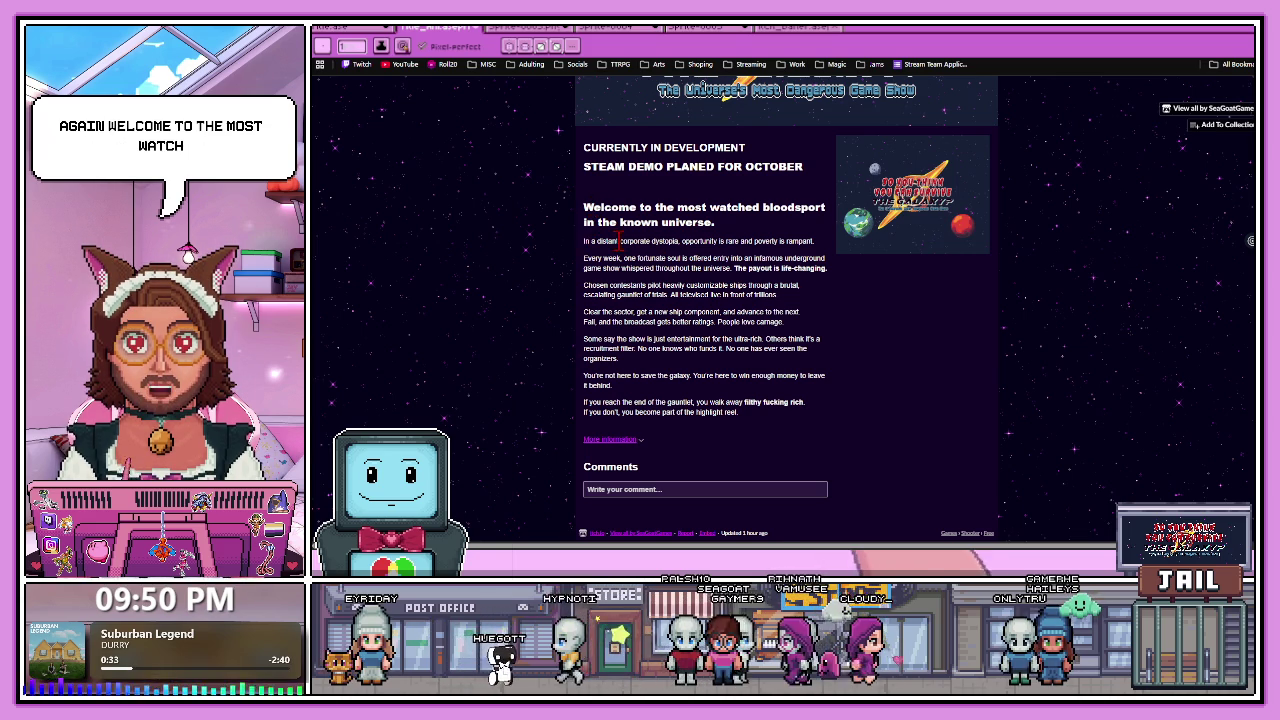
pyautogui.click(716, 240)
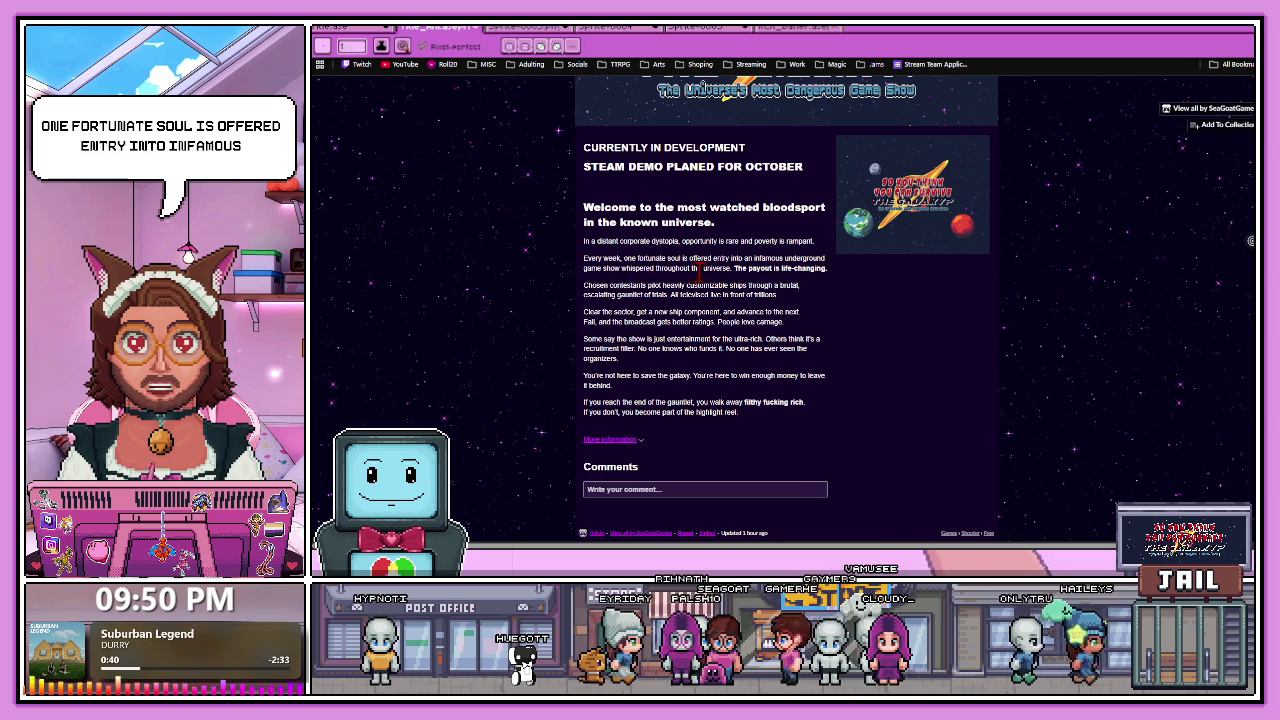
pyautogui.moveTo(737, 265); pyautogui.dragTo(845, 283)
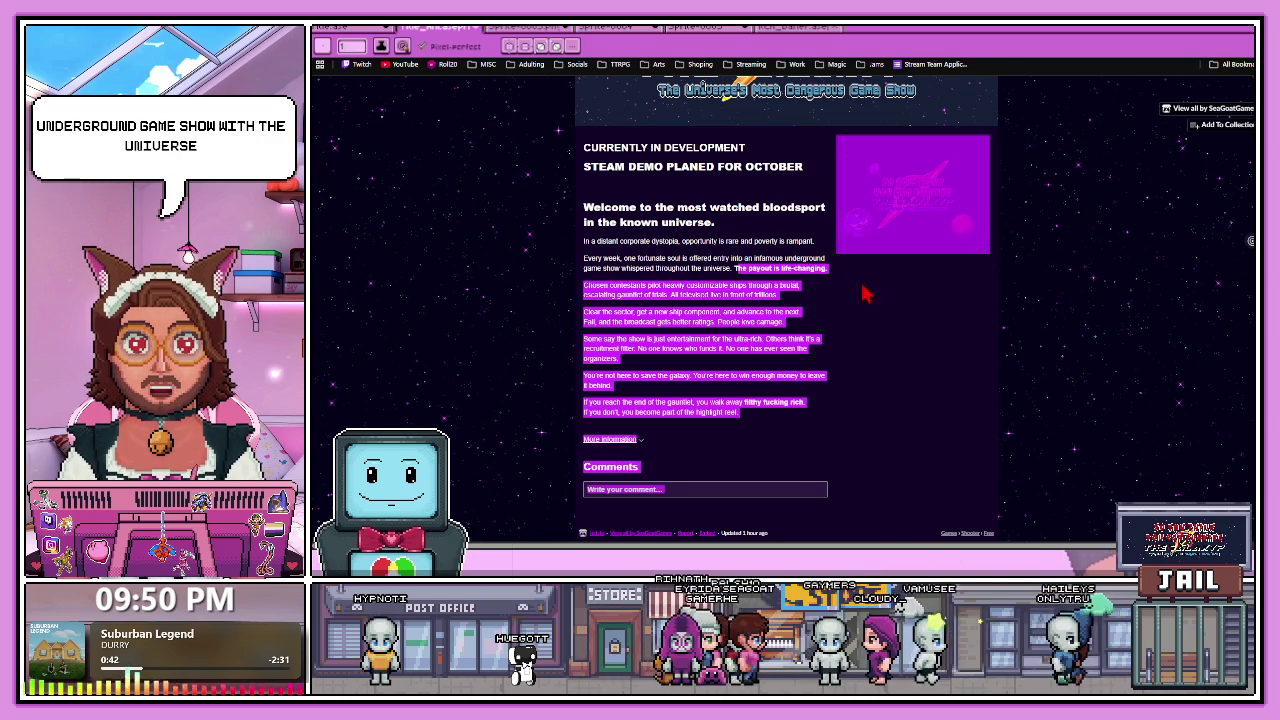
pyautogui.click(733, 290)
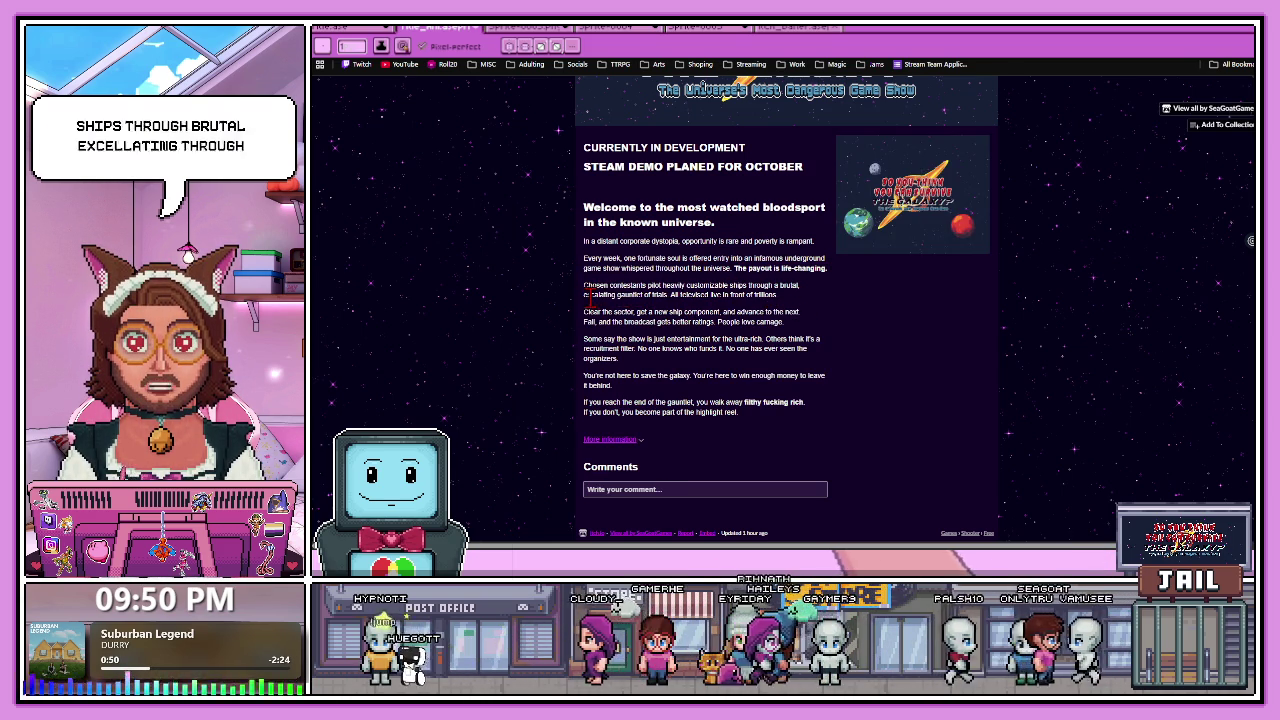
# Highlight passages of the description, including the sentence about the show's organizers.
pyautogui.click(771, 318)
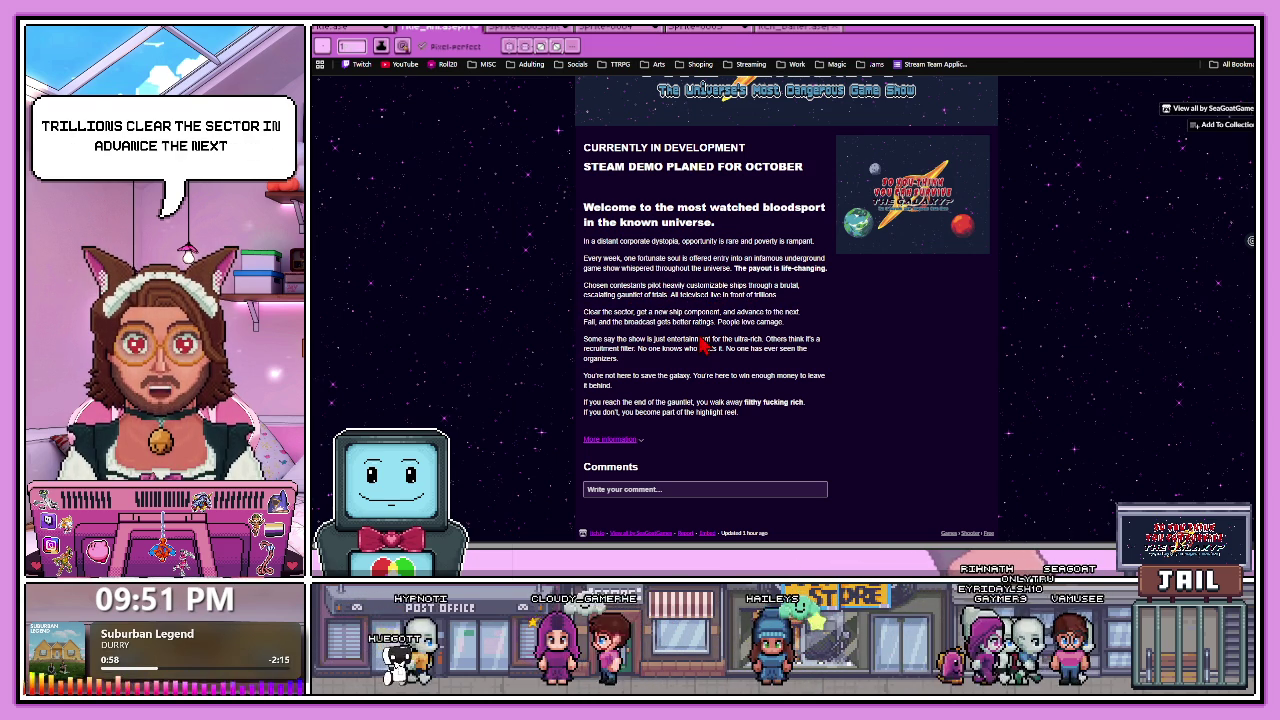
pyautogui.moveTo(722, 318); pyautogui.dragTo(937, 345)
pyautogui.click(897, 345)
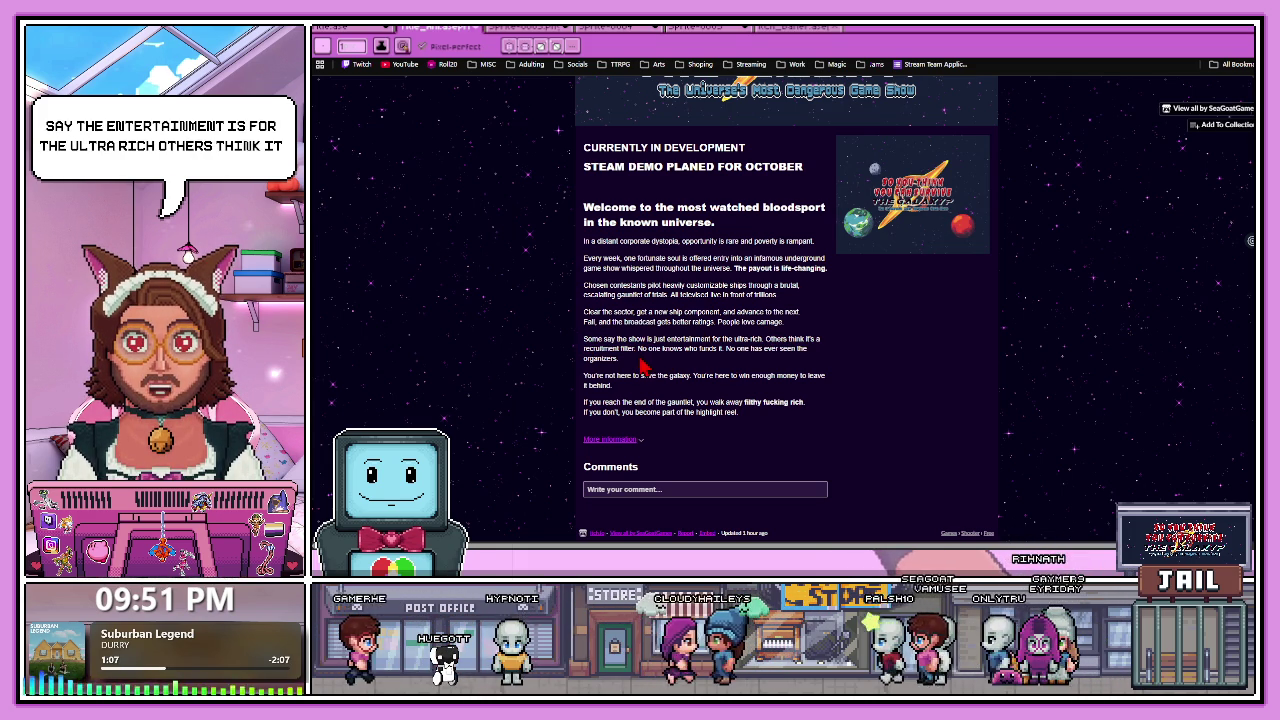
pyautogui.moveTo(640, 349); pyautogui.dragTo(752, 349)
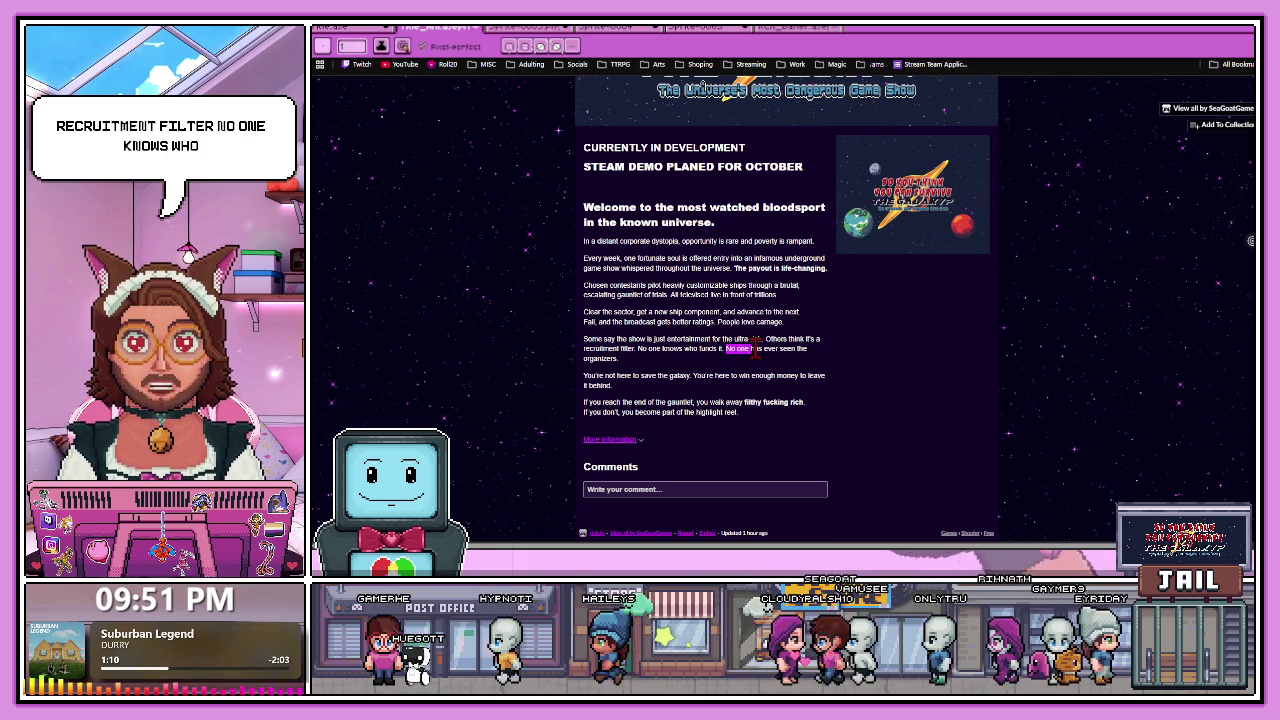
pyautogui.click(588, 382)
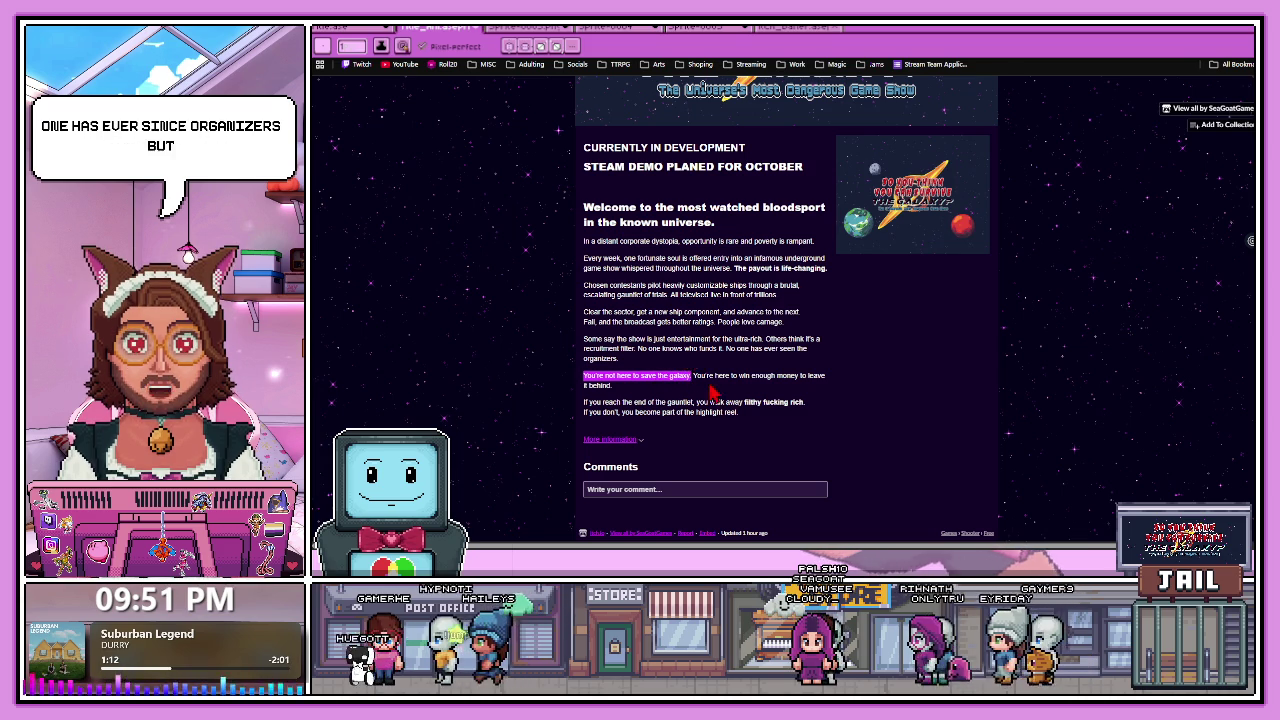
# Highlight the gauntlet's-end and highlight-reel lines, then return to Aseprite.
pyautogui.click(822, 378)
pyautogui.moveTo(617, 401); pyautogui.dragTo(691, 398)
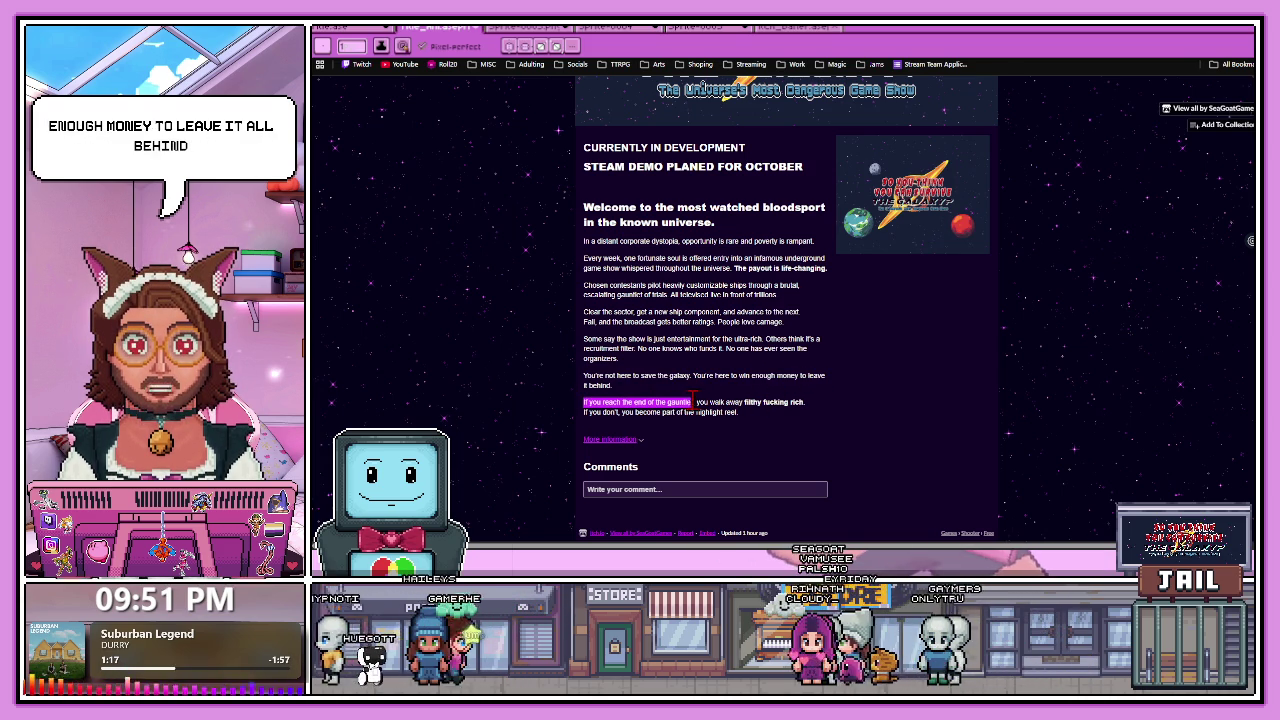
pyautogui.moveTo(790, 402); pyautogui.dragTo(843, 420)
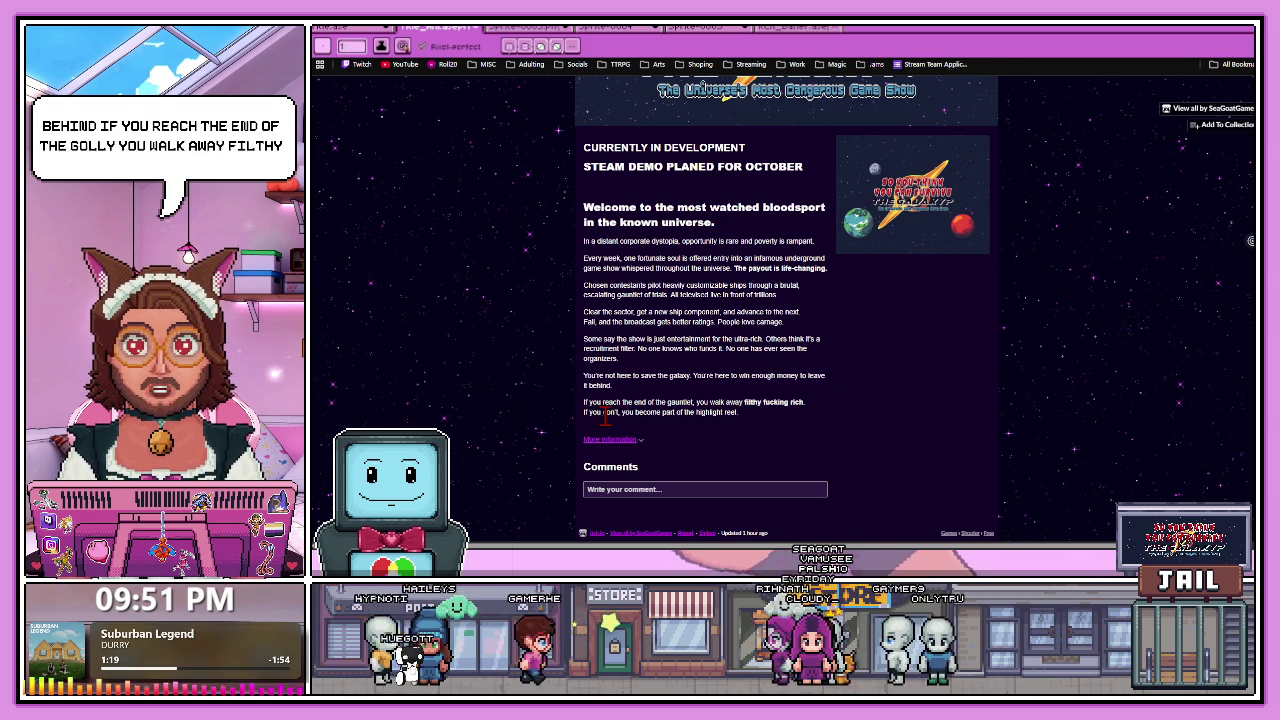
pyautogui.moveTo(585, 412); pyautogui.dragTo(662, 414)
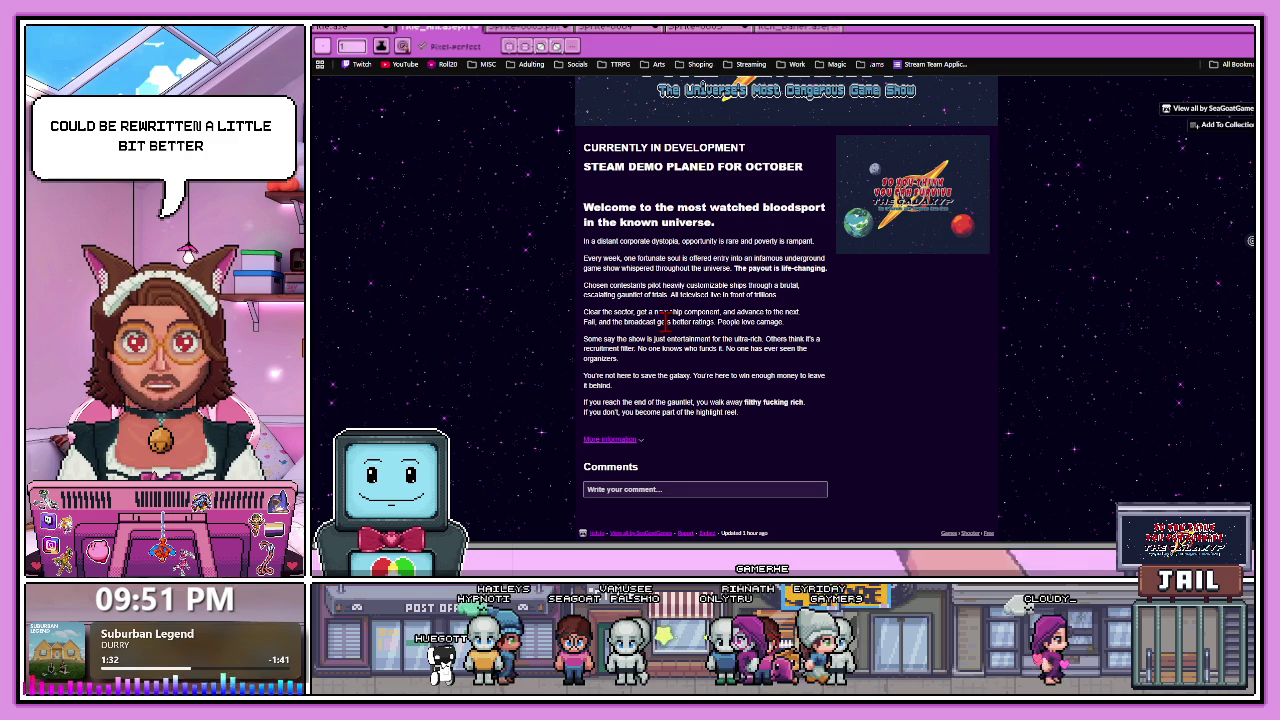
pyautogui.hotkey('alt', 'Tab')
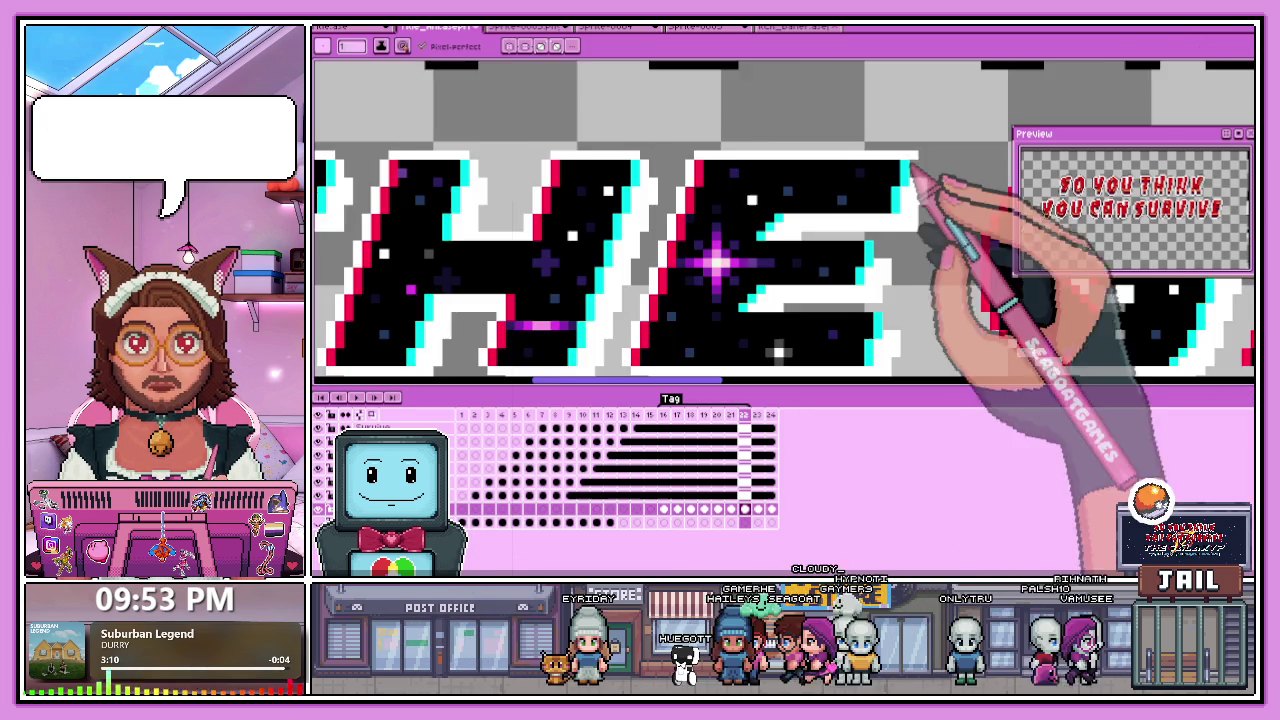
# Zoom in on the G and add a white pixel atop its arc.
pyautogui.scroll(-2, 886, 214)
pyautogui.scroll(1, 886, 257)
pyautogui.scroll(2, 809, 286)
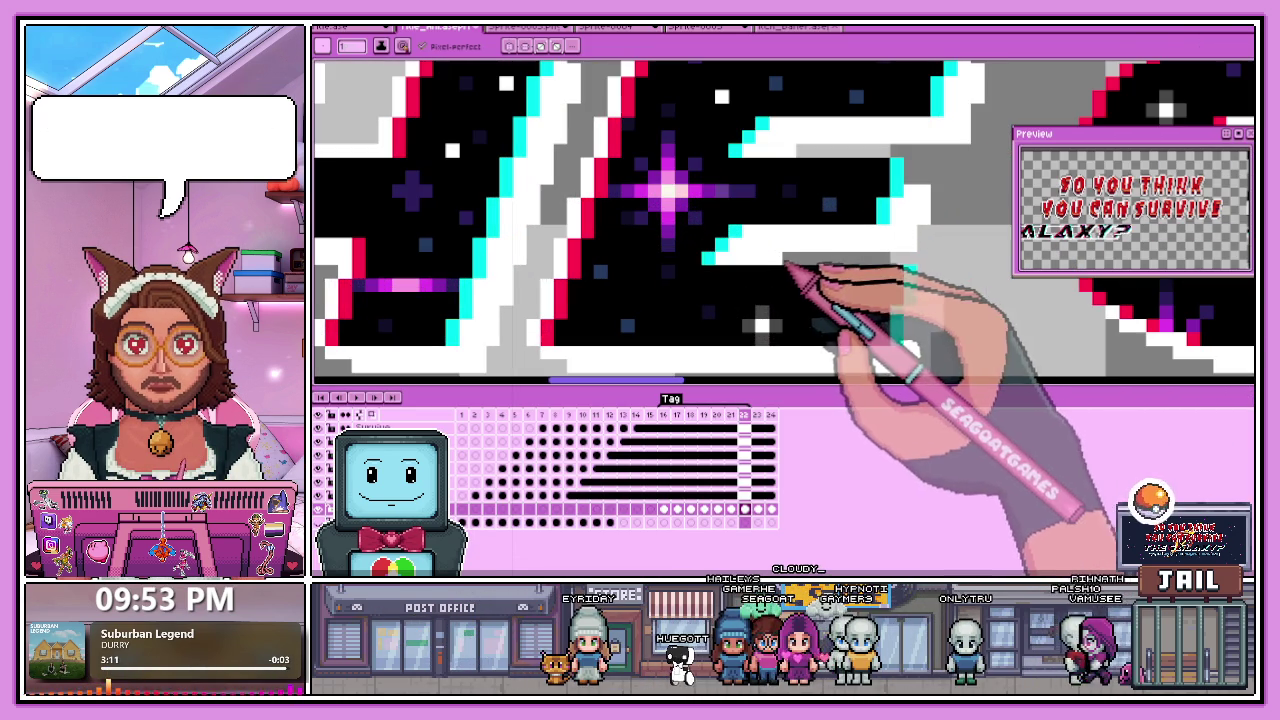
pyautogui.scroll(-1, 915, 265)
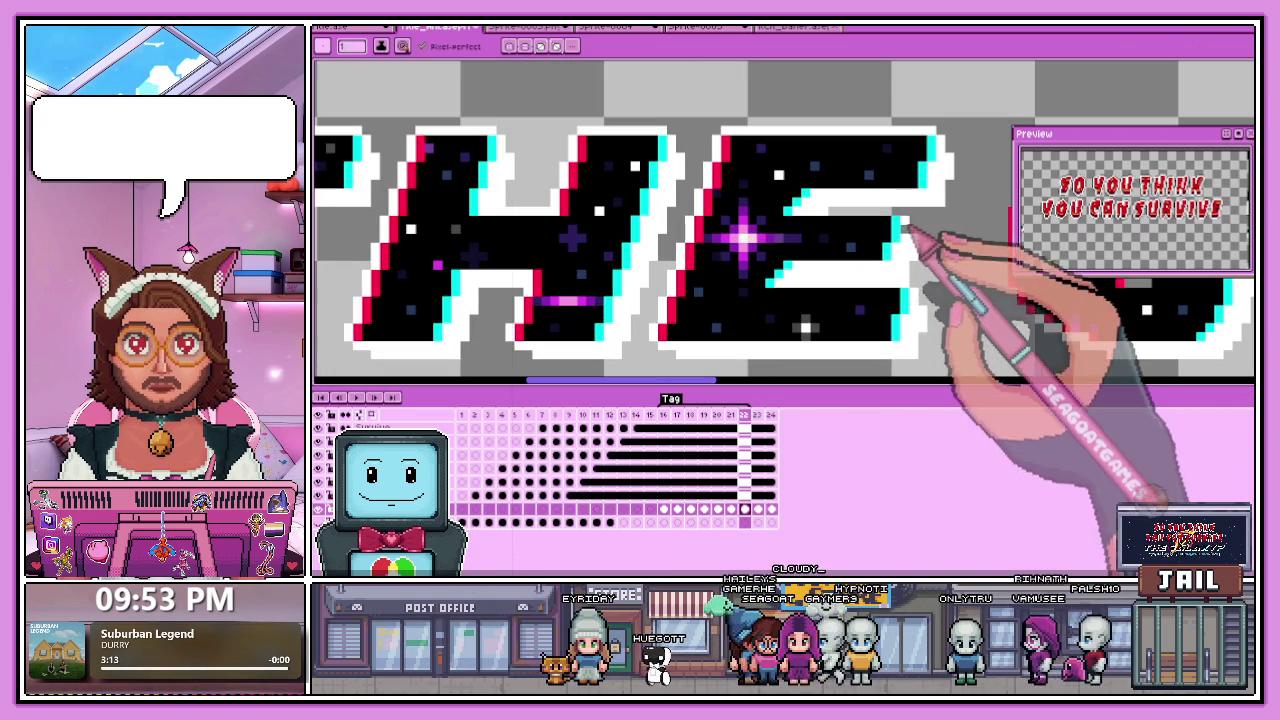
pyautogui.scroll(-2, 700, 286)
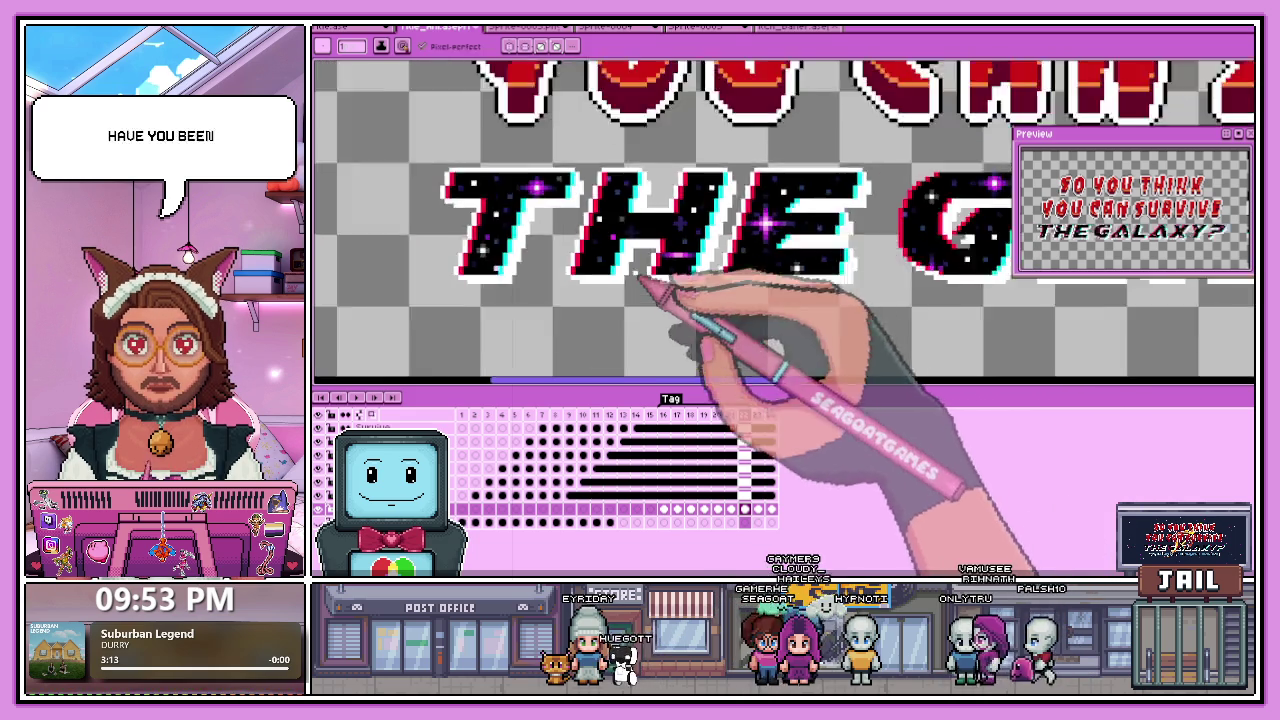
pyautogui.scroll(-1, 814, 251)
pyautogui.scroll(1, 798, 252)
pyautogui.scroll(2, 829, 257)
pyautogui.scroll(2, 850, 290)
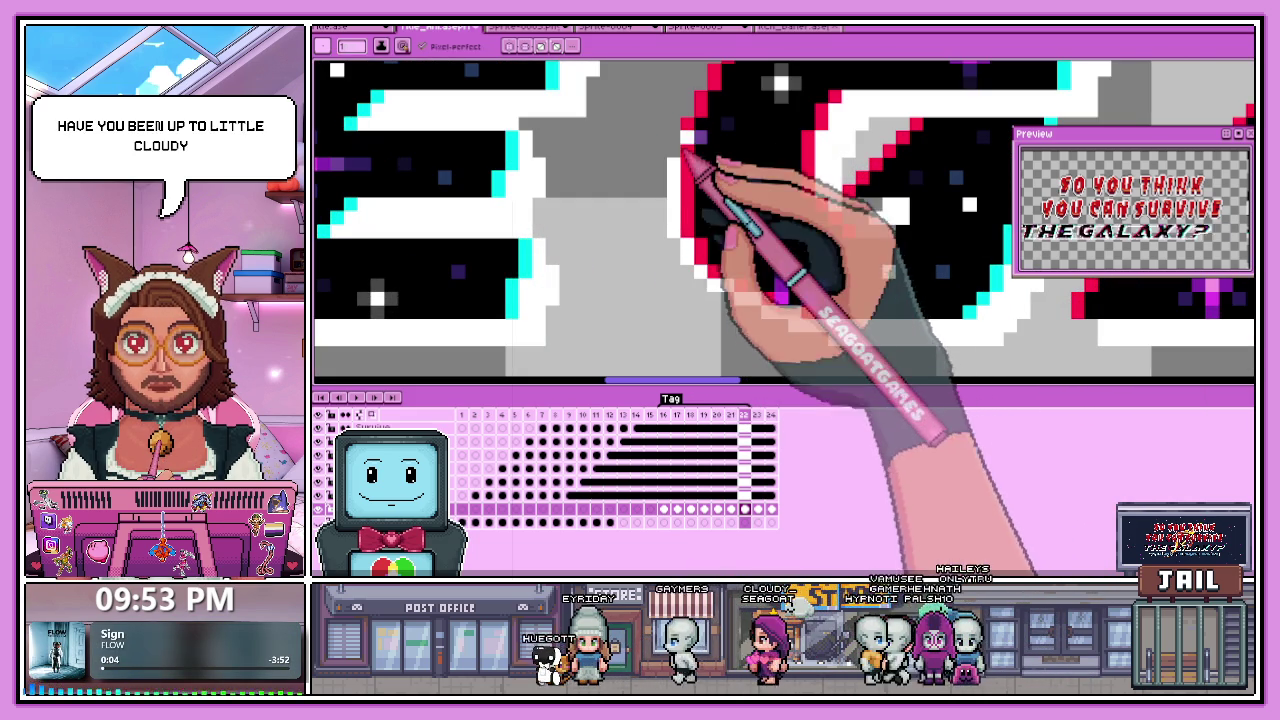
pyautogui.scroll(-3, 690, 250)
pyautogui.scroll(2, 708, 366)
pyautogui.scroll(-1, 714, 370)
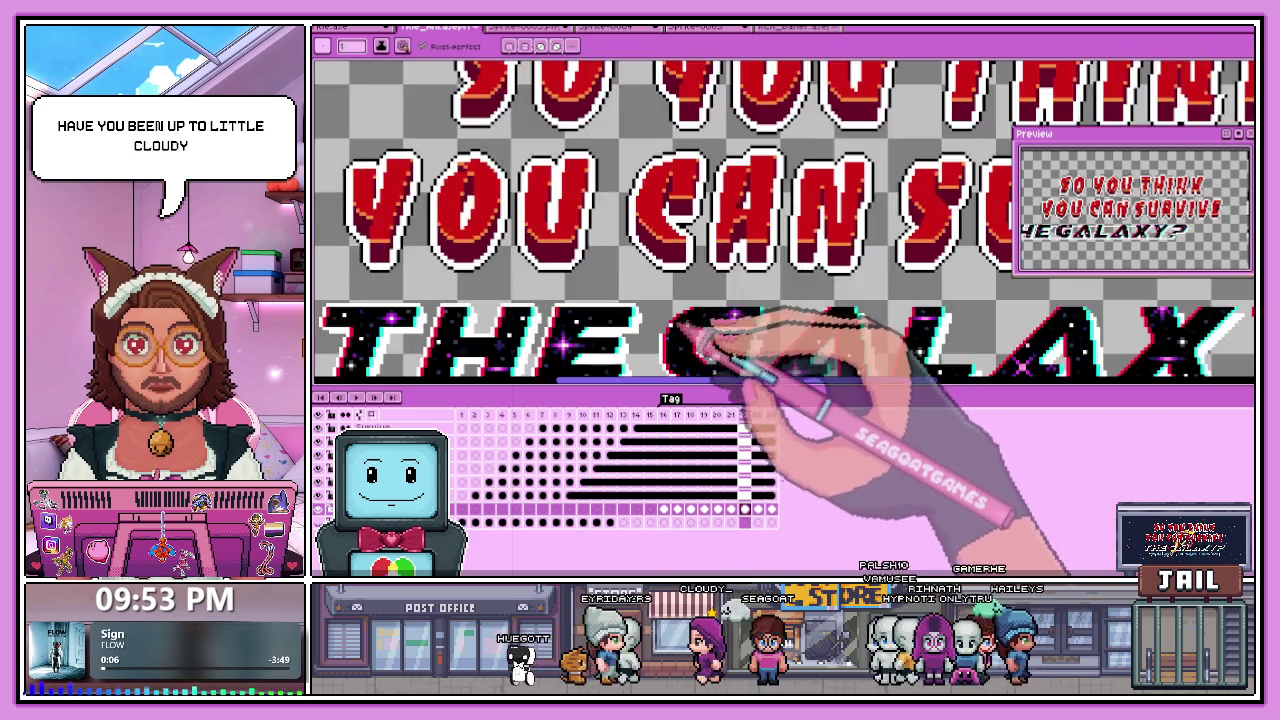
pyautogui.scroll(1, 665, 345)
pyautogui.scroll(1, 668, 345)
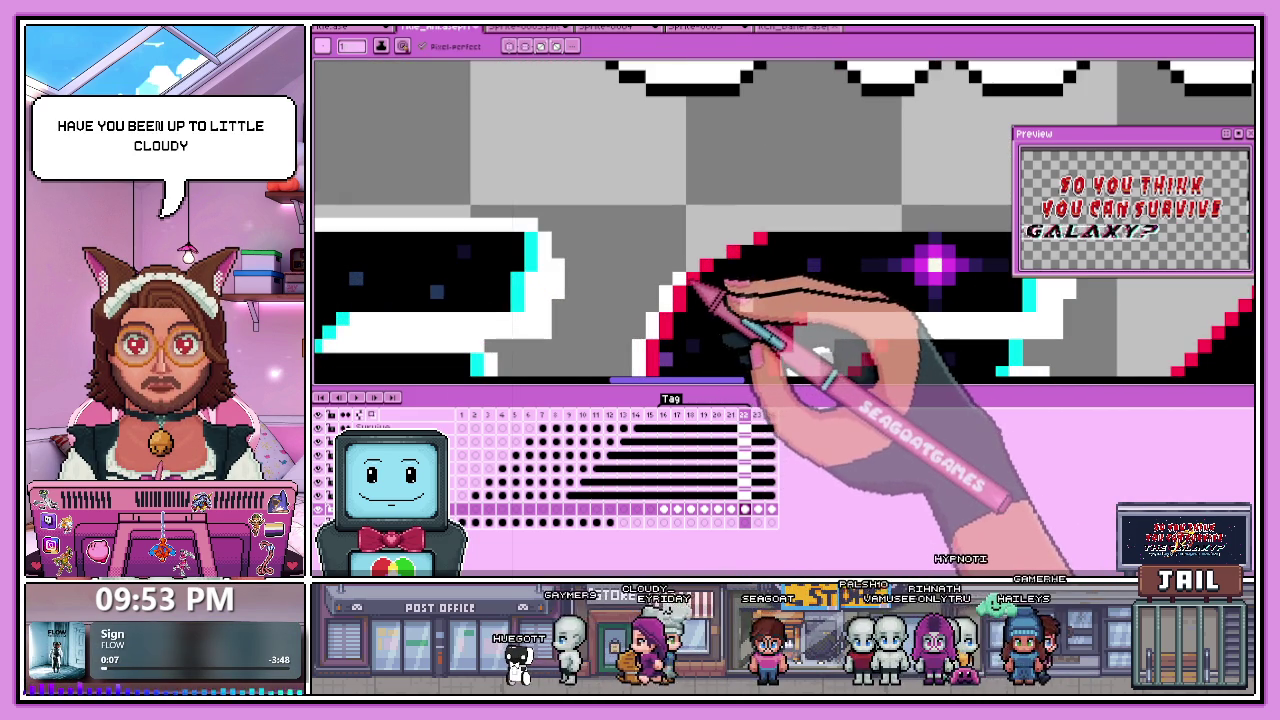
pyautogui.scroll(-2, 728, 280)
pyautogui.scroll(2, 694, 263)
pyautogui.click(708, 218)
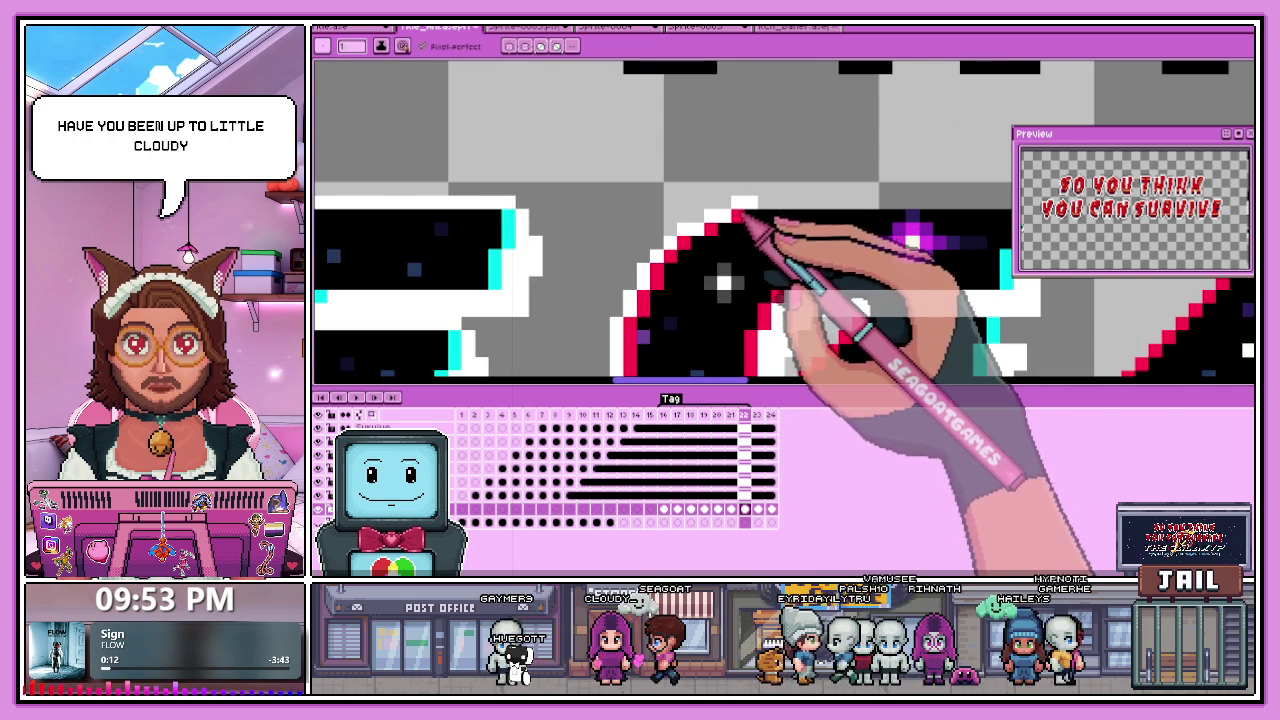
# Add another white pixel further along the G's curved outline.
pyautogui.scroll(-2, 740, 213)
pyautogui.scroll(2, 886, 220)
pyautogui.scroll(-2, 873, 236)
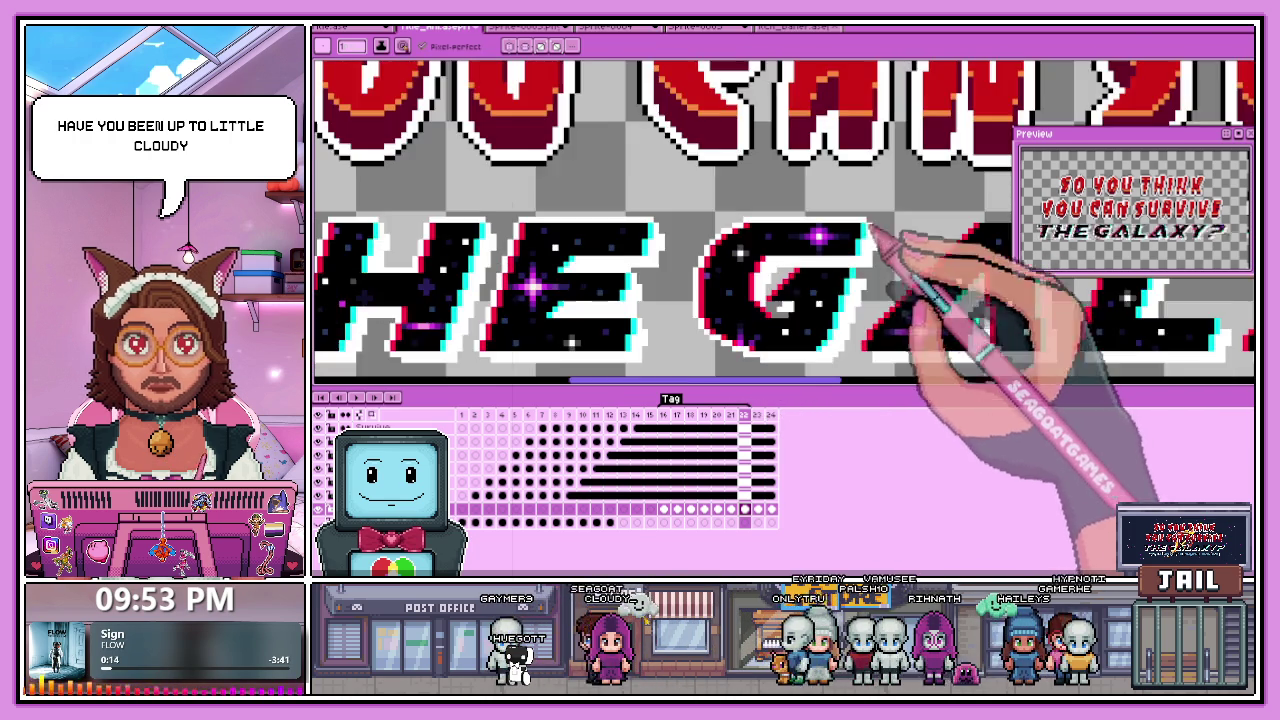
pyautogui.scroll(1, 873, 236)
pyautogui.scroll(1, 850, 265)
pyautogui.click(890, 299)
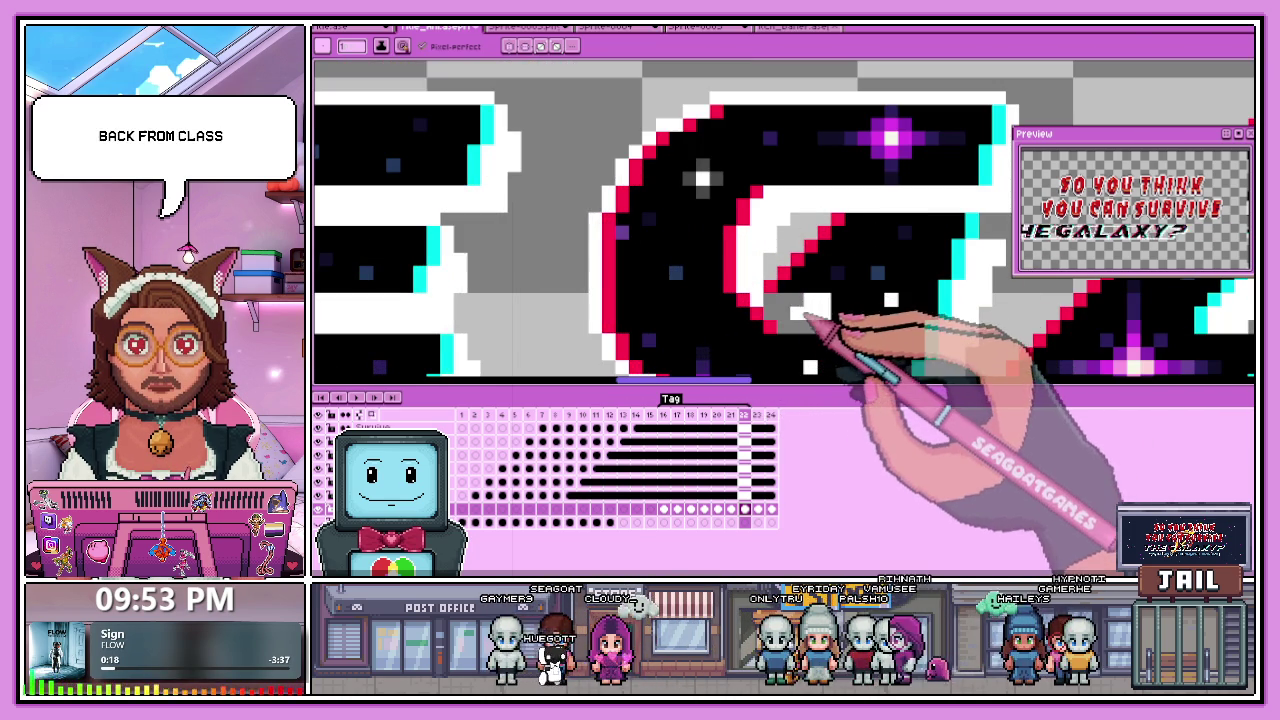
pyautogui.scroll(1, 785, 308)
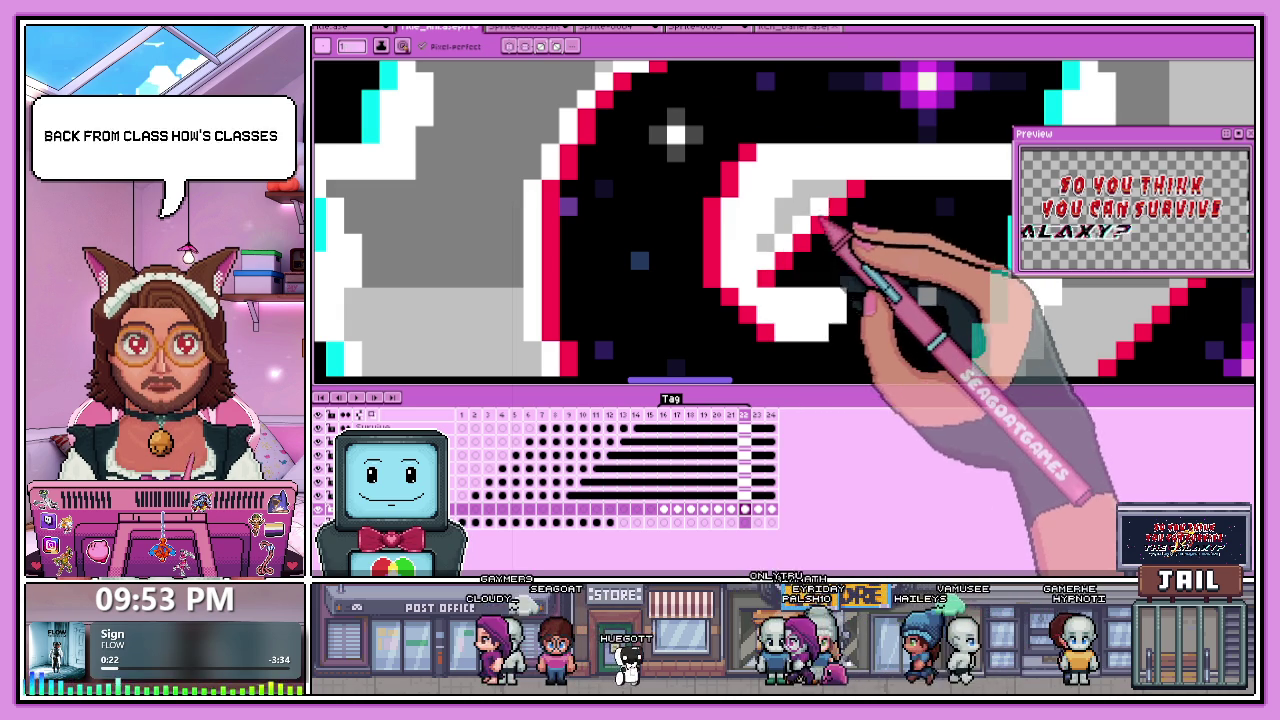
# Zoom in and out over the G, A and L edges to inspect their outline pixels.
pyautogui.scroll(-2, 800, 210)
pyautogui.scroll(-1, 795, 205)
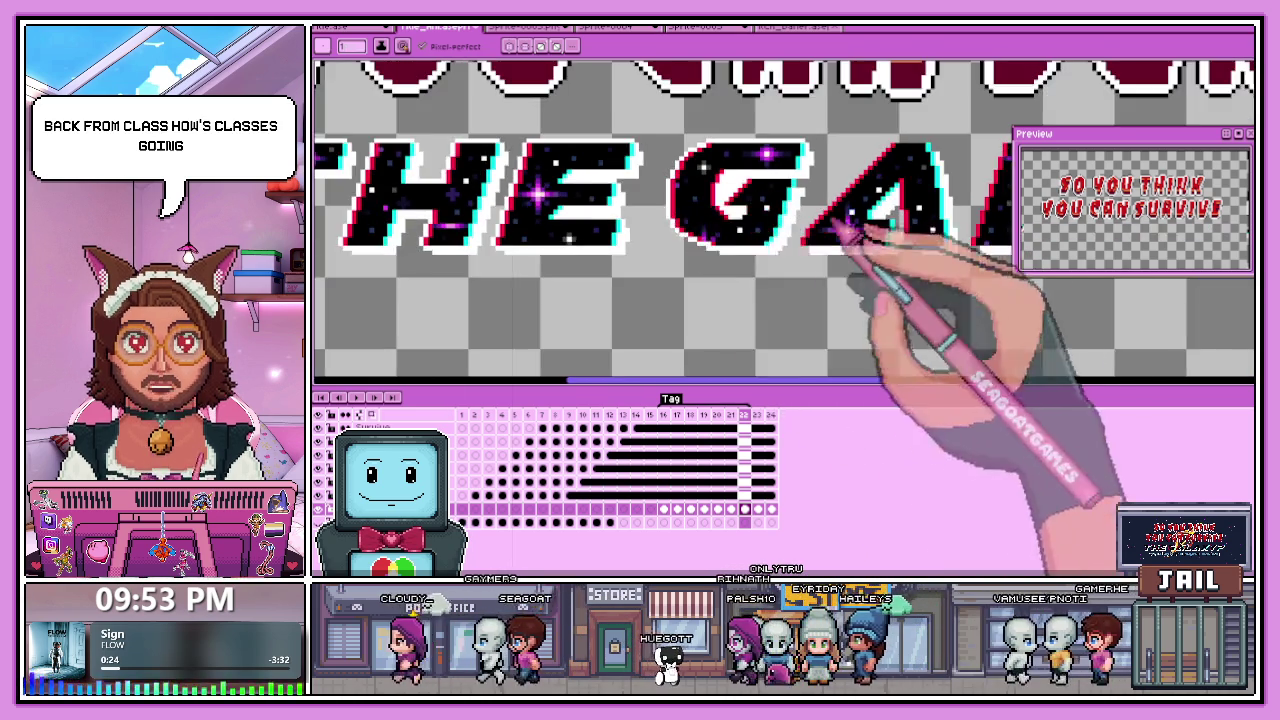
pyautogui.scroll(1, 857, 243)
pyautogui.scroll(-1, 643, 286)
pyautogui.scroll(3, 737, 234)
pyautogui.scroll(-1, 705, 260)
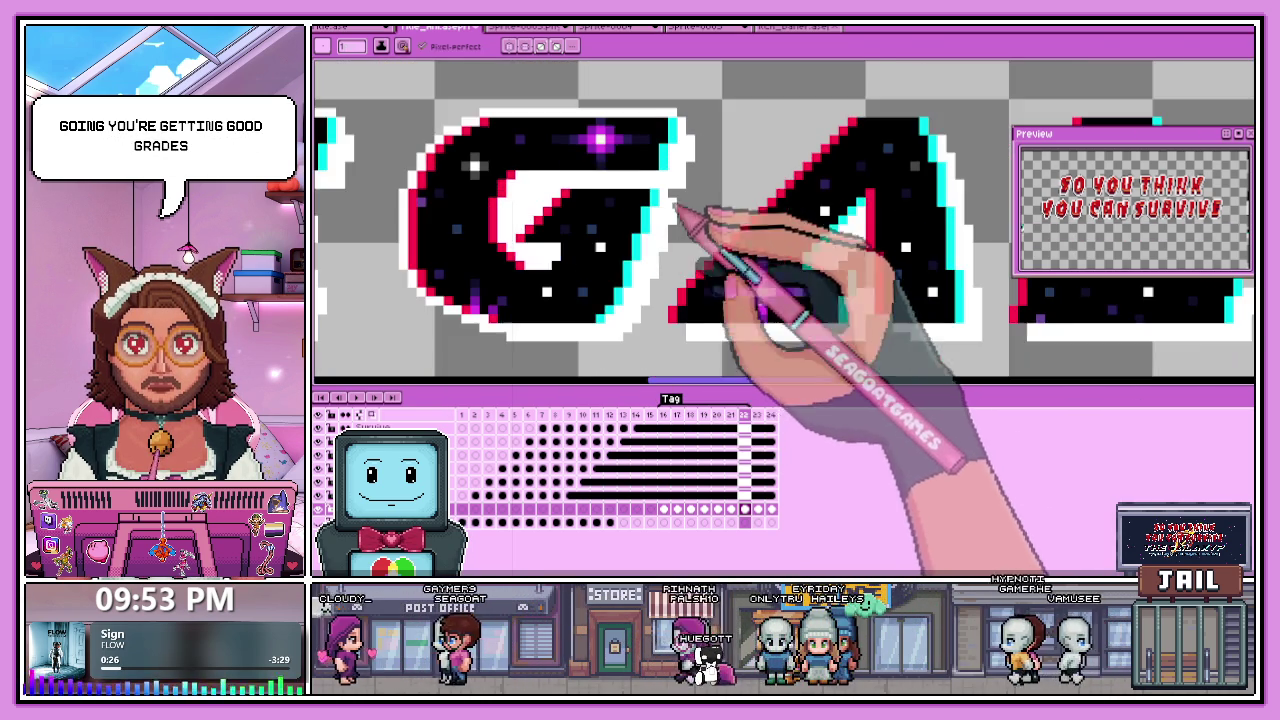
pyautogui.scroll(1, 705, 340)
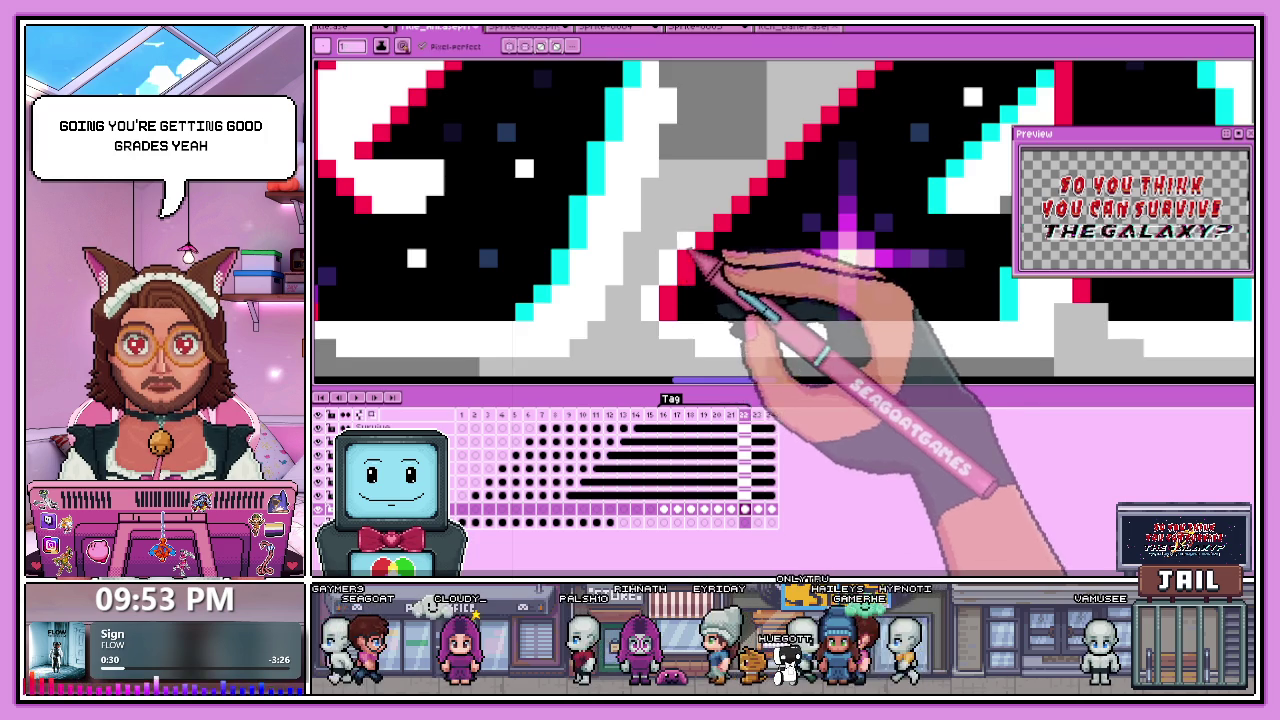
pyautogui.scroll(-1, 730, 250)
pyautogui.scroll(1, 800, 200)
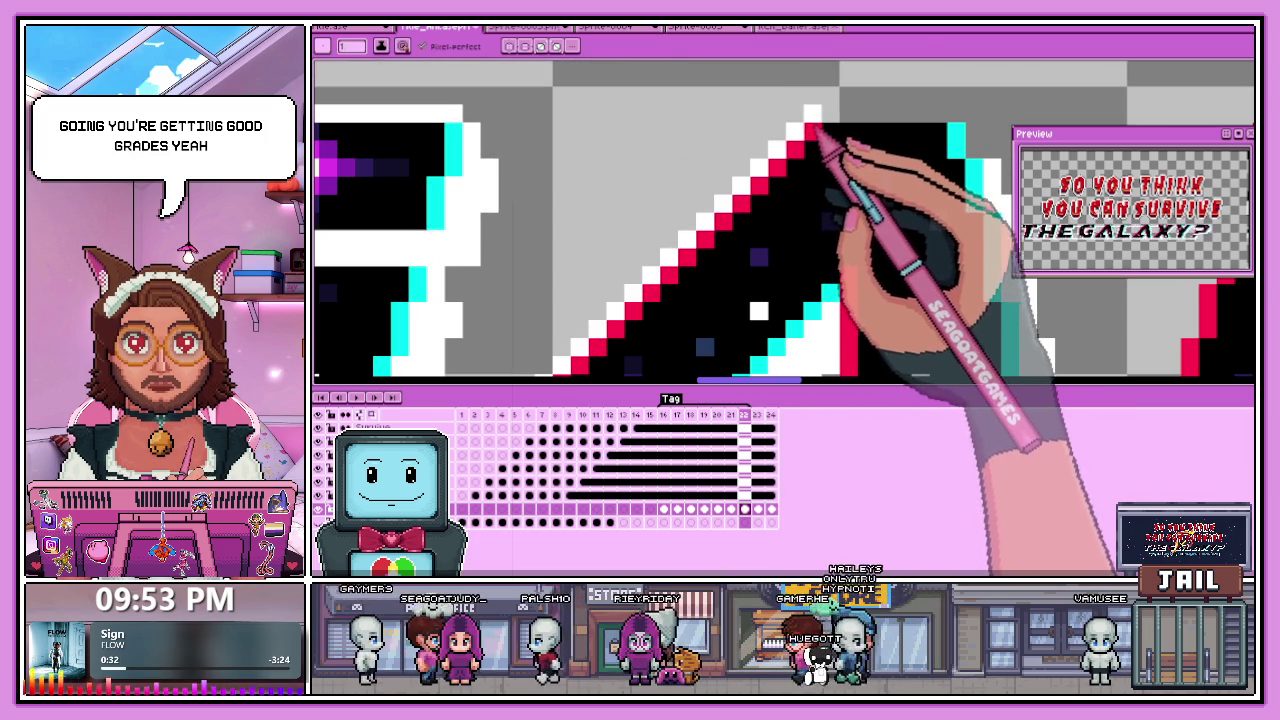
pyautogui.scroll(-1, 745, 275)
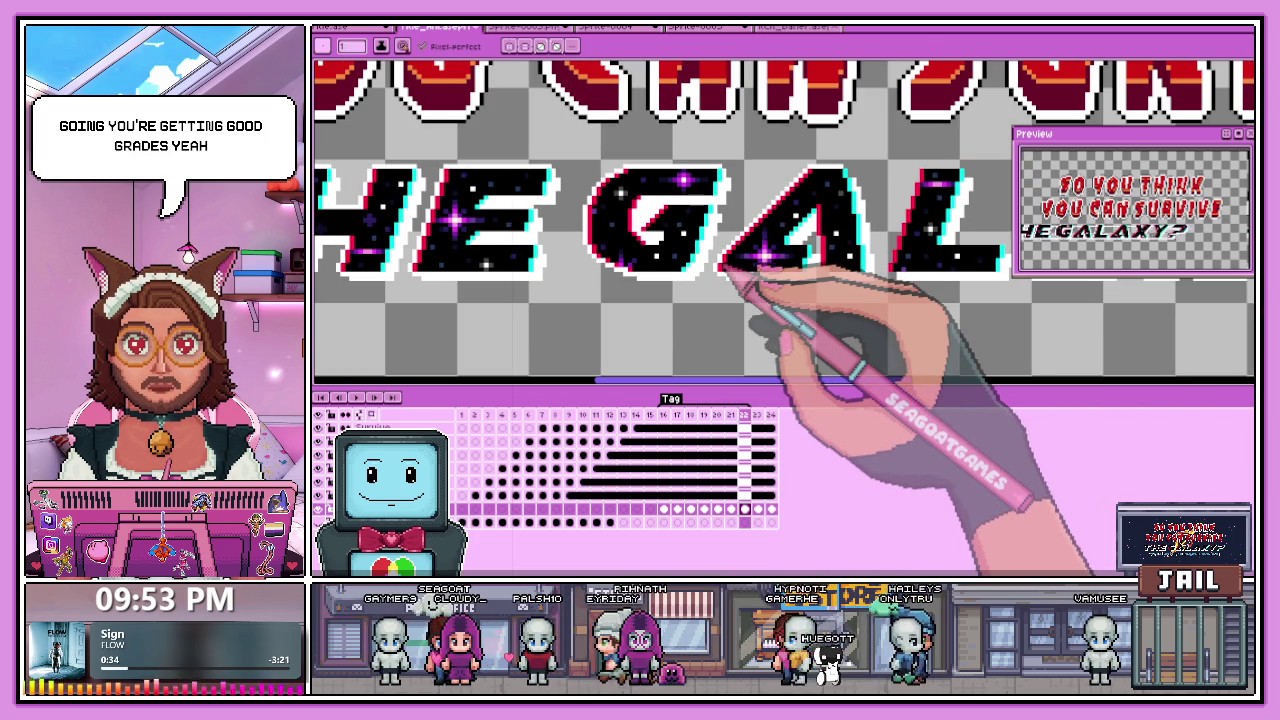
pyautogui.scroll(1, 745, 275)
pyautogui.scroll(1, 905, 243)
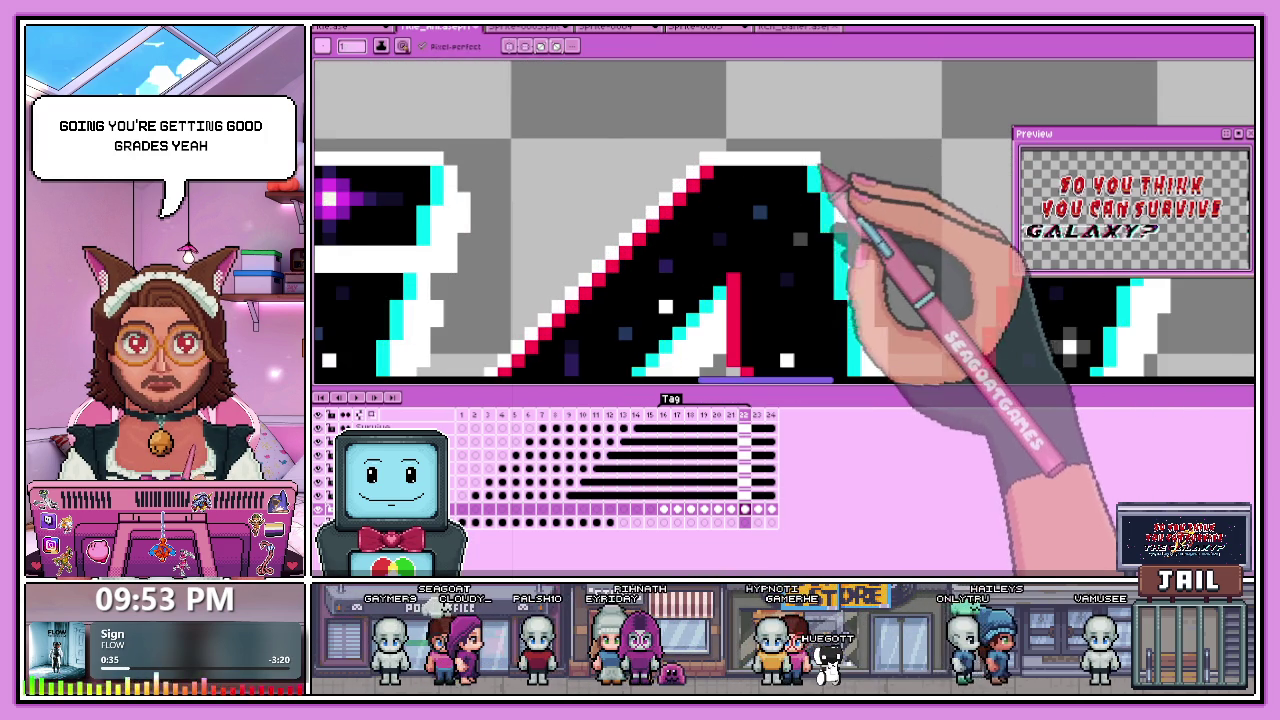
pyautogui.scroll(-1, 832, 180)
pyautogui.scroll(1, 830, 192)
pyautogui.scroll(1, 800, 215)
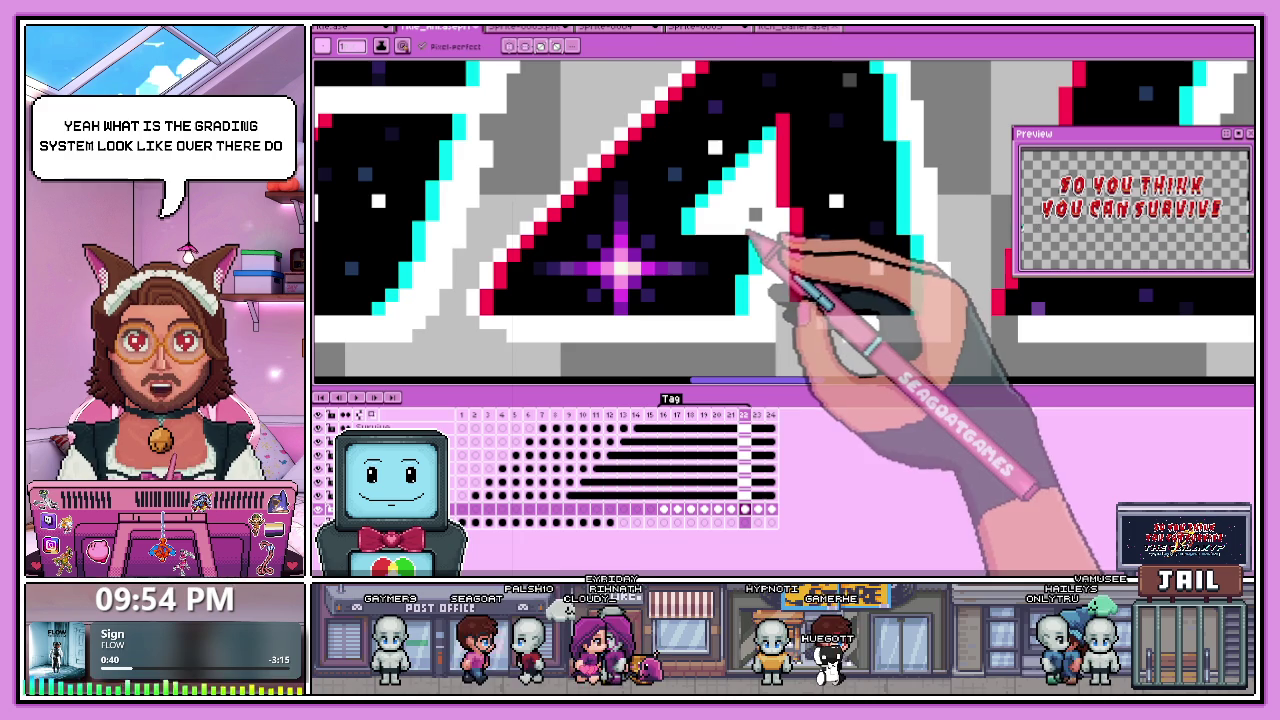
pyautogui.scroll(-1, 740, 260)
pyautogui.scroll(1, 650, 286)
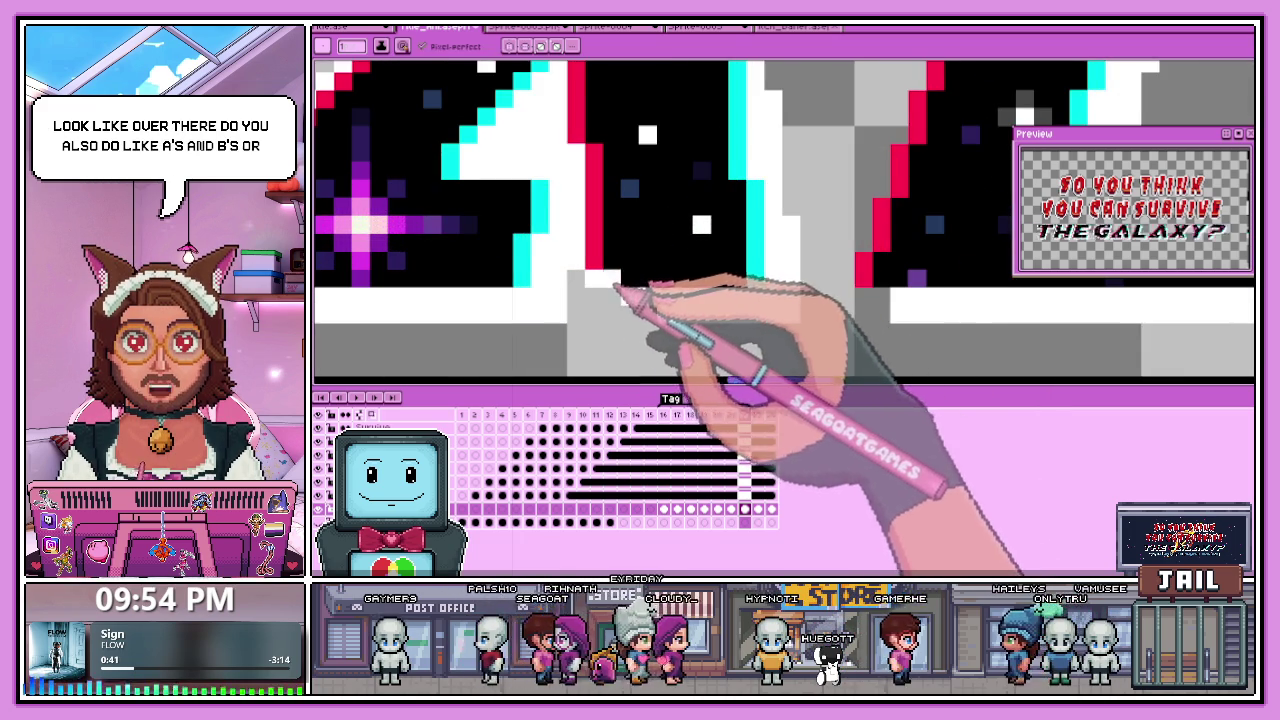
pyautogui.scroll(-1, 610, 295)
pyautogui.scroll(1, 615, 284)
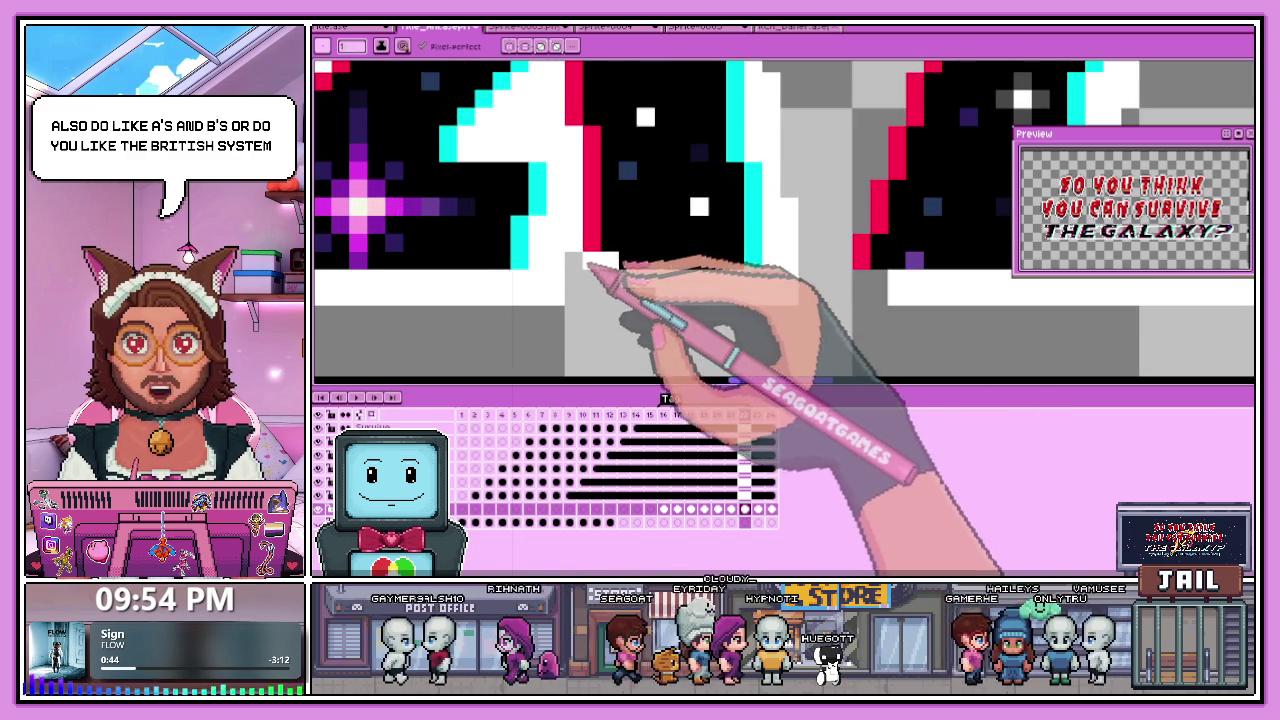
pyautogui.scroll(-1, 610, 310)
pyautogui.scroll(-1, 615, 330)
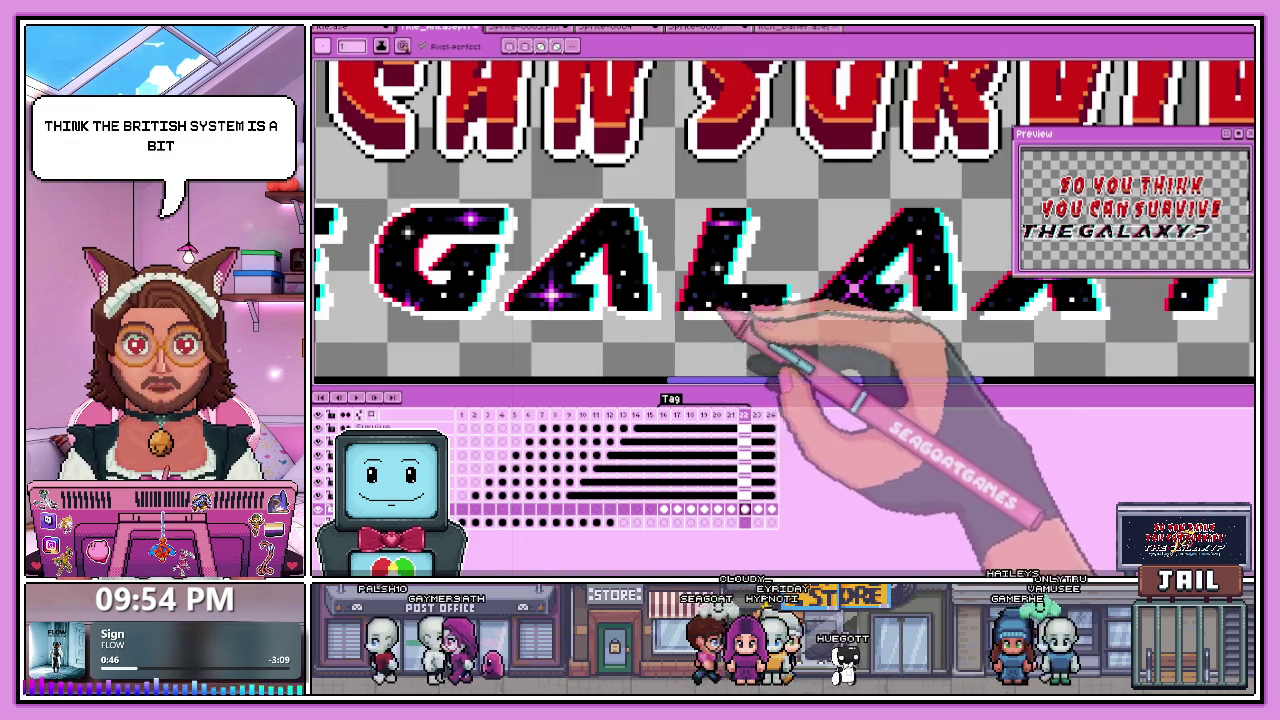
pyautogui.scroll(1, 700, 325)
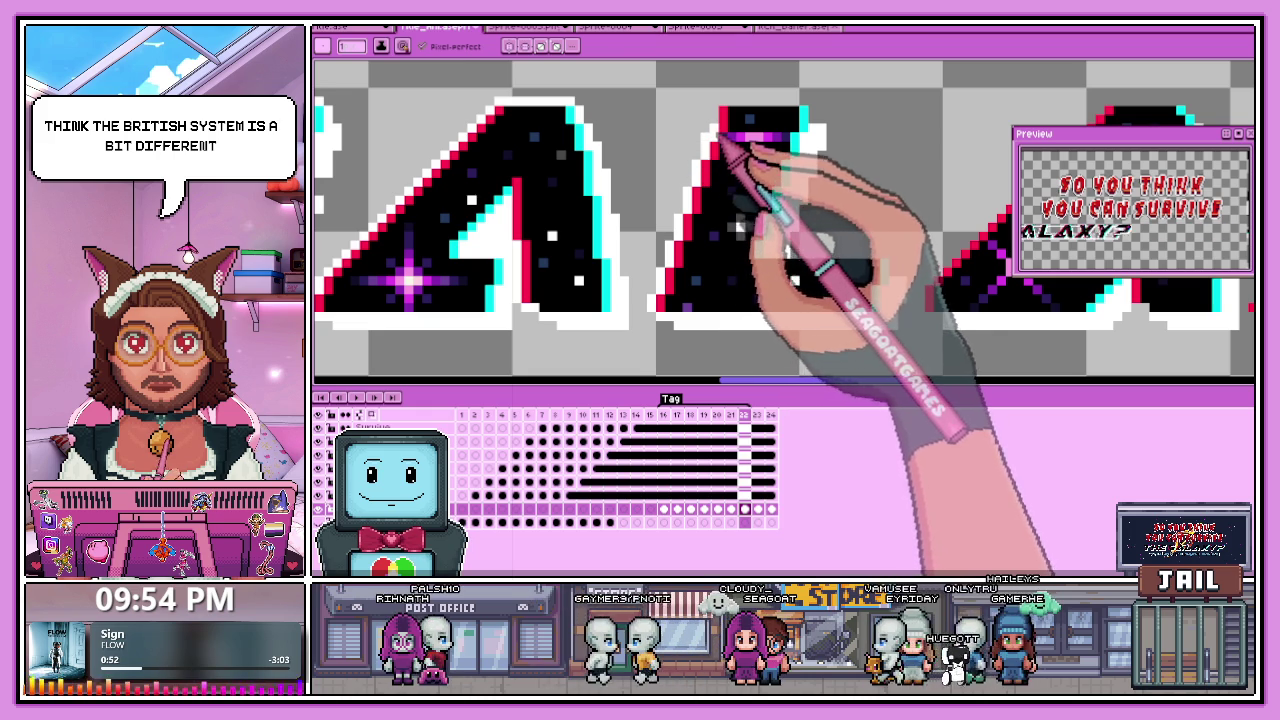
# Back on the Pencil, tidy the red, cyan and white edge pixels of the A and X.
pyautogui.press('b')
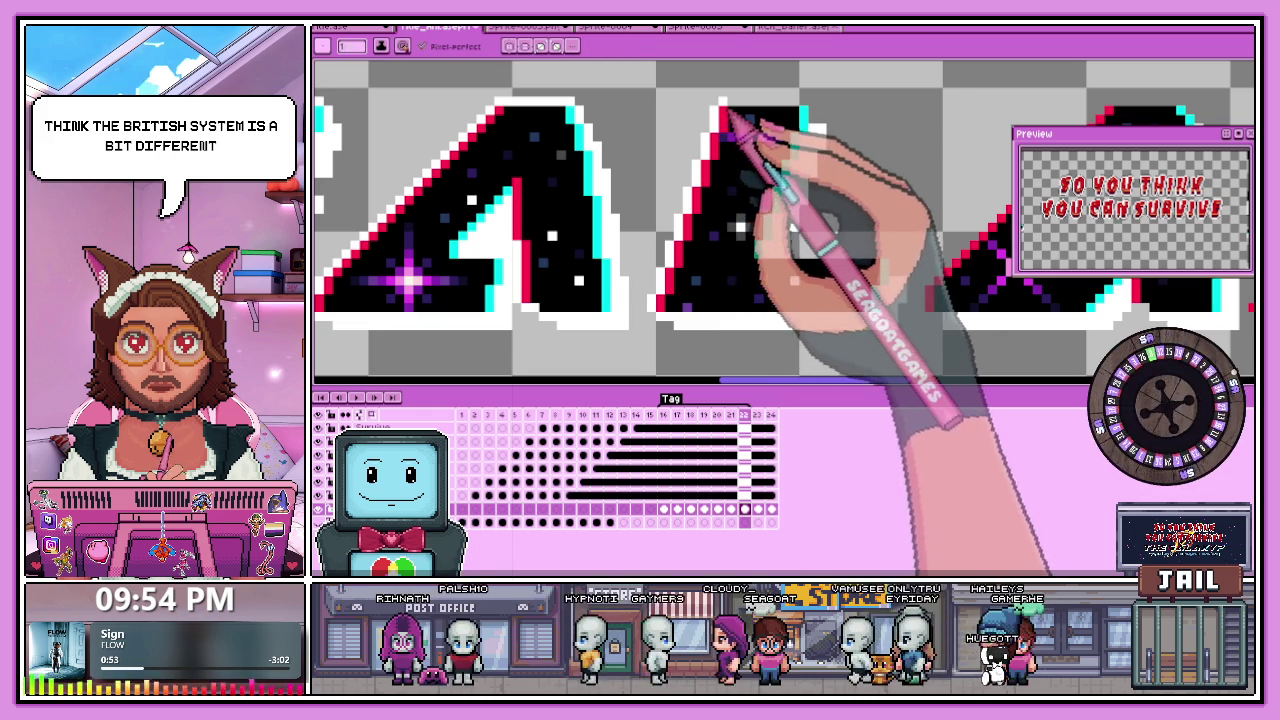
pyautogui.scroll(-1, 800, 180)
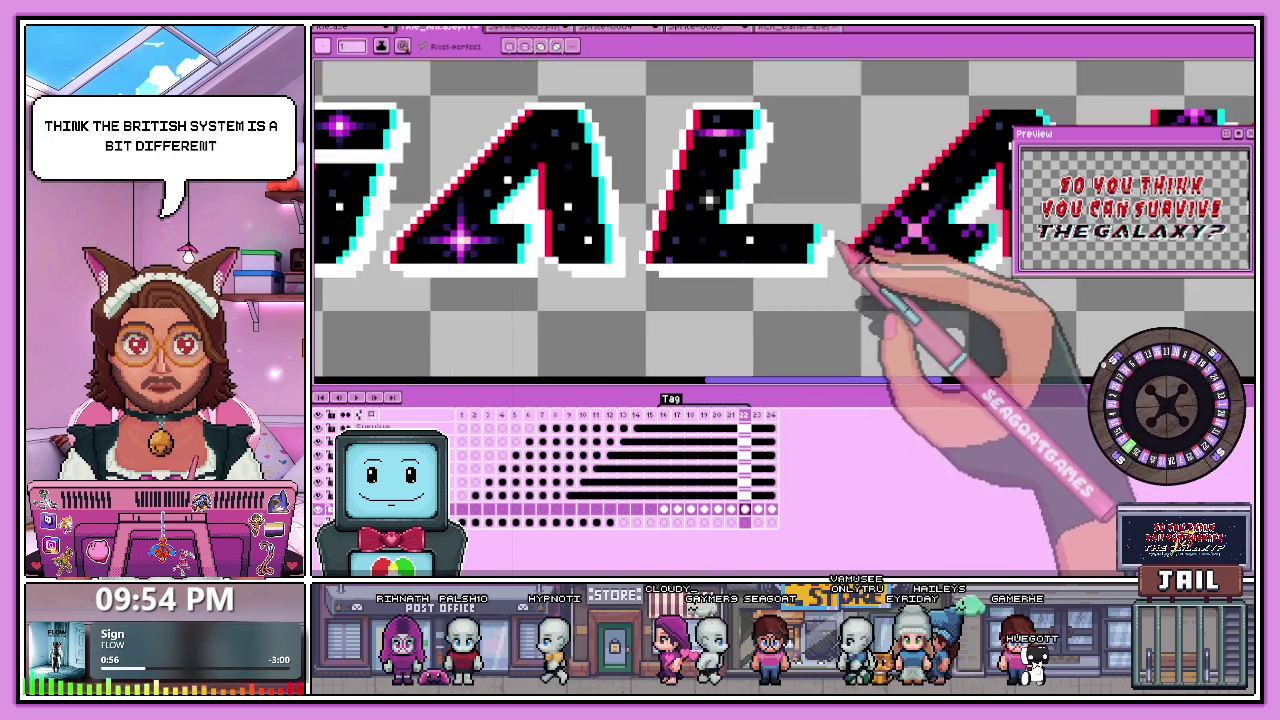
pyautogui.scroll(2, 850, 252)
pyautogui.scroll(-3, 686, 214)
pyautogui.scroll(-1, 617, 297)
pyautogui.scroll(1, 814, 271)
pyautogui.scroll(1, 663, 300)
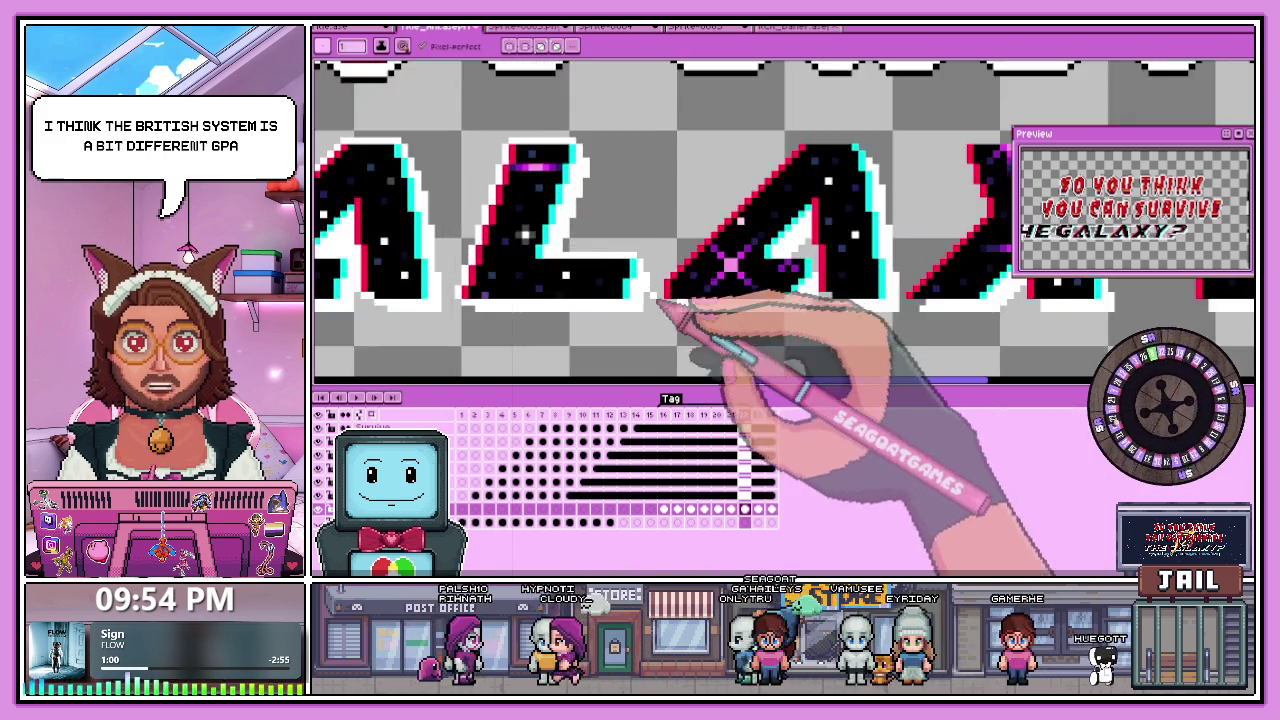
pyautogui.scroll(2, 668, 300)
pyautogui.scroll(-1, 660, 275)
pyautogui.scroll(-1, 656, 260)
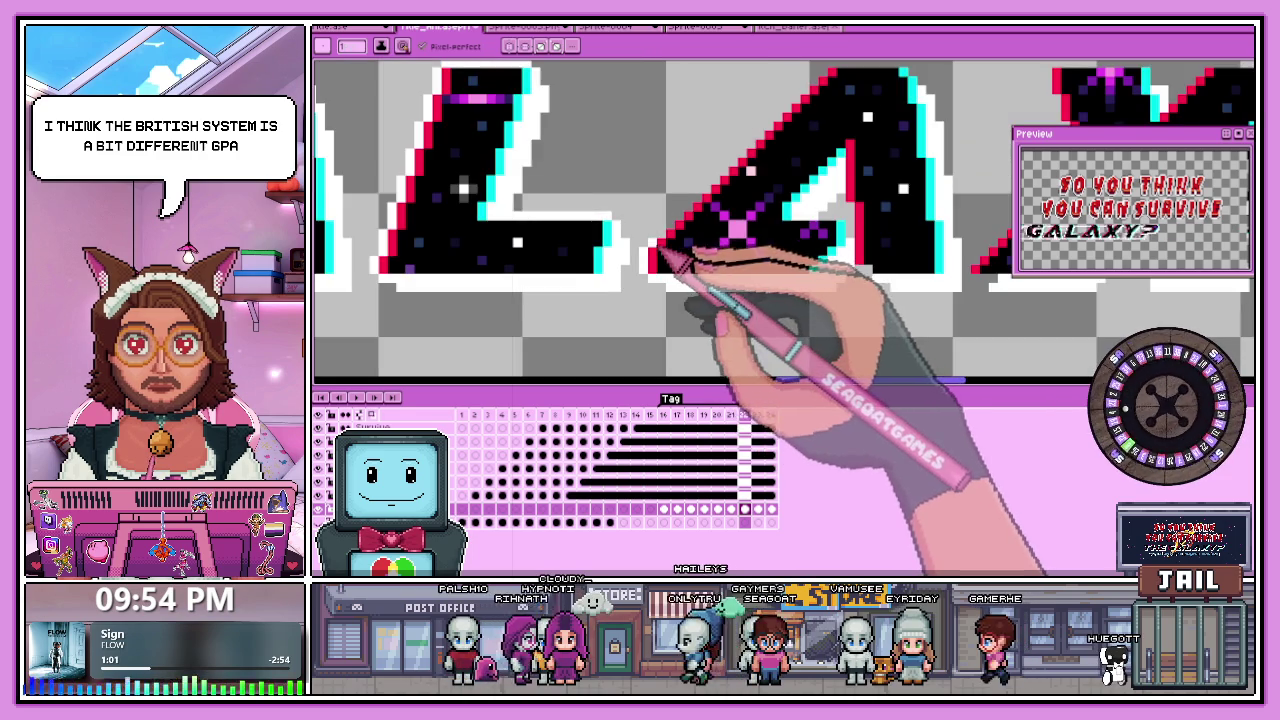
pyautogui.scroll(-1, 670, 250)
pyautogui.scroll(1, 800, 160)
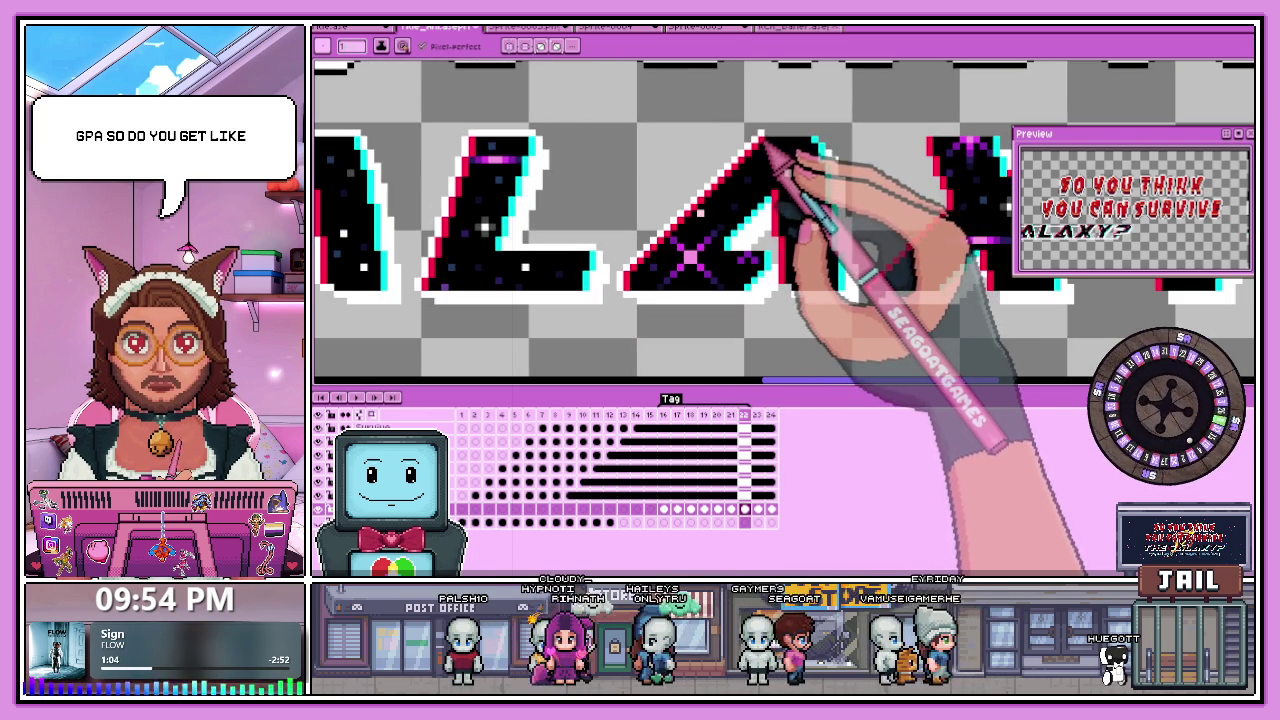
pyautogui.scroll(-1, 780, 180)
pyautogui.scroll(-1, 800, 200)
pyautogui.scroll(1, 632, 298)
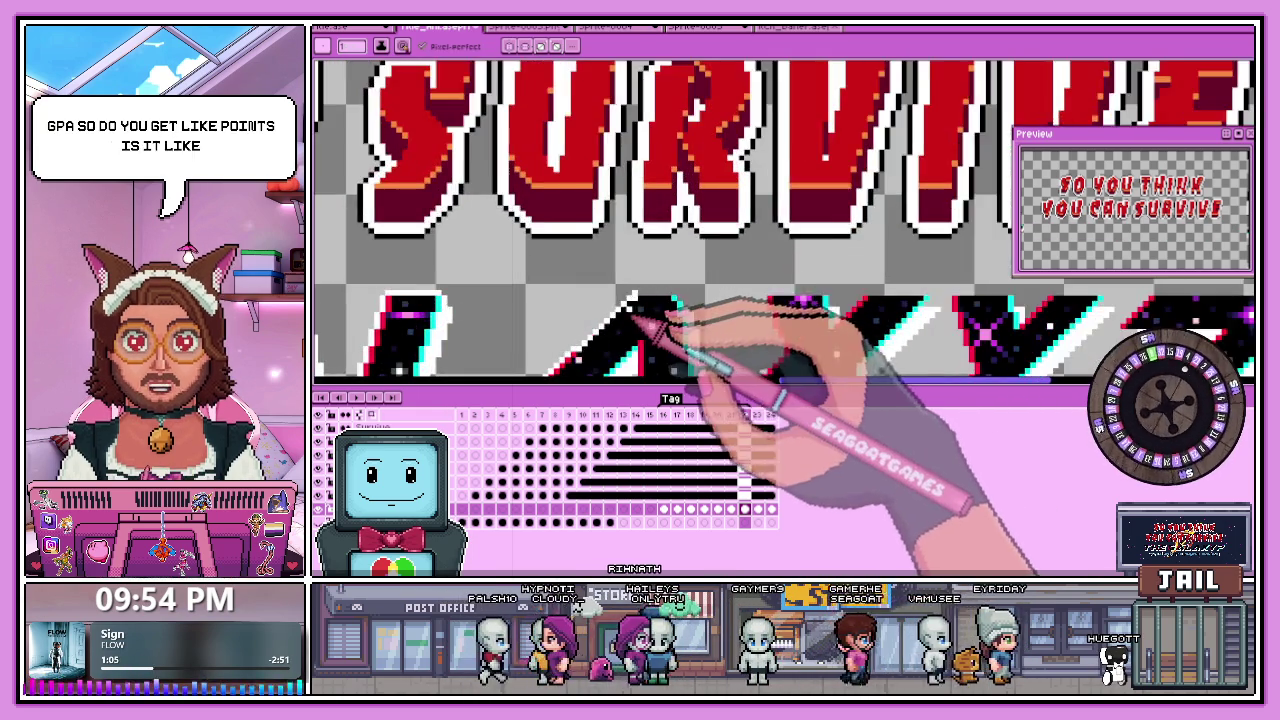
pyautogui.scroll(-1, 660, 285)
pyautogui.scroll(-1, 614, 337)
pyautogui.scroll(2, 580, 360)
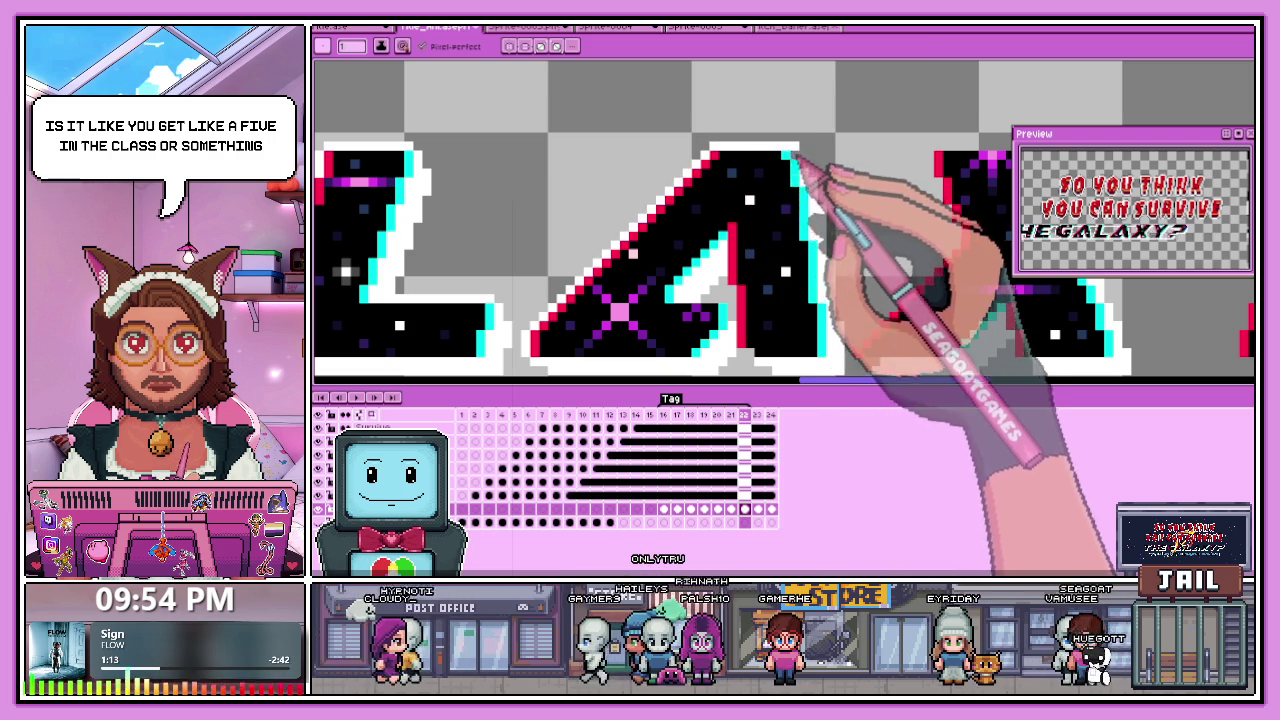
pyautogui.scroll(-1, 808, 200)
pyautogui.scroll(2, 760, 270)
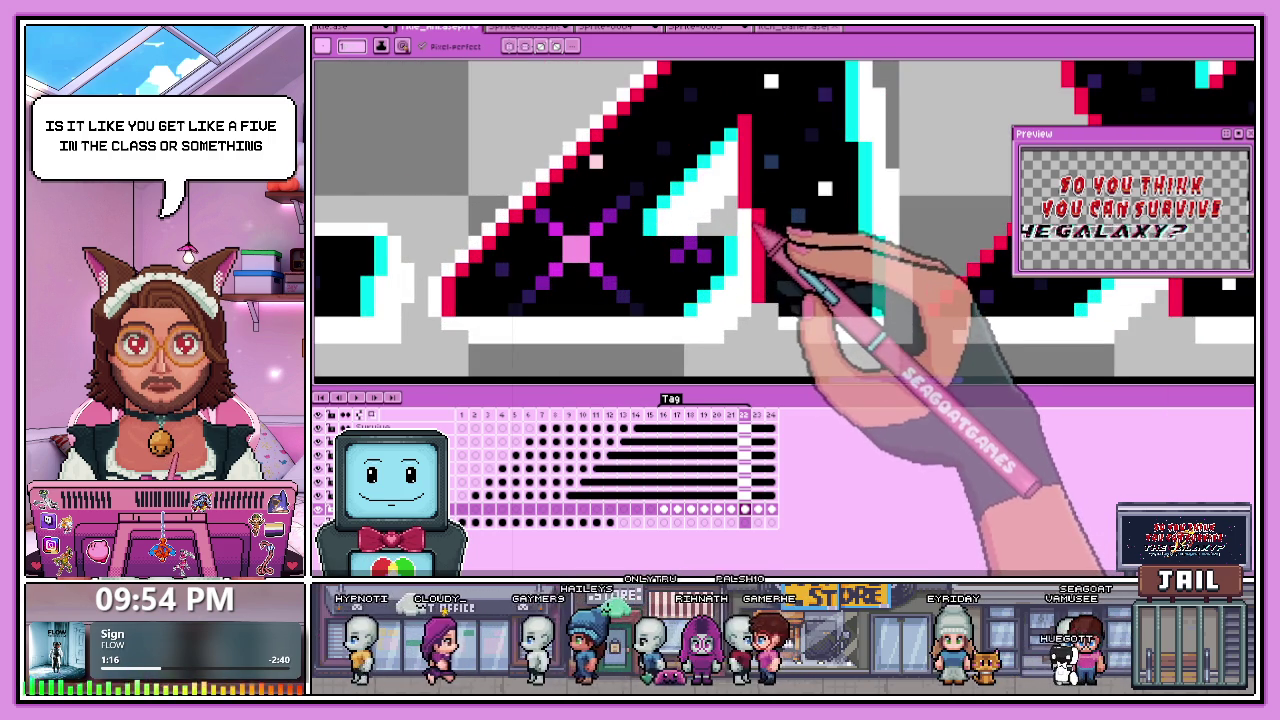
pyautogui.scroll(-2, 780, 220)
pyautogui.scroll(1, 780, 220)
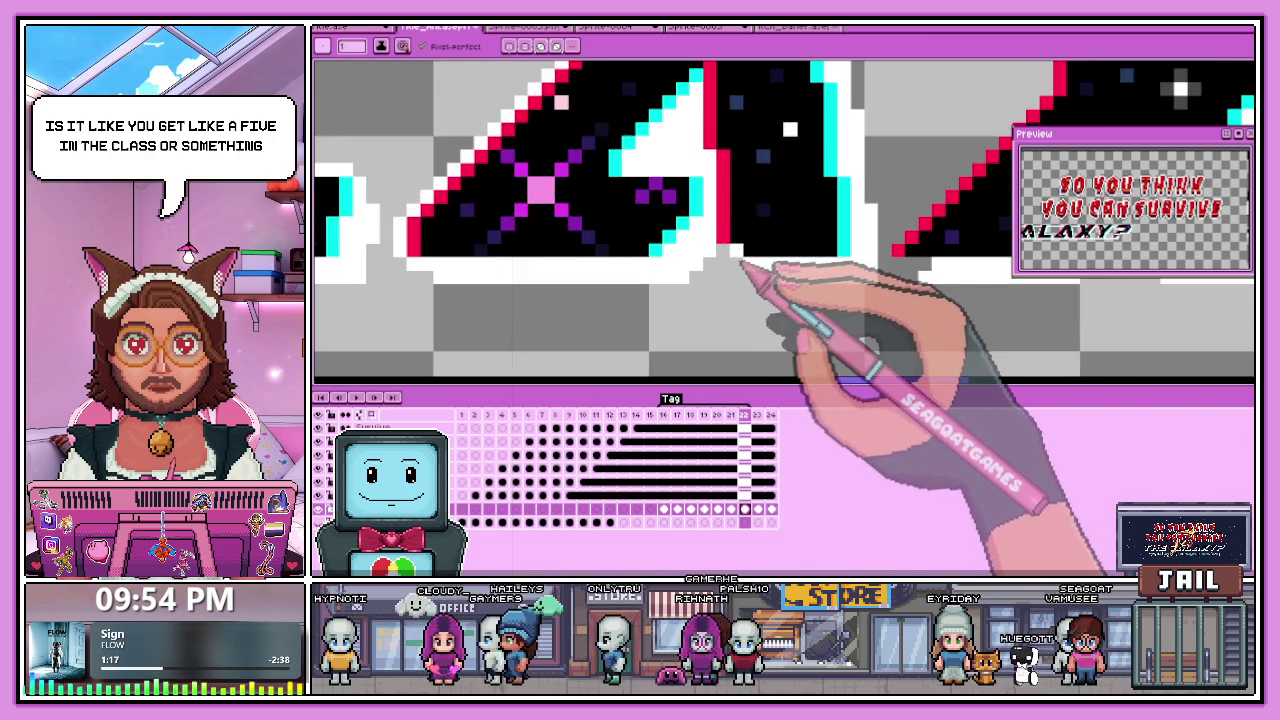
pyautogui.scroll(-1, 780, 220)
pyautogui.scroll(-1, 780, 220)
pyautogui.scroll(2, 738, 292)
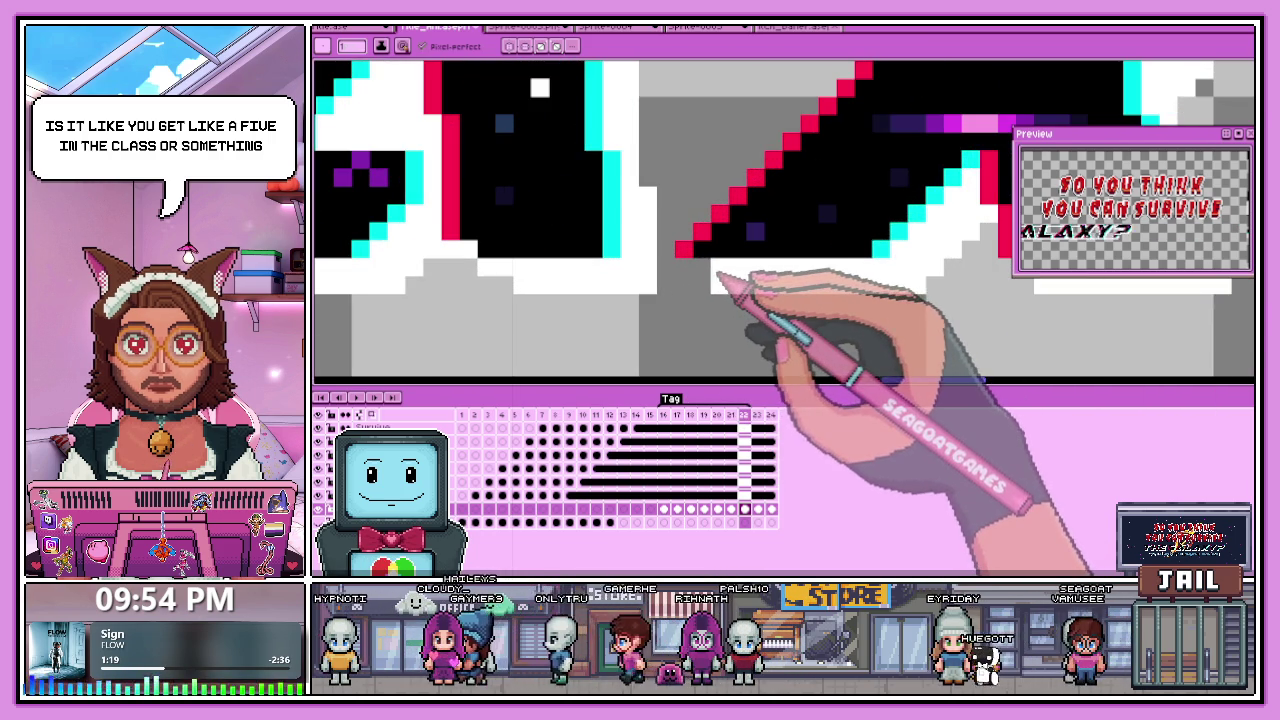
pyautogui.scroll(-2, 686, 270)
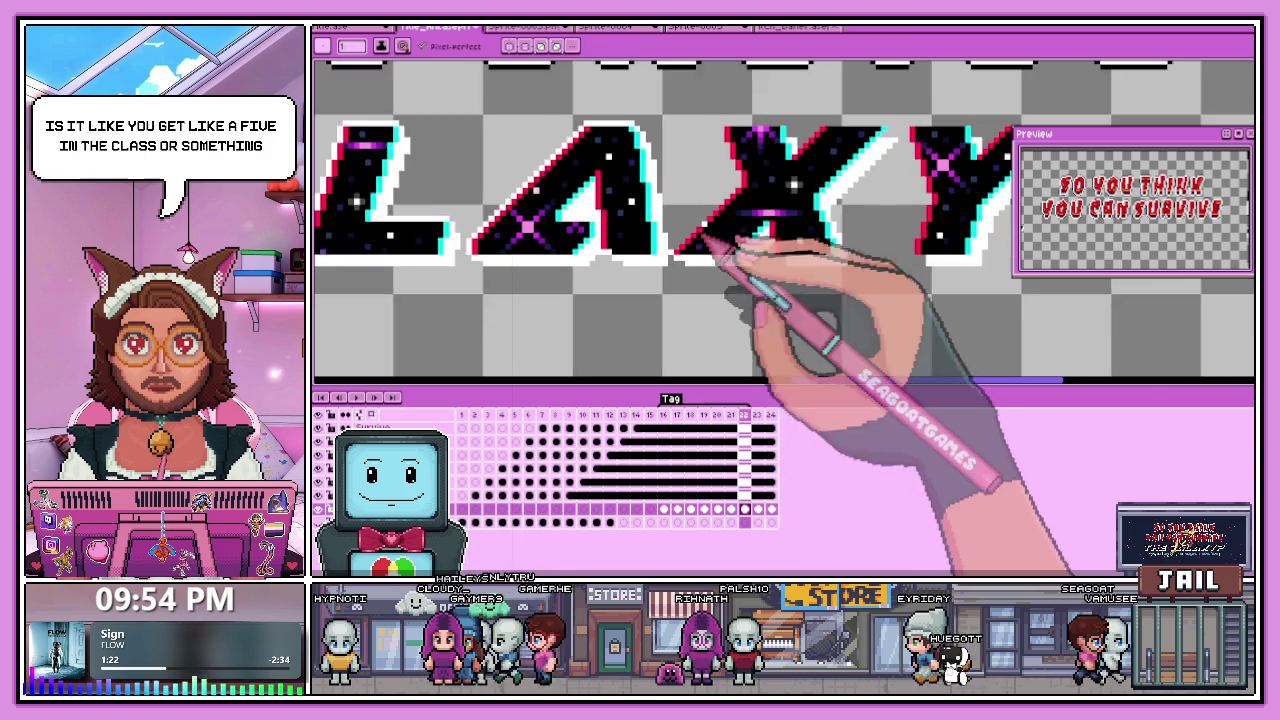
pyautogui.scroll(1, 730, 230)
pyautogui.scroll(-2, 766, 178)
pyautogui.scroll(2, 714, 294)
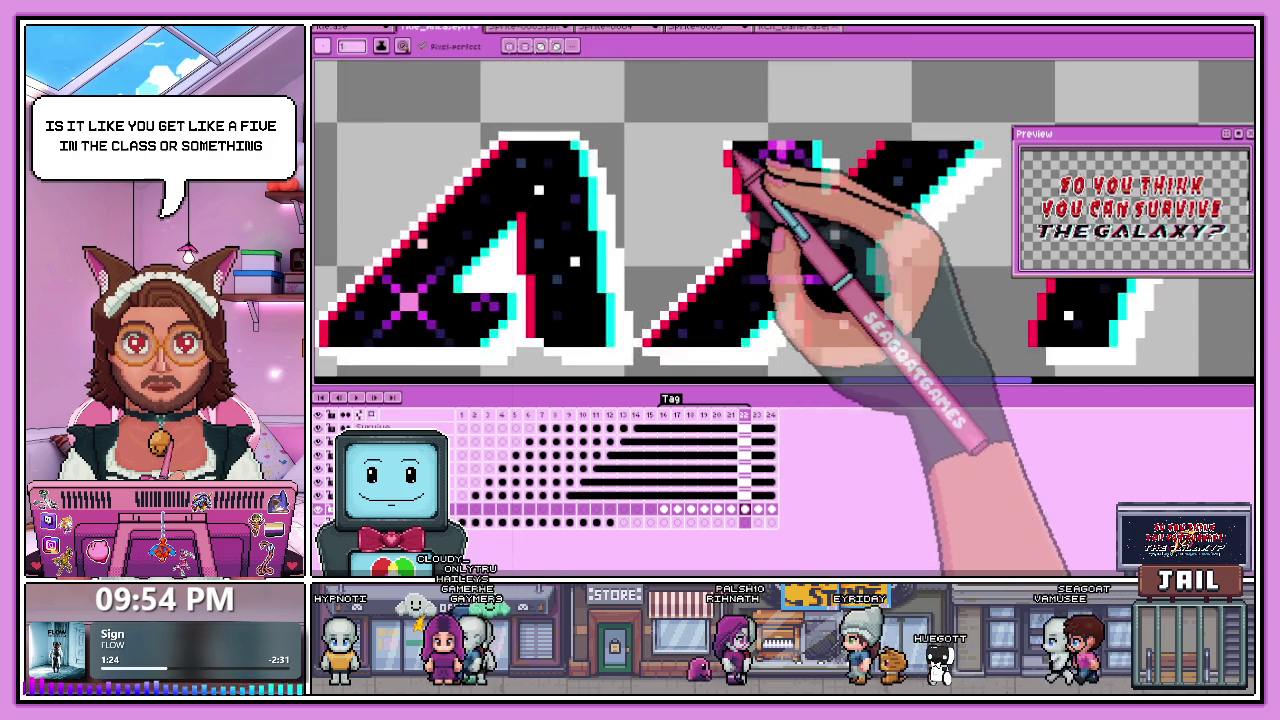
pyautogui.scroll(1, 766, 177)
pyautogui.scroll(-2, 740, 175)
pyautogui.scroll(2, 757, 166)
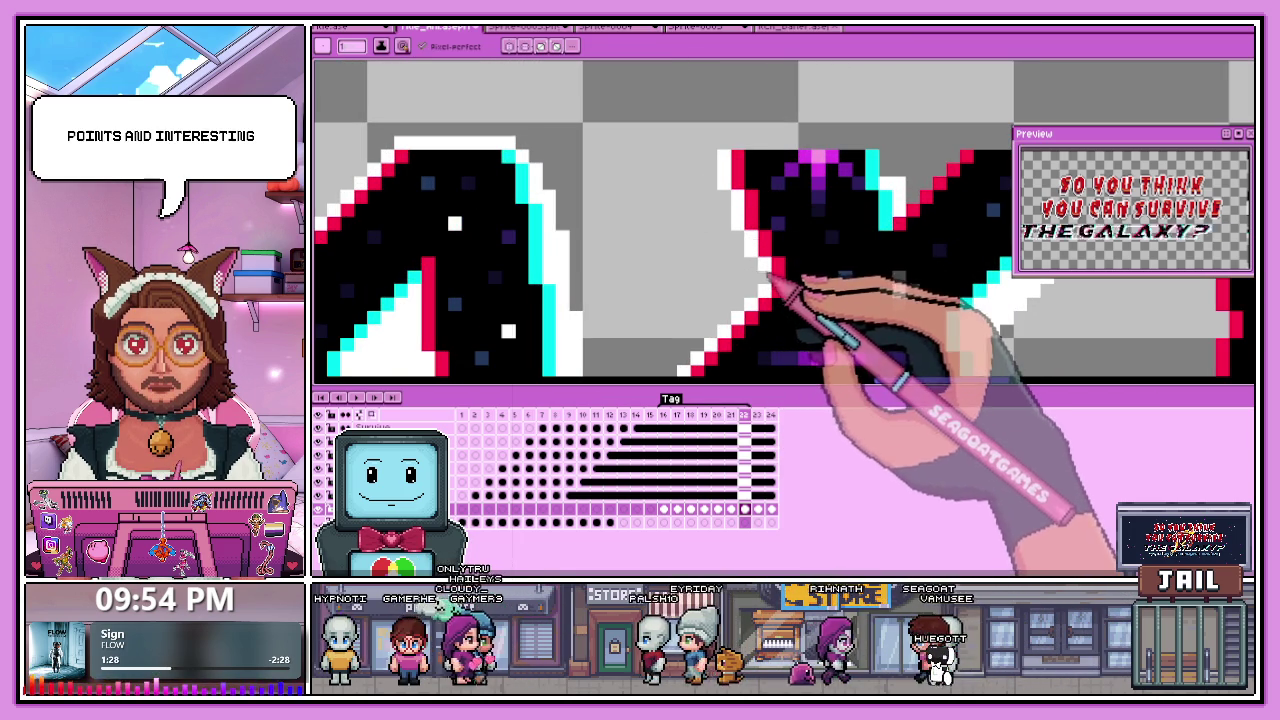
pyautogui.scroll(-2, 773, 277)
pyautogui.scroll(-1, 850, 215)
pyautogui.scroll(-2, 713, 237)
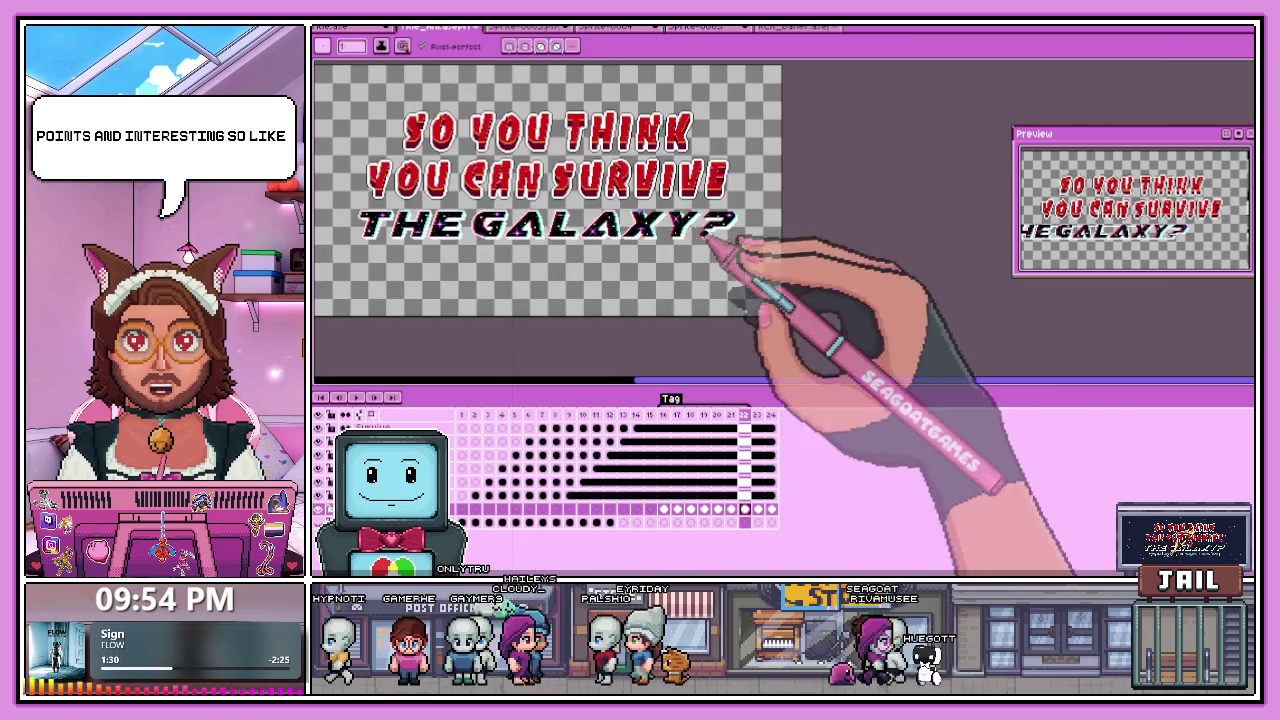
# Paint white outline pixels along the letter's top edge and beside the red diagonal edge.
pyautogui.scroll(1, 735, 245)
pyautogui.scroll(2, 686, 257)
pyautogui.scroll(1, 671, 280)
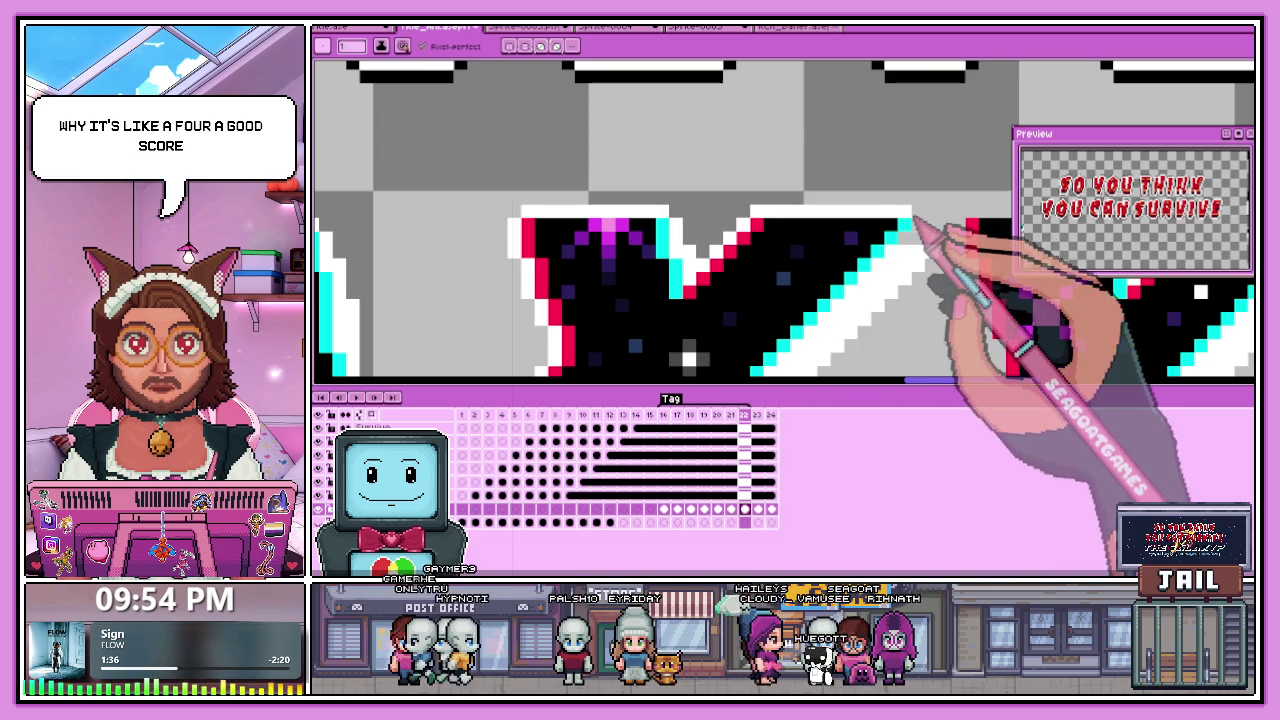
pyautogui.scroll(-2, 775, 217)
pyautogui.scroll(-1, 781, 217)
pyautogui.scroll(-1, 786, 212)
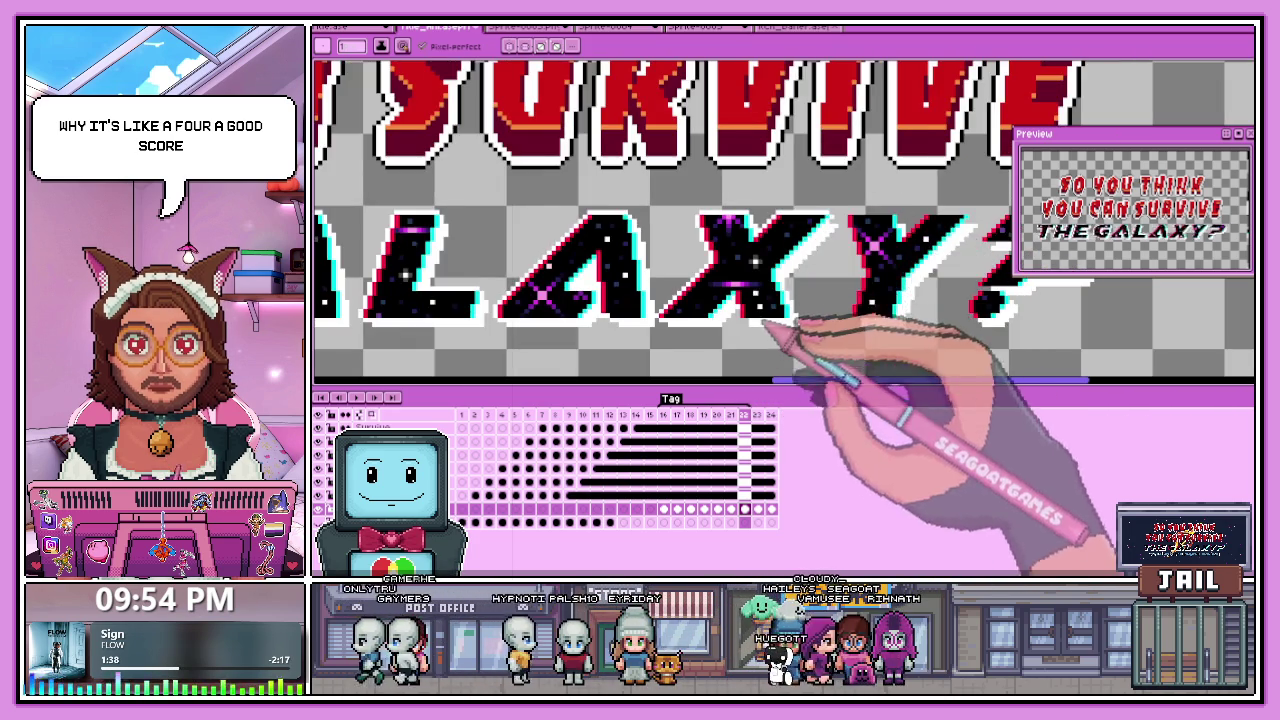
pyautogui.scroll(-1, 857, 329)
pyautogui.scroll(3, 820, 300)
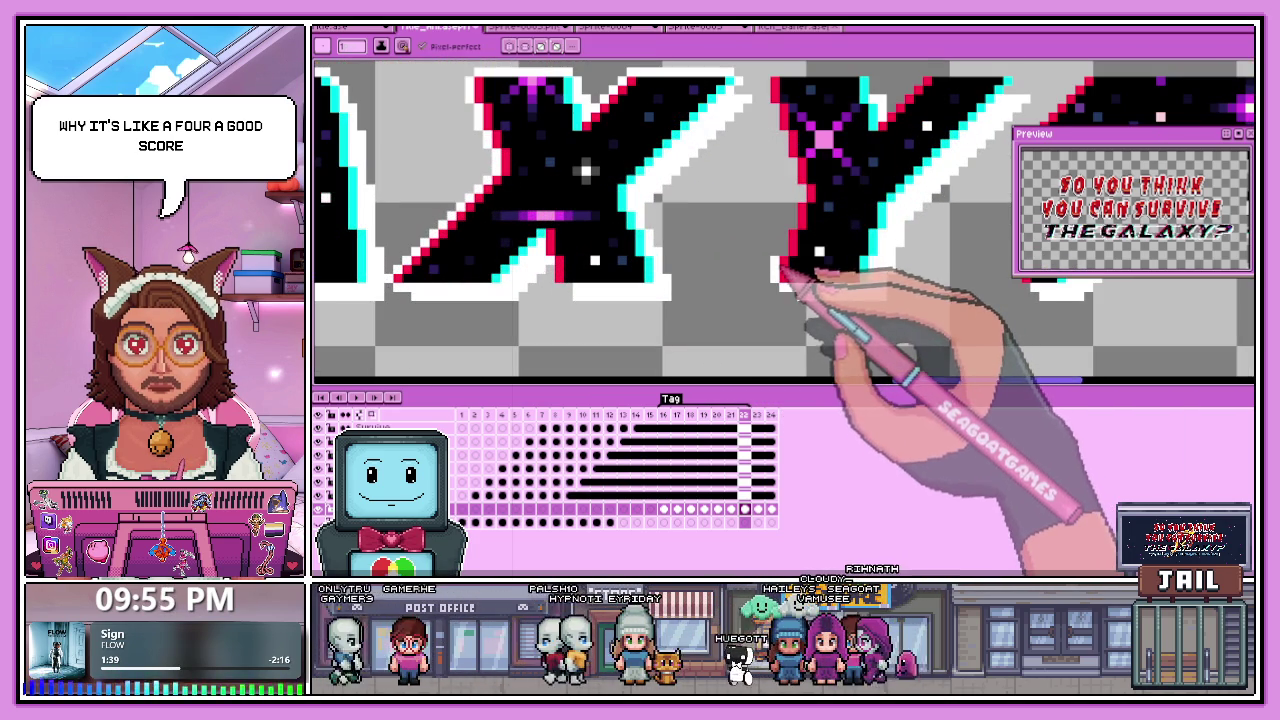
pyautogui.scroll(-1, 815, 230)
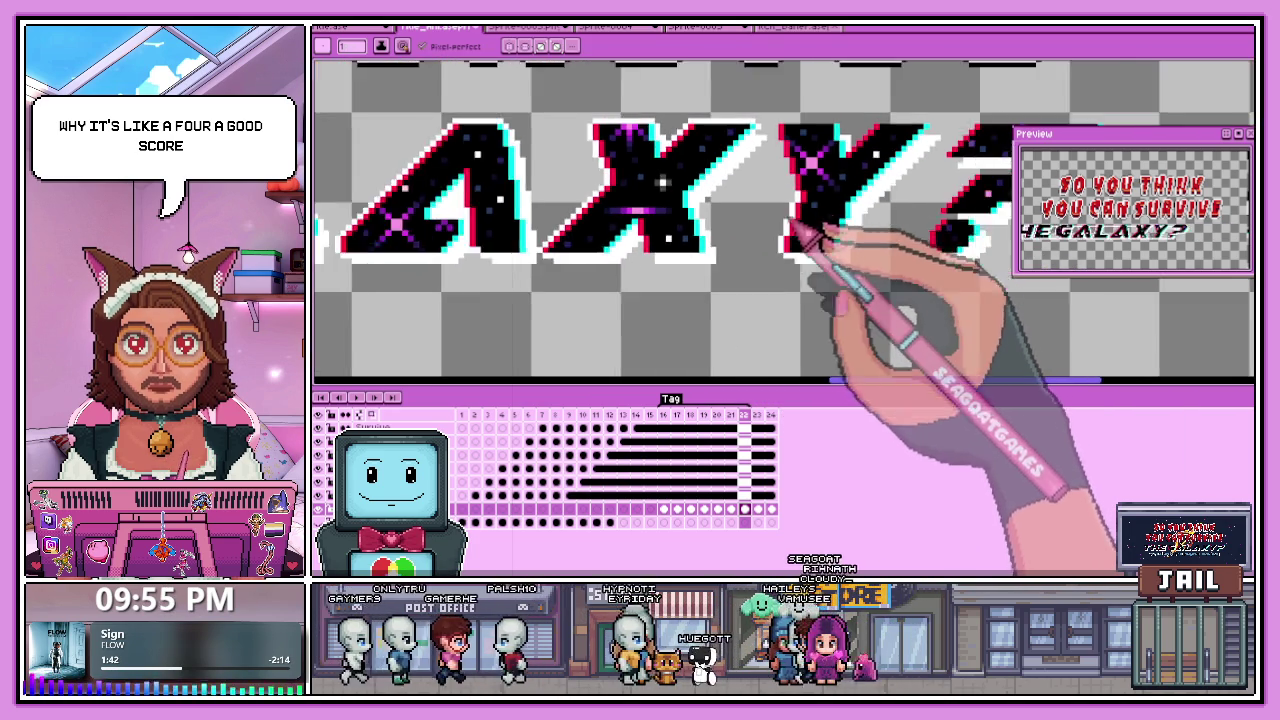
pyautogui.scroll(2, 800, 190)
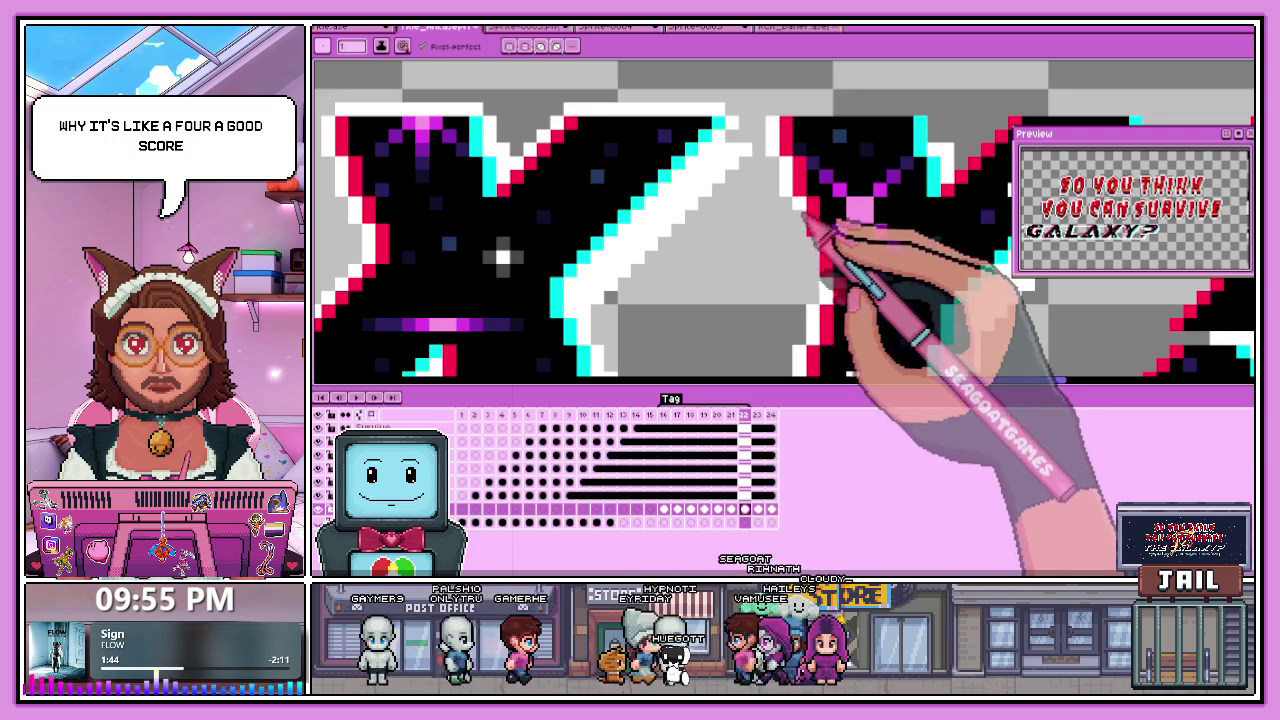
pyautogui.scroll(-1, 880, 340)
pyautogui.scroll(-1, 920, 80)
pyautogui.scroll(3, 768, 195)
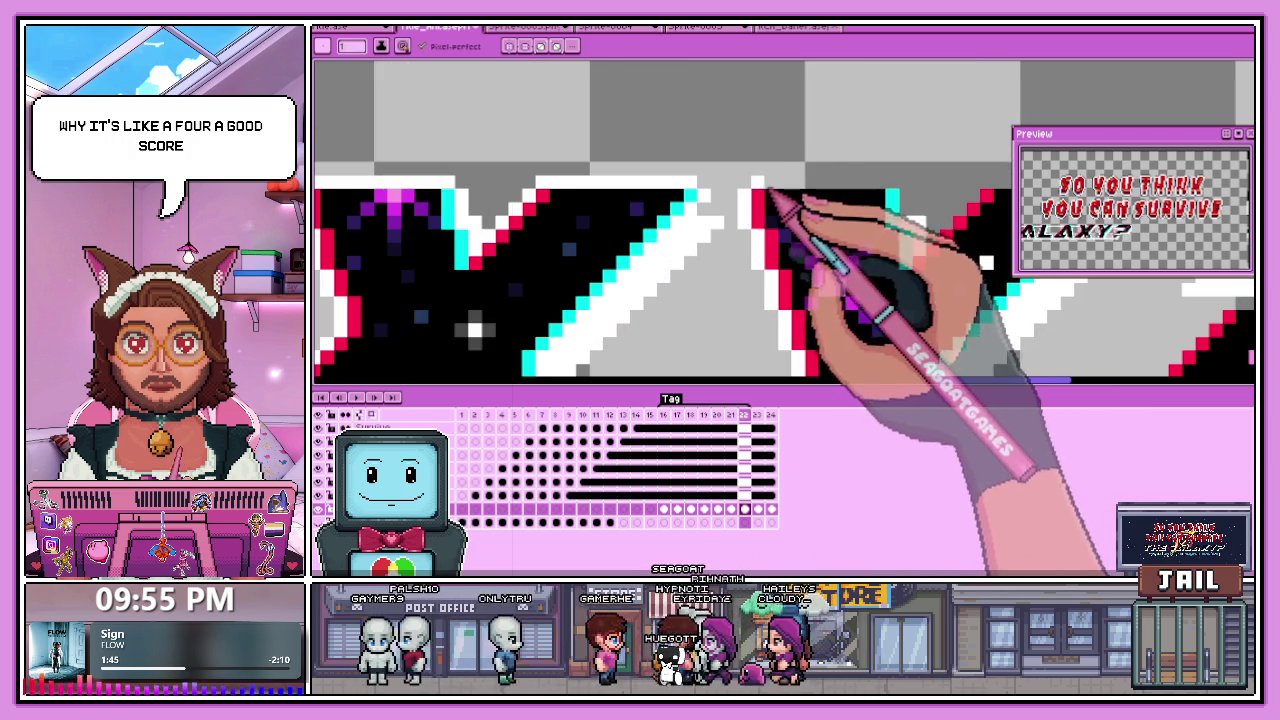
pyautogui.scroll(-2, 880, 215)
pyautogui.scroll(1, 886, 223)
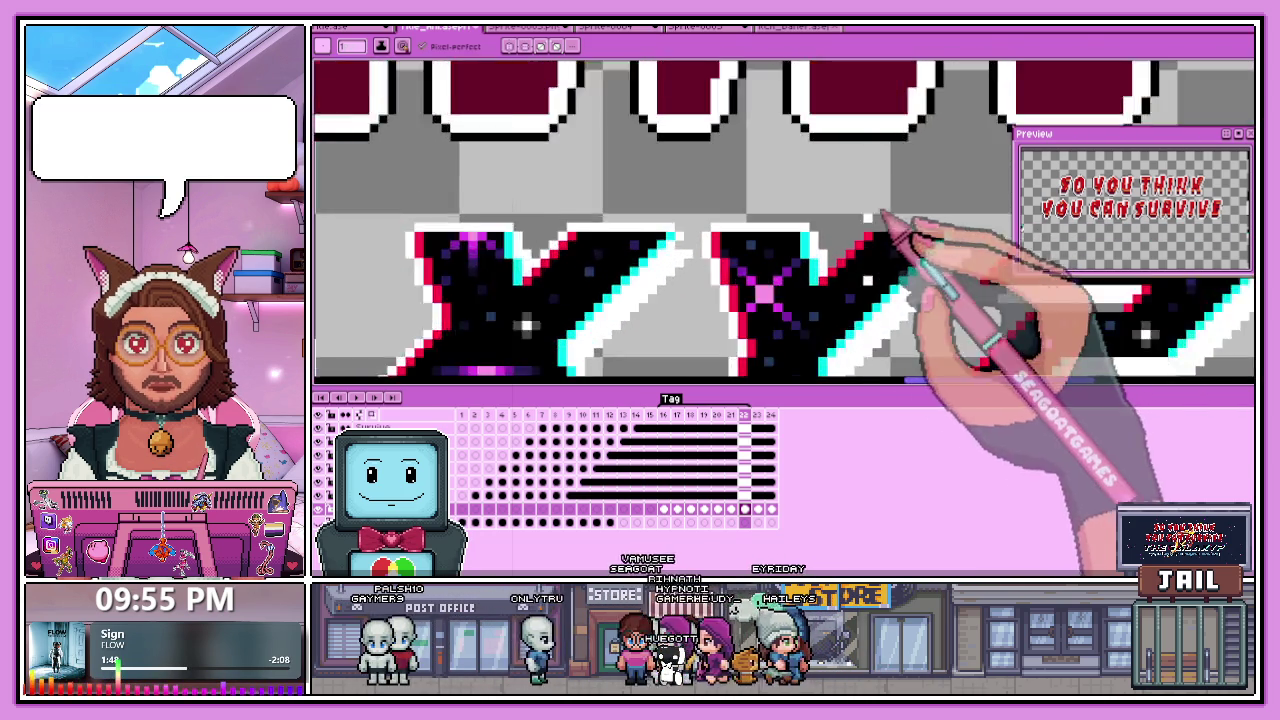
pyautogui.scroll(1, 860, 250)
pyautogui.scroll(-2, 857, 243)
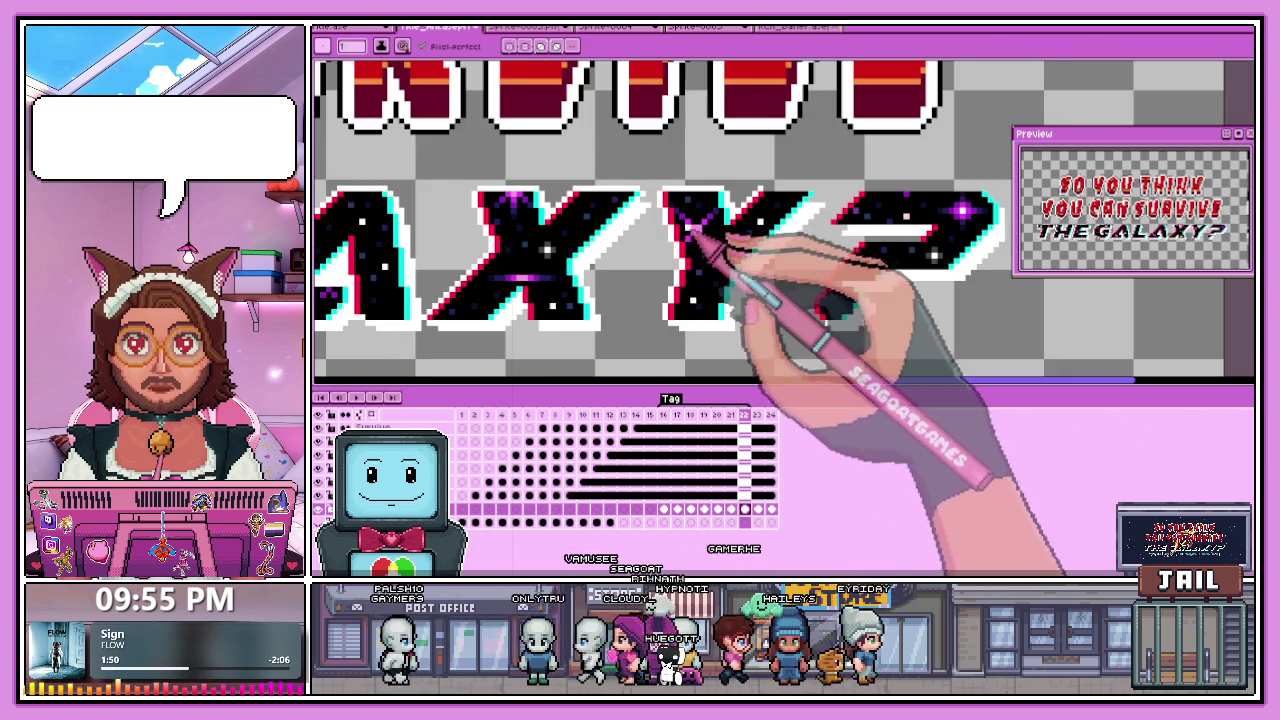
pyautogui.scroll(-1, 748, 220)
pyautogui.scroll(1, 737, 214)
pyautogui.scroll(1, 737, 214)
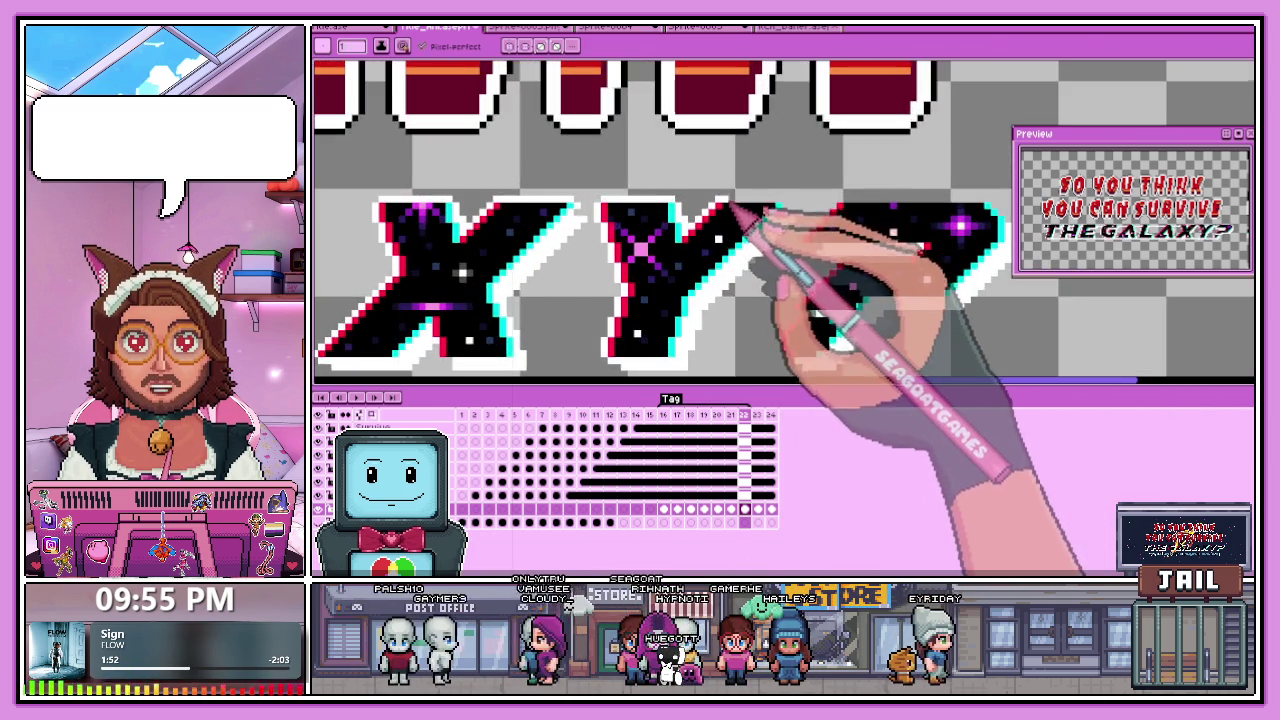
pyautogui.scroll(2, 740, 215)
pyautogui.moveTo(737, 213); pyautogui.dragTo(813, 222)
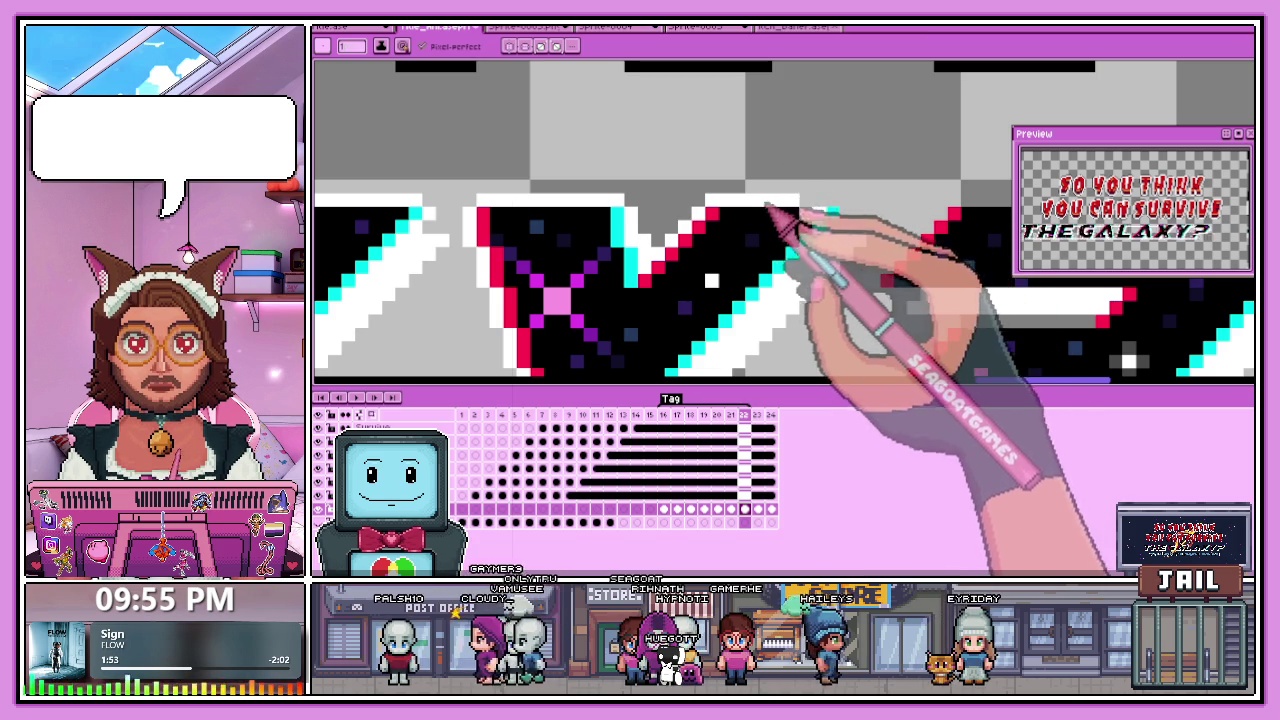
pyautogui.moveTo(728, 212); pyautogui.dragTo(814, 214)
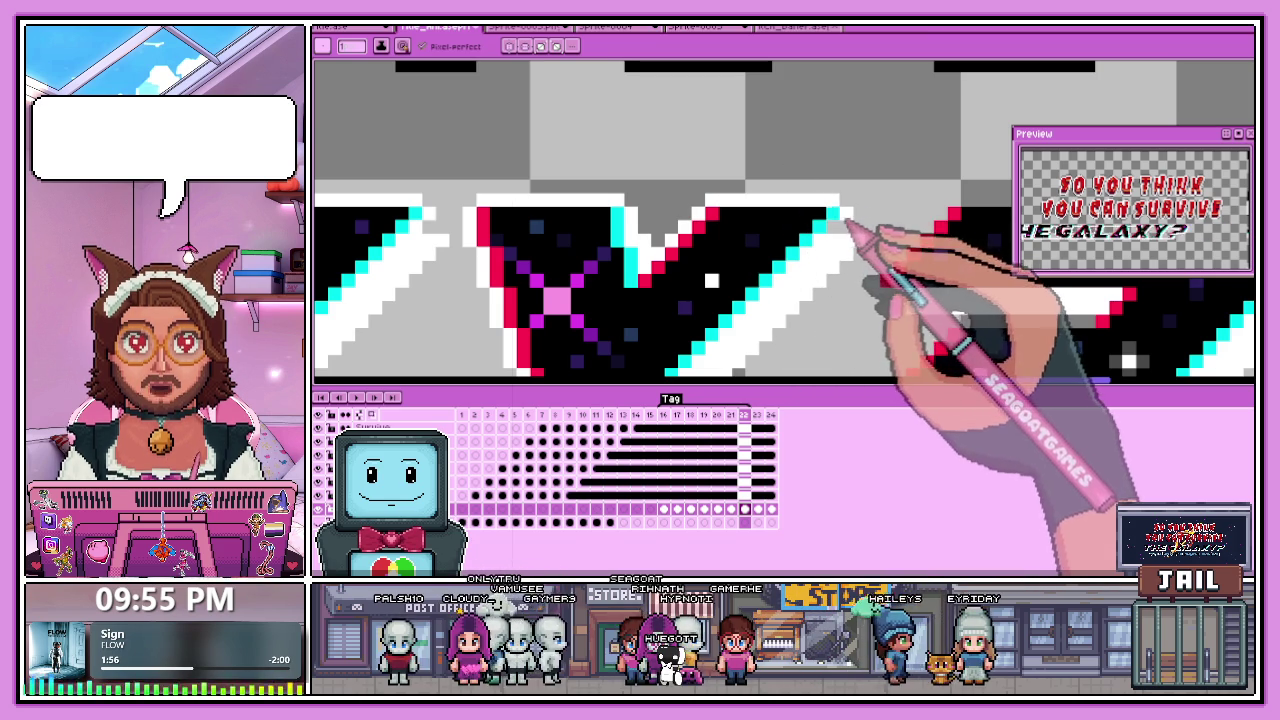
pyautogui.scroll(-1, 737, 206)
pyautogui.scroll(1, 793, 255)
pyautogui.moveTo(793, 257); pyautogui.dragTo(834, 205)
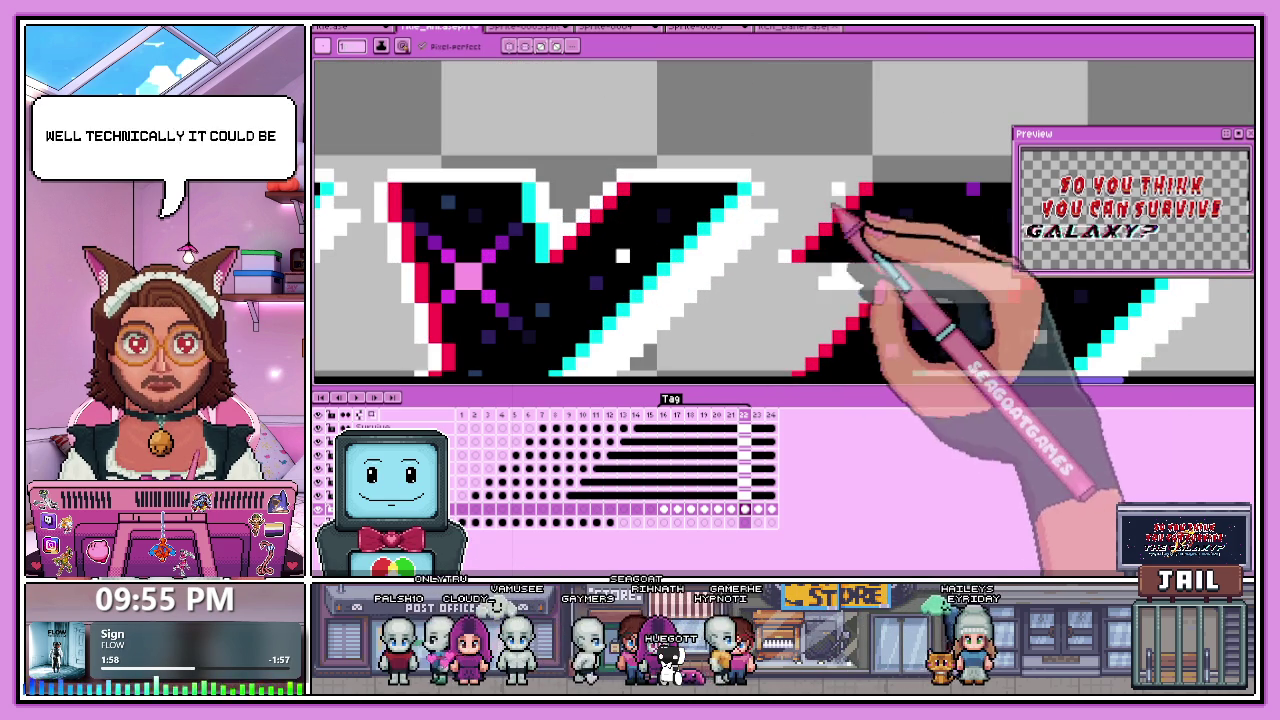
# Zoom back out over the lettering and go to the final frame, 24.
pyautogui.scroll(-1, 790, 225)
pyautogui.scroll(2, 729, 263)
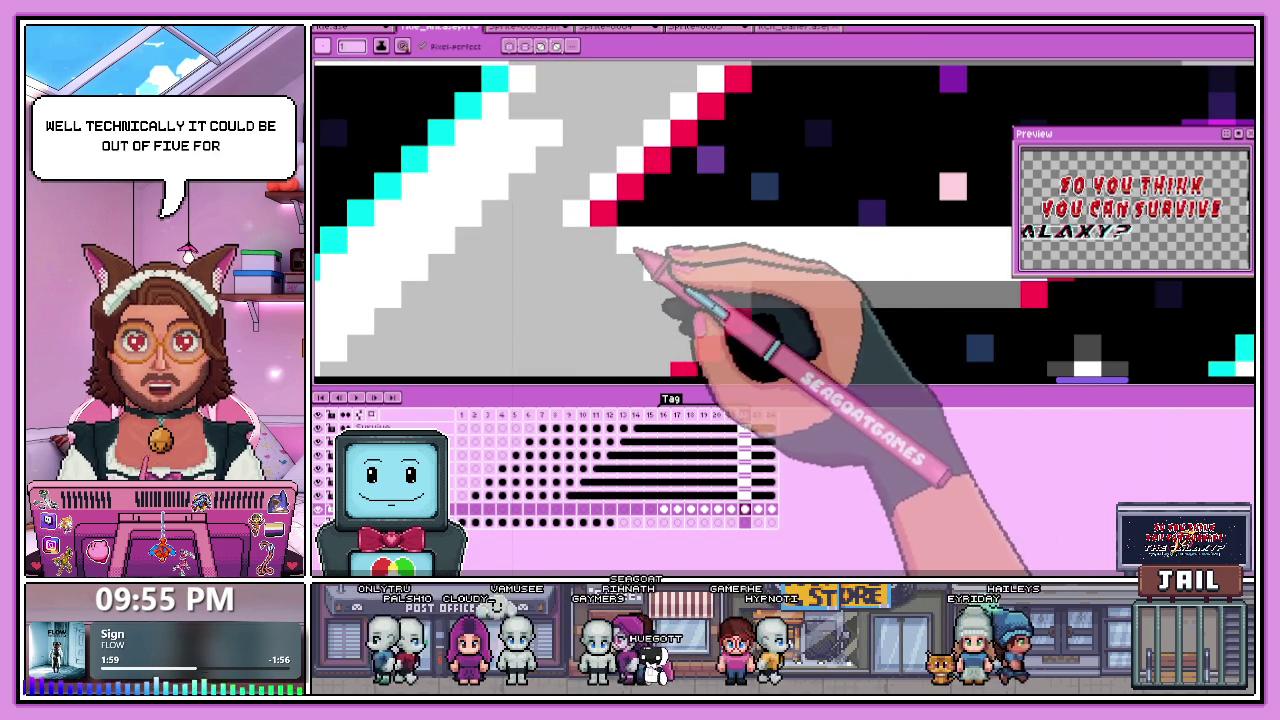
pyautogui.scroll(-1, 643, 271)
pyautogui.scroll(-1, 636, 256)
pyautogui.scroll(1, 674, 257)
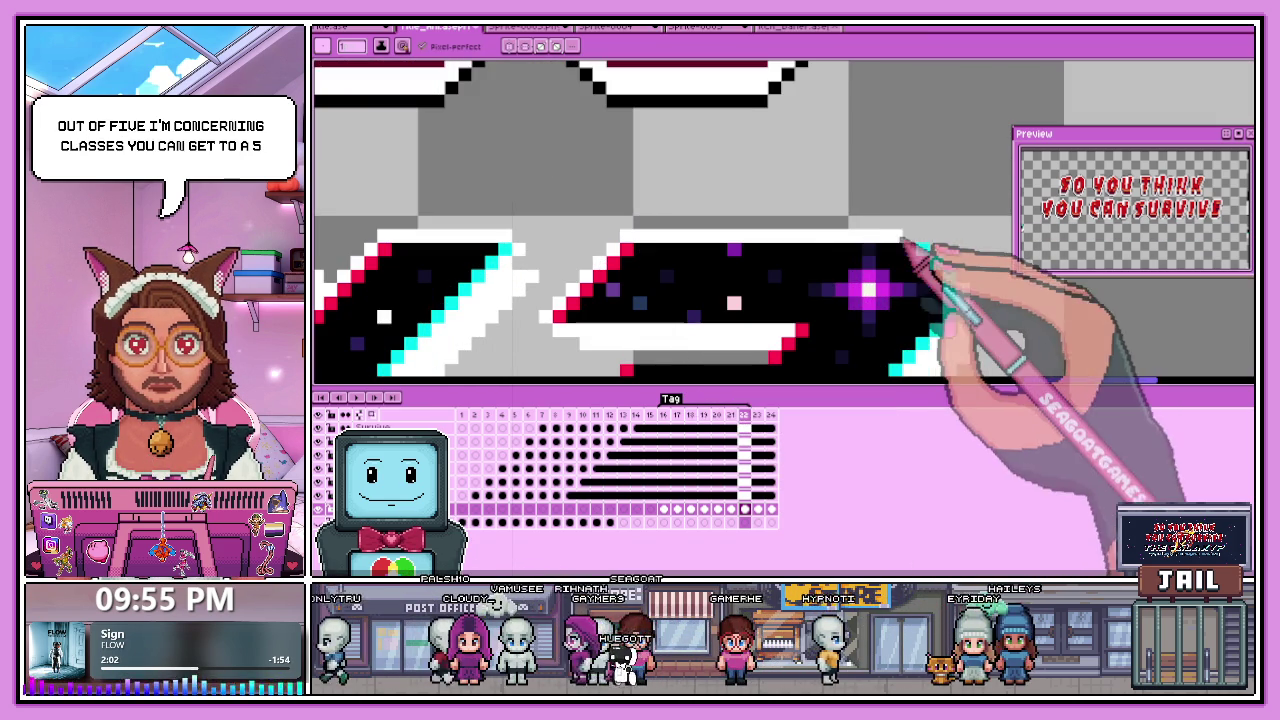
pyautogui.scroll(-1, 920, 245)
pyautogui.scroll(1, 786, 234)
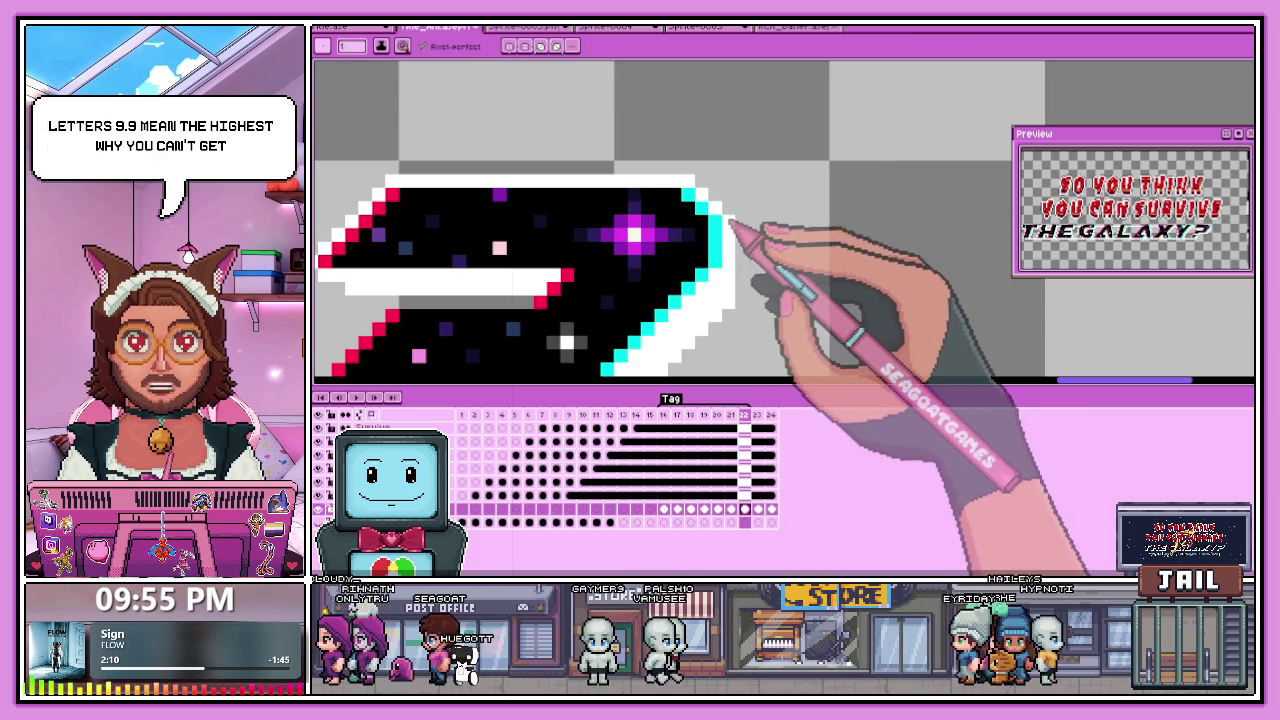
pyautogui.scroll(-2, 746, 190)
pyautogui.scroll(1, 718, 189)
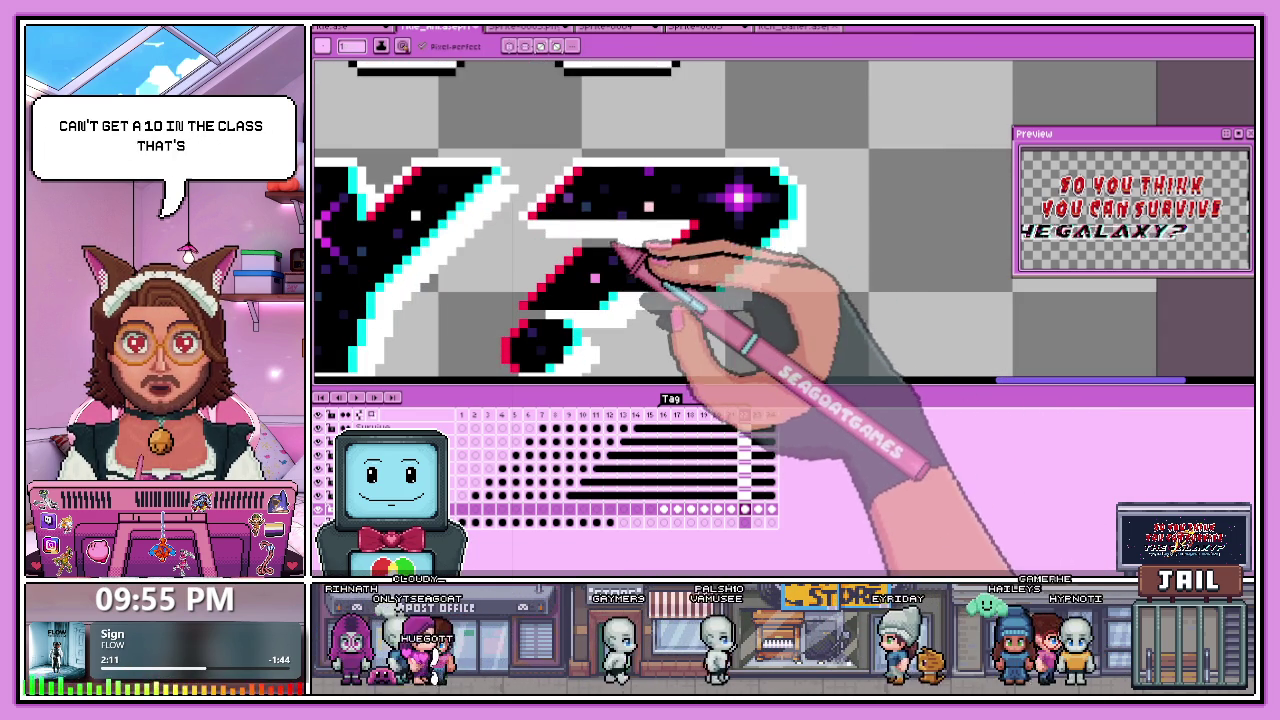
pyautogui.scroll(1, 608, 280)
pyautogui.scroll(1, 586, 298)
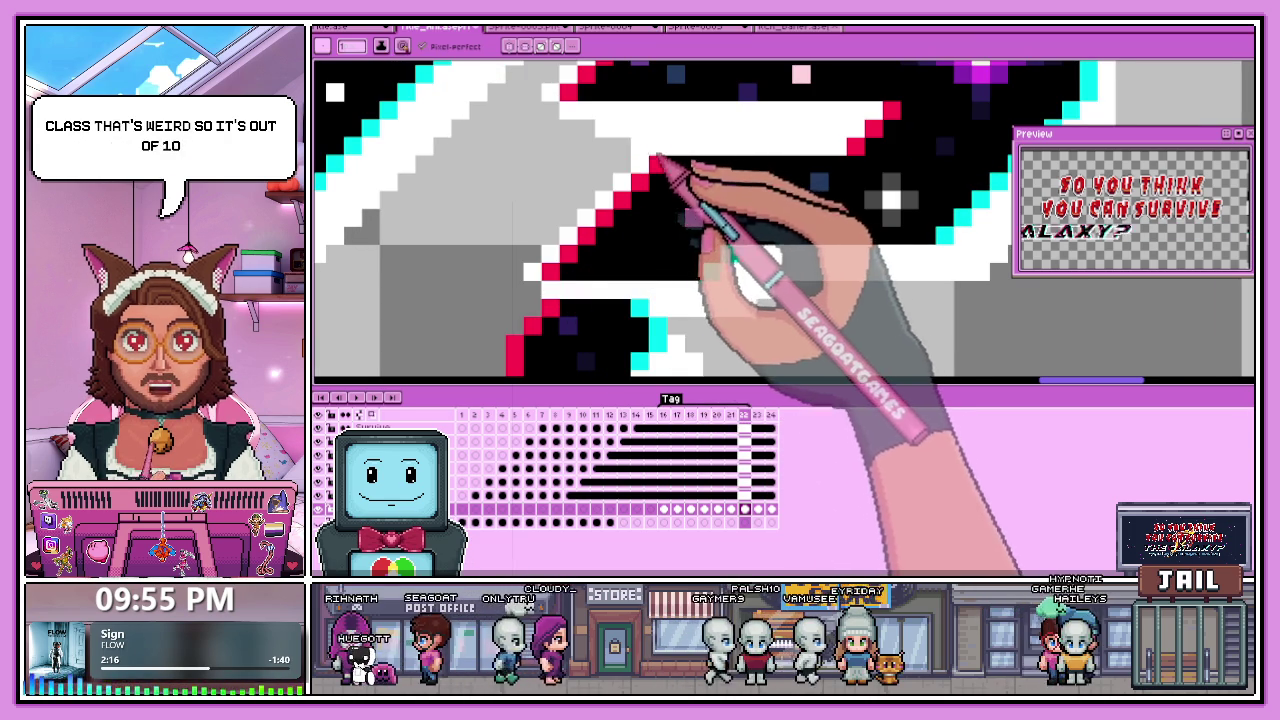
pyautogui.scroll(-2, 550, 280)
pyautogui.scroll(3, 550, 278)
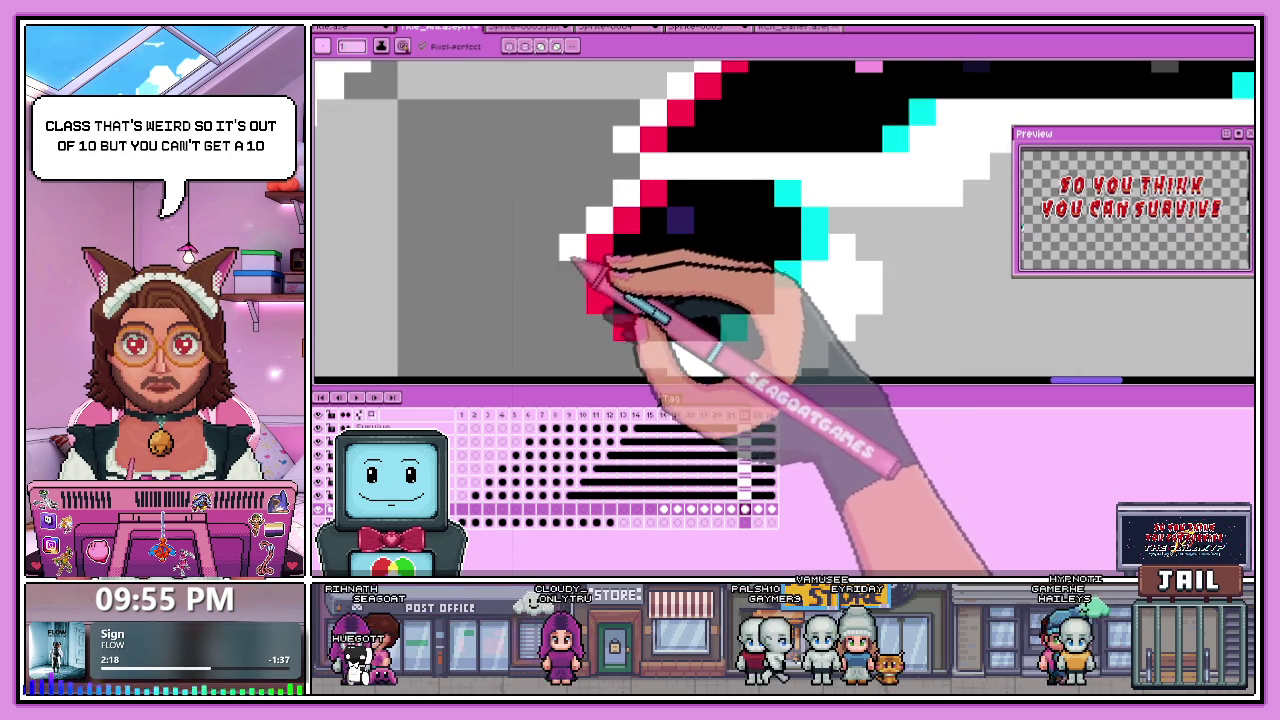
pyautogui.scroll(-1, 620, 340)
pyautogui.scroll(-2, 700, 340)
pyautogui.scroll(-2, 720, 350)
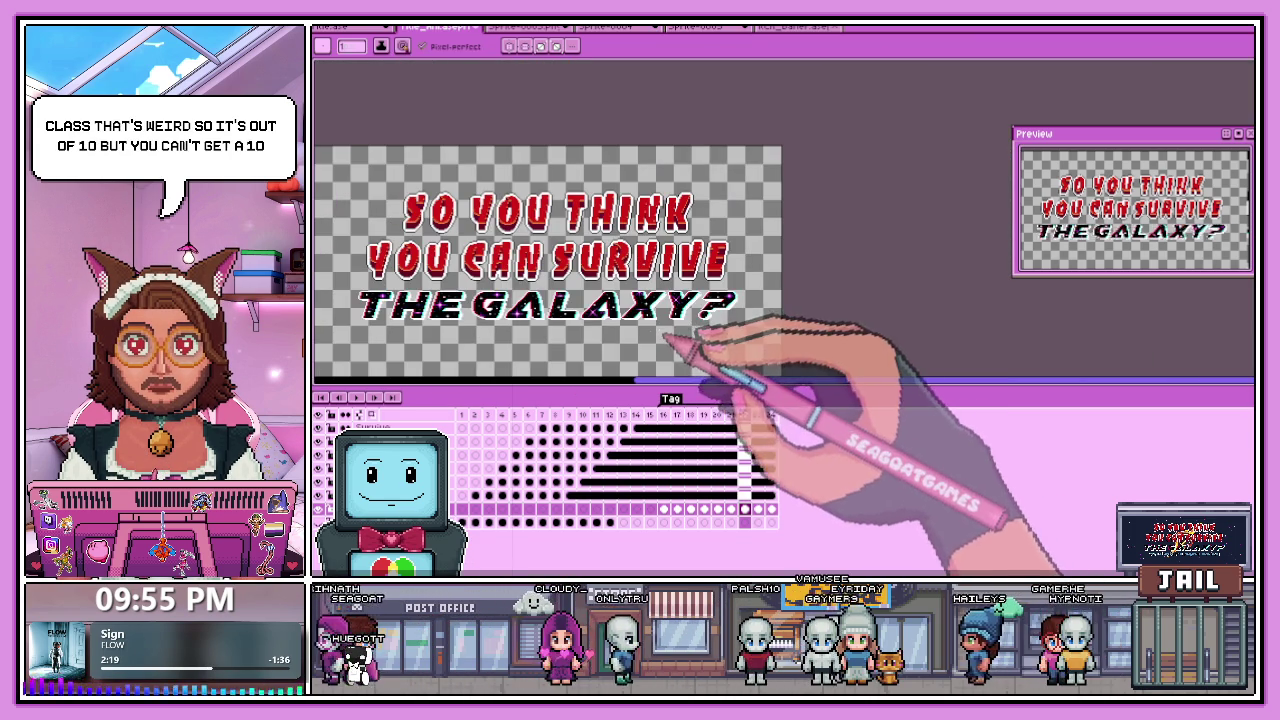
pyautogui.click(770, 509)
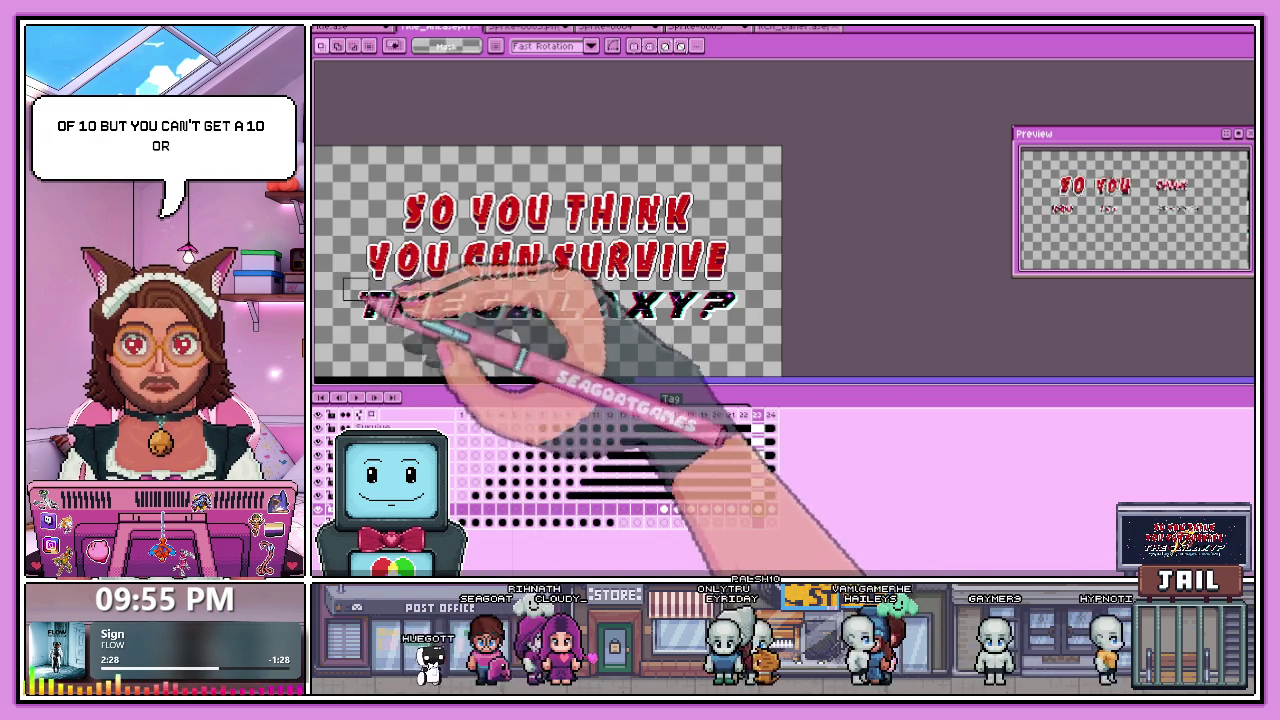
# Select the THE GALAXY? lettering with a rectangular marquee and delete it from frame 24.
pyautogui.press('m')
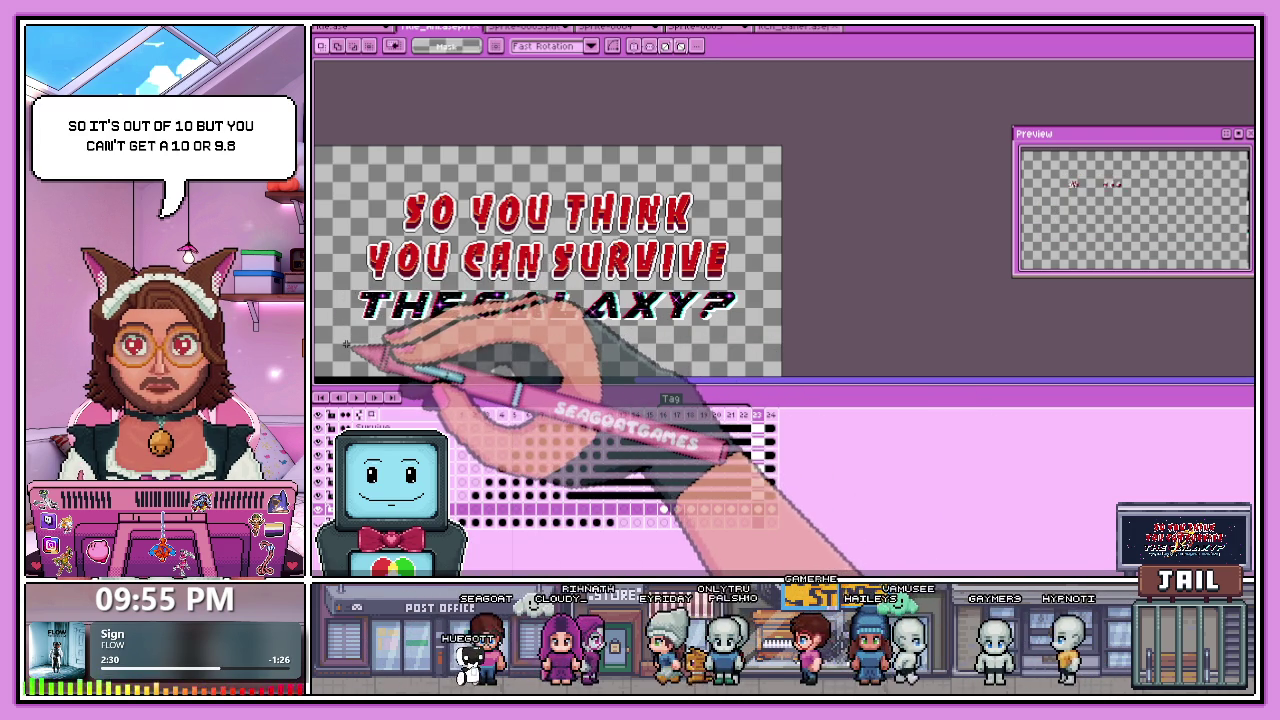
pyautogui.moveTo(346, 345); pyautogui.dragTo(748, 286)
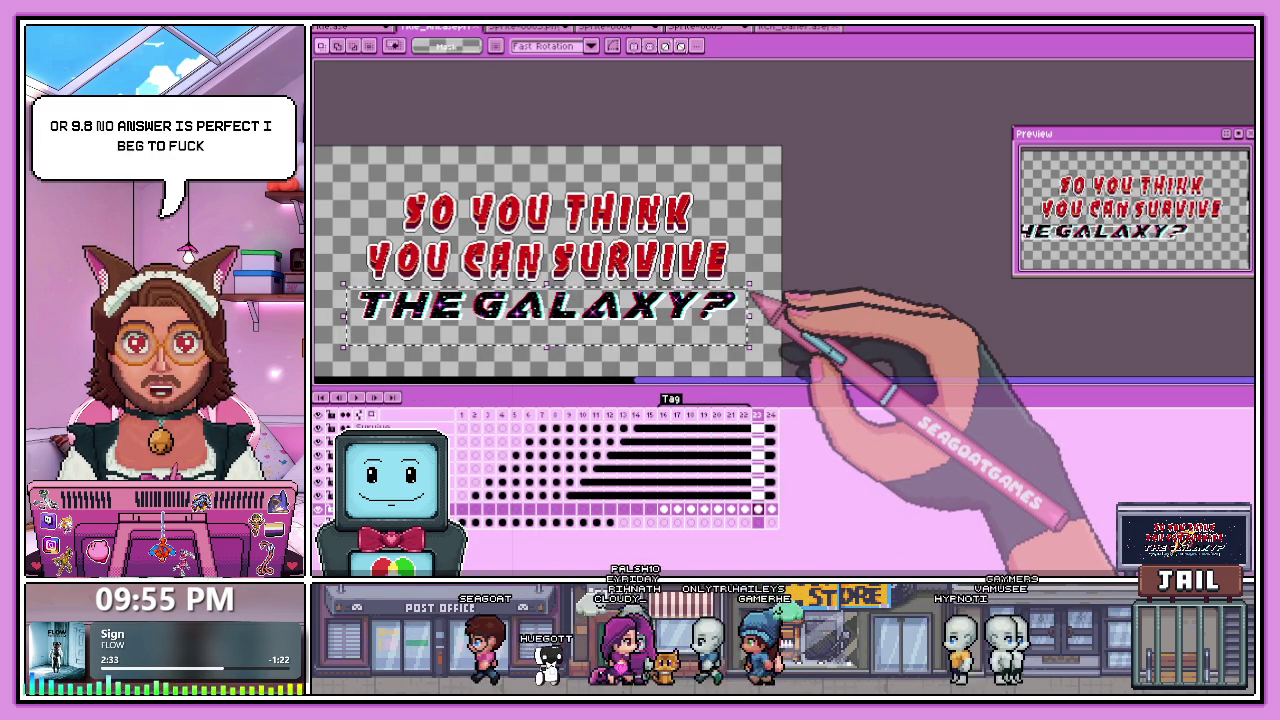
pyautogui.hotkey('ctrl', 'x')
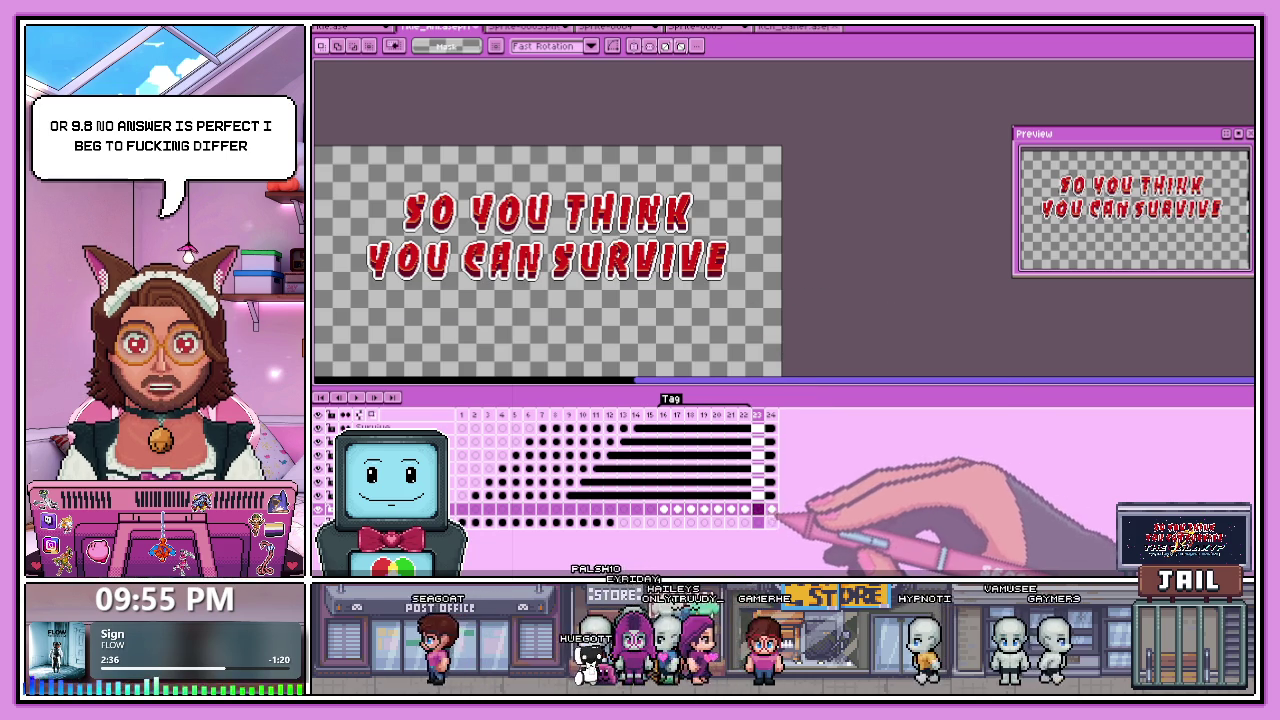
pyautogui.hotkey('ctrl', 'v')
pyautogui.moveTo(349, 285); pyautogui.dragTo(750, 345)
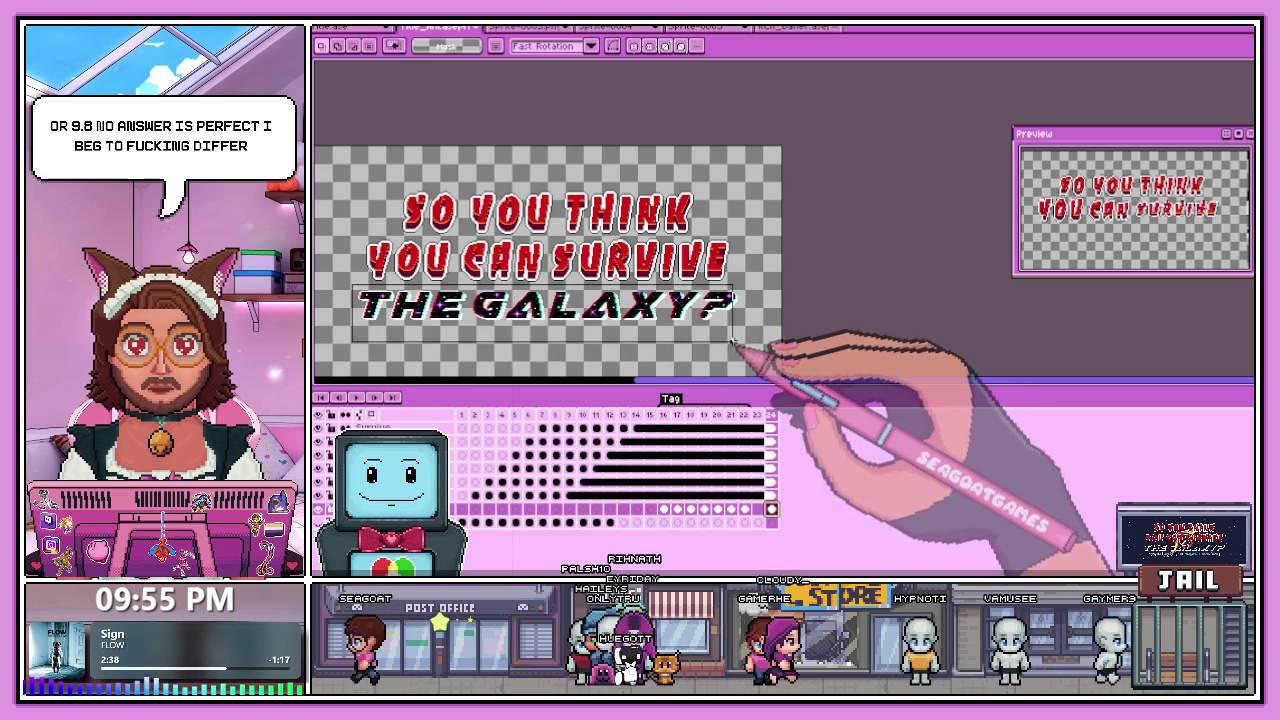
pyautogui.press('Delete')
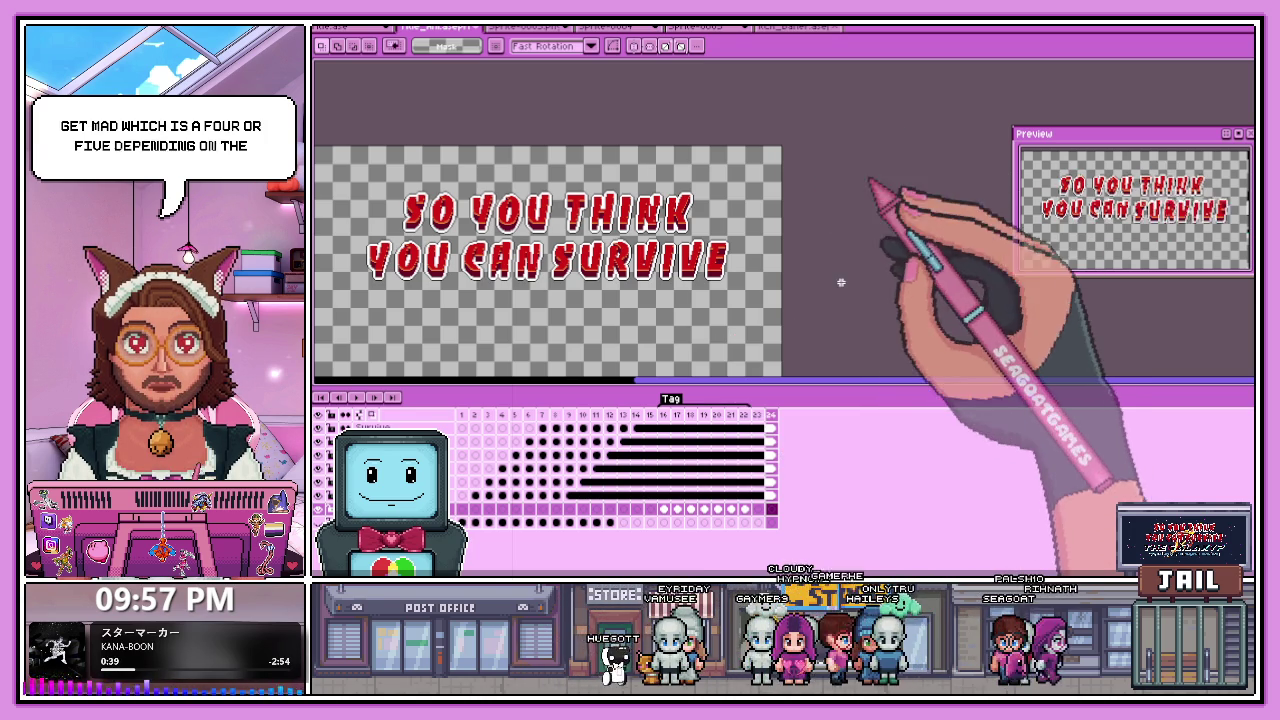
# Scrub the timeline from frame 7 to watch the title build, ending on frame 22.
pyautogui.scroll(-2, 680, 260)
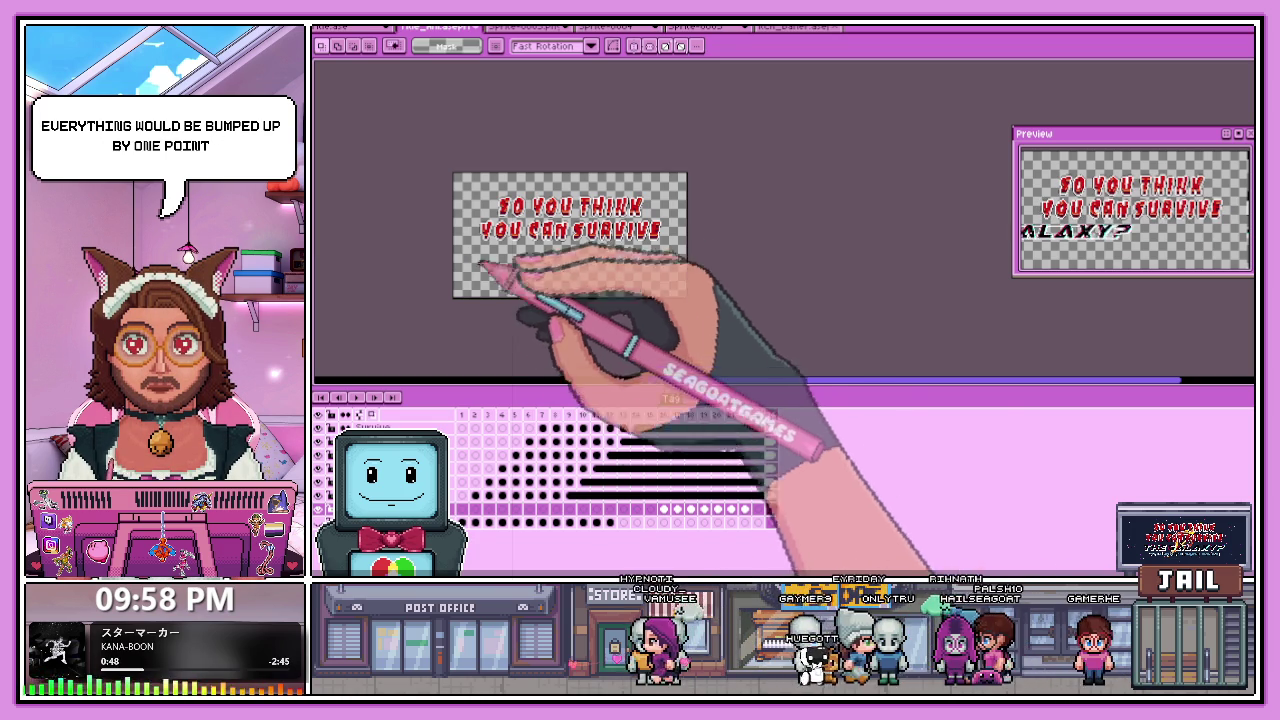
pyautogui.click(542, 414)
pyautogui.scroll(2, 514, 255)
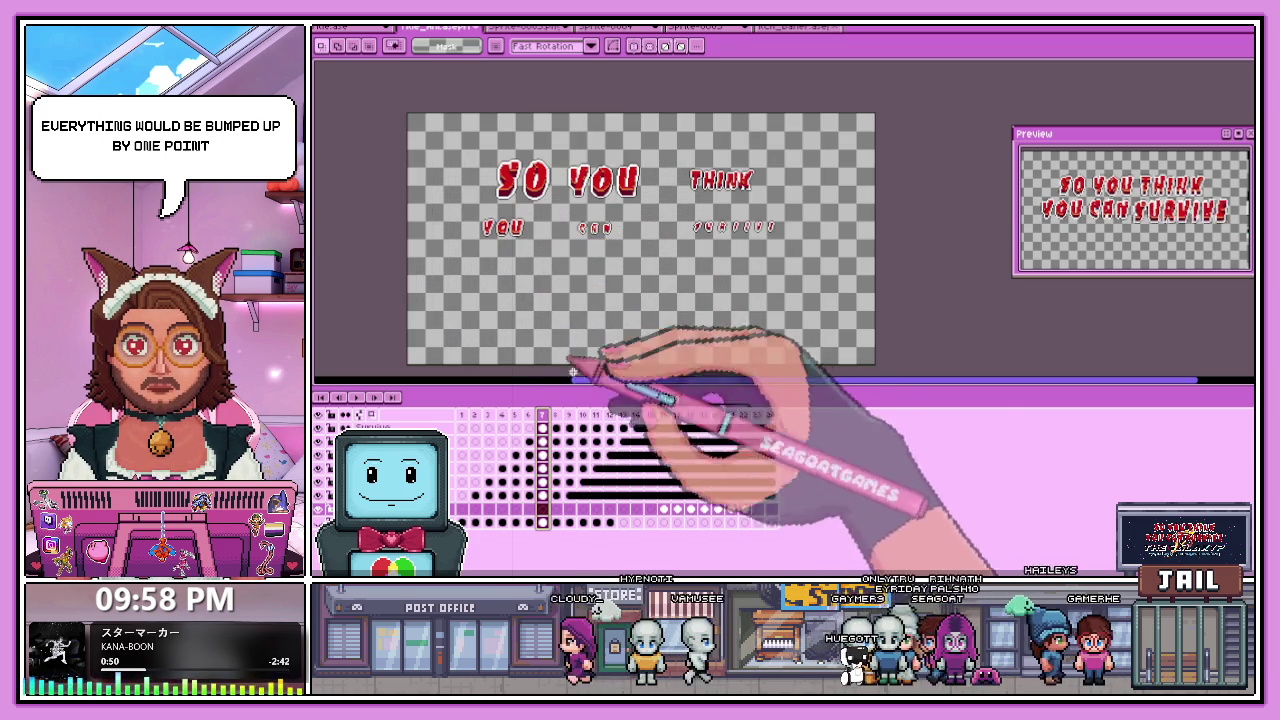
pyautogui.moveTo(542, 414)
pyautogui.mouseDown()
pyautogui.moveTo(770, 414)
pyautogui.moveTo(502, 414)
pyautogui.mouseUp()
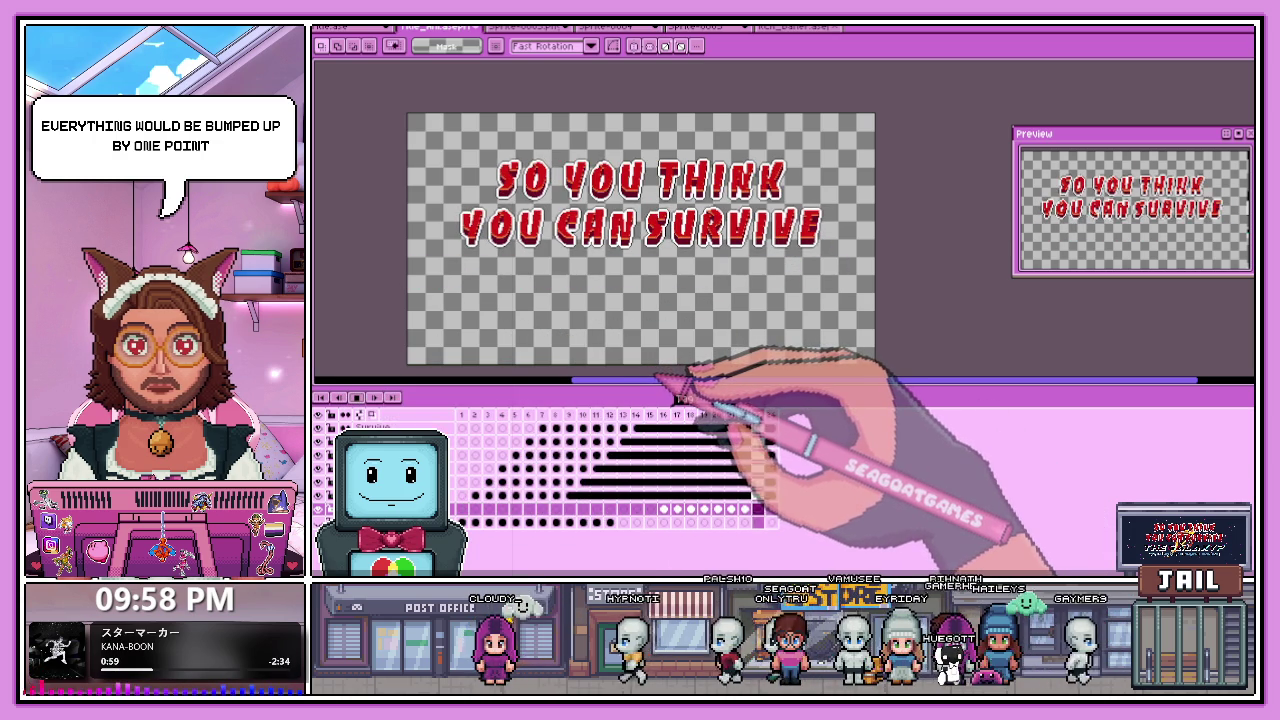
pyautogui.moveTo(655, 380)
pyautogui.mouseDown()
pyautogui.moveTo(725, 424)
pyautogui.moveTo(585, 460)
pyautogui.mouseUp()
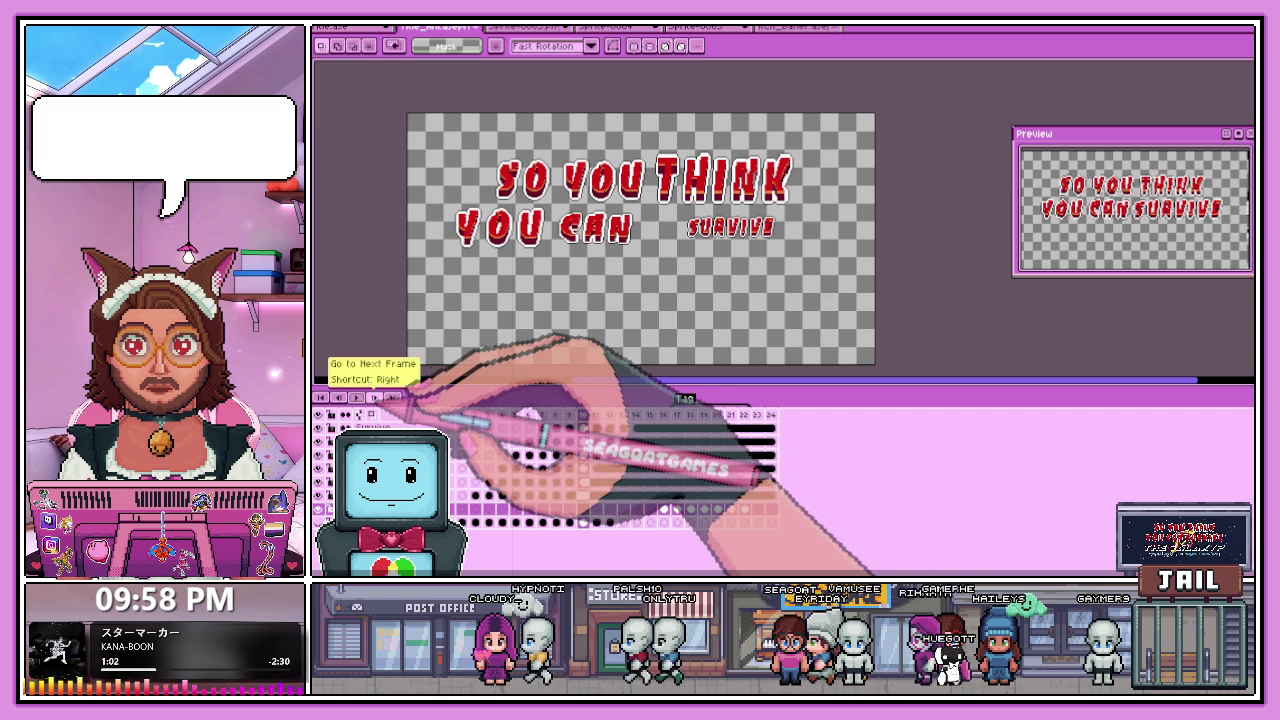
pyautogui.click(745, 510)
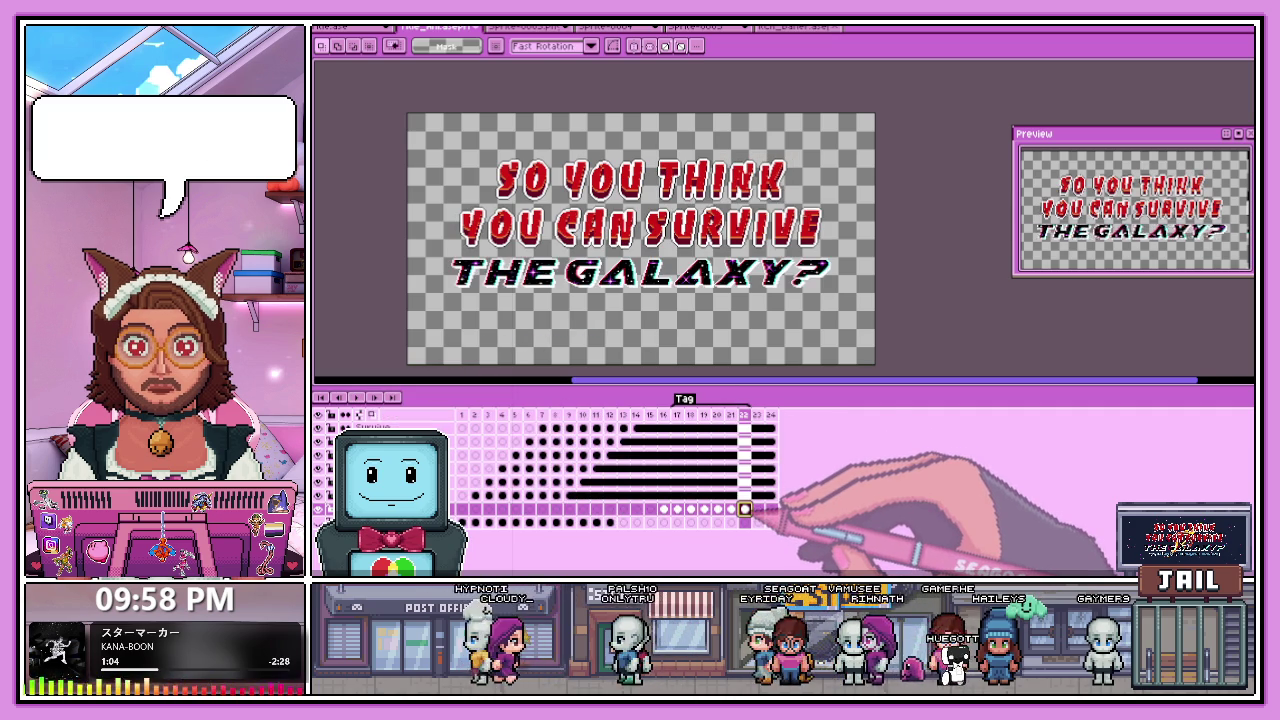
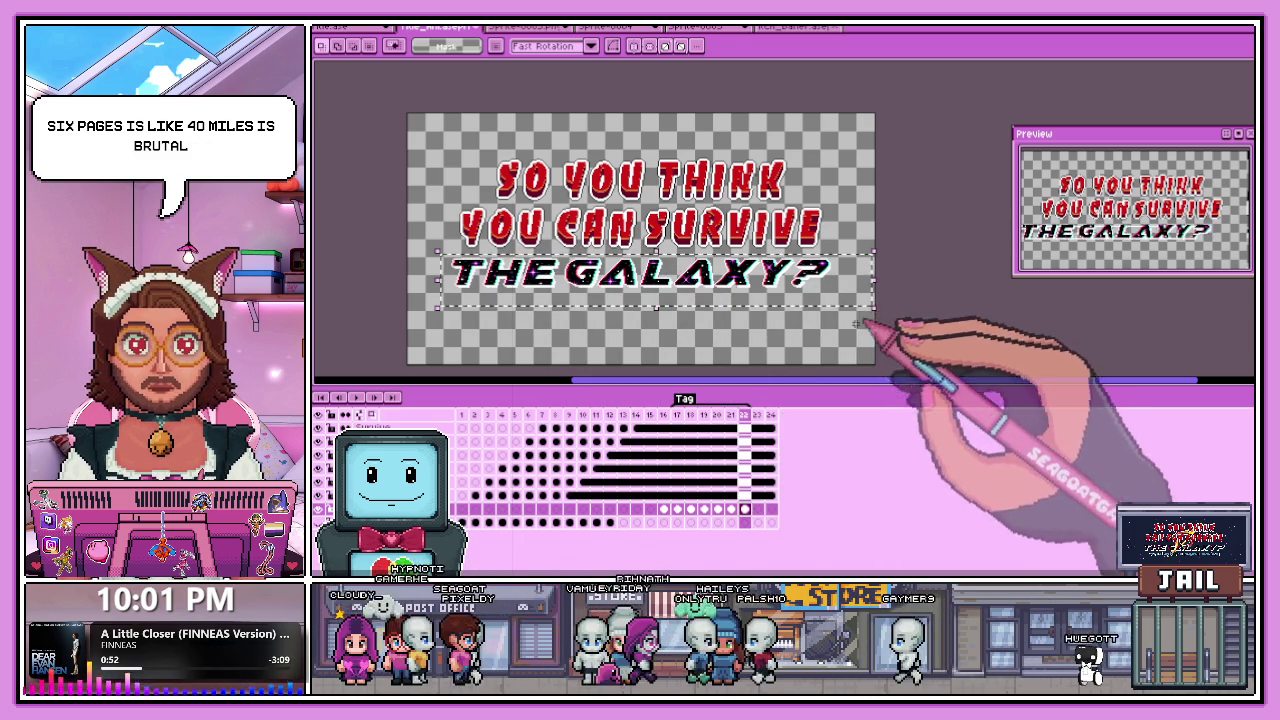
# Paste the starry THE GALAXY? line into frame 23, shifted about 24 px right of frame 22.
pyautogui.click(745, 509)
pyautogui.click(757, 509)
pyautogui.hotkey('ctrl', 'v')
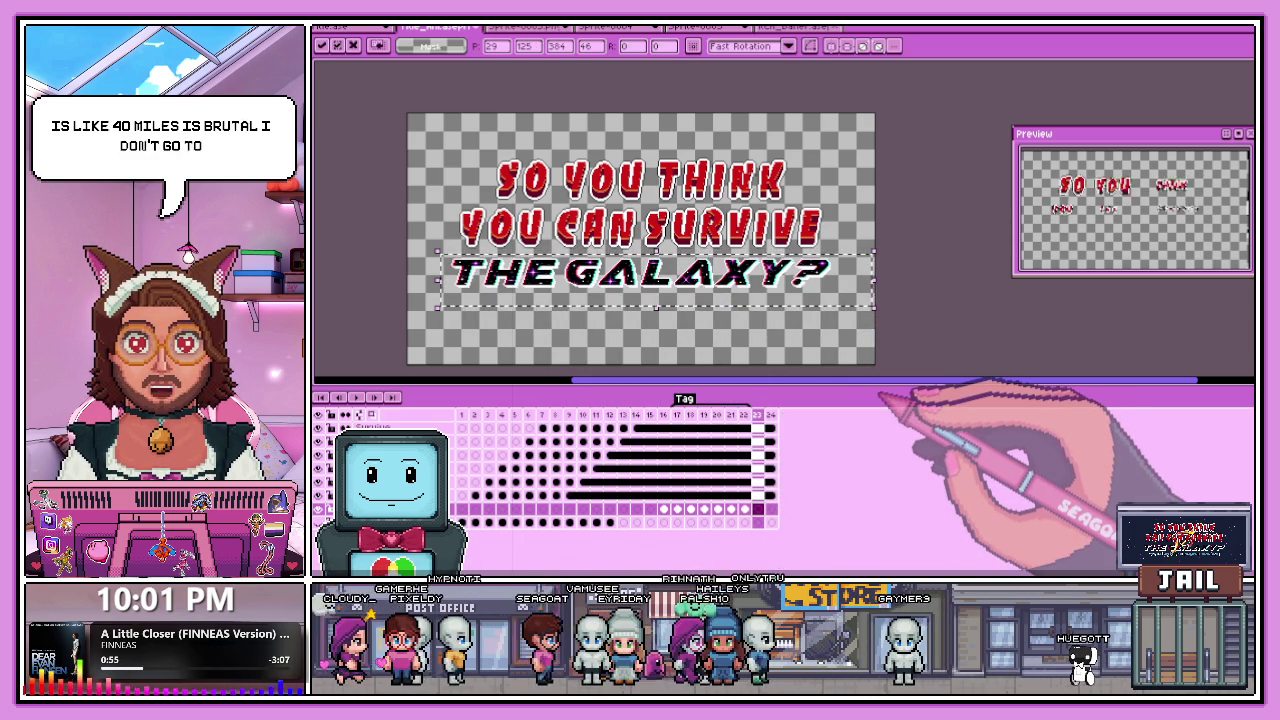
pyautogui.press('Right')
pyautogui.press('Right')
pyautogui.press('Right')
pyautogui.press('Right')
pyautogui.press('Right')
pyautogui.press('Right')
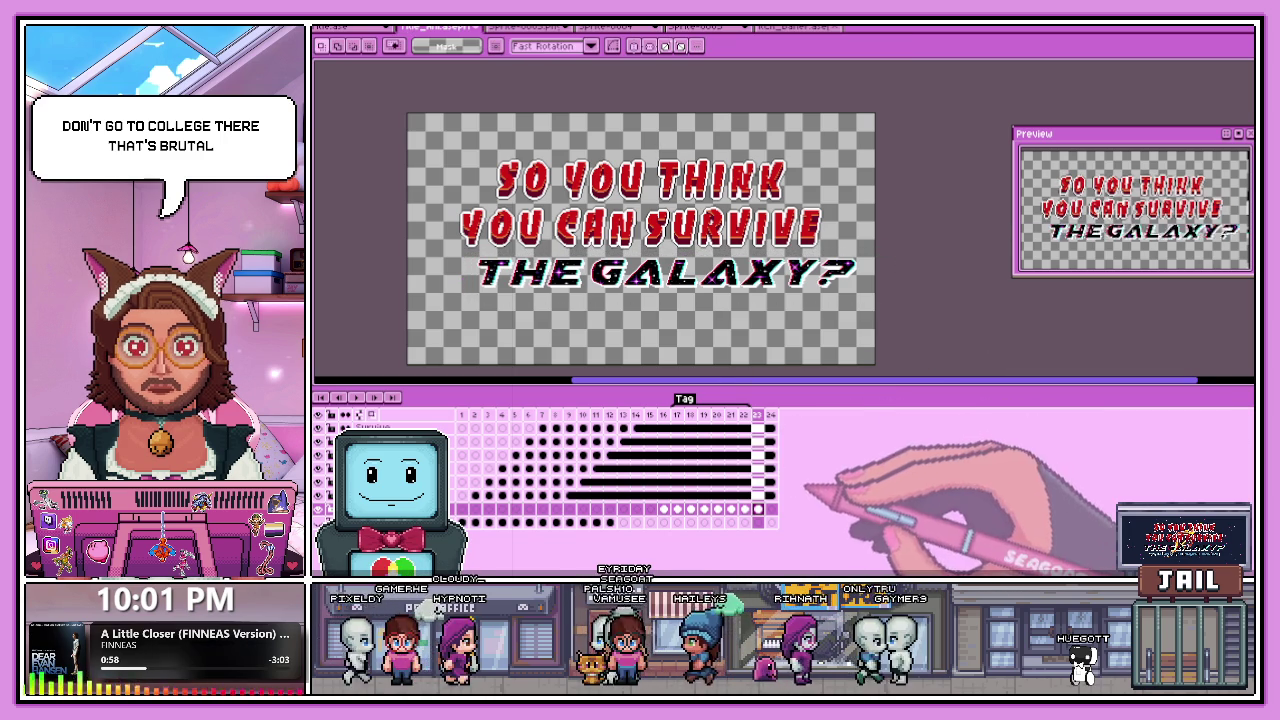
pyautogui.click(770, 509)
pyautogui.click(744, 509)
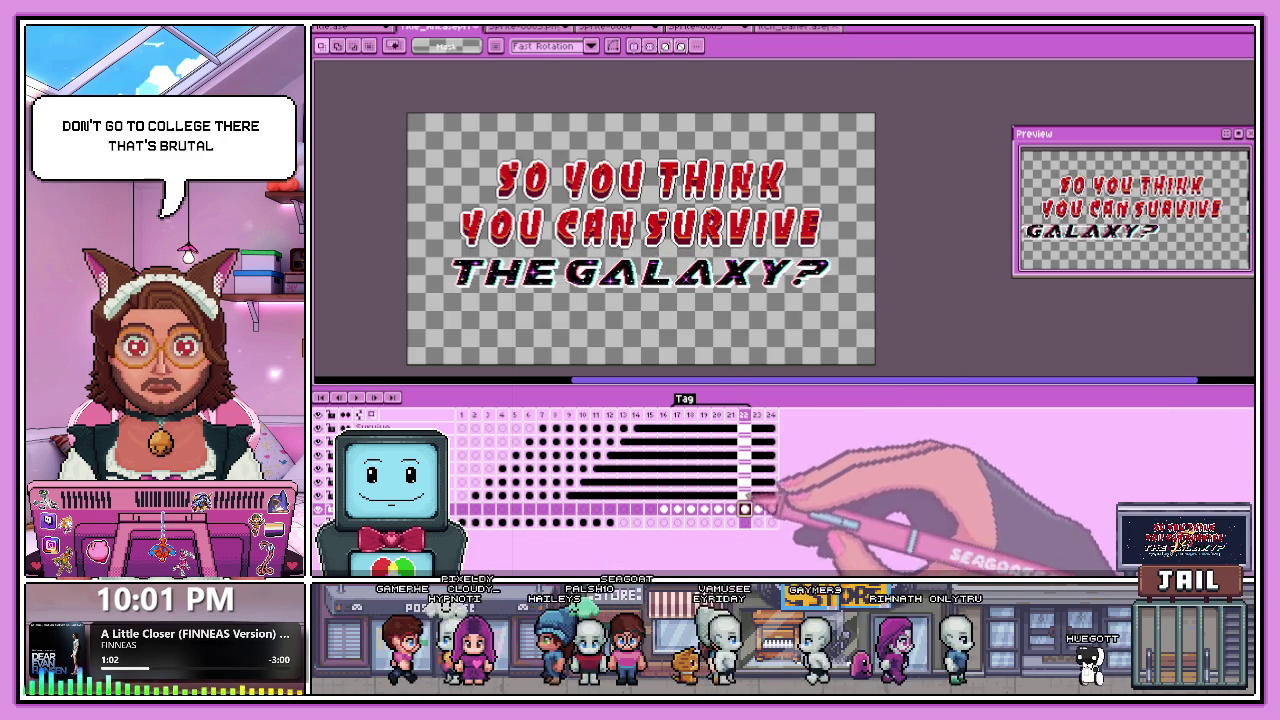
pyautogui.scroll(3, 462, 285)
pyautogui.press('b')
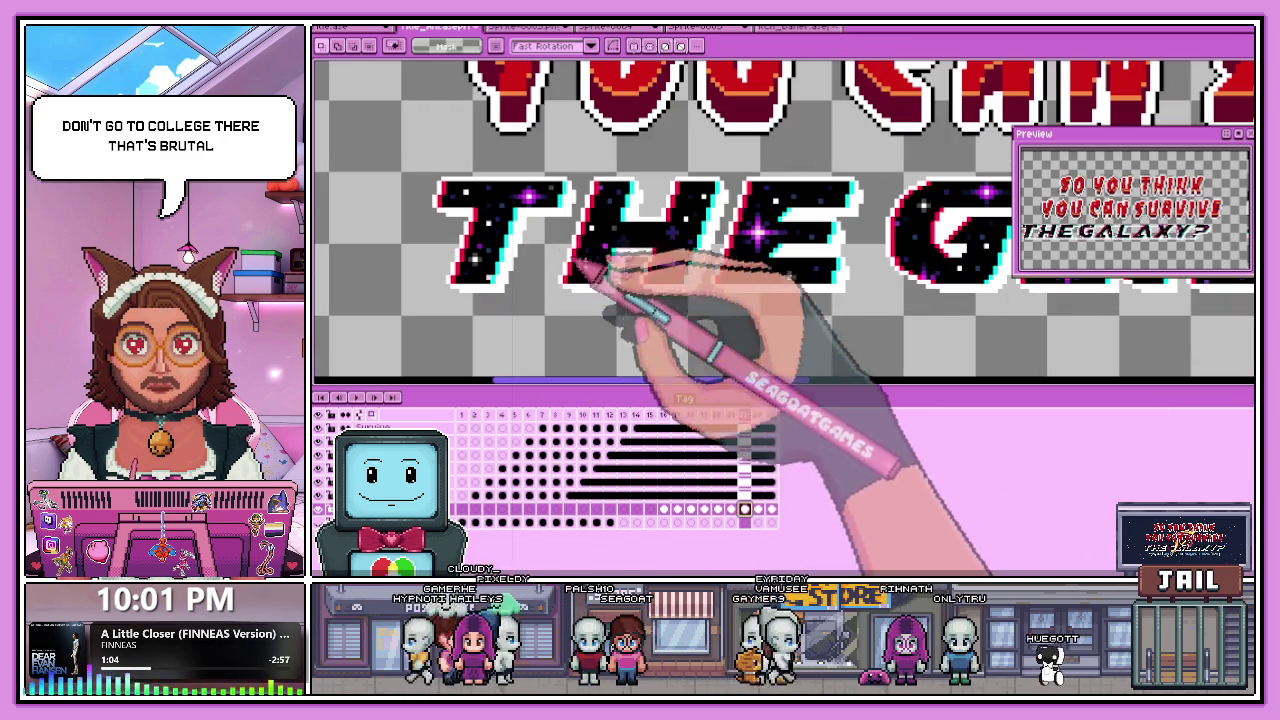
pyautogui.scroll(2, 490, 283)
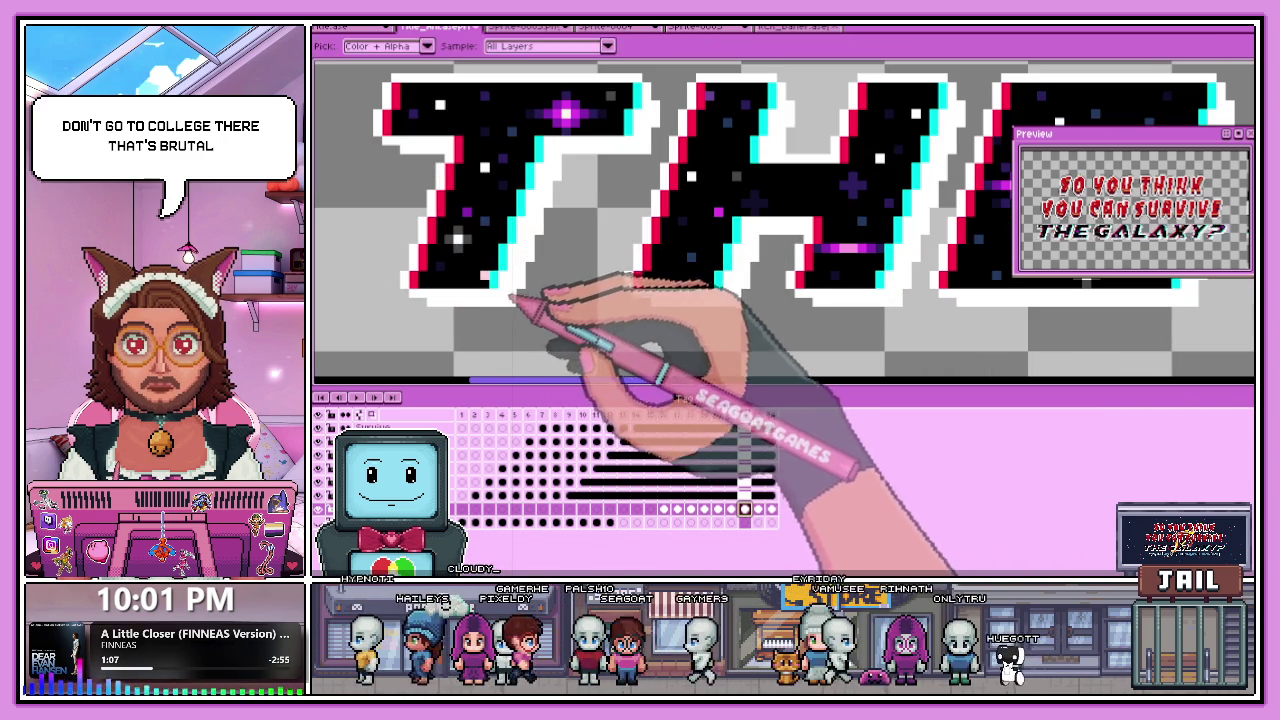
pyautogui.scroll(2, 535, 305)
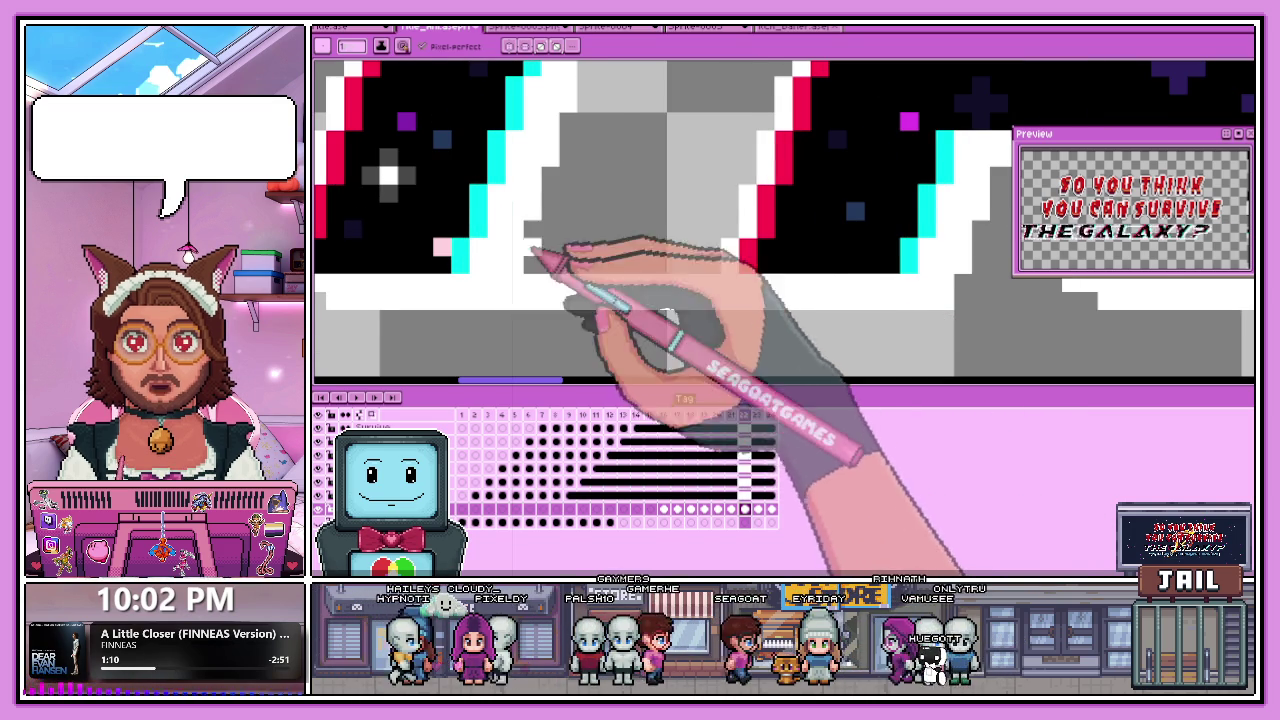
pyautogui.scroll(-3, 528, 270)
pyautogui.scroll(3, 700, 292)
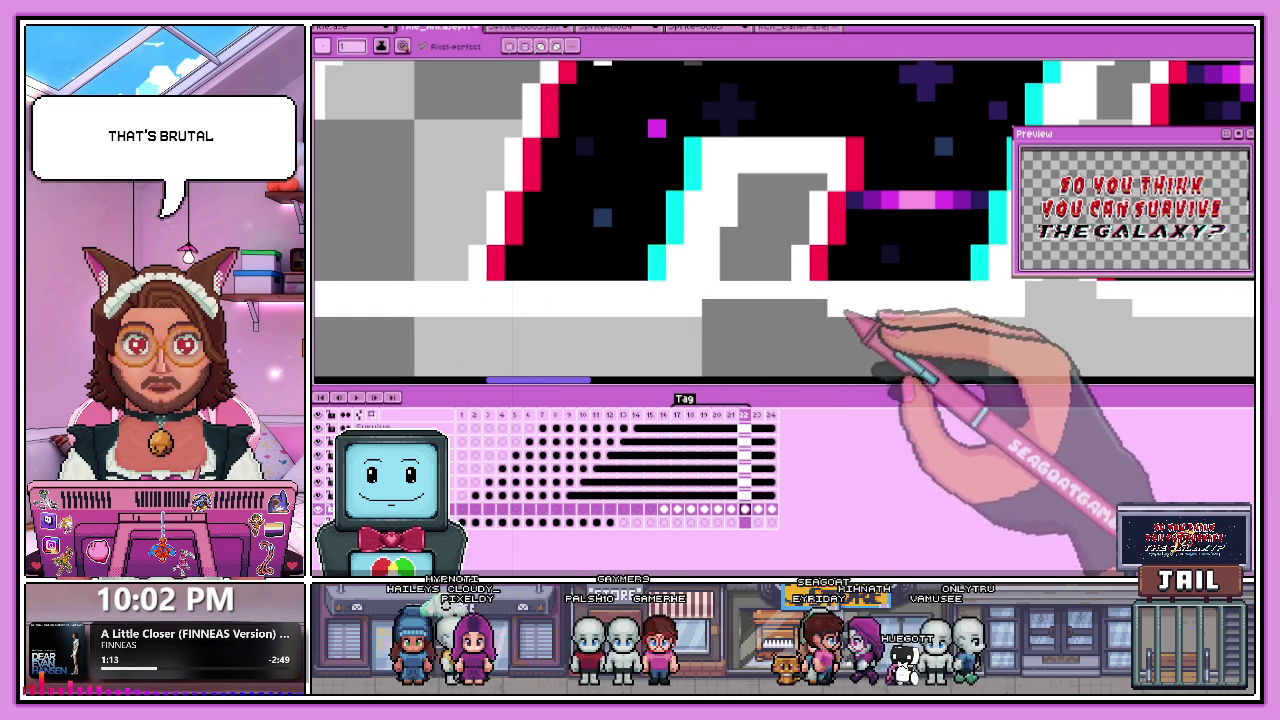
pyautogui.scroll(-3, 700, 340)
pyautogui.scroll(1, 780, 312)
pyautogui.scroll(2, 780, 312)
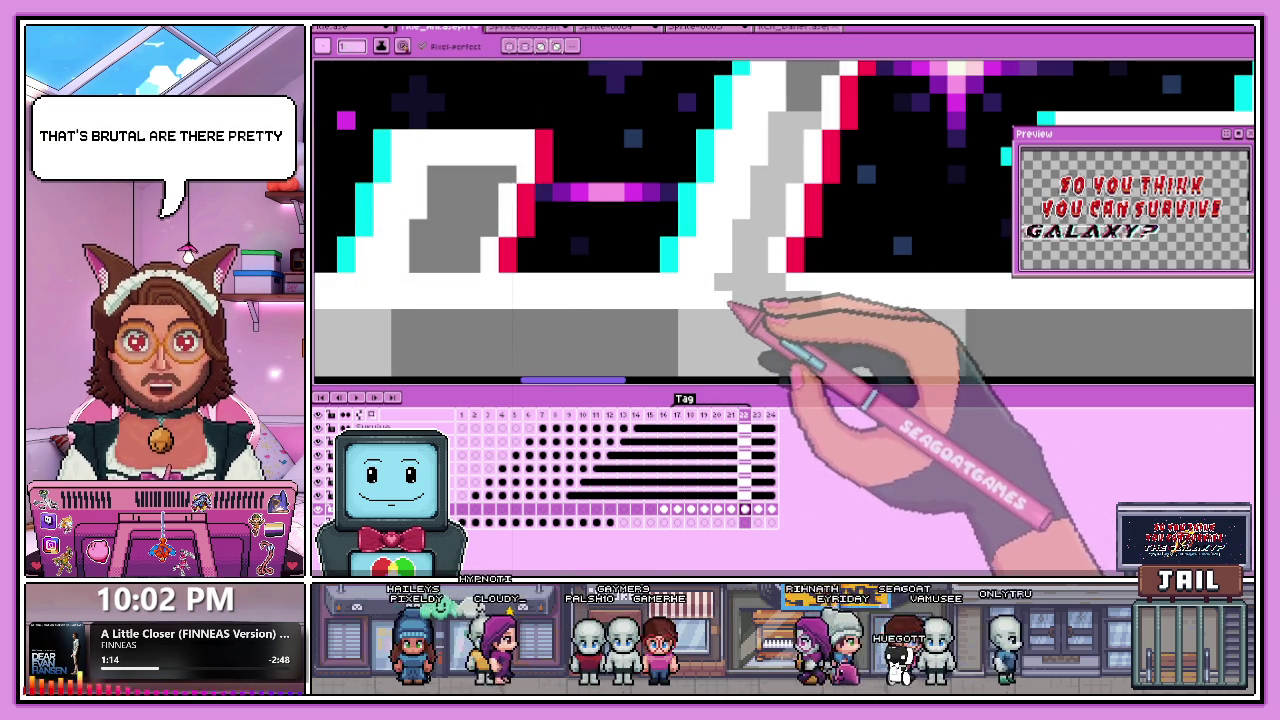
pyautogui.scroll(-2, 600, 300)
pyautogui.scroll(1, 1010, 290)
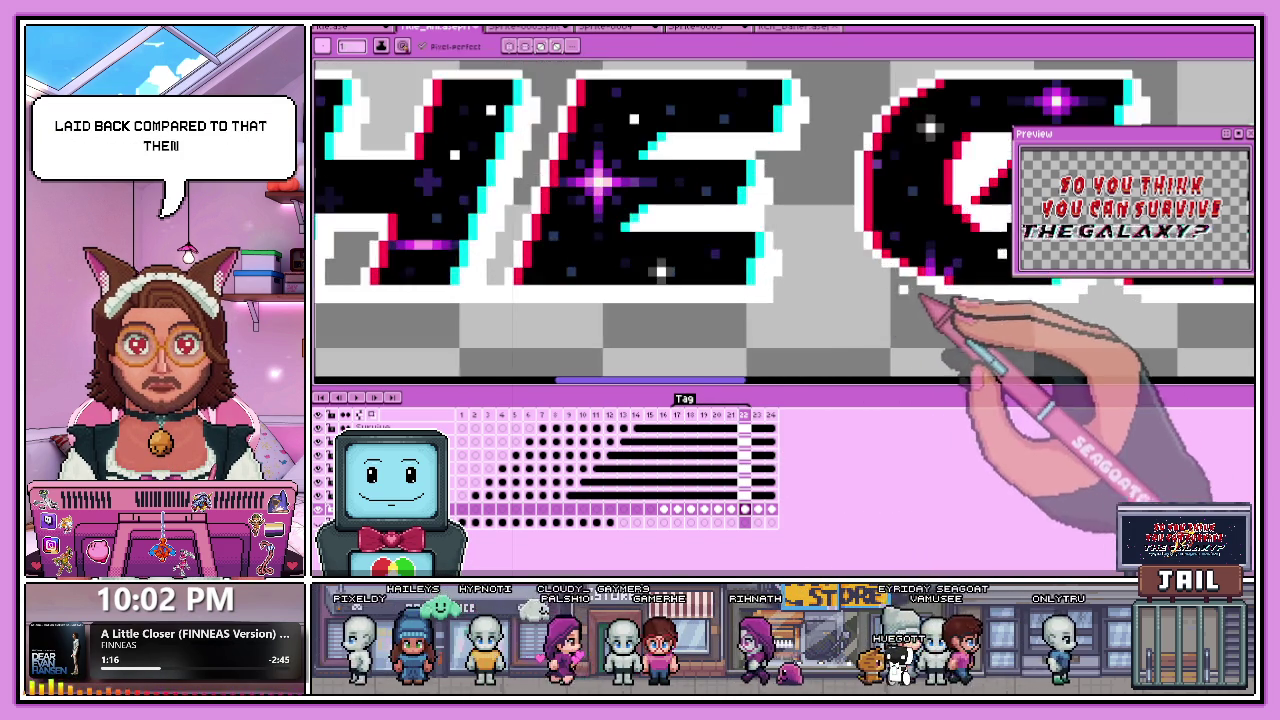
pyautogui.scroll(-1, 830, 310)
pyautogui.scroll(2, 830, 310)
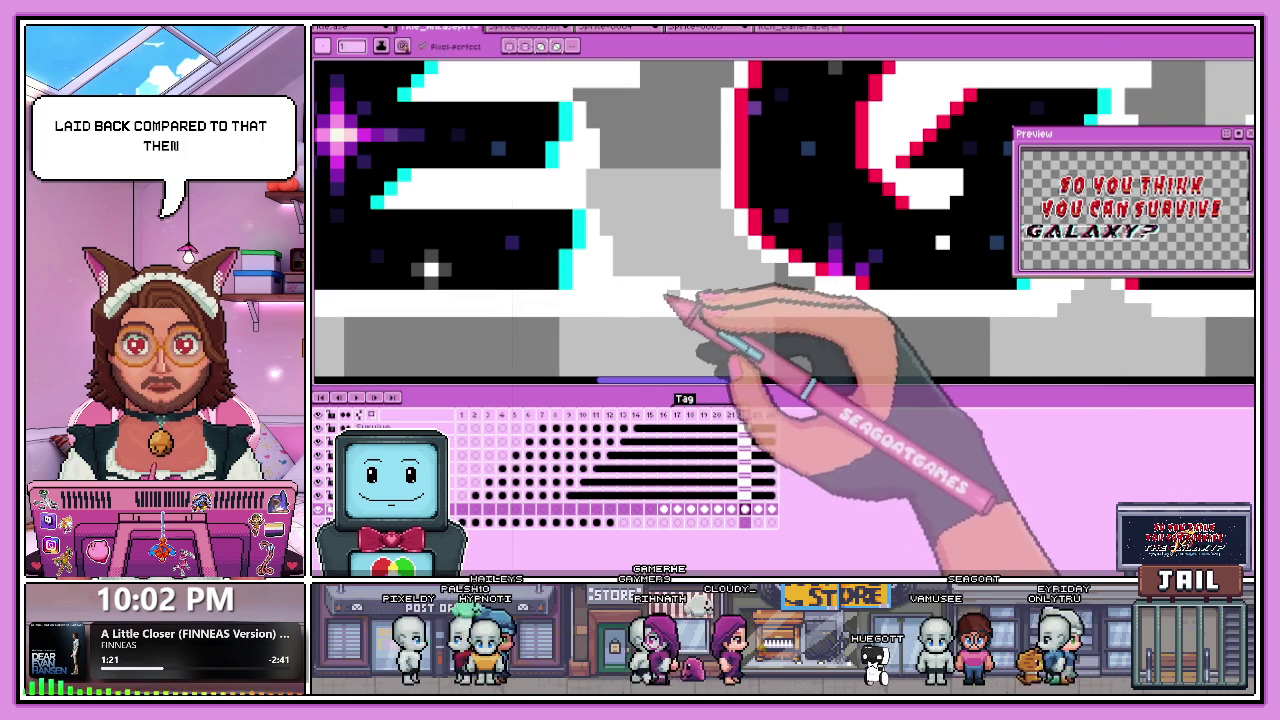
pyautogui.scroll(-2, 720, 295)
pyautogui.scroll(1, 790, 288)
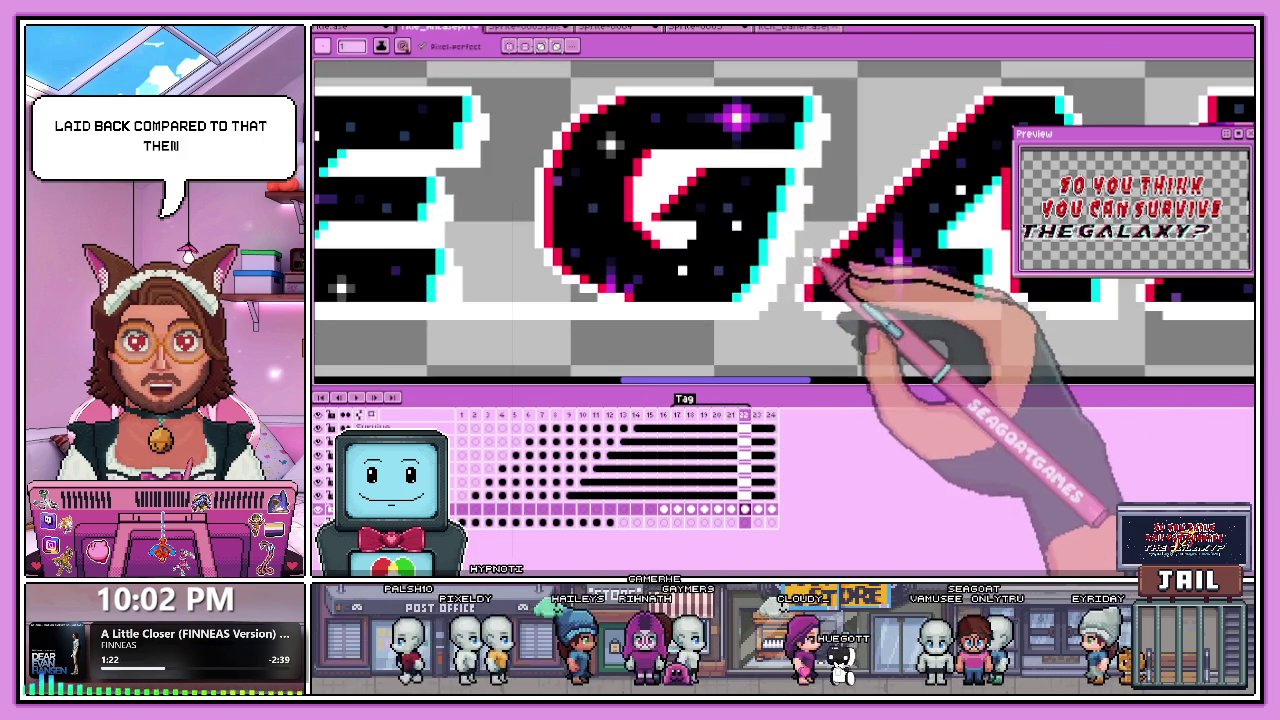
pyautogui.scroll(1, 790, 305)
pyautogui.scroll(-2, 855, 345)
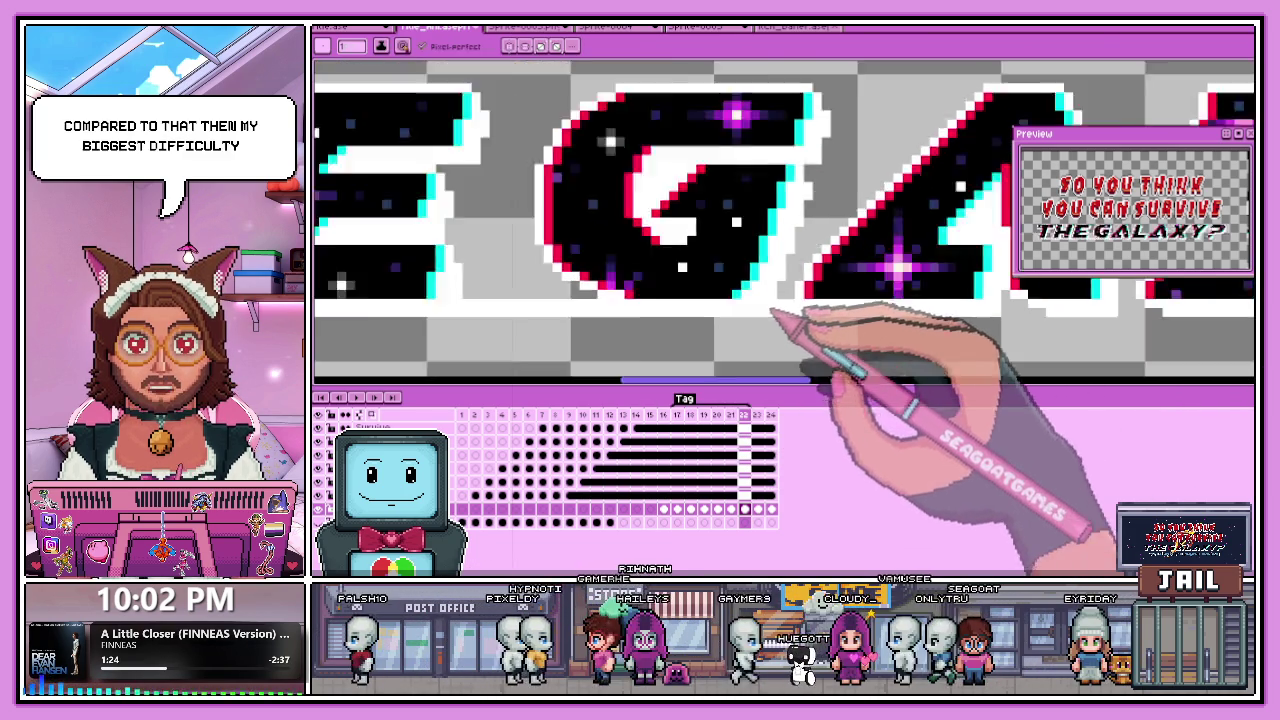
pyautogui.scroll(-1, 800, 365)
pyautogui.scroll(1, 660, 310)
pyautogui.scroll(1, 625, 290)
pyautogui.scroll(2, 609, 286)
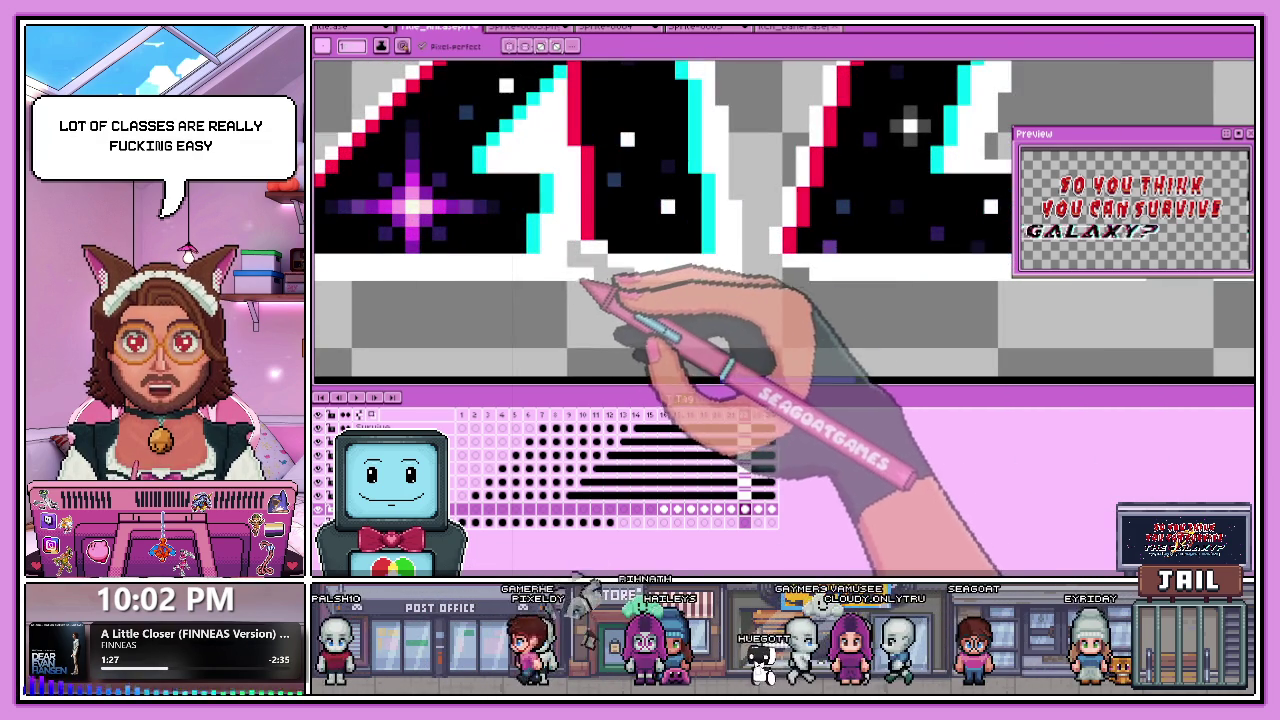
pyautogui.scroll(-1, 578, 260)
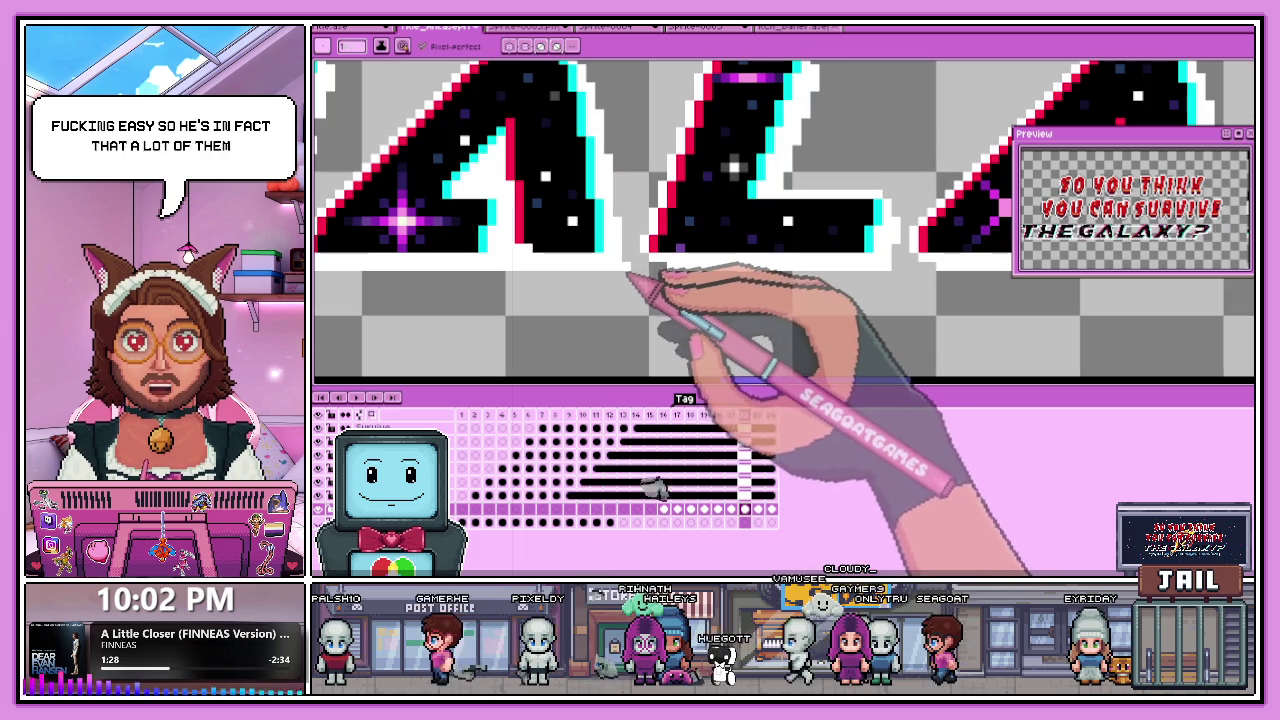
pyautogui.scroll(-1, 655, 270)
pyautogui.hscroll(2, 829, 290)
pyautogui.scroll(1, 729, 265)
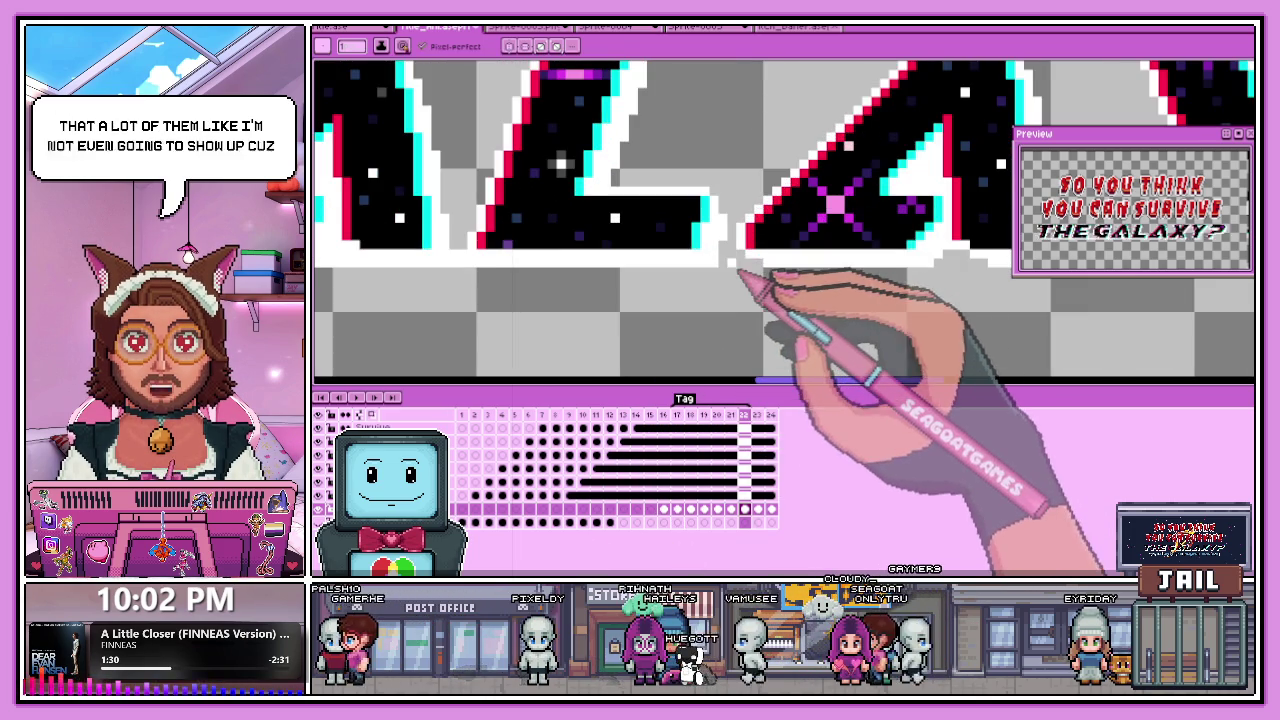
pyautogui.scroll(1, 728, 270)
pyautogui.scroll(-1, 586, 294)
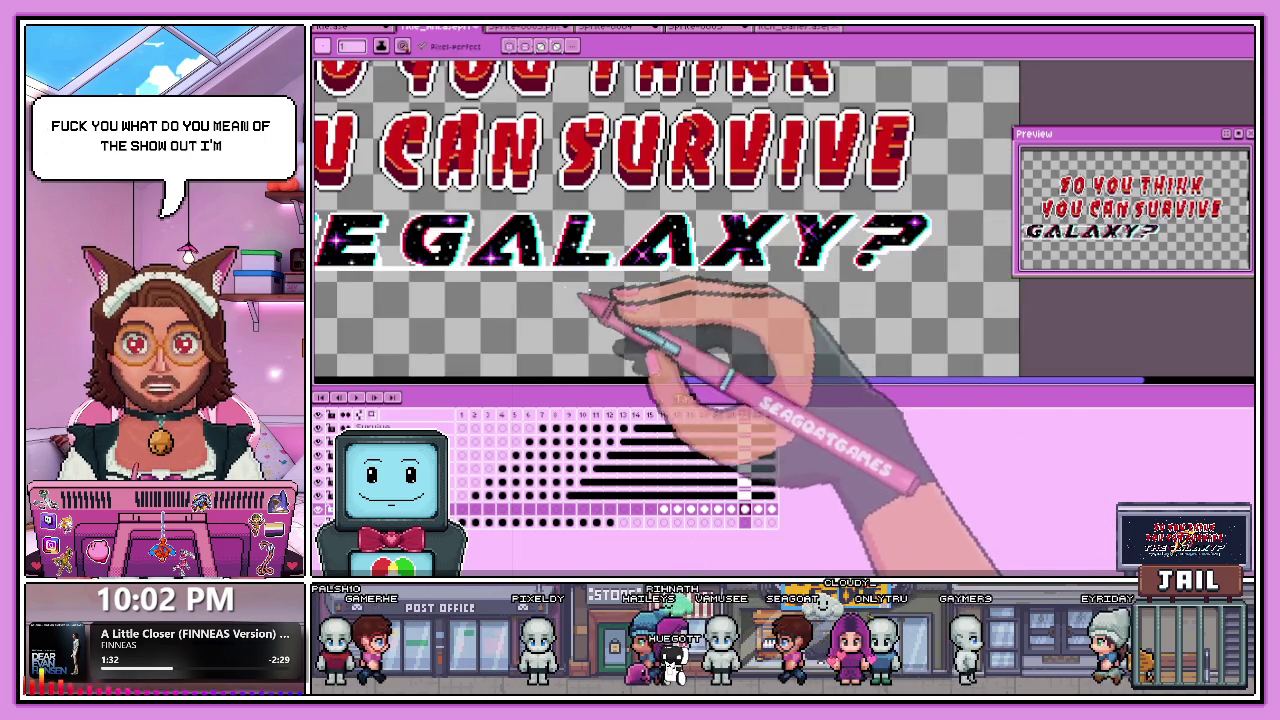
pyautogui.scroll(1, 734, 271)
pyautogui.scroll(1, 586, 286)
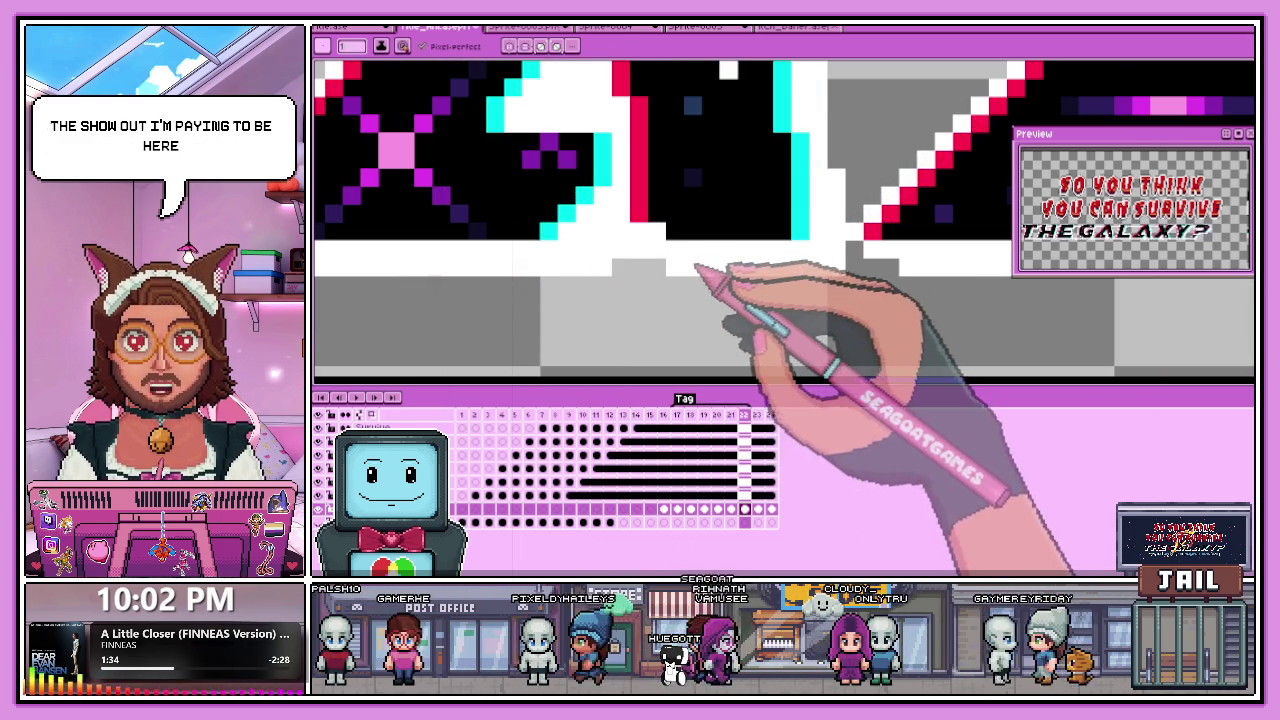
pyautogui.scroll(-1, 700, 277)
pyautogui.scroll(1, 695, 272)
pyautogui.scroll(-1, 712, 280)
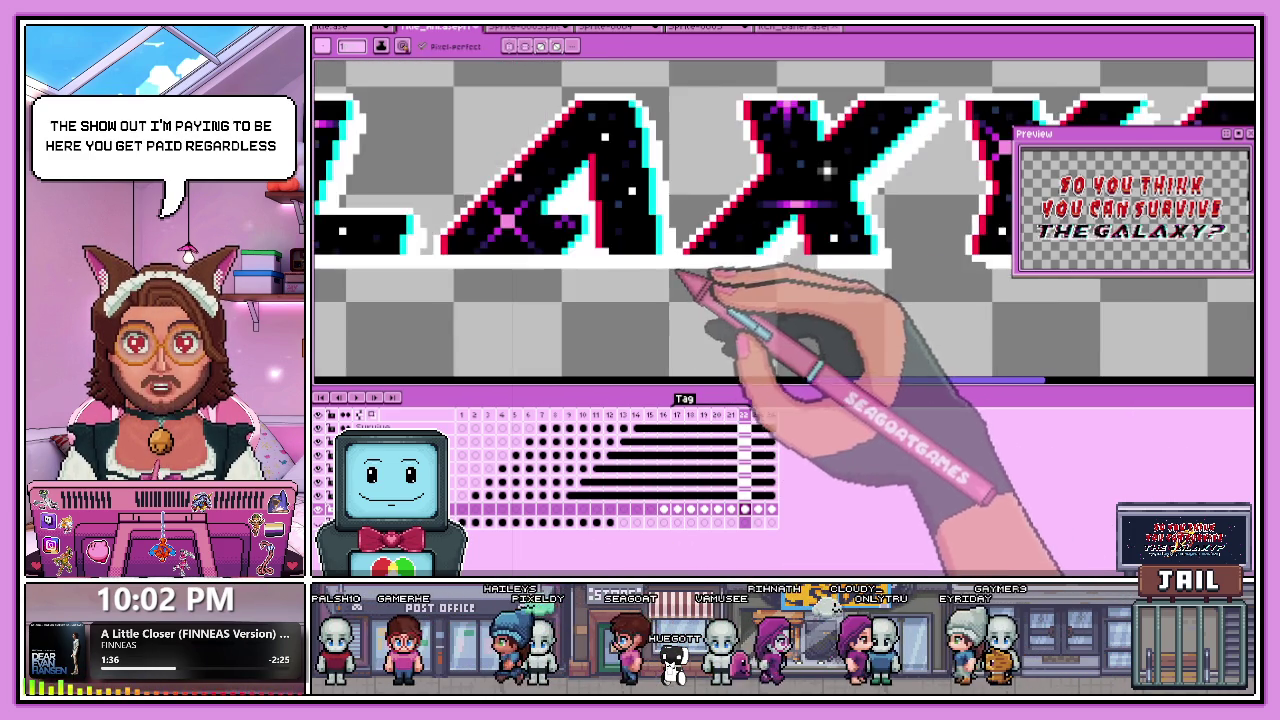
pyautogui.scroll(1, 880, 286)
pyautogui.scroll(1, 695, 300)
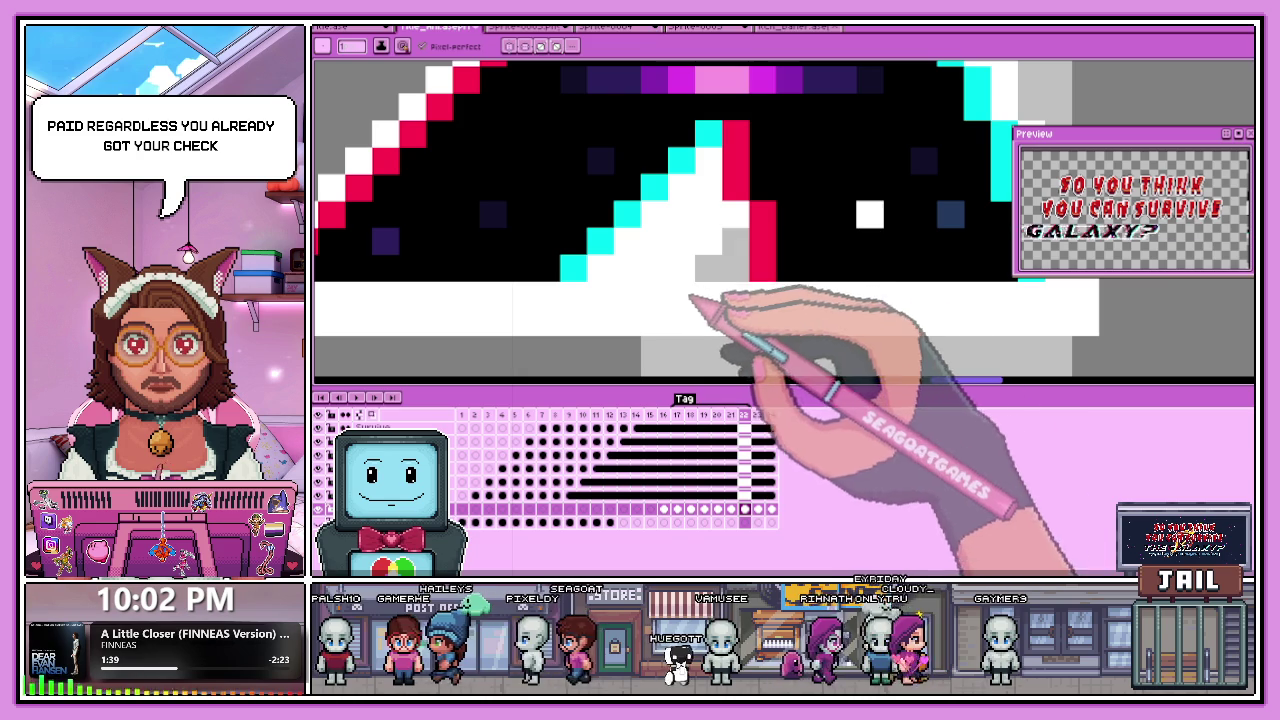
pyautogui.scroll(-1, 742, 252)
pyautogui.scroll(1, 790, 310)
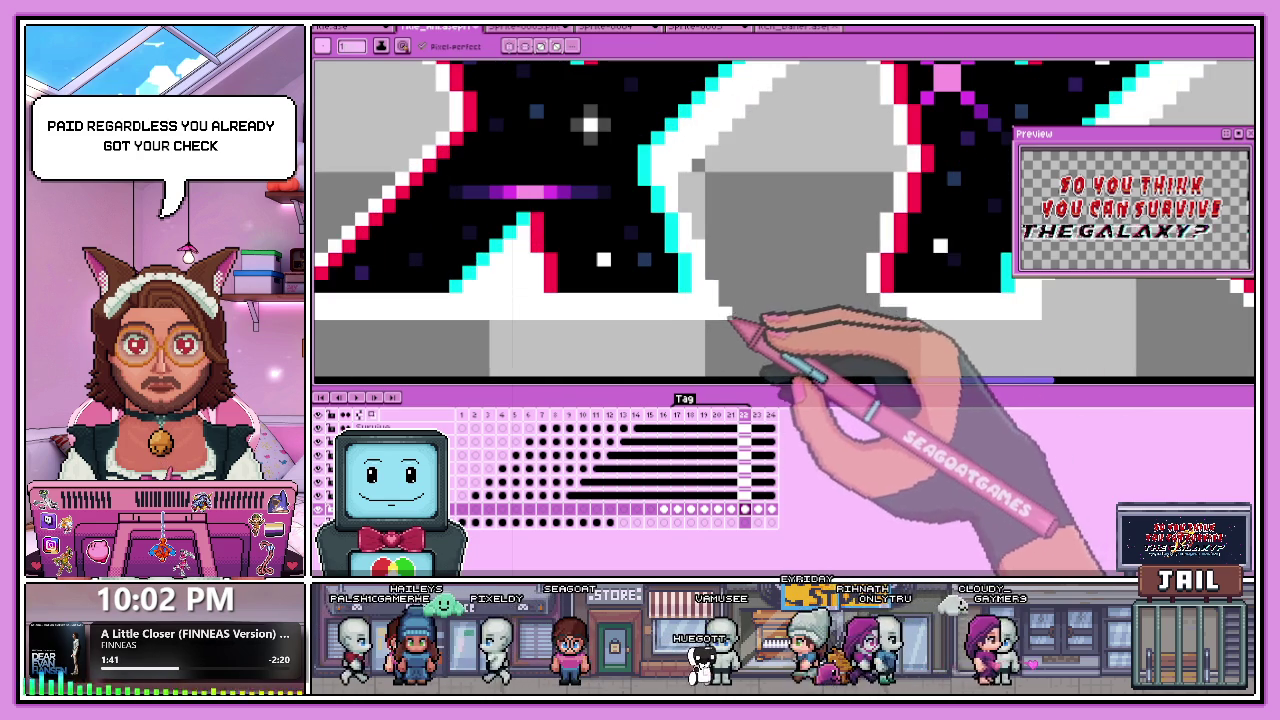
pyautogui.scroll(-1, 690, 325)
pyautogui.scroll(-1, 800, 320)
pyautogui.scroll(1, 910, 325)
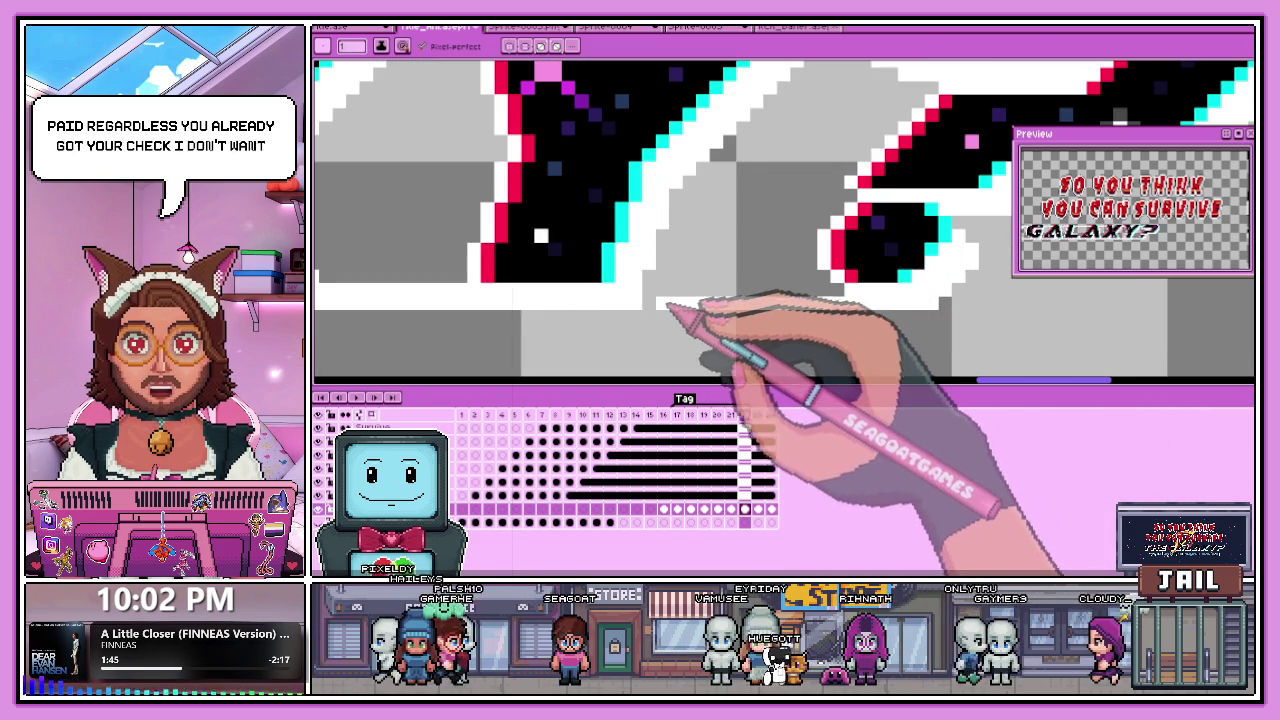
pyautogui.scroll(-1, 835, 295)
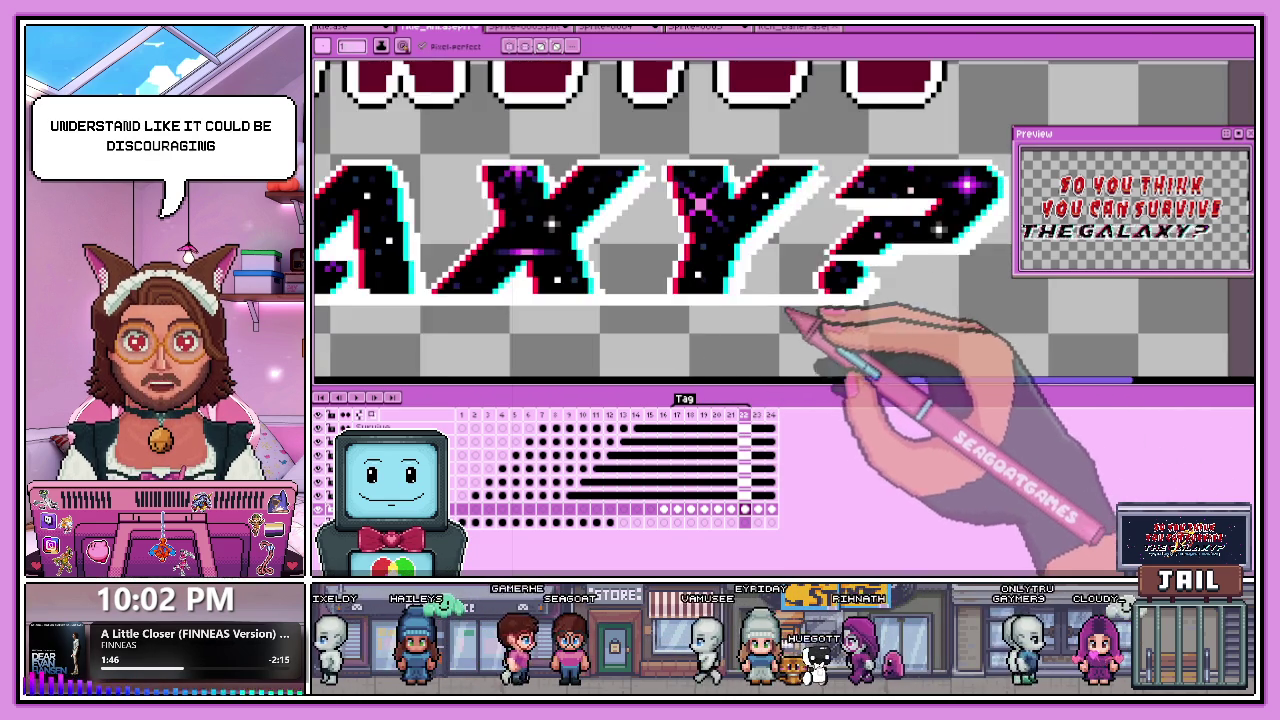
pyautogui.scroll(-1, 814, 251)
pyautogui.scroll(1, 857, 271)
pyautogui.scroll(1, 808, 251)
pyautogui.scroll(-1, 812, 243)
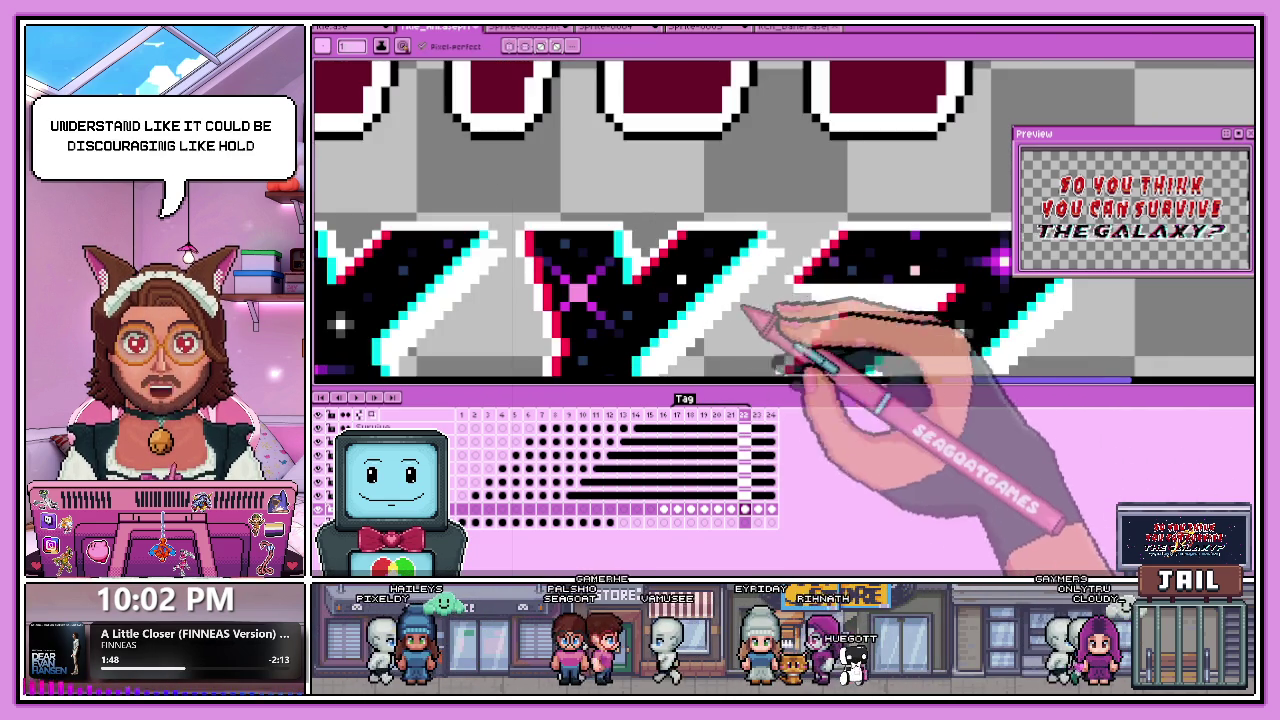
pyautogui.scroll(1, 790, 265)
pyautogui.scroll(-1, 812, 283)
pyautogui.scroll(1, 851, 274)
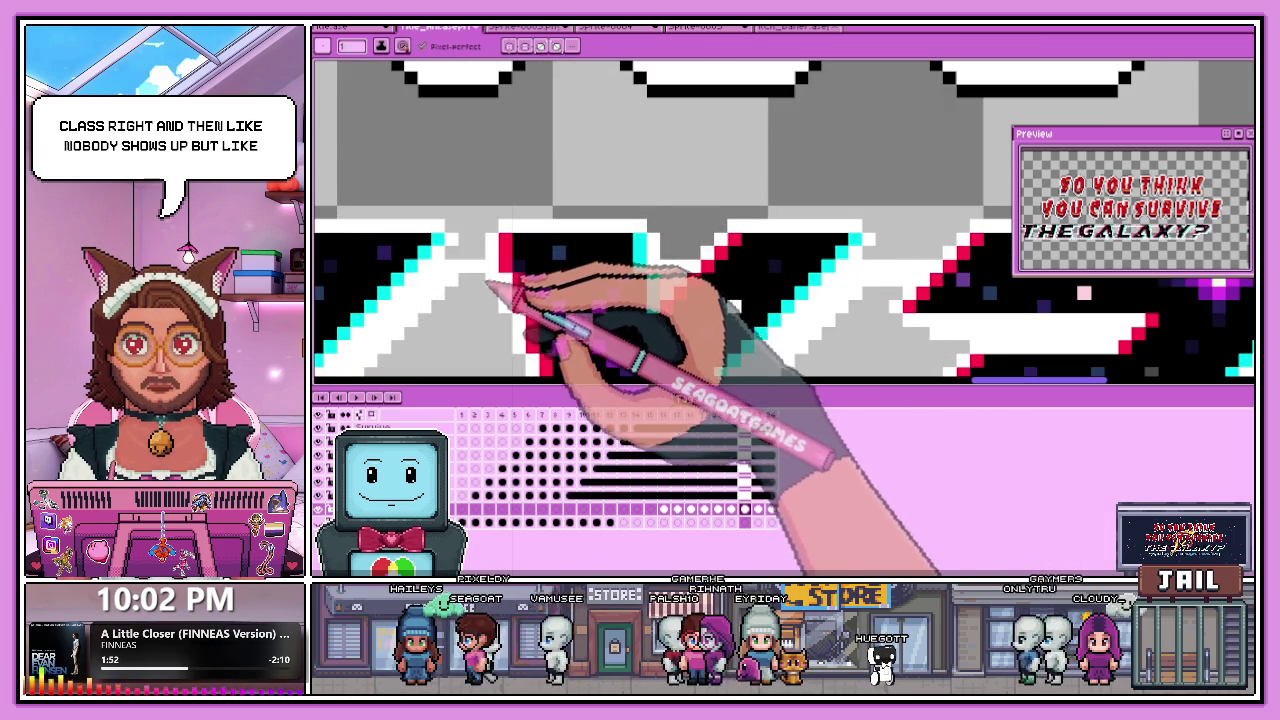
pyautogui.scroll(-1, 487, 278)
pyautogui.scroll(-1, 480, 280)
pyautogui.scroll(1, 470, 283)
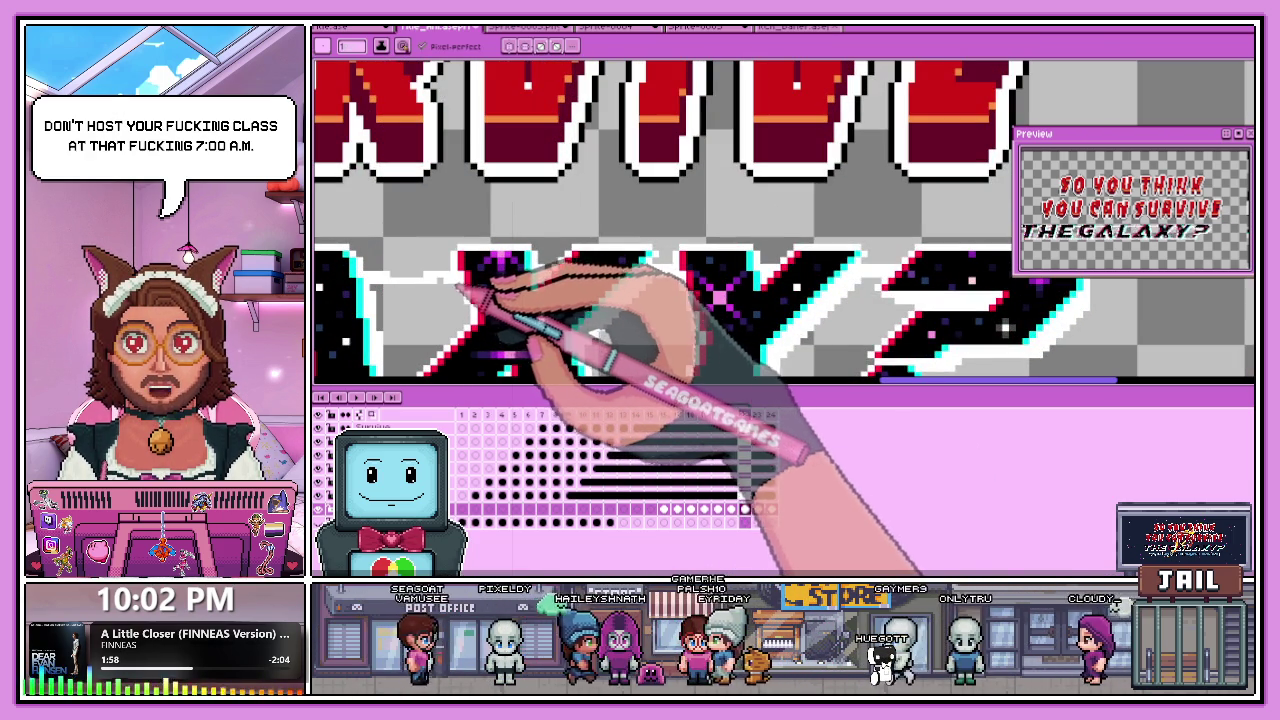
pyautogui.scroll(-1, 470, 285)
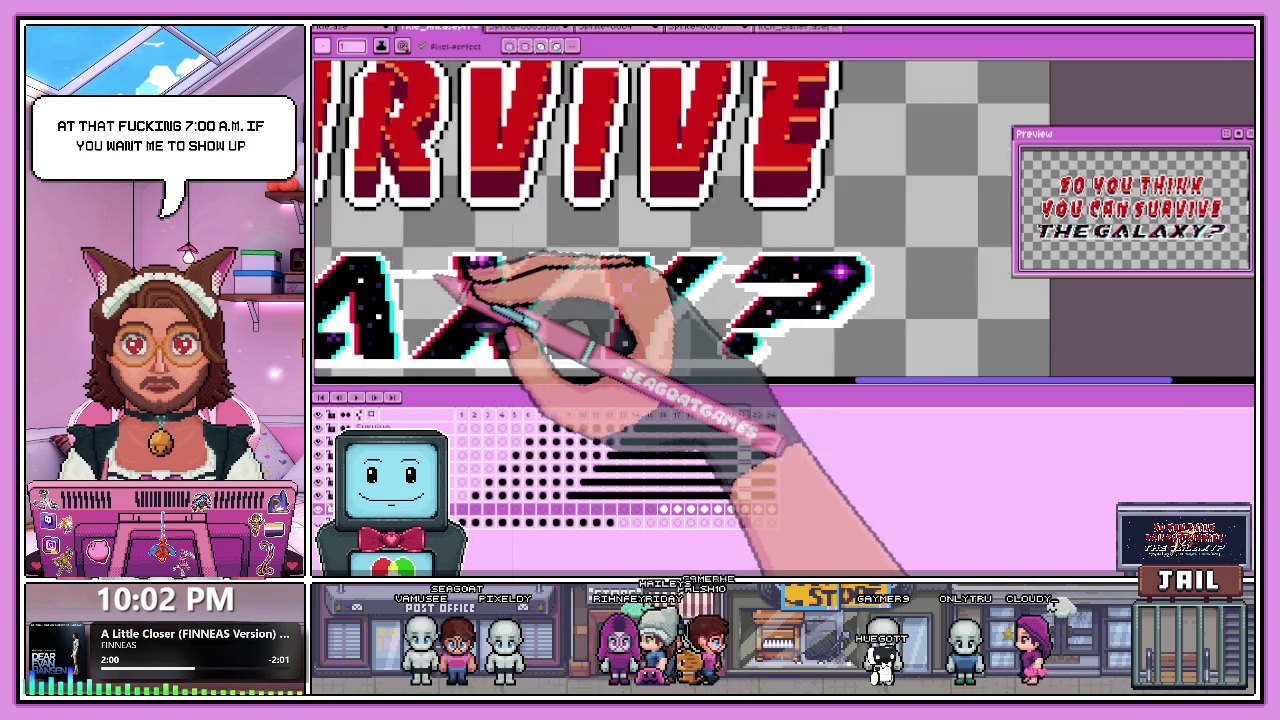
pyautogui.scroll(-1, 470, 290)
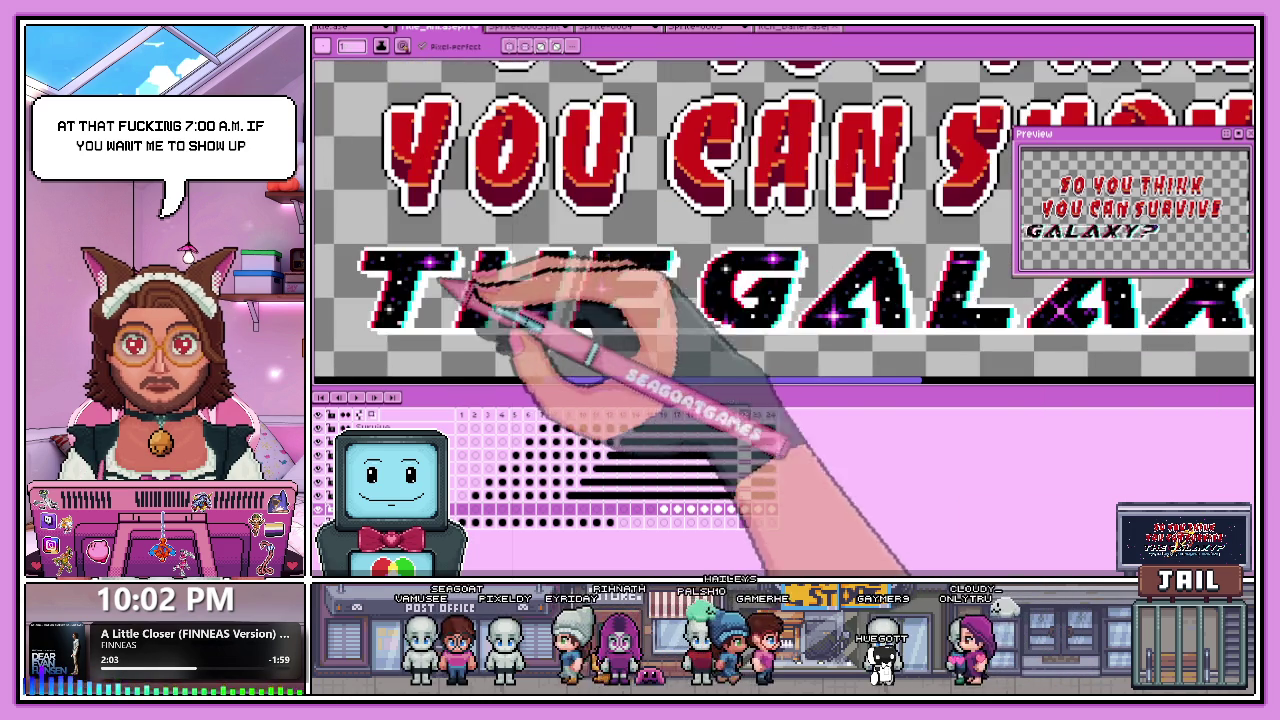
pyautogui.scroll(-1, 960, 380)
pyautogui.scroll(-2, 1010, 310)
pyautogui.scroll(2, 900, 312)
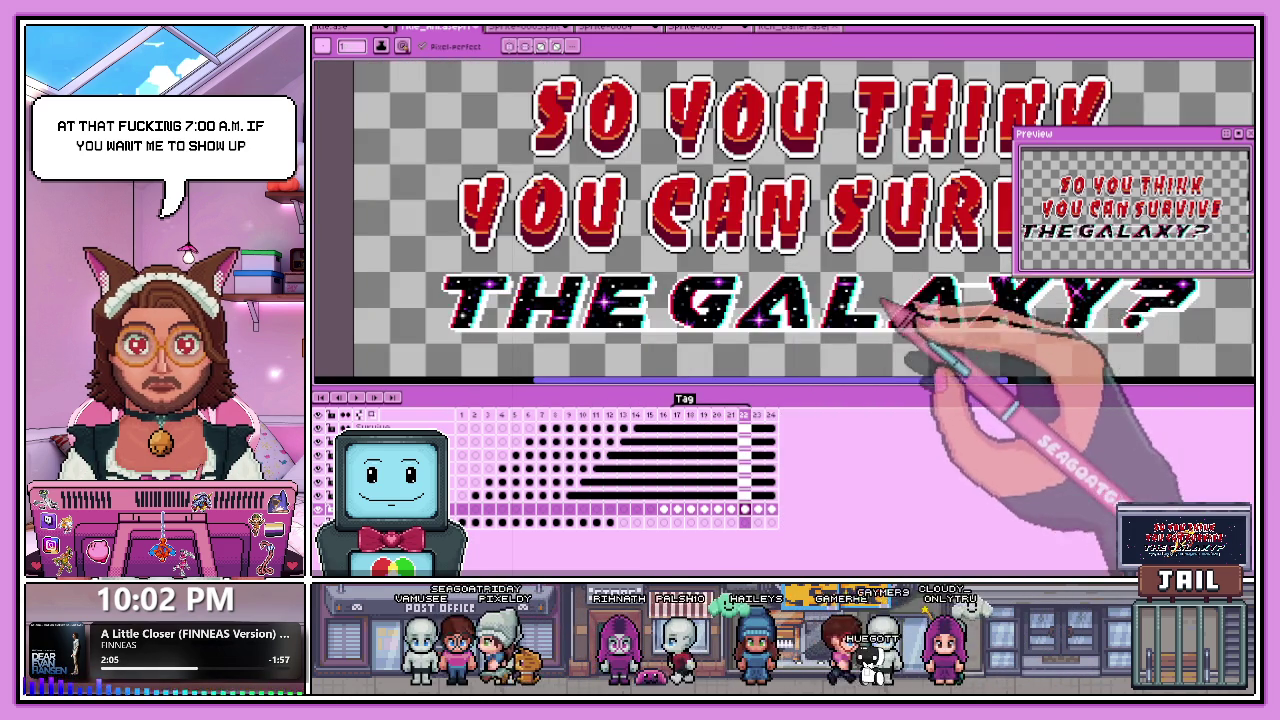
pyautogui.scroll(1, 885, 305)
pyautogui.scroll(1, 960, 310)
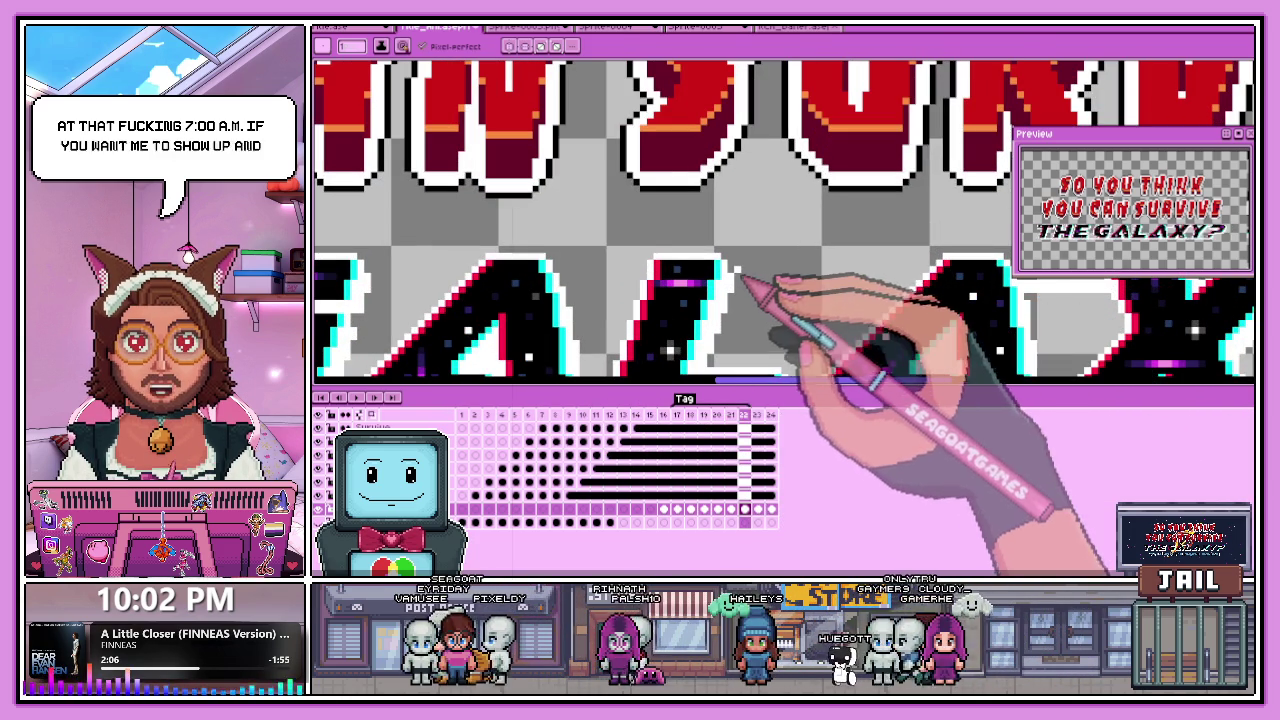
pyautogui.scroll(-1, 828, 258)
pyautogui.scroll(1, 855, 270)
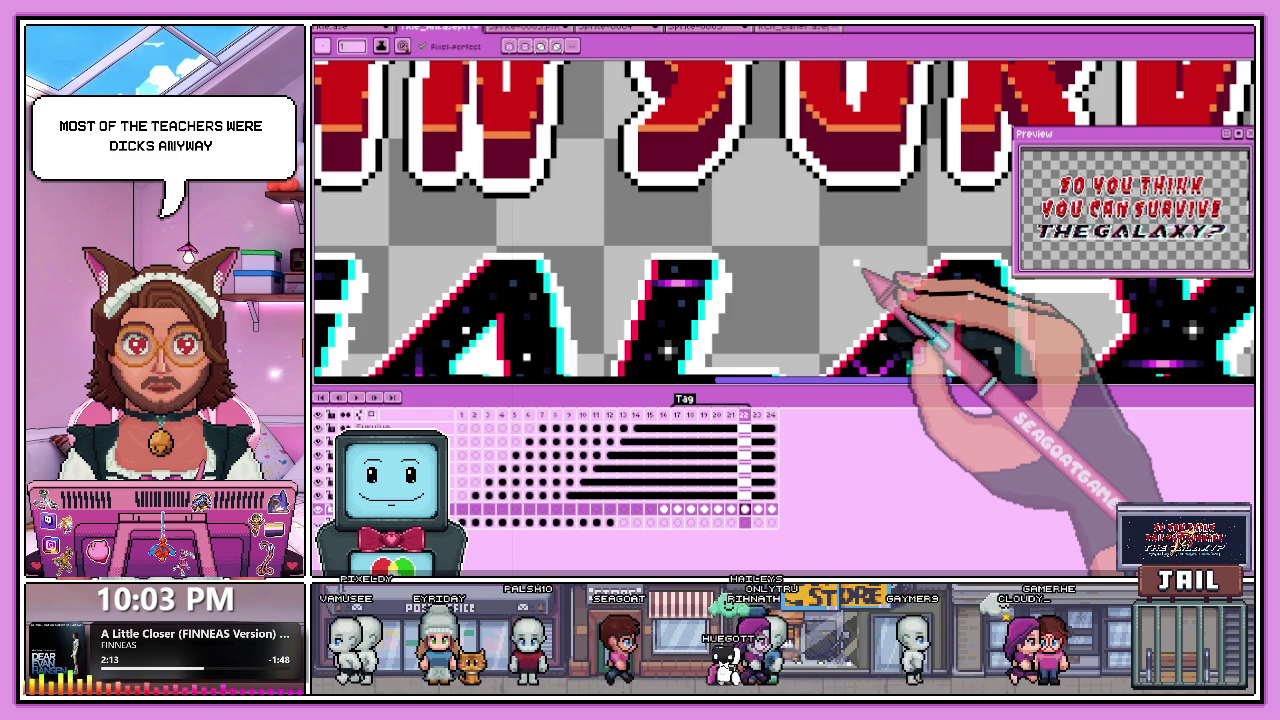
pyautogui.scroll(-1, 700, 240)
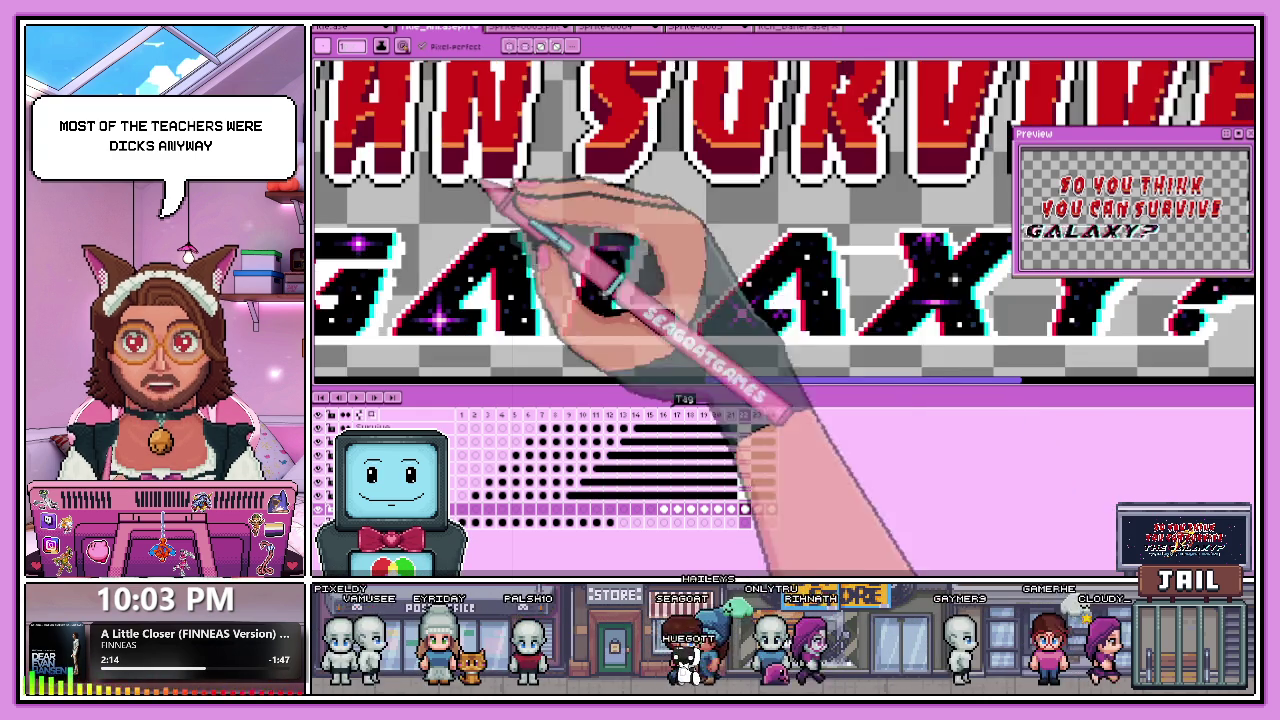
pyautogui.scroll(1, 829, 286)
pyautogui.scroll(1, 830, 265)
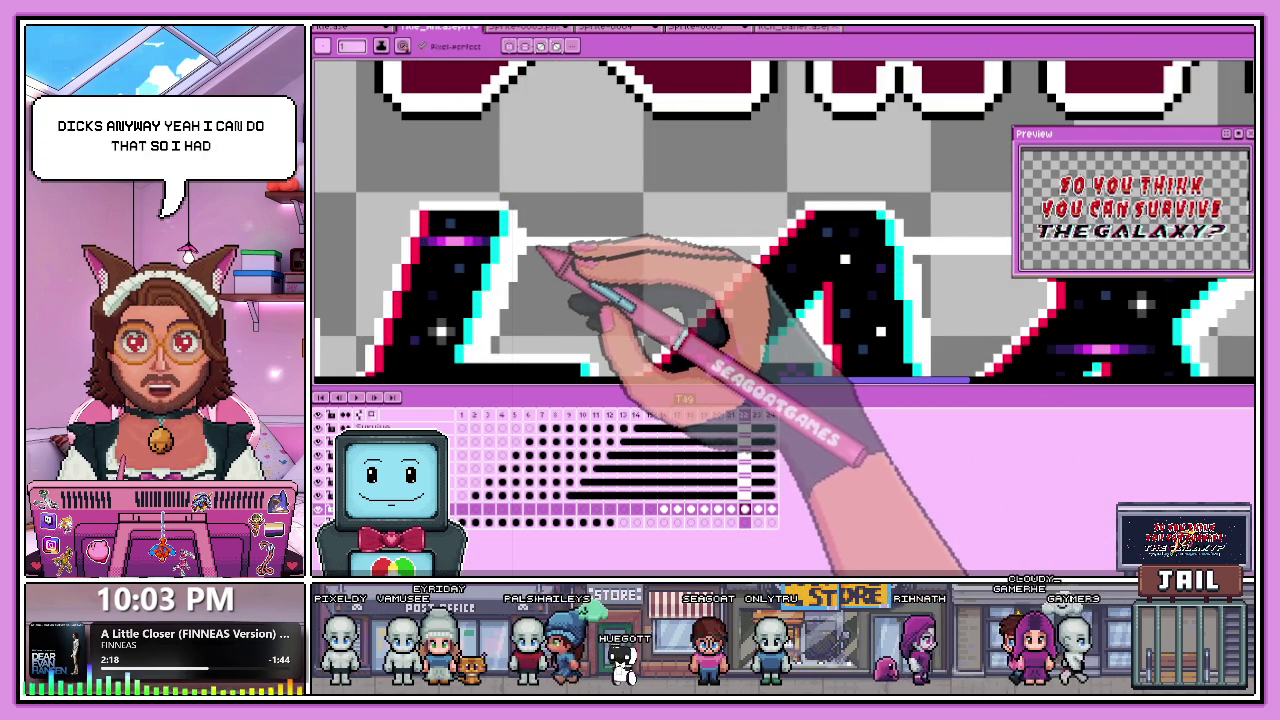
# Draw a white horizontal speed streak across the GALAXY letters.
pyautogui.moveTo(524, 243); pyautogui.dragTo(801, 243)
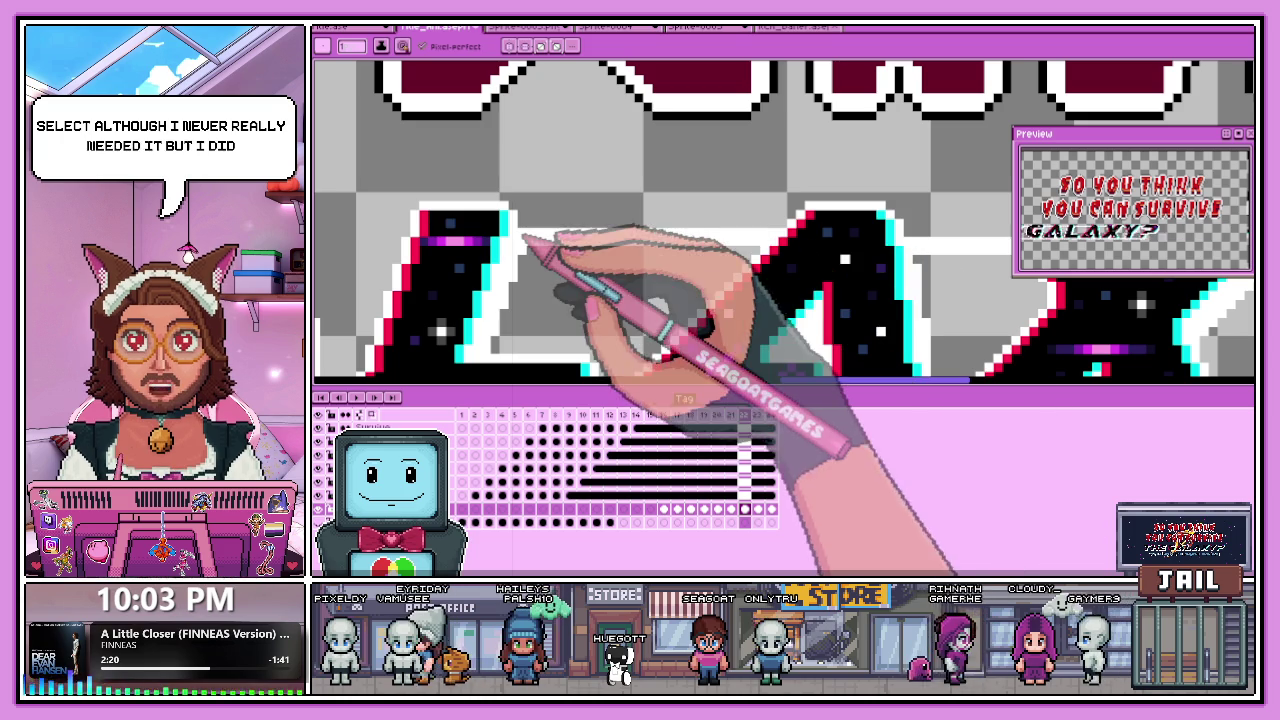
pyautogui.press('e')
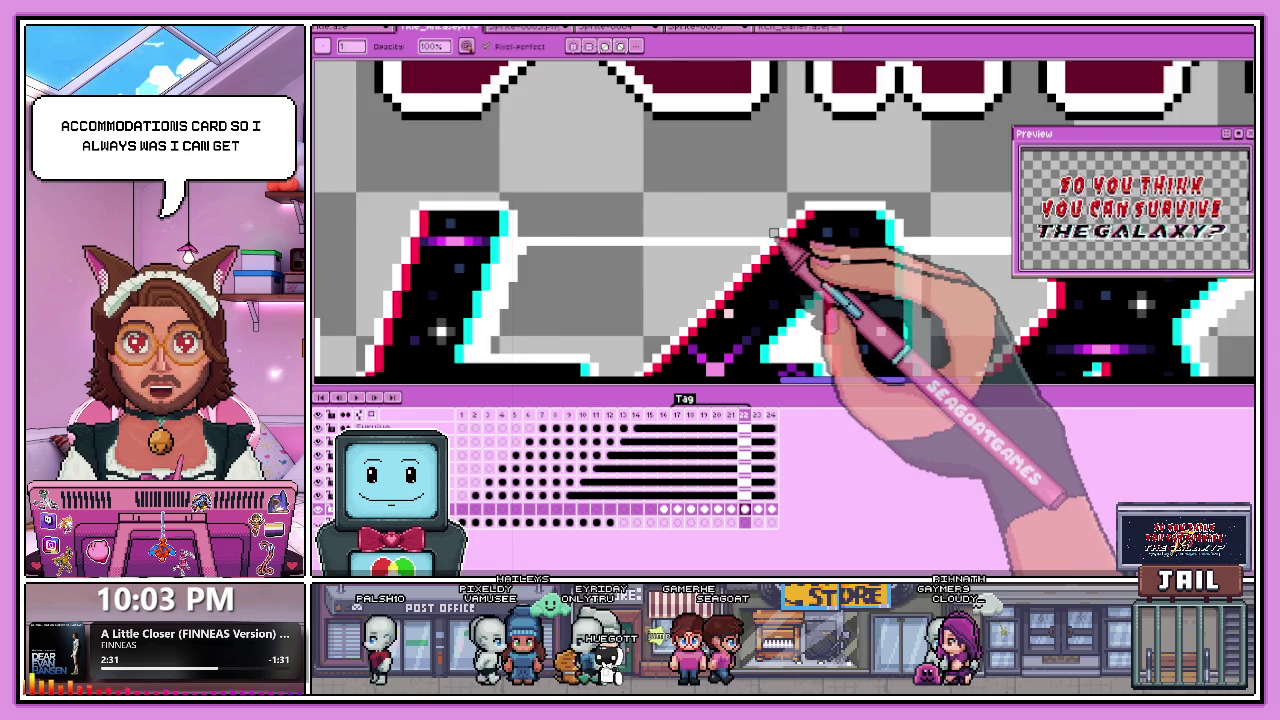
pyautogui.scroll(-2, 773, 233)
pyautogui.scroll(2, 600, 240)
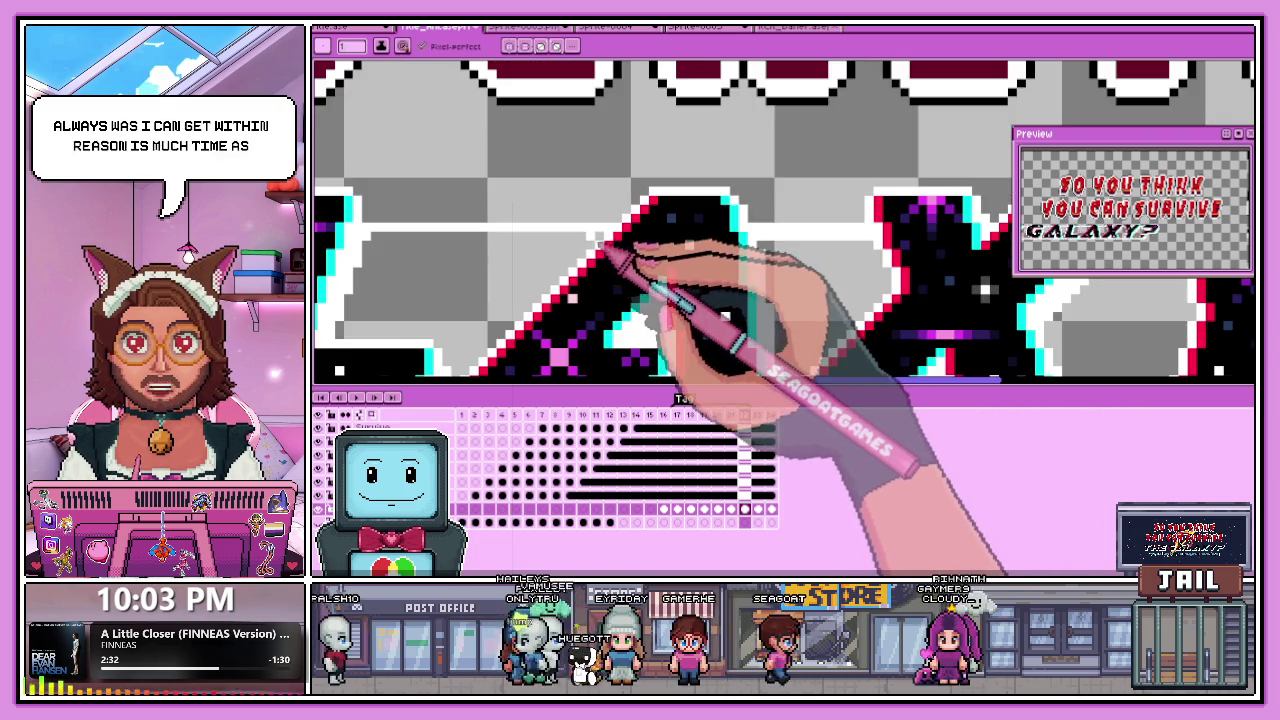
pyautogui.scroll(-2, 607, 244)
pyautogui.scroll(3, 455, 258)
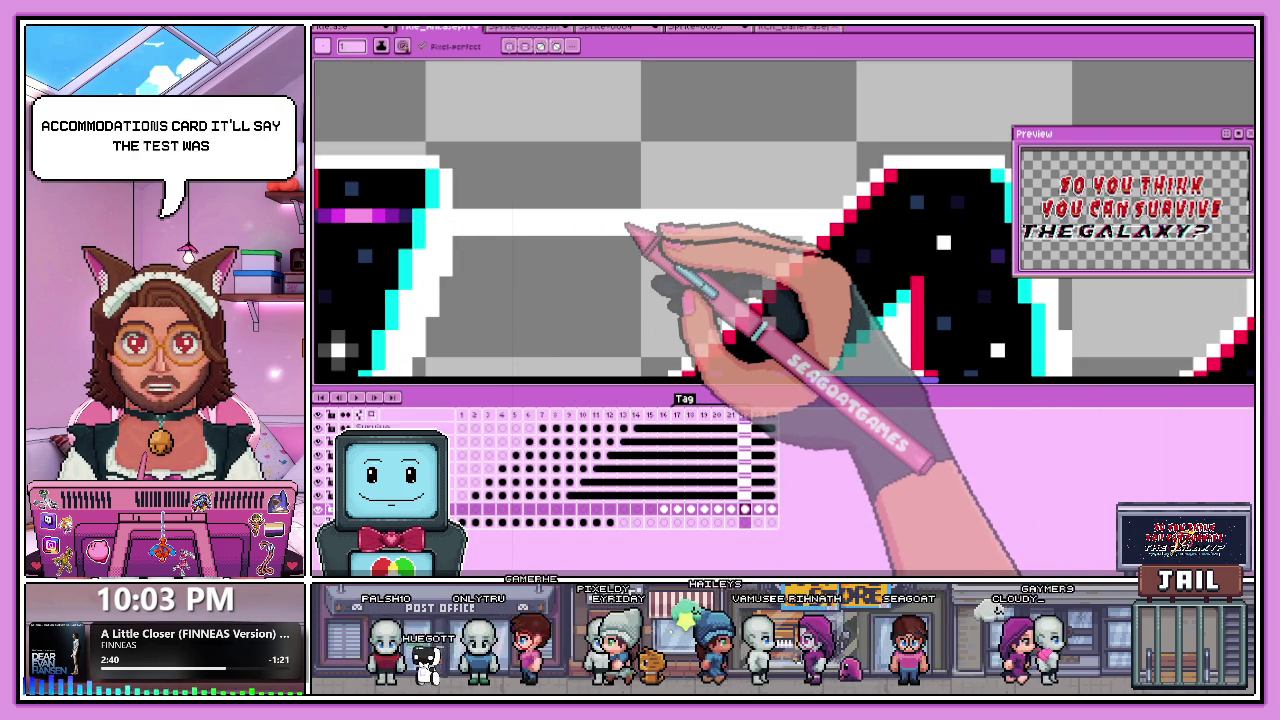
pyautogui.scroll(-2, 540, 226)
pyautogui.scroll(2, 450, 224)
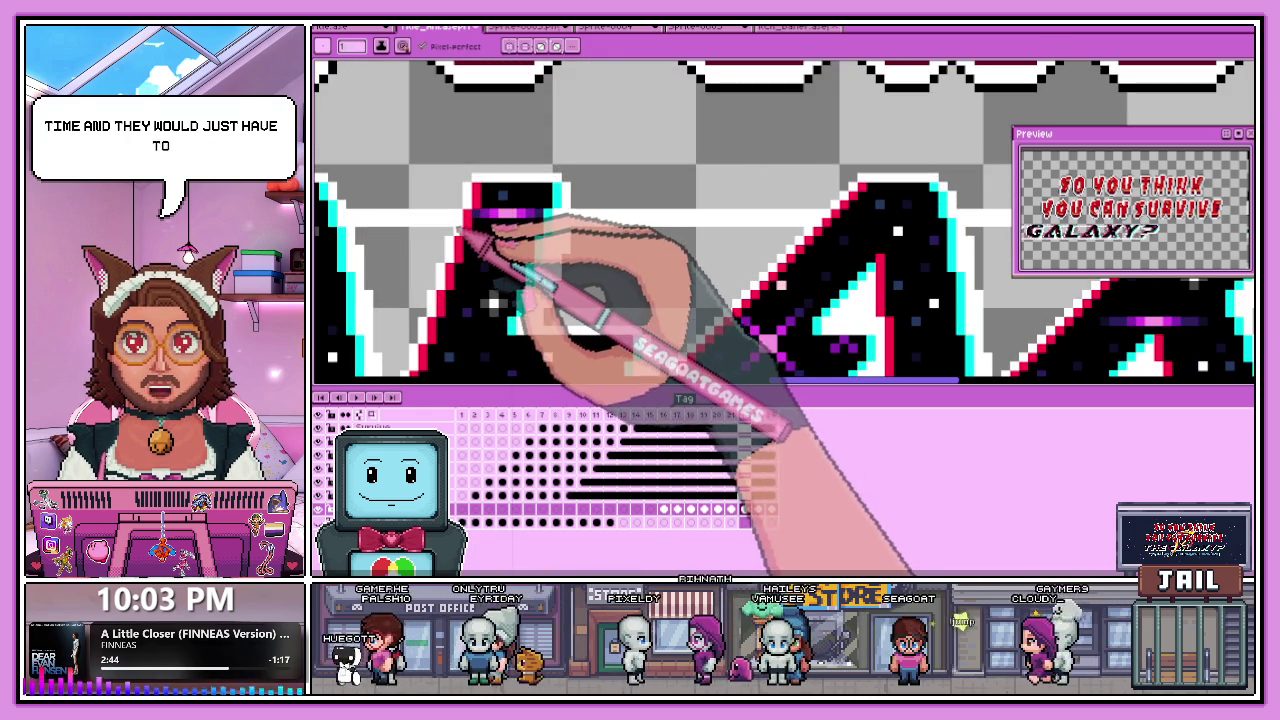
pyautogui.scroll(-2, 460, 232)
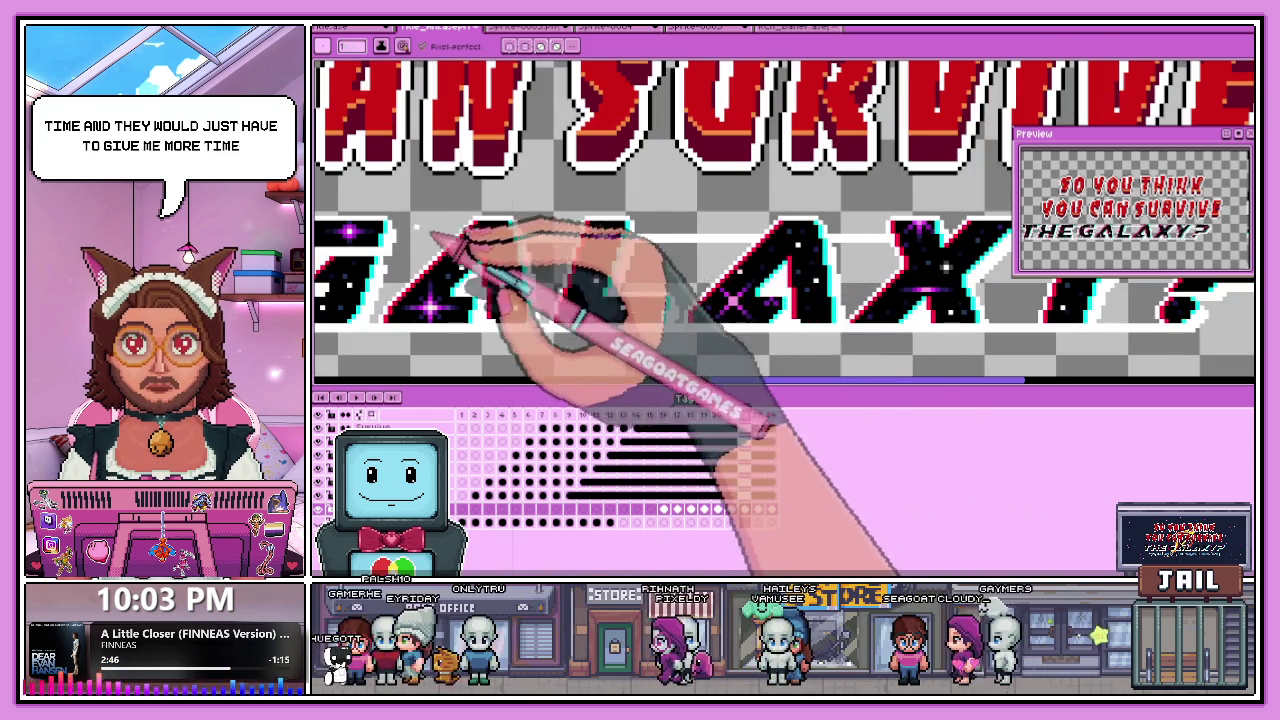
pyautogui.scroll(1, 432, 236)
pyautogui.scroll(1, 450, 242)
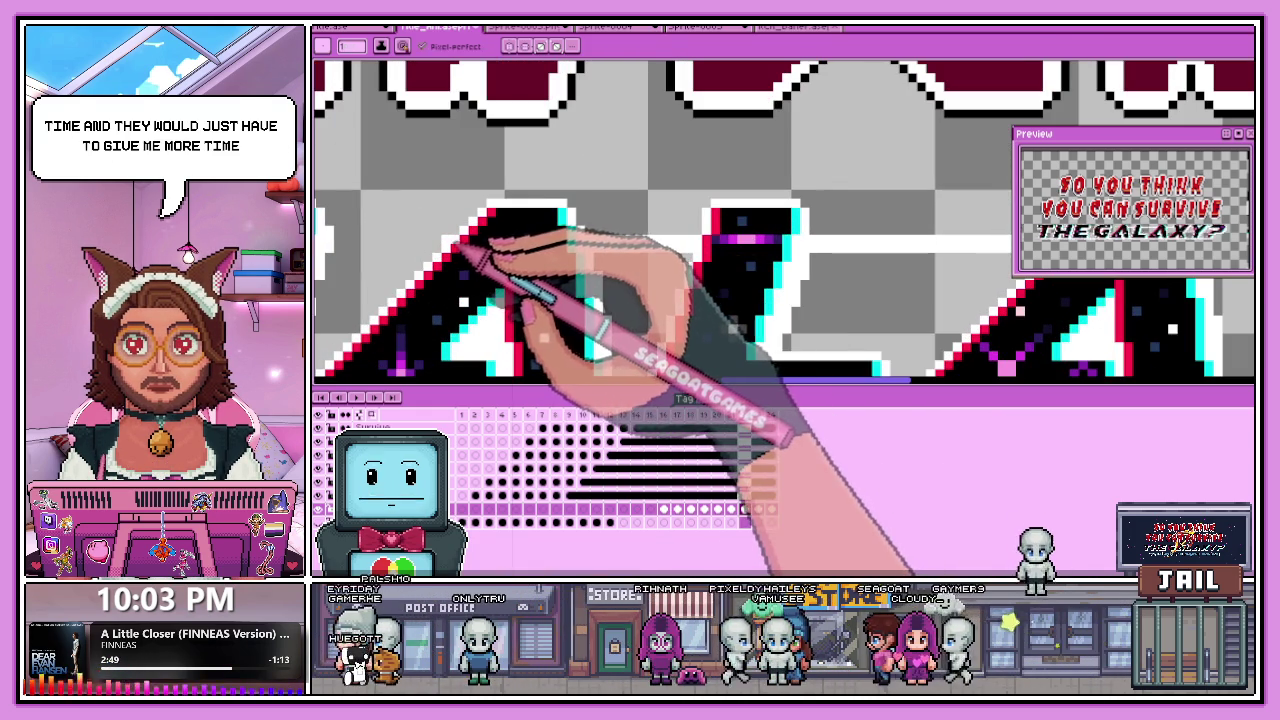
pyautogui.scroll(-2, 440, 270)
pyautogui.scroll(2, 400, 251)
pyautogui.scroll(1, 405, 240)
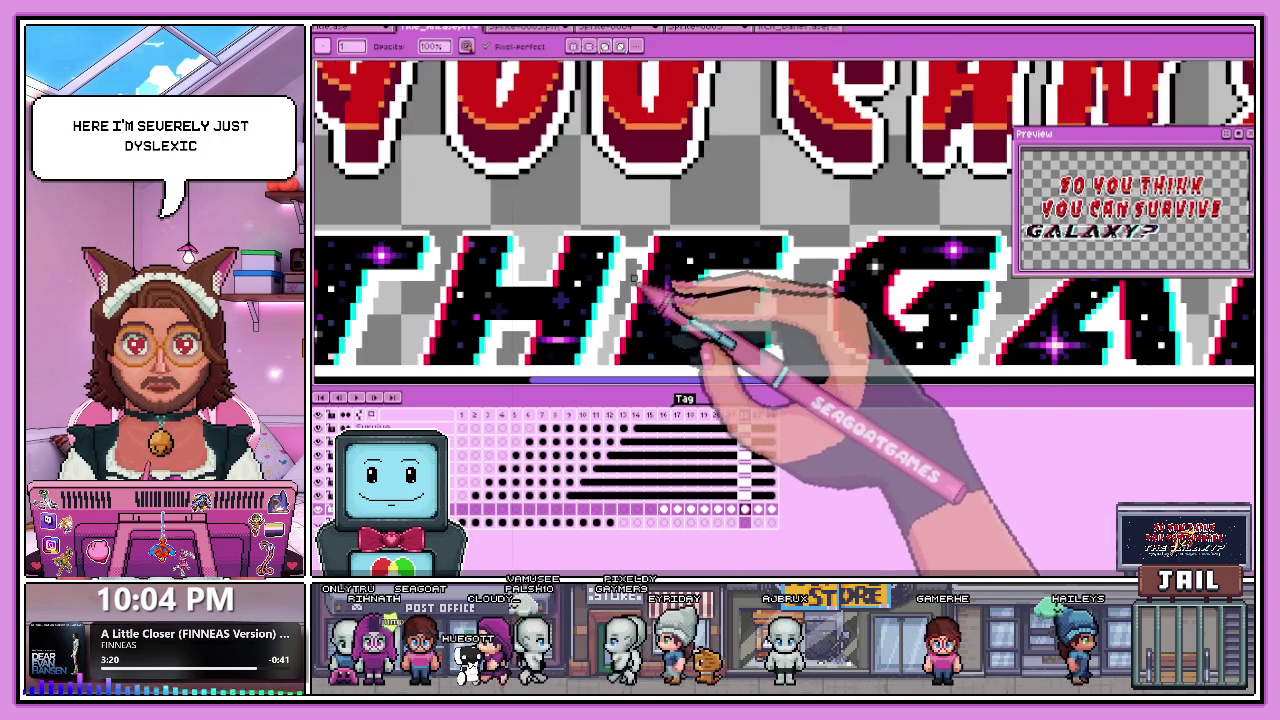
pyautogui.scroll(-1, 636, 263)
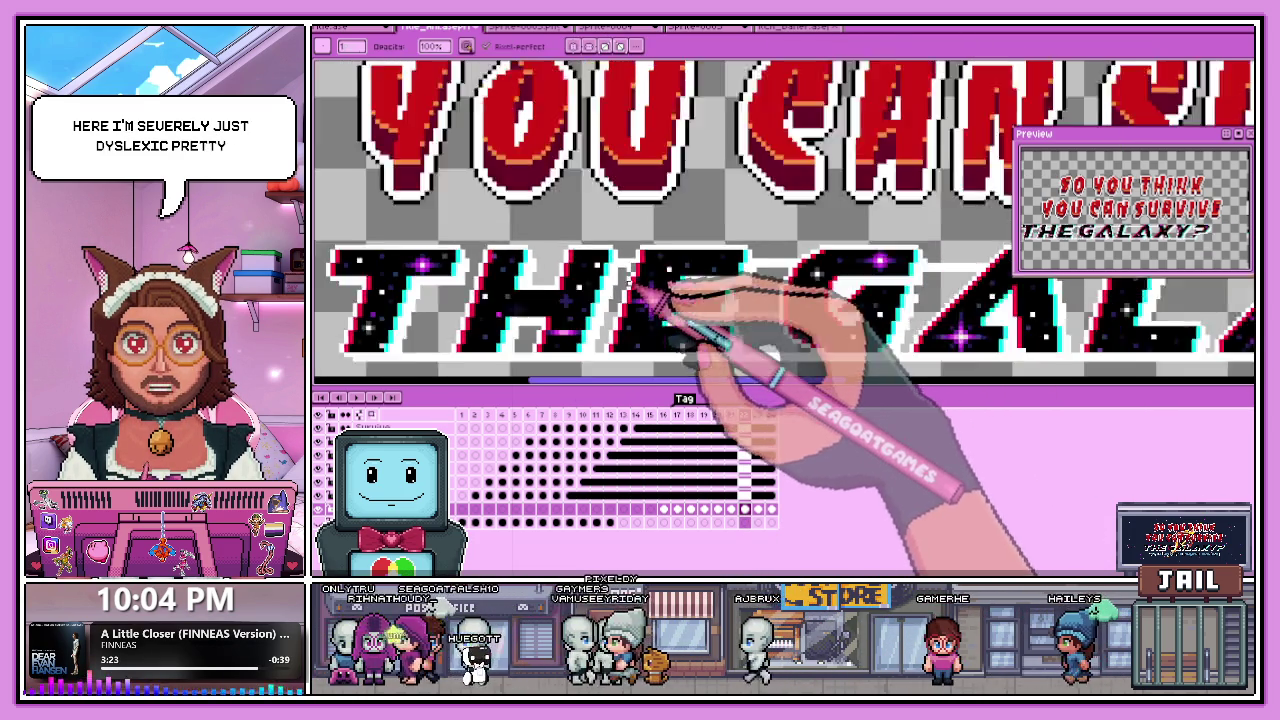
pyautogui.scroll(-1, 636, 263)
pyautogui.scroll(2, 625, 267)
pyautogui.scroll(2, 614, 270)
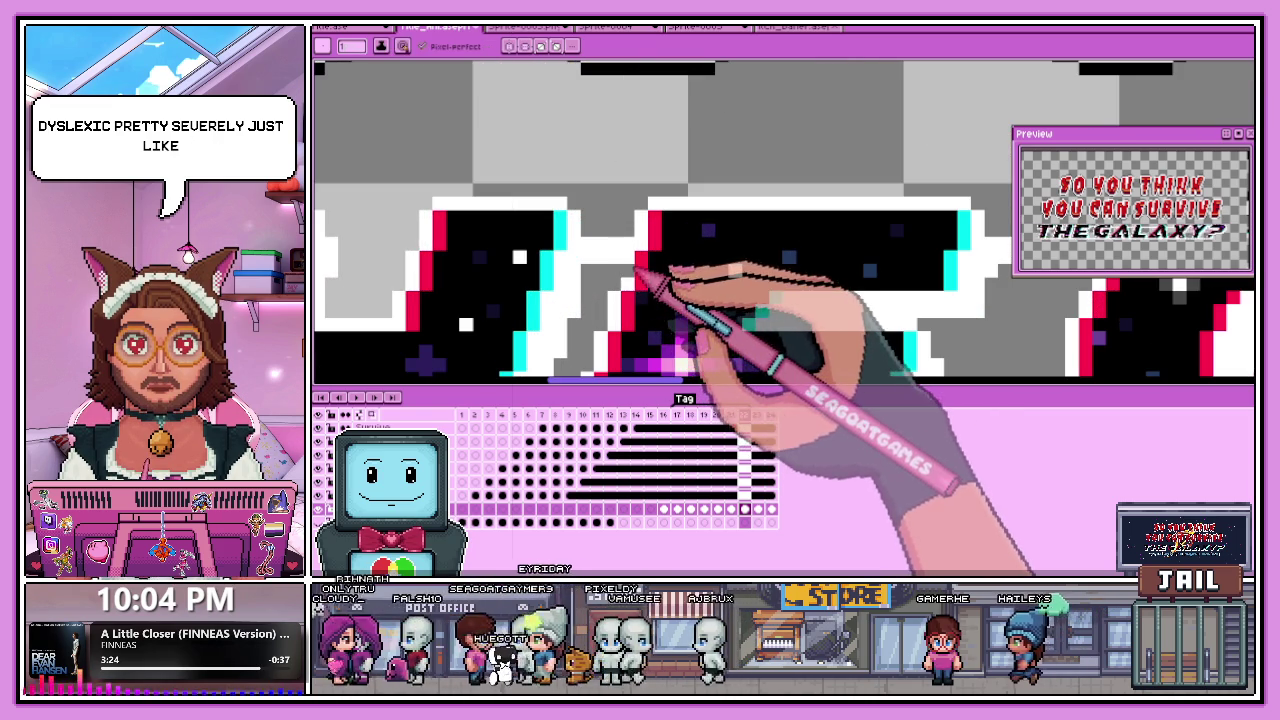
pyautogui.scroll(-2, 660, 290)
pyautogui.scroll(2, 765, 245)
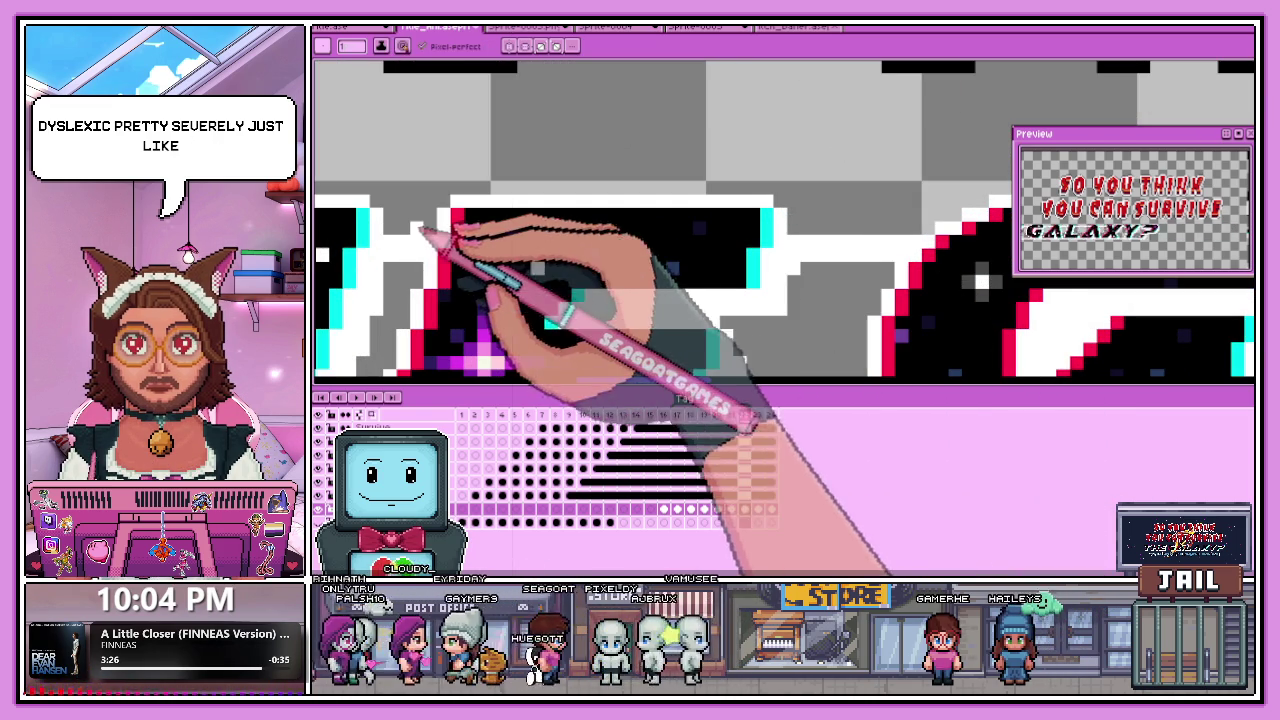
# Add a white touch-up pixel beside a galaxy letter and zoom back out.
pyautogui.click(806, 214)
pyautogui.scroll(-2, 815, 232)
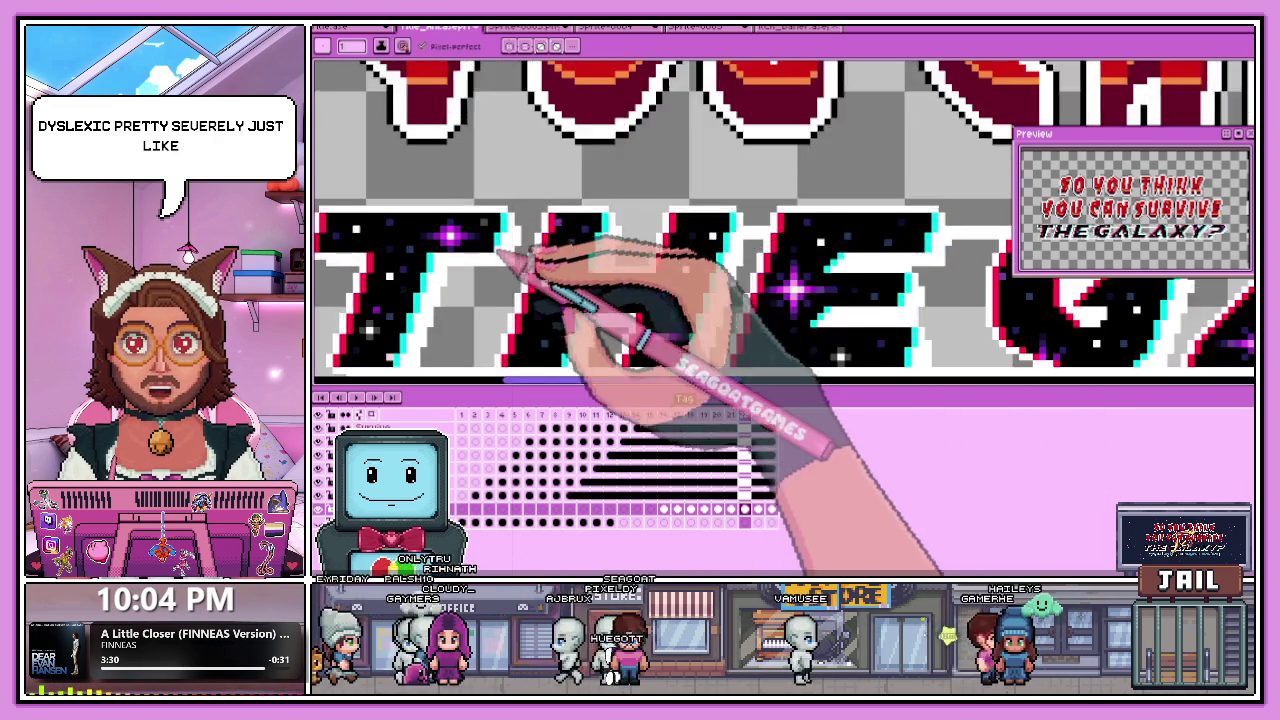
pyautogui.scroll(3, 530, 247)
pyautogui.scroll(2, 530, 240)
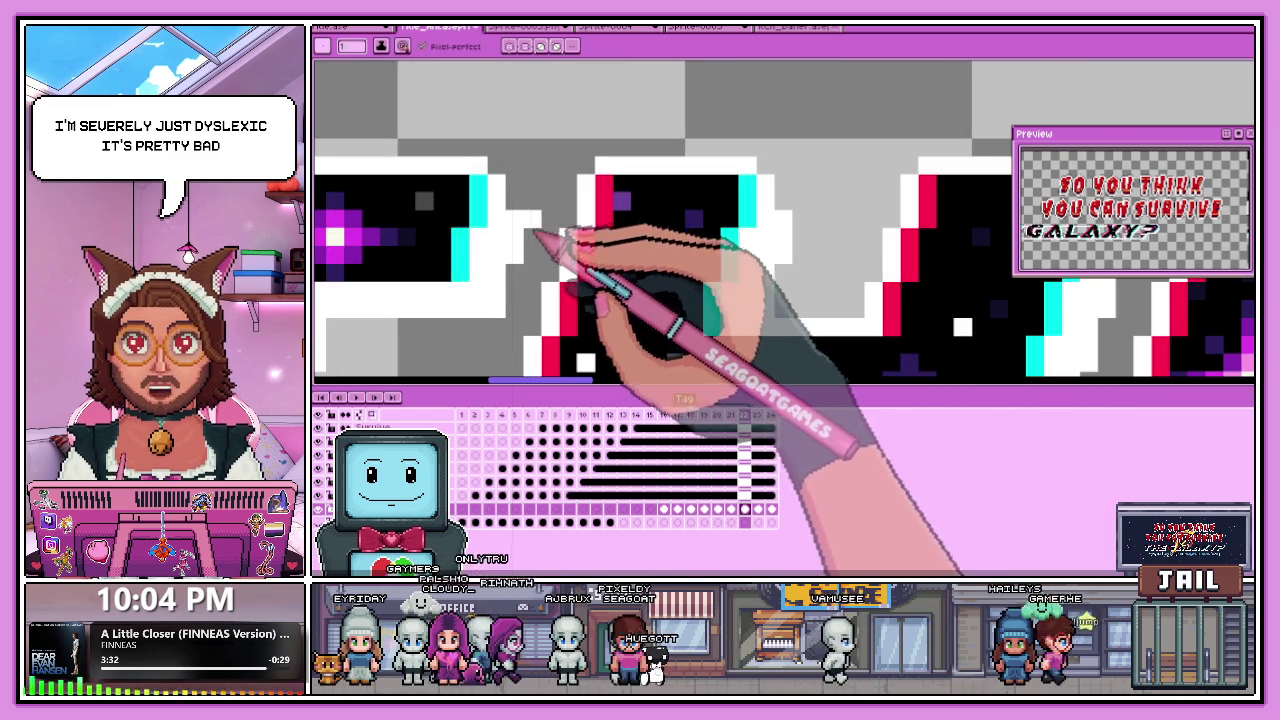
pyautogui.scroll(-1, 565, 250)
pyautogui.scroll(-1, 568, 260)
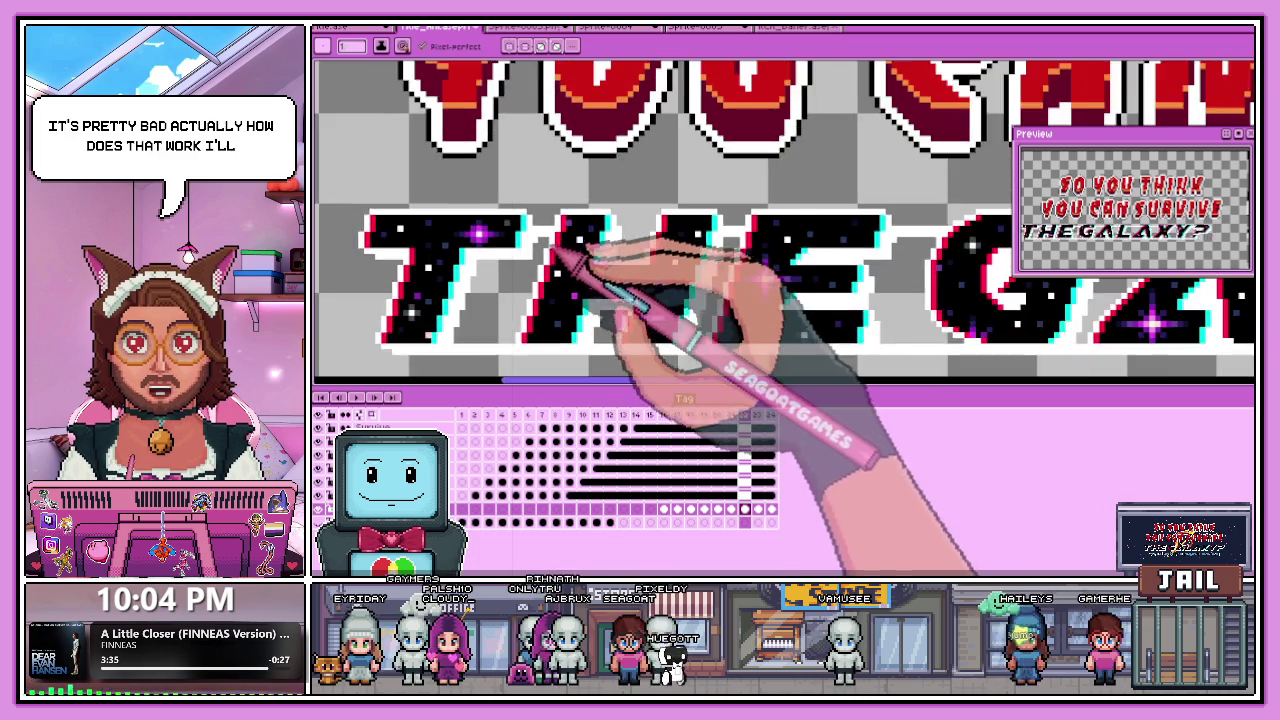
pyautogui.scroll(2, 600, 248)
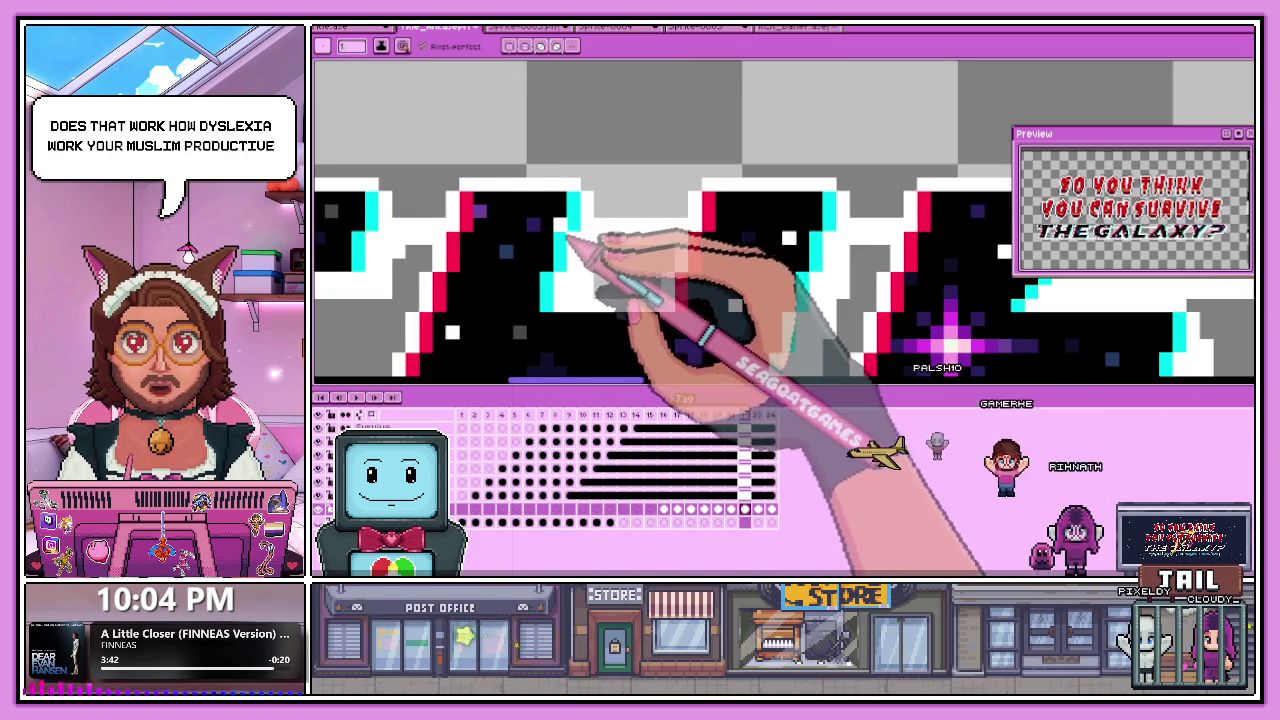
pyautogui.scroll(-2, 590, 245)
pyautogui.scroll(-1, 550, 250)
pyautogui.scroll(-2, 480, 285)
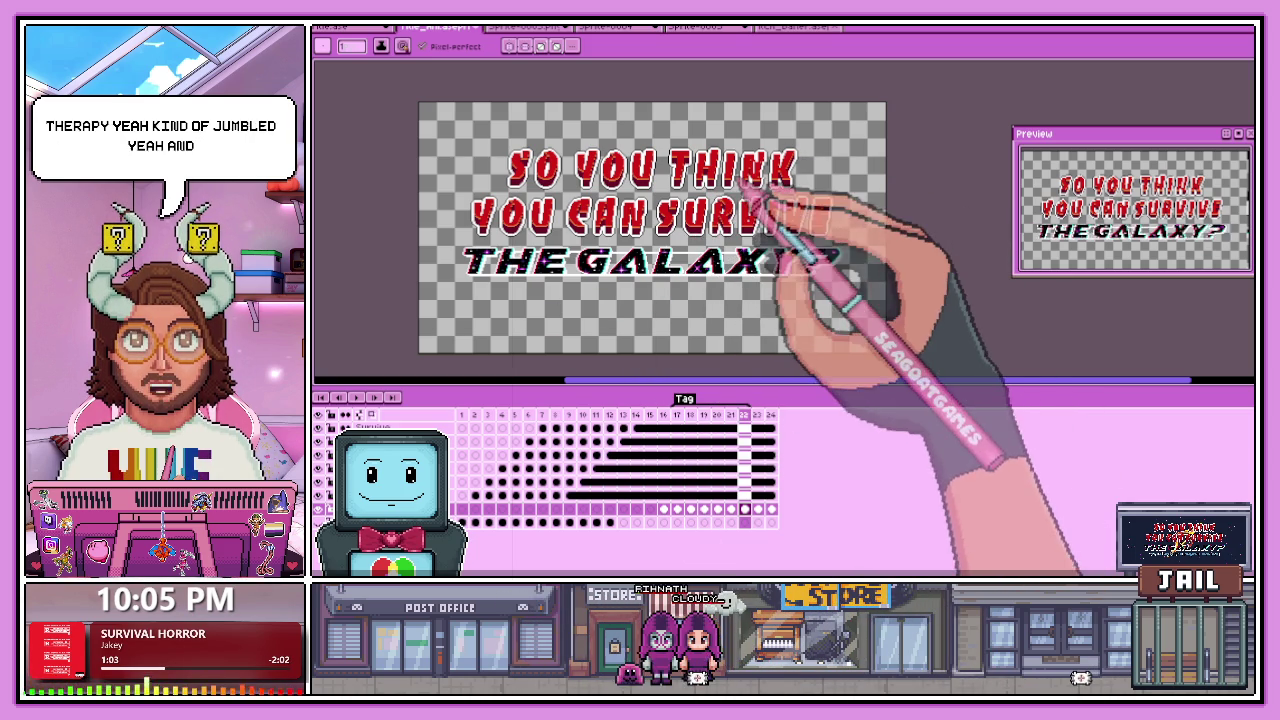
pyautogui.scroll(2, 772, 168)
pyautogui.scroll(1, 760, 165)
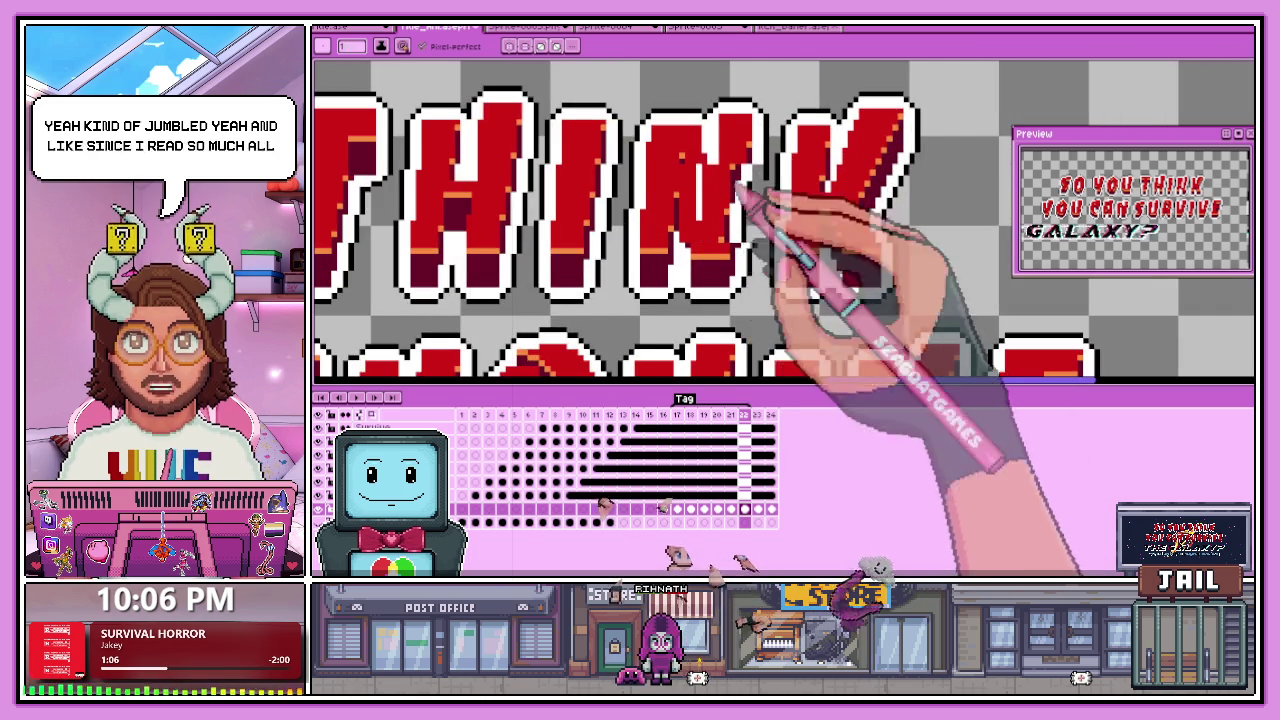
pyautogui.scroll(-1, 770, 210)
pyautogui.scroll(-1, 750, 220)
pyautogui.scroll(-2, 745, 230)
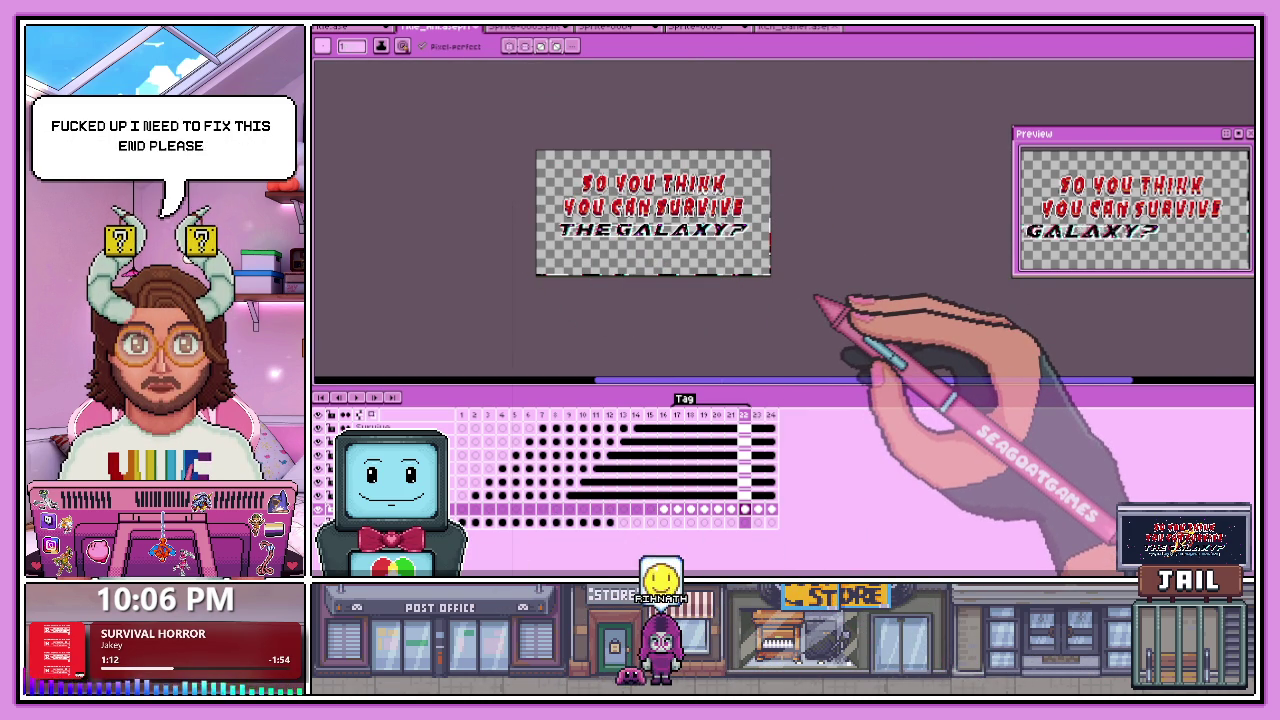
pyautogui.scroll(1, 735, 245)
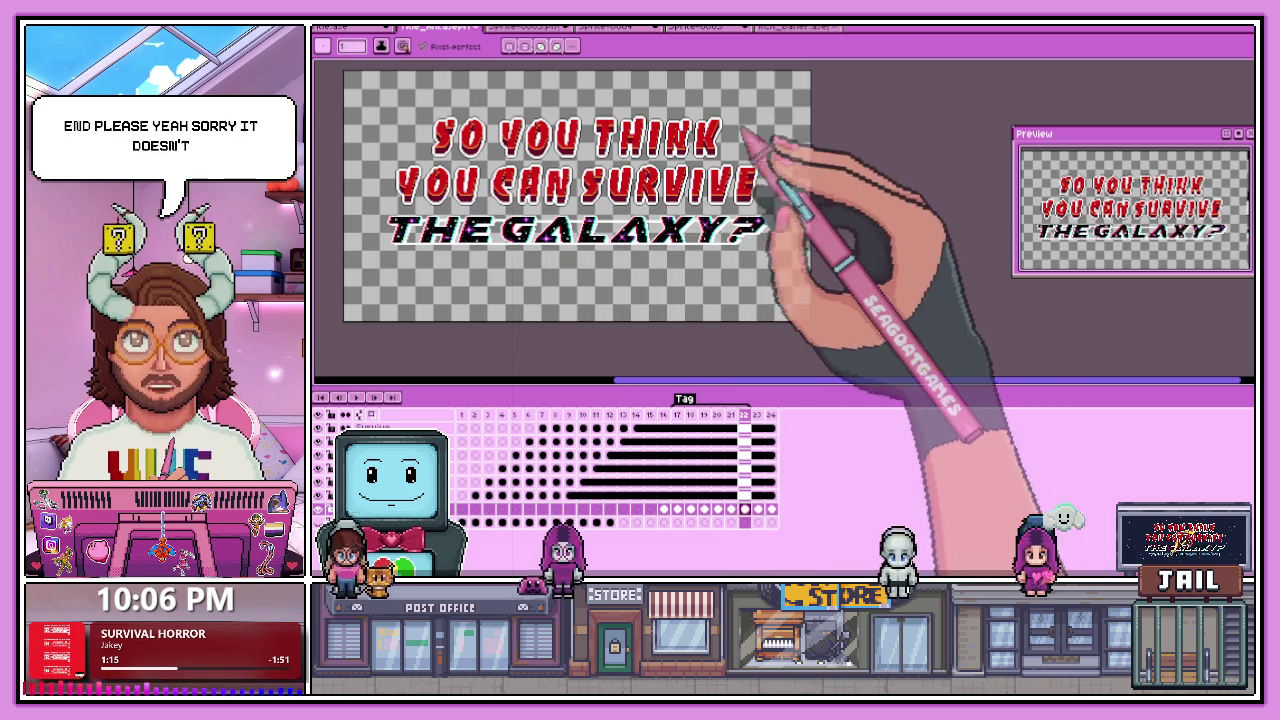
pyautogui.scroll(2, 740, 210)
pyautogui.scroll(-2, 695, 245)
pyautogui.scroll(1, 665, 245)
pyautogui.scroll(1, 655, 255)
pyautogui.scroll(1, 645, 265)
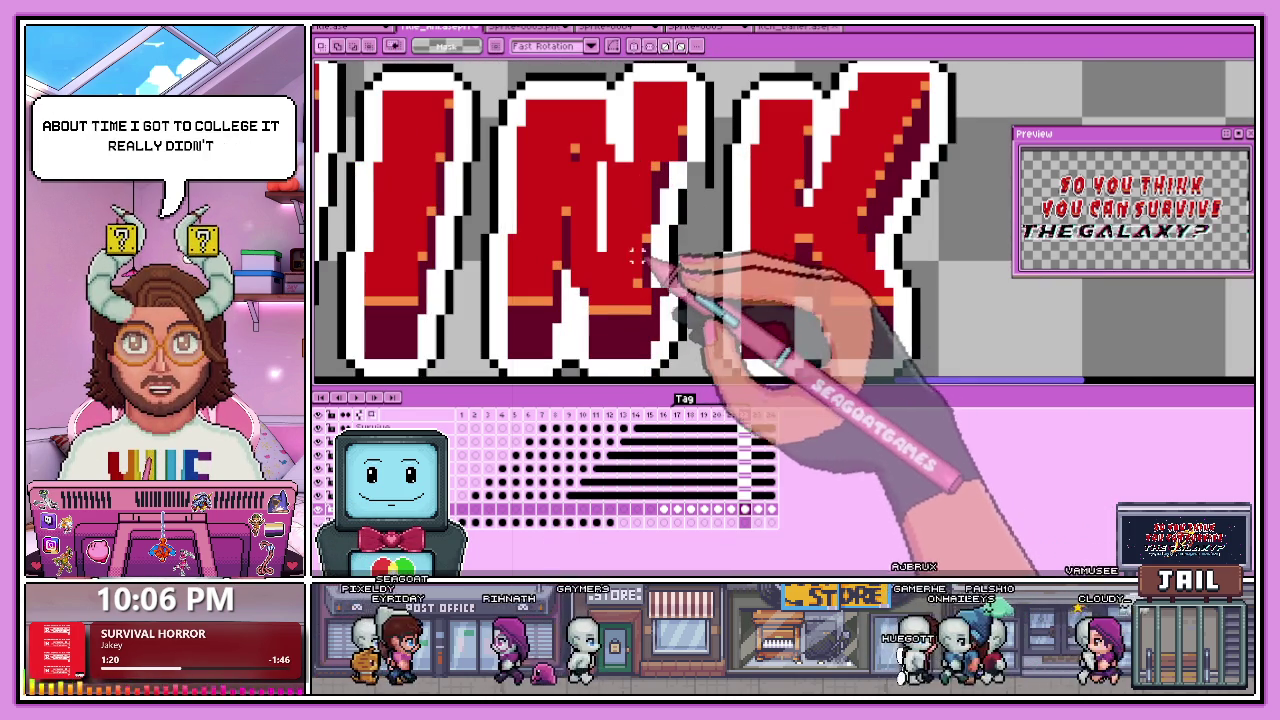
pyautogui.scroll(-2, 637, 240)
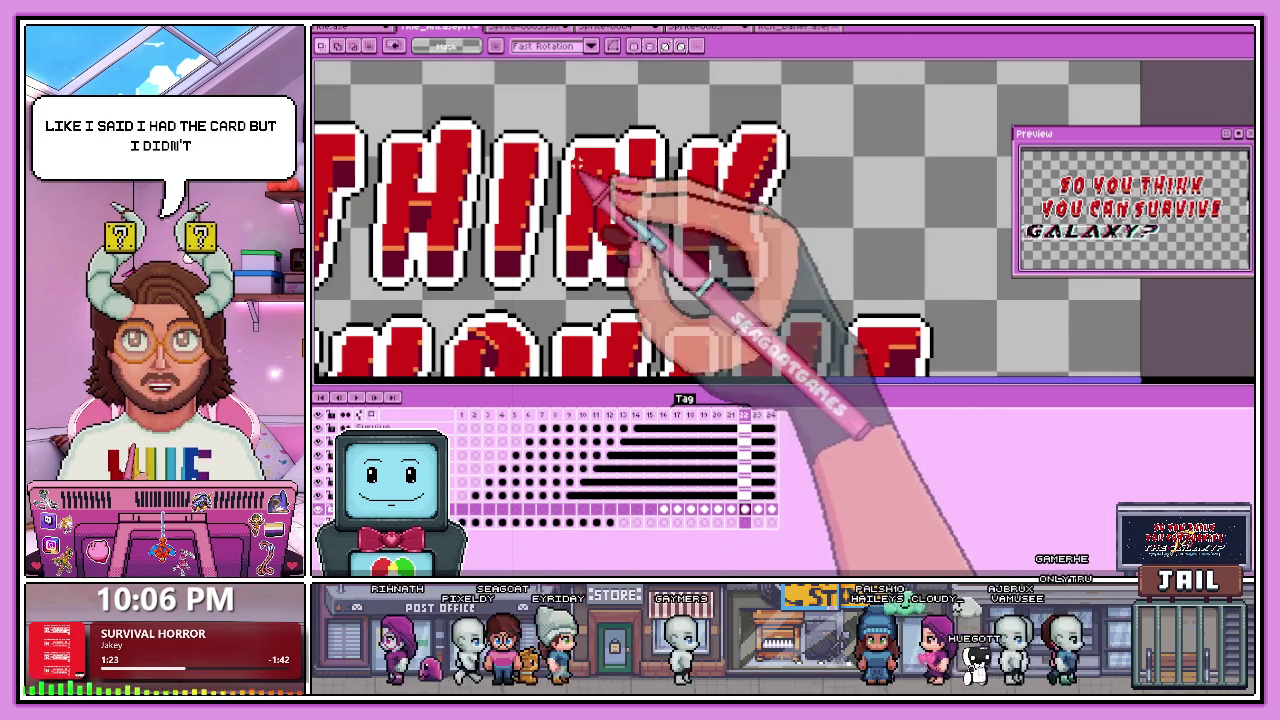
pyautogui.scroll(-1, 608, 177)
pyautogui.moveTo(556, 120); pyautogui.dragTo(672, 318)
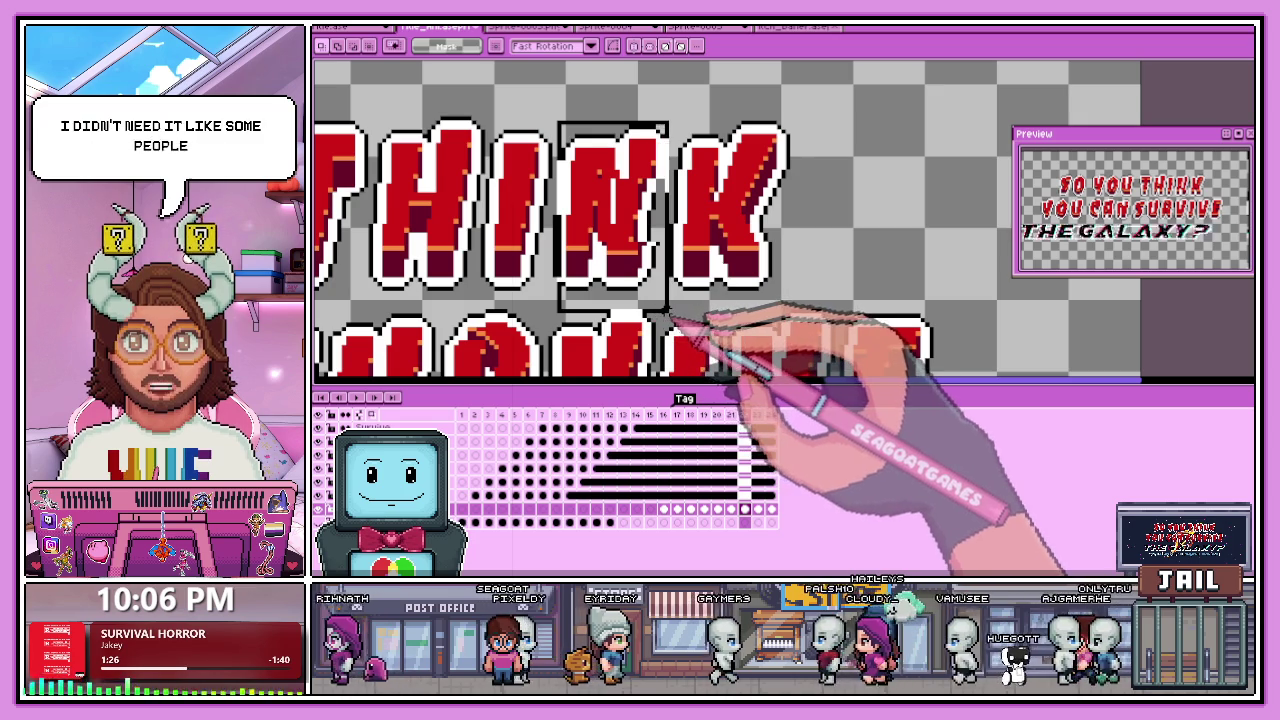
pyautogui.scroll(1, 598, 232)
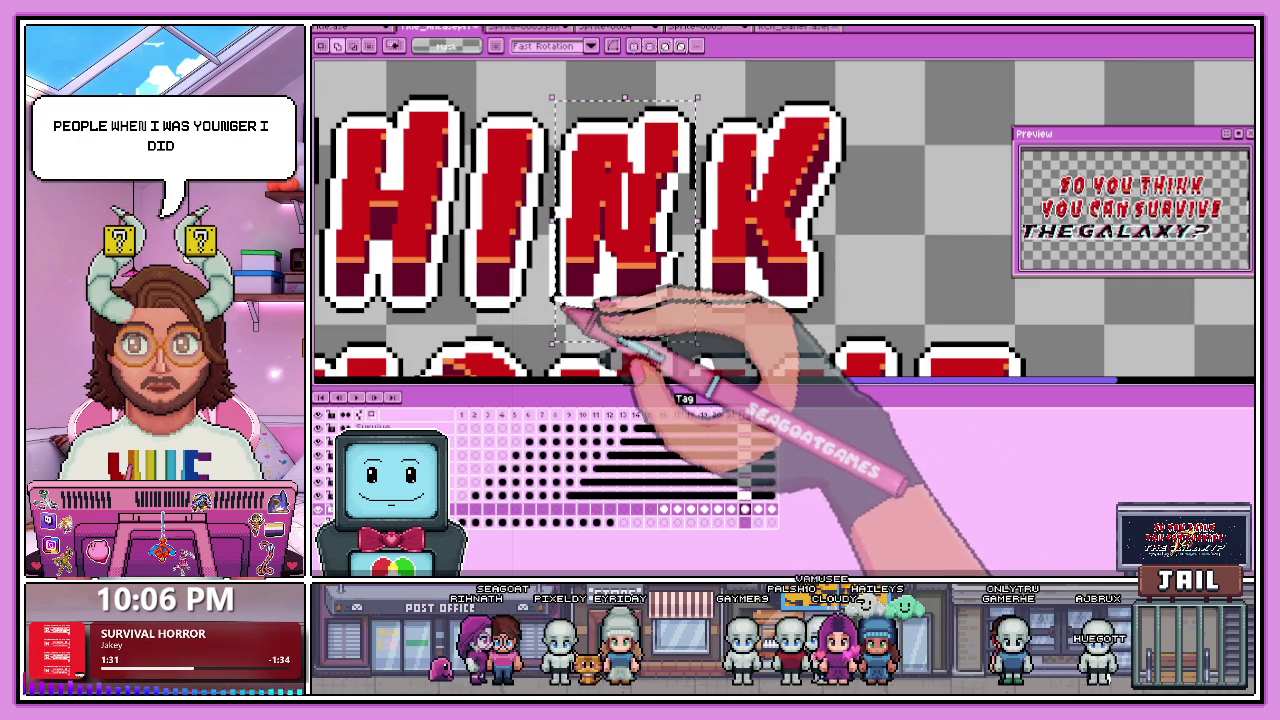
pyautogui.moveTo(552, 310); pyautogui.dragTo(546, 316)
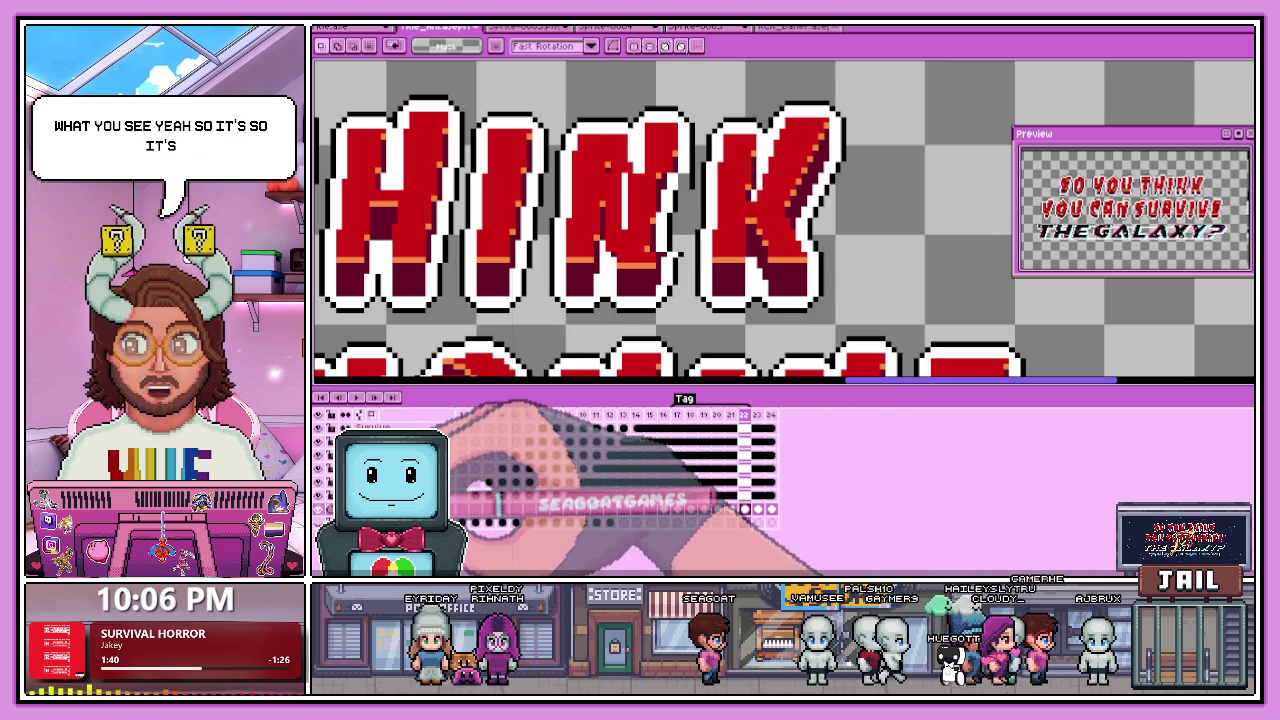
pyautogui.scroll(-2, 725, 275)
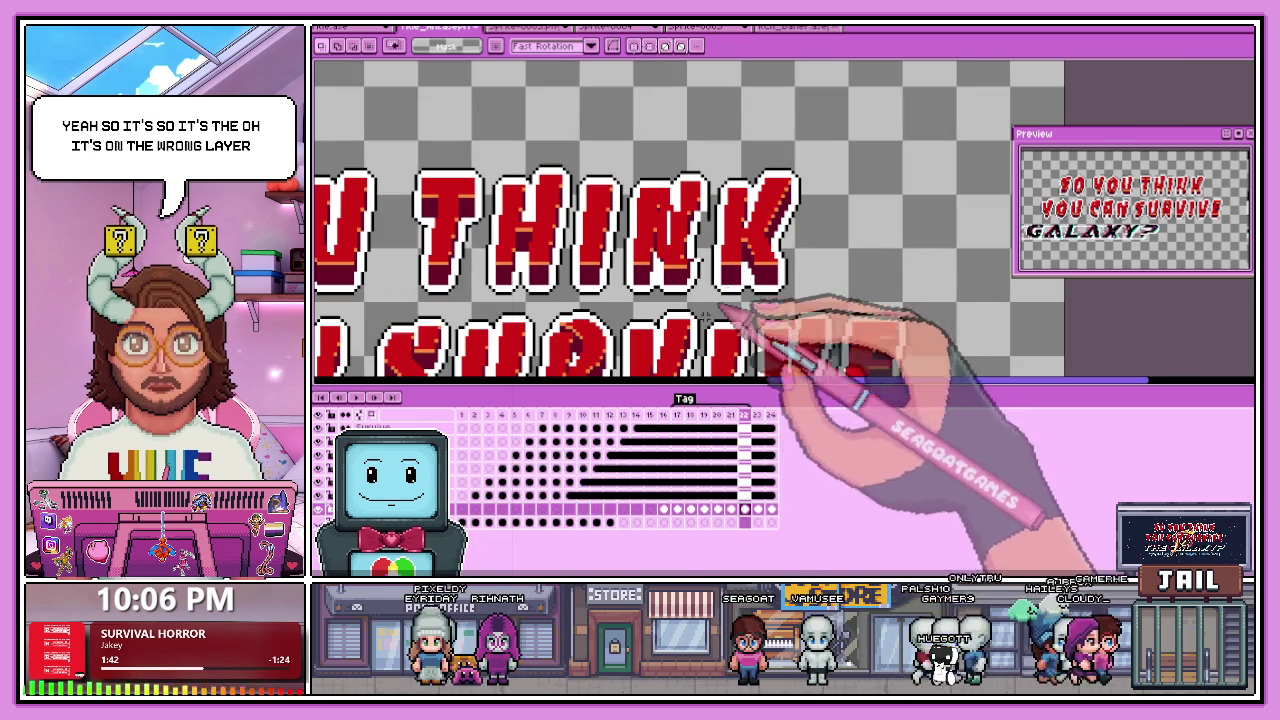
# Make the layer holding the title letters active to fix THINK.
pyautogui.click(455, 466)
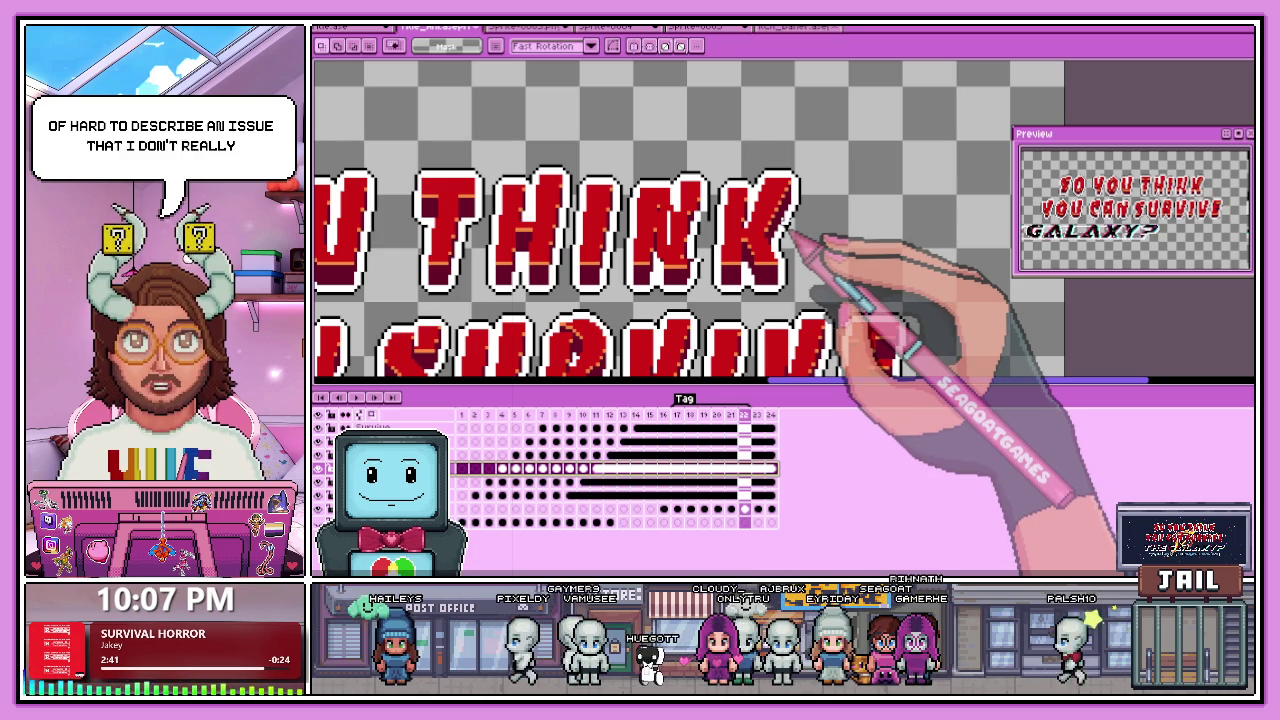
pyautogui.scroll(-4, 800, 245)
pyautogui.scroll(-1, 808, 250)
pyautogui.scroll(3, 808, 245)
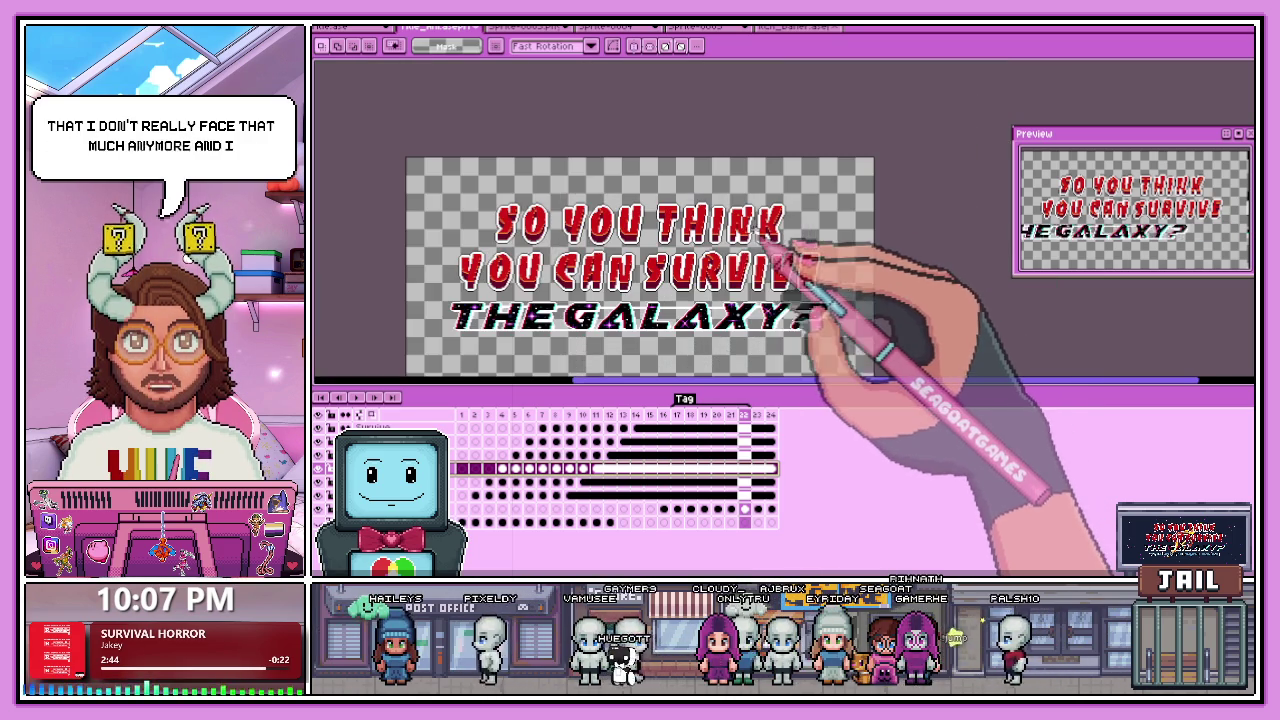
pyautogui.scroll(2, 710, 240)
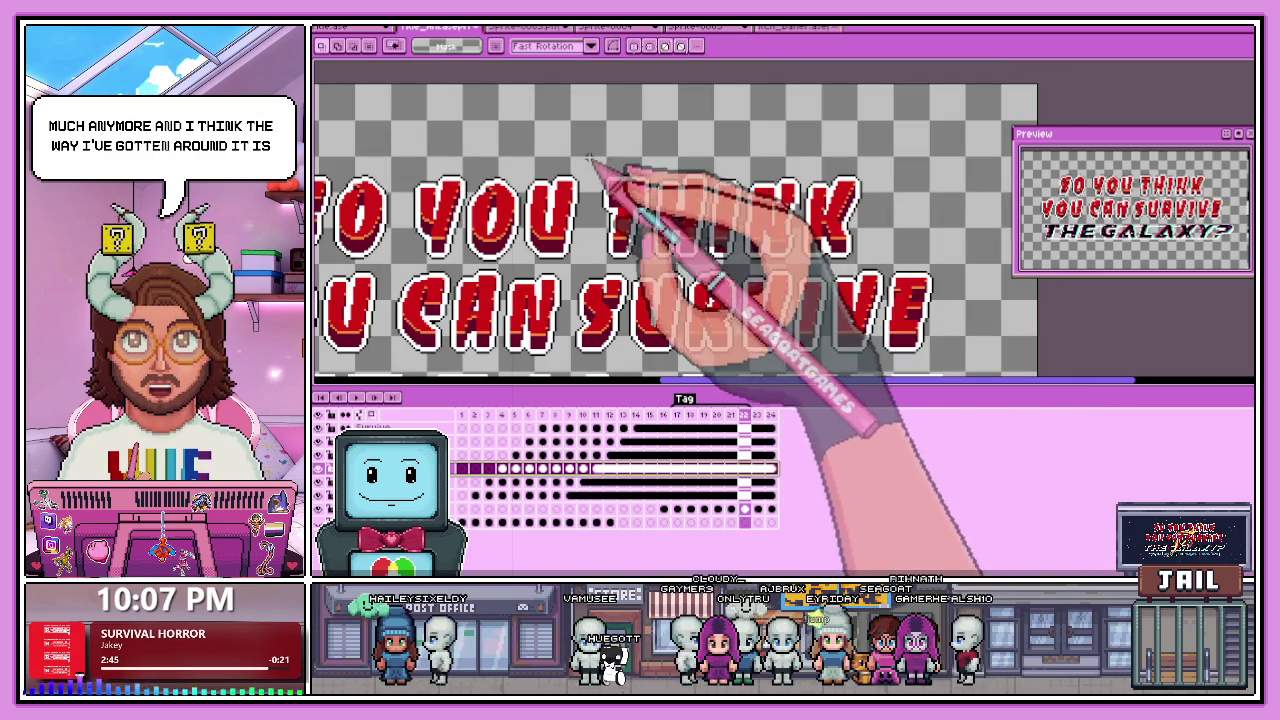
pyautogui.moveTo(685, 265); pyautogui.dragTo(875, 267)
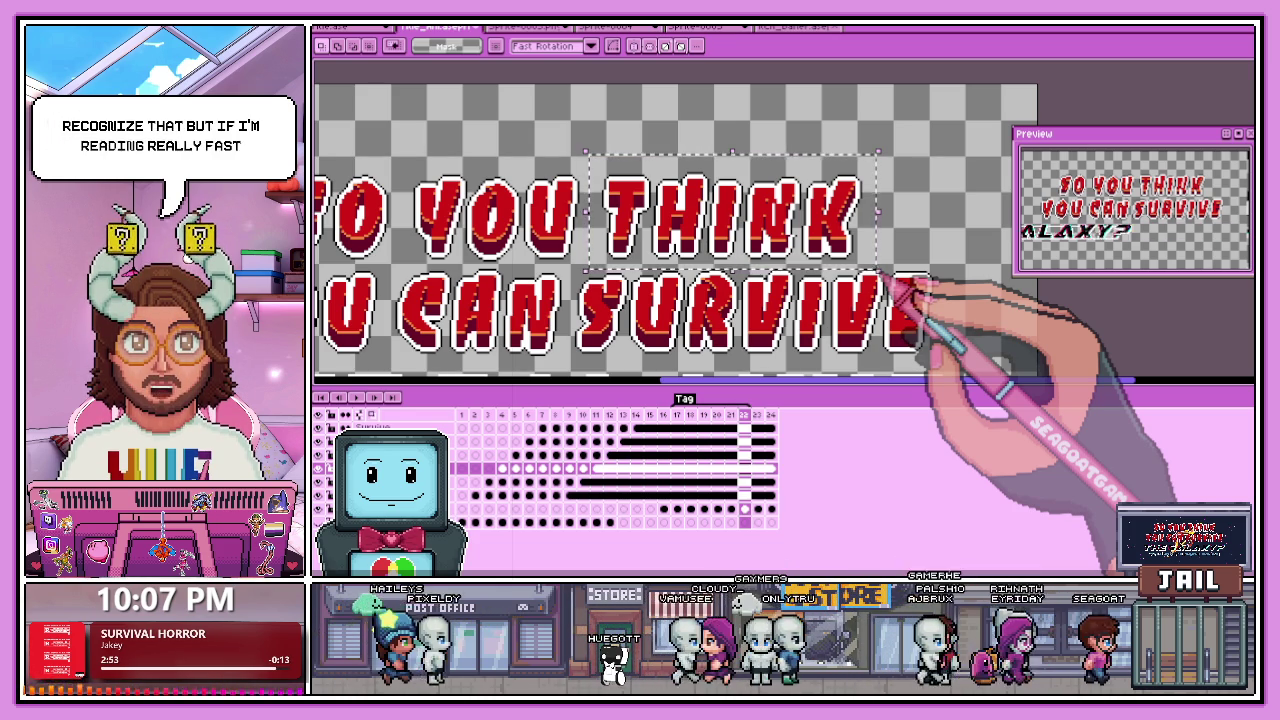
pyautogui.scroll(-1, 880, 275)
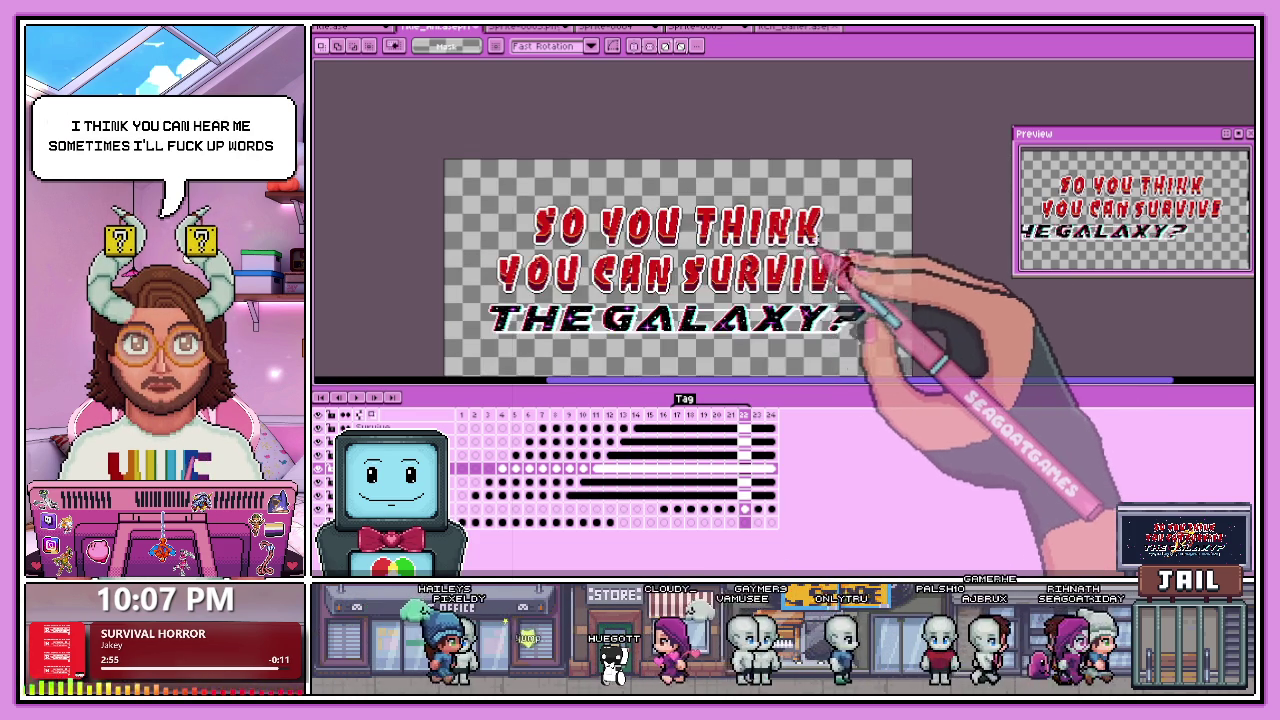
pyautogui.scroll(1, 850, 280)
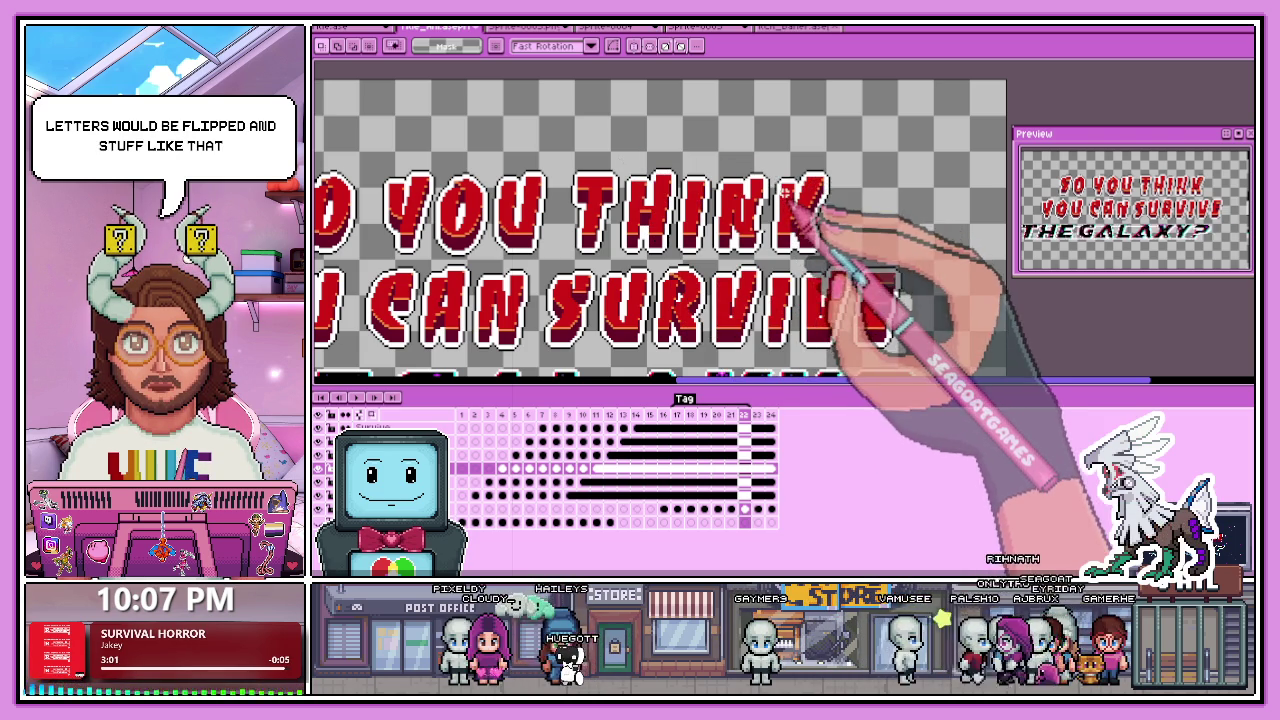
pyautogui.scroll(-1, 800, 200)
pyautogui.scroll(1, 790, 190)
pyautogui.moveTo(750, 155)
pyautogui.mouseDown()
pyautogui.moveTo(815, 240)
pyautogui.moveTo(789, 203)
pyautogui.moveTo(774, 211)
pyautogui.mouseUp()
pyautogui.scroll(1, 845, 262)
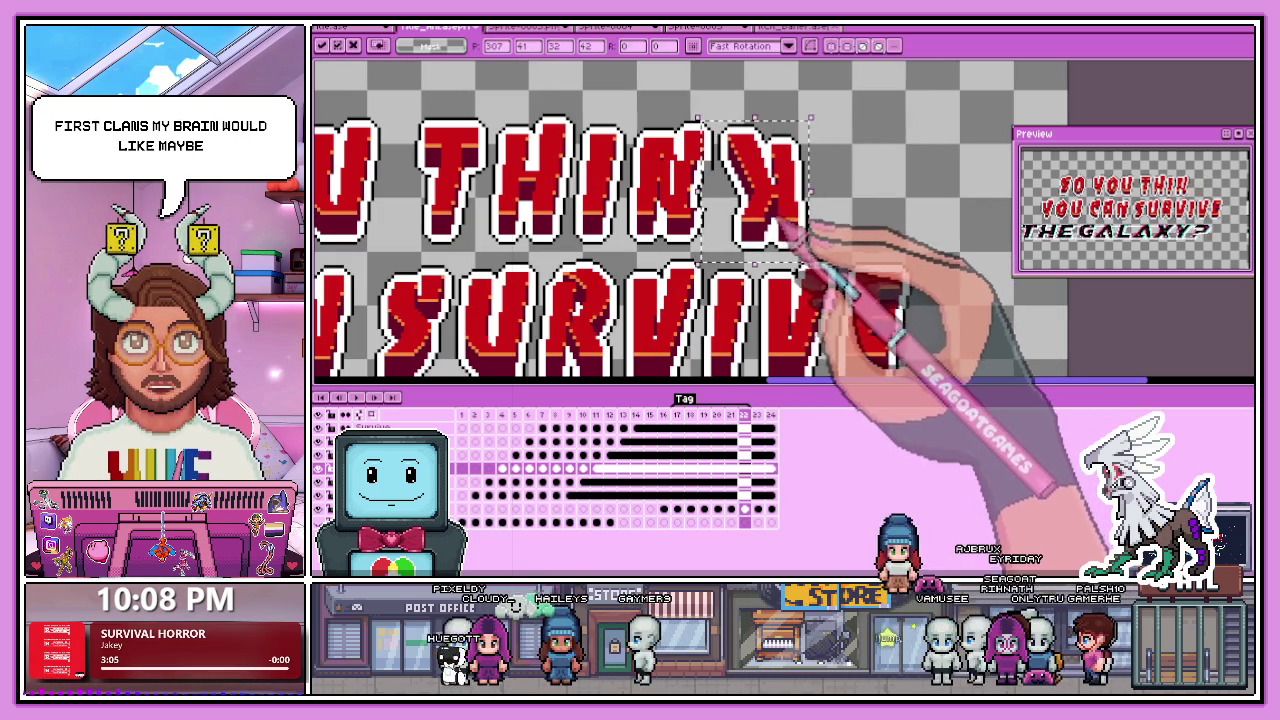
pyautogui.click(824, 199)
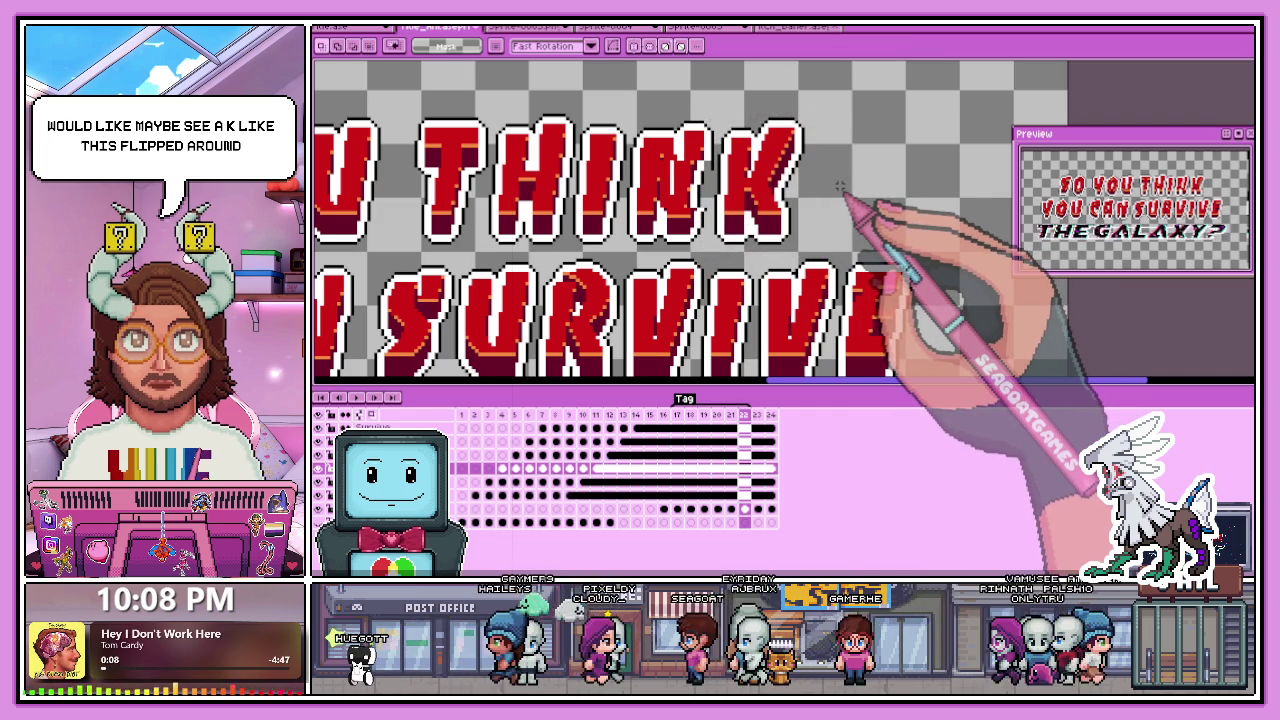
pyautogui.scroll(-3, 827, 194)
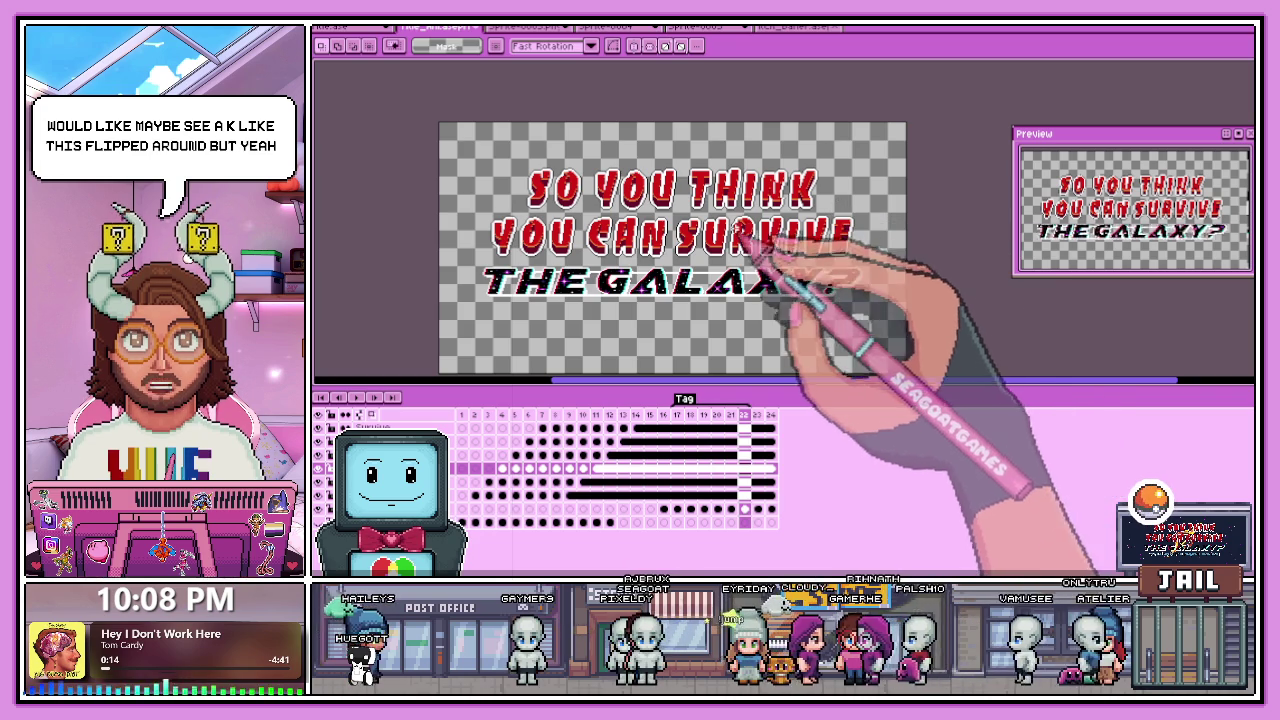
pyautogui.scroll(2, 777, 237)
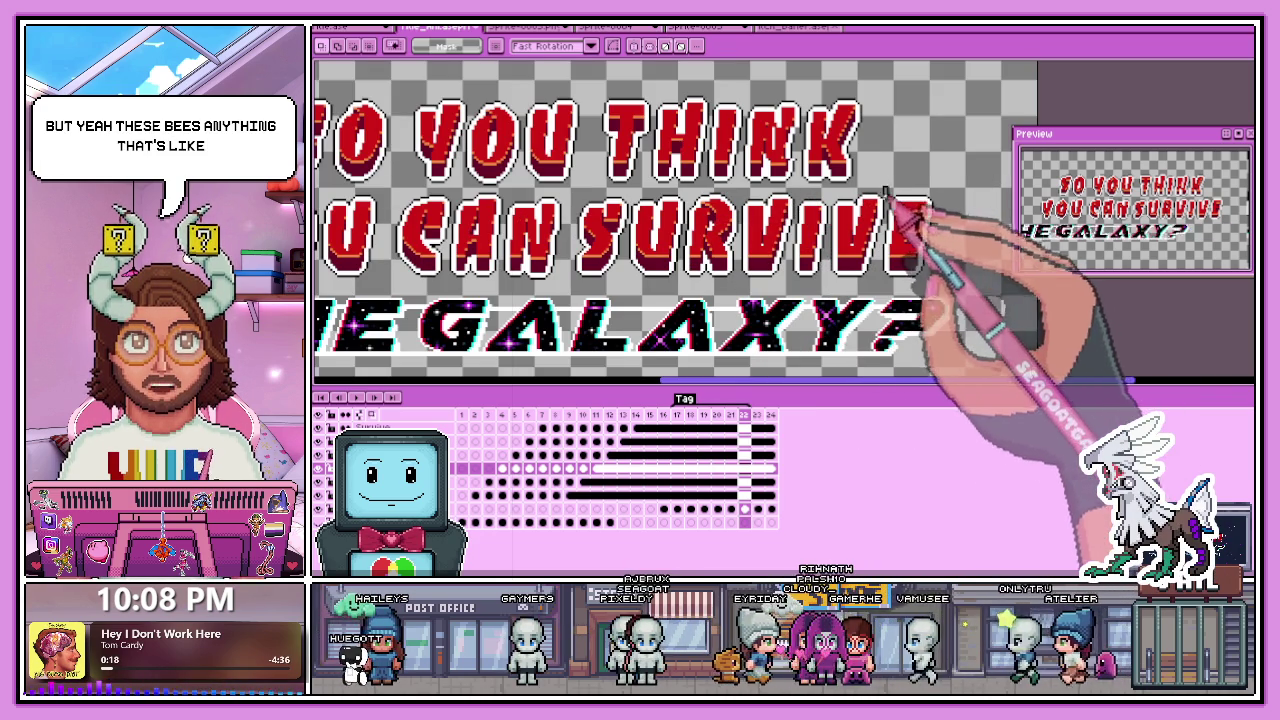
pyautogui.scroll(1, 910, 258)
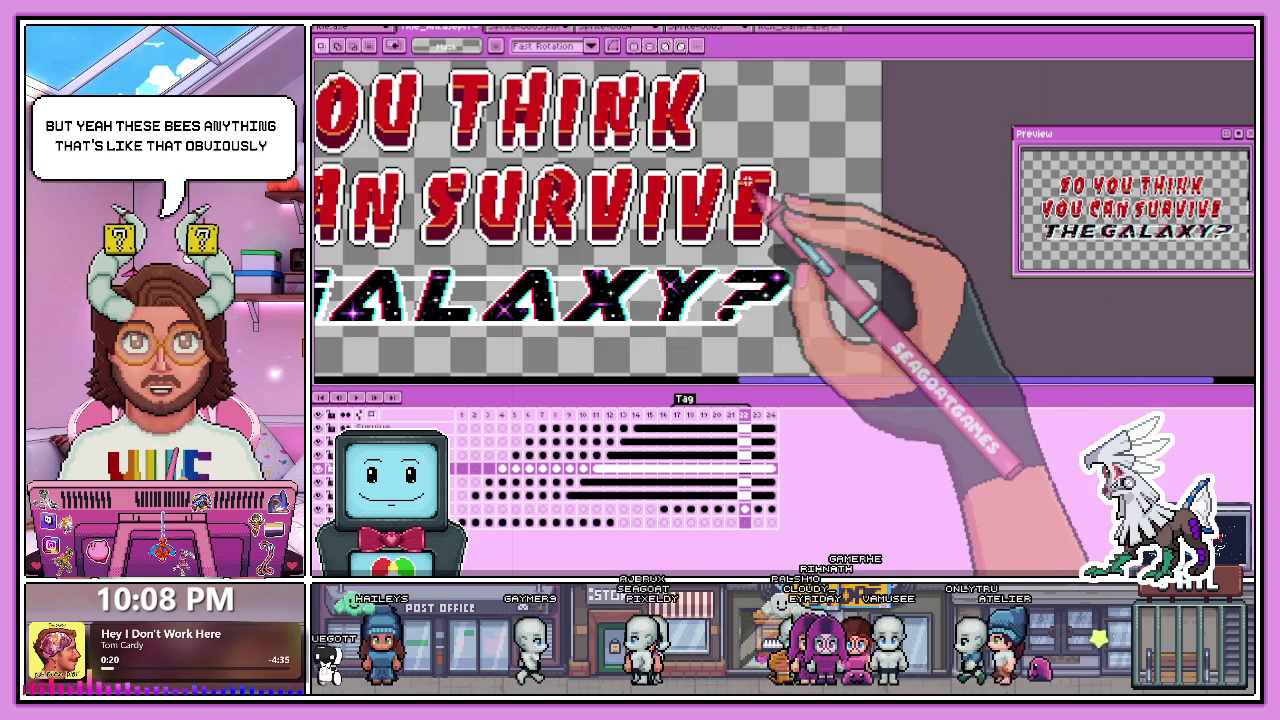
pyautogui.scroll(1, 777, 206)
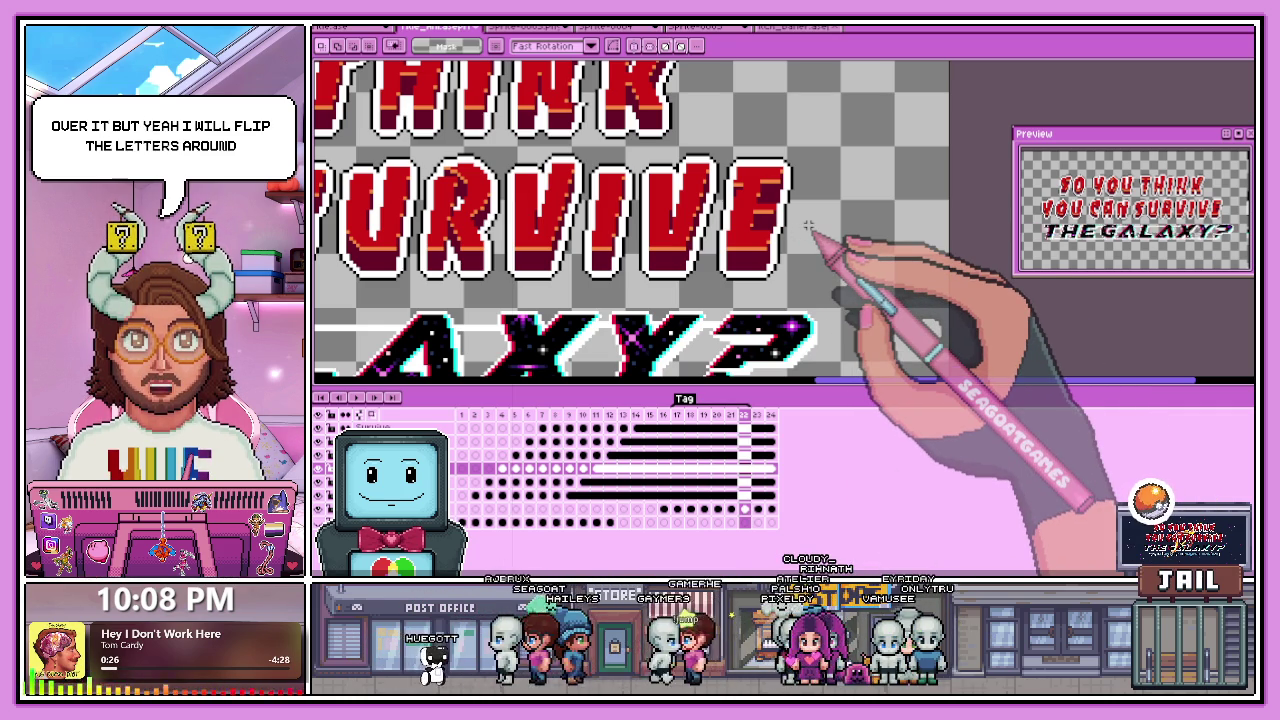
pyautogui.moveTo(716, 138); pyautogui.dragTo(806, 300)
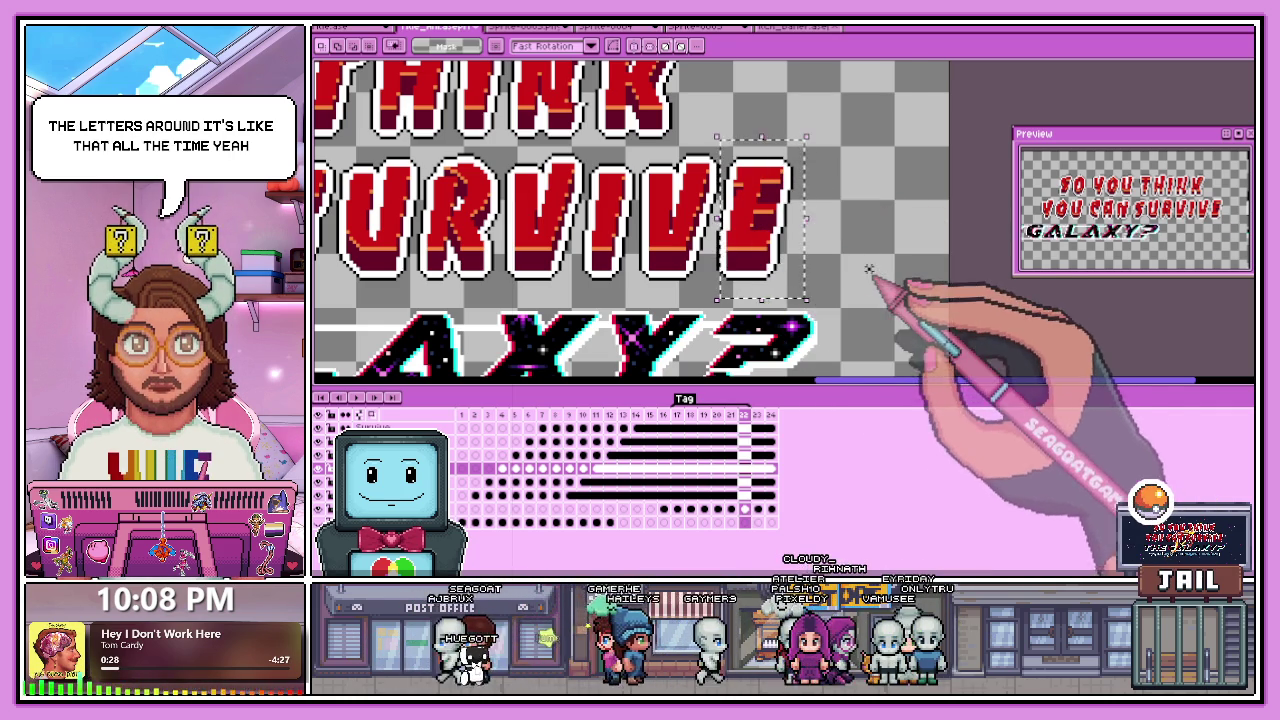
pyautogui.scroll(-1, 869, 269)
pyautogui.scroll(-1, 829, 243)
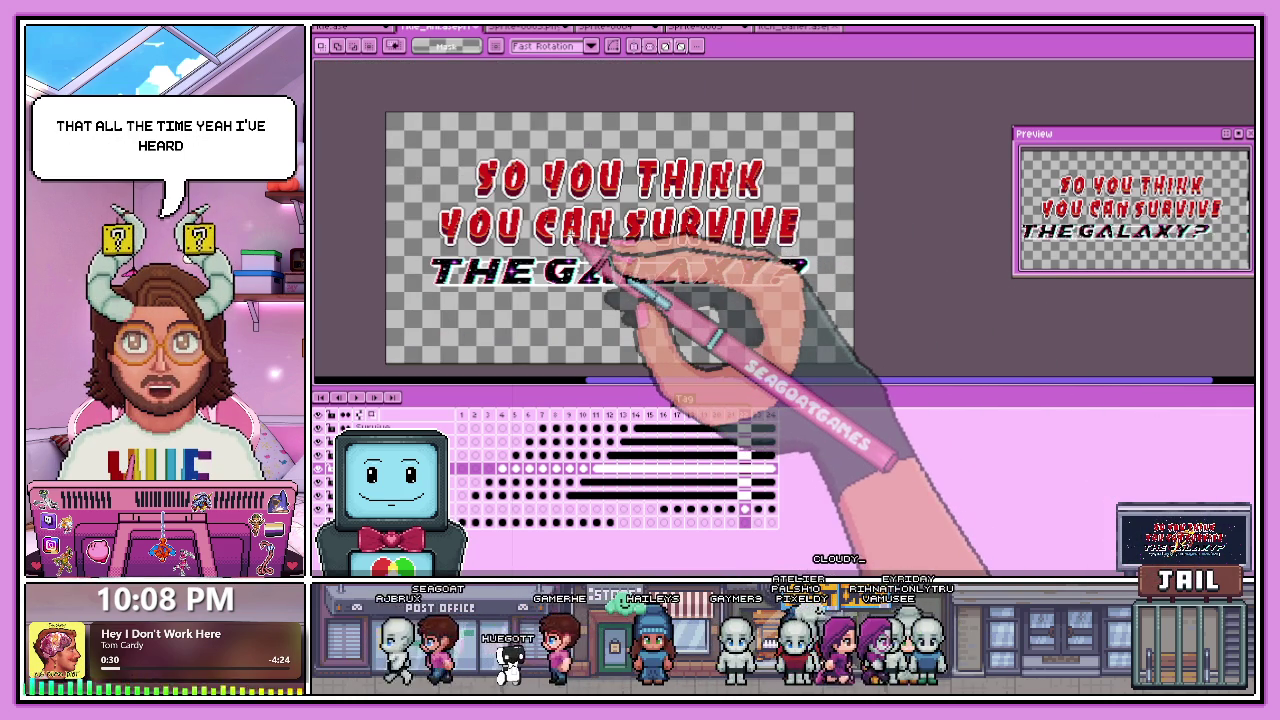
pyautogui.scroll(1, 660, 170)
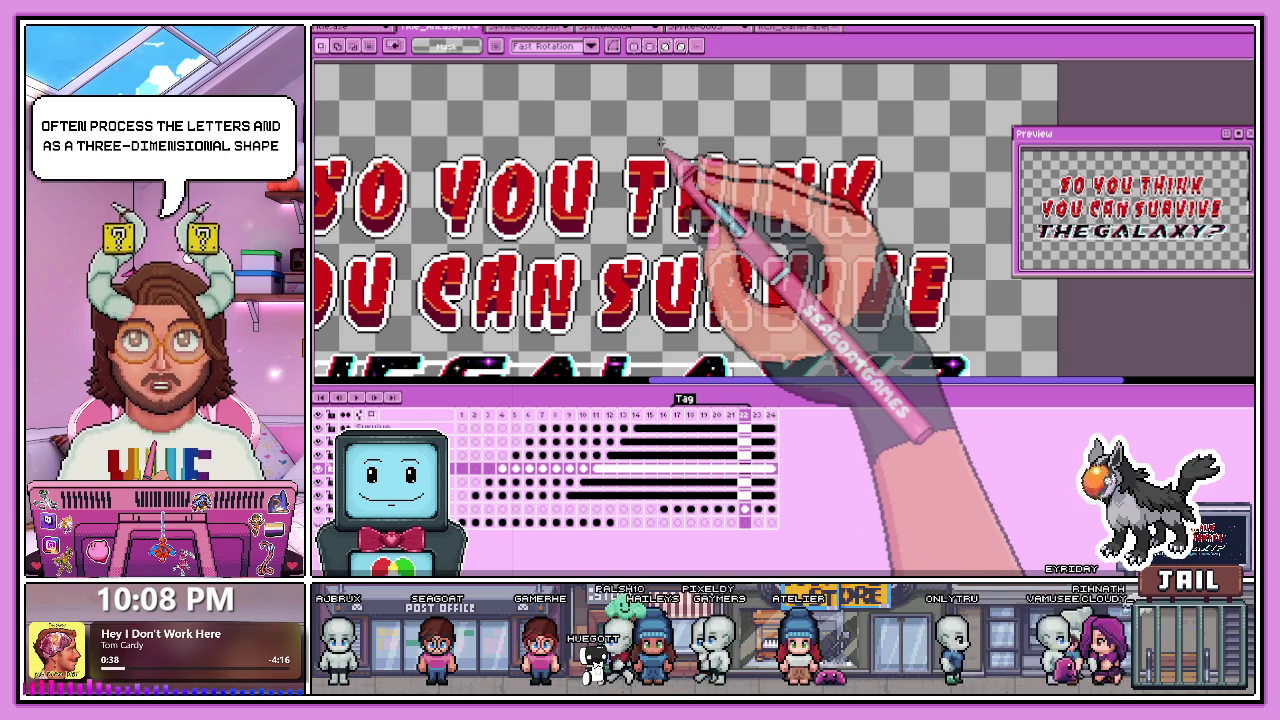
# Adjust the selection around THINK's N and delete it from the title frame.
pyautogui.hscroll(-1, 633, 199)
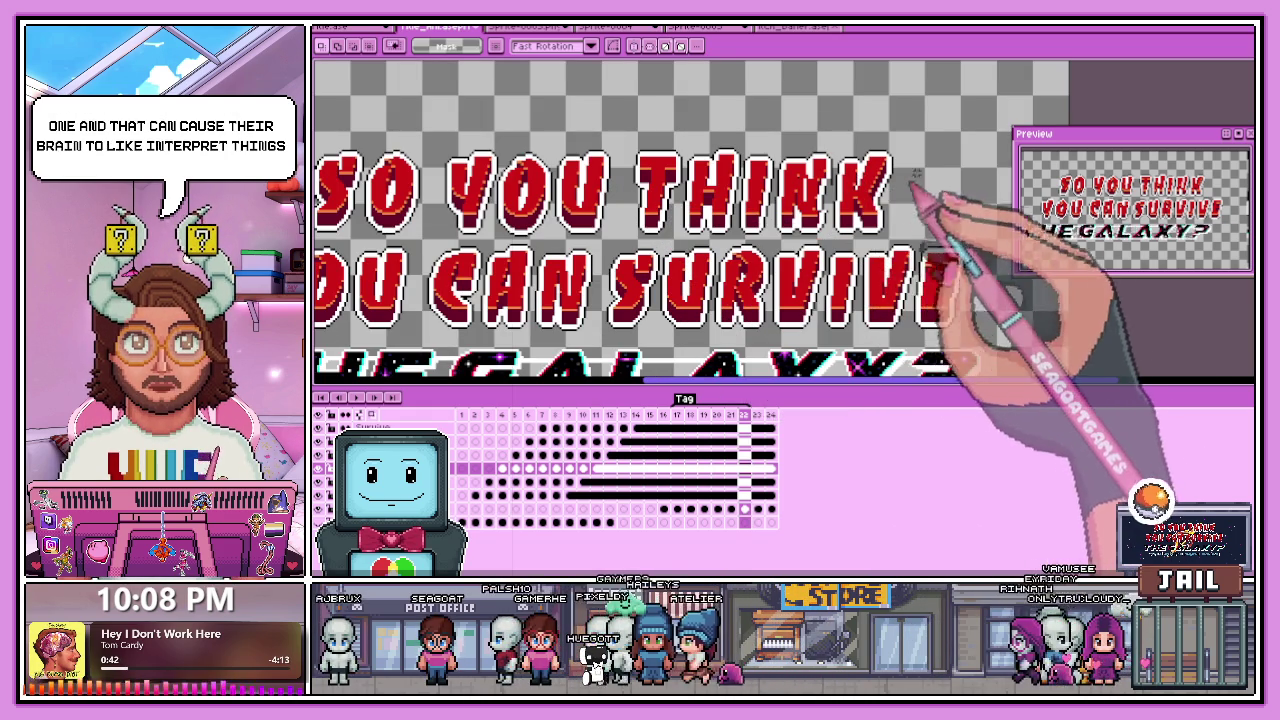
pyautogui.scroll(-3, 822, 185)
pyautogui.scroll(1, 822, 183)
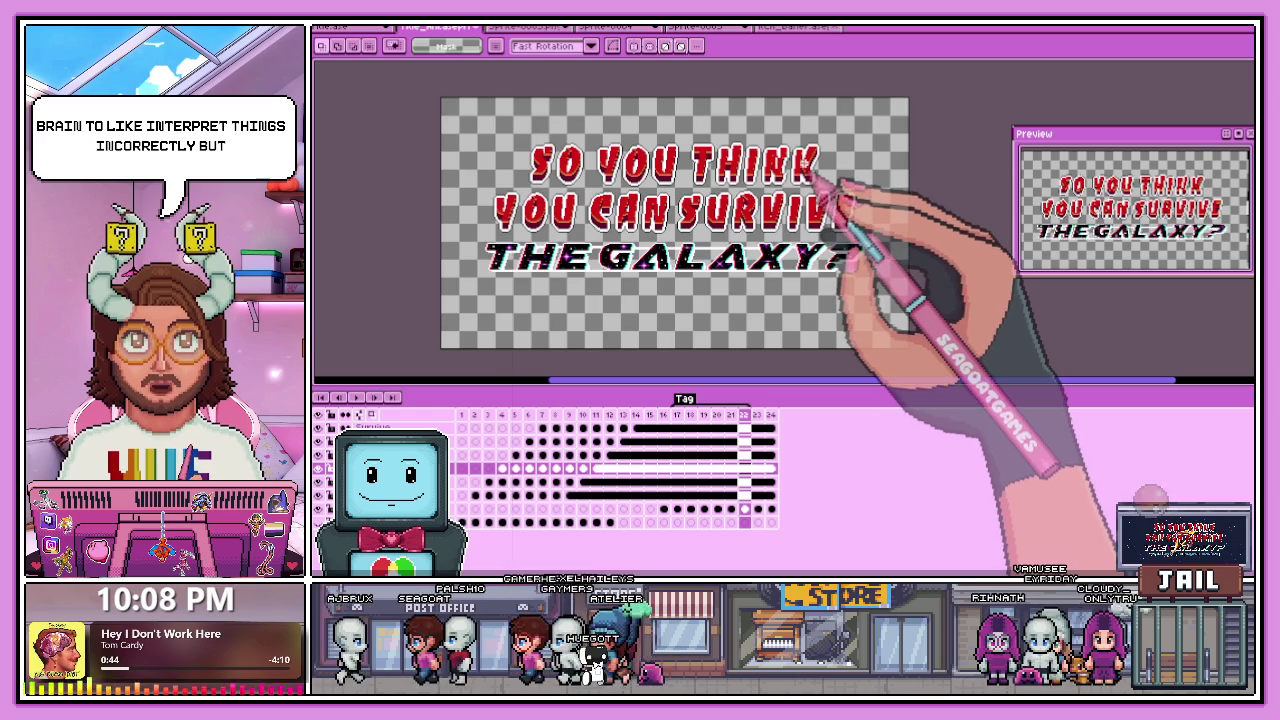
pyautogui.scroll(1, 818, 185)
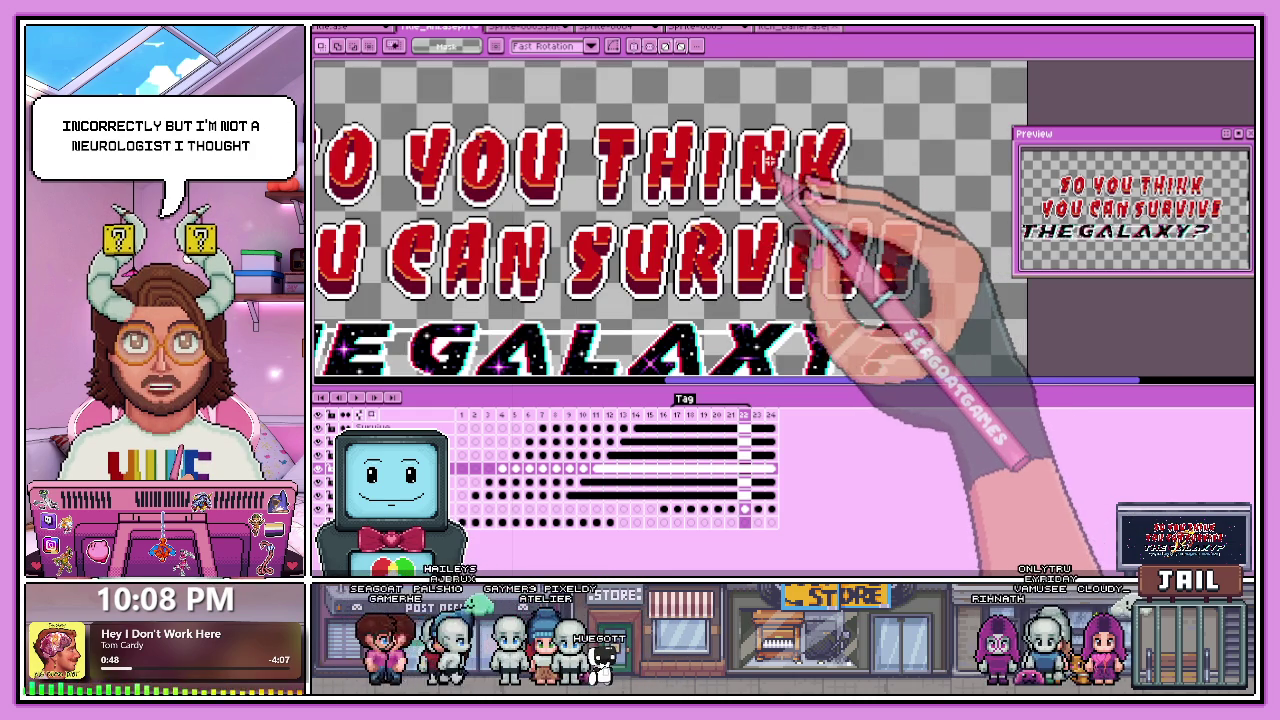
pyautogui.scroll(1, 758, 150)
pyautogui.scroll(-1, 757, 150)
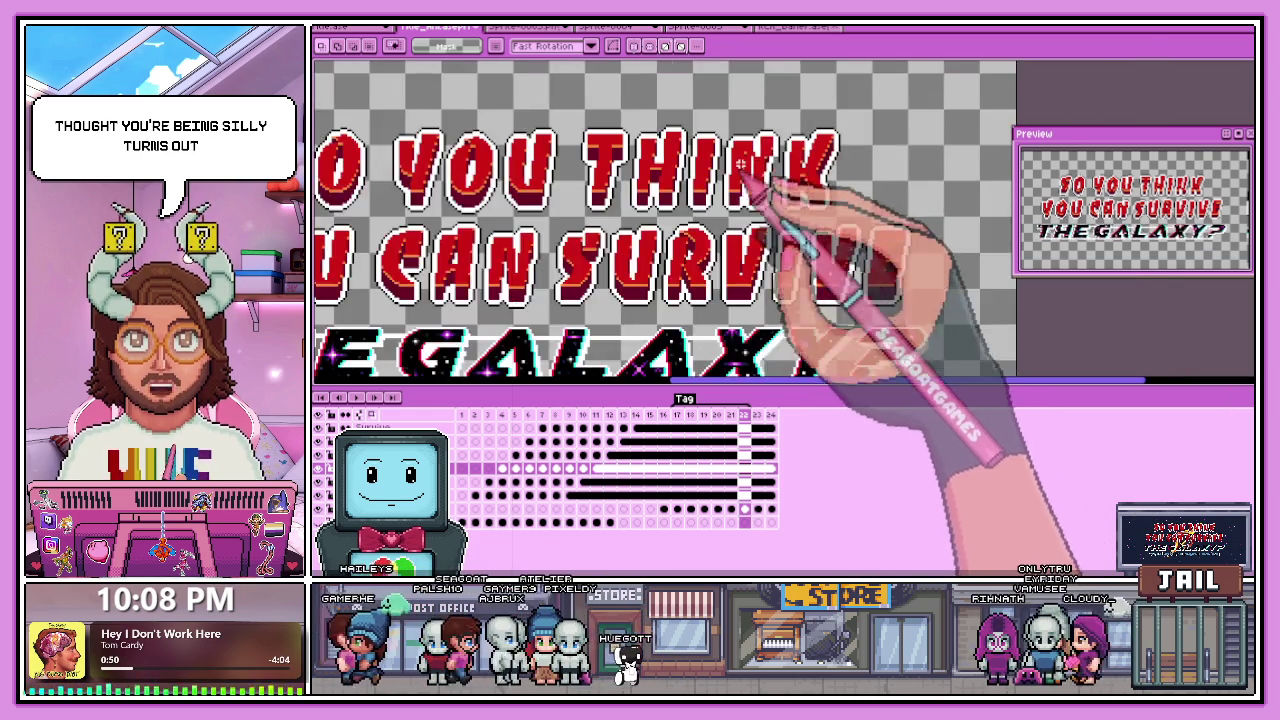
pyautogui.scroll(1, 780, 165)
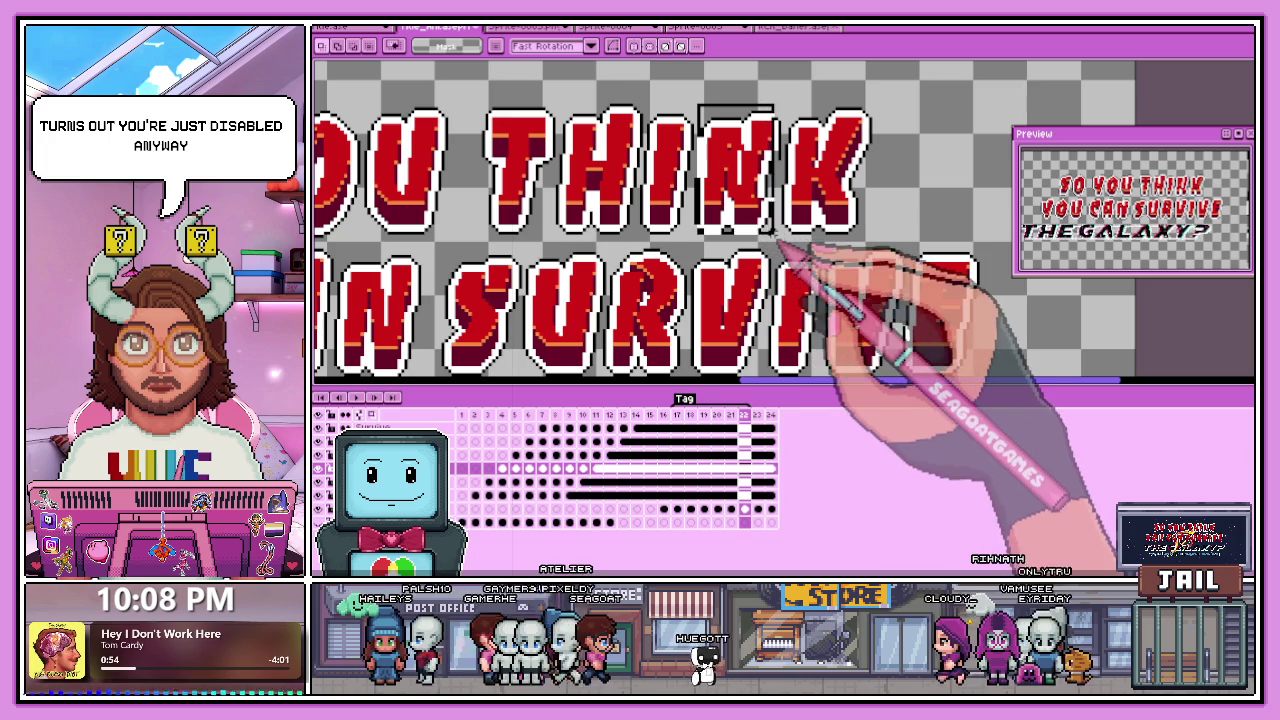
pyautogui.scroll(1, 705, 200)
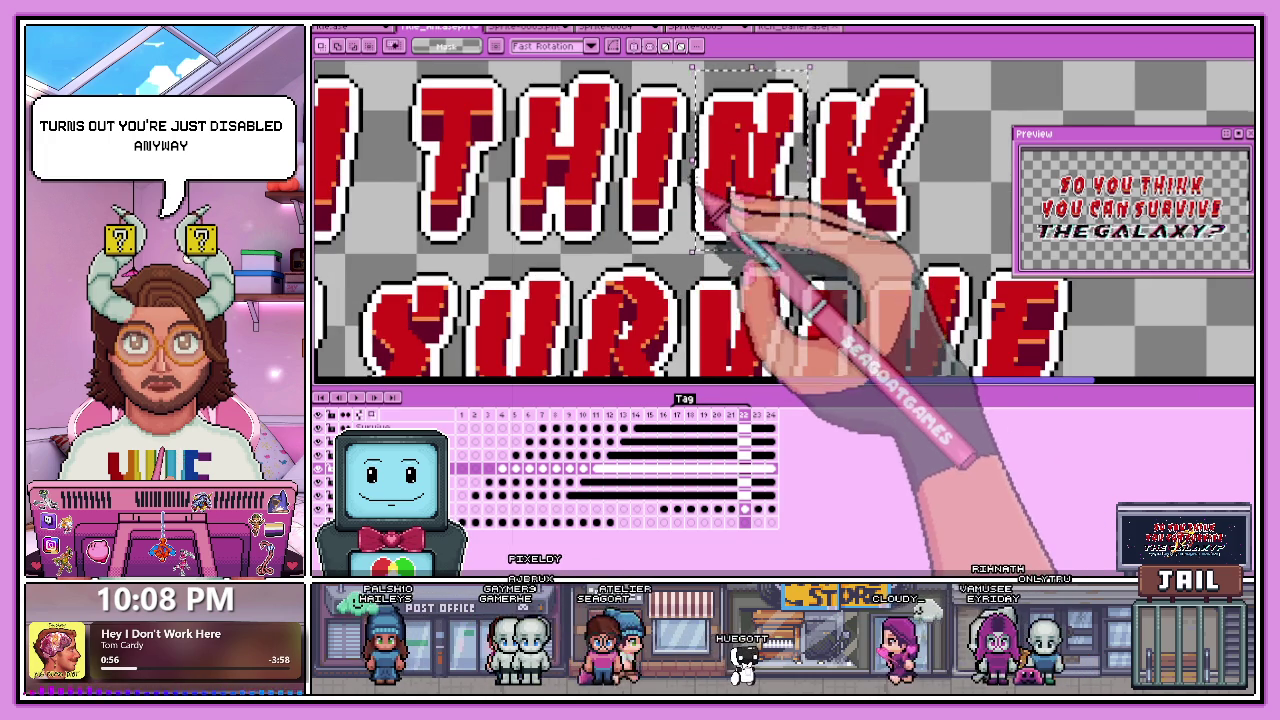
pyautogui.scroll(1, 700, 185)
pyautogui.moveTo(692, 268); pyautogui.dragTo(680, 268)
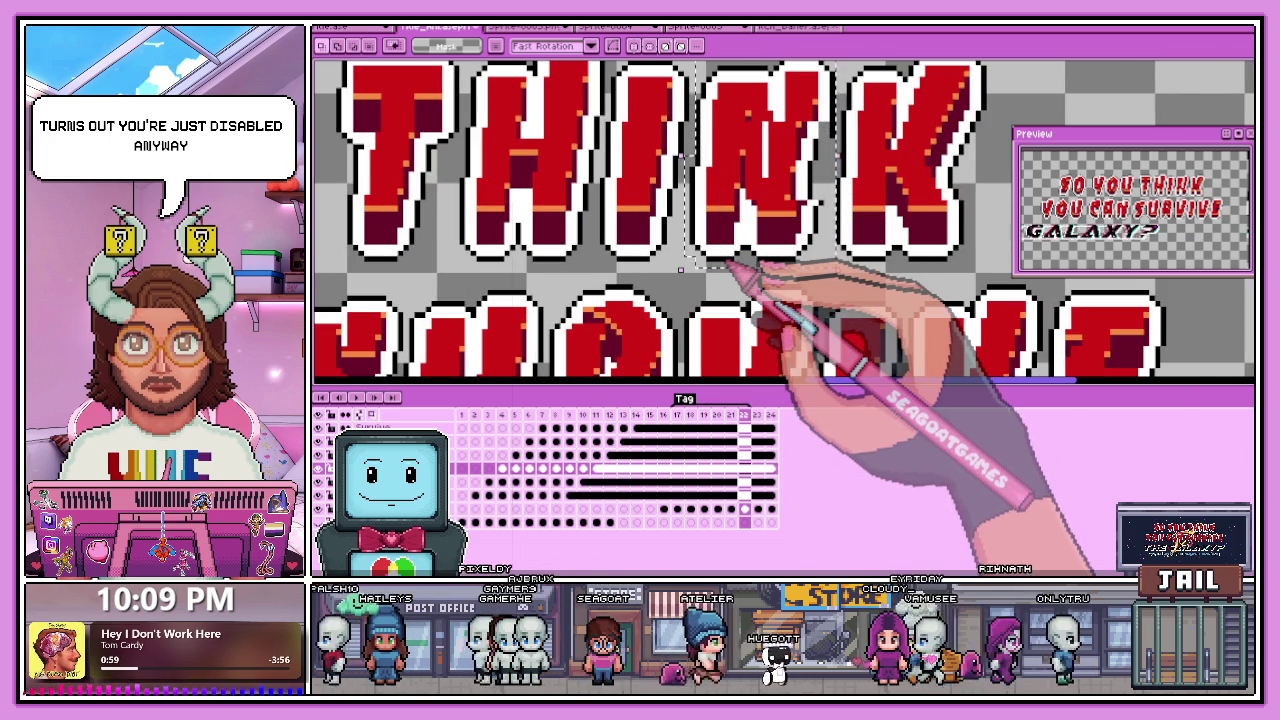
pyautogui.press('Delete')
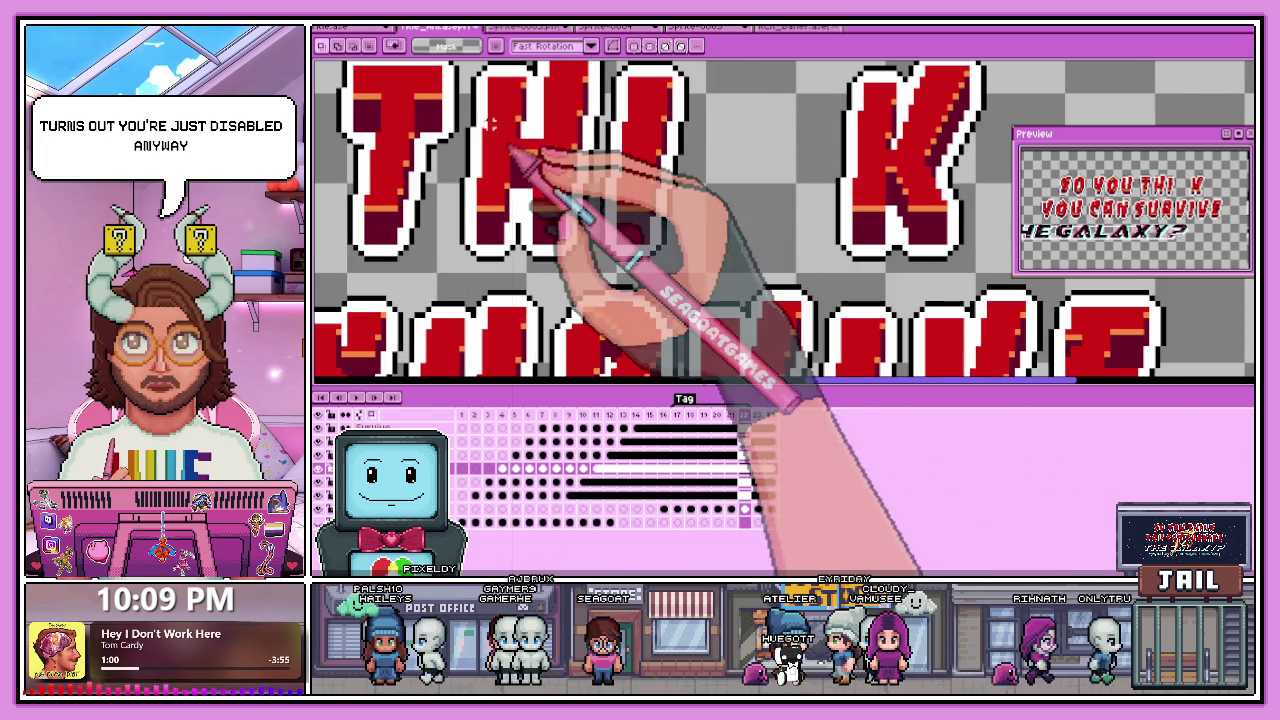
# Select THINK's N in the other sprite, restore the N in the animation, and step to frame 14.
pyautogui.click(358, 30)
pyautogui.scroll(1, 943, 179)
pyautogui.scroll(1, 908, 194)
pyautogui.scroll(1, 891, 214)
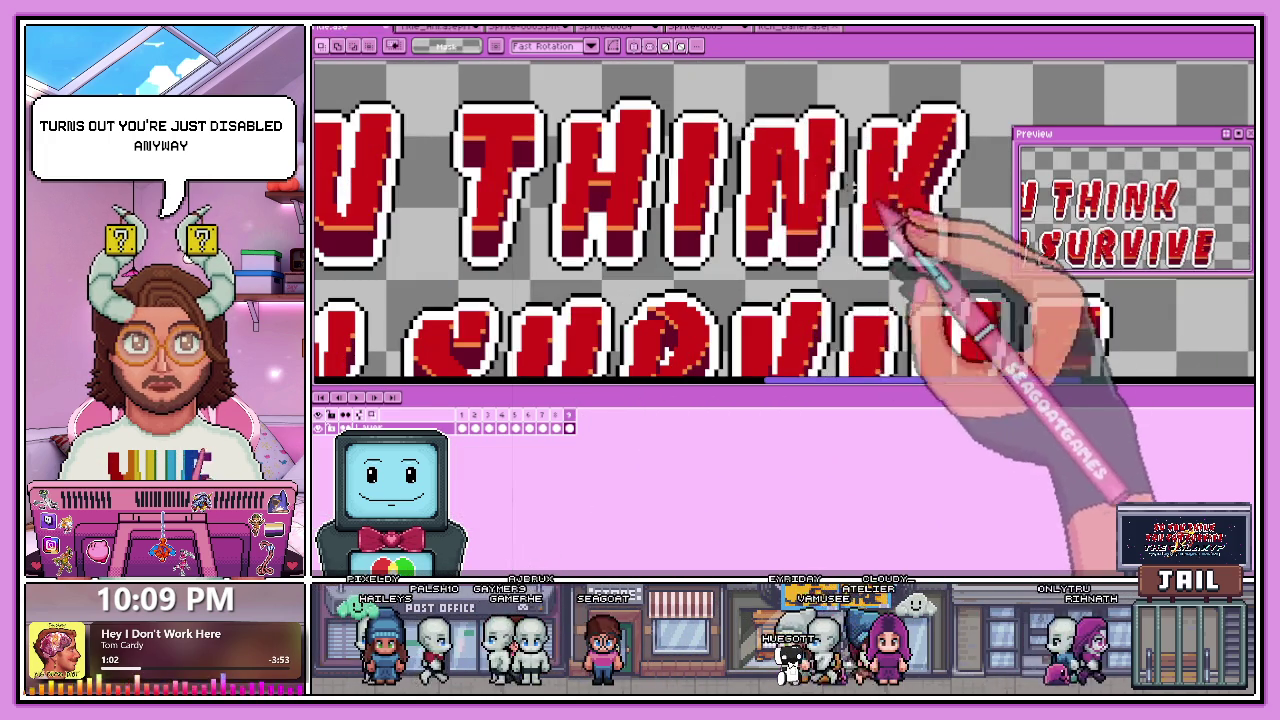
pyautogui.moveTo(737, 98); pyautogui.dragTo(846, 277)
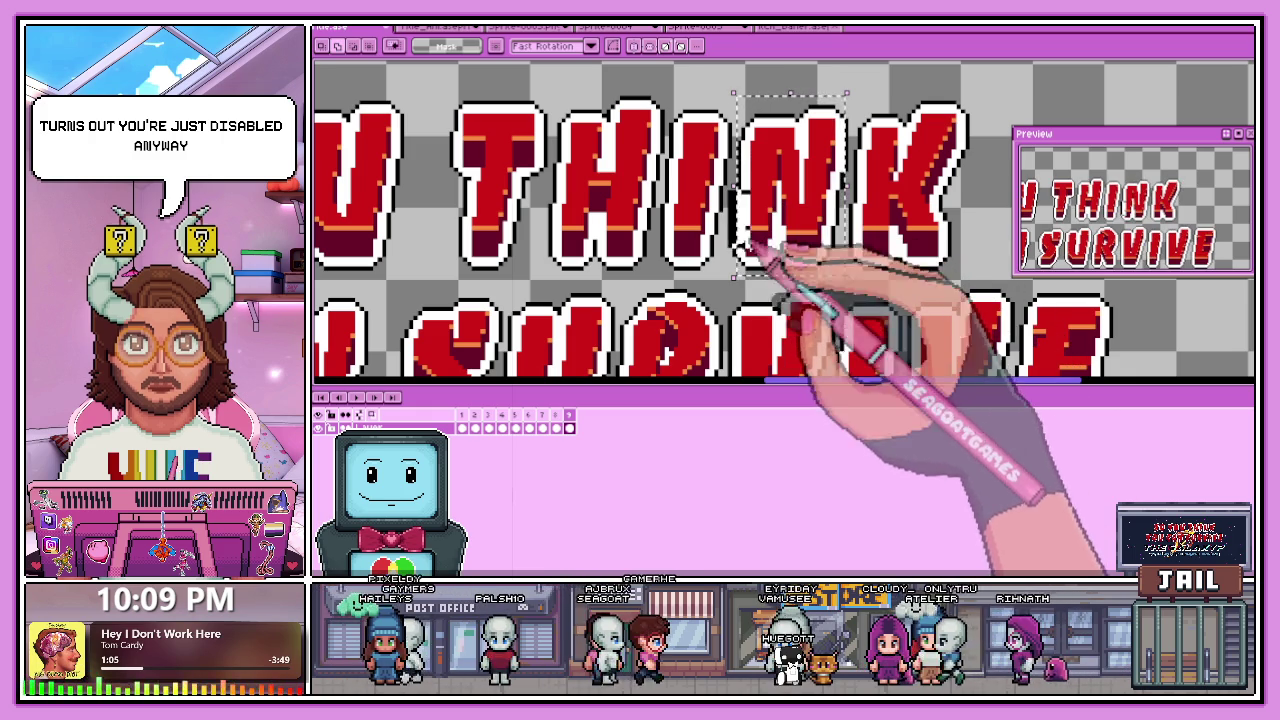
pyautogui.click(430, 27)
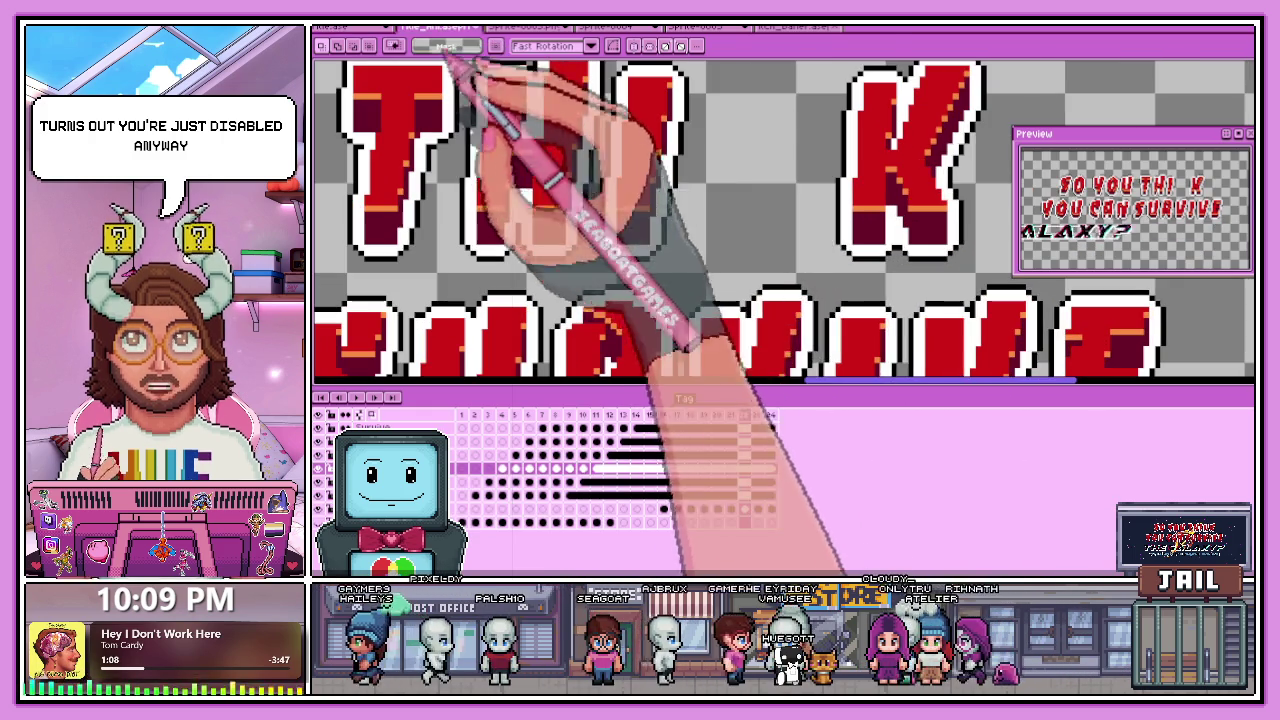
pyautogui.scroll(-1, 770, 225)
pyautogui.hotkey('ctrl', 'd')
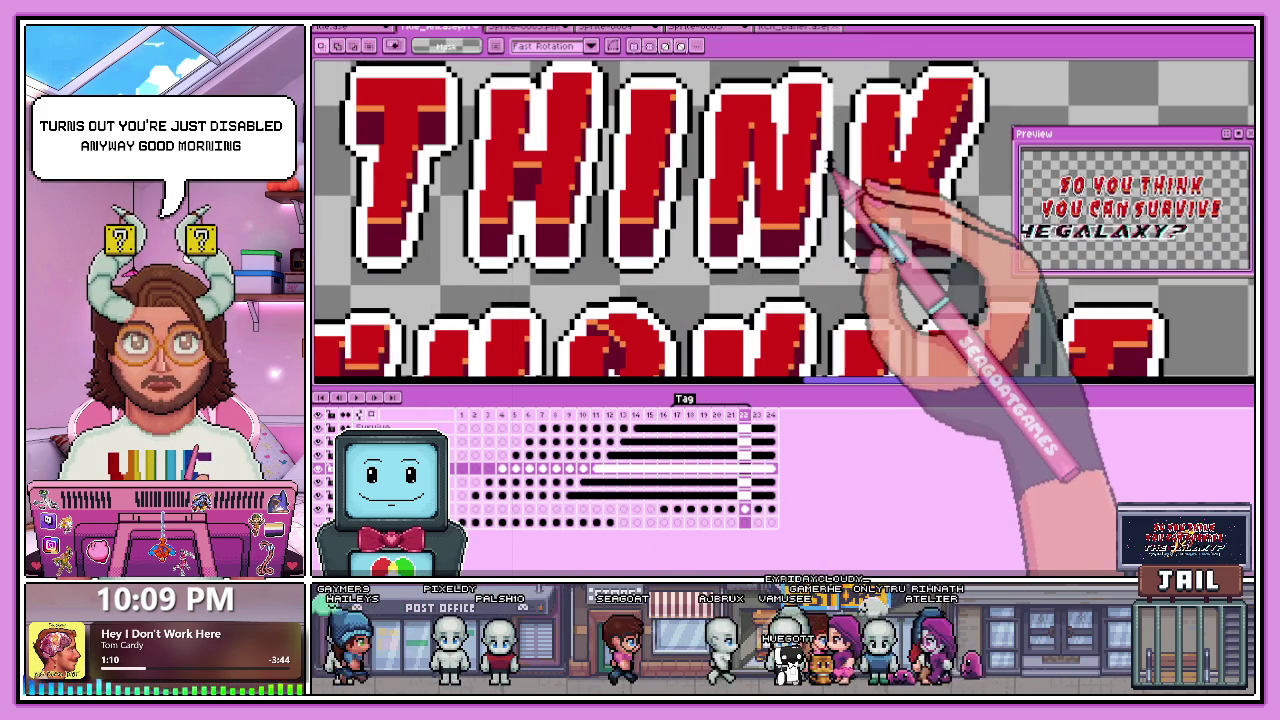
pyautogui.scroll(1, 900, 240)
pyautogui.press('b')
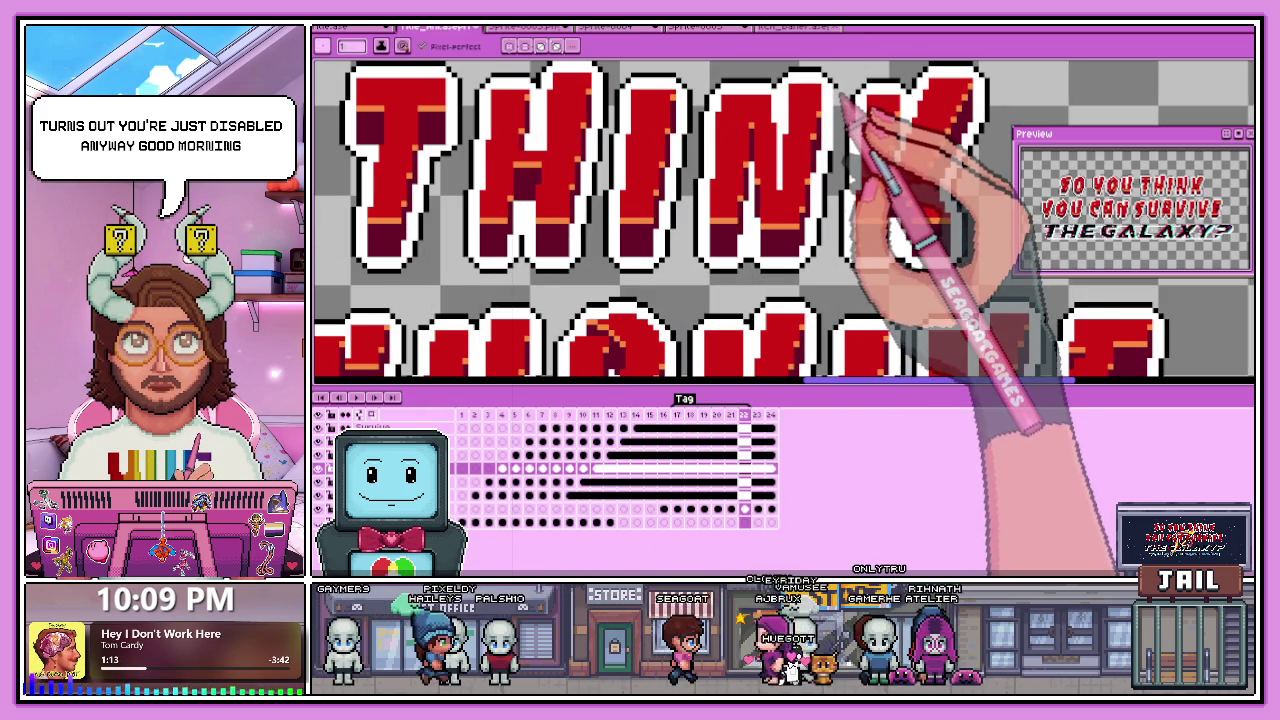
pyautogui.click(731, 415)
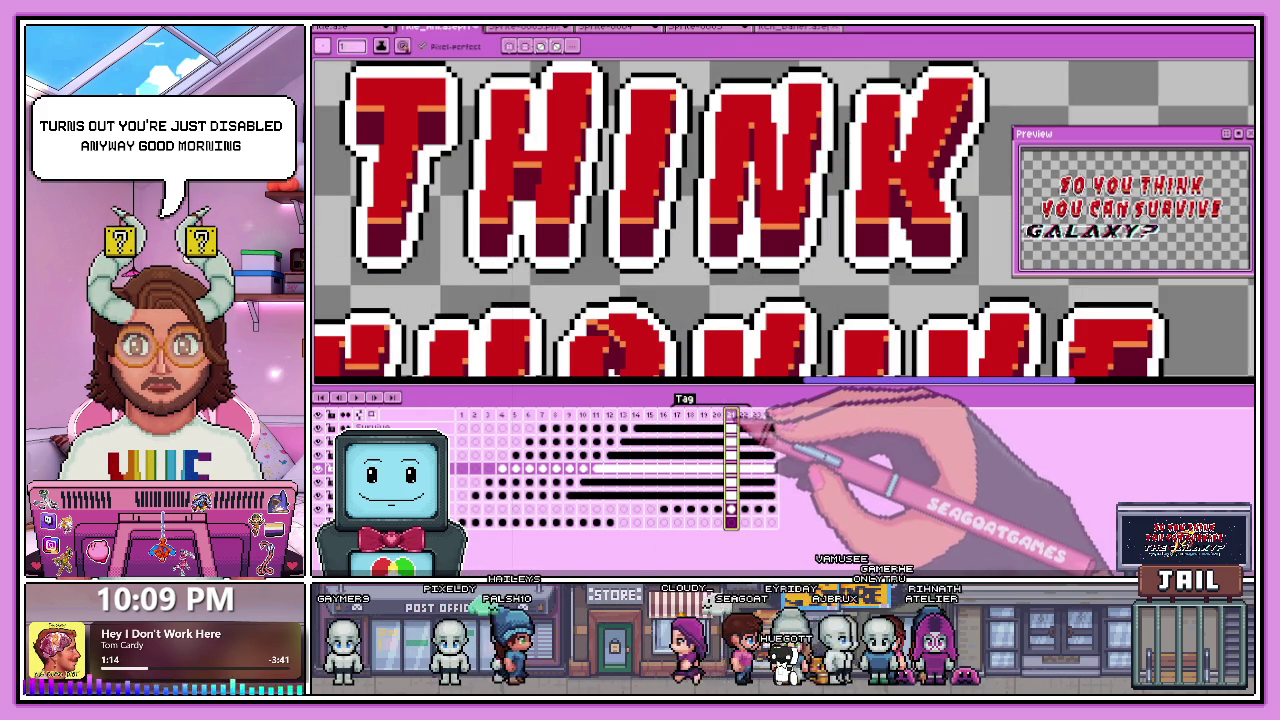
pyautogui.click(636, 415)
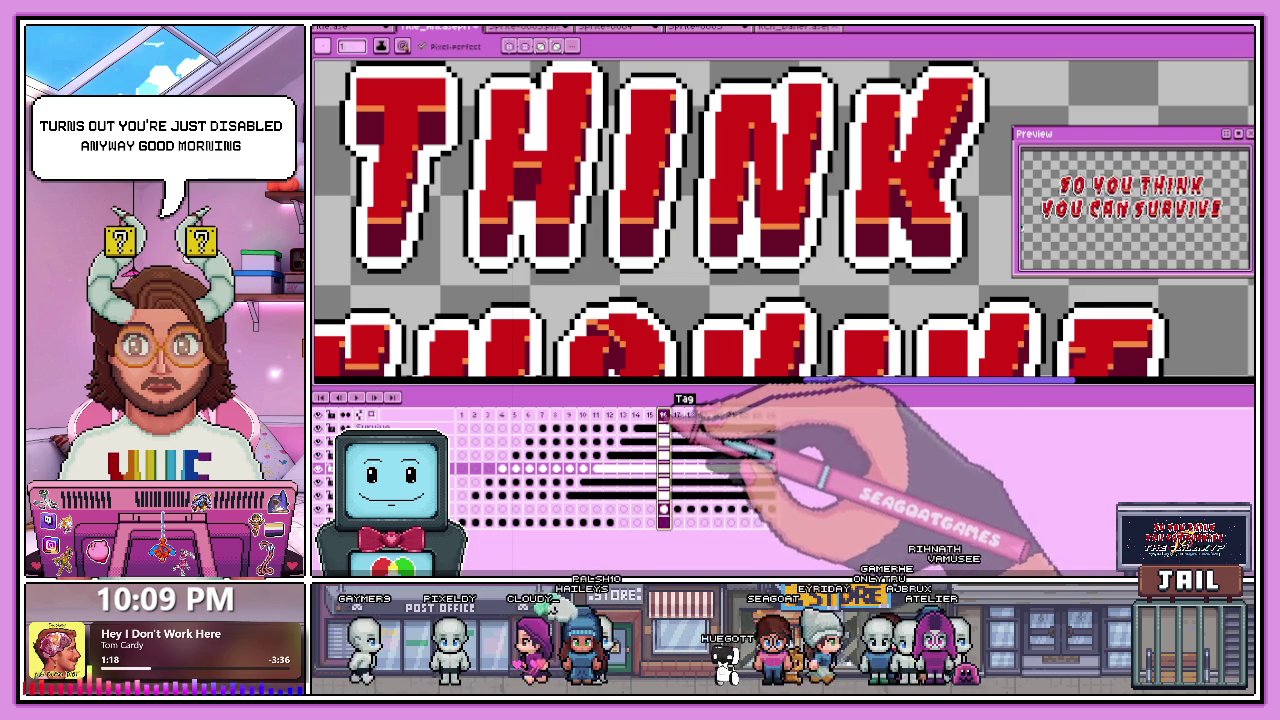
# Go to frame 10 and marquee-select the misaligned N of THINK.
pyautogui.click(623, 415)
pyautogui.moveTo(623, 415); pyautogui.dragTo(583, 415)
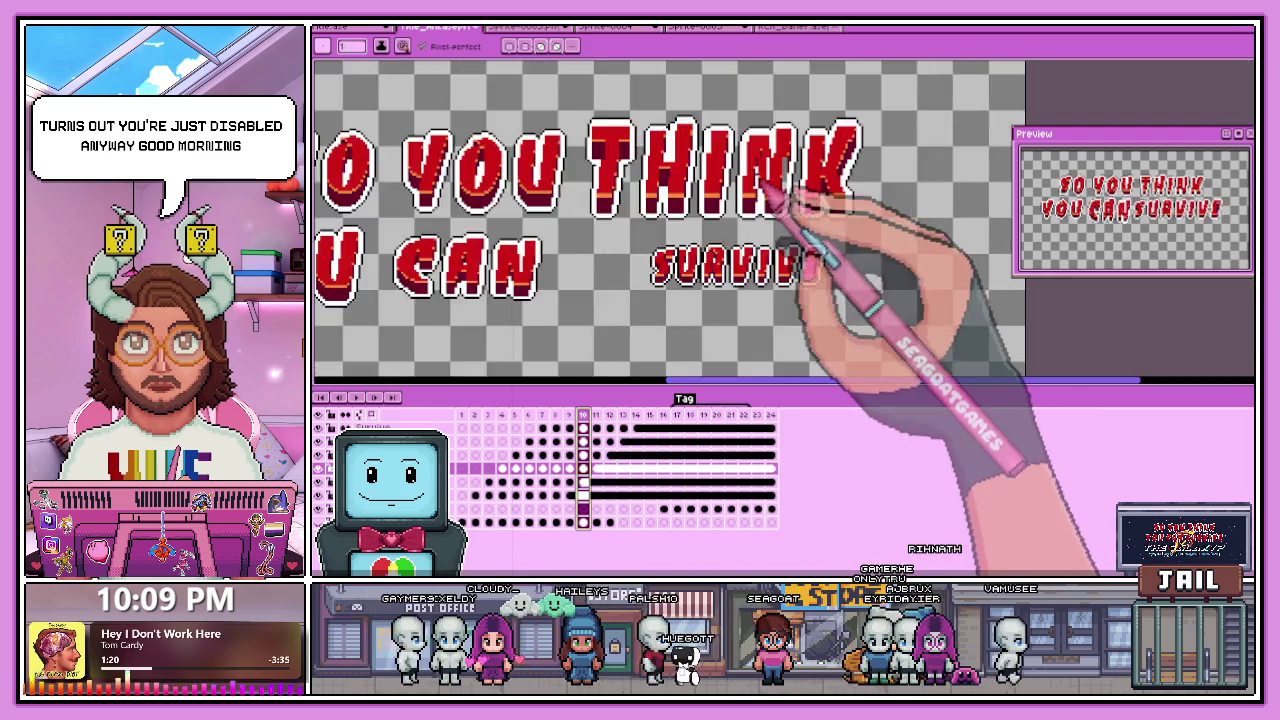
pyautogui.scroll(-2, 783, 172)
pyautogui.scroll(-1, 790, 180)
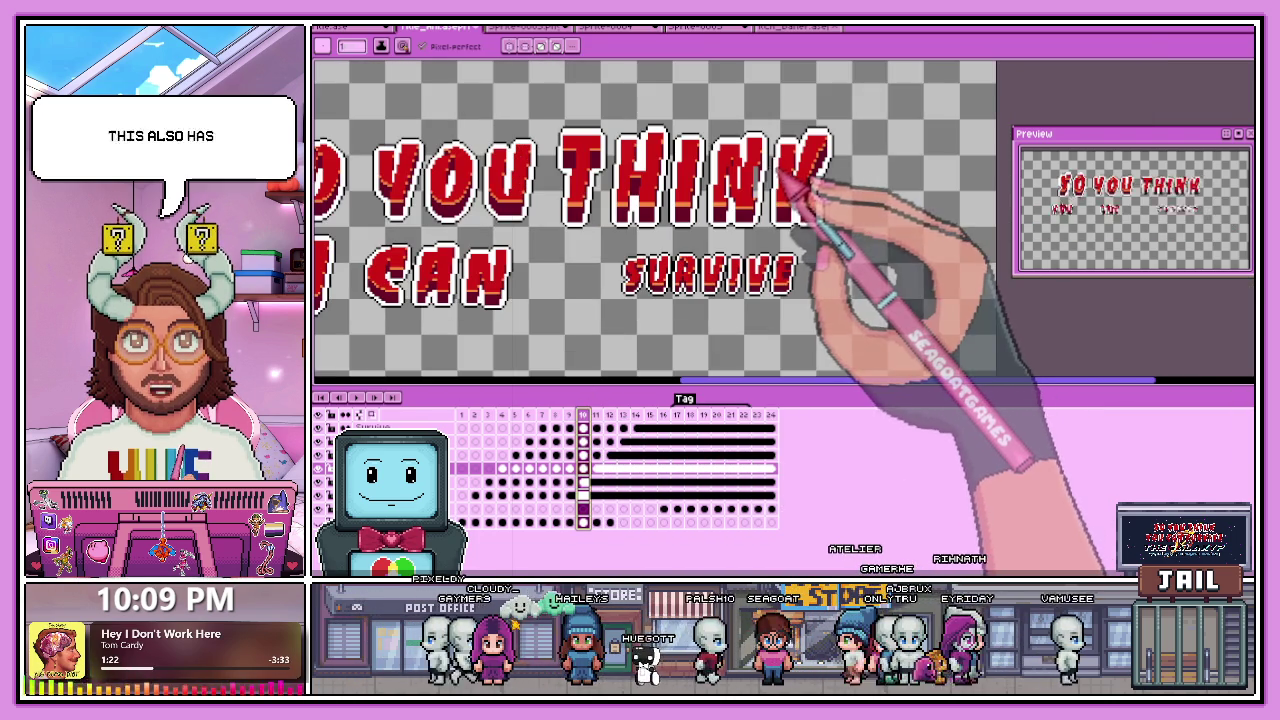
pyautogui.press('m')
pyautogui.scroll(1, 757, 200)
pyautogui.moveTo(706, 98); pyautogui.dragTo(783, 266)
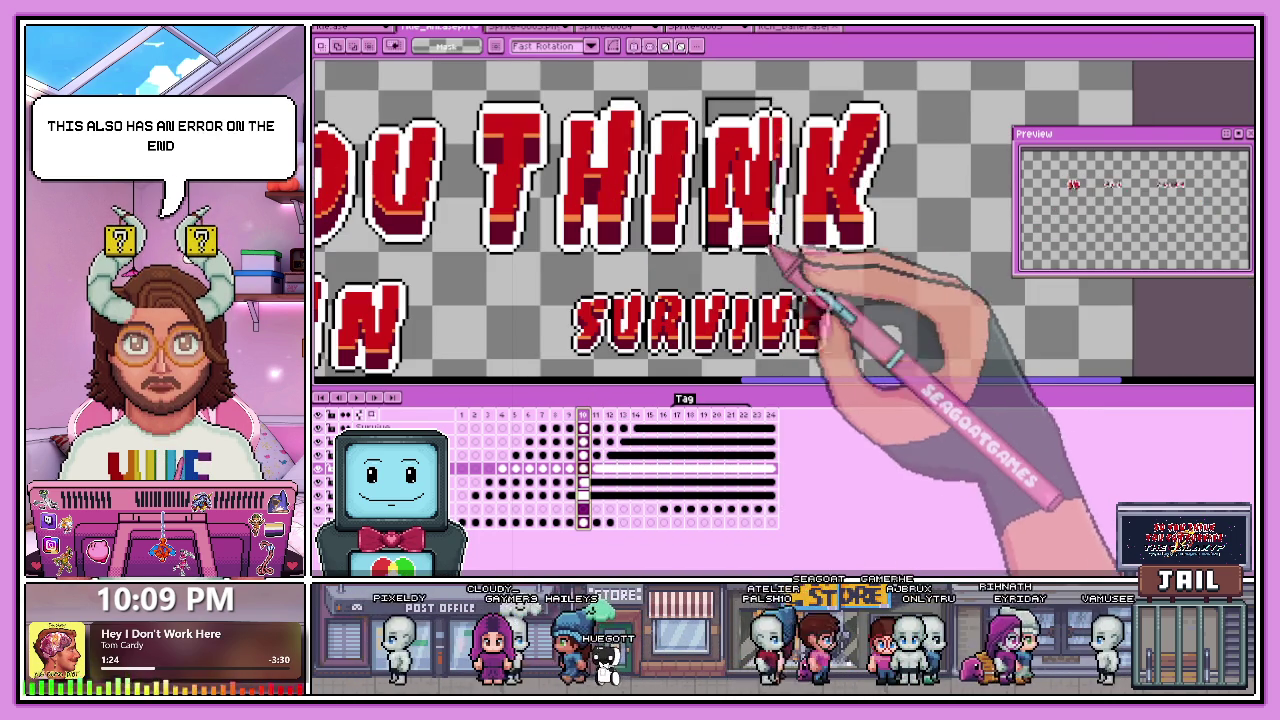
# Cut the faulty N out of the frame and switch to the source lettering sprite.
pyautogui.scroll(1, 805, 225)
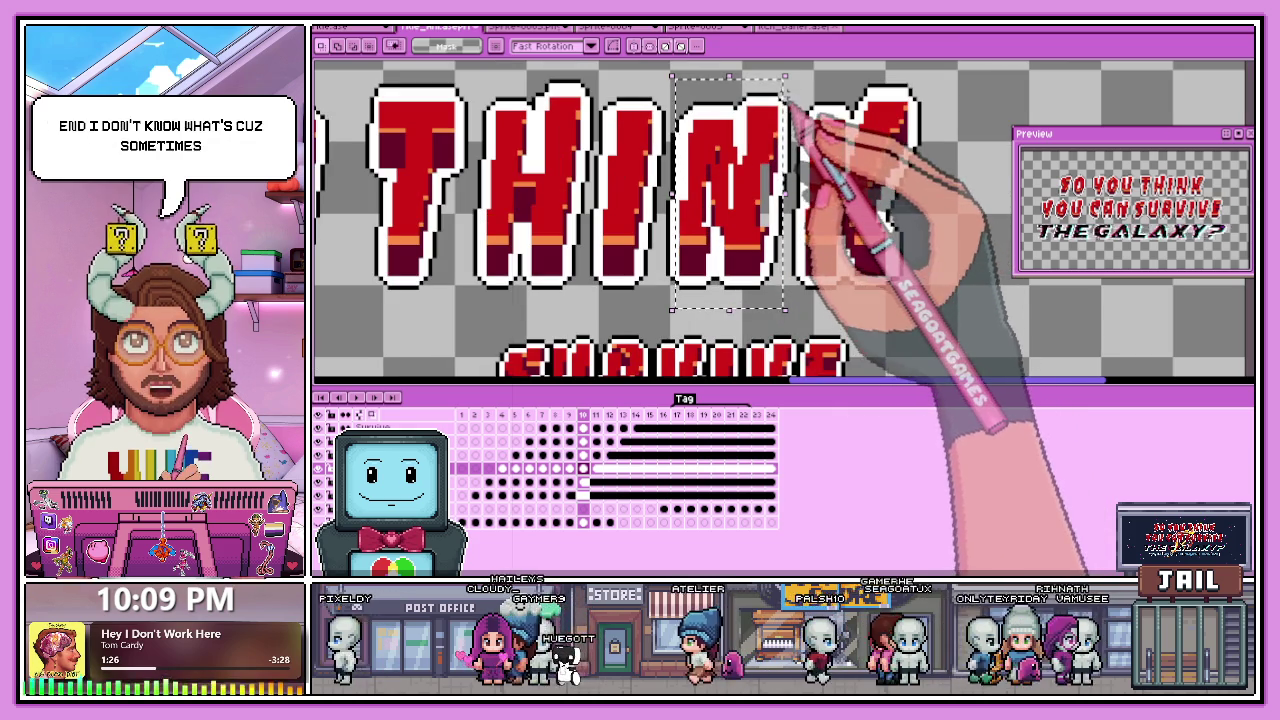
pyautogui.scroll(1, 788, 200)
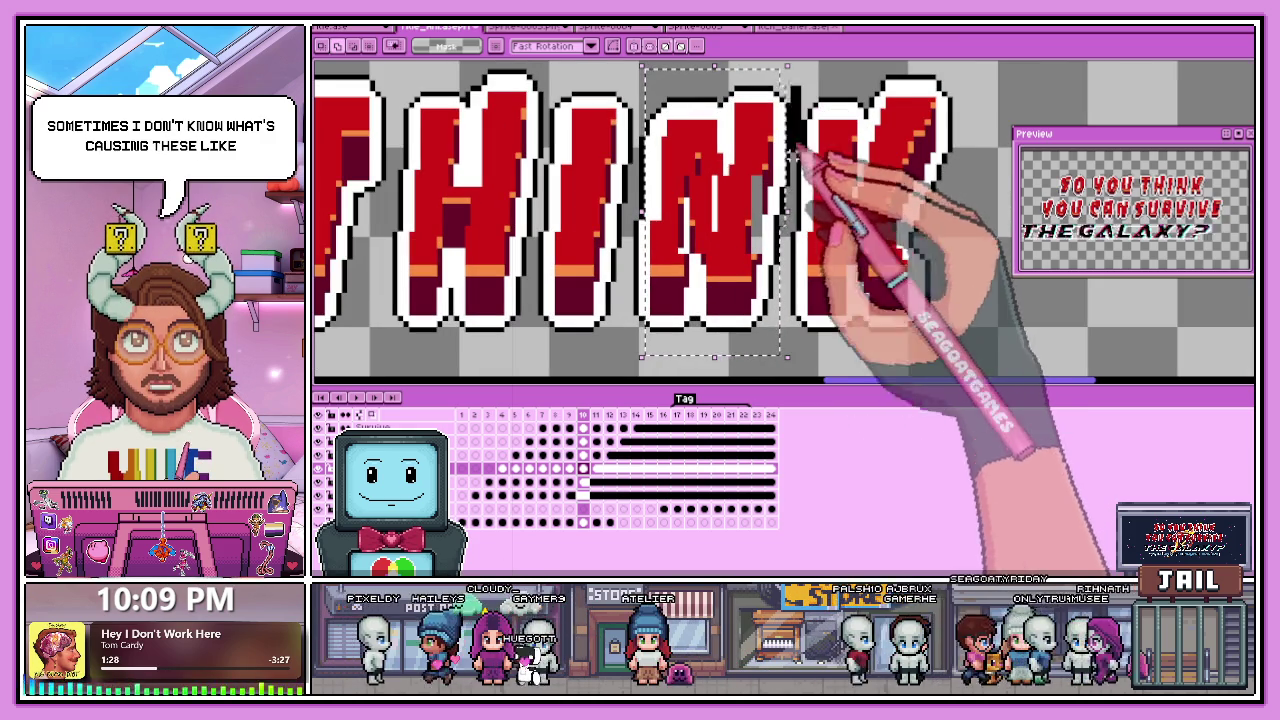
pyautogui.scroll(1, 820, 208)
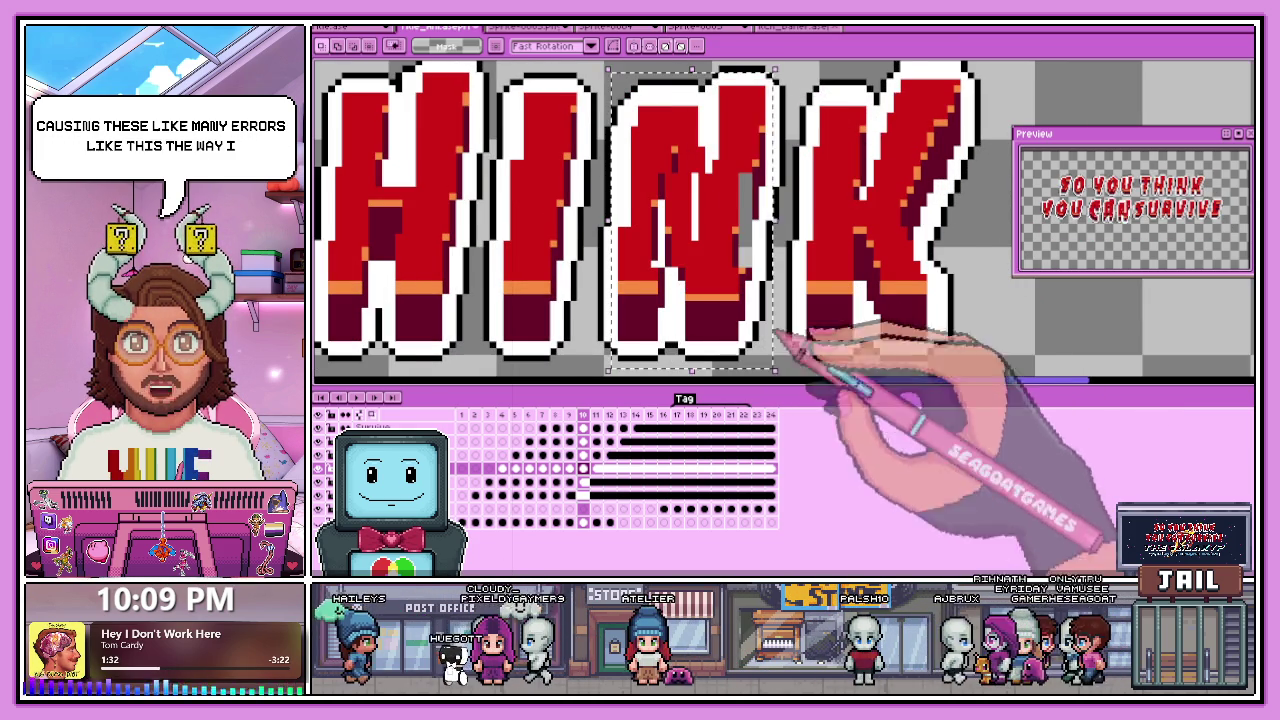
pyautogui.scroll(-1, 740, 130)
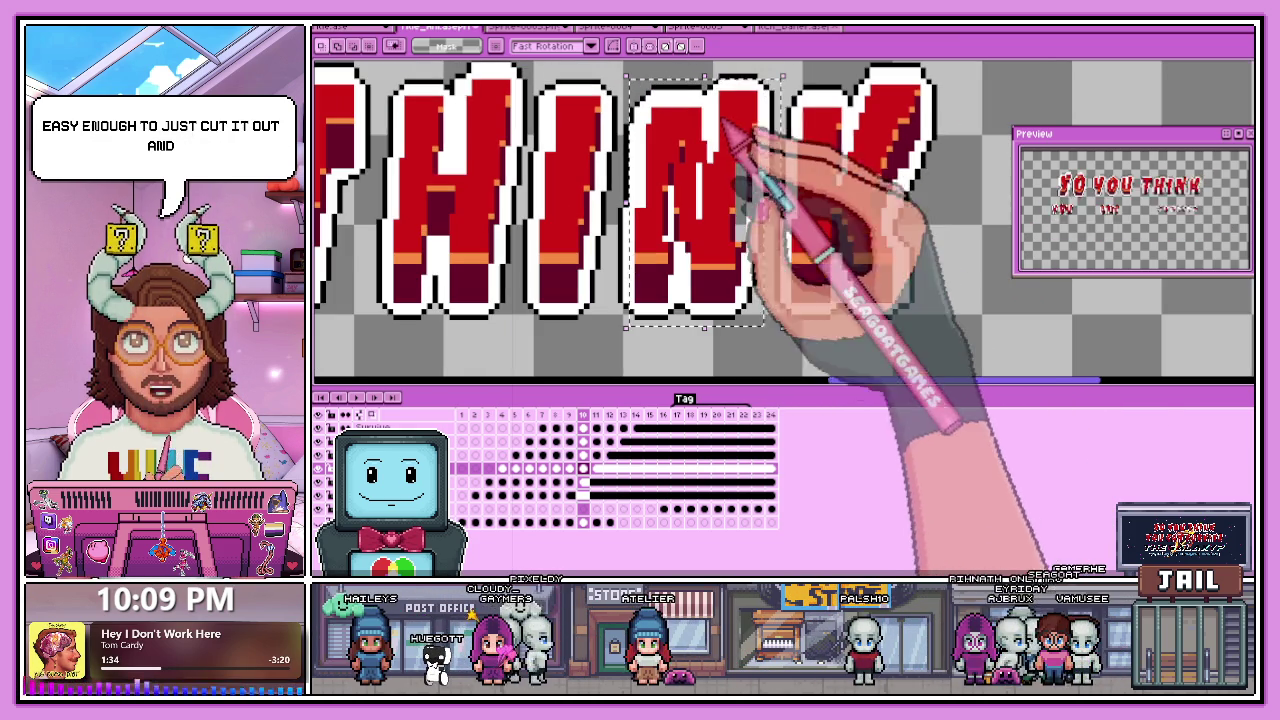
pyautogui.scroll(-1, 716, 86)
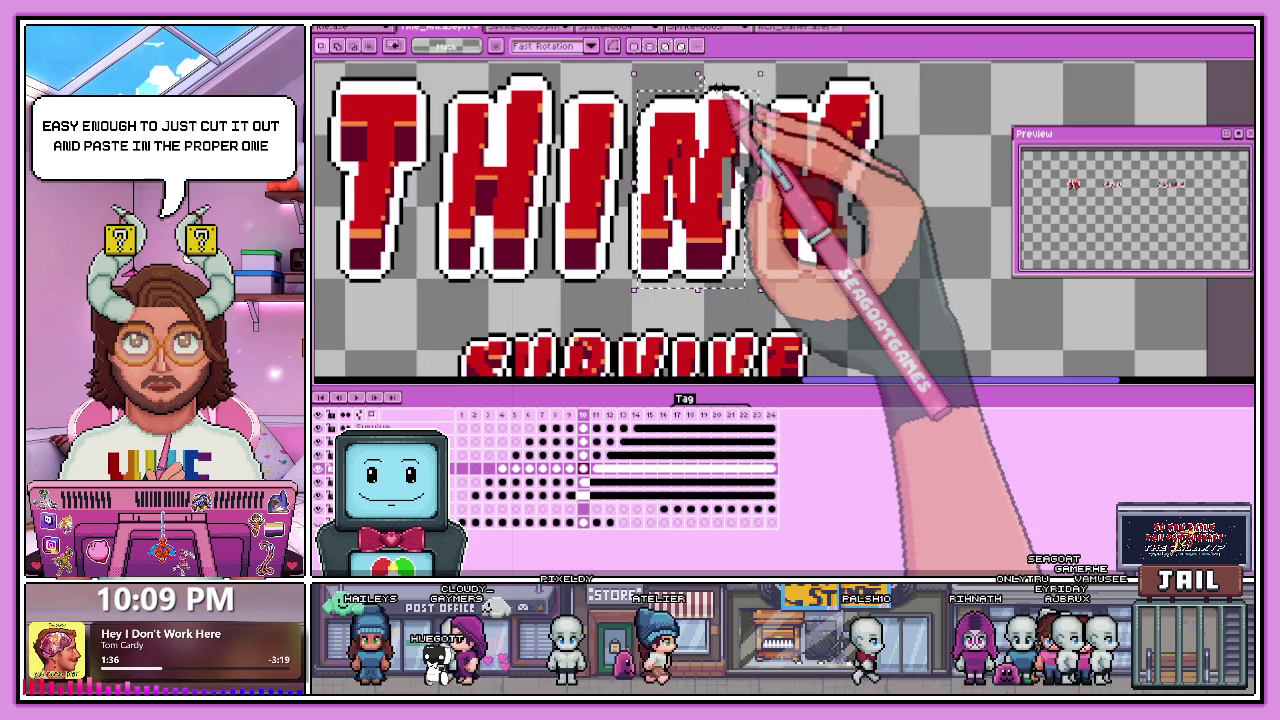
pyautogui.scroll(1, 708, 82)
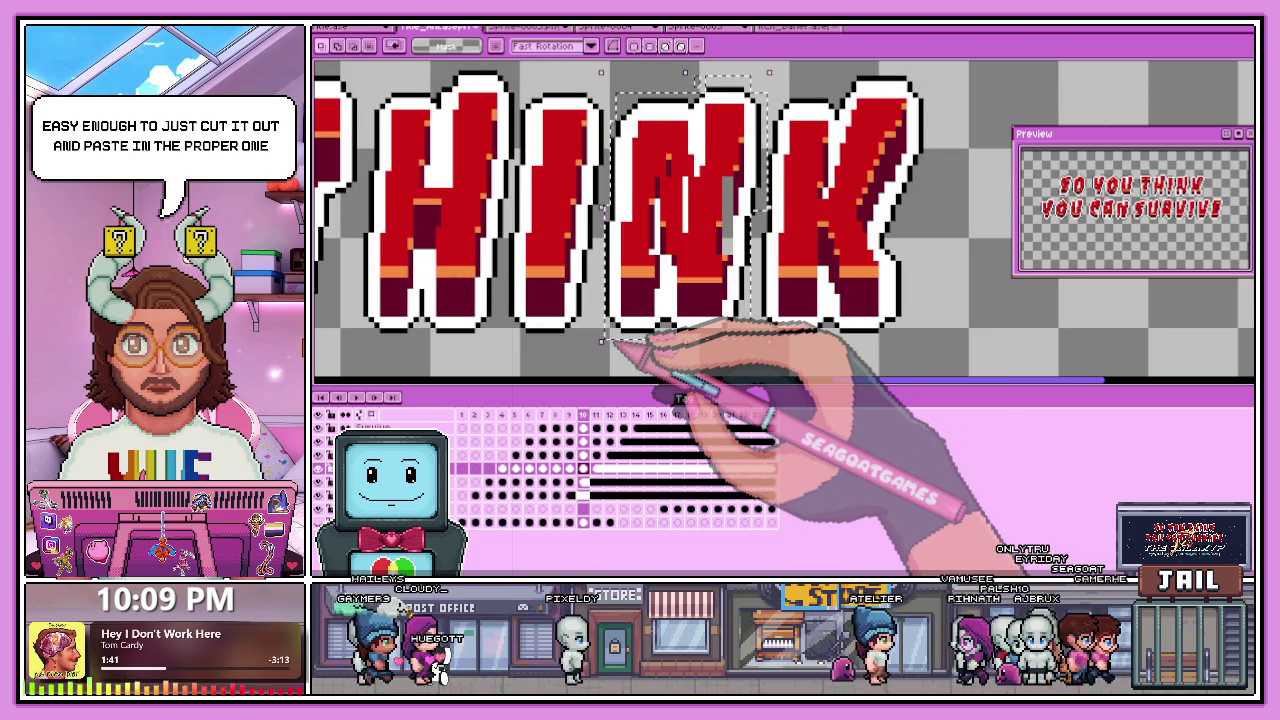
pyautogui.hotkey('ctrl', 'x')
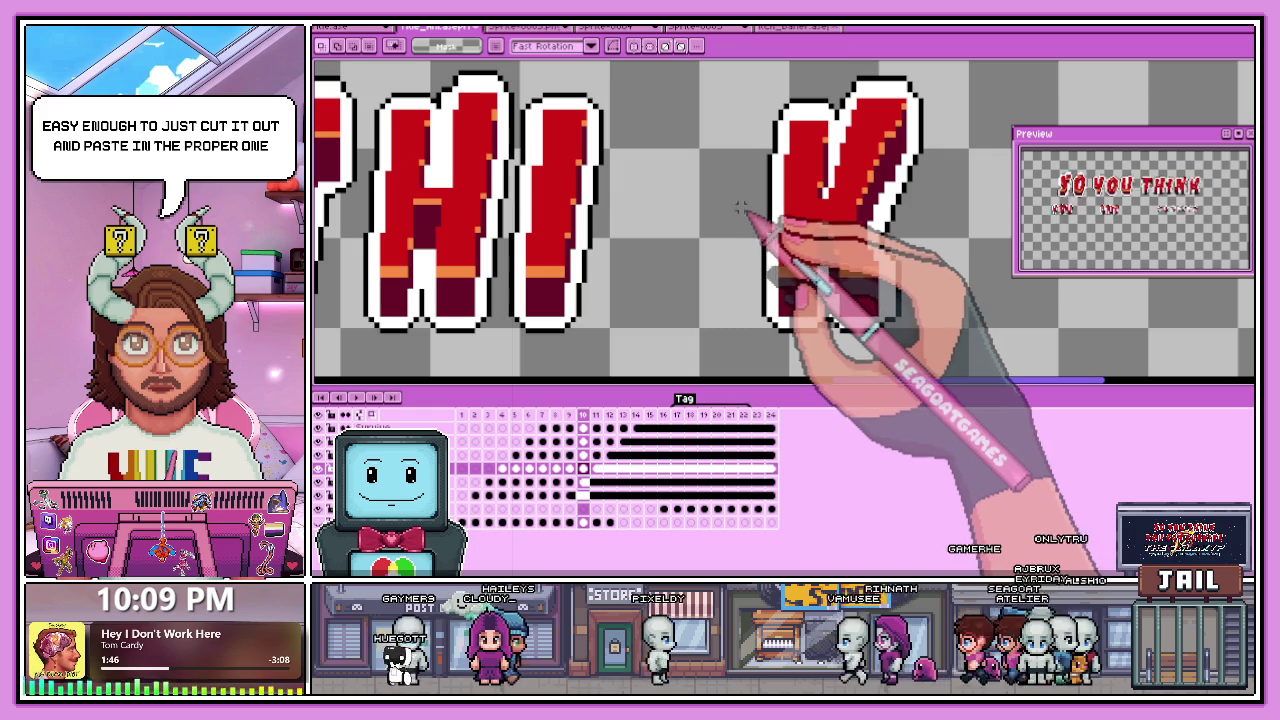
pyautogui.click(380, 27)
pyautogui.hotkey('ctrl', 'v')
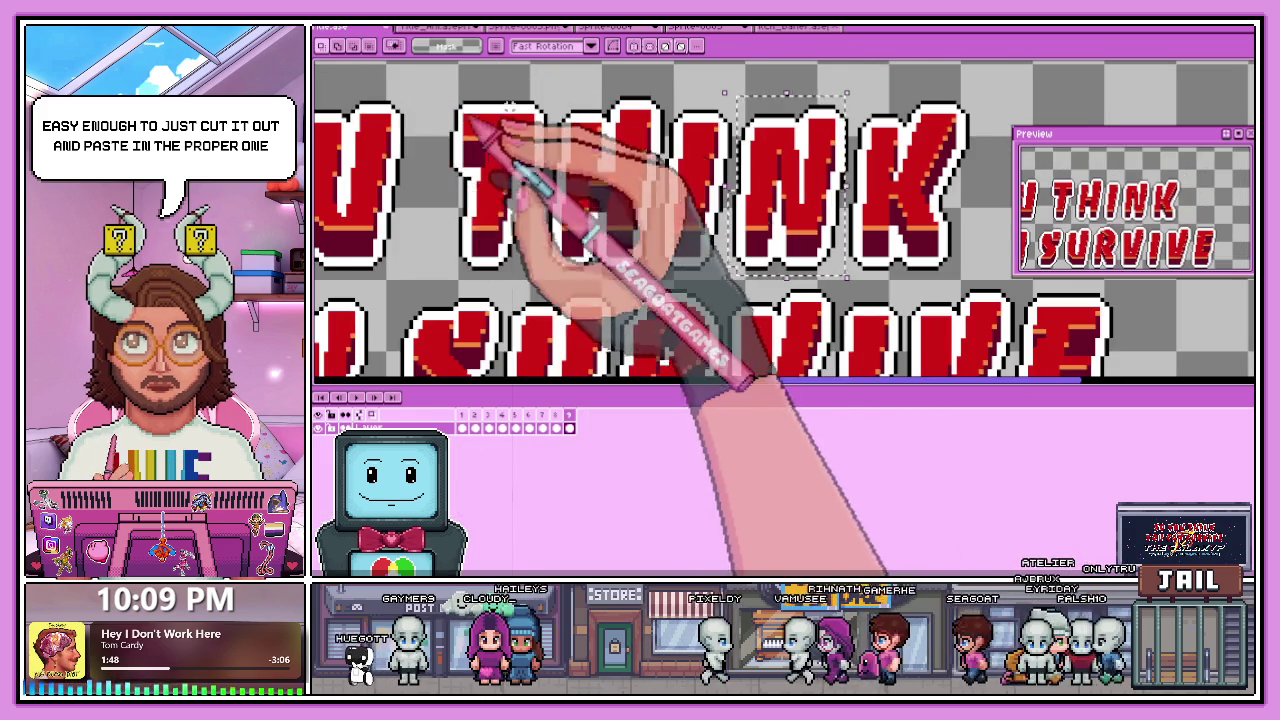
pyautogui.scroll(-2, 523, 80)
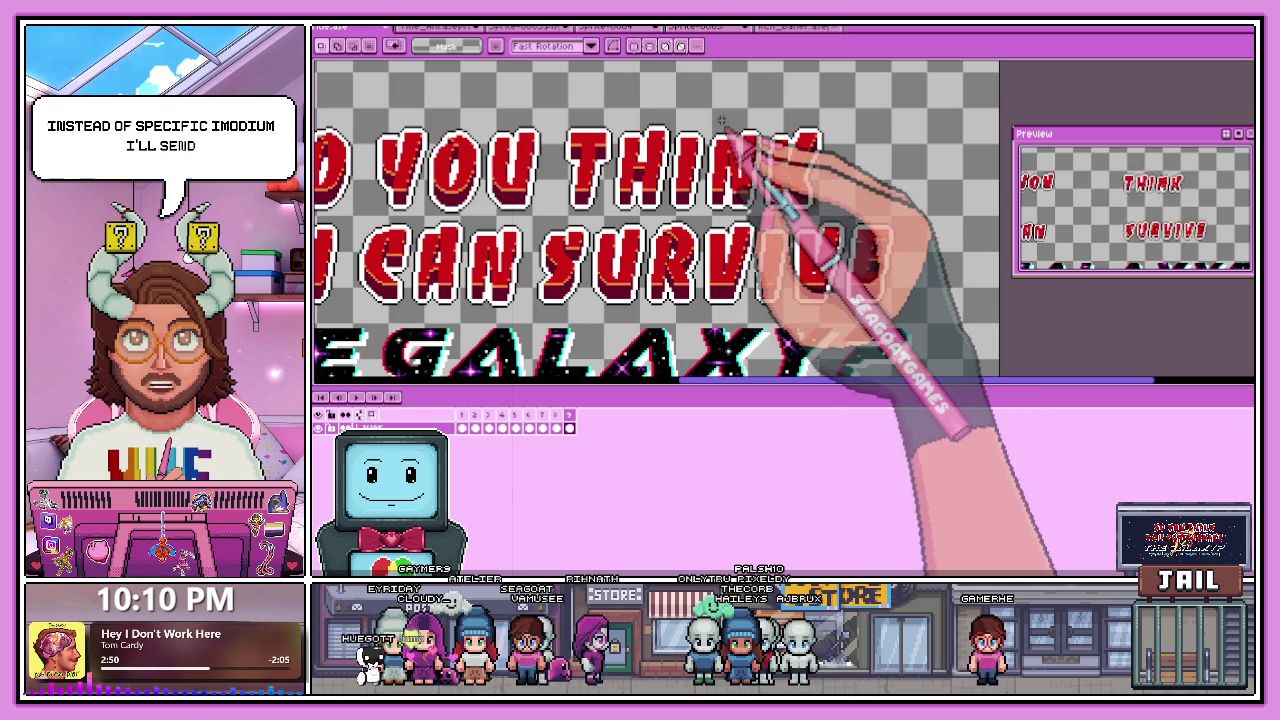
pyautogui.scroll(1, 712, 143)
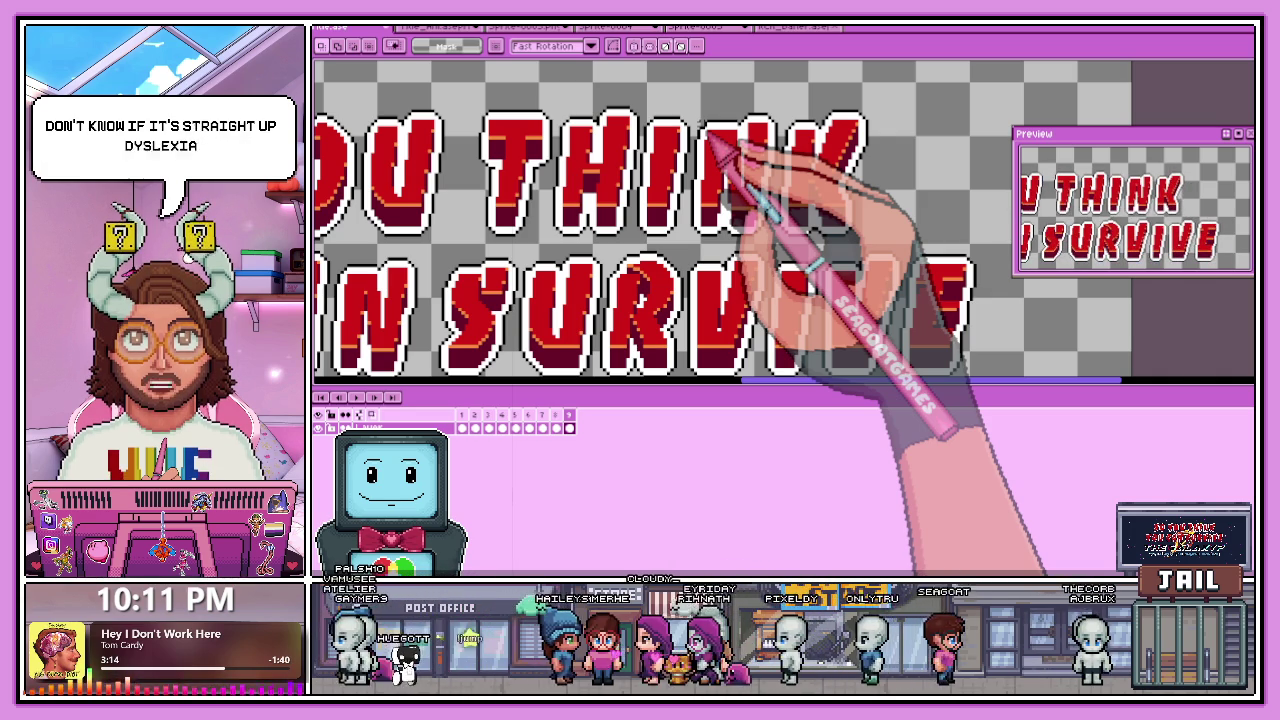
# Select the N of THINK in the source sprite and go to frame 8.
pyautogui.scroll(1, 715, 145)
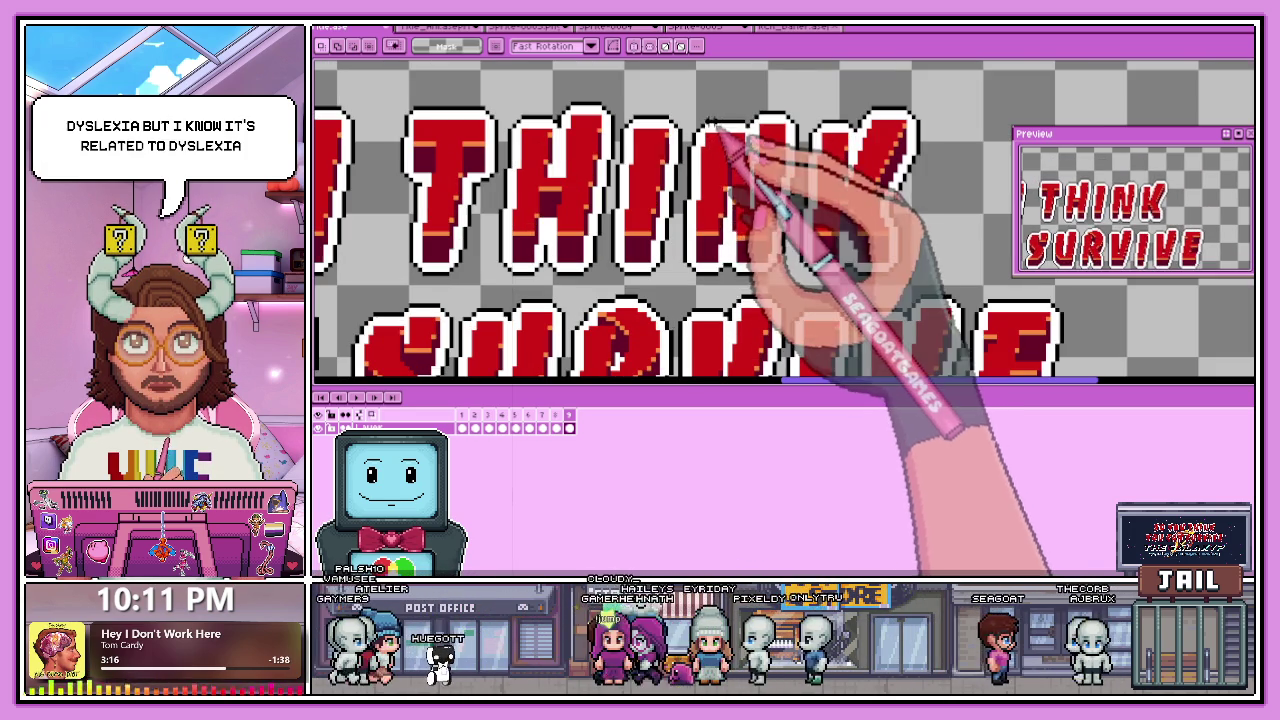
pyautogui.moveTo(675, 86); pyautogui.dragTo(802, 283)
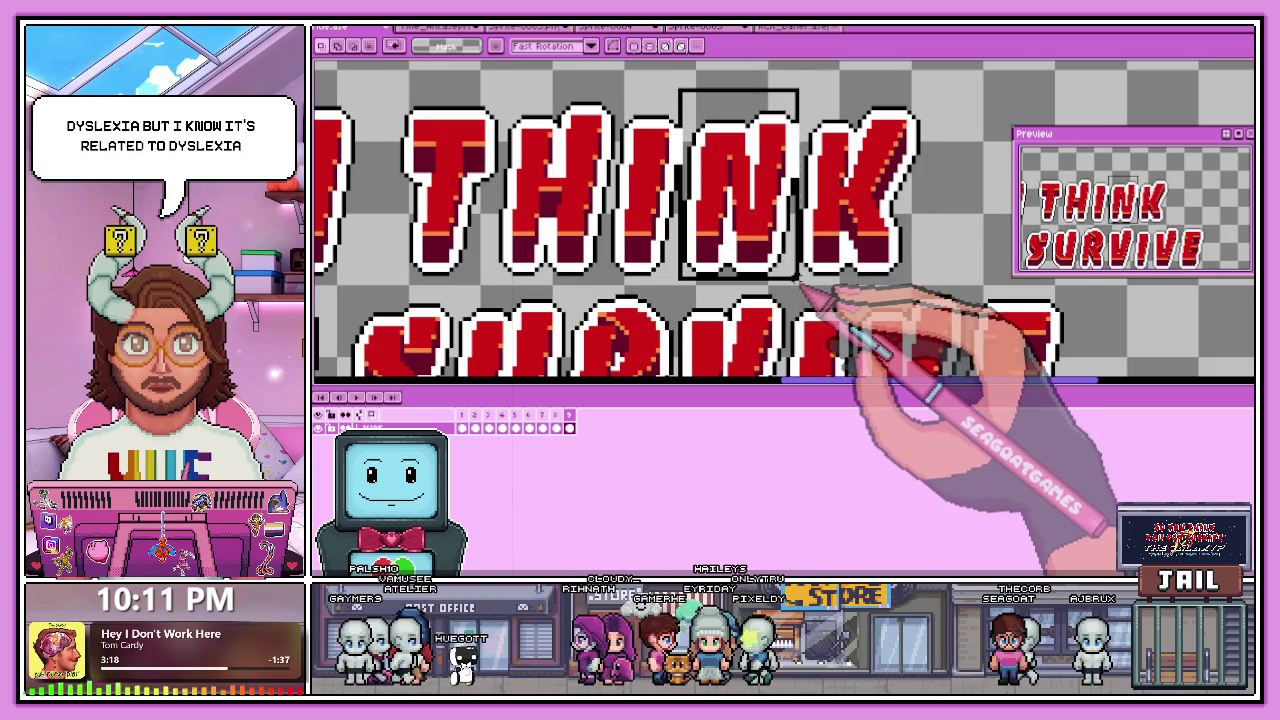
pyautogui.scroll(1, 690, 130)
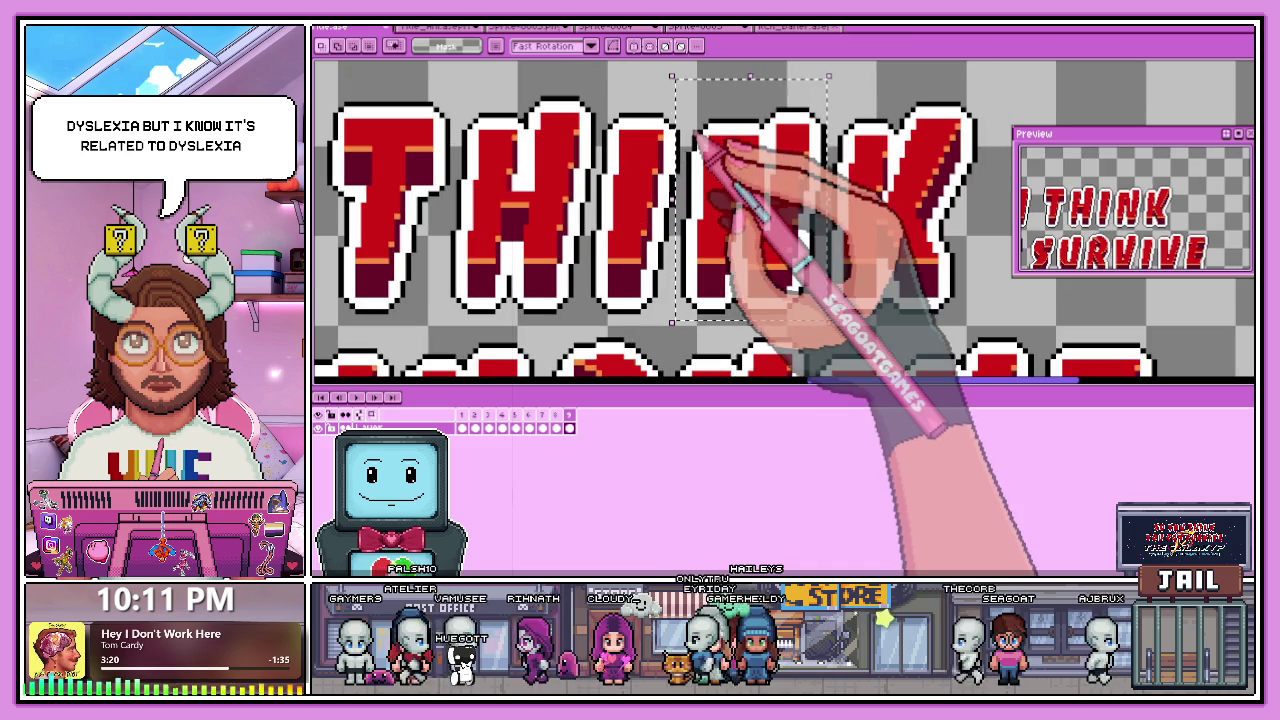
pyautogui.click(556, 428)
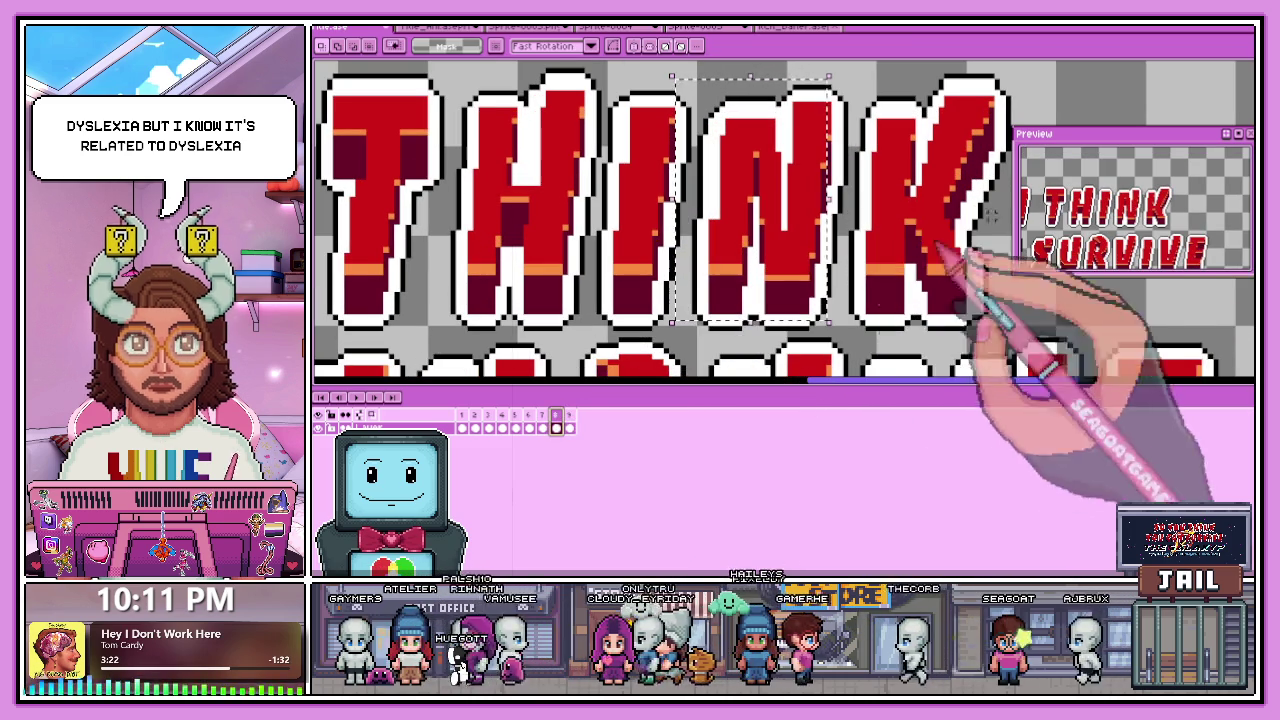
pyautogui.scroll(-2, 800, 150)
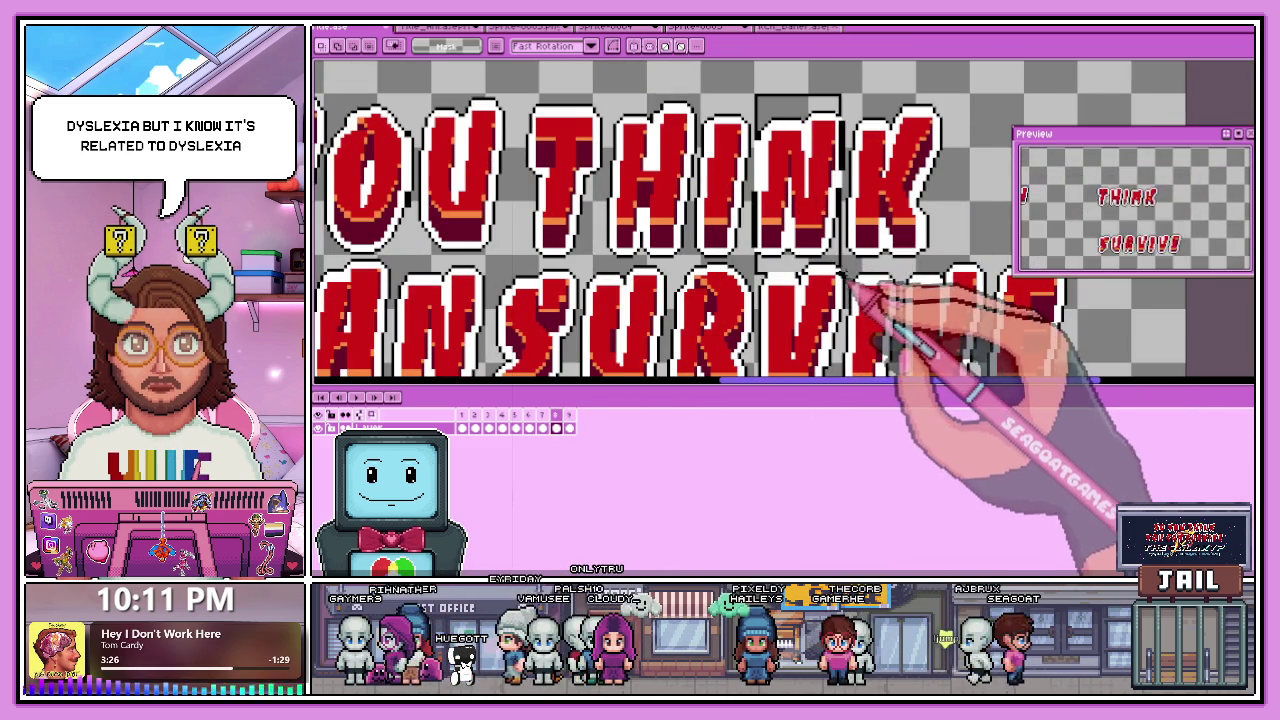
pyautogui.scroll(1, 838, 262)
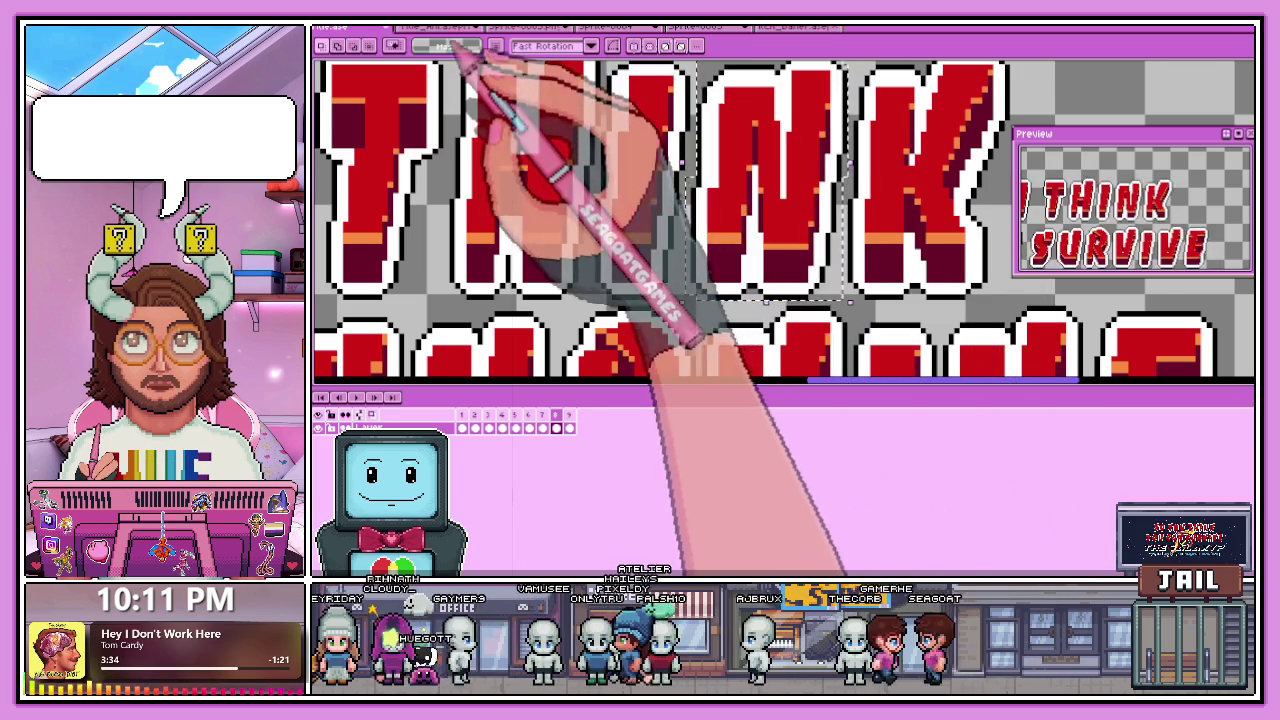
# Erase THINK's N from frame 9 of the title animation, then return to the source sprite.
pyautogui.click(530, 26)
pyautogui.scroll(-1, 700, 330)
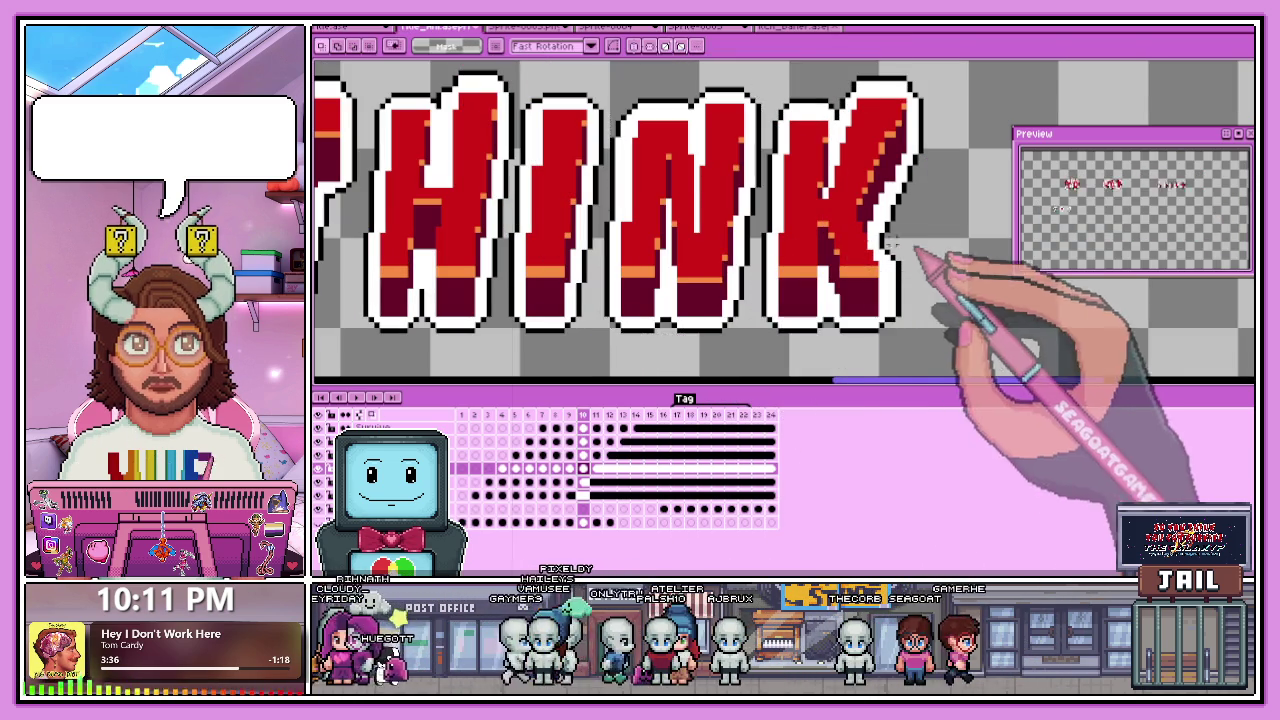
pyautogui.scroll(-2, 790, 285)
pyautogui.click(549, 414)
pyautogui.click(585, 414)
pyautogui.press('Left')
pyautogui.scroll(2, 771, 243)
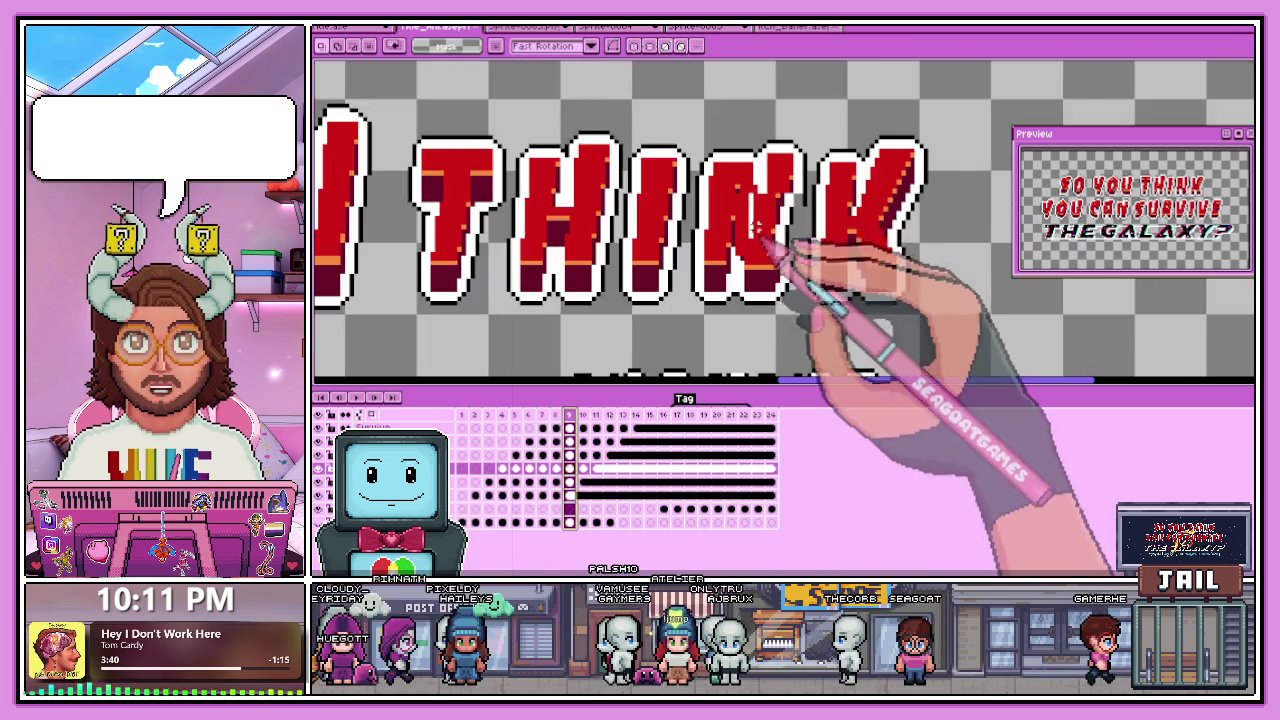
pyautogui.scroll(-3, 757, 229)
pyautogui.scroll(2, 708, 160)
pyautogui.scroll(2, 707, 157)
pyautogui.moveTo(676, 111); pyautogui.dragTo(810, 341)
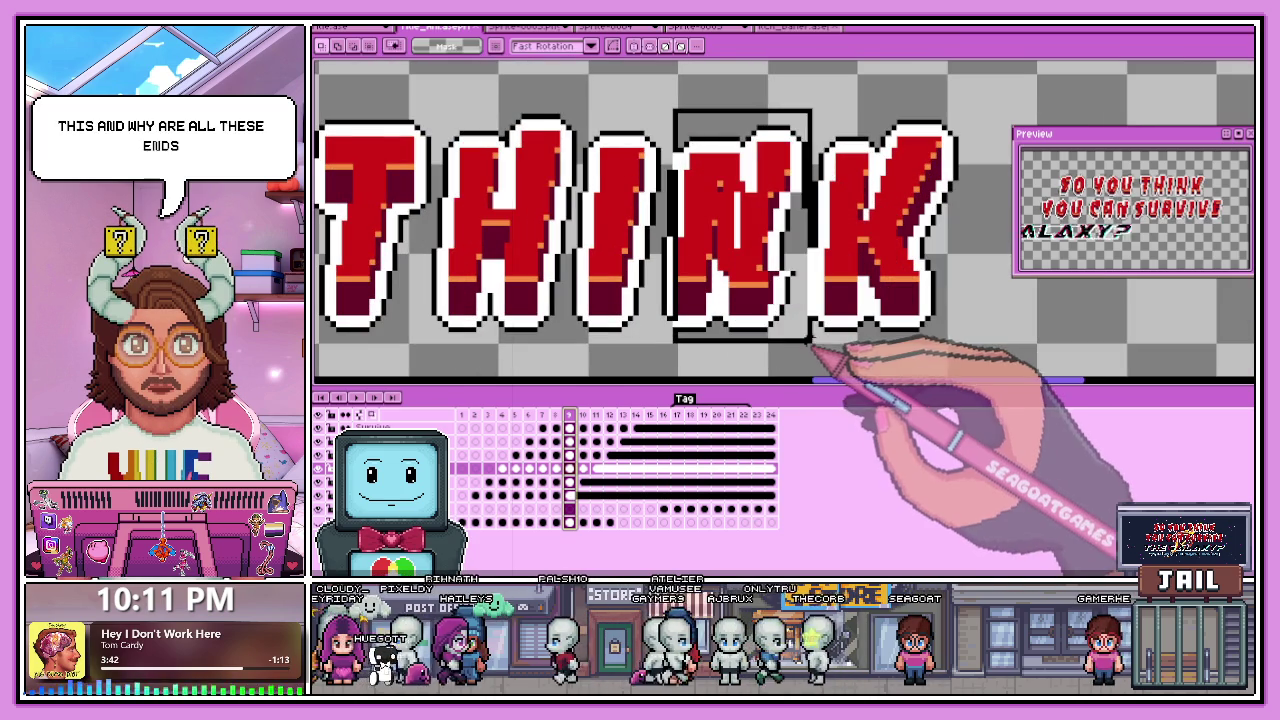
pyautogui.press('Delete')
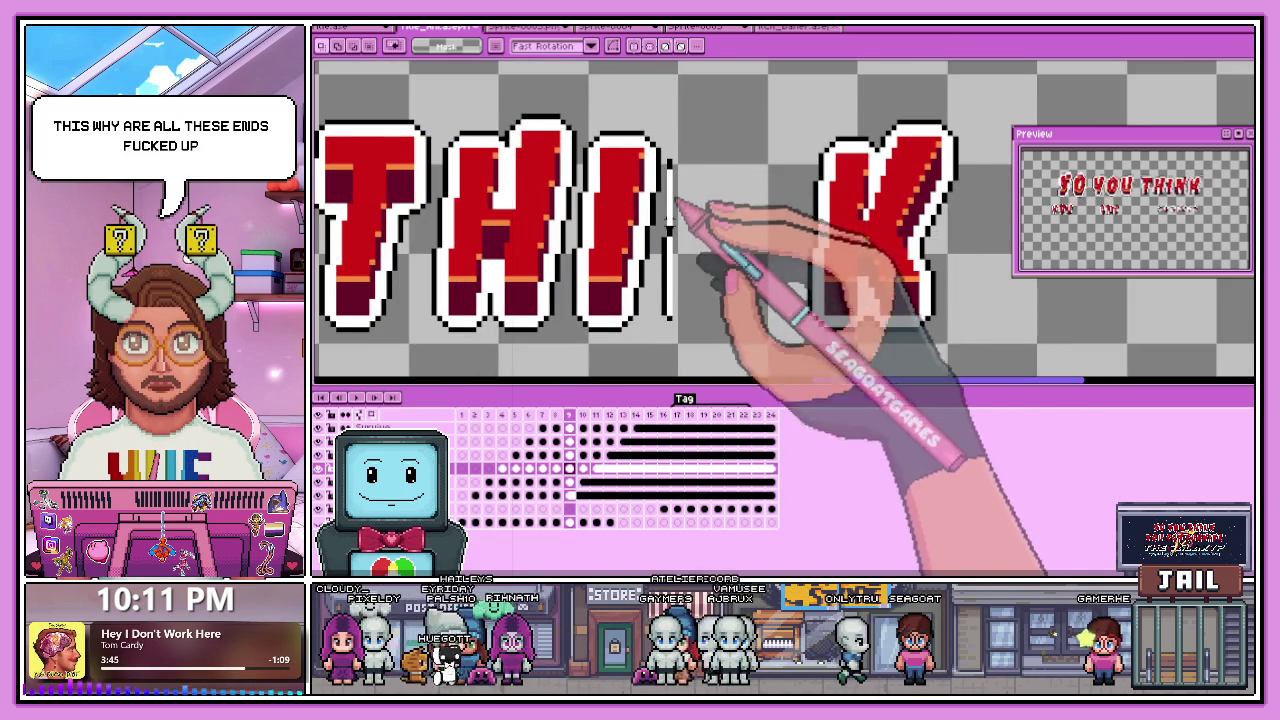
pyautogui.click(382, 30)
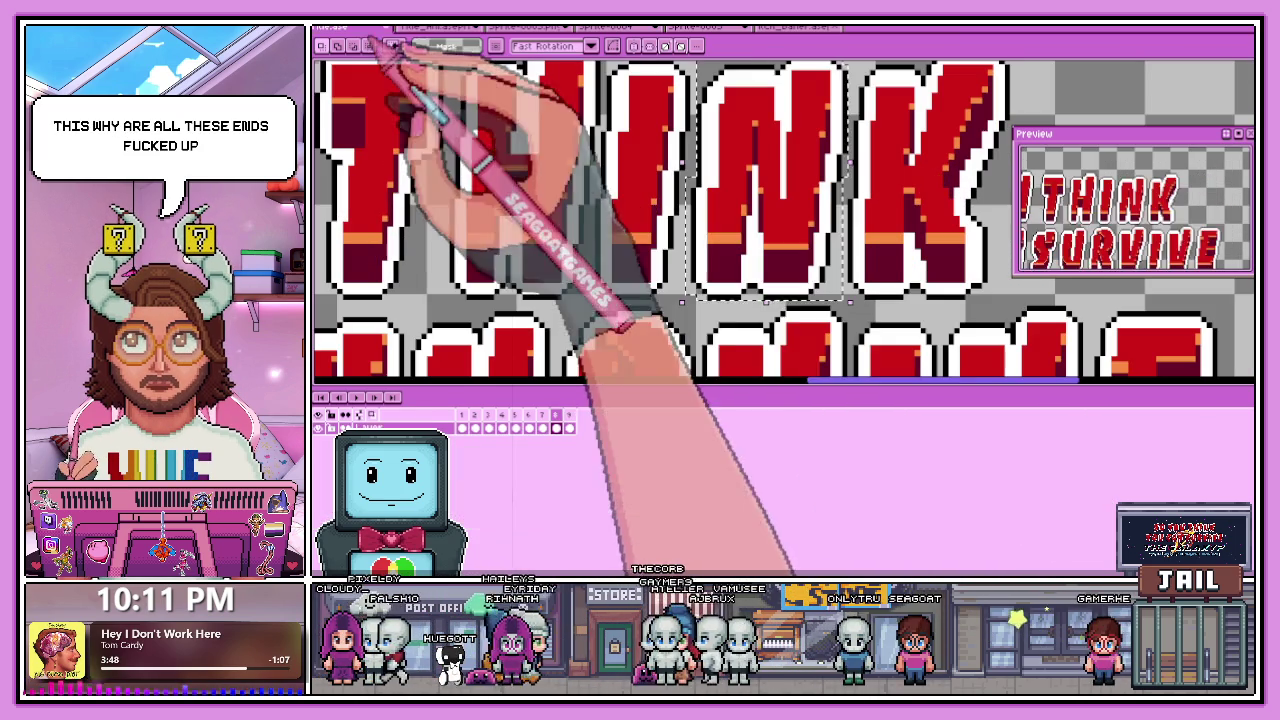
# Go to frame 7 of the source sprite and select the N of THINK.
pyautogui.click(541, 425)
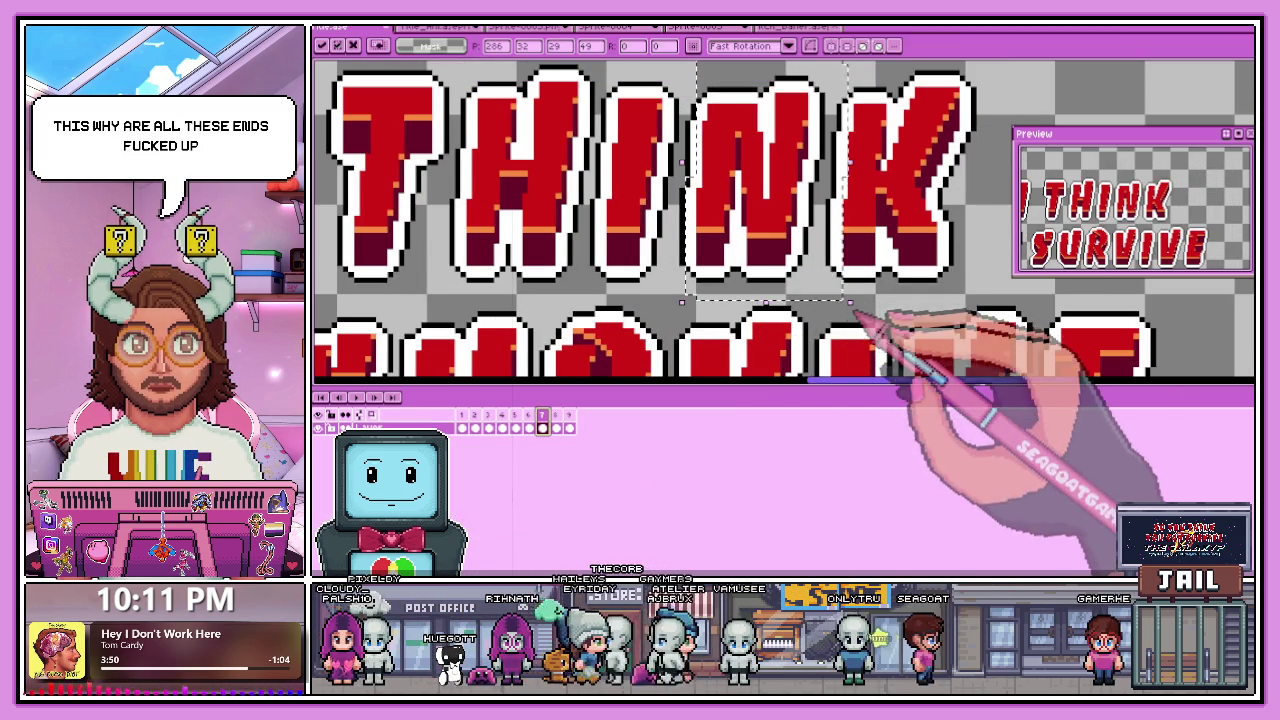
pyautogui.click(729, 129)
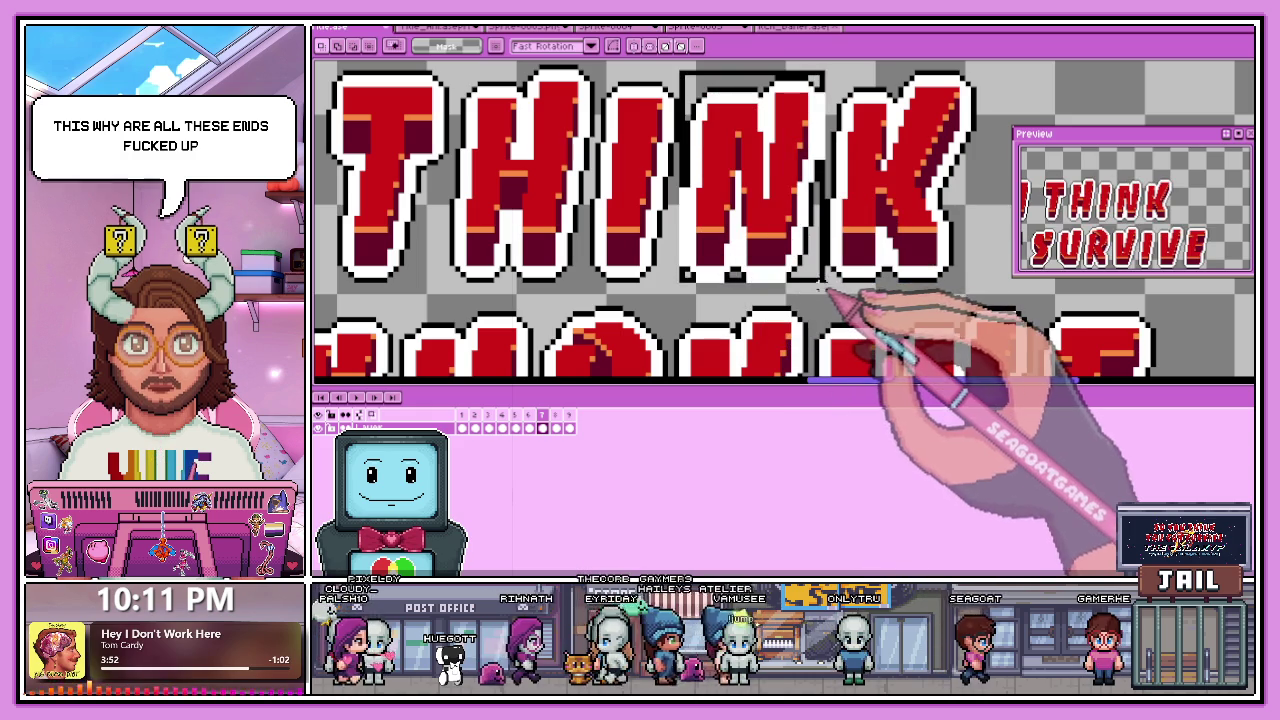
pyautogui.click(730, 225)
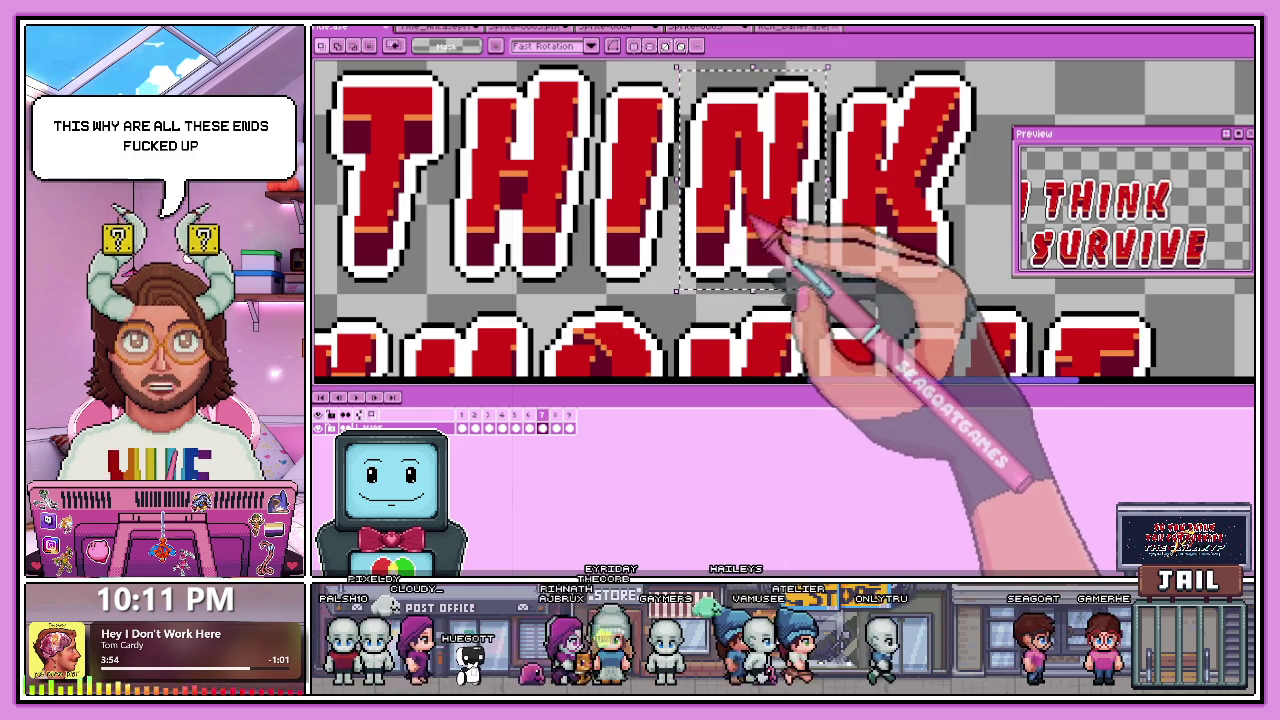
pyautogui.press('Return')
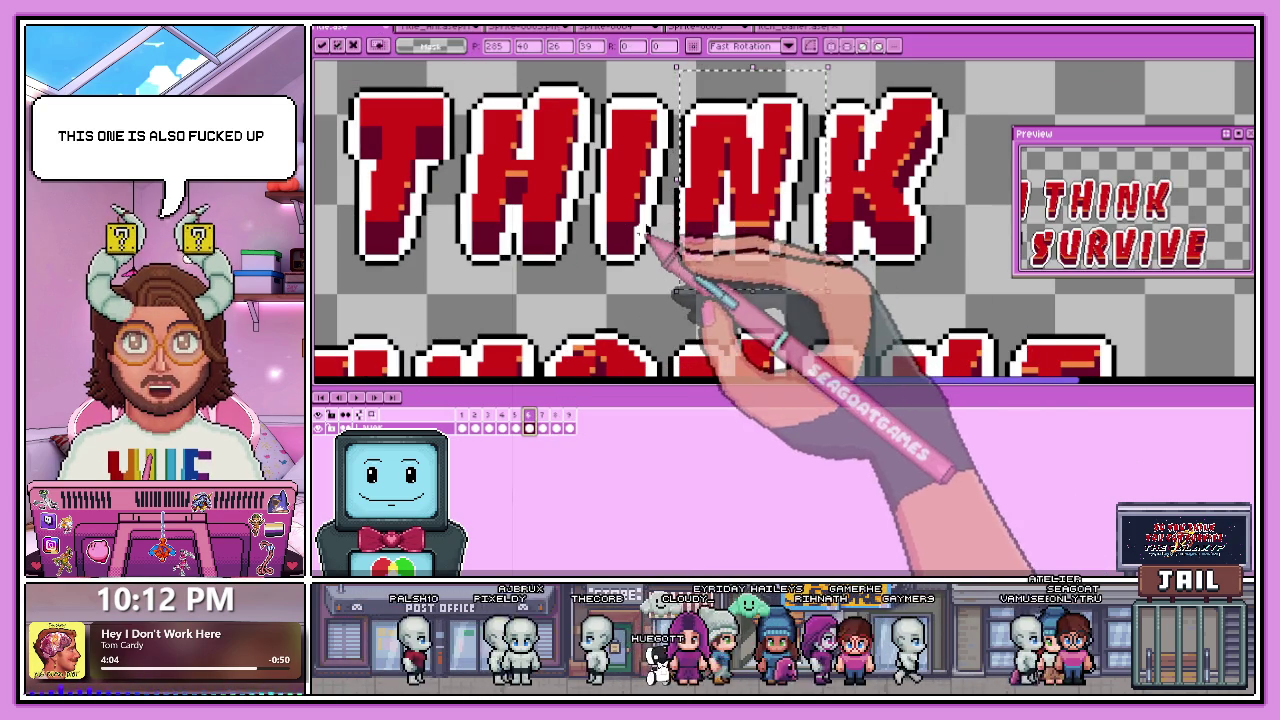
pyautogui.moveTo(687, 89); pyautogui.dragTo(810, 284)
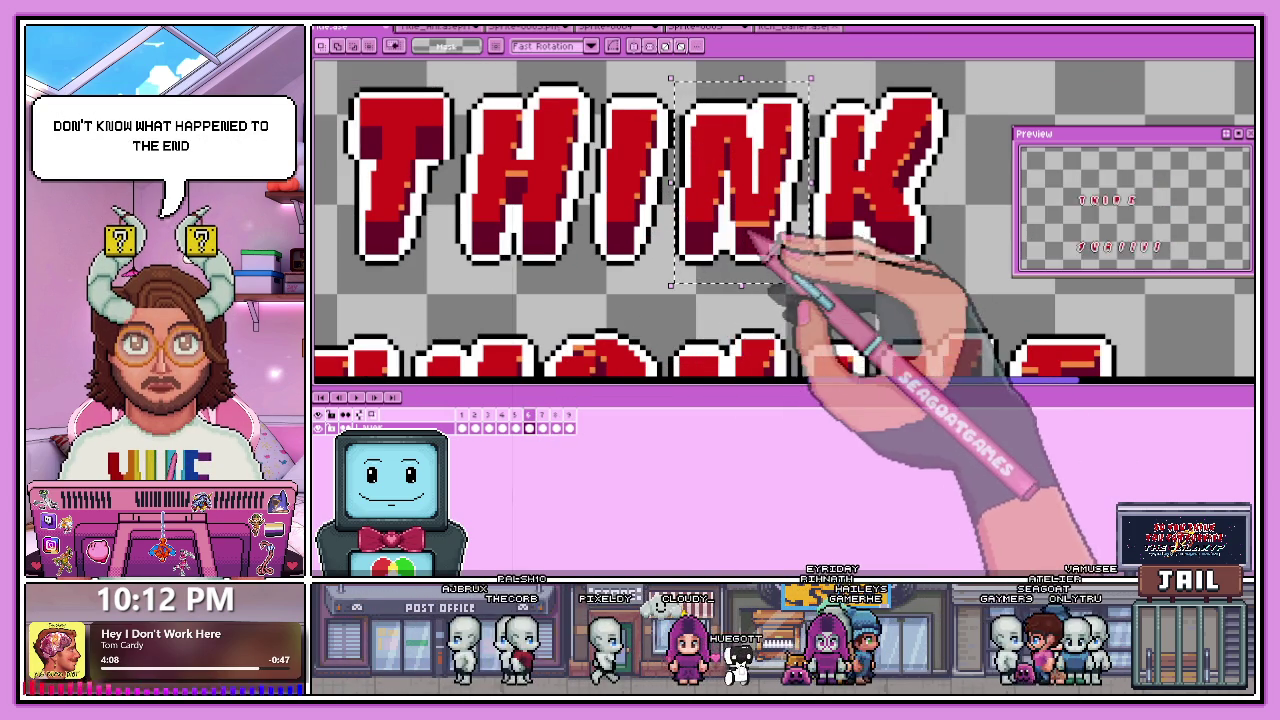
# Restore THINK's N in the title animation and view frame 7 zoomed out.
pyautogui.click(430, 30)
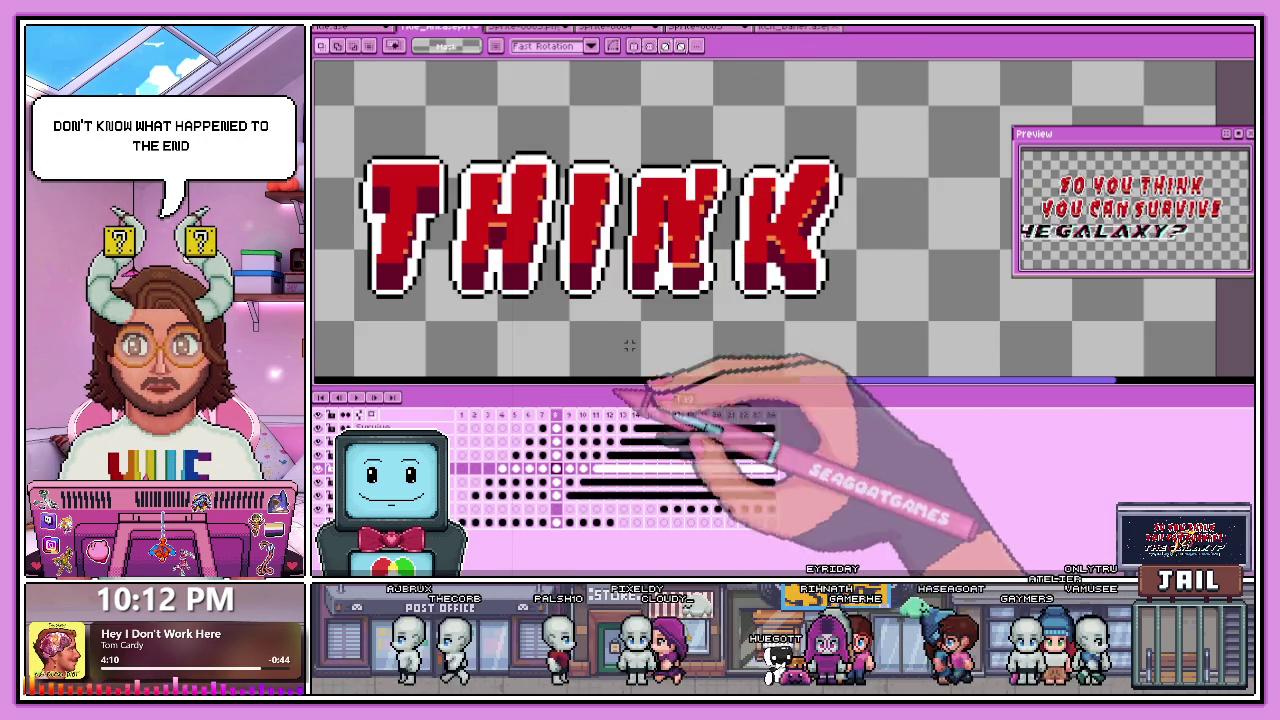
pyautogui.moveTo(625, 155); pyautogui.dragTo(730, 320)
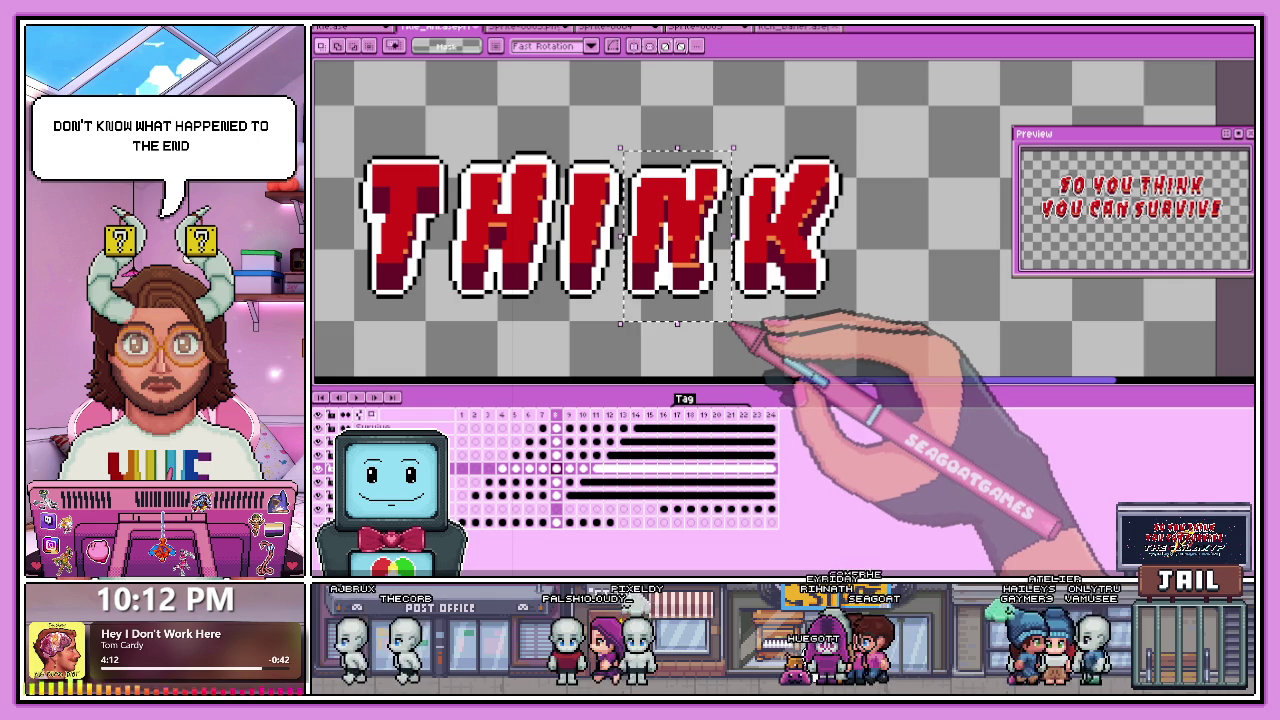
pyautogui.hotkey('ctrl', 'z')
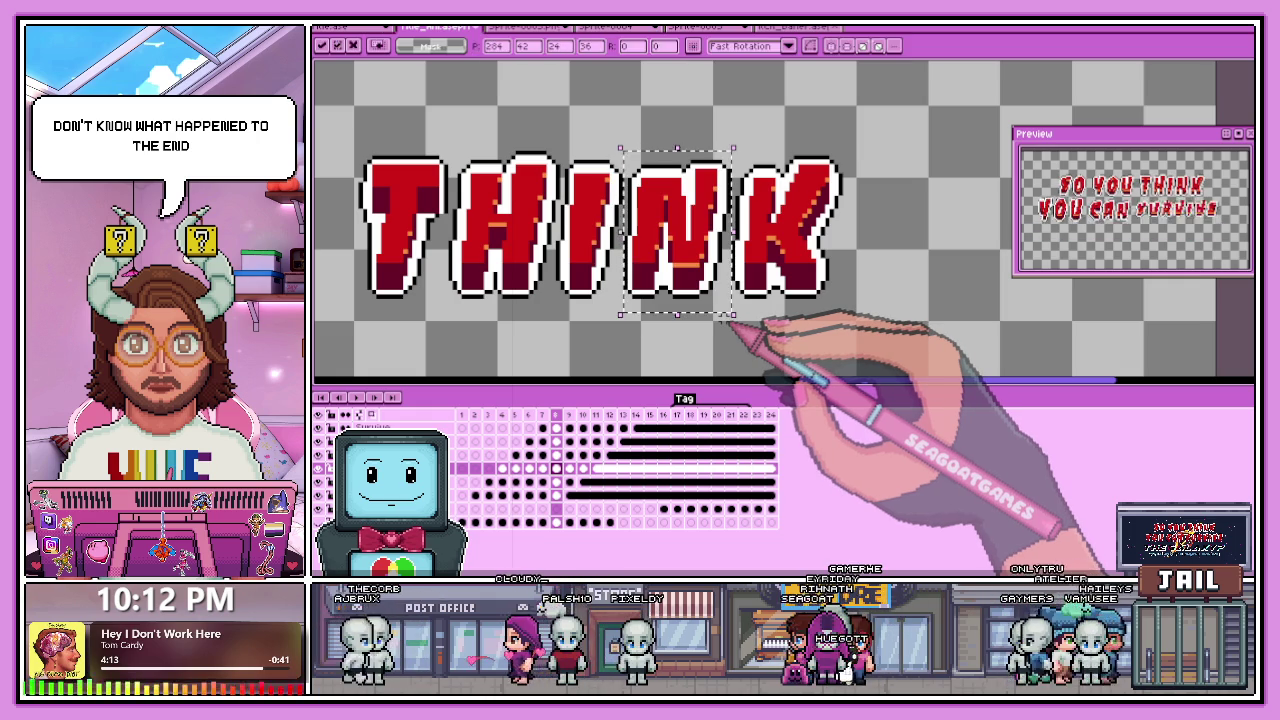
pyautogui.click(542, 414)
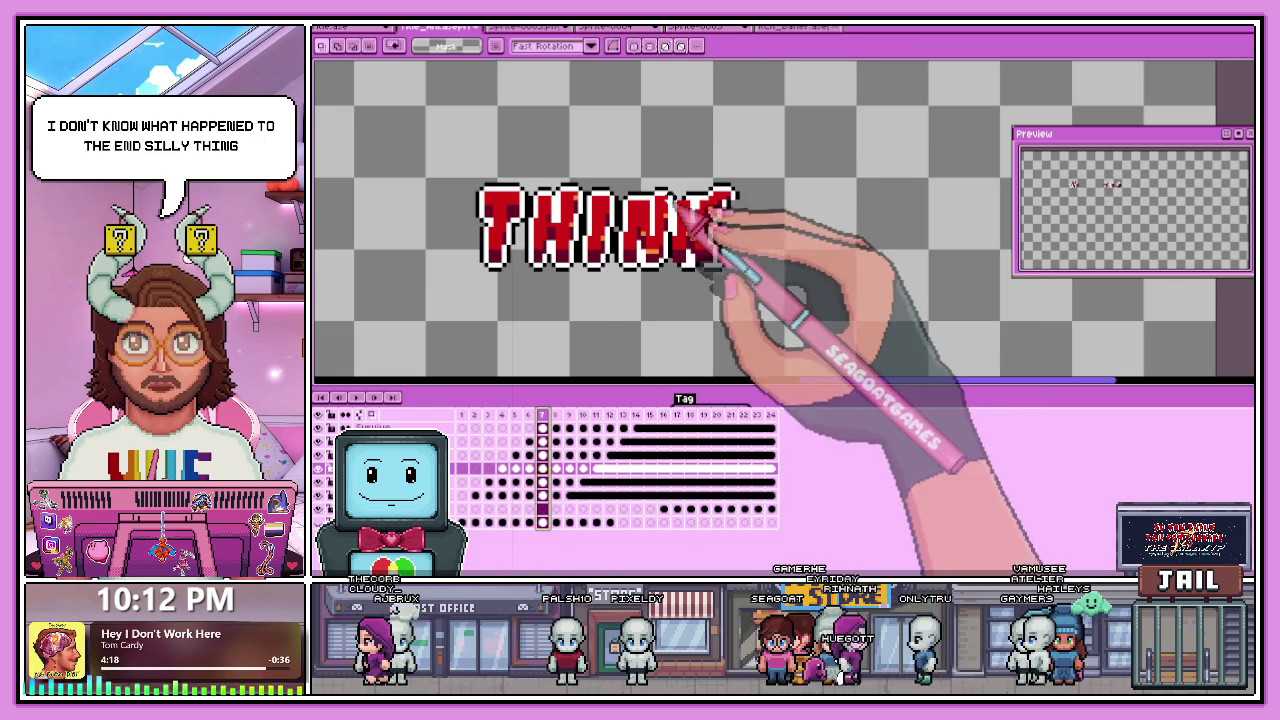
pyautogui.scroll(-1, 690, 240)
pyautogui.scroll(-2, 620, 270)
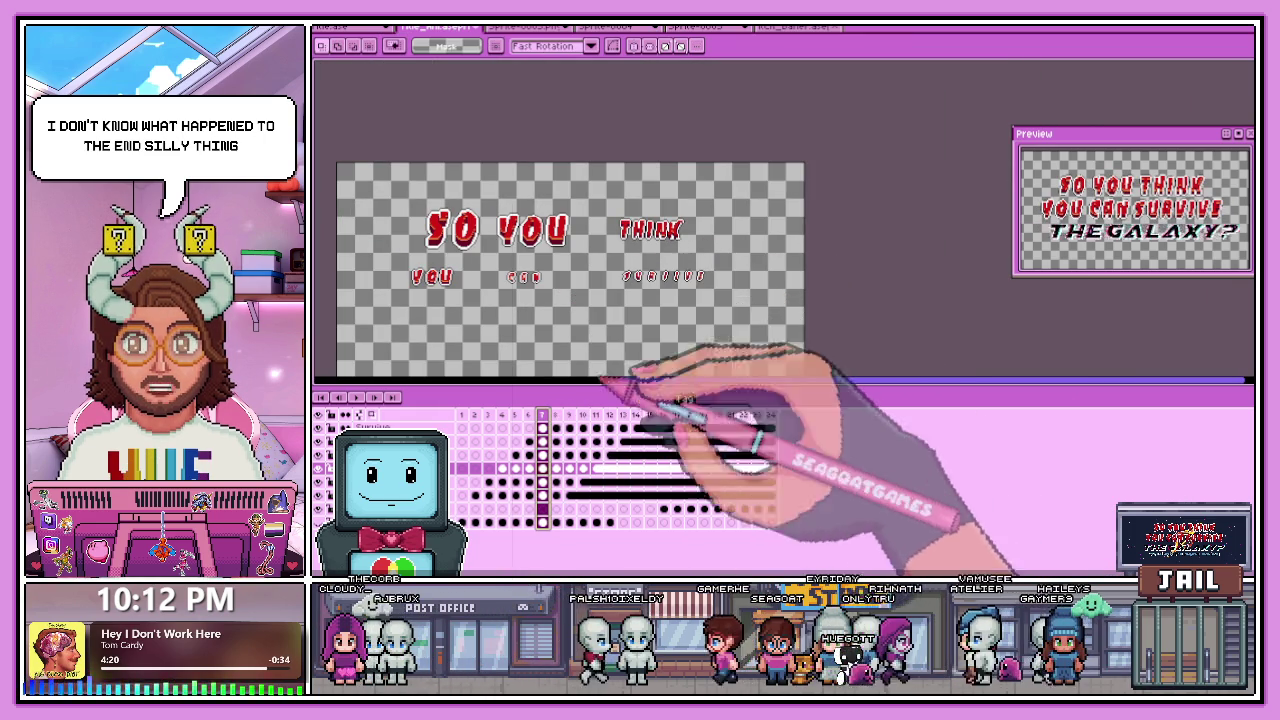
# Play back from the first empty frame to the final frame, zooming in to inspect.
pyautogui.click(398, 396)
pyautogui.scroll(-1, 714, 286)
pyautogui.scroll(1, 710, 290)
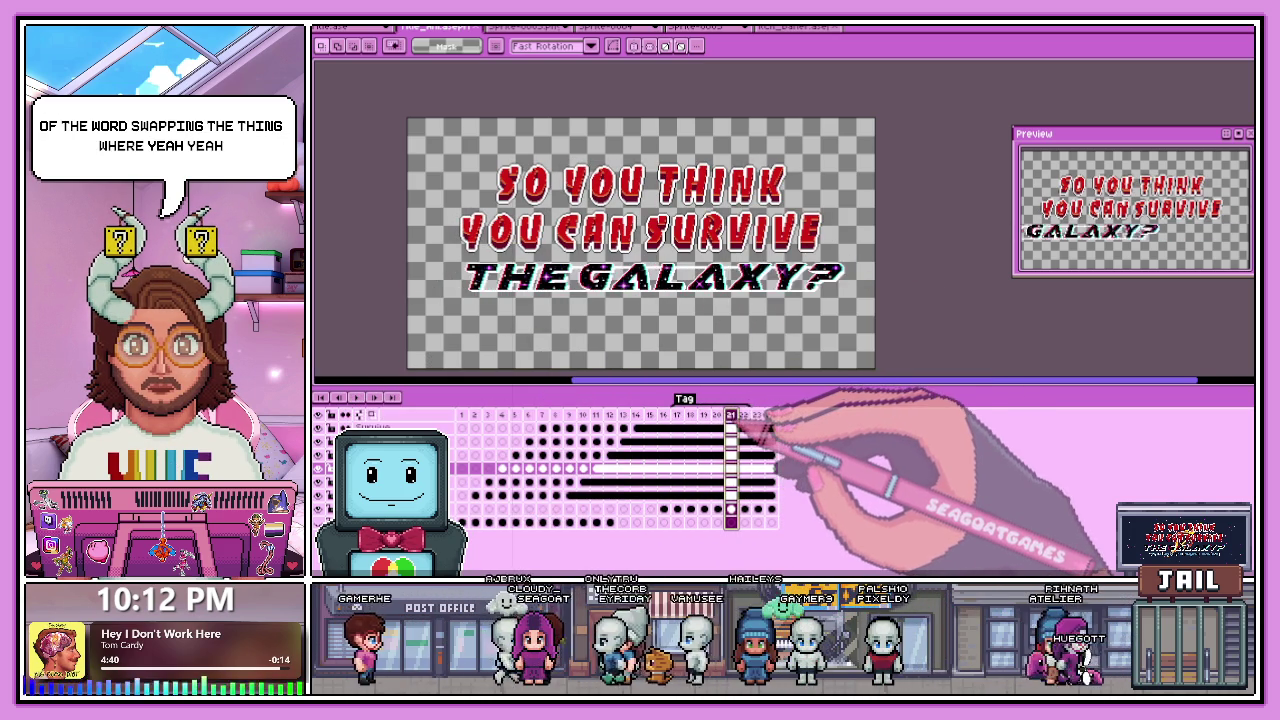
pyautogui.scroll(-3, 790, 370)
pyautogui.scroll(3, 760, 300)
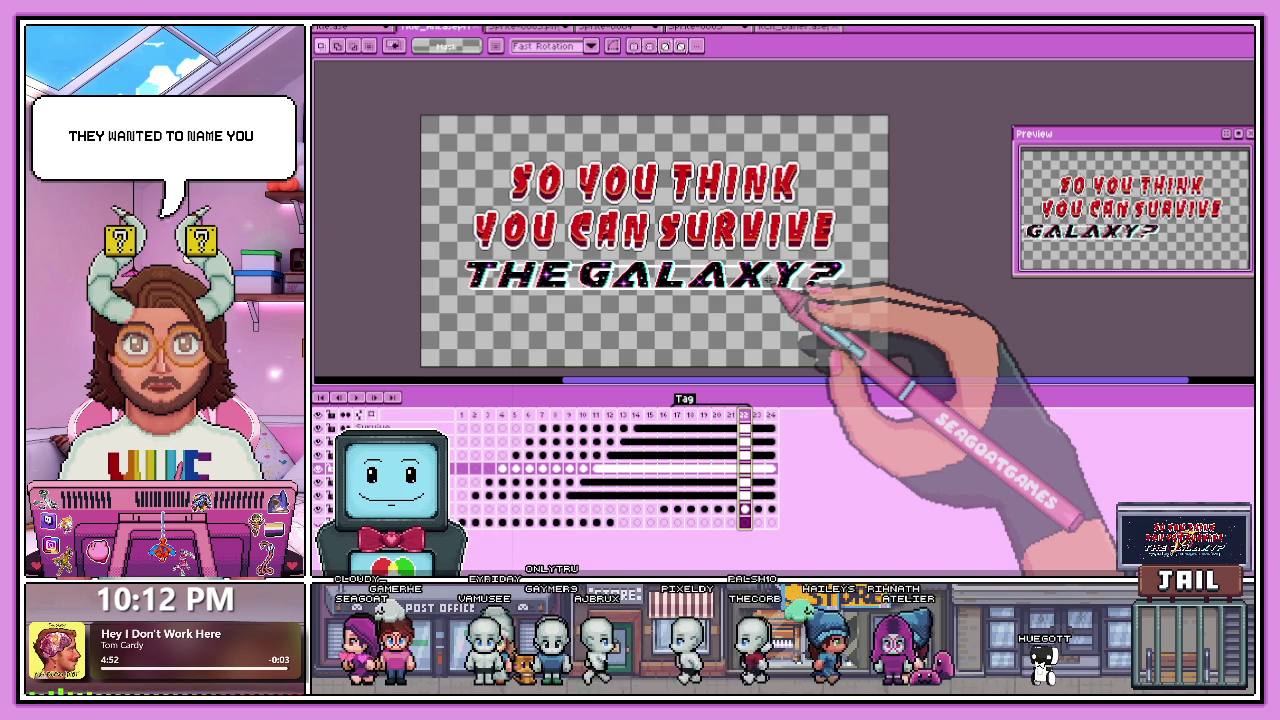
pyautogui.scroll(1, 778, 278)
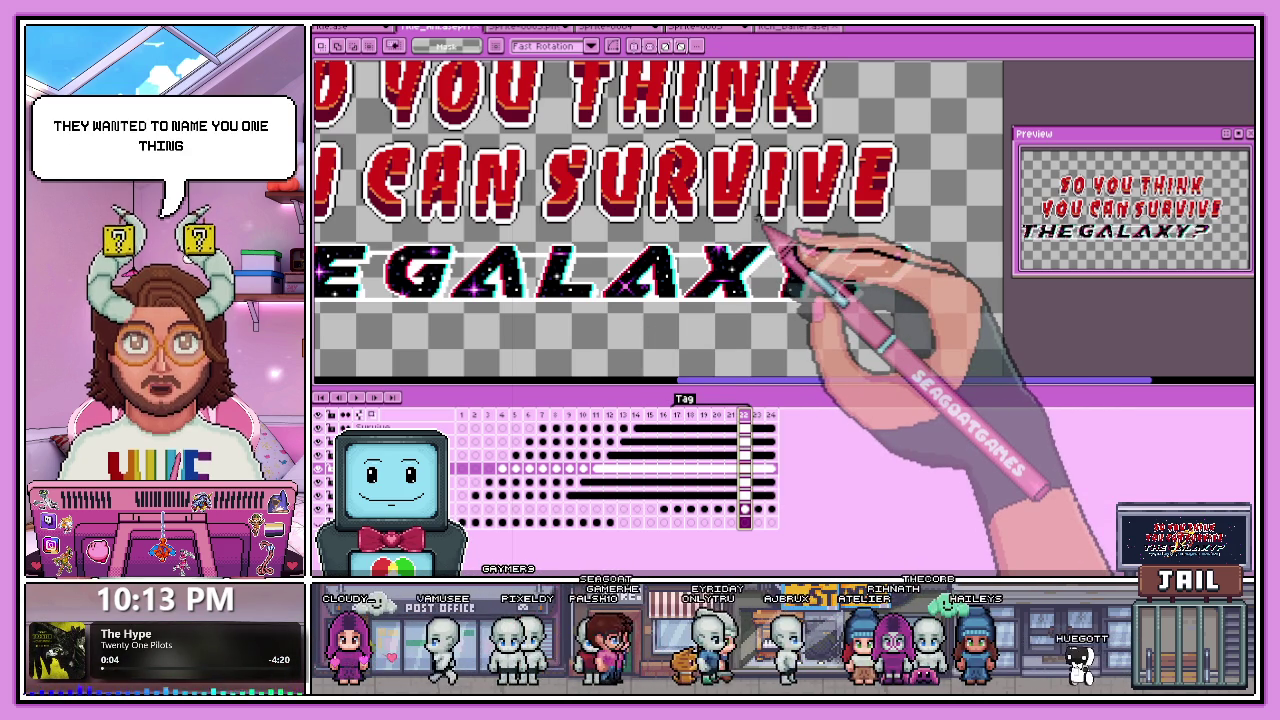
pyautogui.scroll(-1, 762, 225)
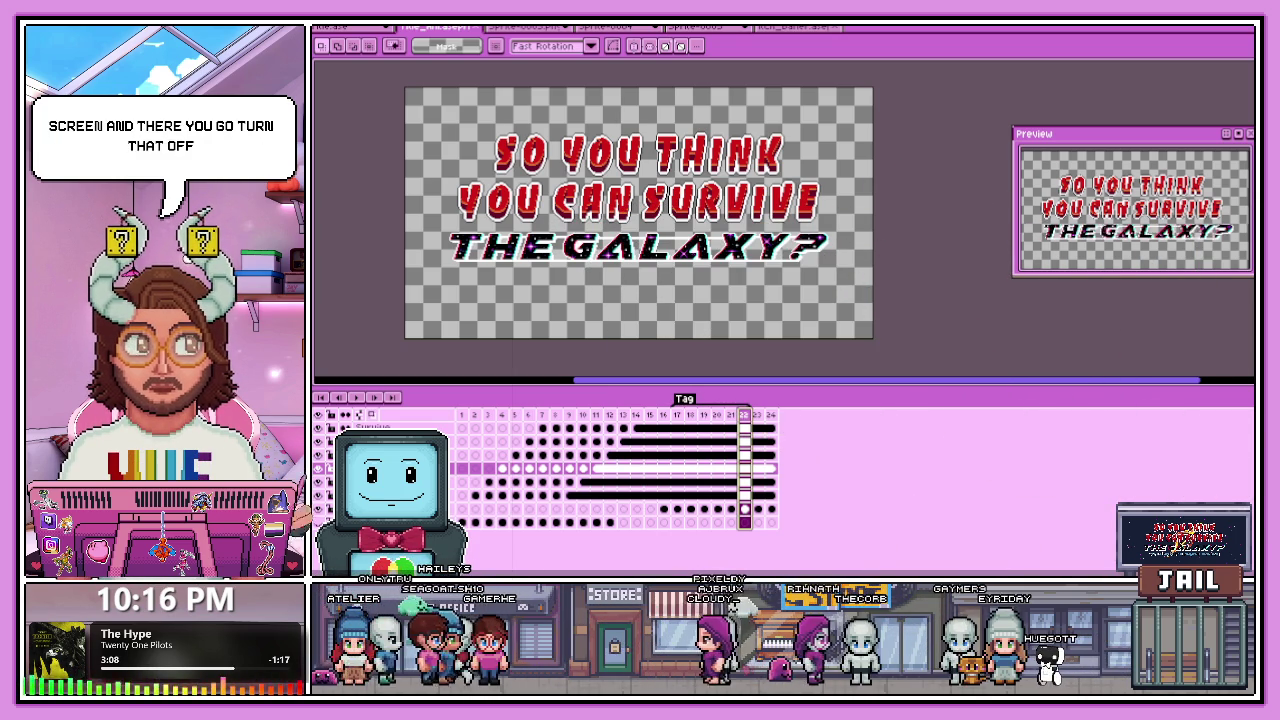
# Switch from Aseprite to the Google Doc essay on Lucifer's heroism in Chrome.
pyautogui.hotkey('alt', 'Tab')
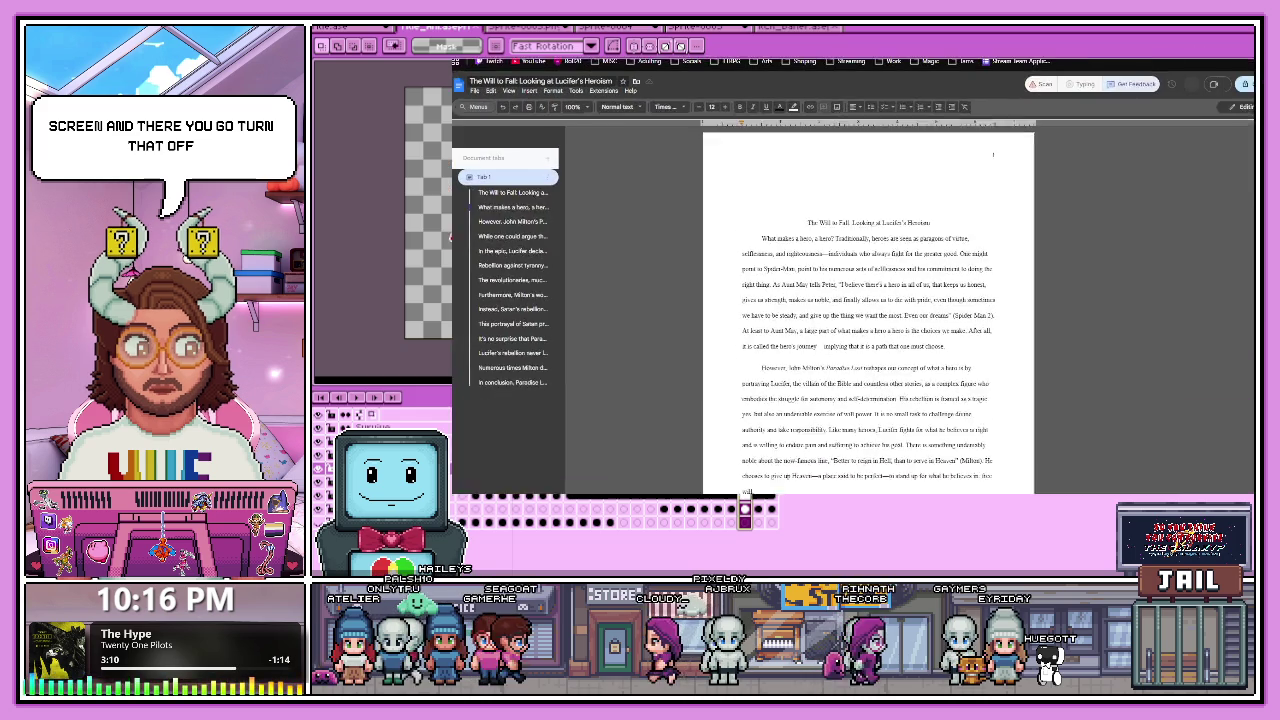
# Select all the essay text and apply the Lexend font in place of Times New Roman.
pyautogui.scroll(-5, 770, 340)
pyautogui.scroll(2, 770, 340)
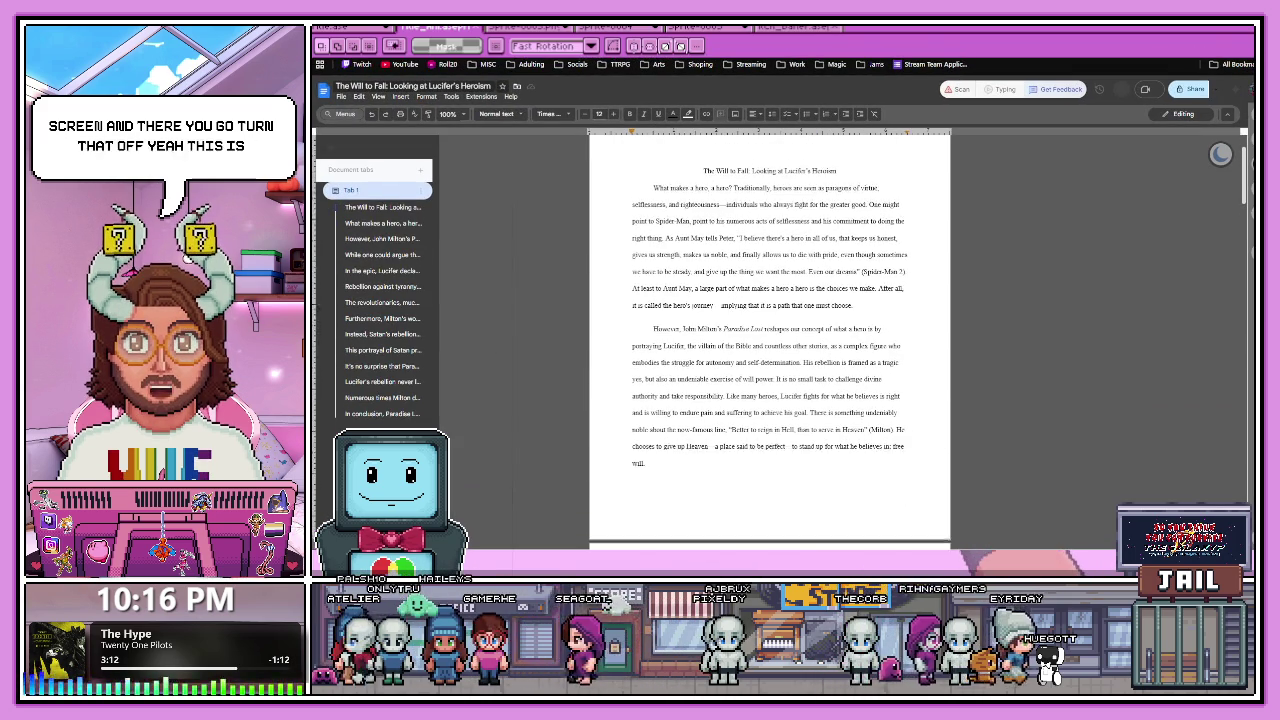
pyautogui.click(770, 184)
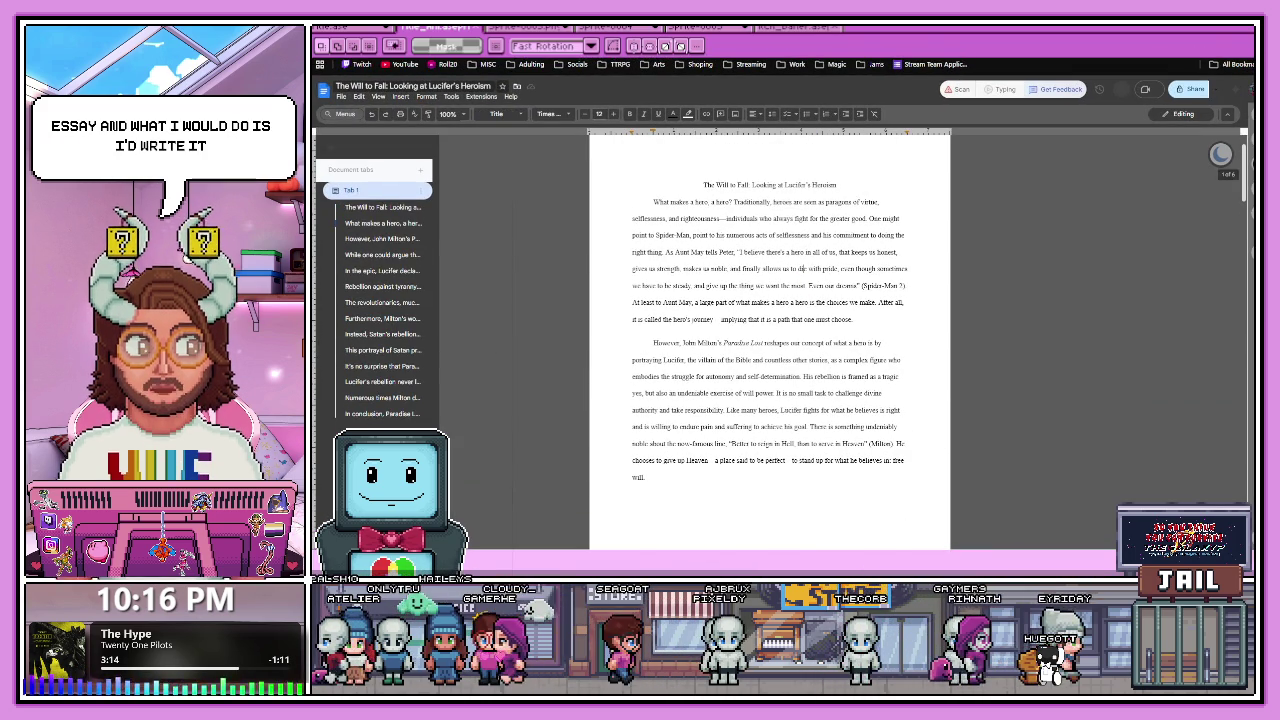
pyautogui.hotkey('ctrl', 'a')
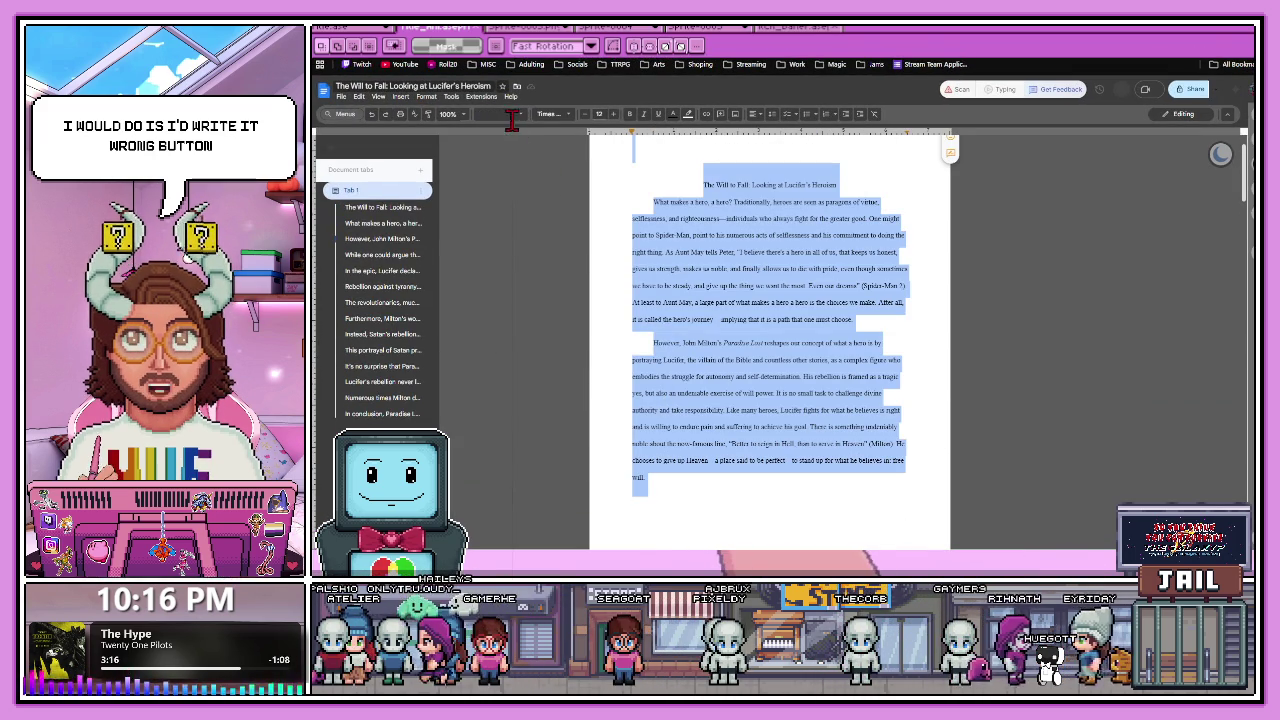
pyautogui.click(512, 116)
pyautogui.click(547, 118)
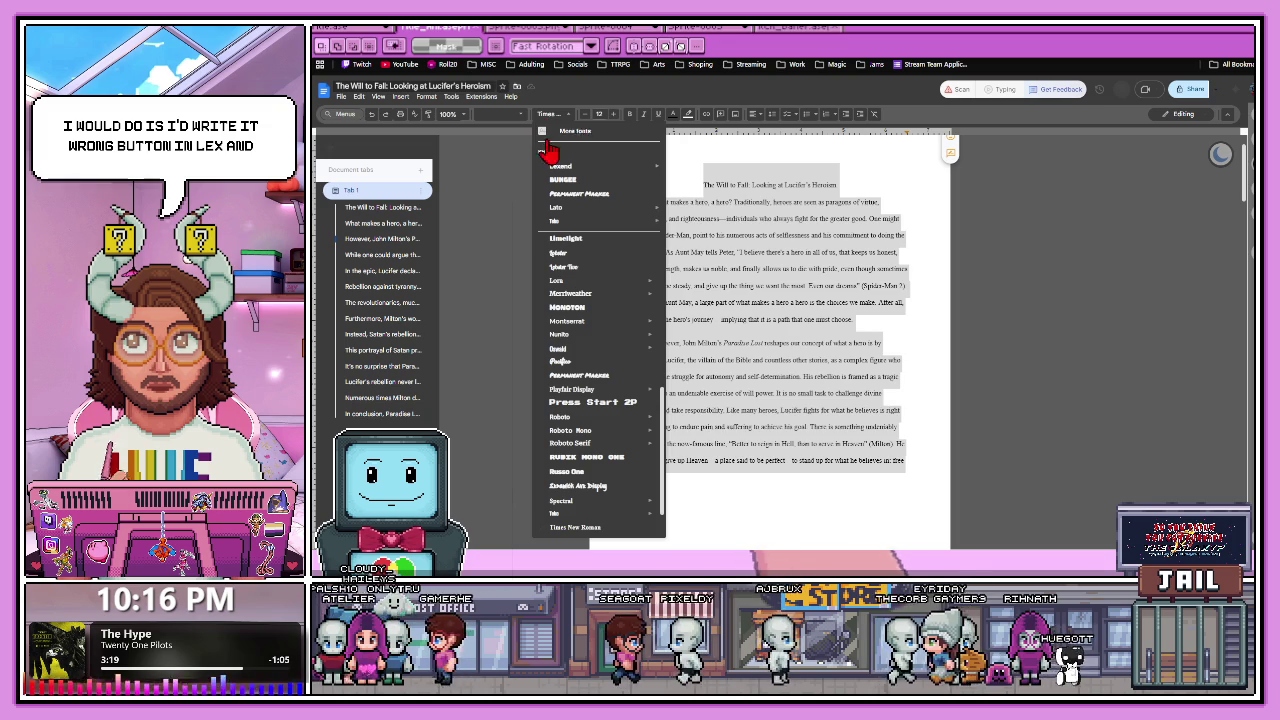
pyautogui.moveTo(560, 281)
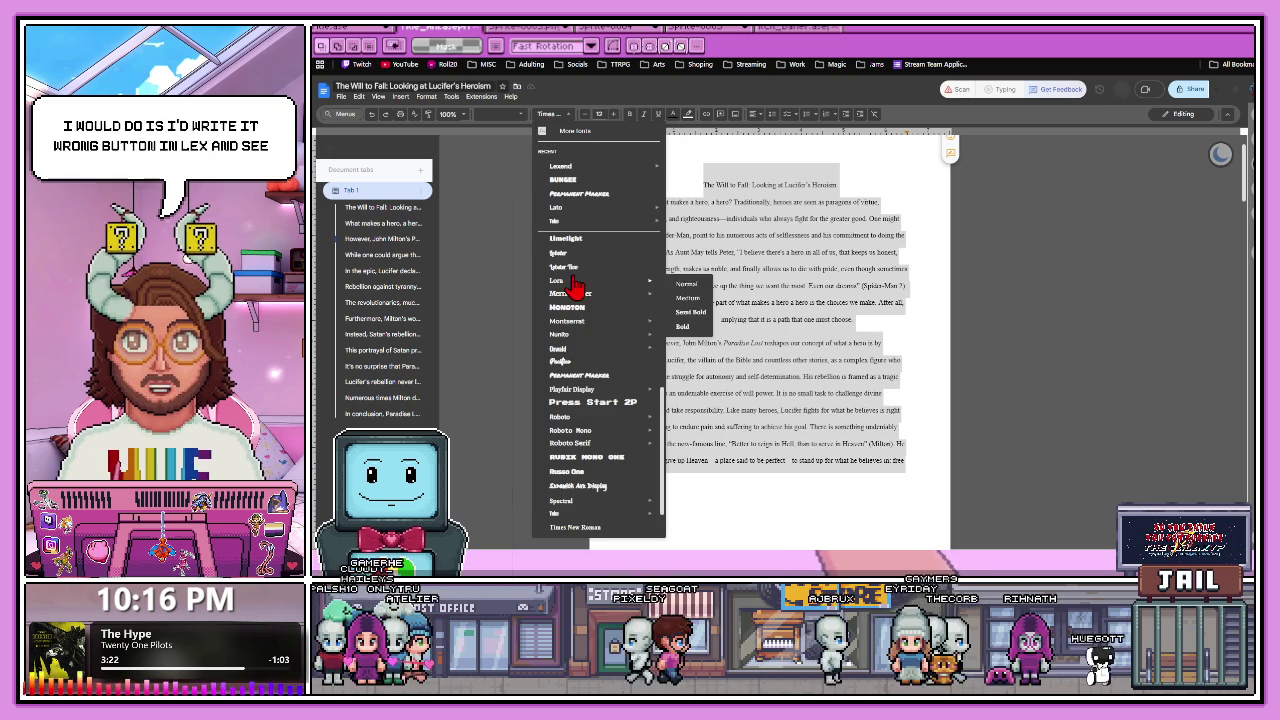
pyautogui.moveTo(562, 166)
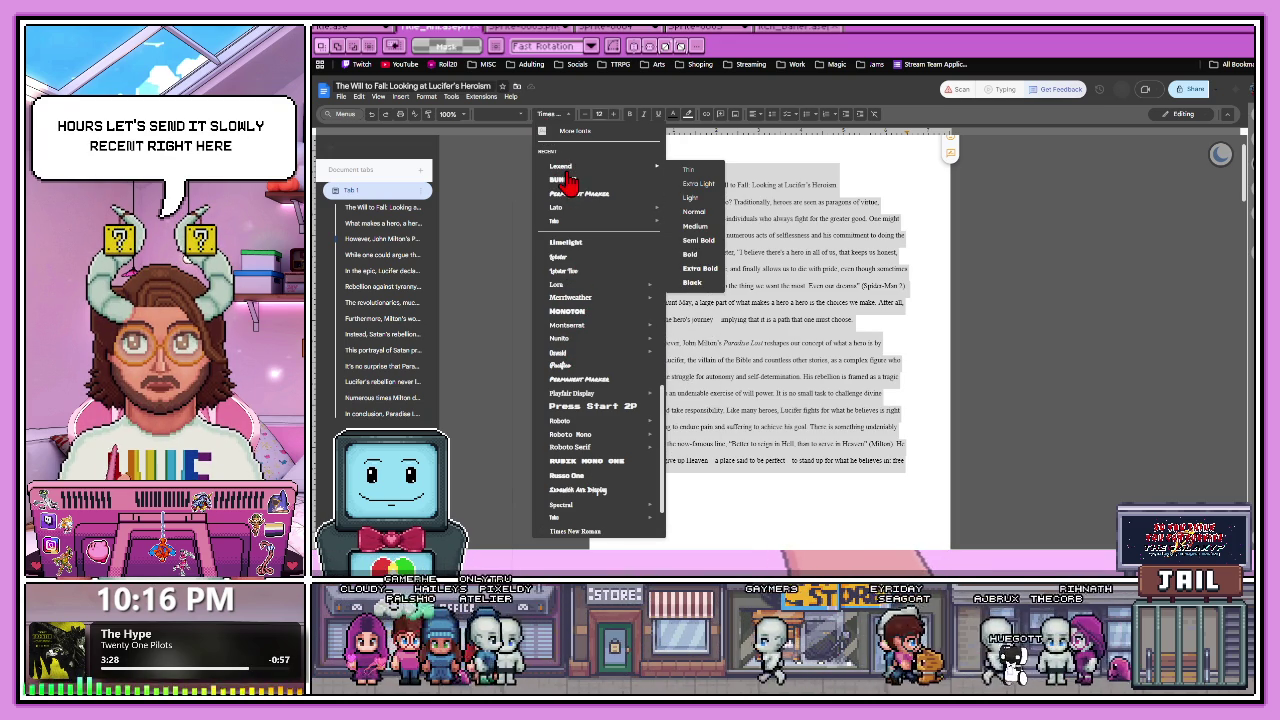
pyautogui.click(566, 168)
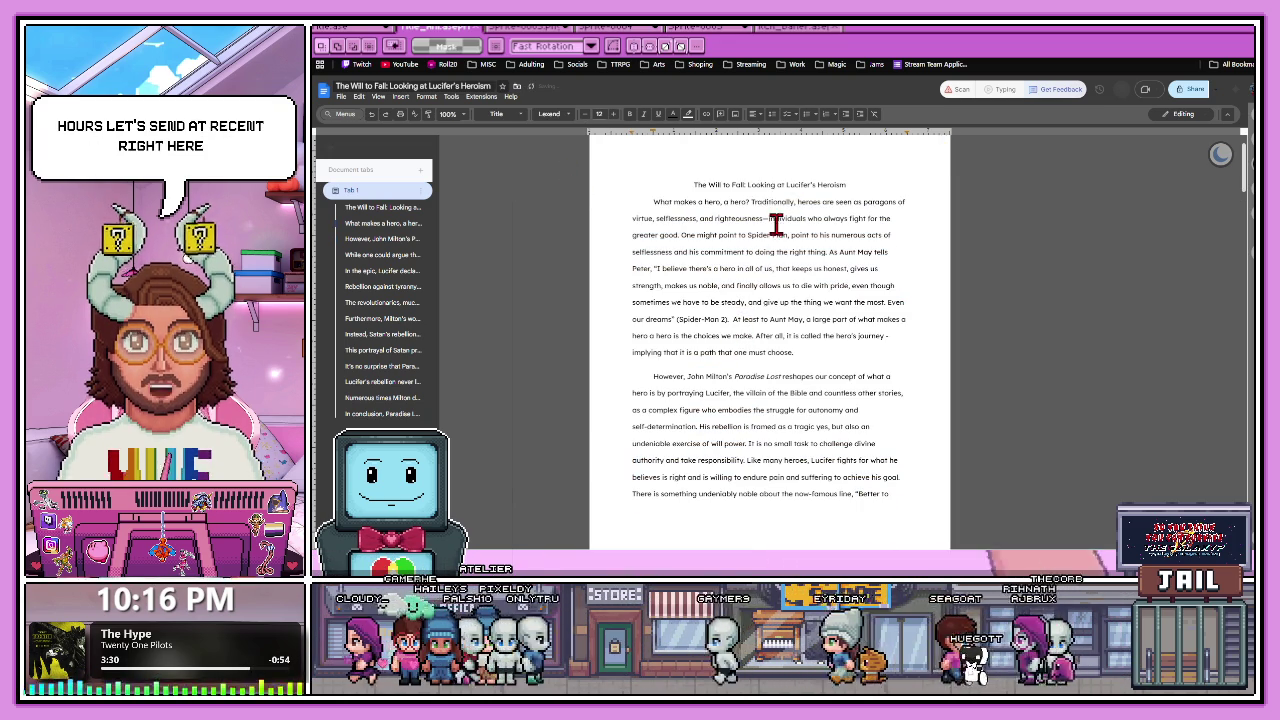
# Check the title and first paragraph in Lexend, then bring up the full font library.
pyautogui.moveTo(684, 184); pyautogui.dragTo(880, 509)
pyautogui.click(767, 460)
pyautogui.scroll(2, 800, 449)
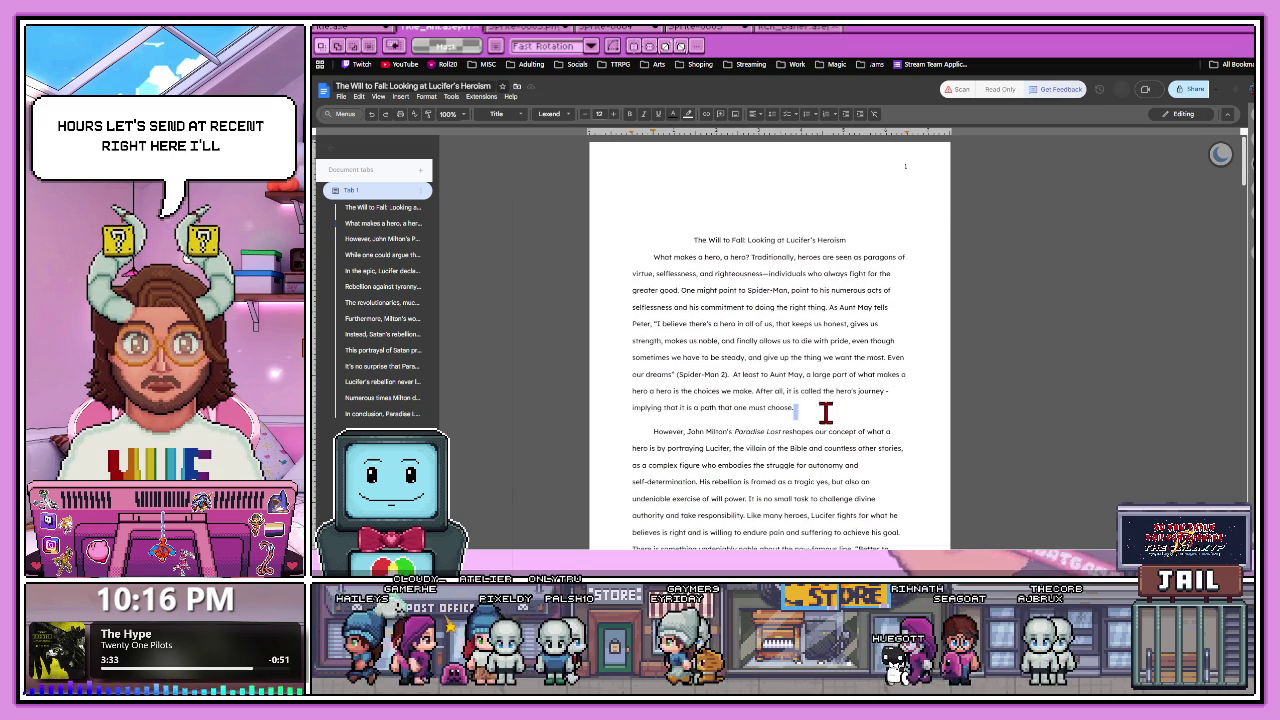
pyautogui.moveTo(831, 417); pyautogui.dragTo(690, 247)
pyautogui.click(762, 321)
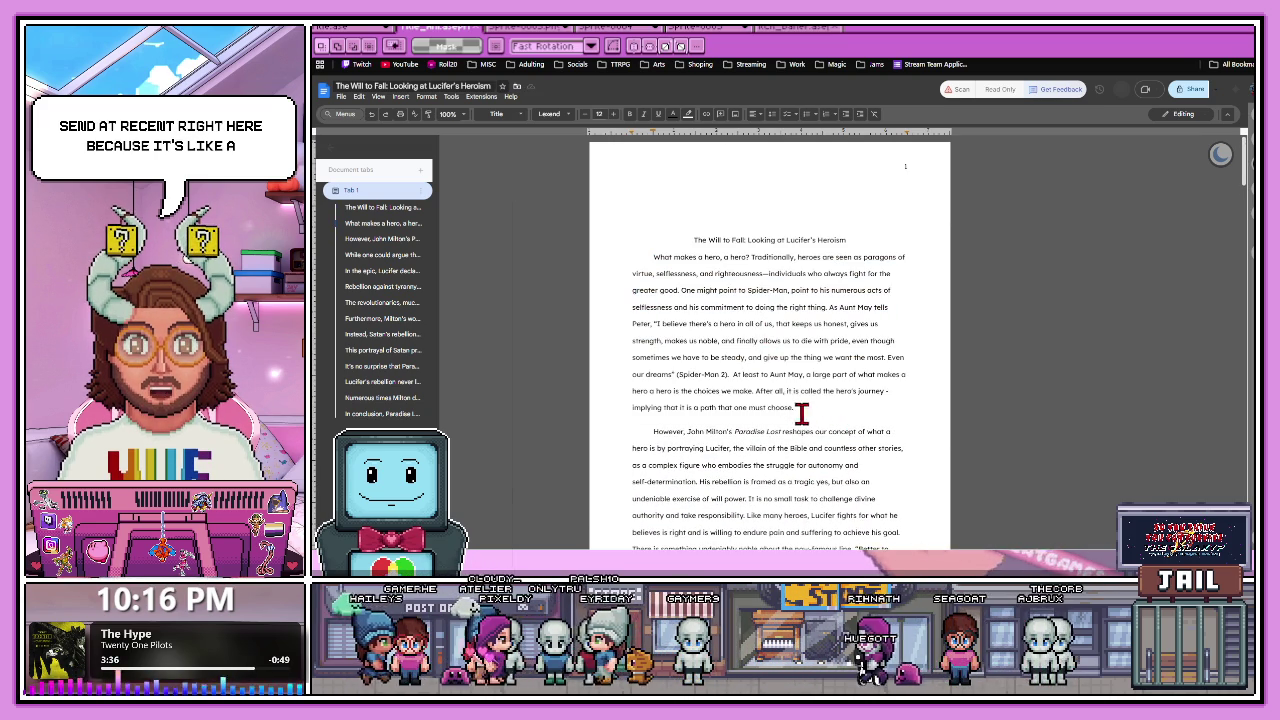
pyautogui.moveTo(799, 417); pyautogui.dragTo(693, 260)
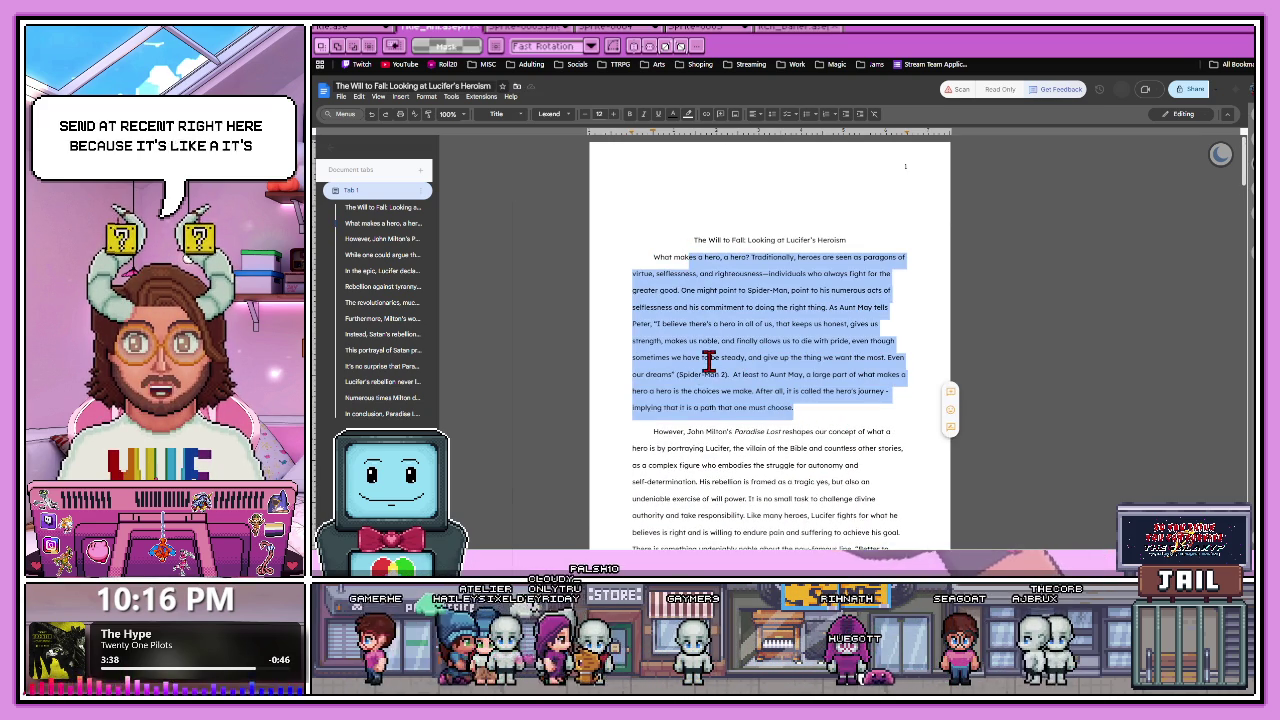
pyautogui.click(709, 362)
pyautogui.scroll(-1, 736, 415)
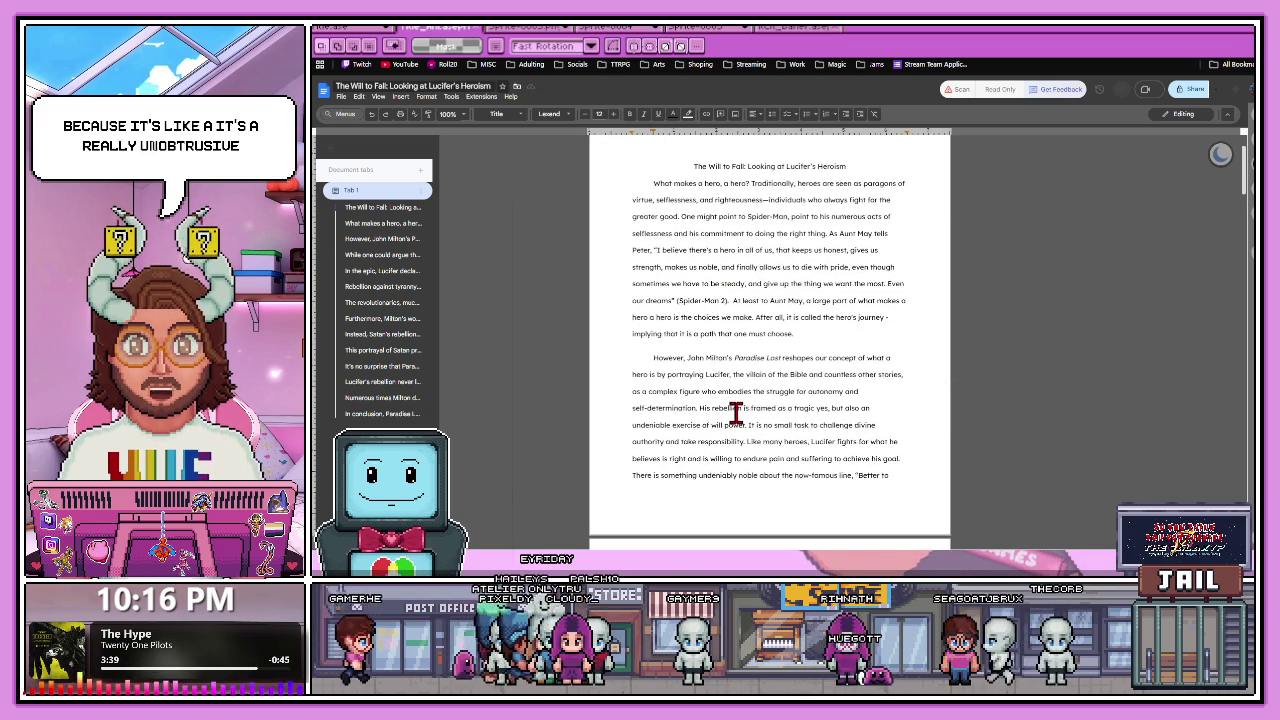
pyautogui.moveTo(697, 166); pyautogui.dragTo(874, 346)
pyautogui.click(674, 217)
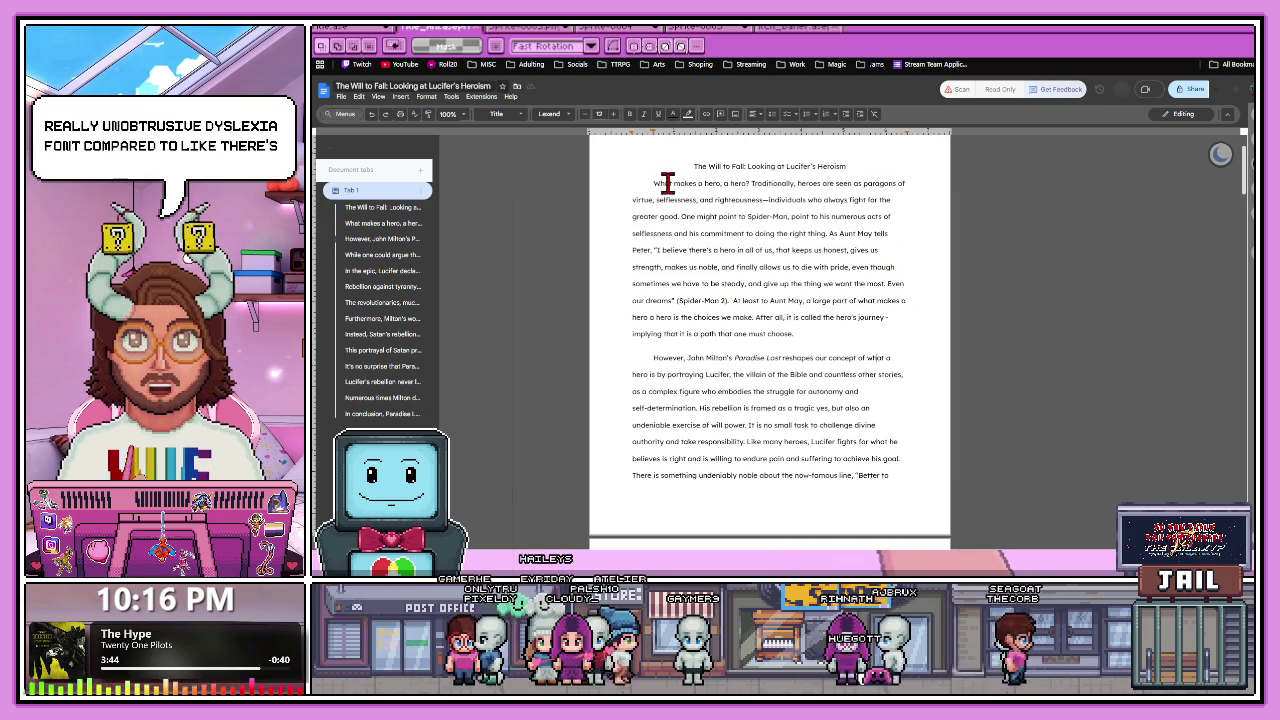
pyautogui.click(562, 114)
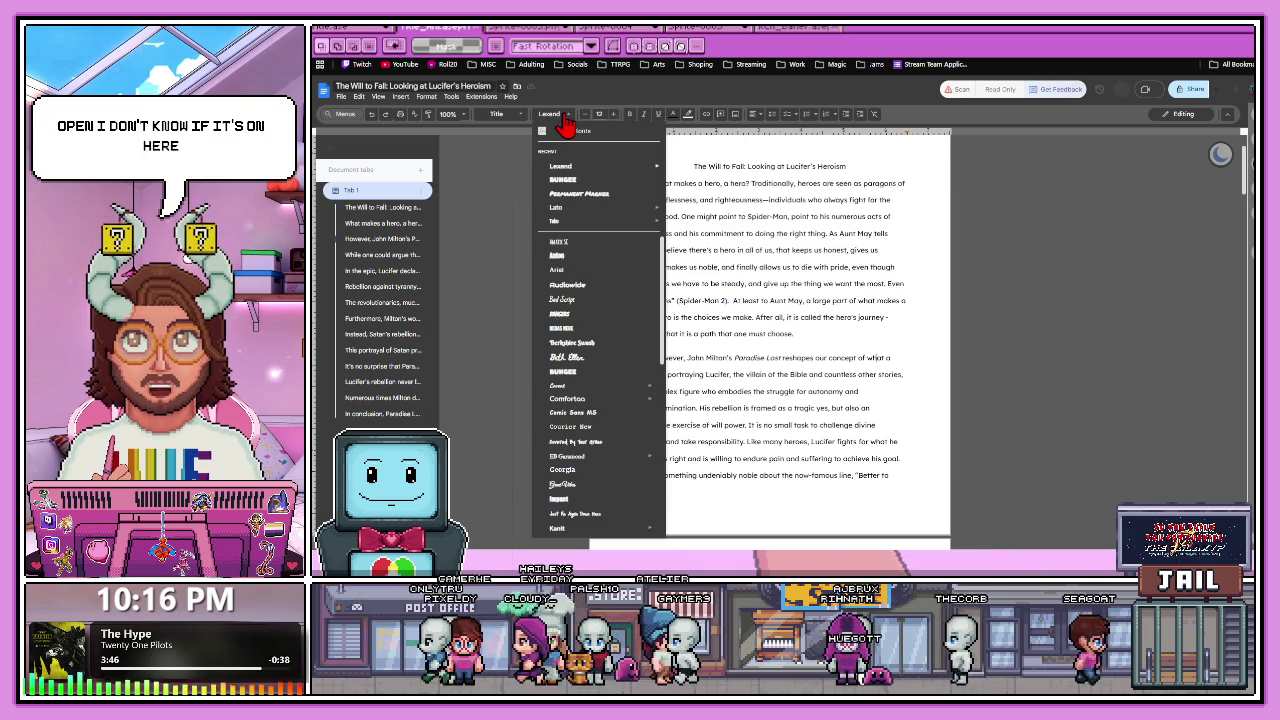
pyautogui.click(603, 132)
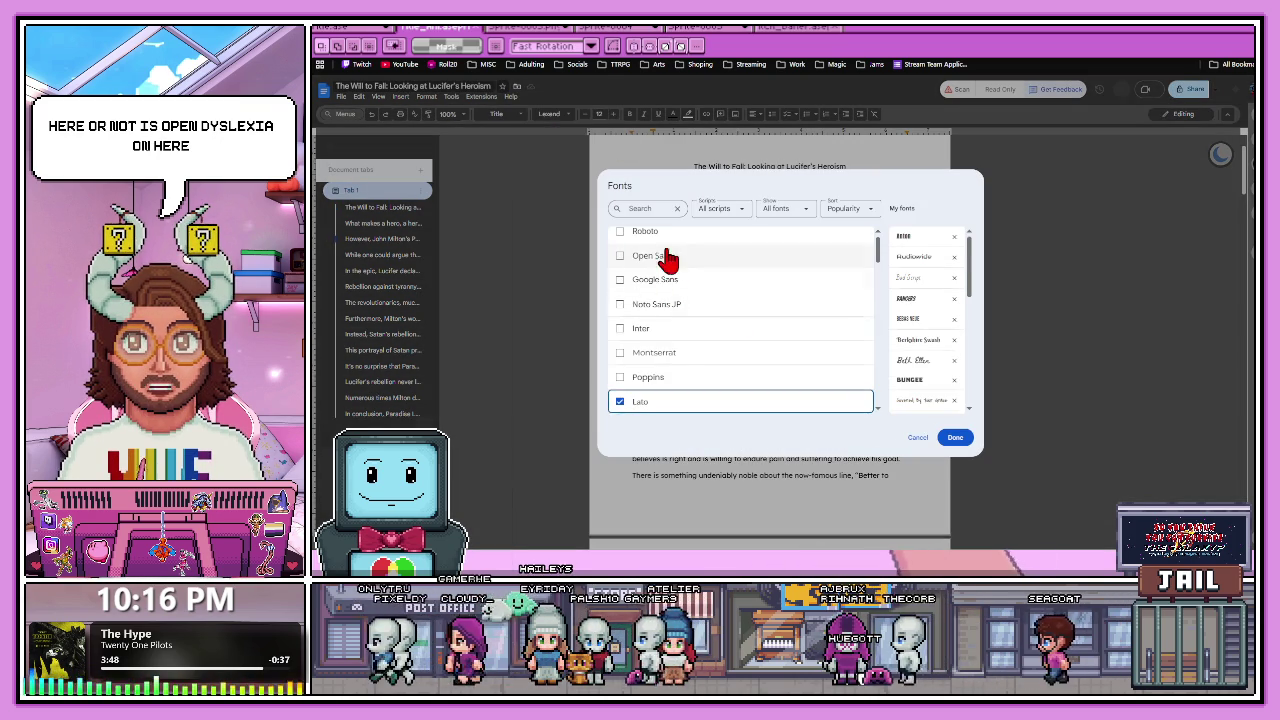
# Search the font library for 'open' and close it without adding a font.
pyautogui.write('open')
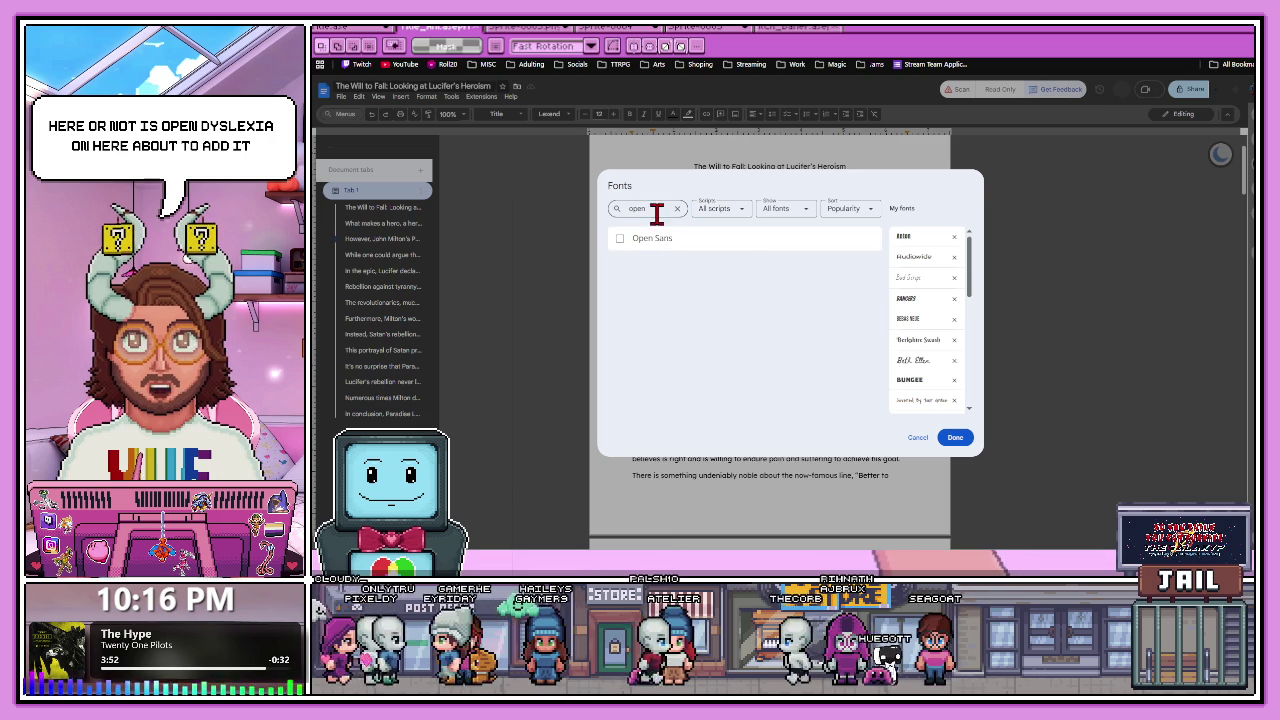
pyautogui.click(659, 207)
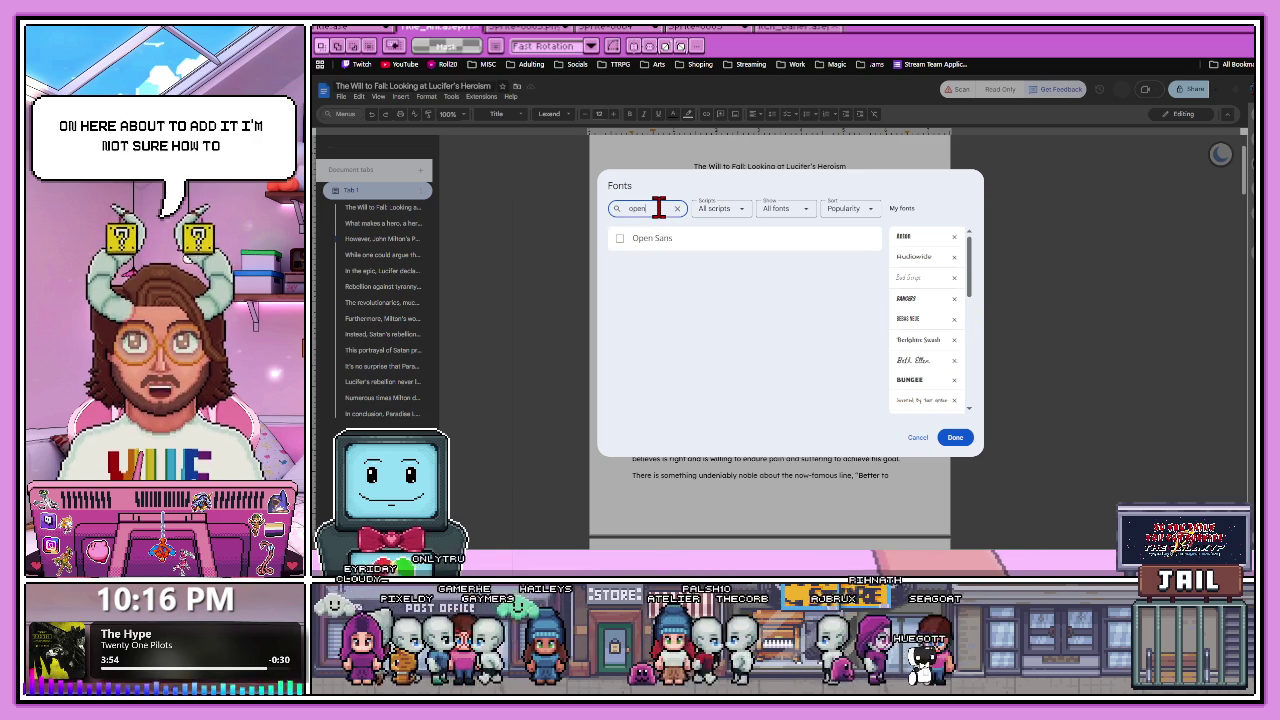
pyautogui.press('Escape')
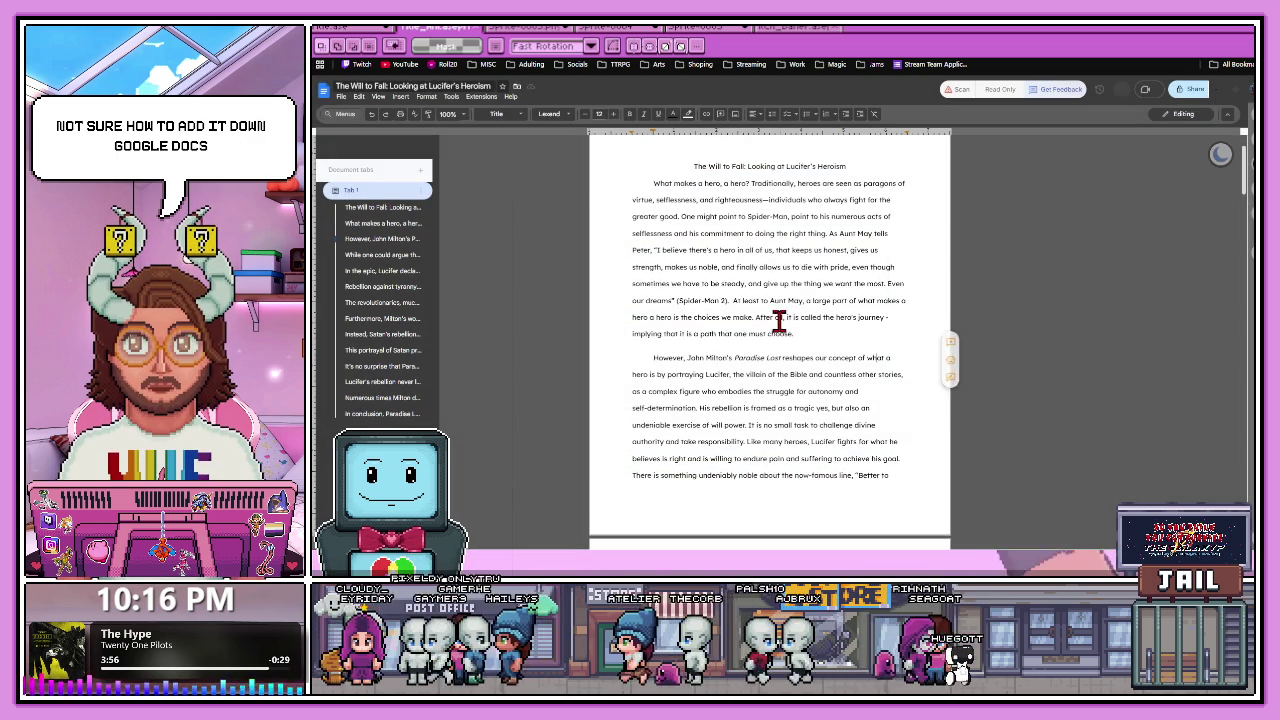
# Zoom the page in two steps and scroll down to the first paragraph's end.
pyautogui.hotkey('ctrl', '+')
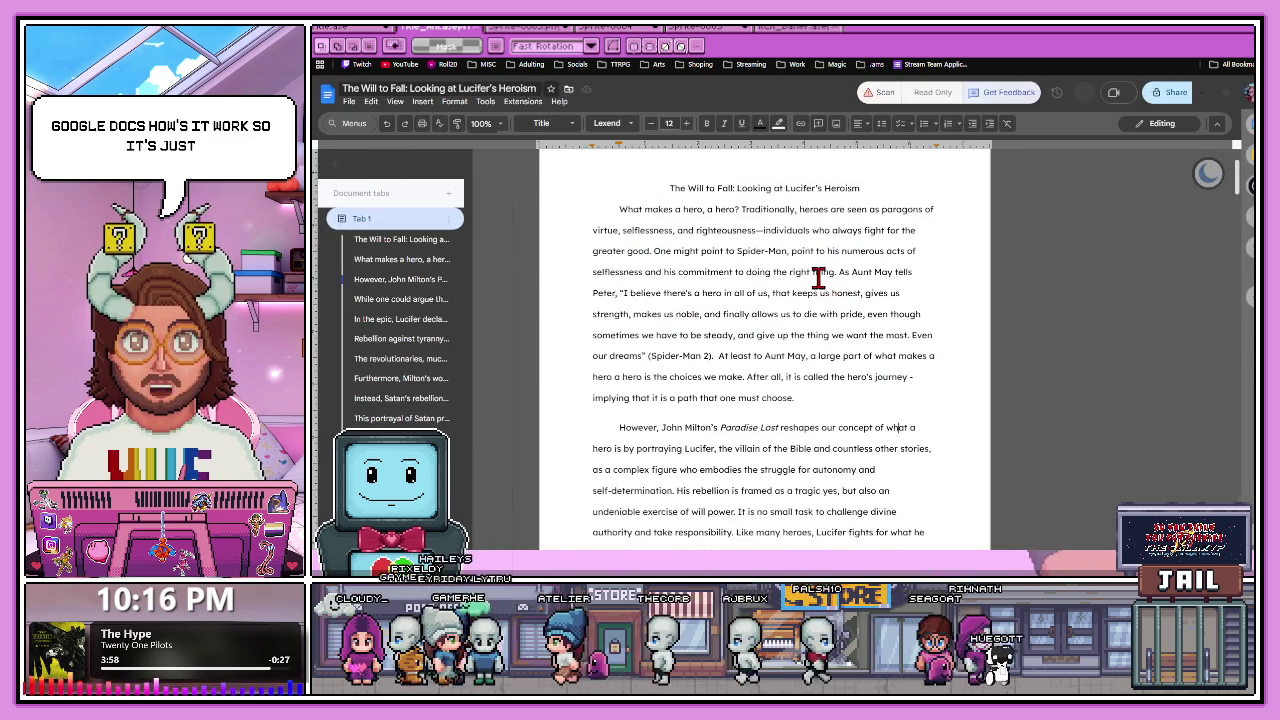
pyautogui.hotkey('ctrl', '+')
pyautogui.hotkey('ctrl', '+')
pyautogui.hotkey('ctrl', '+')
pyautogui.scroll(-1, 740, 289)
pyautogui.scroll(-1, 729, 297)
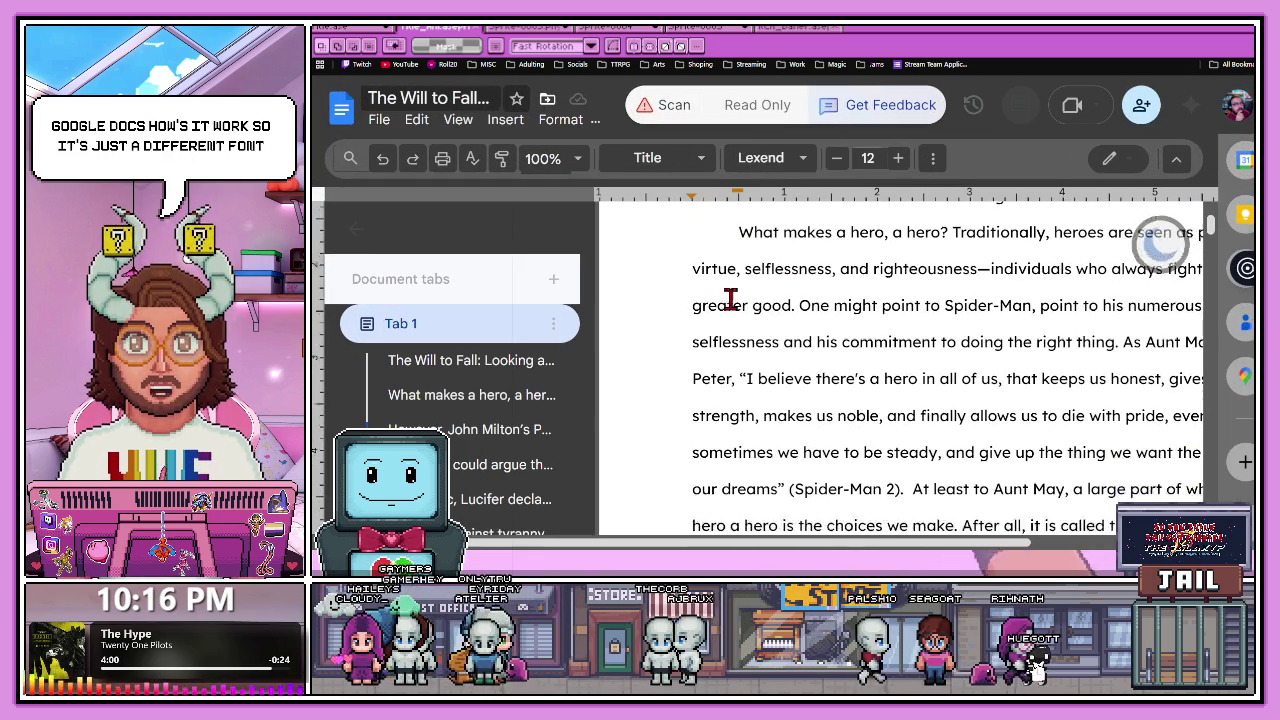
pyautogui.scroll(-1, 766, 297)
pyautogui.scroll(-1, 741, 322)
pyautogui.scroll(-1, 741, 321)
pyautogui.scroll(-1, 808, 409)
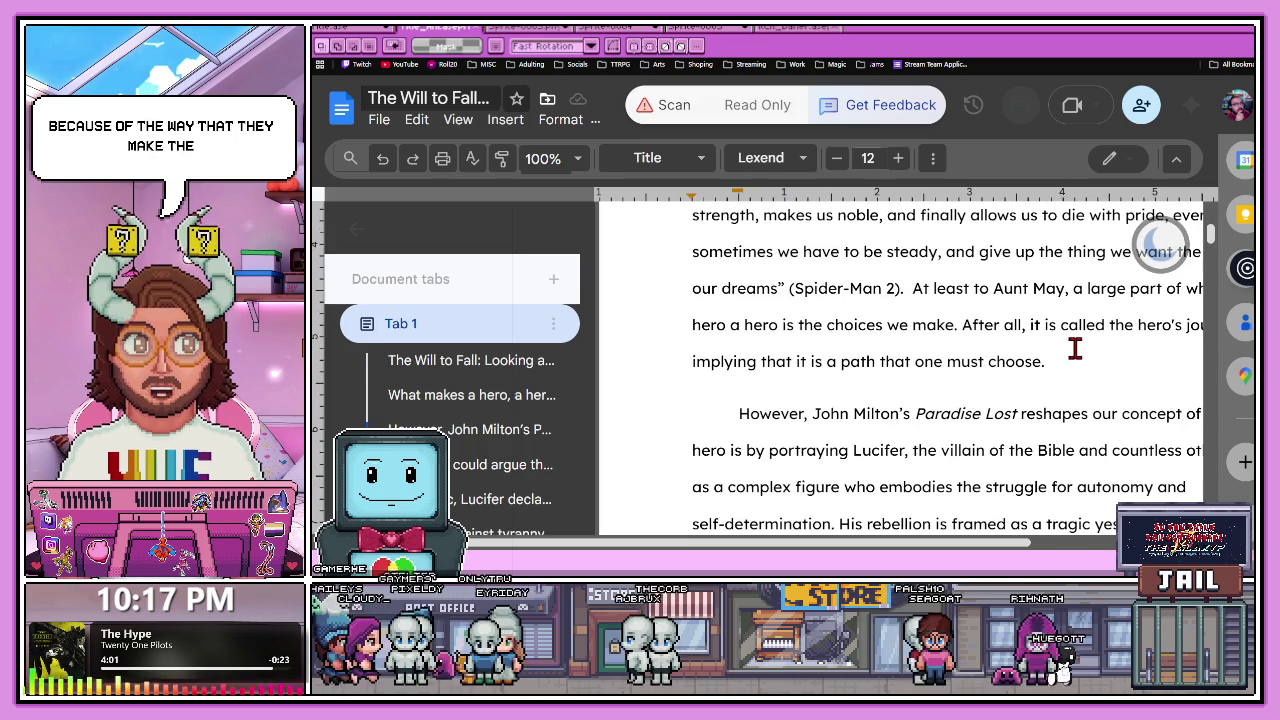
# Add the sample letters 'B d b' after 'choose.' and readjust the page zoom.
pyautogui.click(1066, 364)
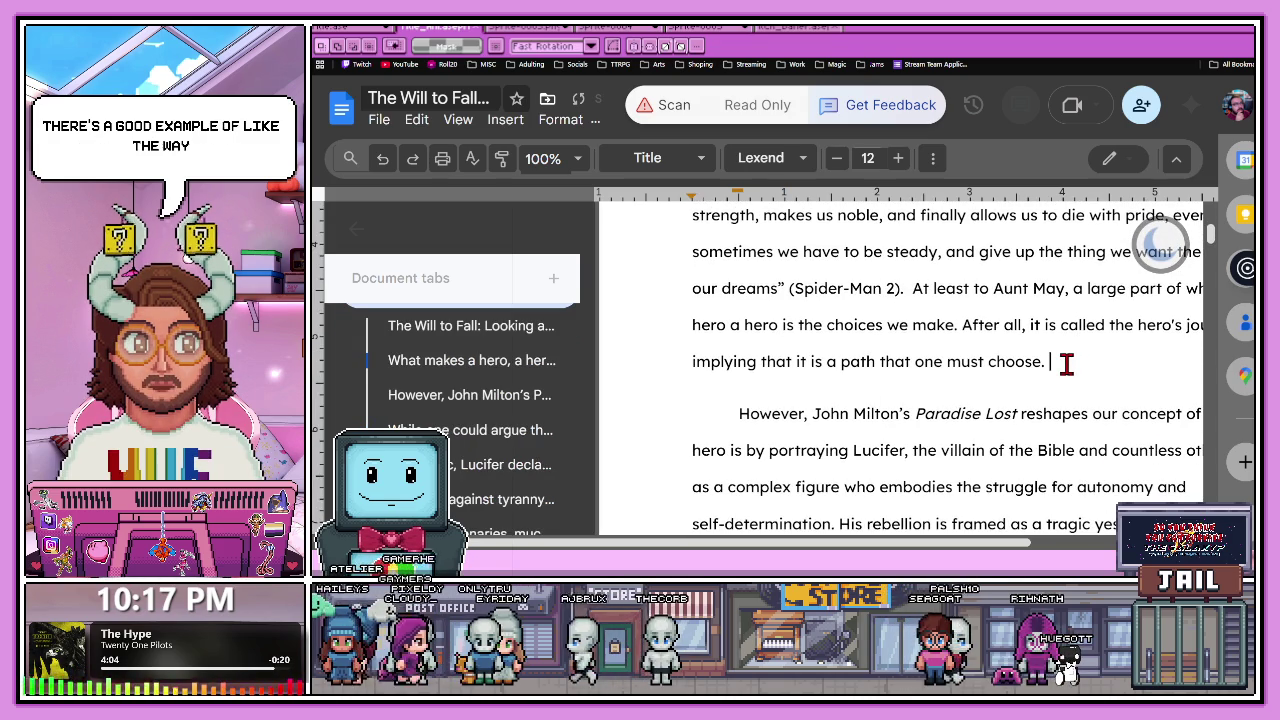
pyautogui.write('Bd p')
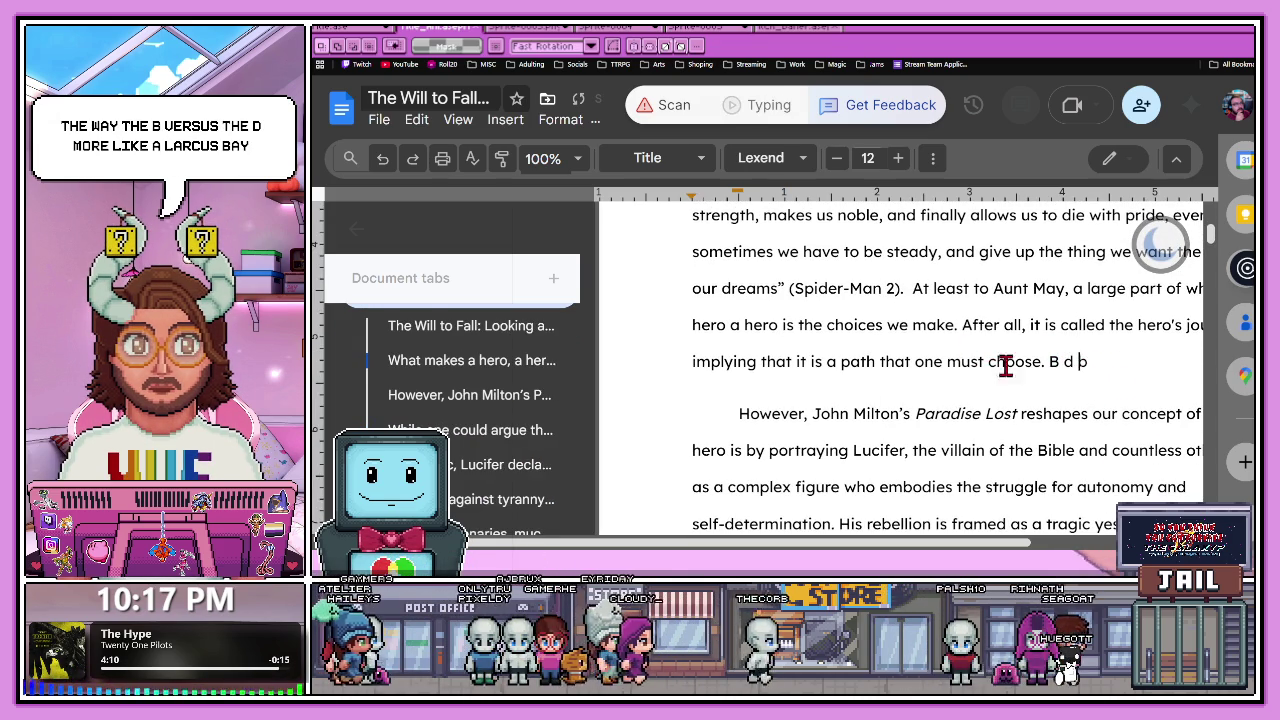
pyautogui.hotkey('ctrl', '-')
pyautogui.hotkey('ctrl', '-')
pyautogui.hotkey('ctrl', '-')
pyautogui.hotkey('ctrl', '+')
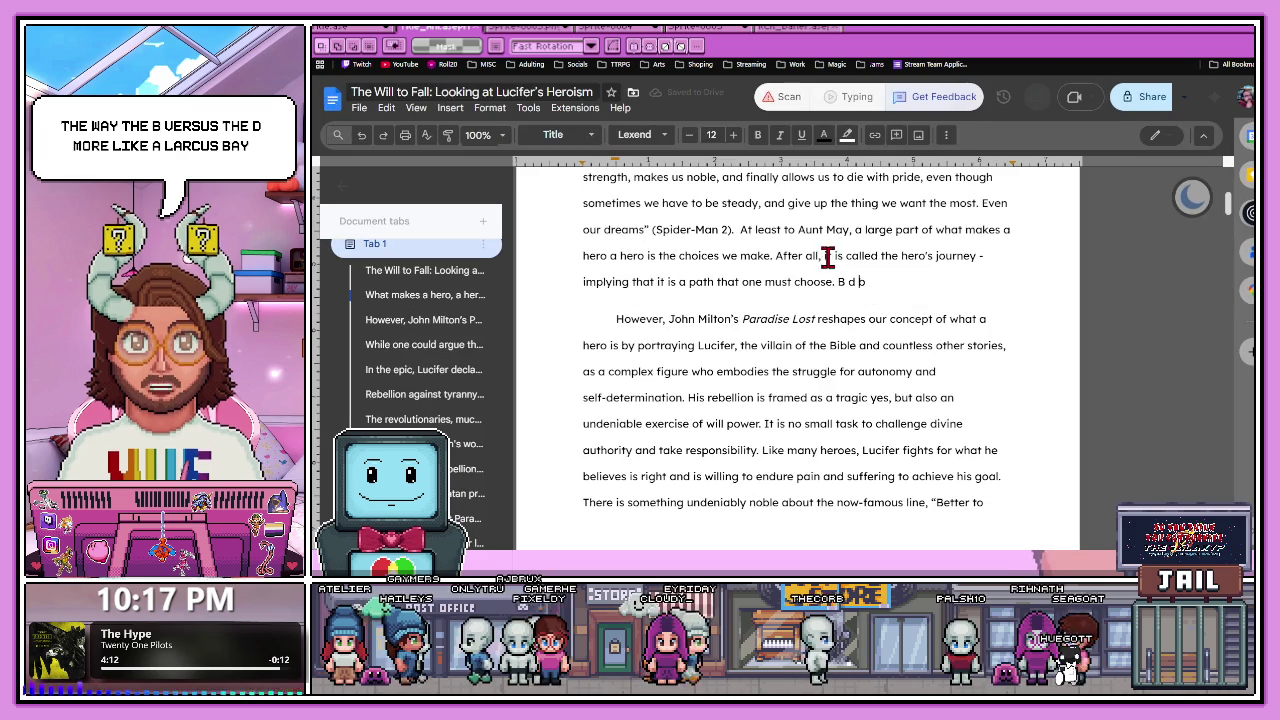
pyautogui.click(880, 256)
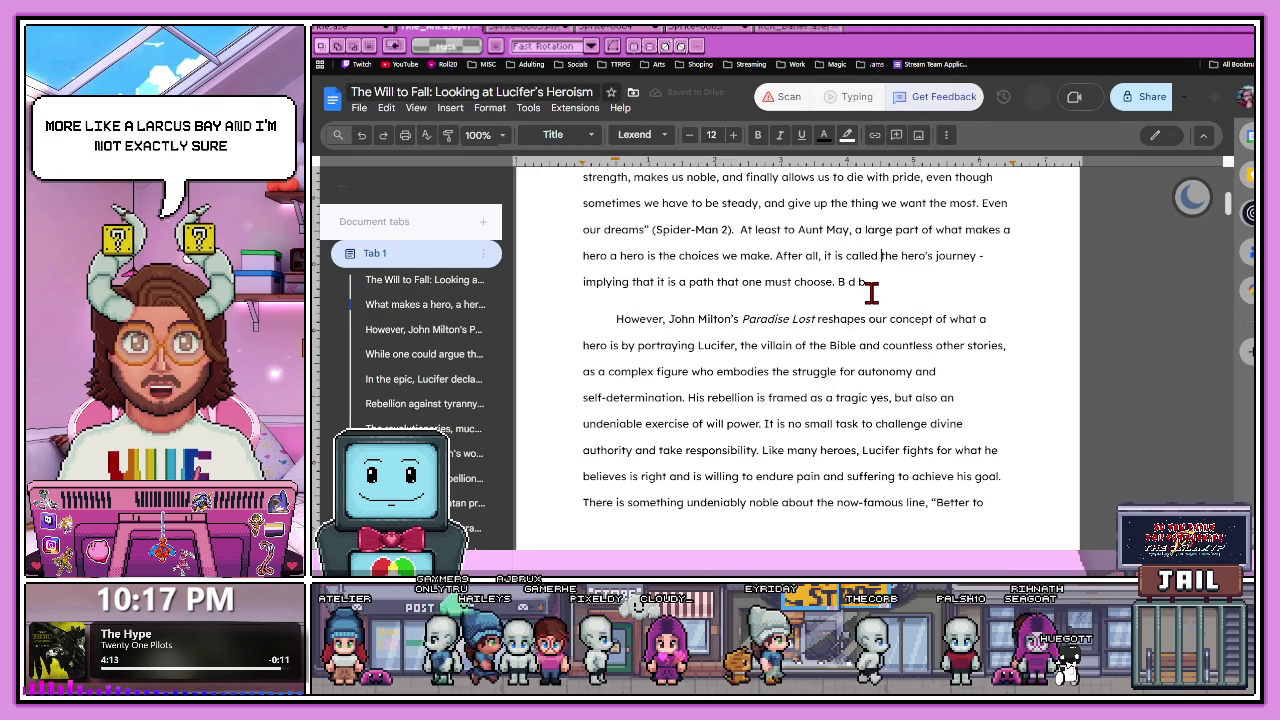
pyautogui.click(620, 27)
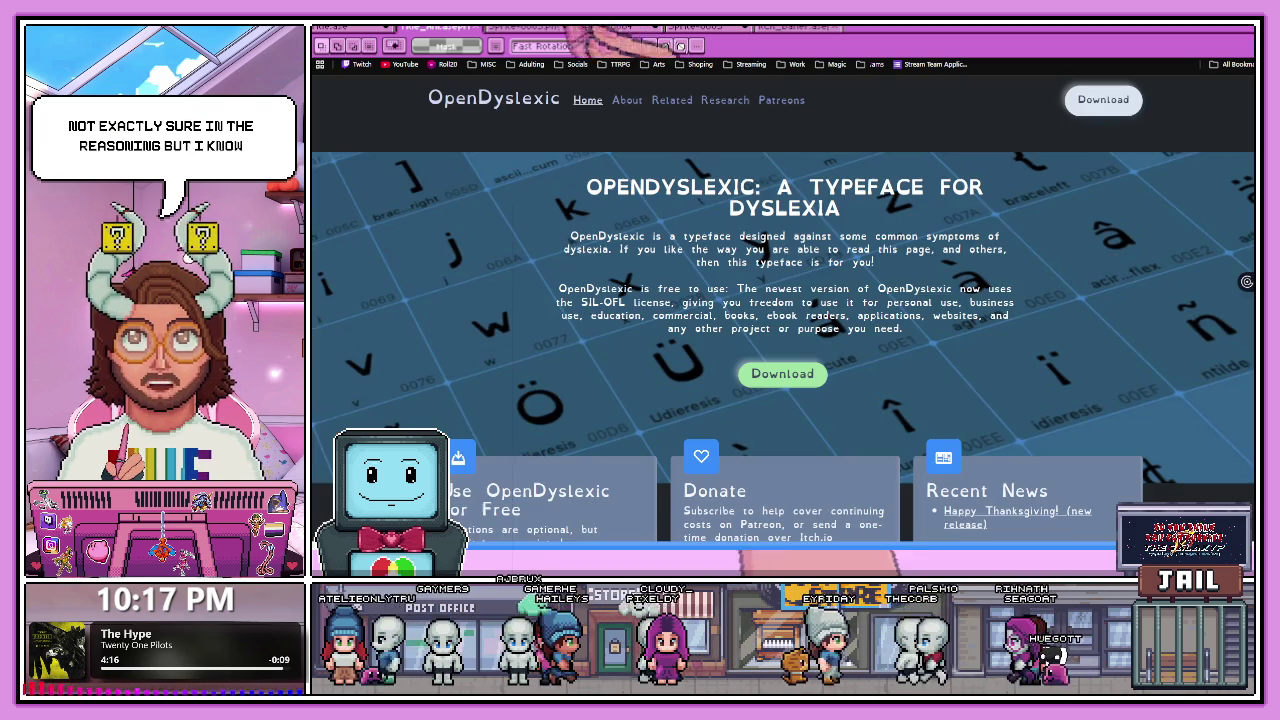
# Search Google for 'lexend' and highlight the top result's description.
pyautogui.hotkey('alt', 'Left')
pyautogui.press('/')
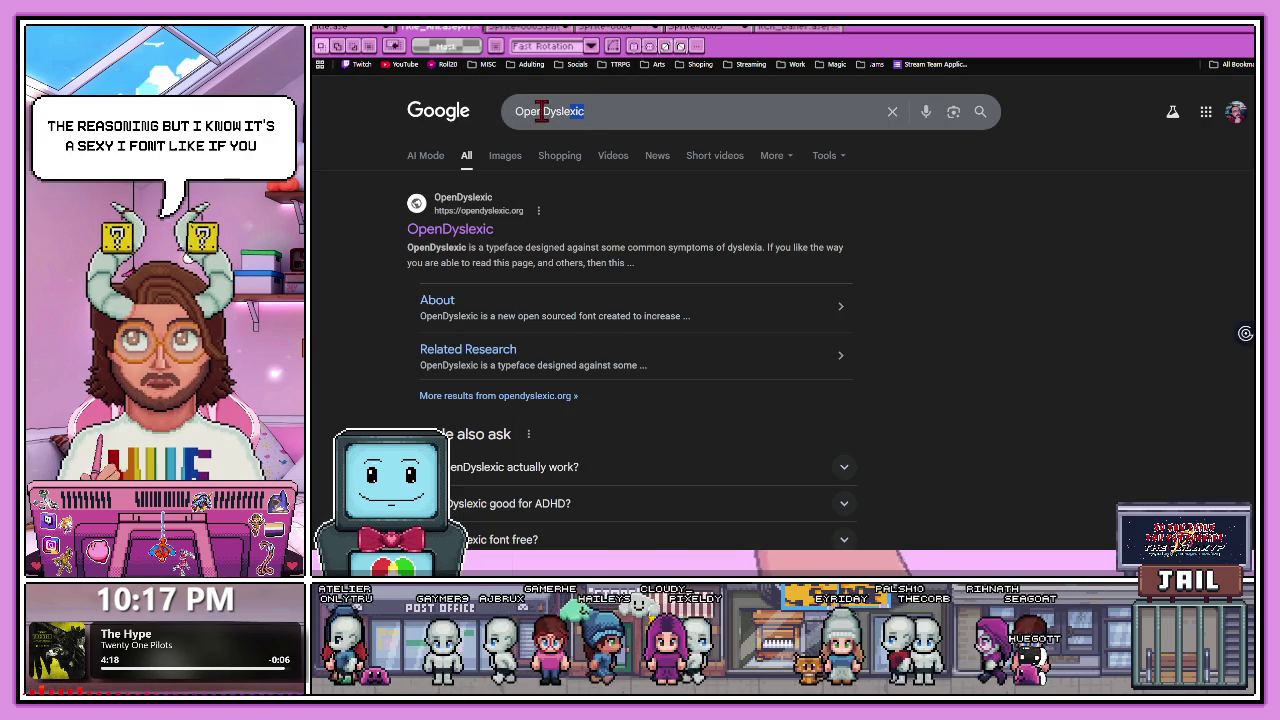
pyautogui.write('lexend')
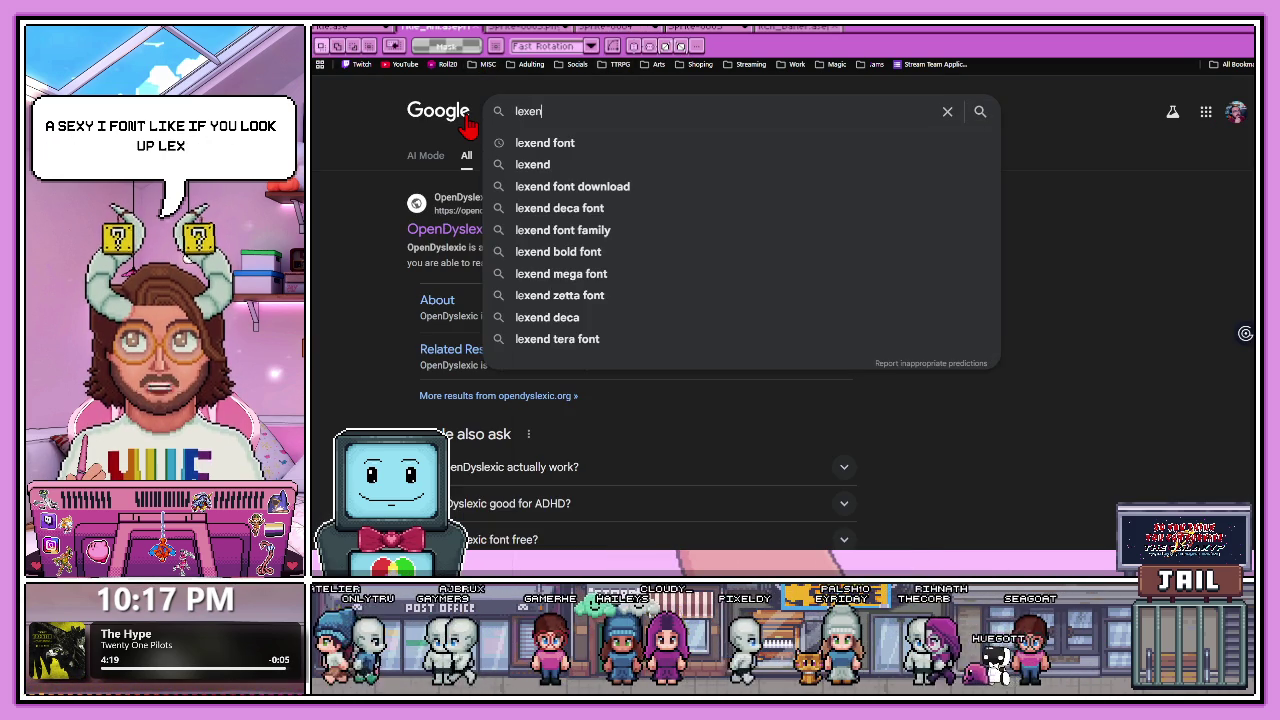
pyautogui.click(572, 162)
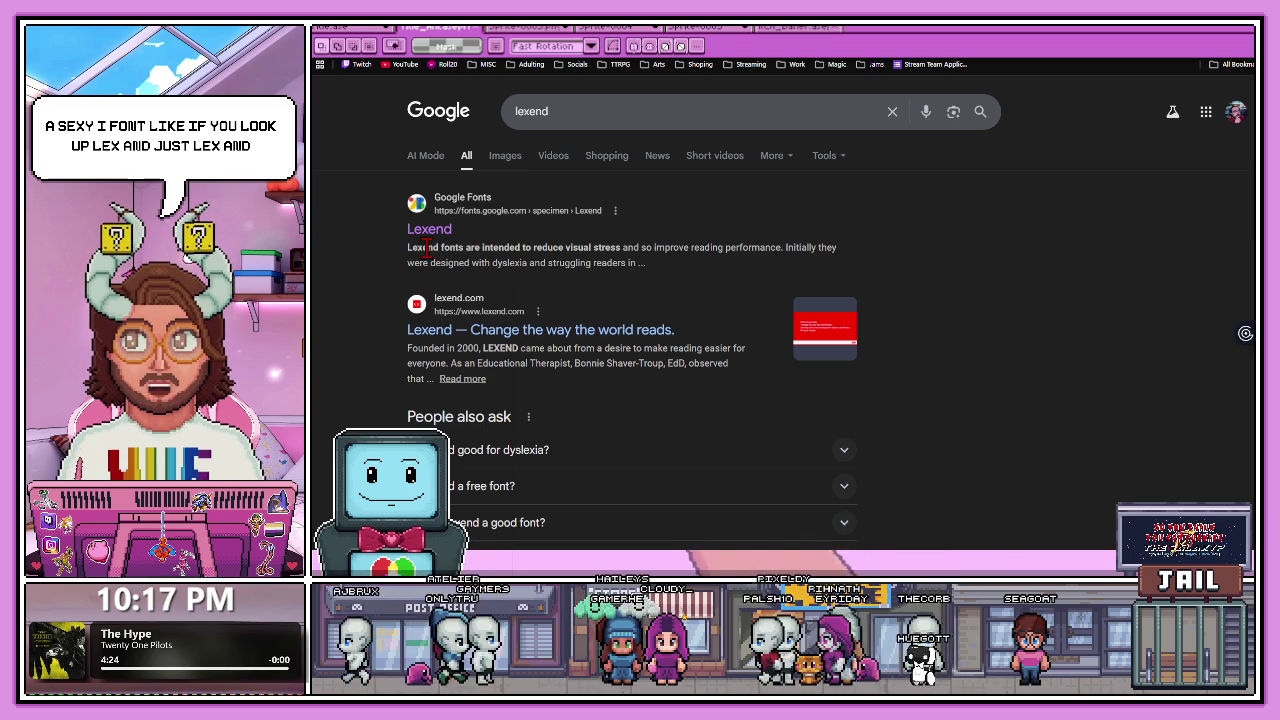
pyautogui.moveTo(440, 247); pyautogui.dragTo(649, 250)
pyautogui.moveTo(759, 250); pyautogui.dragTo(823, 249)
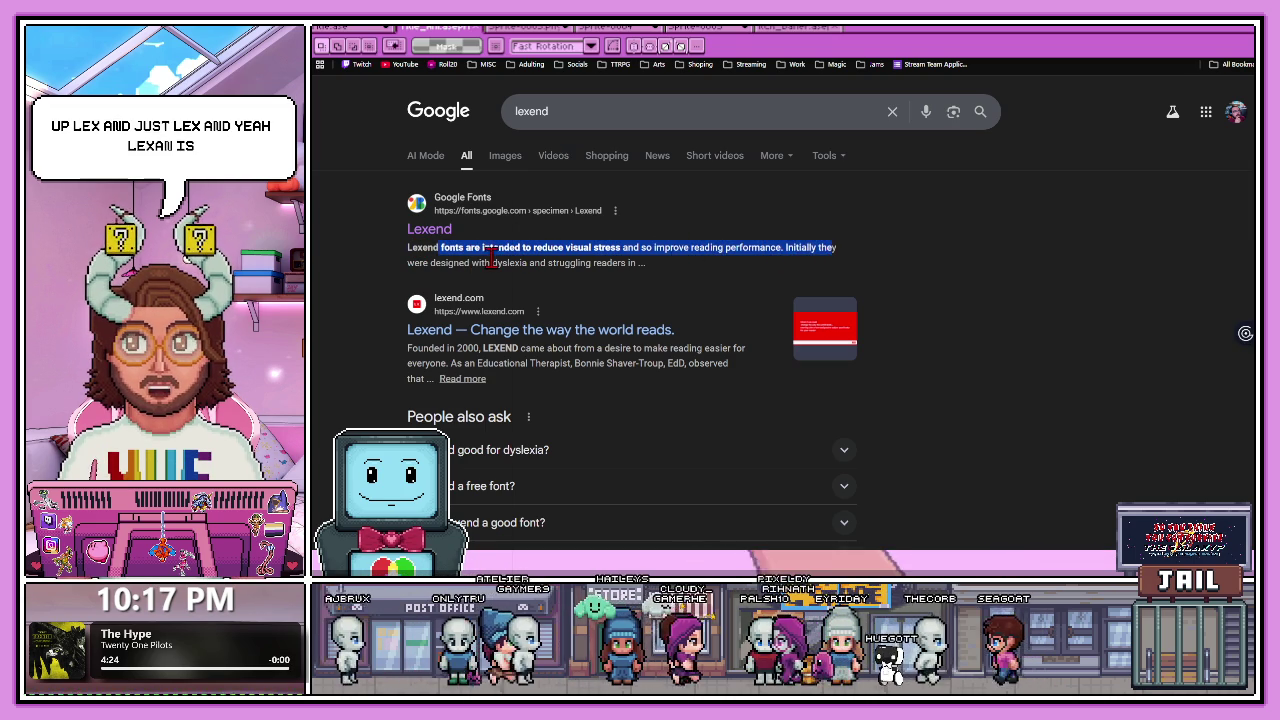
# Browse the Google Fonts Lexend page, then go back to the lexend results.
pyautogui.click(425, 232)
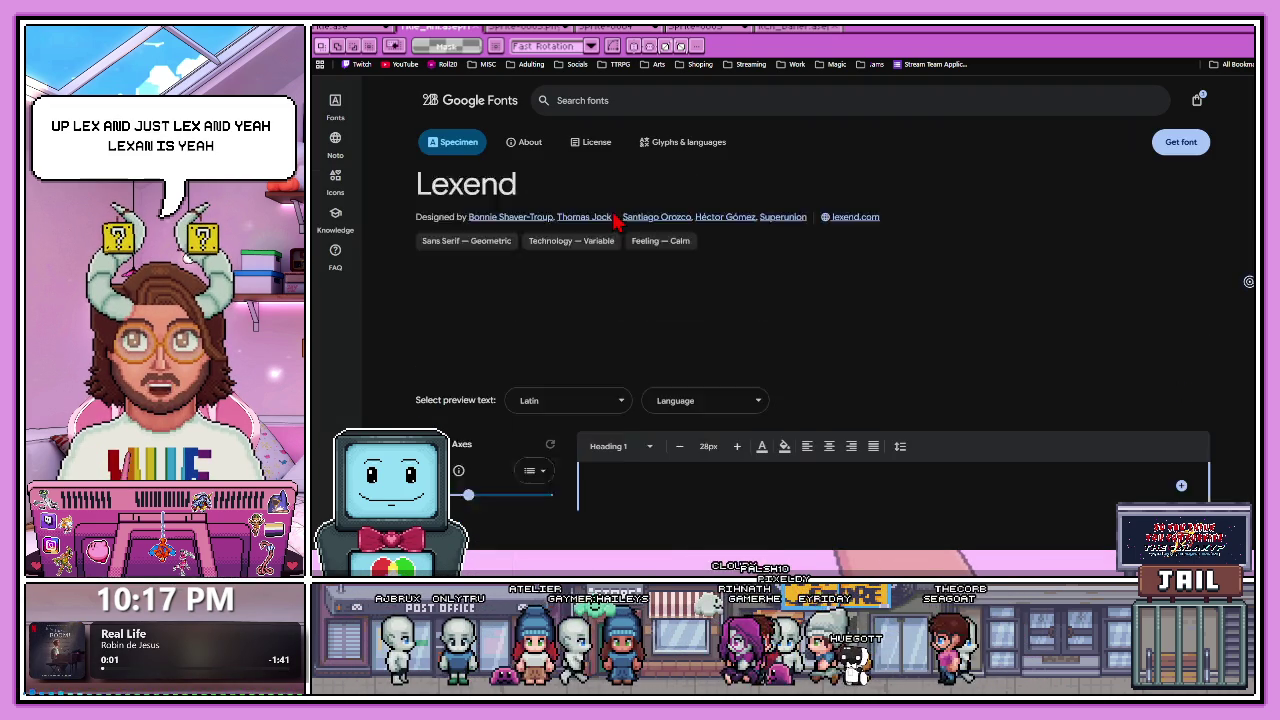
pyautogui.scroll(-5, 606, 215)
pyautogui.scroll(-2, 618, 250)
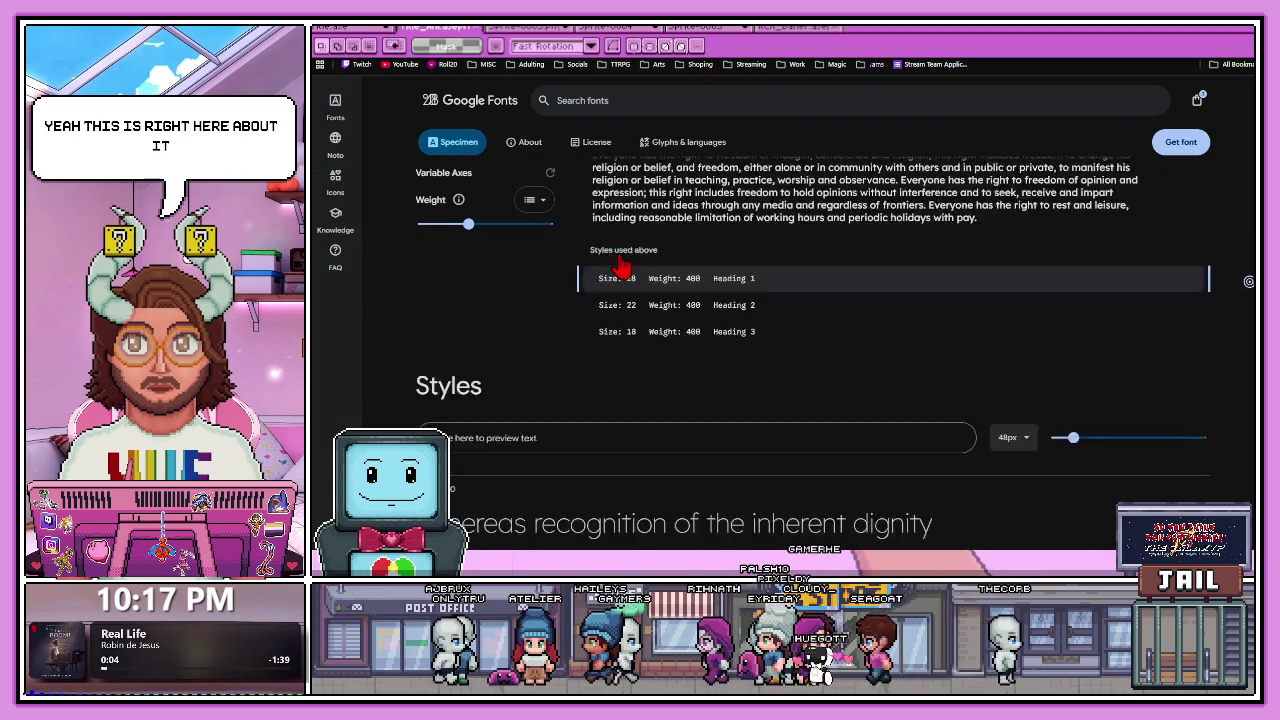
pyautogui.scroll(-3, 618, 250)
pyautogui.scroll(-3, 620, 251)
pyautogui.scroll(-3, 622, 252)
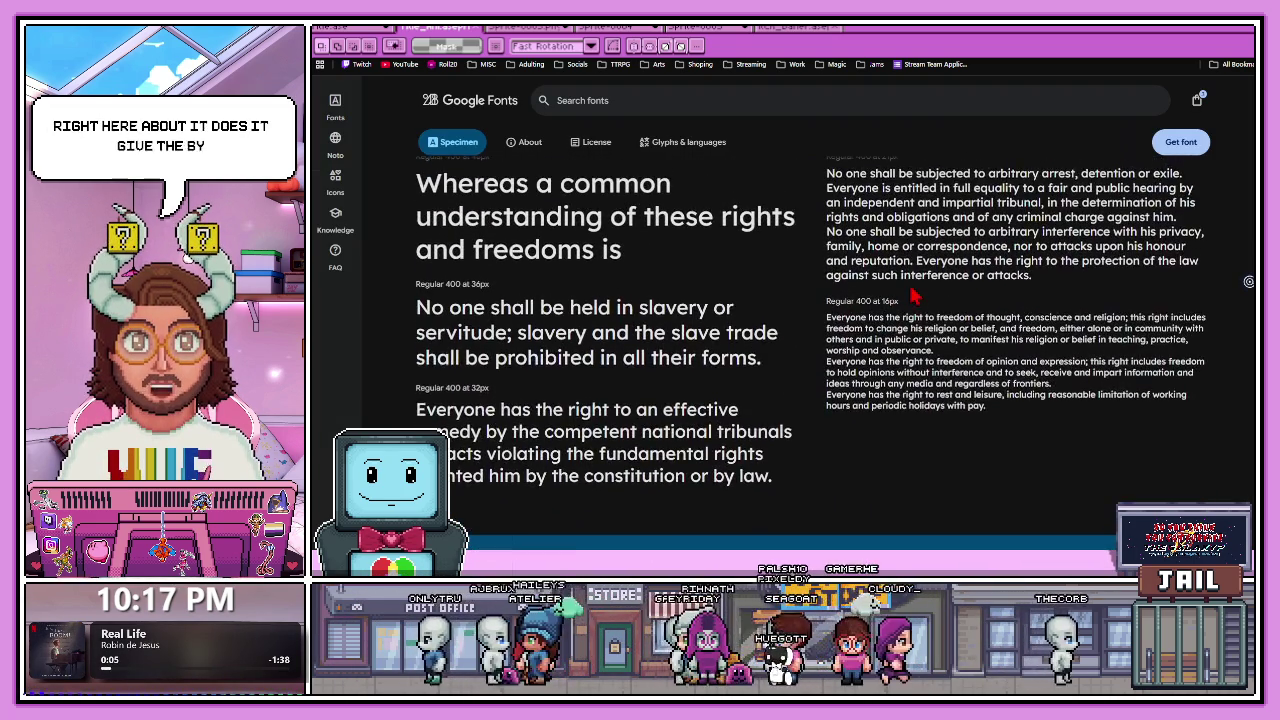
pyautogui.scroll(-4, 908, 287)
pyautogui.scroll(-4, 908, 287)
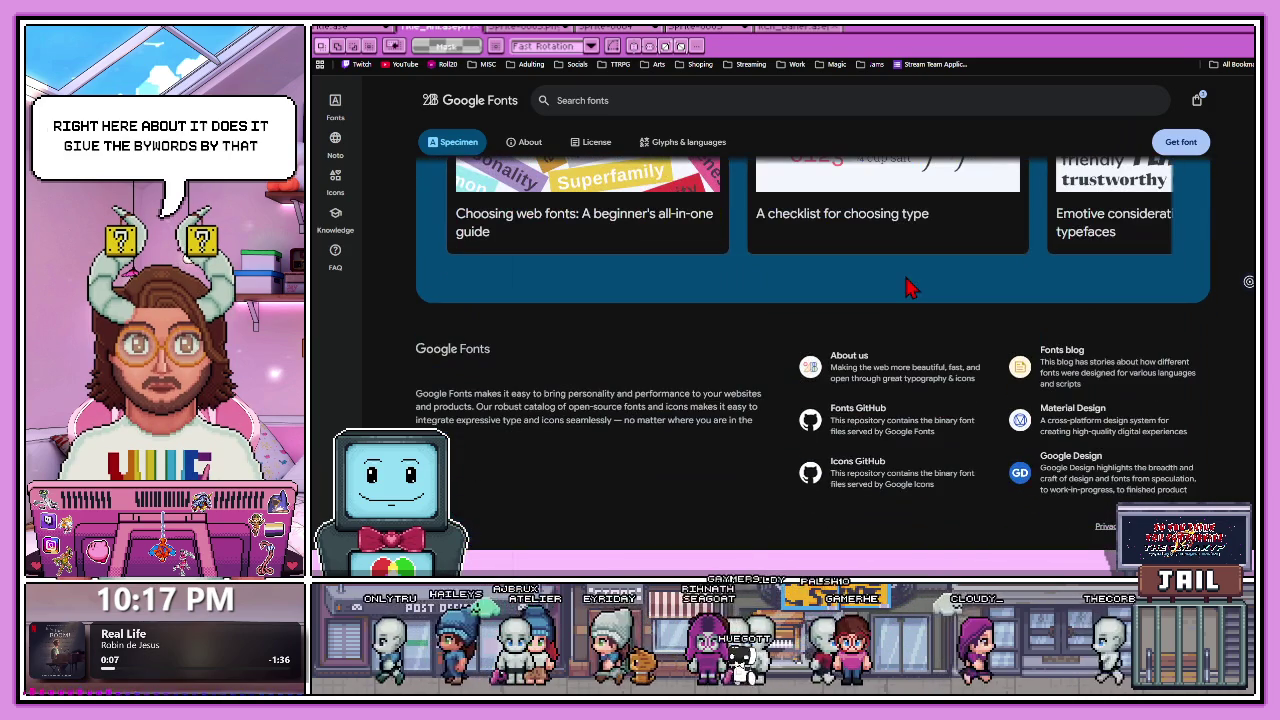
pyautogui.scroll(5, 563, 343)
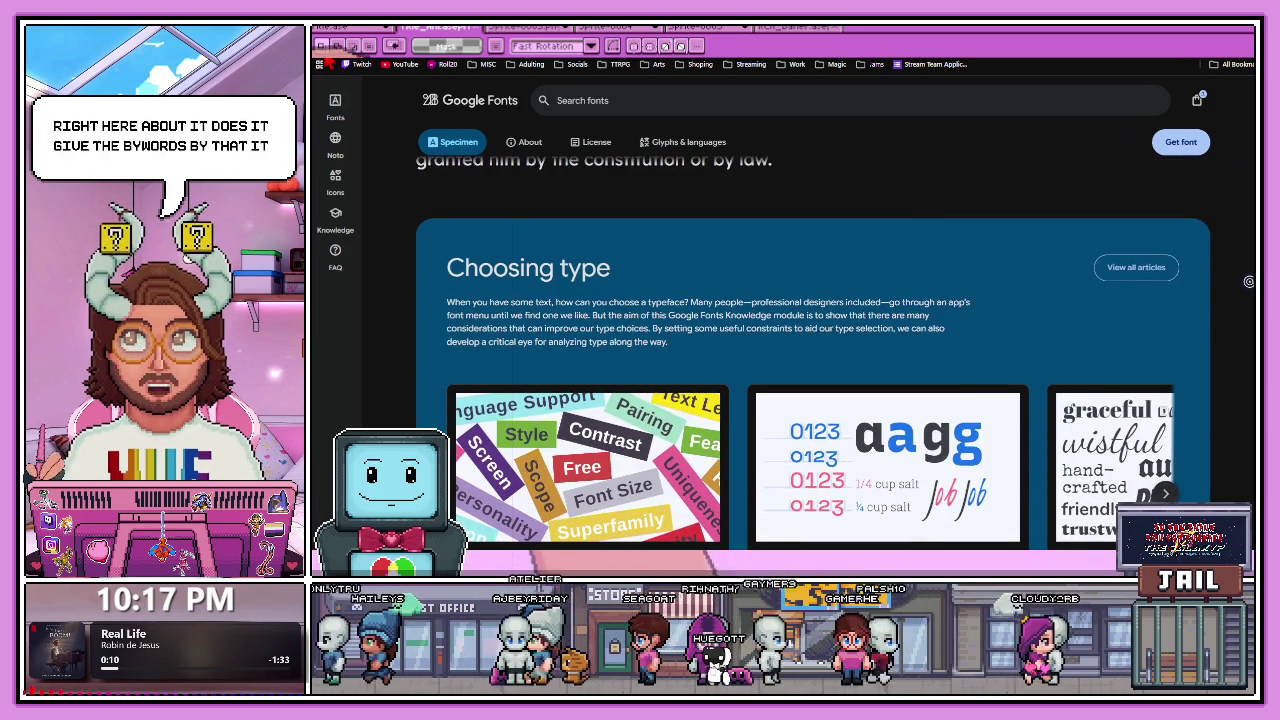
pyautogui.hotkey('alt', 'Left')
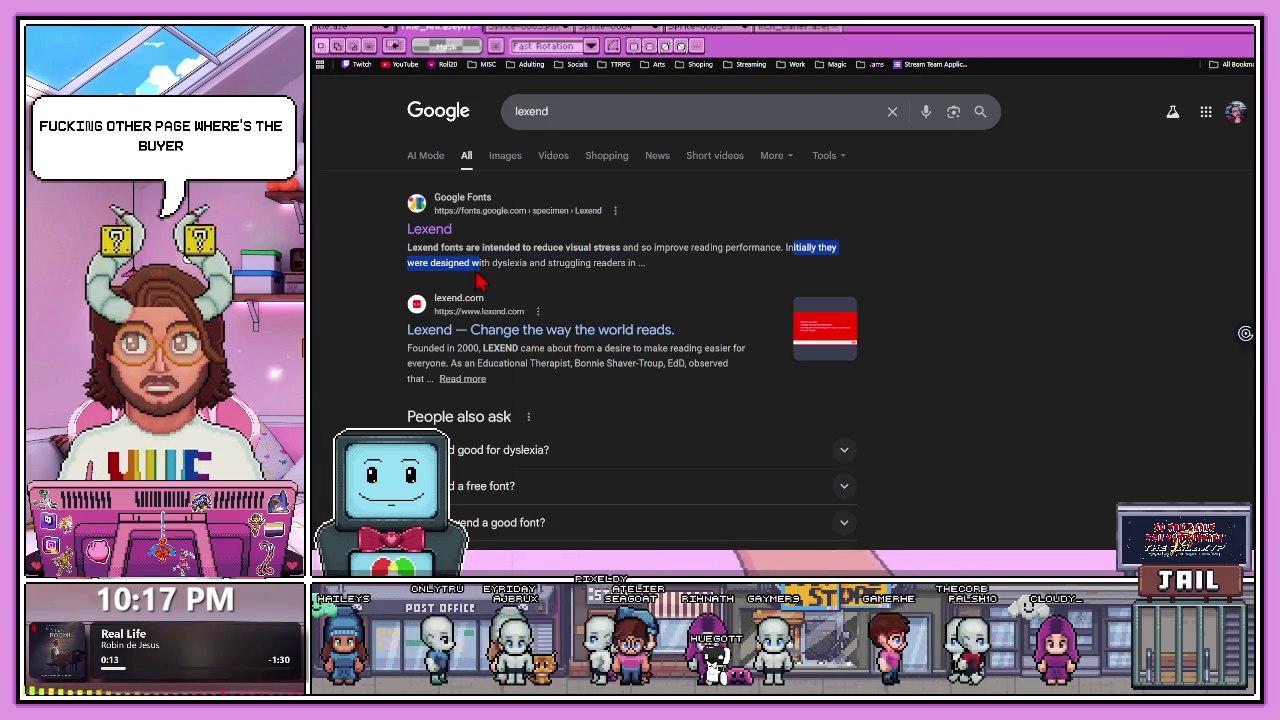
pyautogui.click(641, 263)
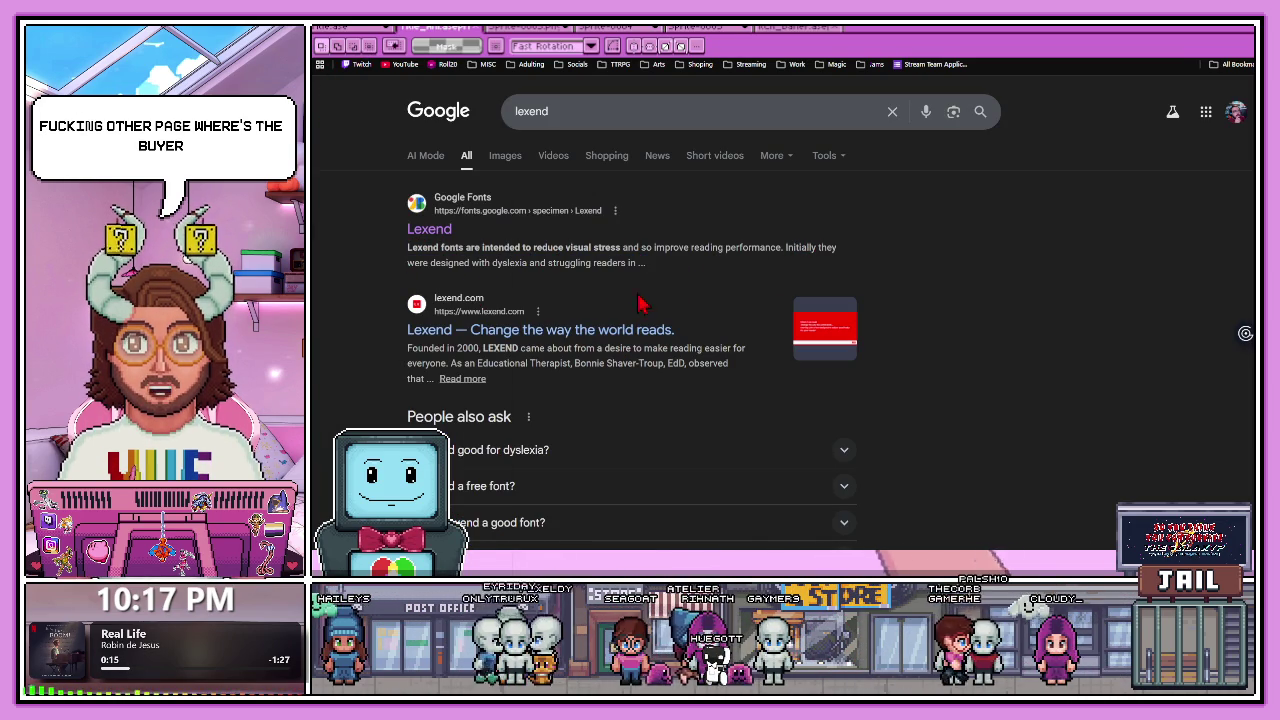
# Return to the essay and highlight parts of the Paradise Lost paragraph.
pyautogui.click(910, 27)
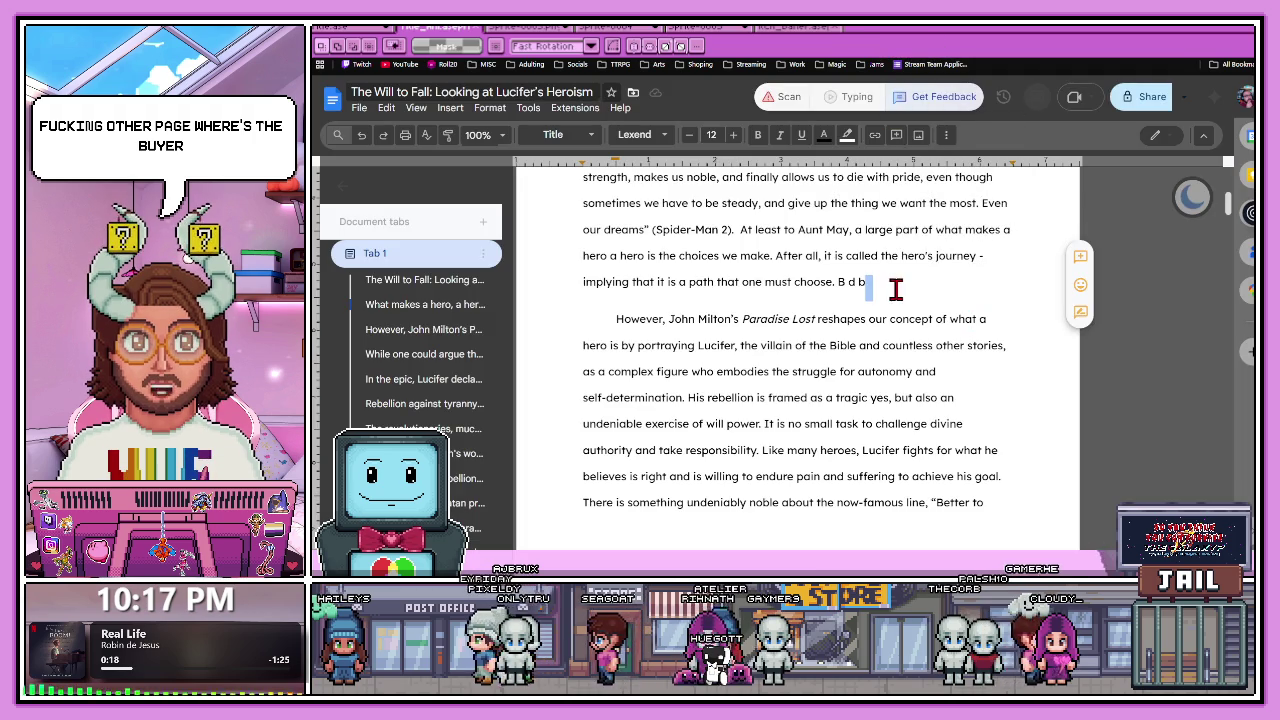
pyautogui.click(851, 308)
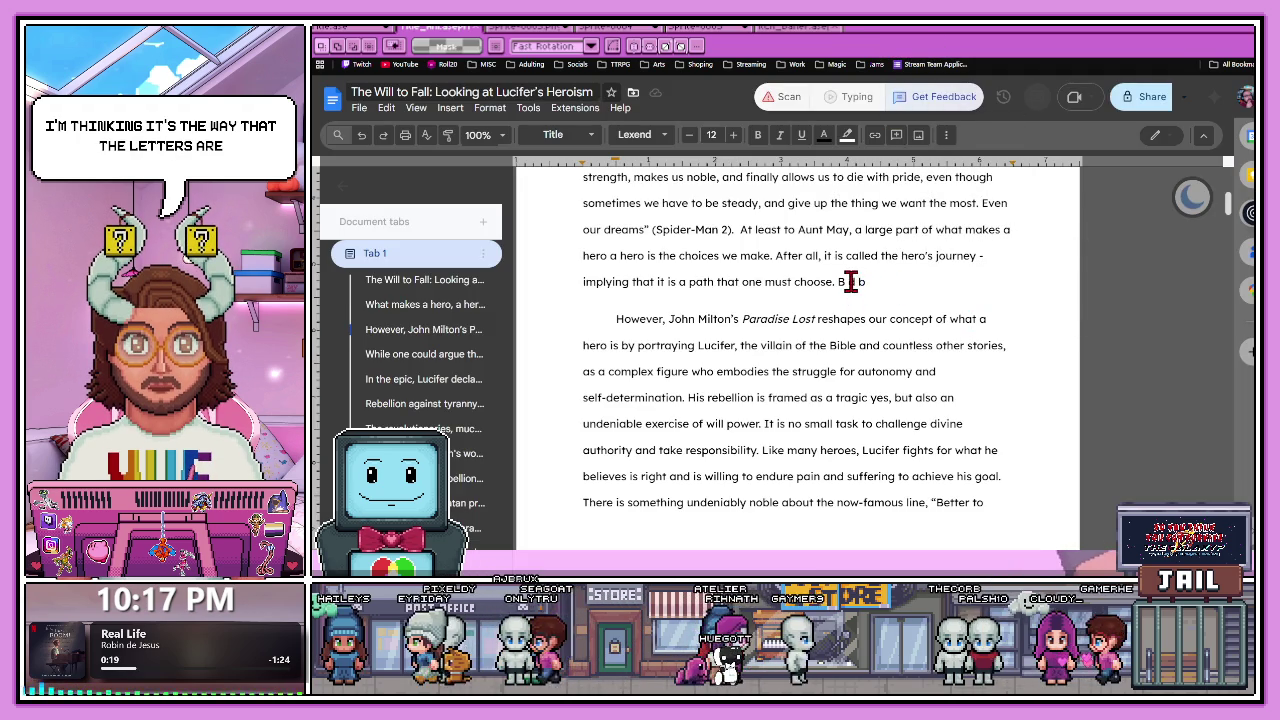
pyautogui.click(862, 282)
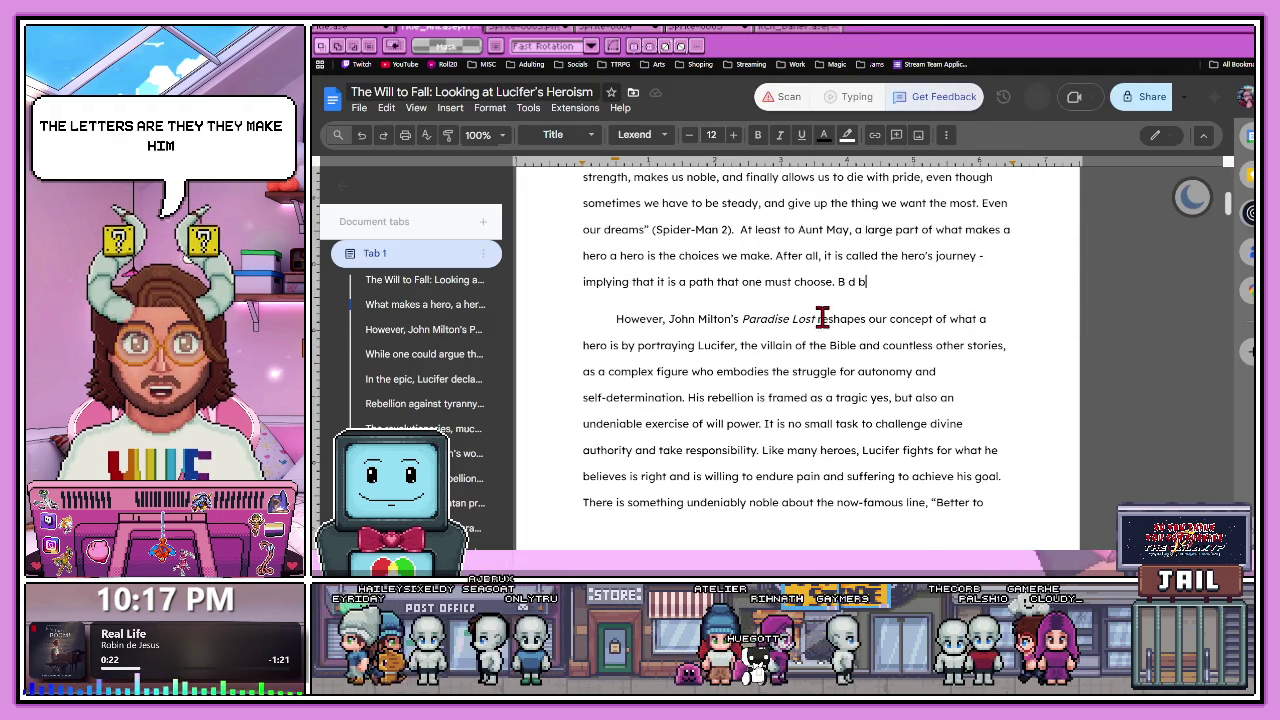
pyautogui.moveTo(723, 318); pyautogui.dragTo(934, 318)
pyautogui.click(949, 318)
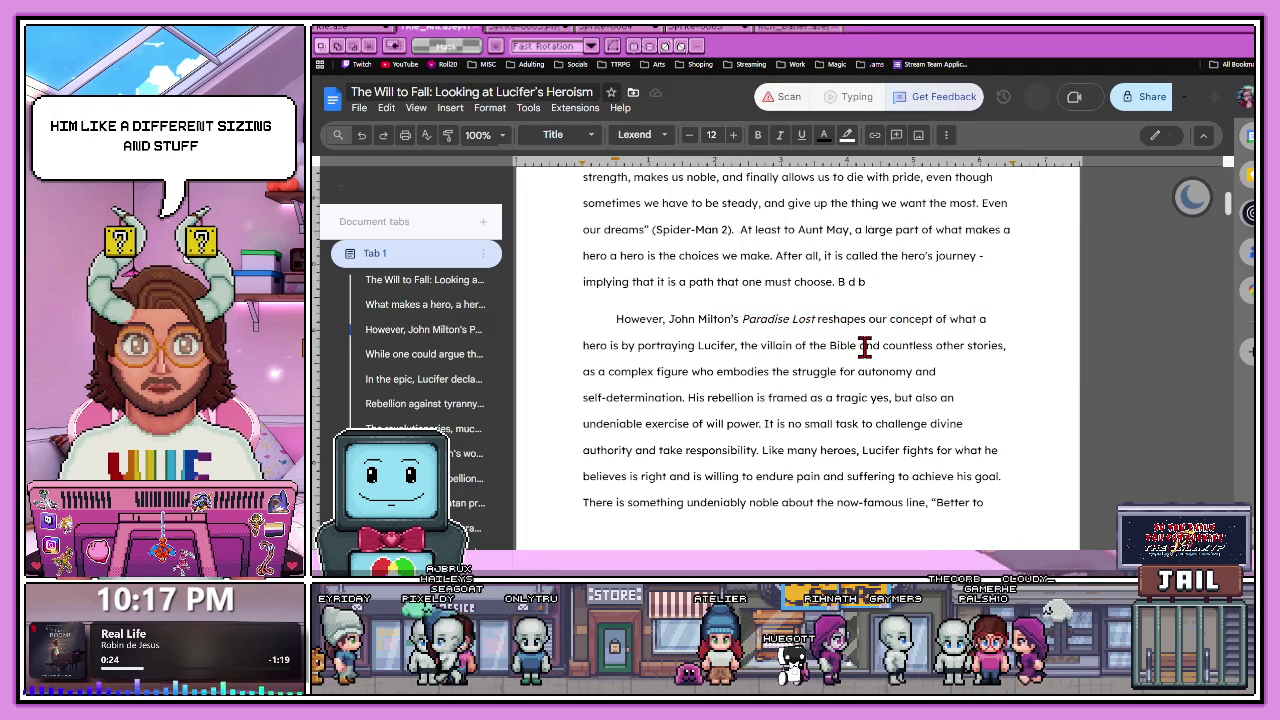
pyautogui.moveTo(768, 371); pyautogui.dragTo(872, 423)
pyautogui.scroll(-1, 855, 410)
pyautogui.scroll(-1, 855, 410)
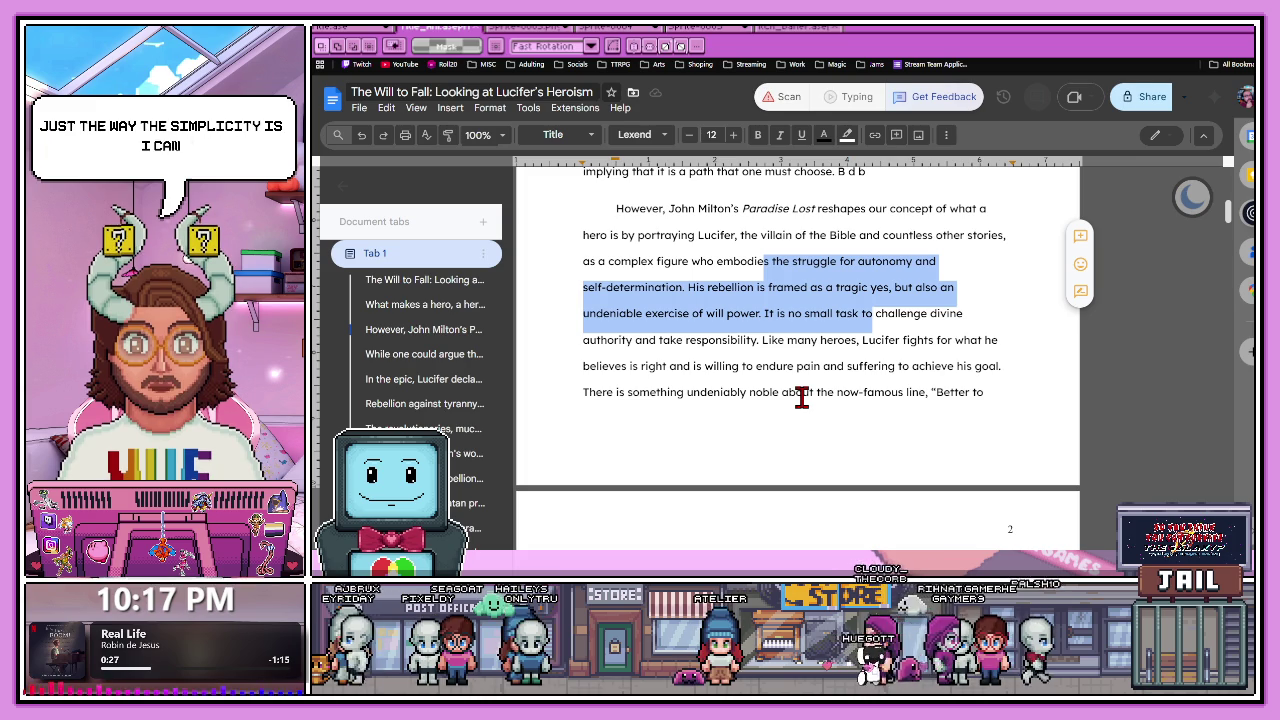
pyautogui.click(794, 363)
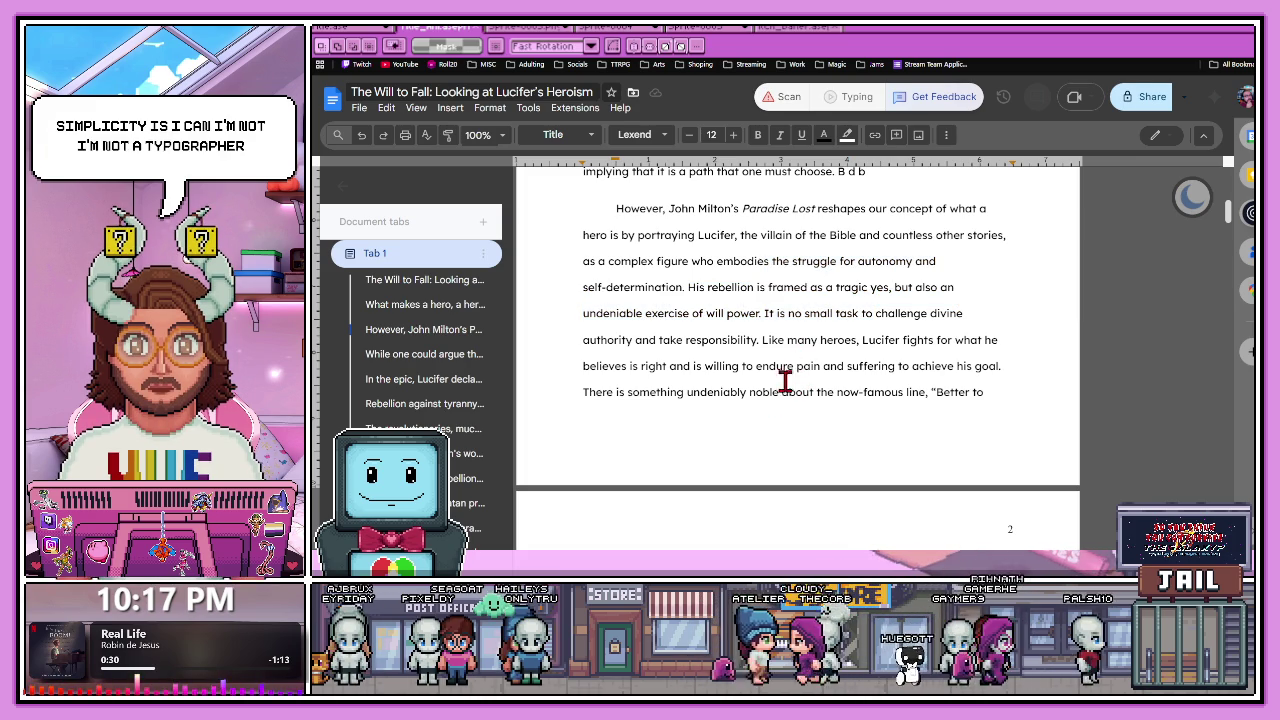
# Scroll to page 2, highlight the zoo animal passage, and scroll back up.
pyautogui.scroll(-1, 761, 413)
pyautogui.scroll(-5, 761, 413)
pyautogui.scroll(-2, 760, 415)
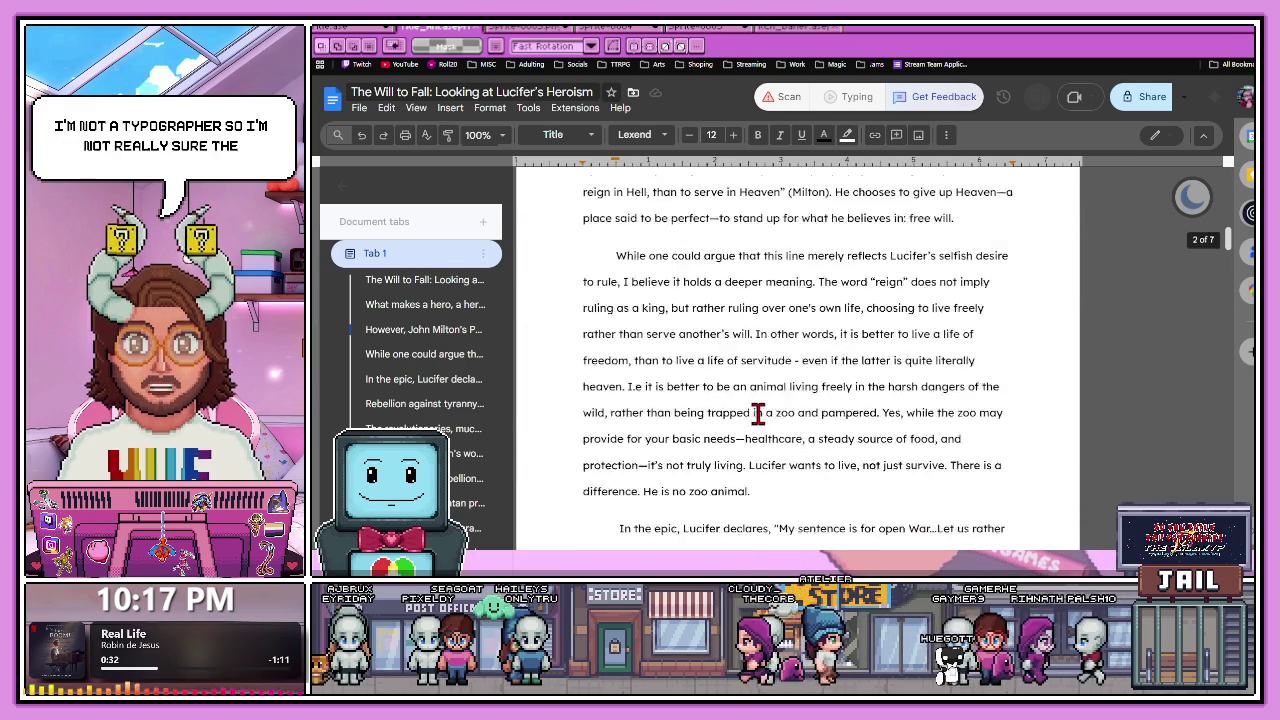
pyautogui.scroll(-4, 760, 417)
pyautogui.moveTo(671, 282); pyautogui.dragTo(866, 336)
pyautogui.click(900, 403)
pyautogui.scroll(1, 760, 331)
pyautogui.scroll(1, 803, 346)
pyautogui.scroll(5, 863, 366)
pyautogui.scroll(3, 795, 315)
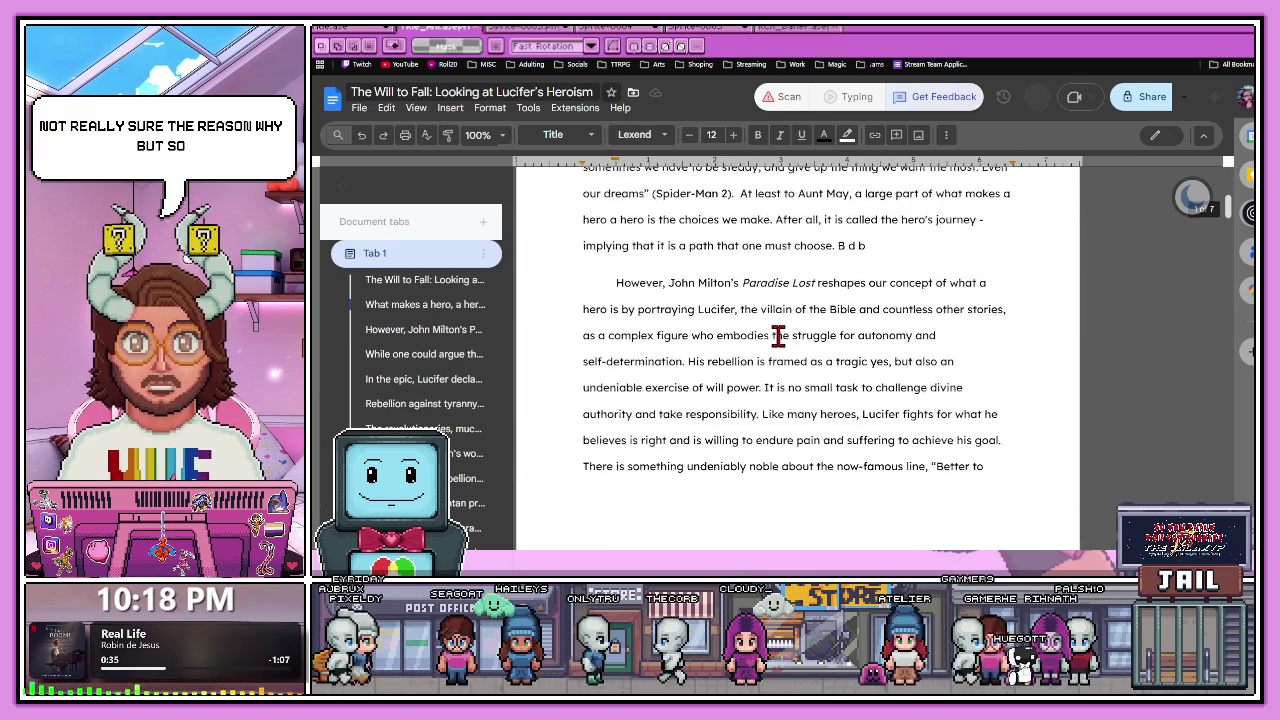
pyautogui.scroll(5, 790, 320)
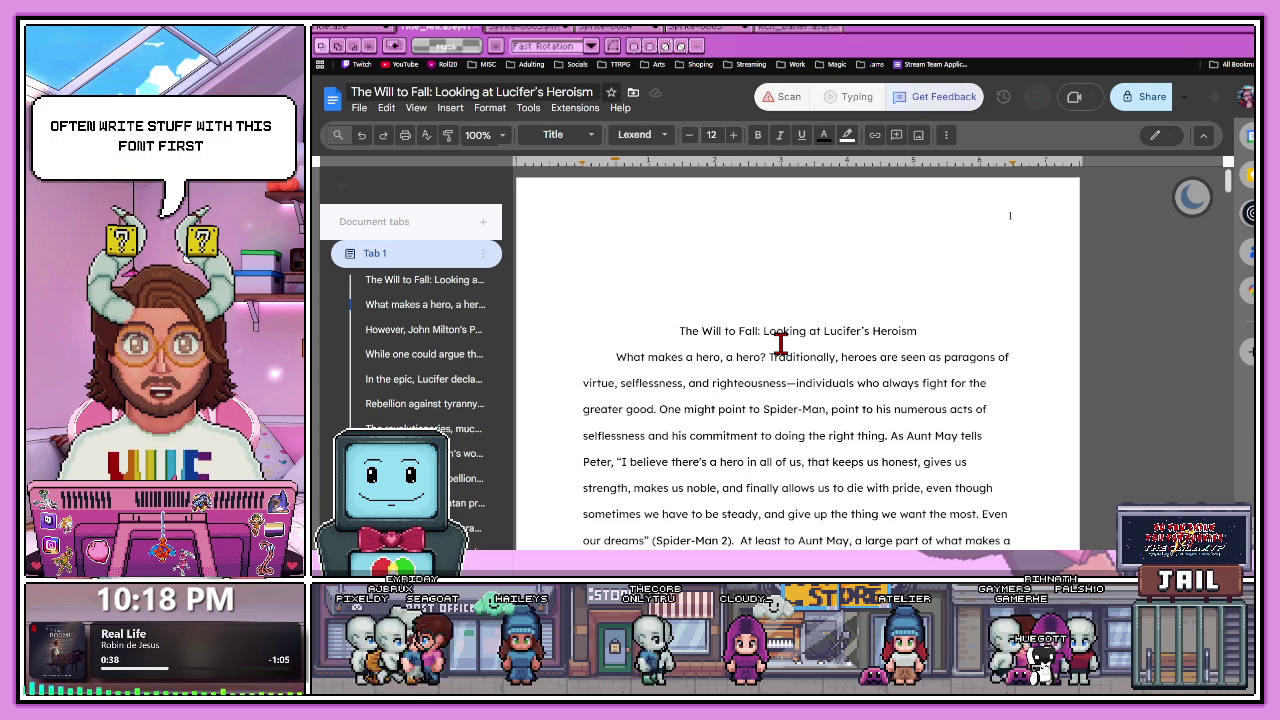
# Select all the essay text and check the font list, leaving Lexend unchanged.
pyautogui.hotkey('ctrl', 'a')
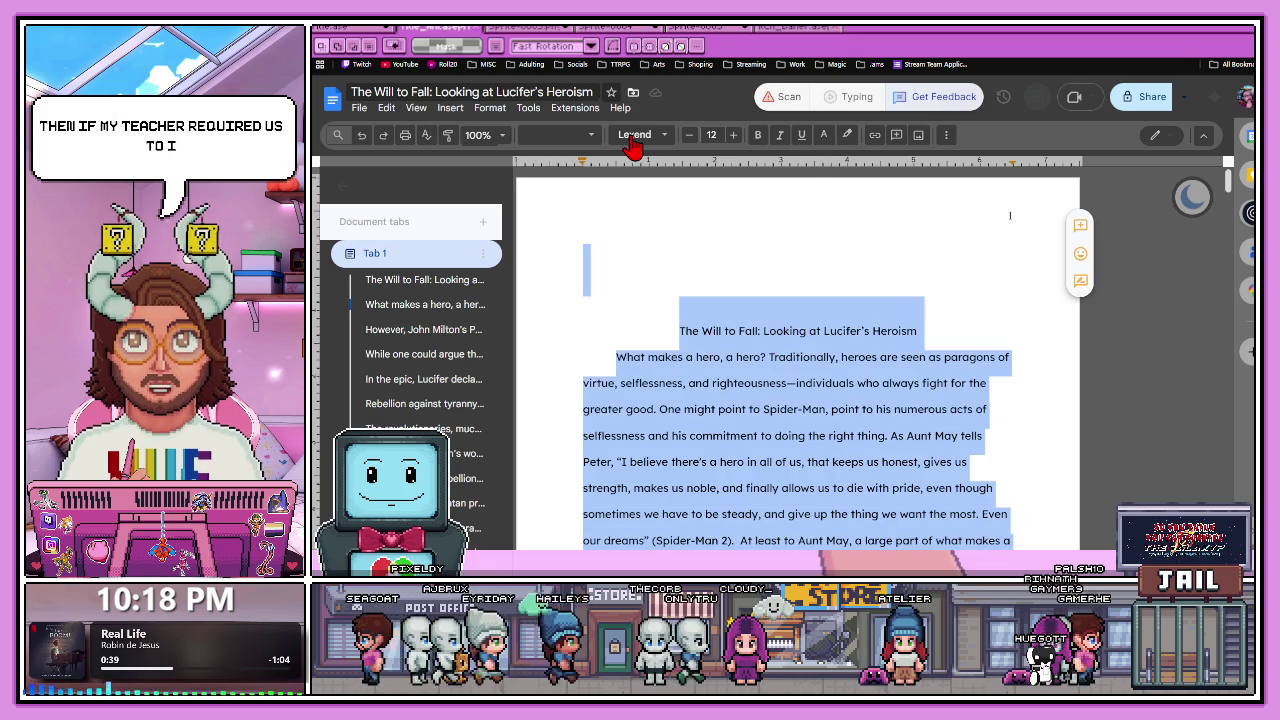
pyautogui.click(634, 138)
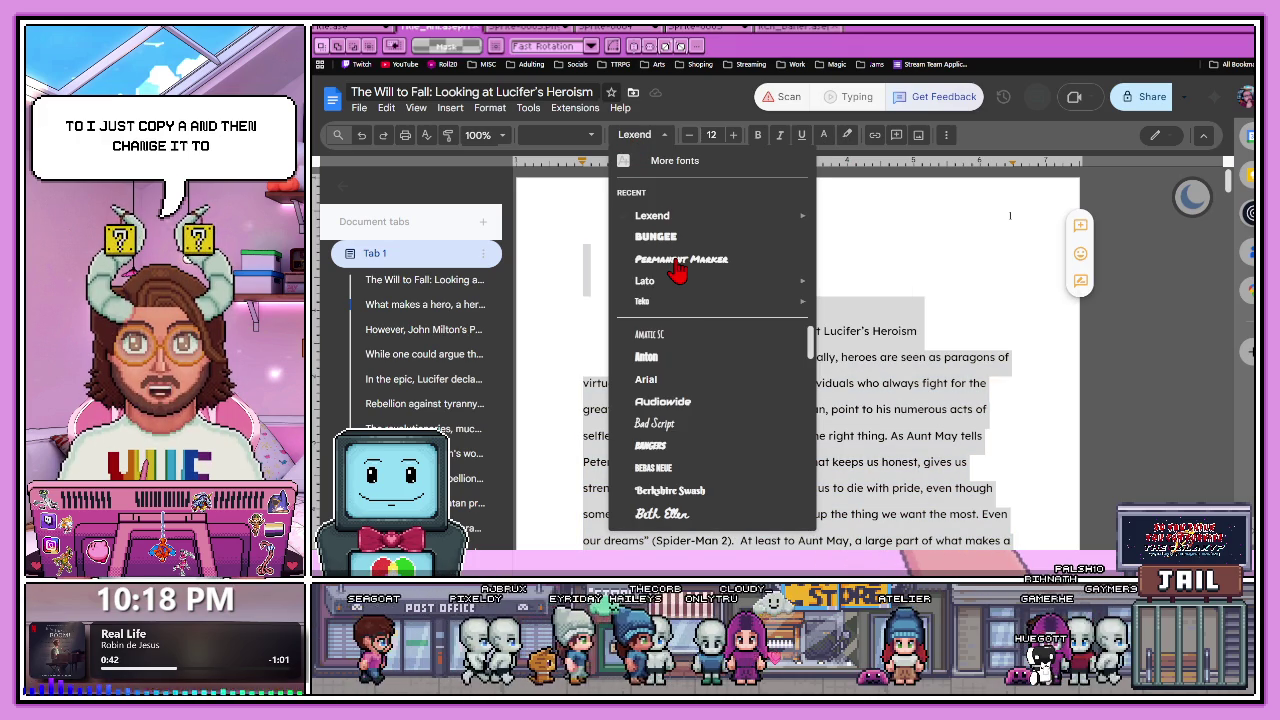
pyautogui.click(636, 140)
pyautogui.click(636, 140)
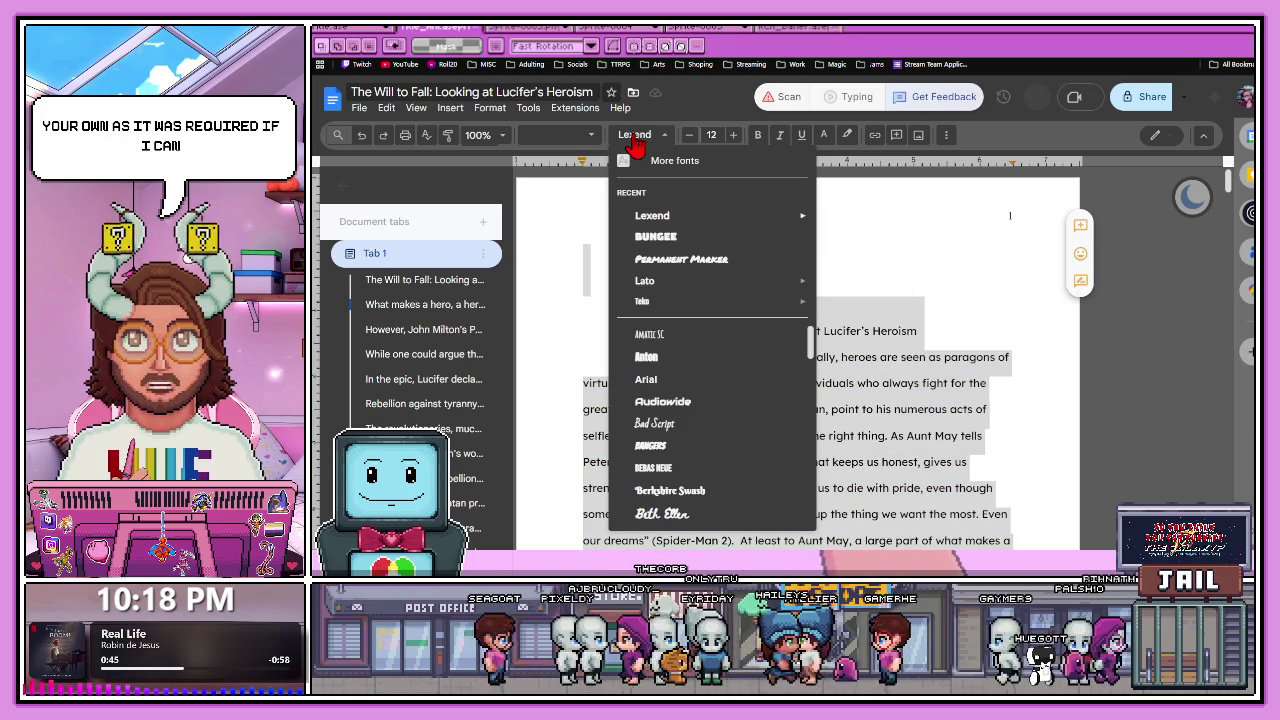
pyautogui.click(940, 325)
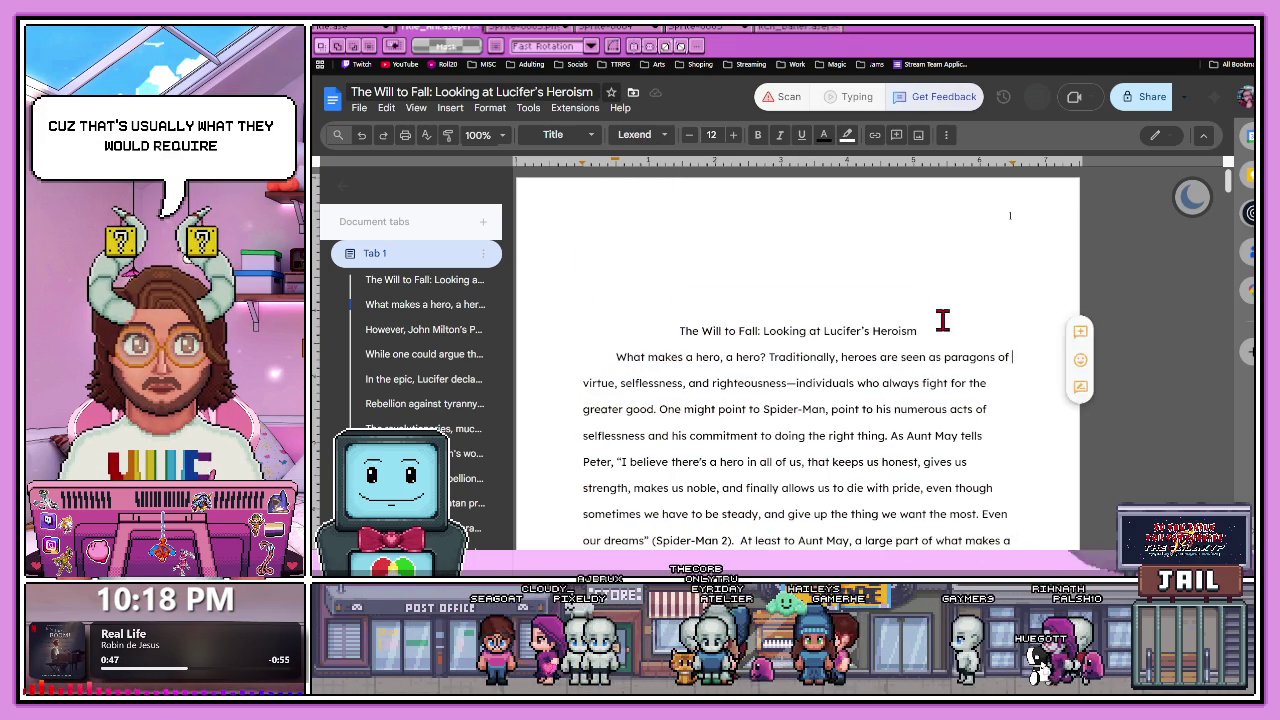
# Scroll through the essay highlighting a passage, then return to the lexend search results.
pyautogui.scroll(-5, 808, 366)
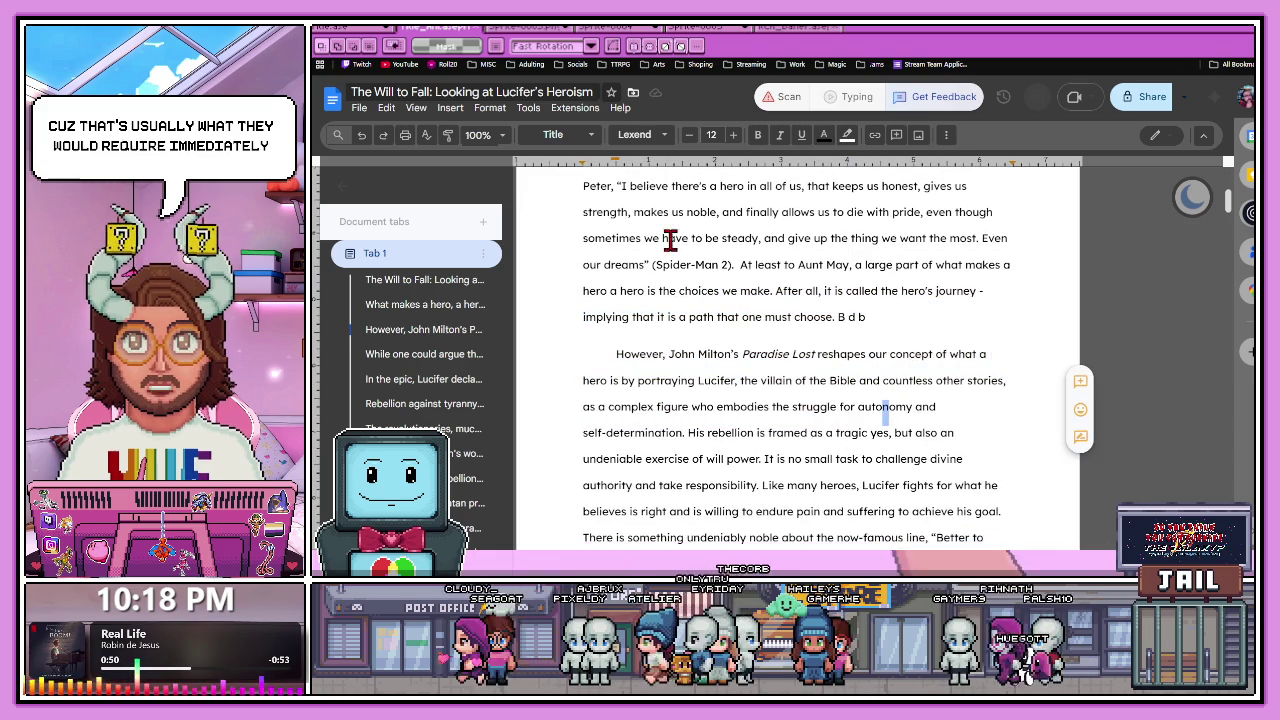
pyautogui.moveTo(895, 393); pyautogui.dragTo(678, 204)
pyautogui.scroll(-2, 903, 386)
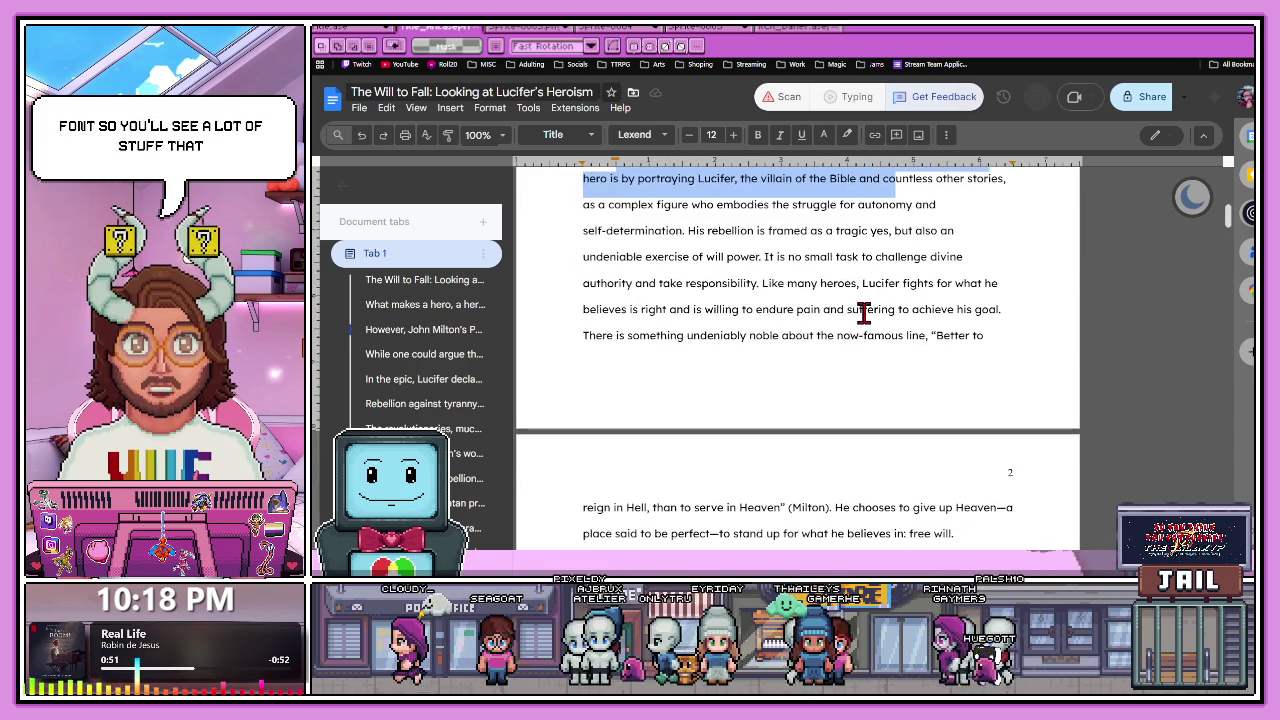
pyautogui.click(772, 252)
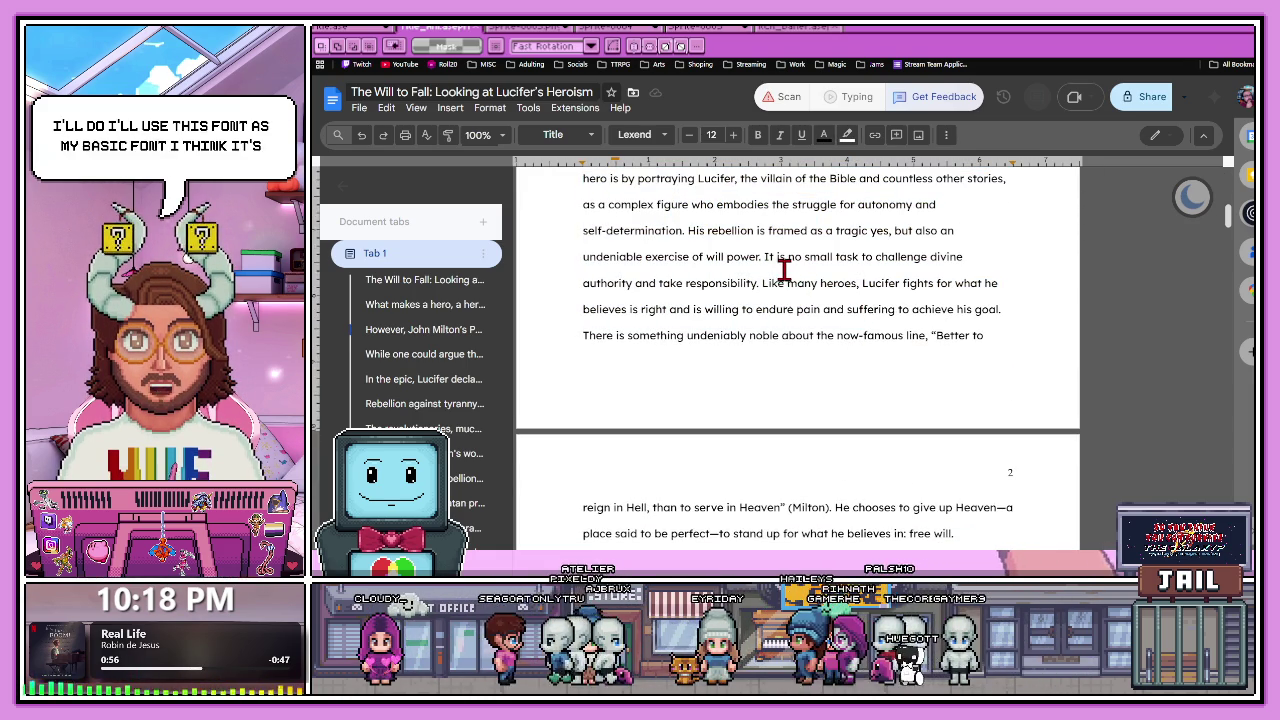
pyautogui.scroll(-1, 743, 289)
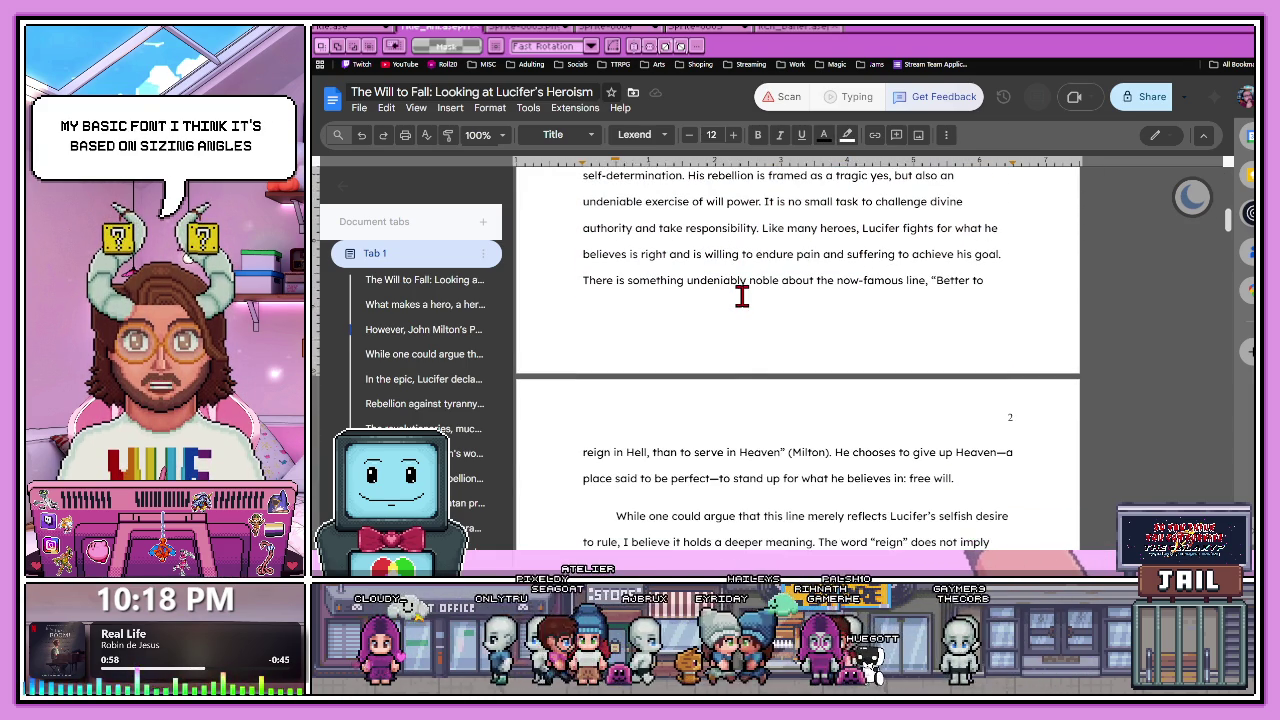
pyautogui.scroll(2, 743, 294)
pyautogui.scroll(2, 757, 306)
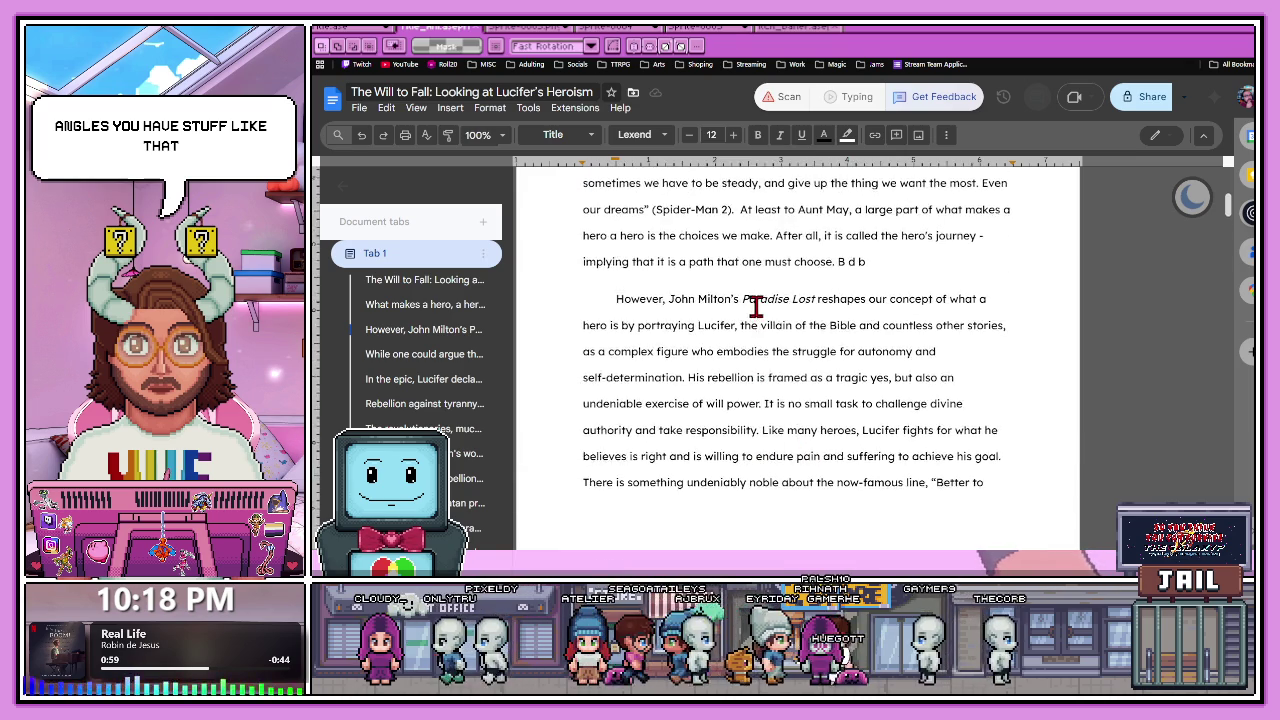
pyautogui.scroll(1, 757, 306)
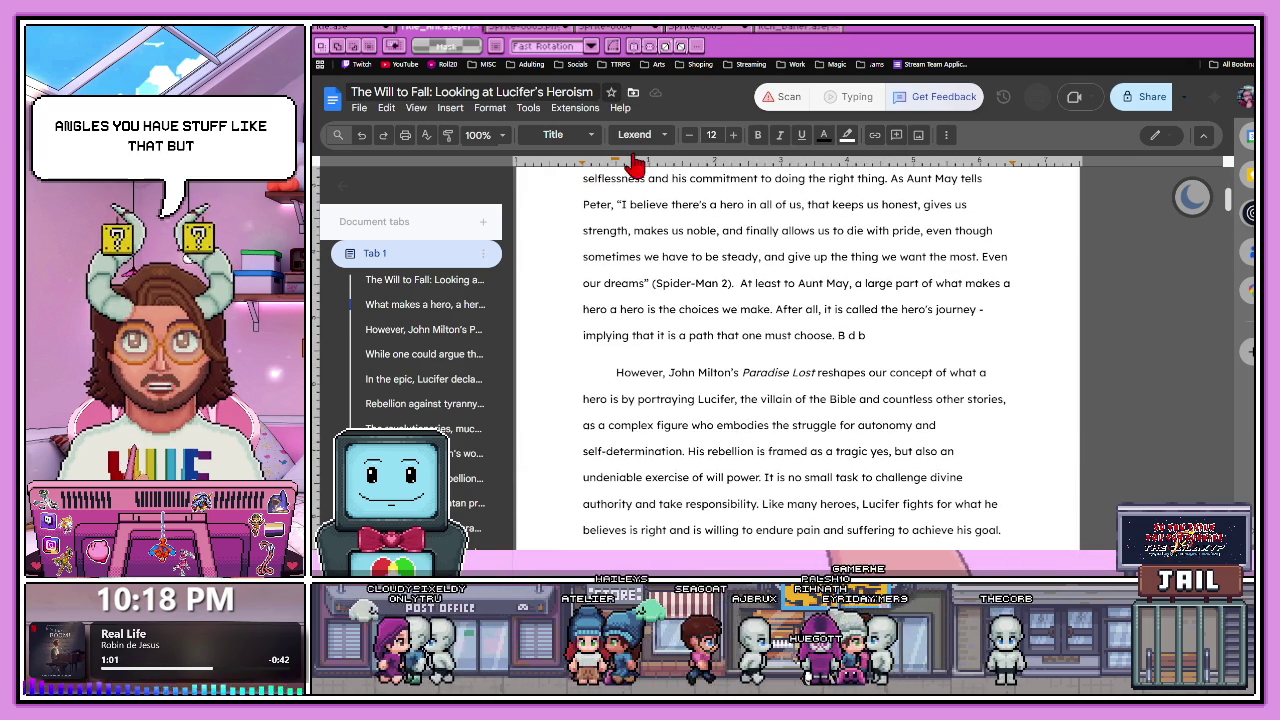
pyautogui.scroll(1, 705, 303)
pyautogui.hotkey('ctrl', 'Tab')
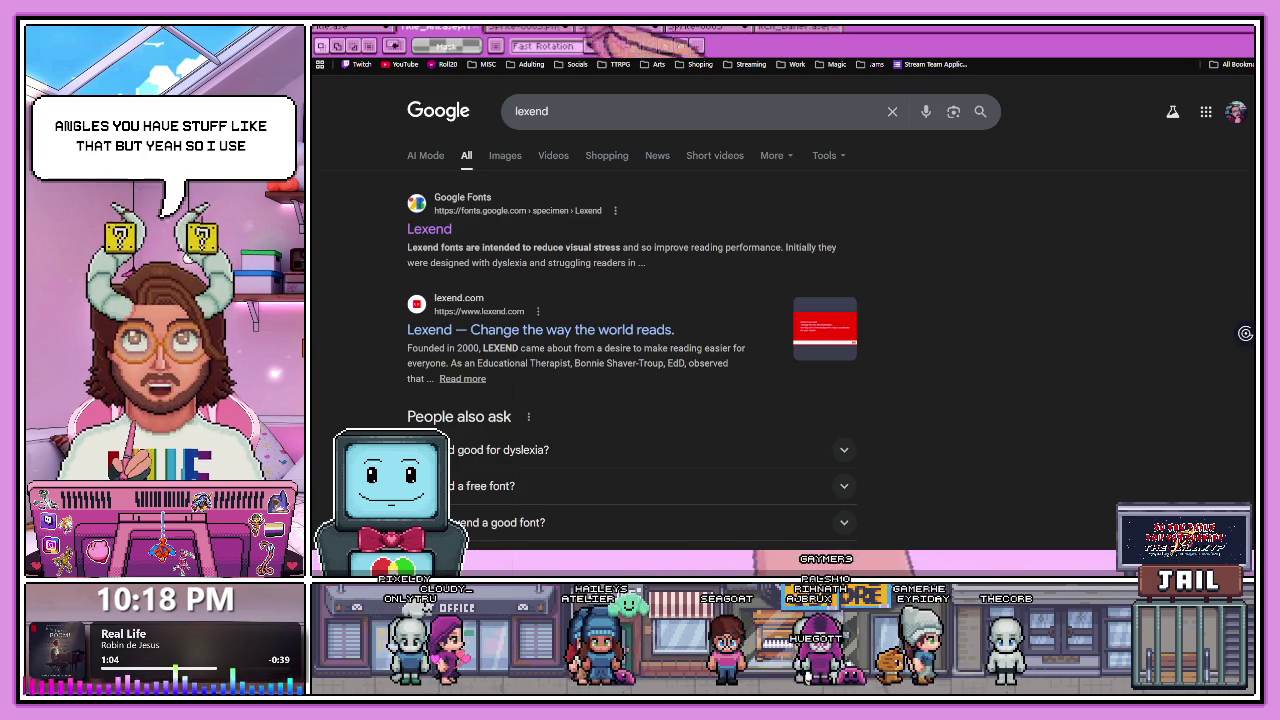
# Search for OpenDyslexic across the browser tabs and open the OpenDyslexic website.
pyautogui.hotkey('ctrl', 'Tab')
pyautogui.hotkey('ctrl', 'shift', 'Tab')
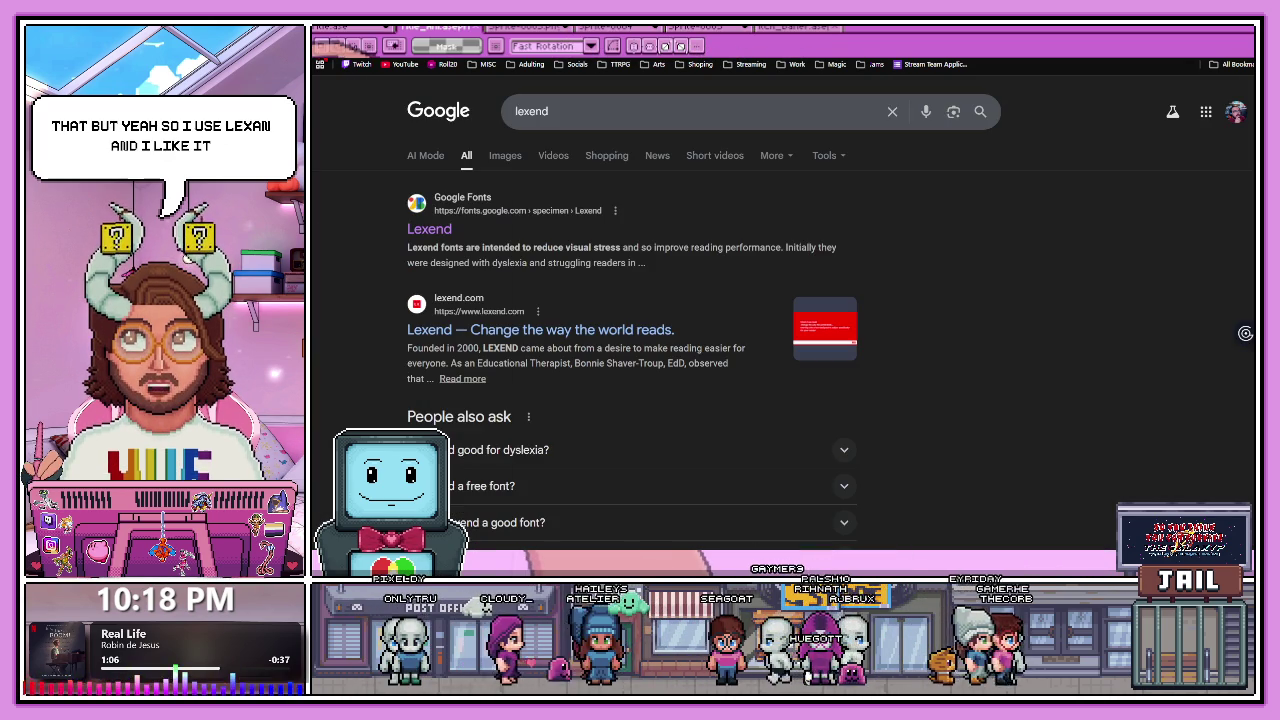
pyautogui.hotkey('ctrl', 'Tab')
pyautogui.click(468, 222)
pyautogui.scroll(-5, 487, 243)
pyautogui.scroll(1, 567, 272)
# Highlight text in the Use OpenDyslexic heading, Donate paragraph and free-use card.
pyautogui.moveTo(443, 162); pyautogui.dragTo(566, 217)
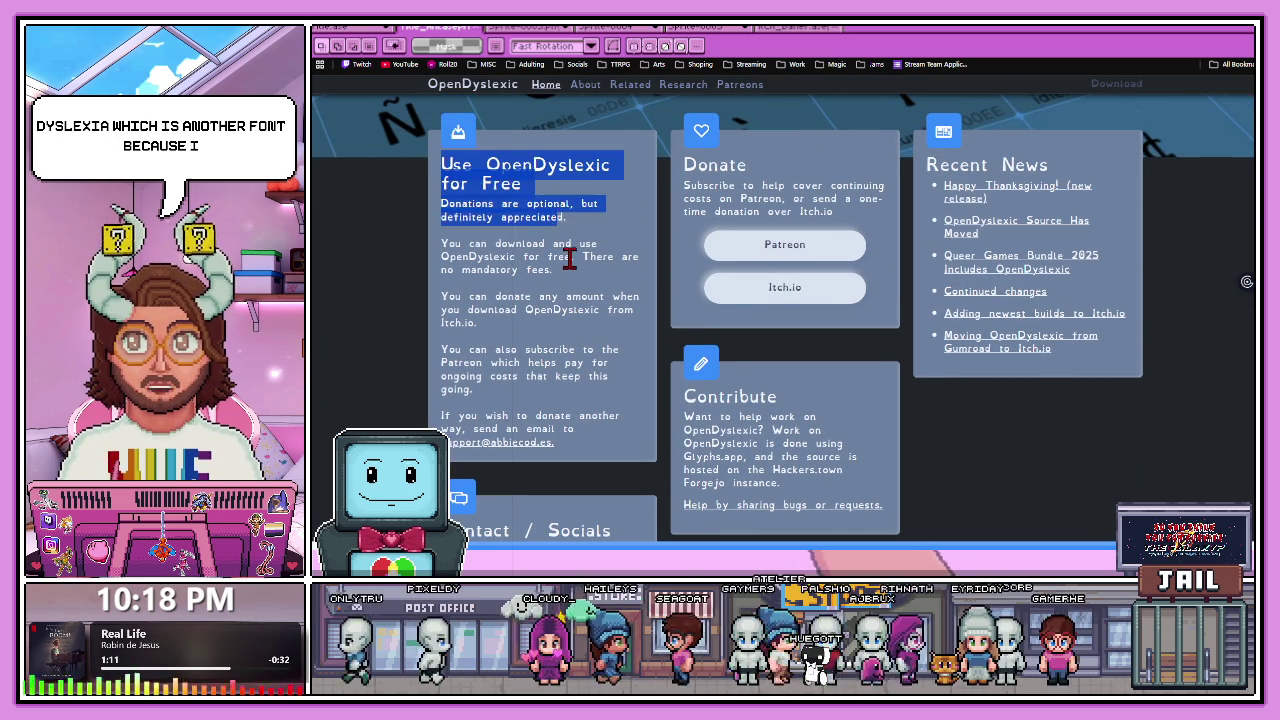
pyautogui.click(567, 247)
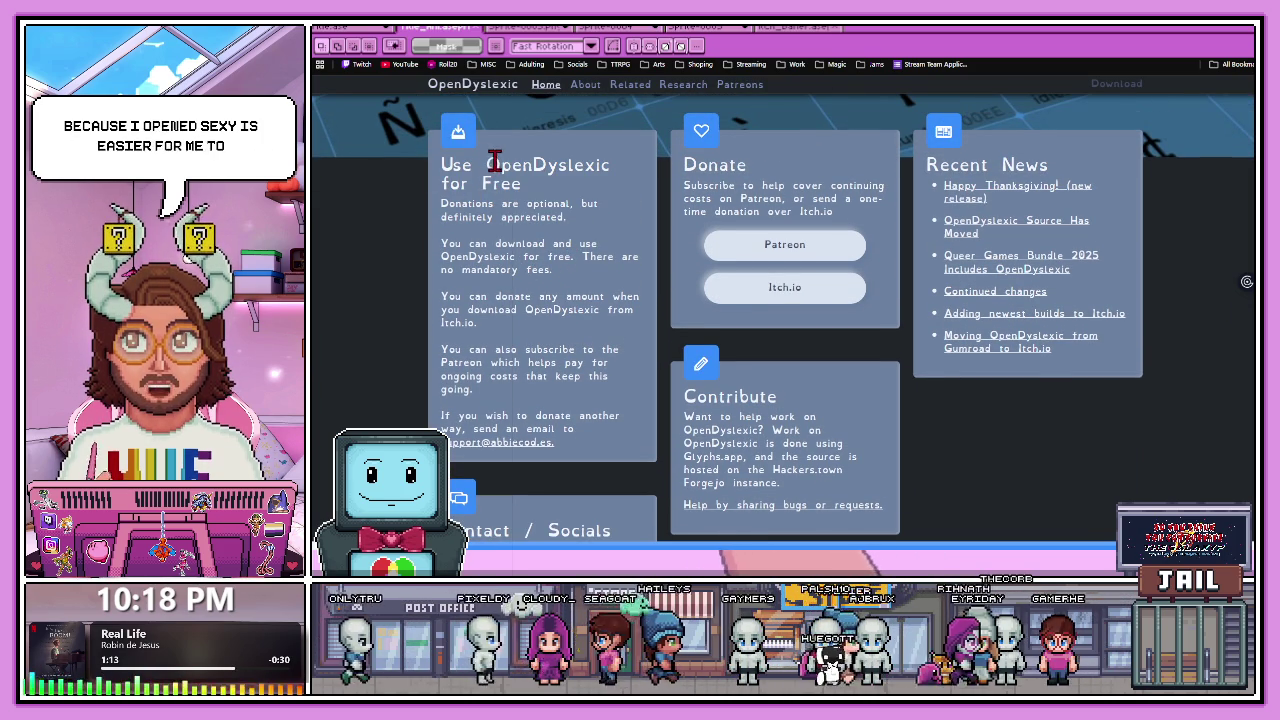
pyautogui.moveTo(533, 166); pyautogui.dragTo(570, 168)
pyautogui.click(615, 177)
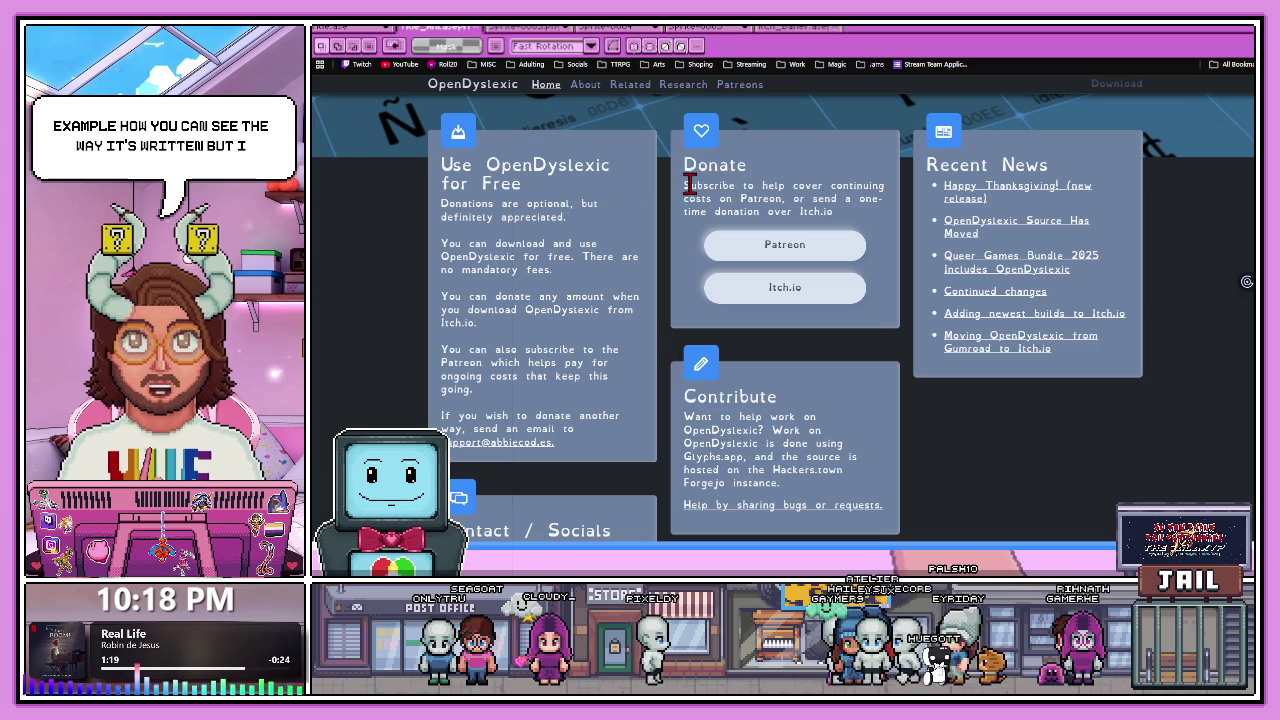
pyautogui.moveTo(686, 186); pyautogui.dragTo(843, 222)
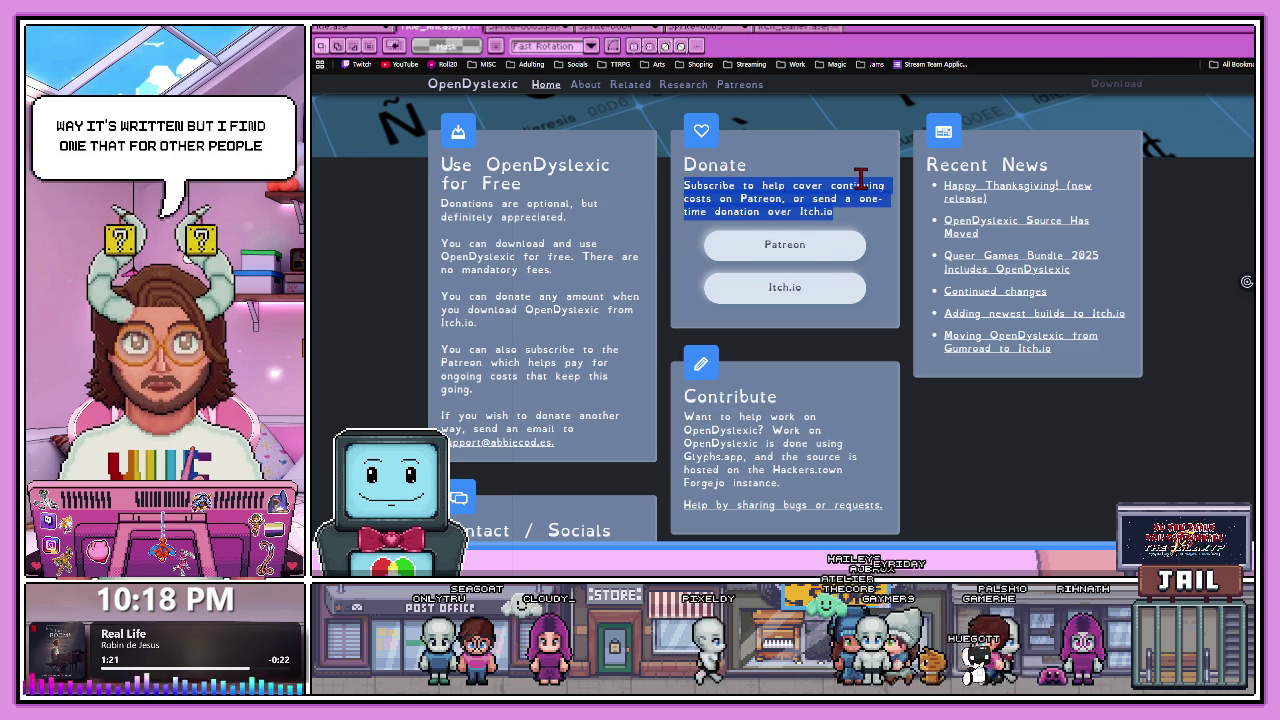
pyautogui.click(428, 194)
pyautogui.moveTo(440, 202)
pyautogui.mouseDown()
pyautogui.moveTo(537, 238)
pyautogui.moveTo(590, 452)
pyautogui.mouseUp()
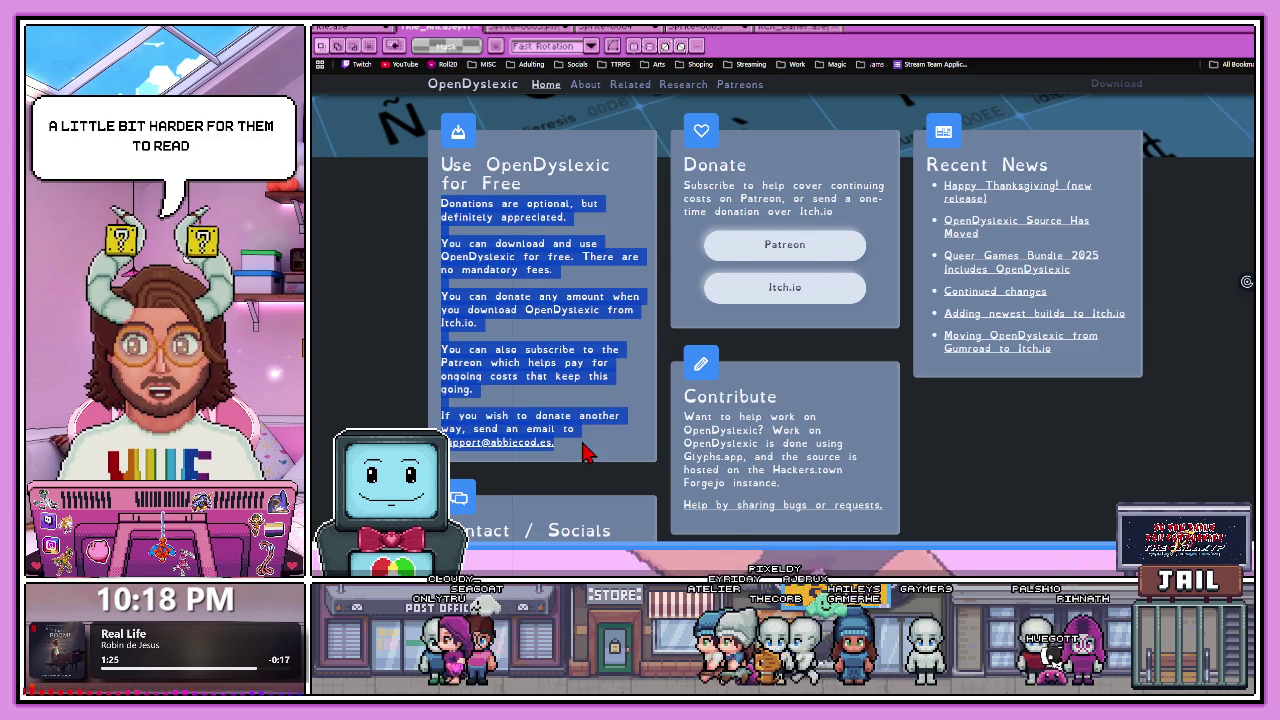
pyautogui.click(591, 336)
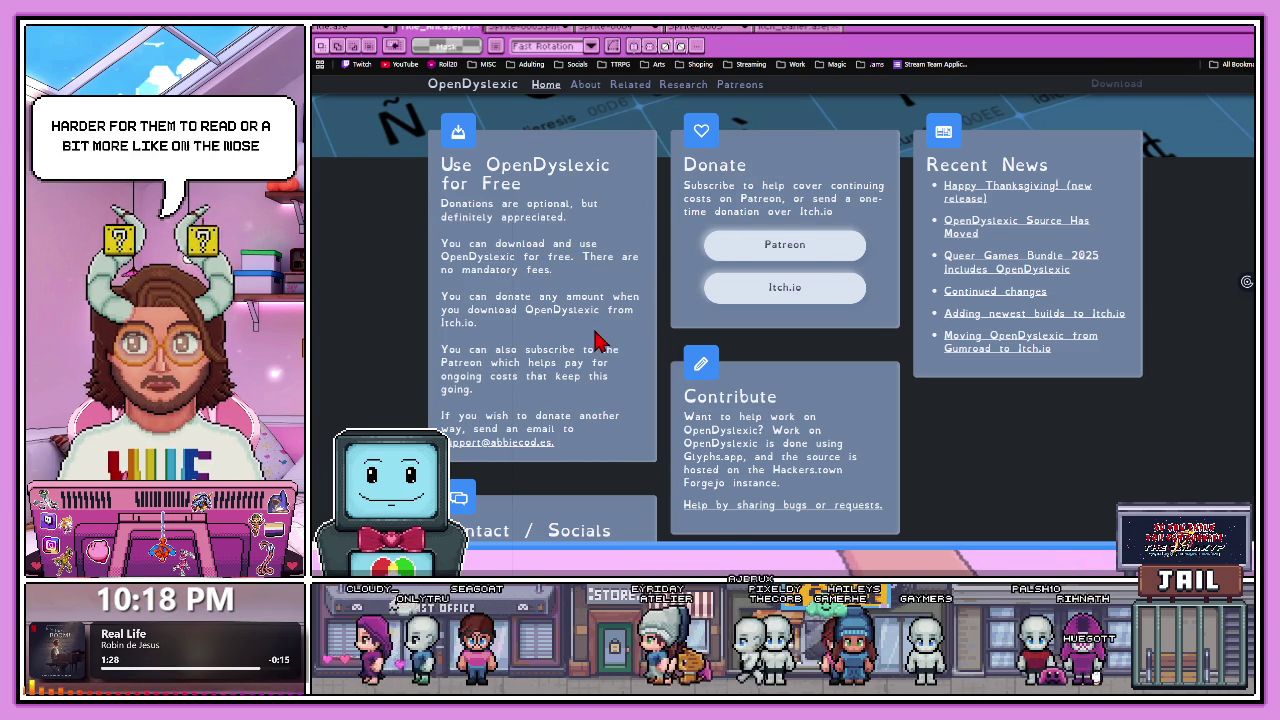
pyautogui.moveTo(440, 165)
pyautogui.mouseDown()
pyautogui.moveTo(588, 420)
pyautogui.moveTo(555, 443)
pyautogui.mouseUp()
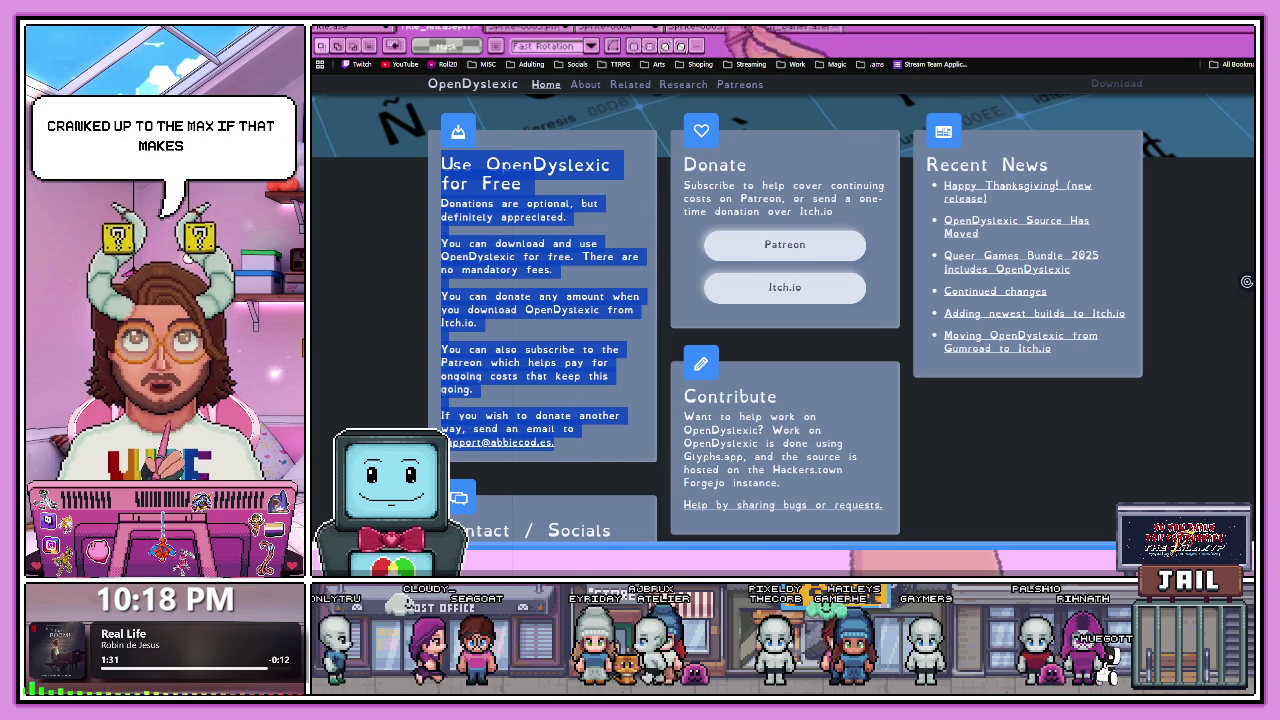
pyautogui.click(860, 30)
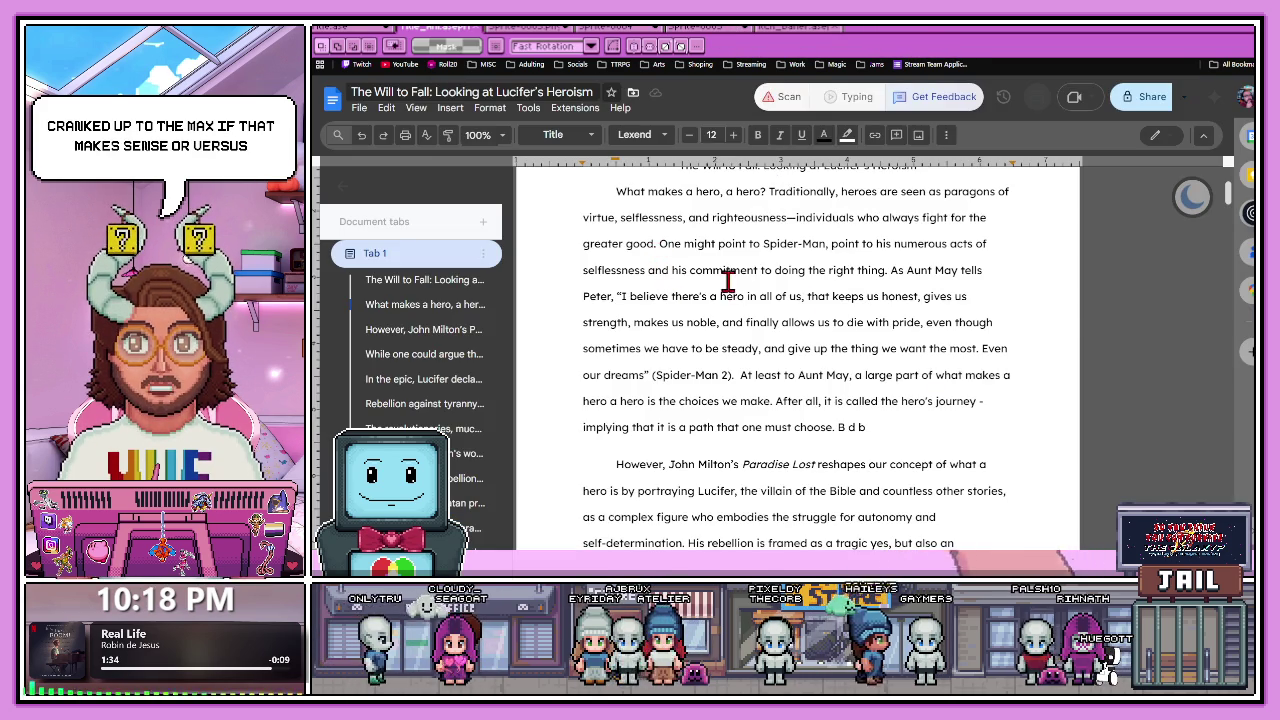
# Highlight several lines of the essay's first paragraph, then return to the OpenDyslexic page.
pyautogui.moveTo(649, 272); pyautogui.dragTo(866, 330)
pyautogui.click(896, 349)
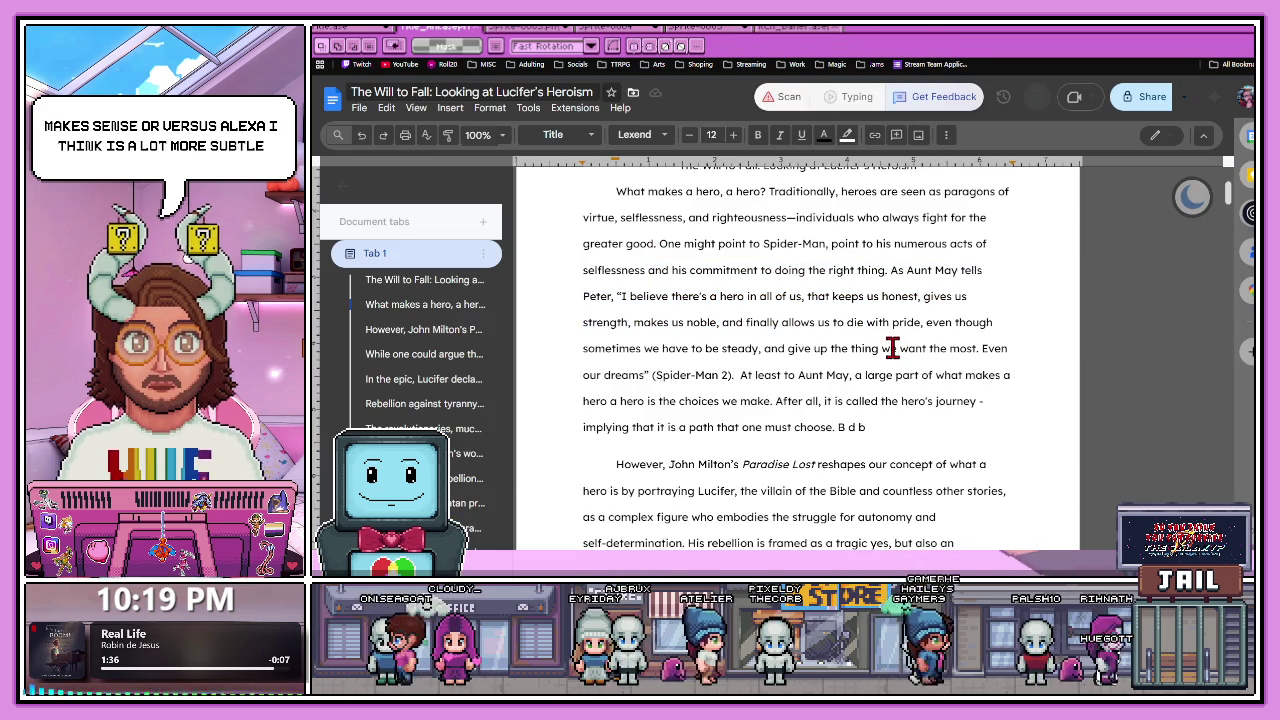
pyautogui.moveTo(984, 308); pyautogui.dragTo(560, 195)
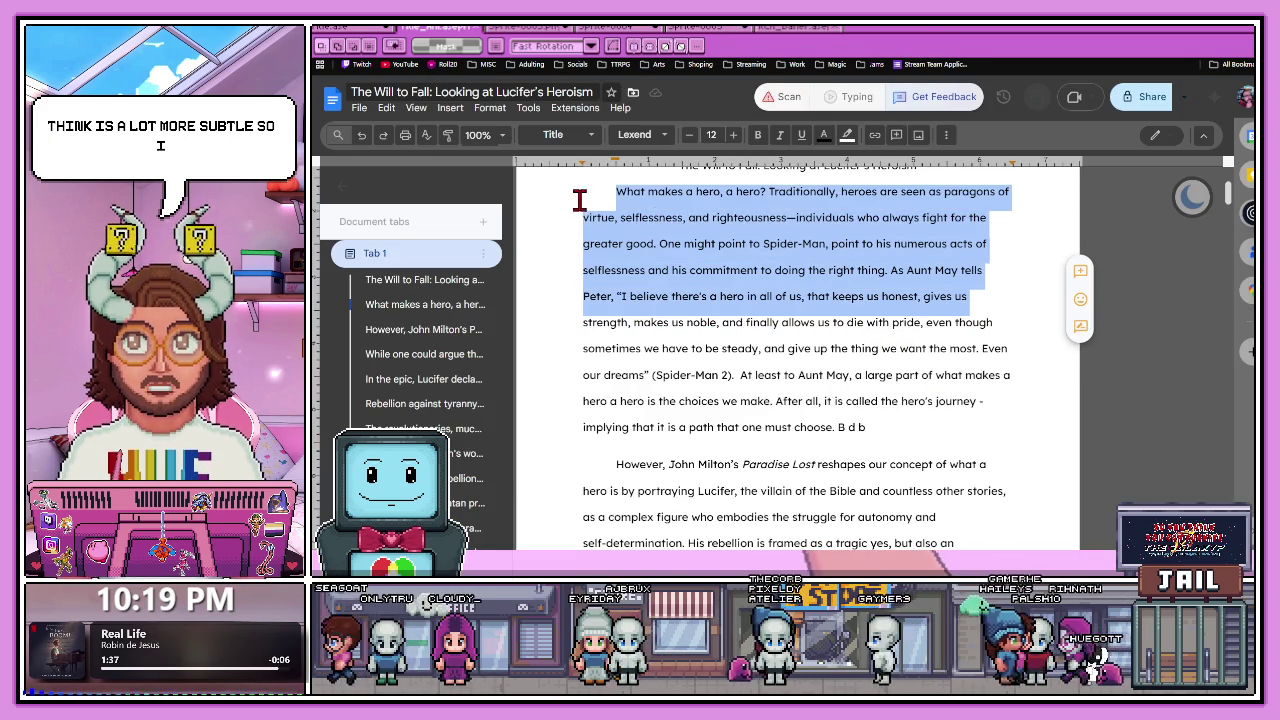
pyautogui.click(844, 320)
pyautogui.moveTo(584, 320)
pyautogui.mouseDown()
pyautogui.moveTo(903, 374)
pyautogui.moveTo(983, 374)
pyautogui.moveTo(994, 403)
pyautogui.mouseUp()
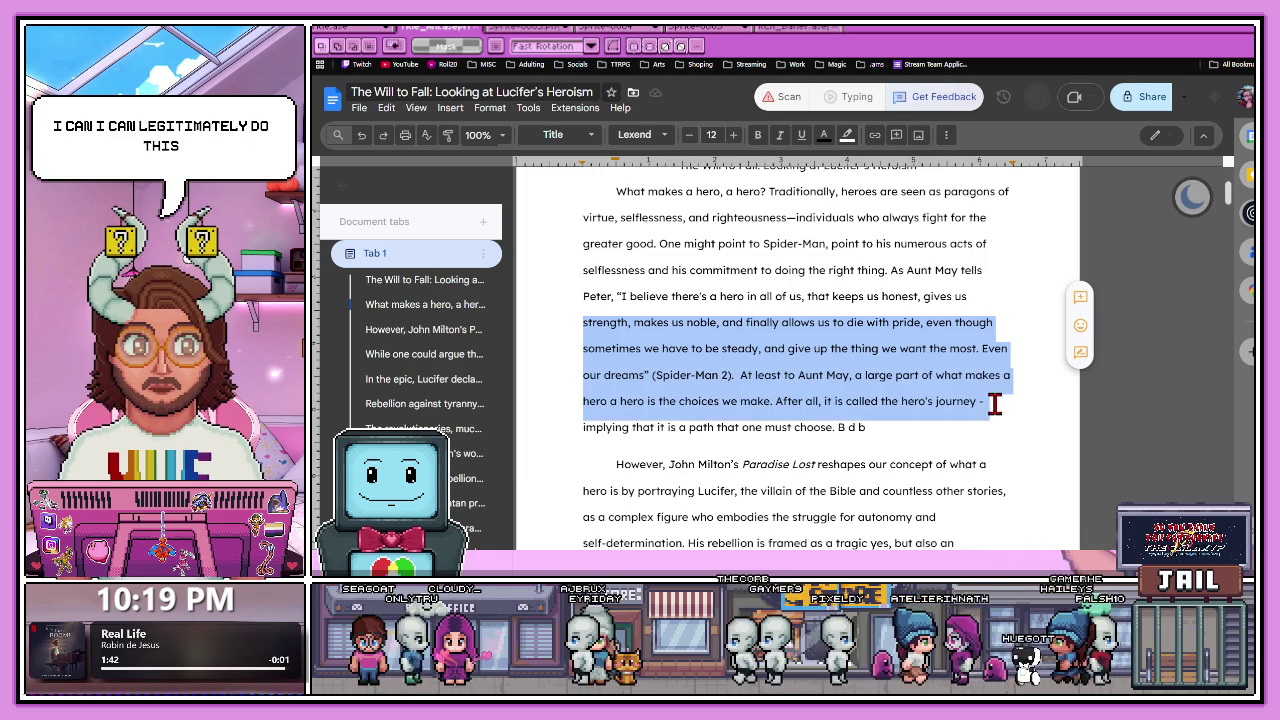
pyautogui.hotkey('ctrl', 'Tab')
pyautogui.scroll(-2, 534, 303)
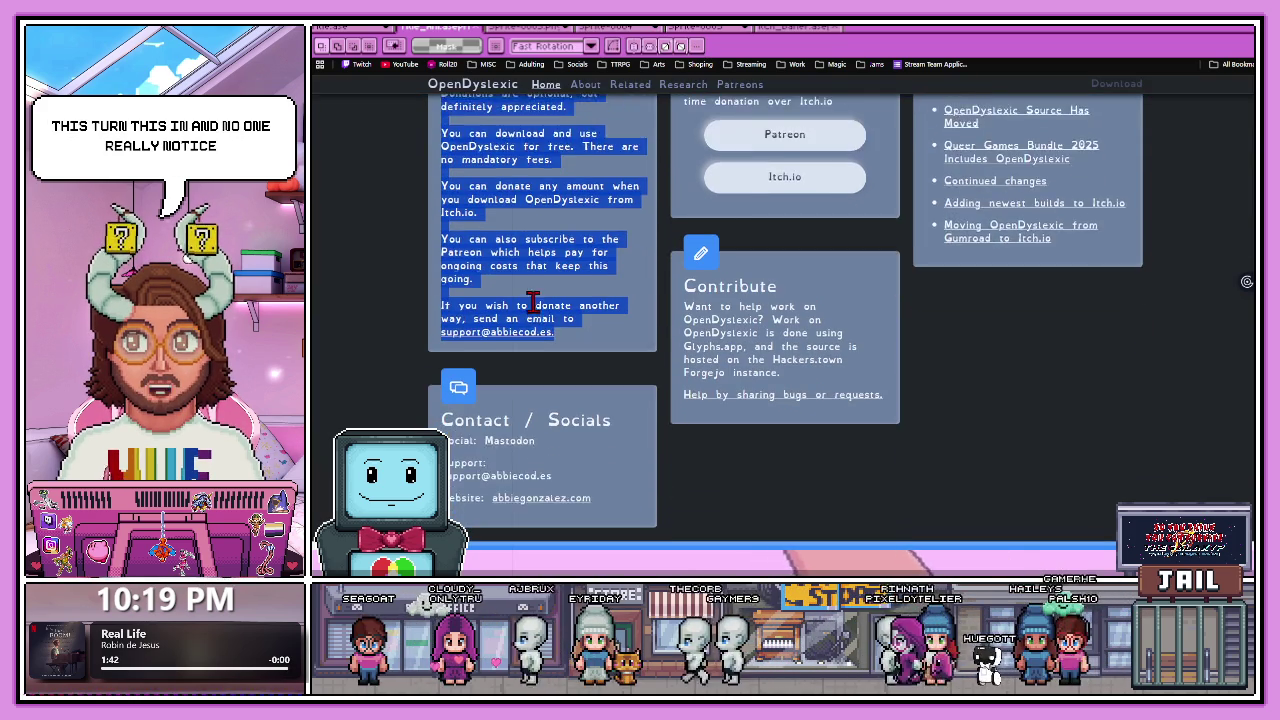
# Highlight the Contribute paragraph on the OpenDyslexic home page.
pyautogui.scroll(-1, 534, 303)
pyautogui.click(683, 245)
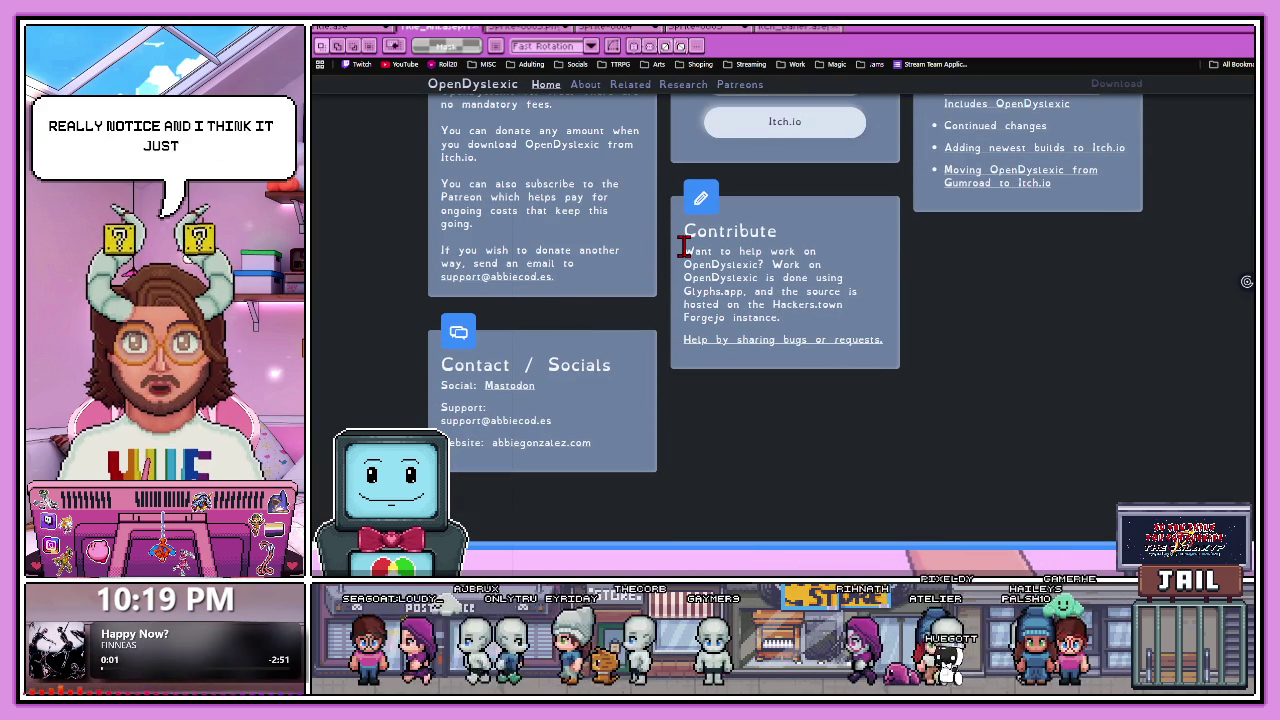
pyautogui.moveTo(685, 248); pyautogui.dragTo(800, 312)
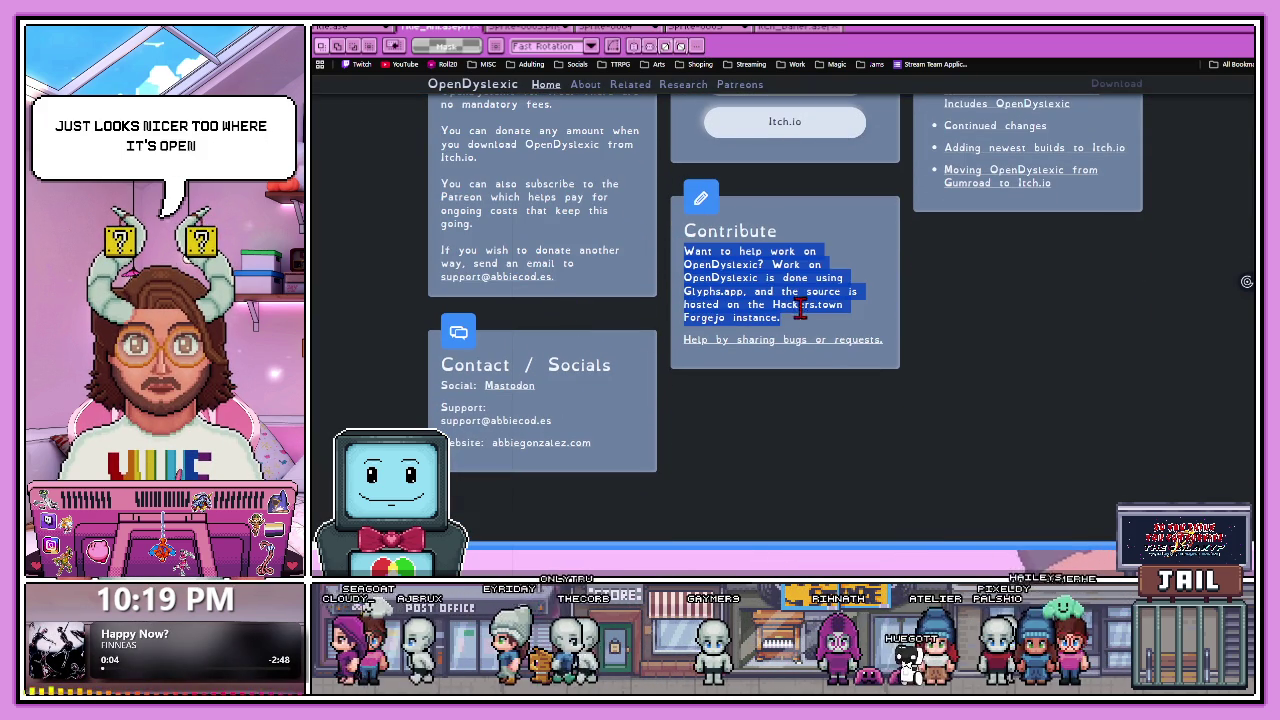
pyautogui.click(800, 312)
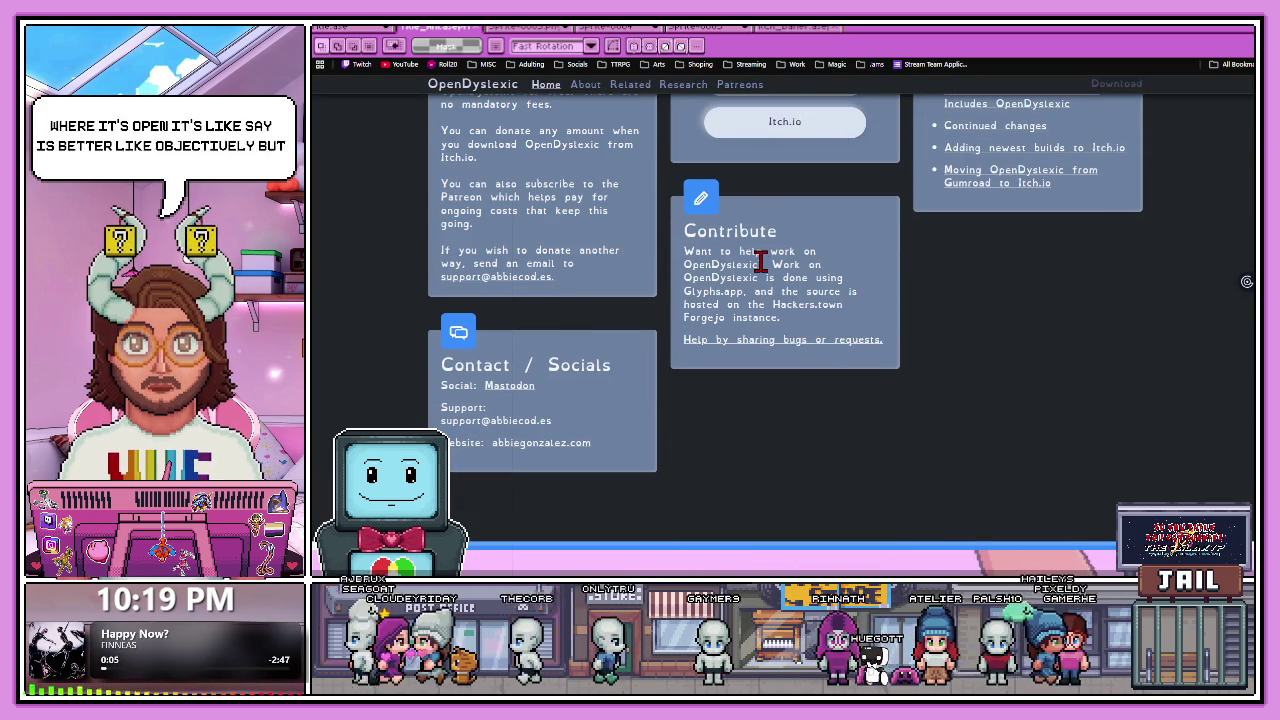
pyautogui.moveTo(781, 318)
pyautogui.mouseDown()
pyautogui.moveTo(704, 287)
pyautogui.moveTo(686, 257)
pyautogui.mouseUp()
pyautogui.click(797, 372)
# Scroll up to the OpenDyslexic page title and return to the Google Docs essay.
pyautogui.scroll(1, 785, 390)
pyautogui.scroll(1, 785, 390)
pyautogui.scroll(2, 785, 390)
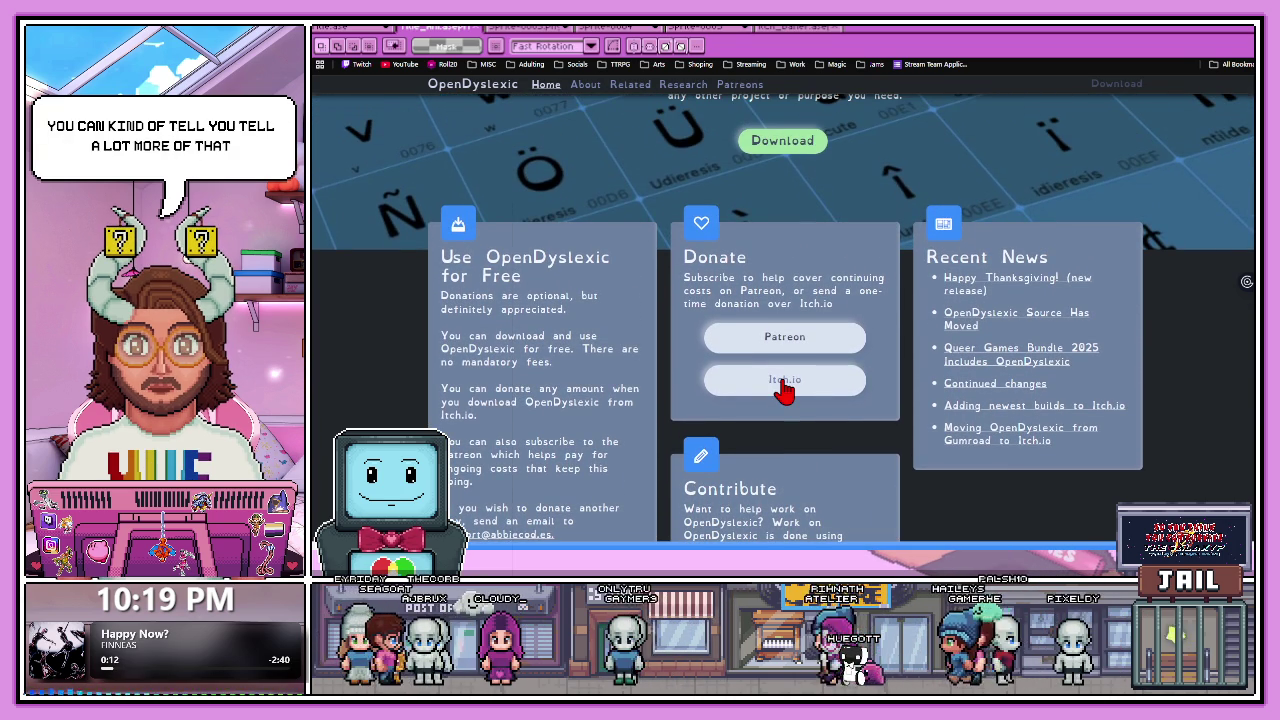
pyautogui.scroll(1, 672, 417)
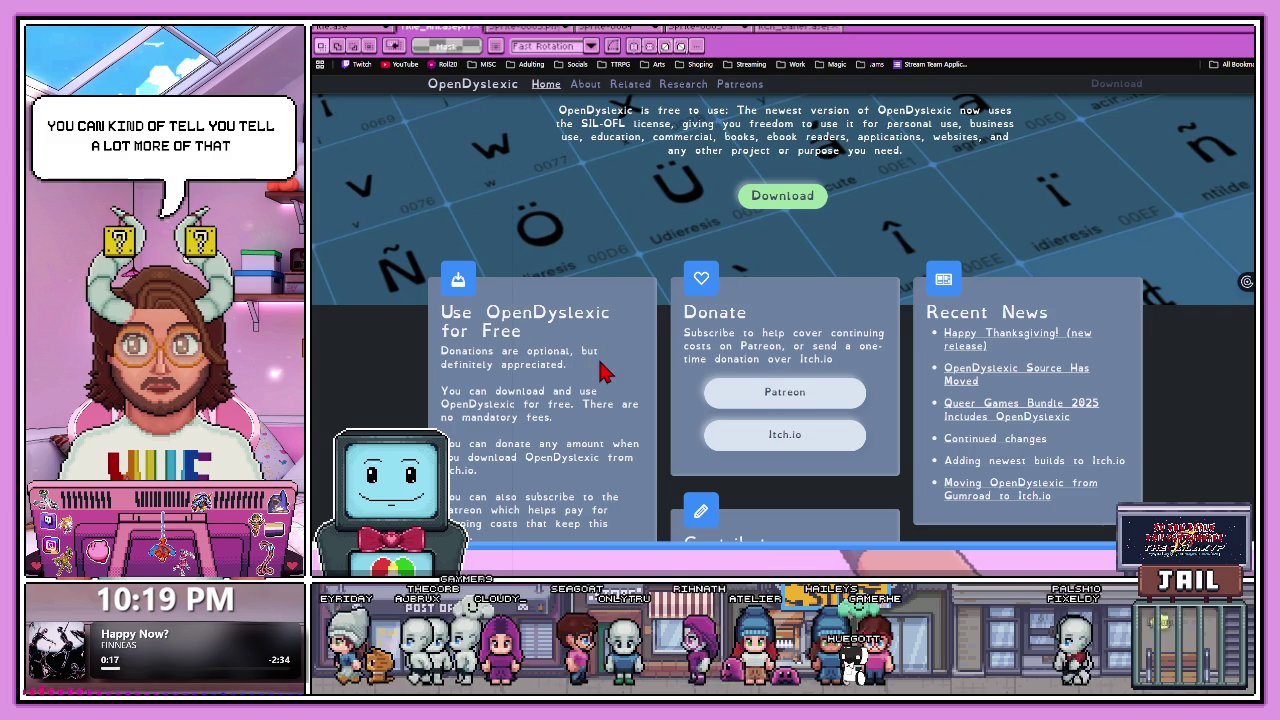
pyautogui.scroll(-1, 596, 358)
pyautogui.scroll(1, 690, 260)
pyautogui.scroll(1, 694, 277)
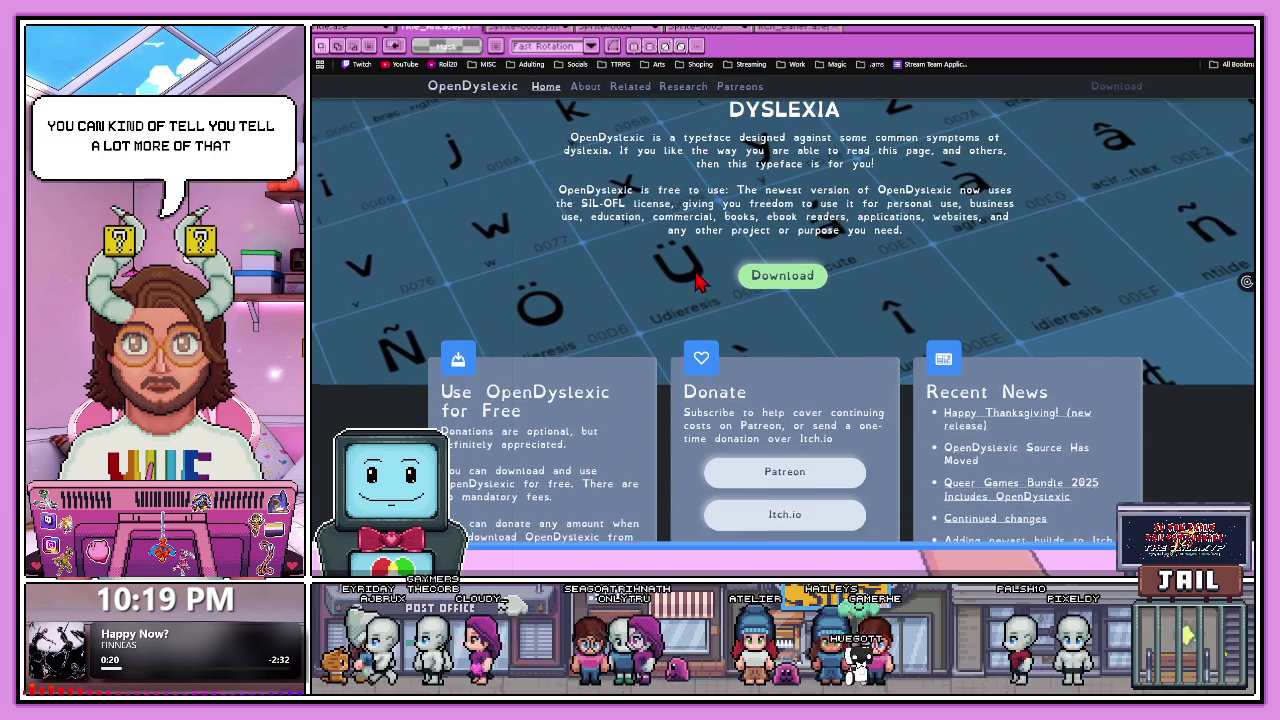
pyautogui.scroll(2, 697, 287)
pyautogui.scroll(-2, 700, 286)
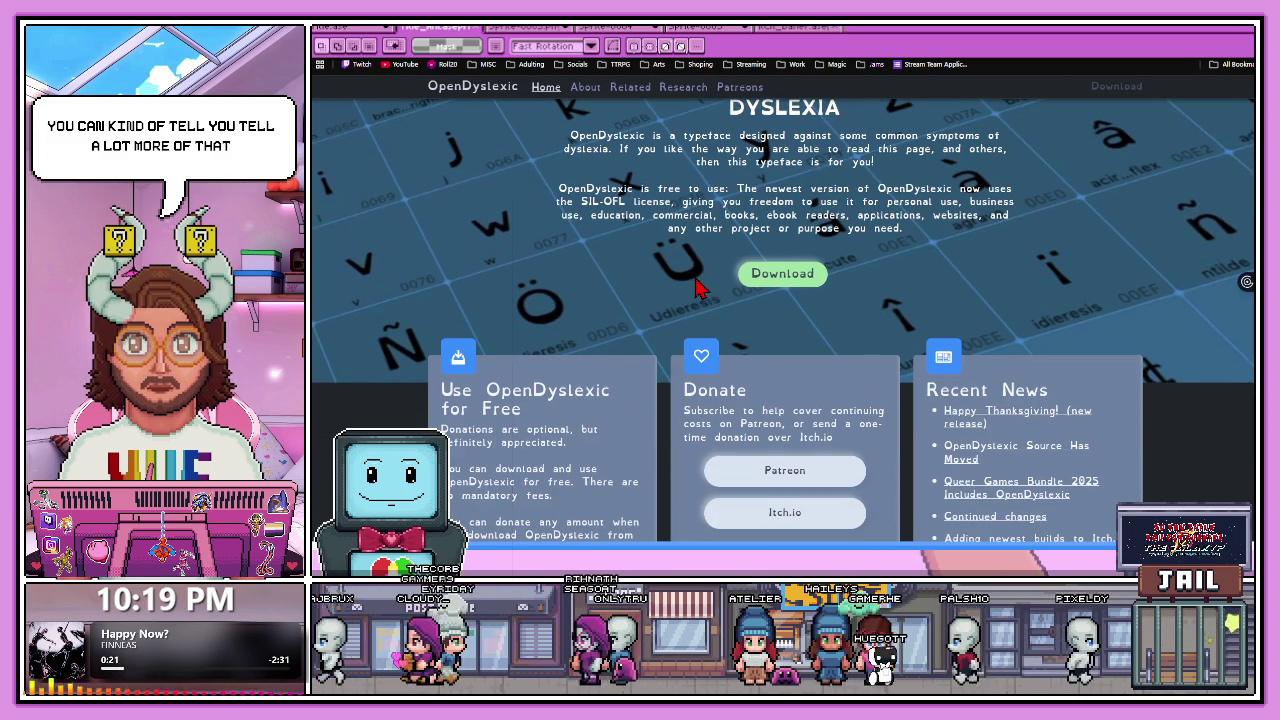
pyautogui.hotkey('ctrl', 'Tab')
pyautogui.click(766, 229)
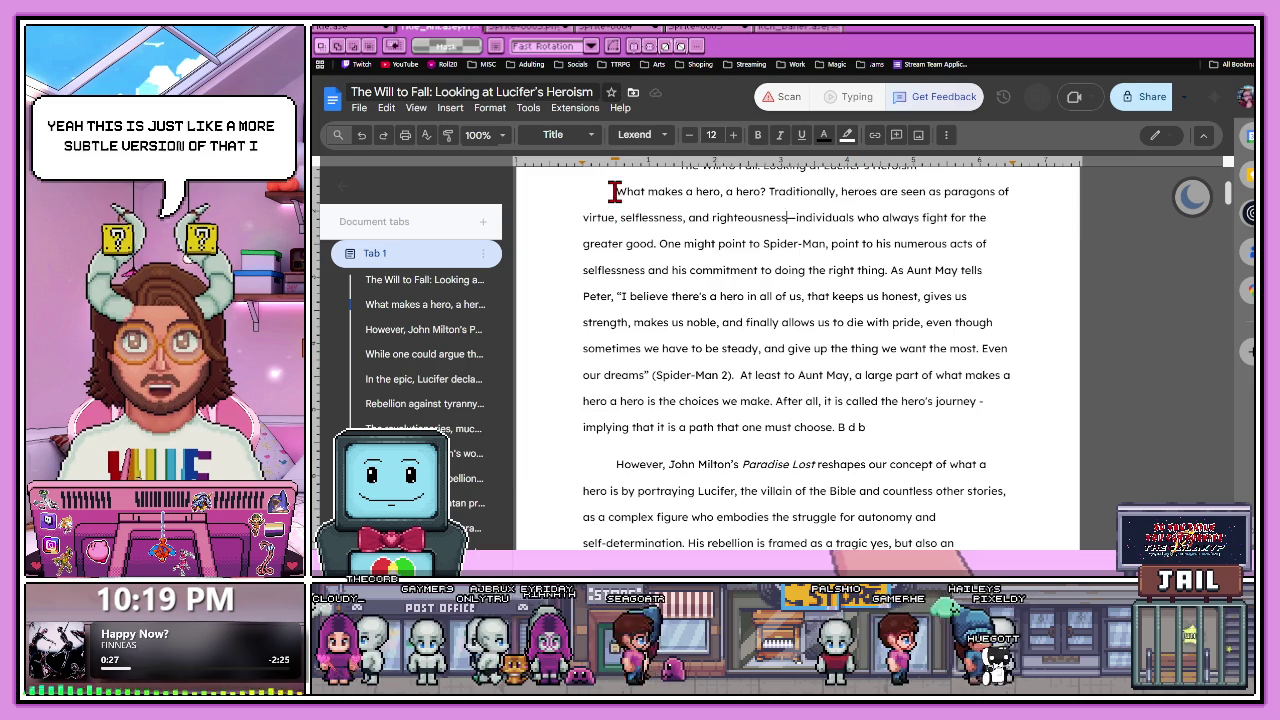
# Highlight the essay's first paragraph, then scroll to page 2 and highlight the 'While one could argue' paragraph.
pyautogui.moveTo(612, 191); pyautogui.dragTo(931, 434)
pyautogui.click(903, 397)
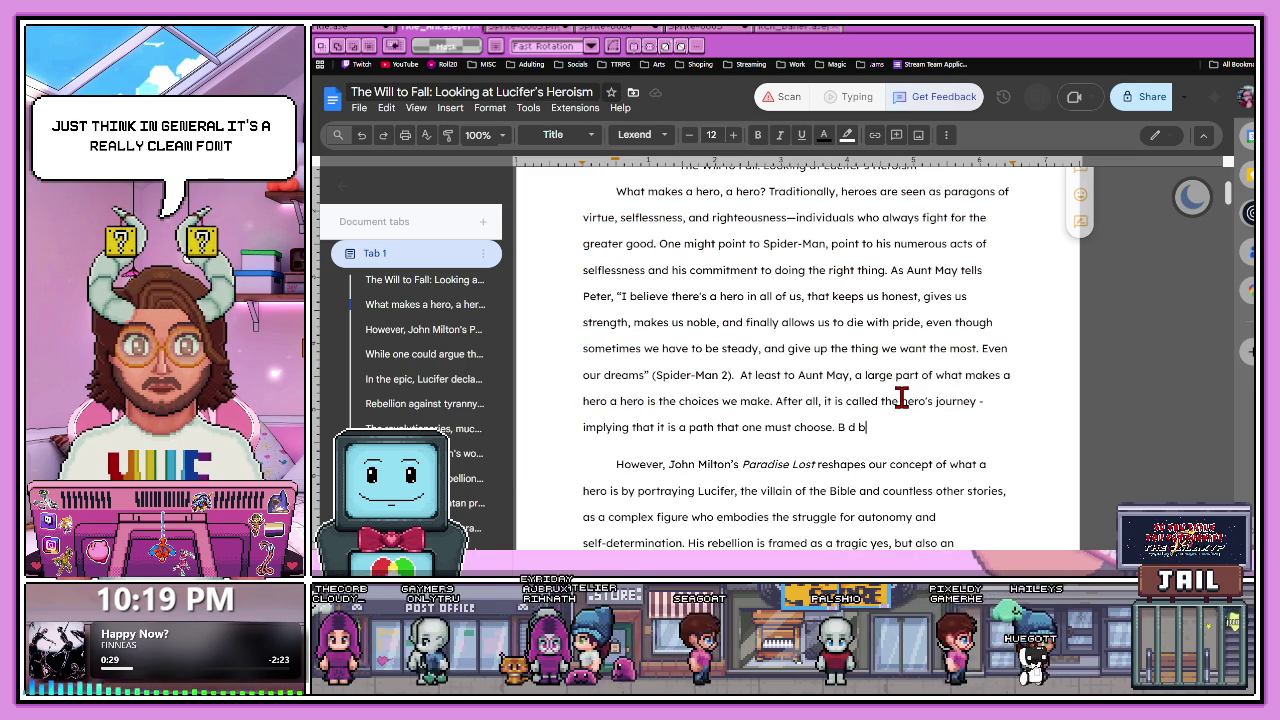
pyautogui.moveTo(643, 195); pyautogui.dragTo(905, 429)
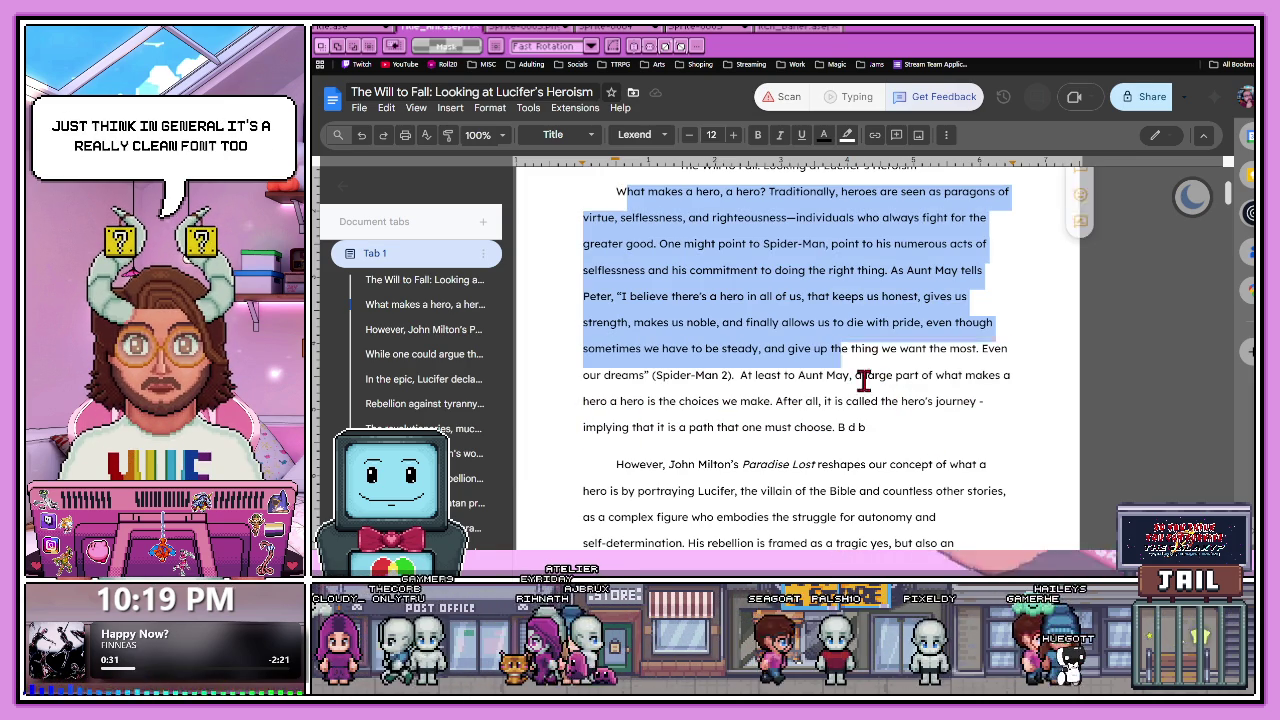
pyautogui.scroll(-3, 880, 402)
pyautogui.scroll(-2, 877, 406)
pyautogui.scroll(-3, 870, 400)
pyautogui.scroll(-1, 612, 275)
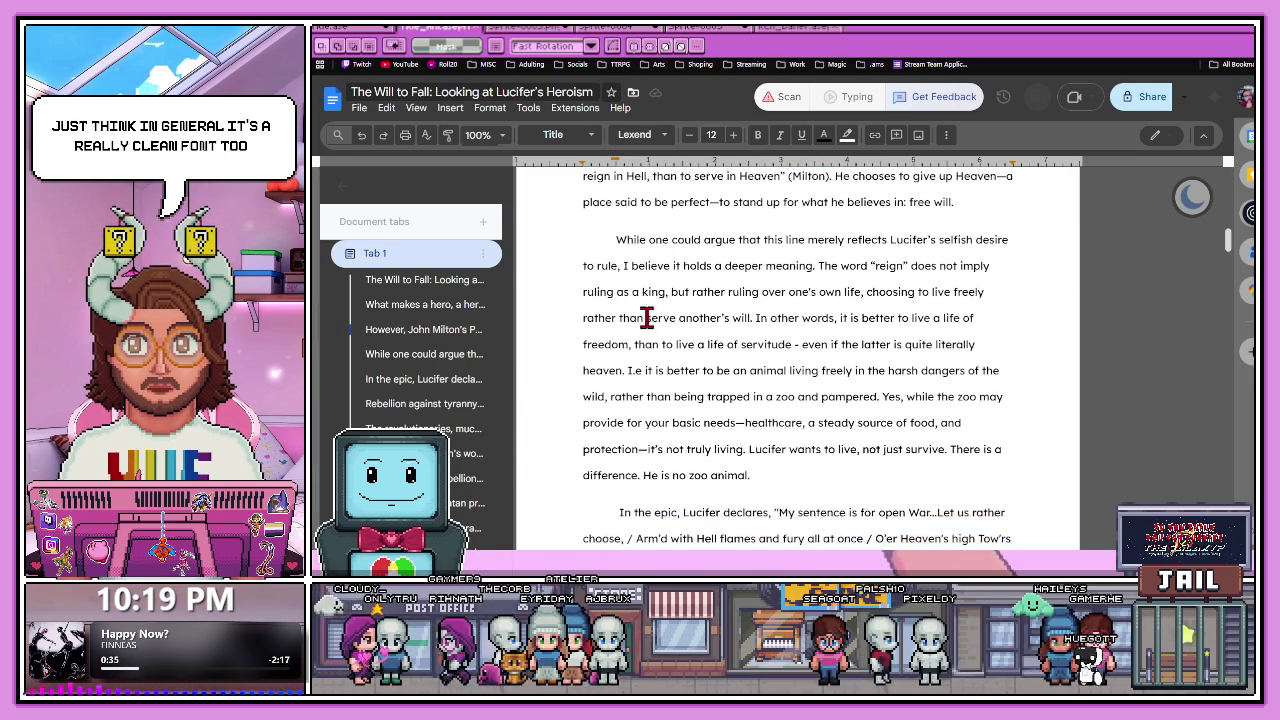
pyautogui.moveTo(614, 222); pyautogui.dragTo(875, 313)
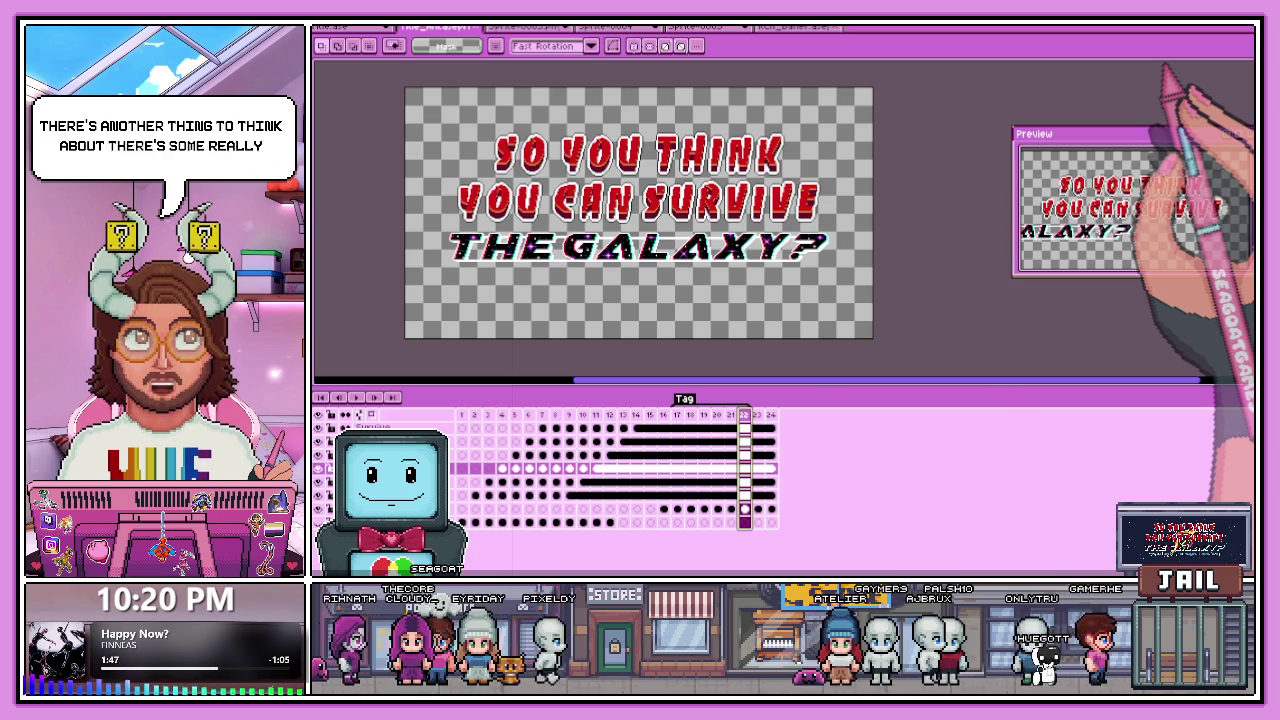
# On frame 22, add white outline pixels beside the cyan stripe.
pyautogui.scroll(2, 790, 265)
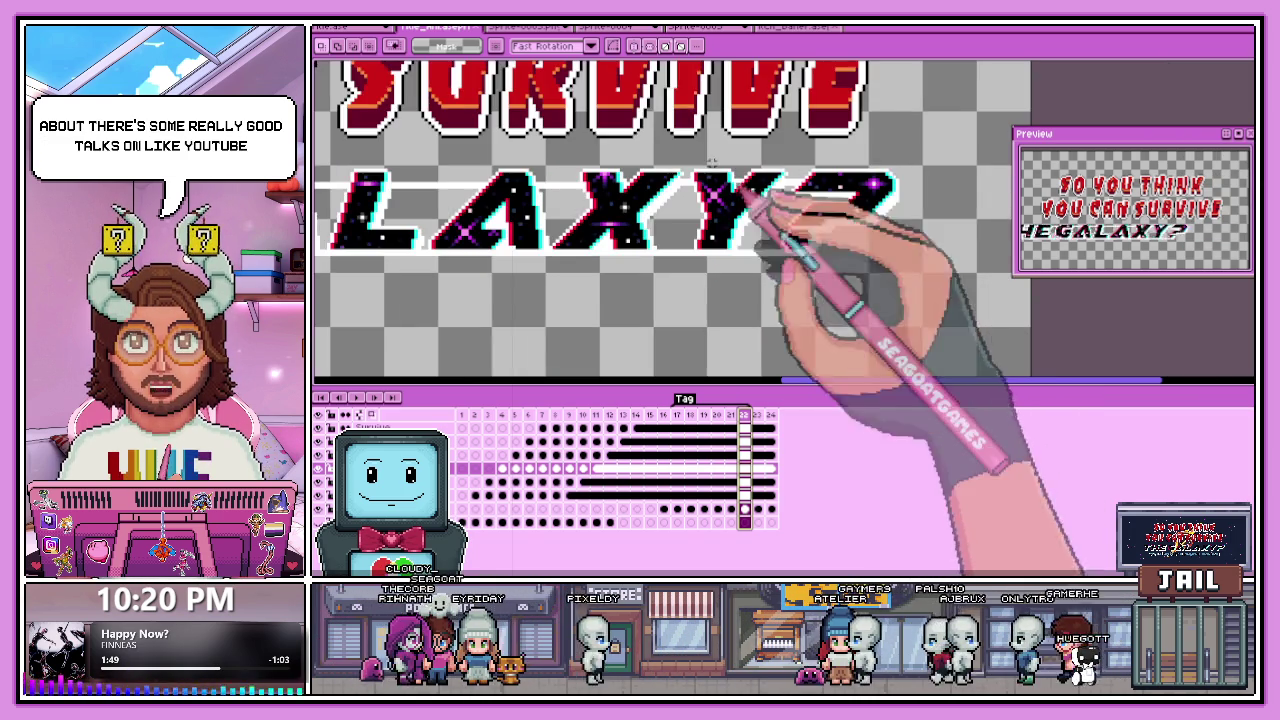
pyautogui.scroll(1, 760, 230)
pyautogui.scroll(1, 735, 185)
pyautogui.press('Right')
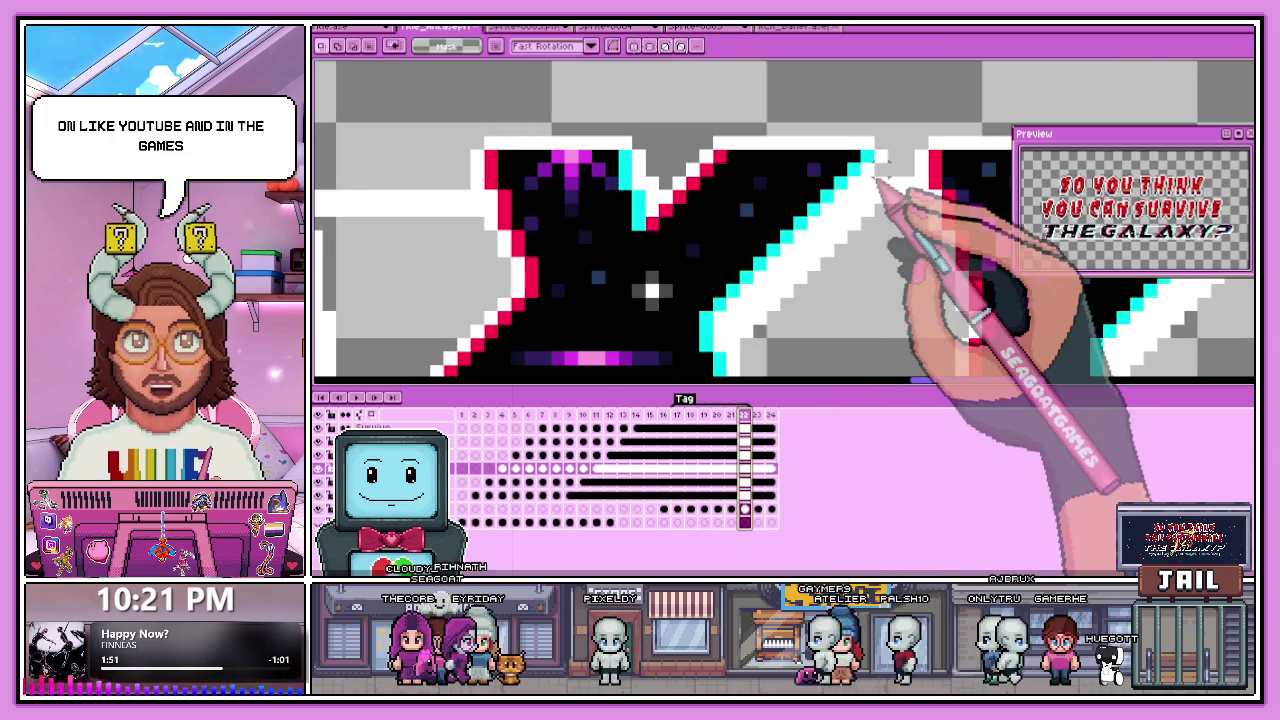
pyautogui.moveTo(884, 168); pyautogui.dragTo(873, 218)
# Select the lower layer in the timeline and switch to the pixel-perfect Pencil.
pyautogui.press('b')
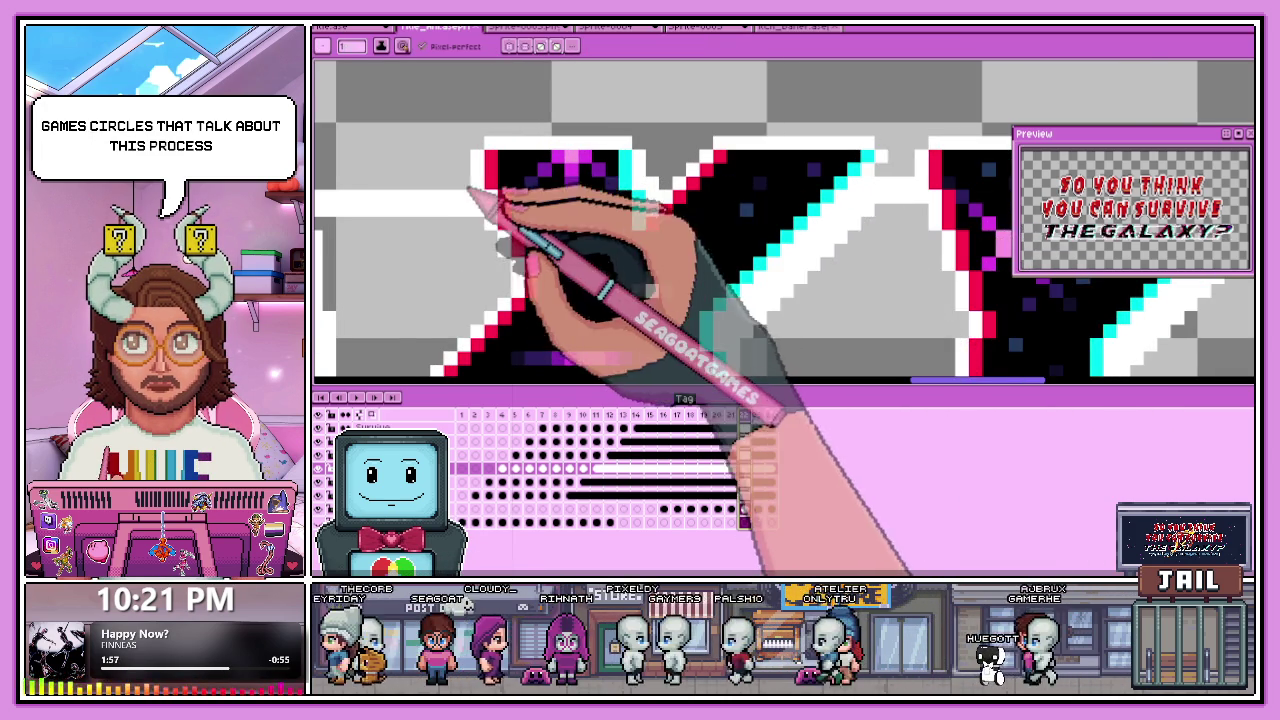
pyautogui.scroll(-1, 543, 196)
pyautogui.scroll(1, 429, 210)
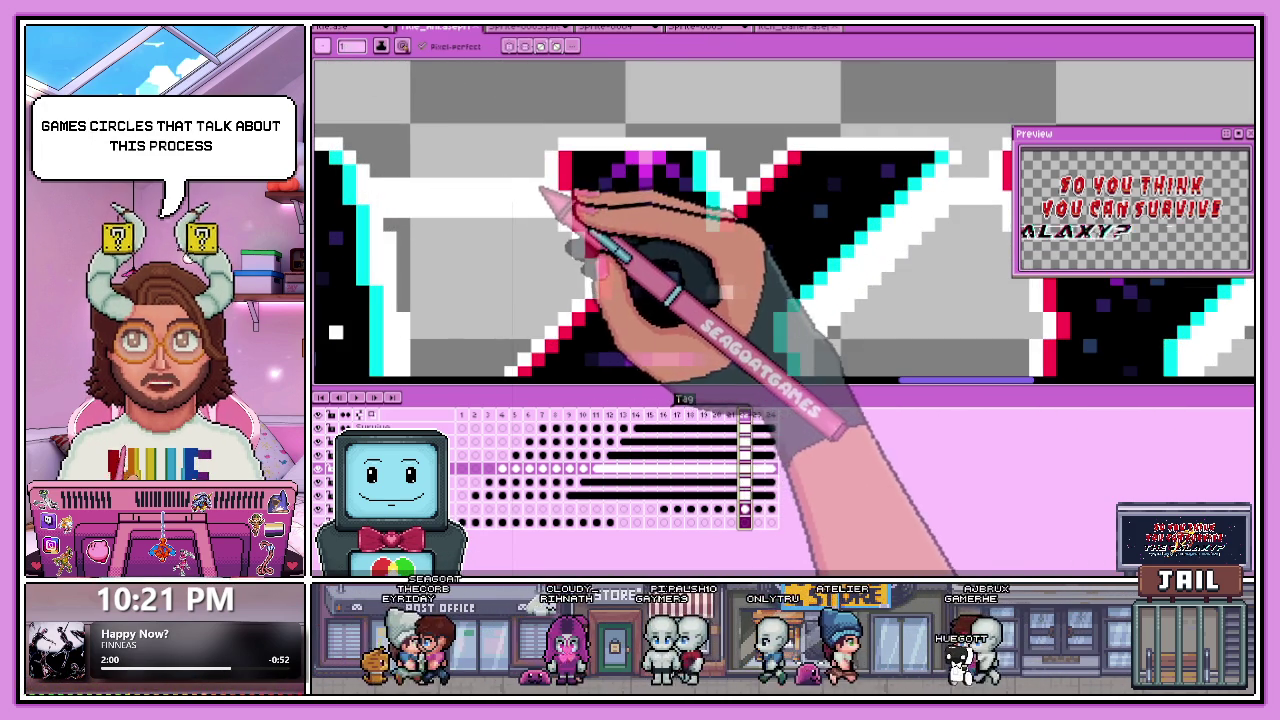
pyautogui.press('e')
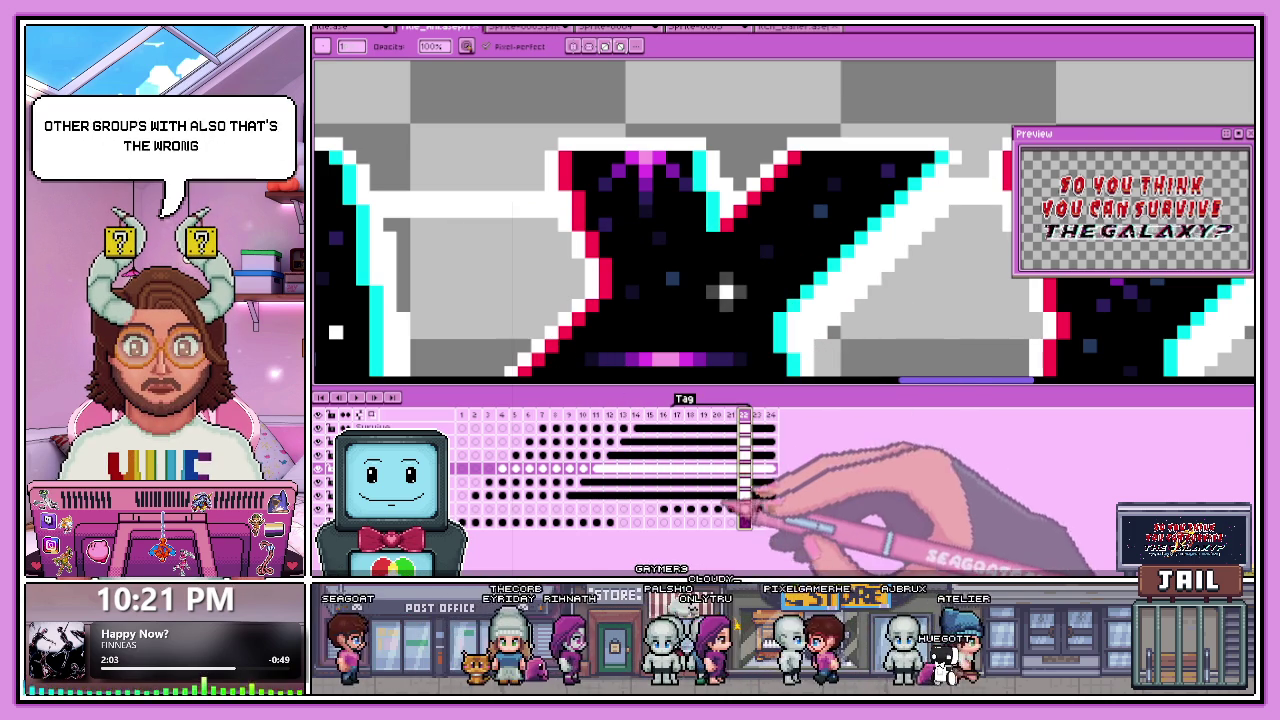
pyautogui.click(745, 510)
pyautogui.press('b')
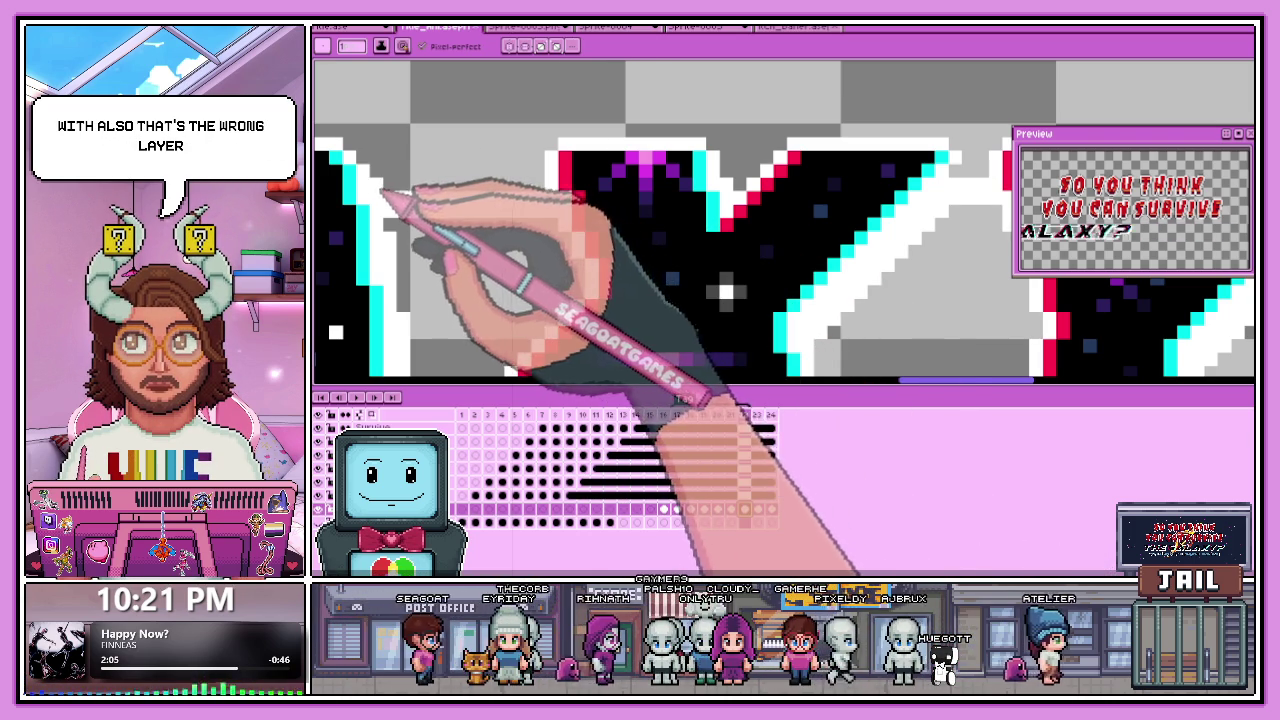
pyautogui.press('b')
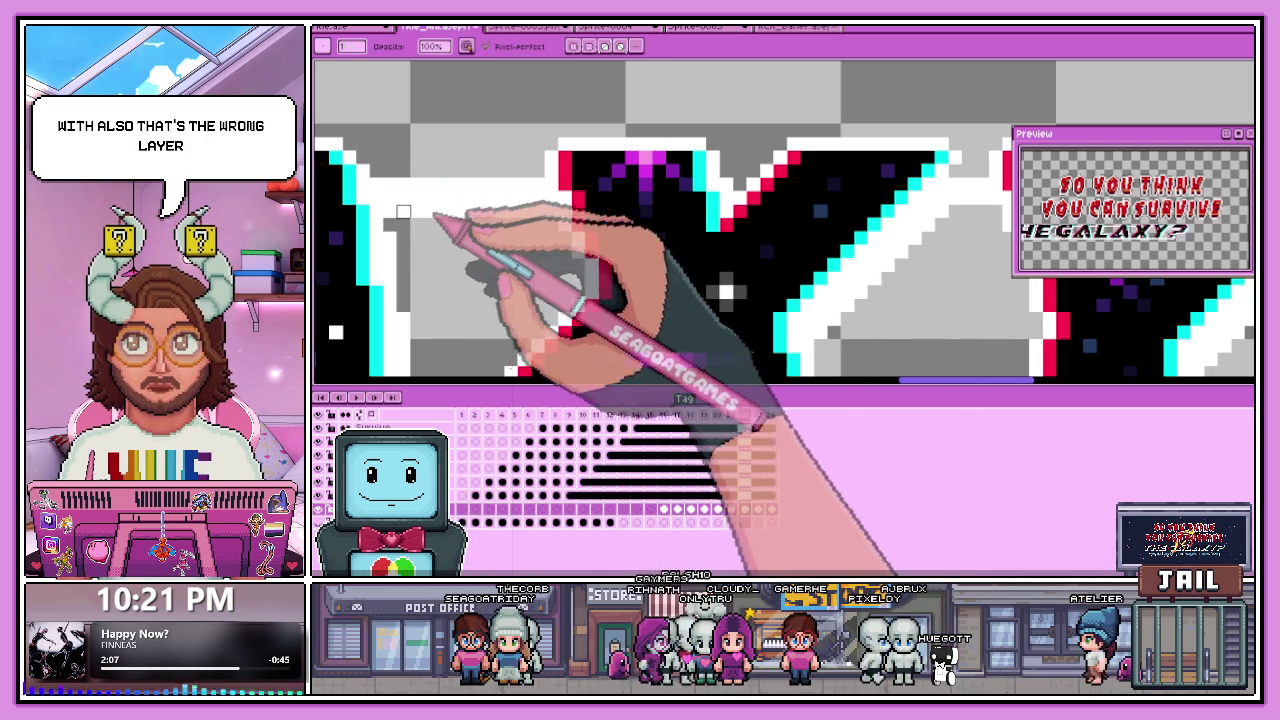
# Zoom out to inspect the GALAXY letters up close, then save the animation.
pyautogui.press('-')
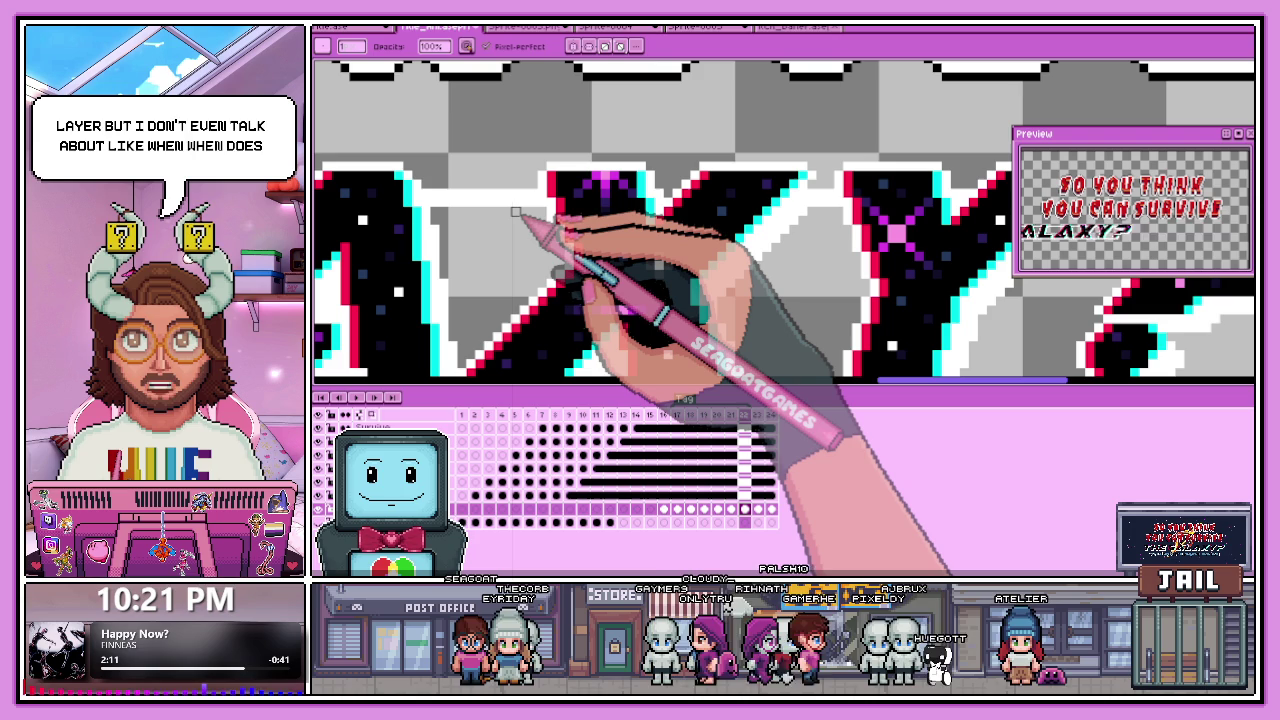
pyautogui.scroll(-1, 516, 212)
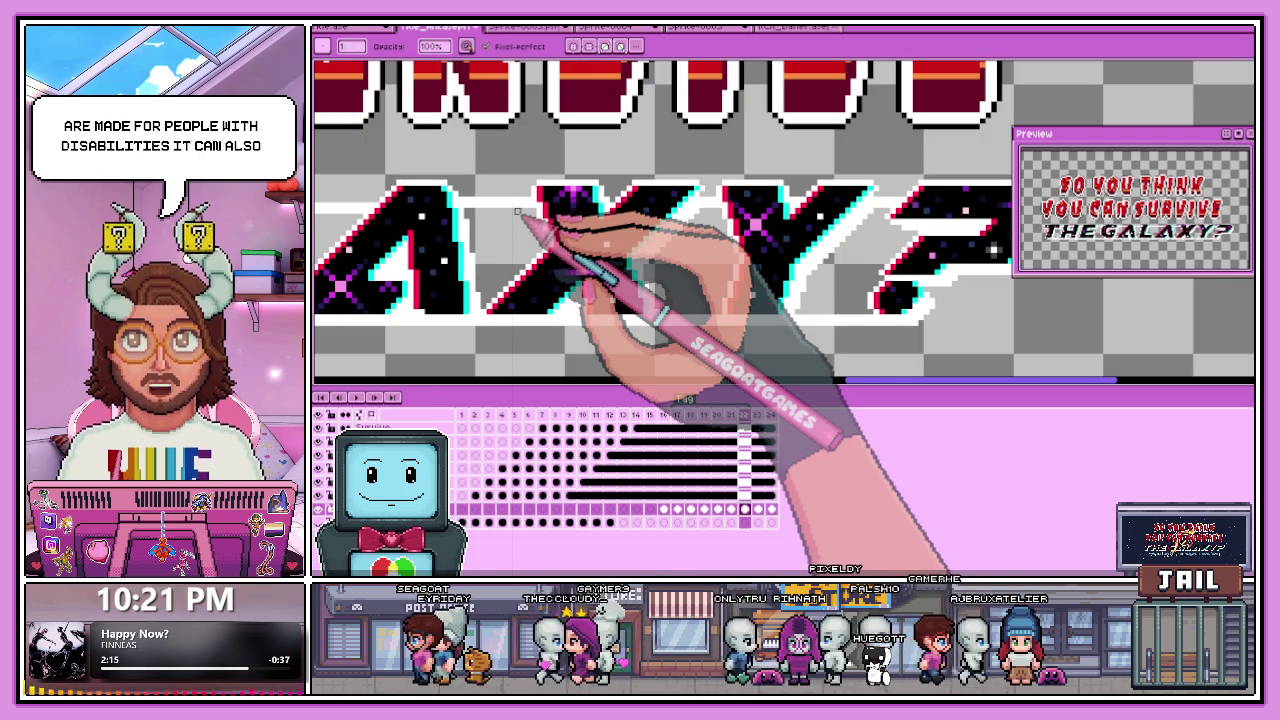
pyautogui.scroll(1, 1020, 250)
pyautogui.scroll(-1, 986, 214)
pyautogui.scroll(1, 1000, 257)
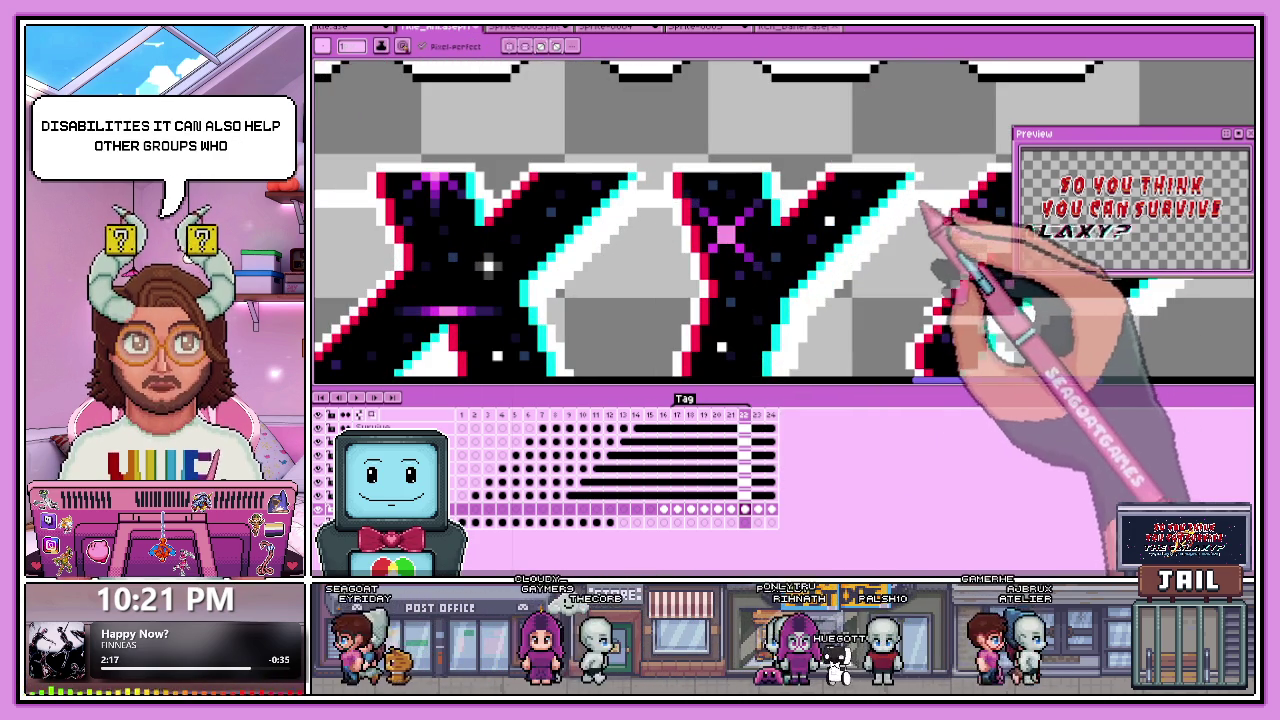
pyautogui.scroll(-1, 560, 250)
pyautogui.scroll(-1, 415, 250)
pyautogui.scroll(-2, 410, 205)
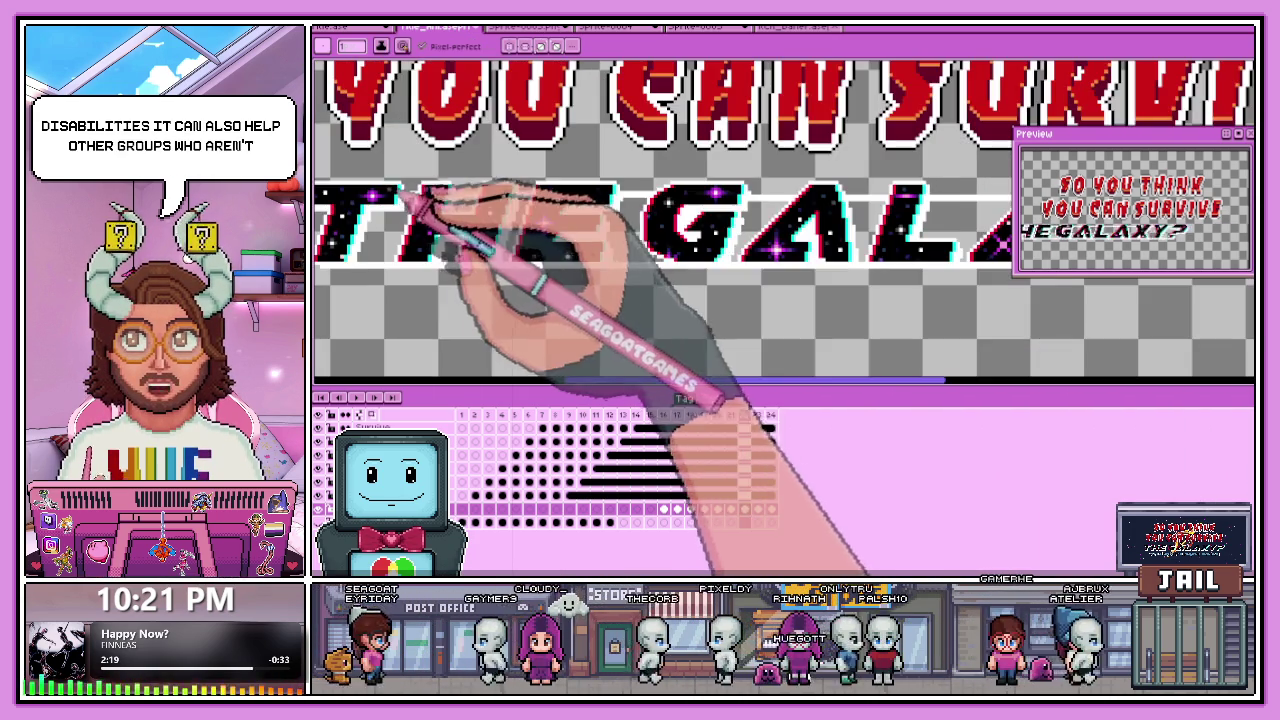
pyautogui.scroll(1, 857, 250)
pyautogui.scroll(1, 870, 243)
pyautogui.scroll(2, 808, 190)
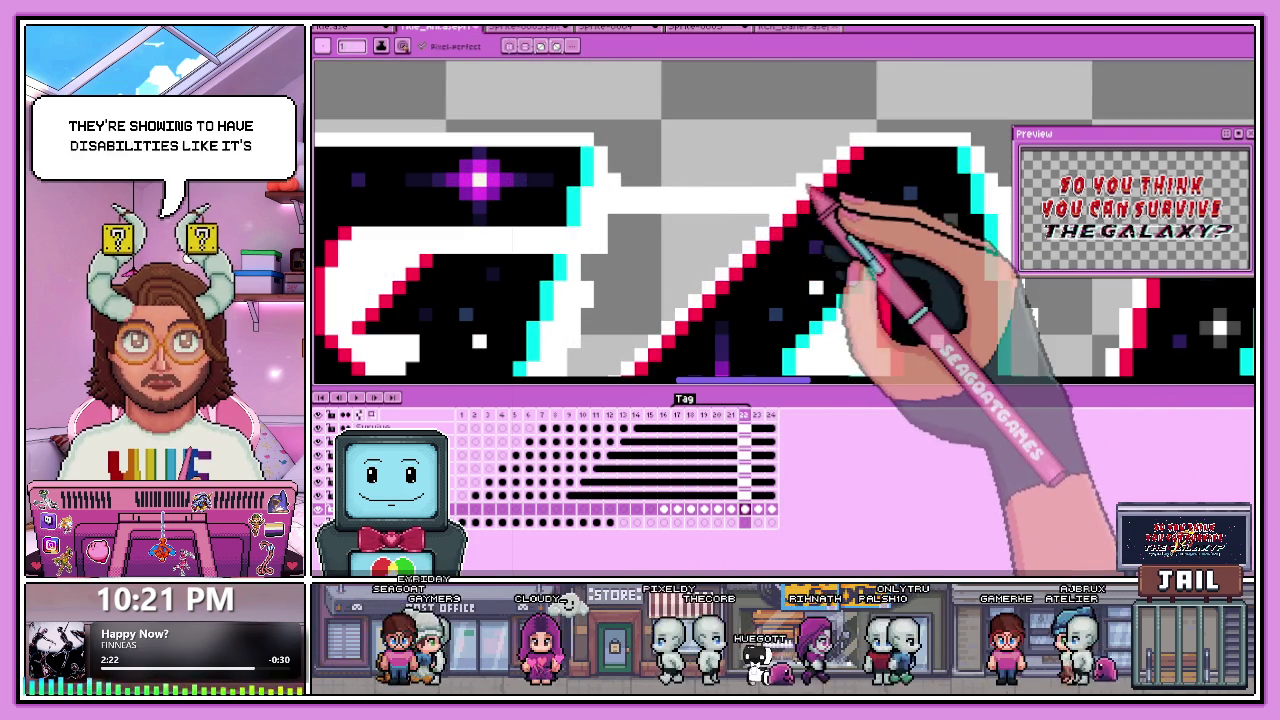
pyautogui.press('b')
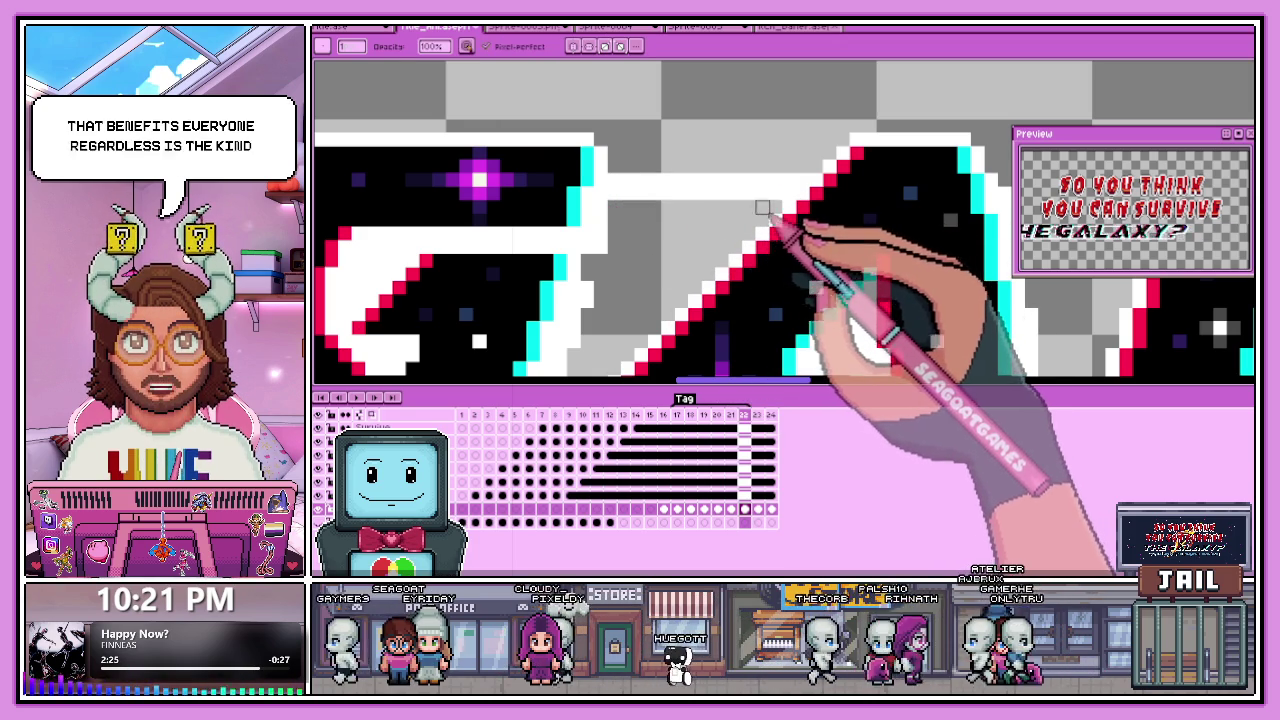
pyautogui.scroll(-3, 748, 207)
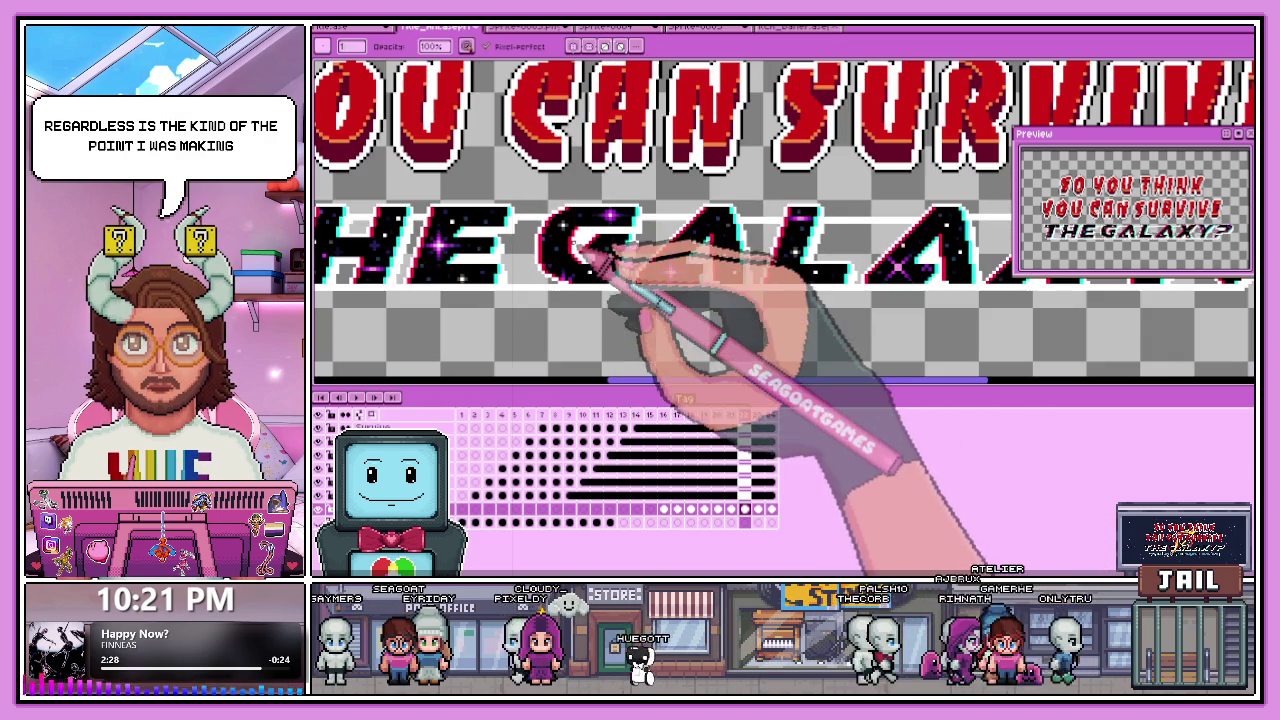
pyautogui.hotkey('ctrl', 's')
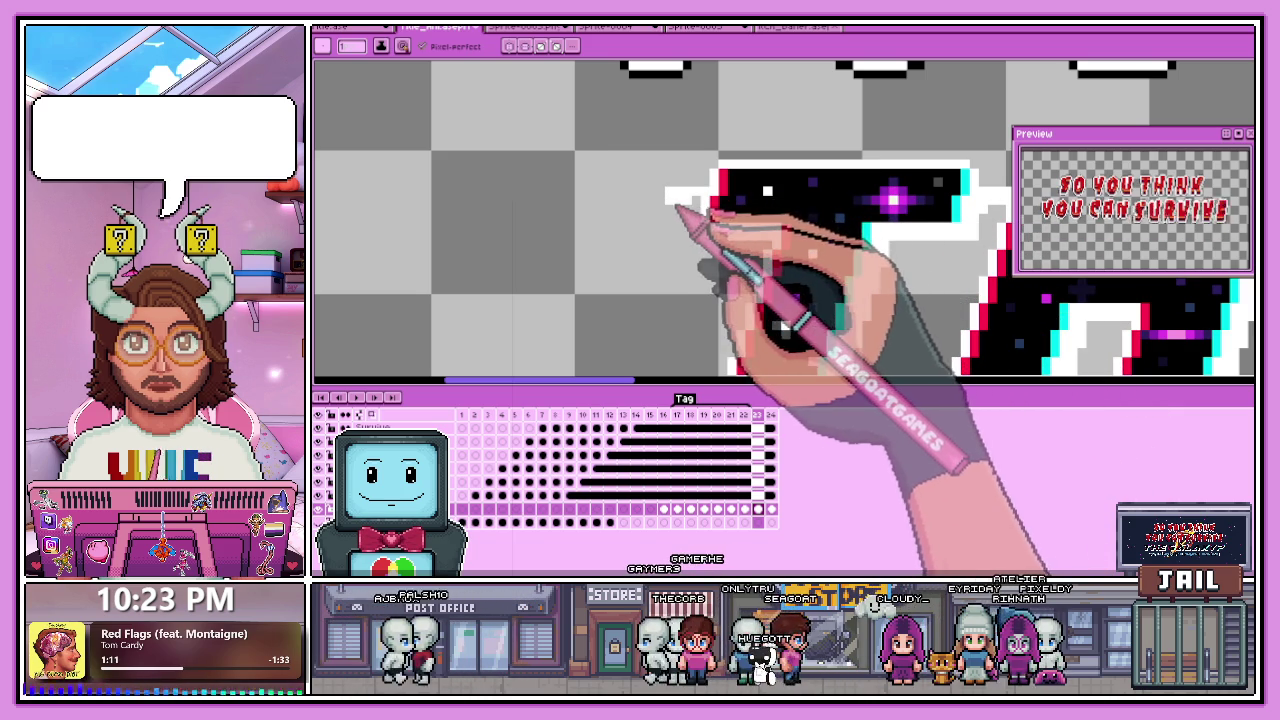
# Draw a white speed-streak line beside the T of THE.
pyautogui.scroll(-3, 665, 205)
pyautogui.scroll(2, 725, 288)
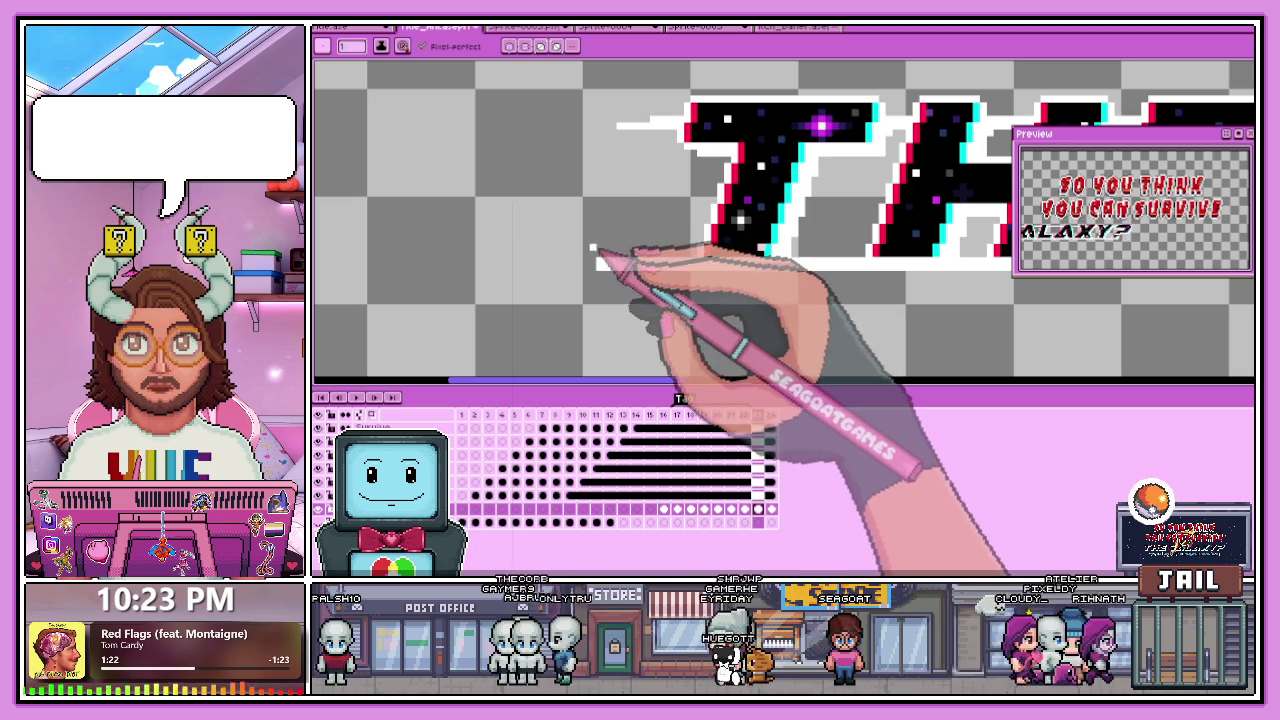
pyautogui.moveTo(600, 262); pyautogui.dragTo(603, 130)
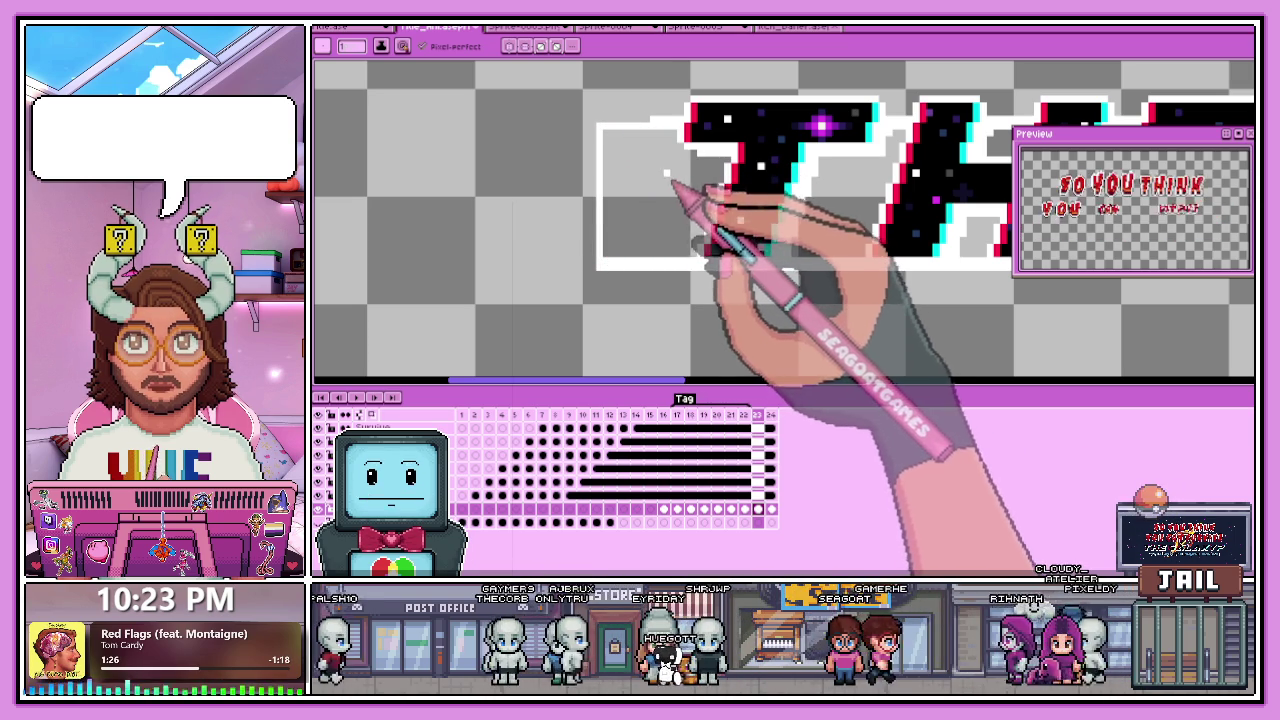
pyautogui.scroll(1, 608, 137)
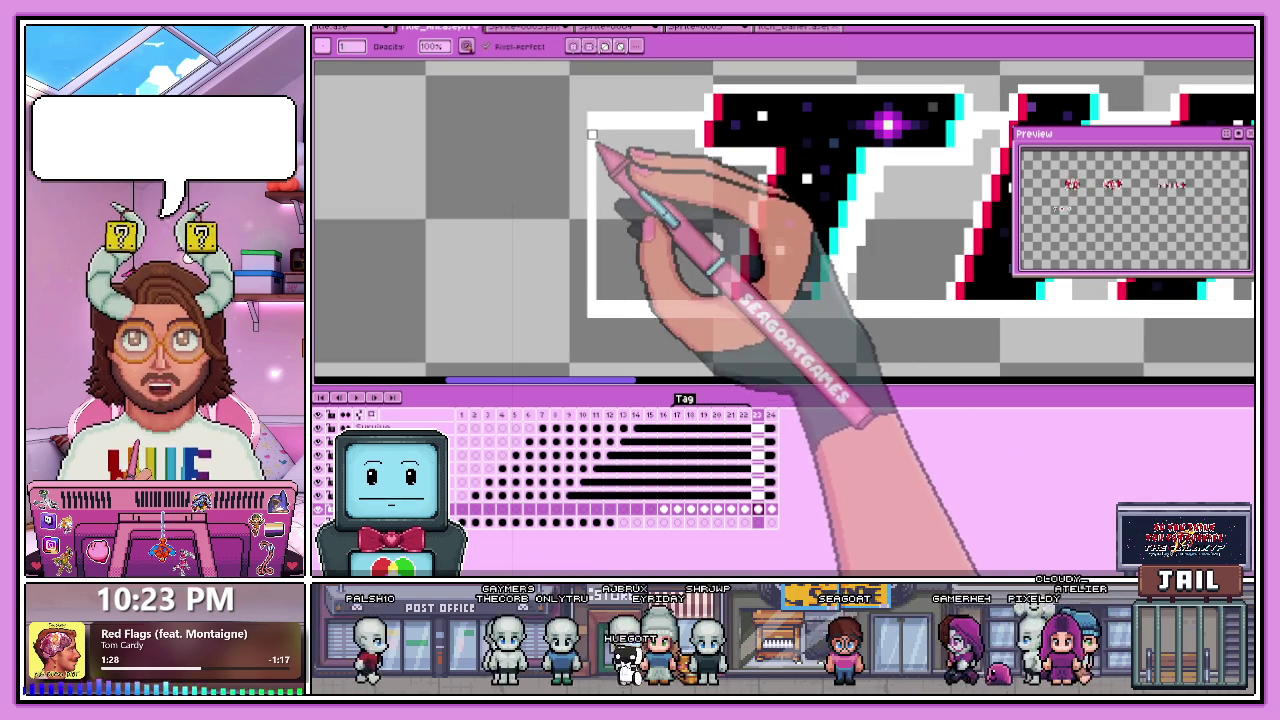
pyautogui.scroll(-1, 580, 153)
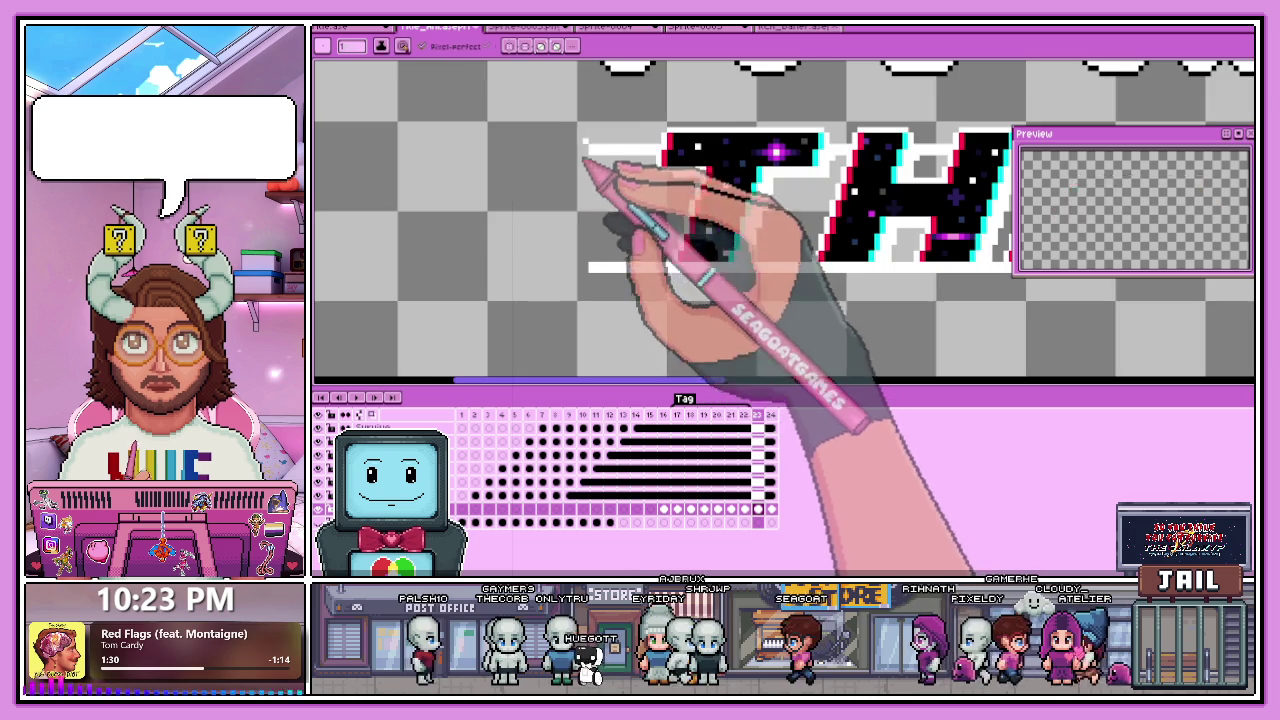
pyautogui.scroll(2, 578, 153)
pyautogui.scroll(-2, 582, 175)
pyautogui.scroll(2, 580, 170)
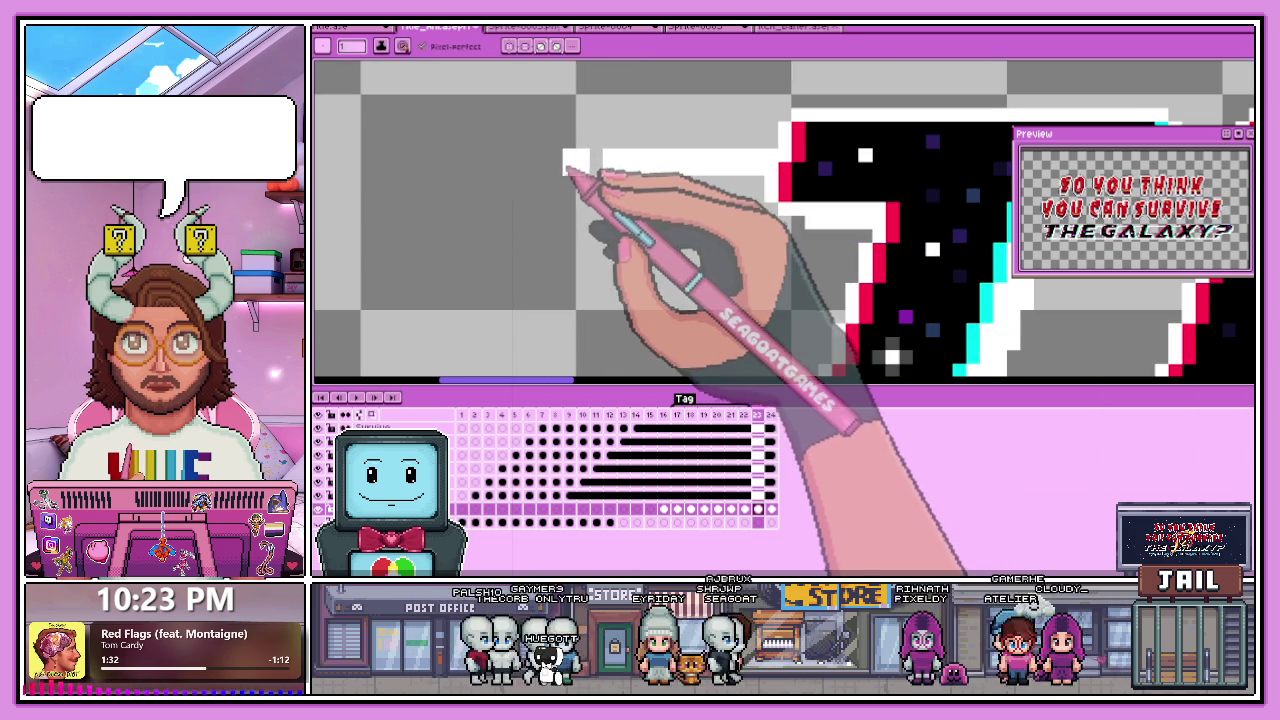
pyautogui.scroll(-3, 567, 166)
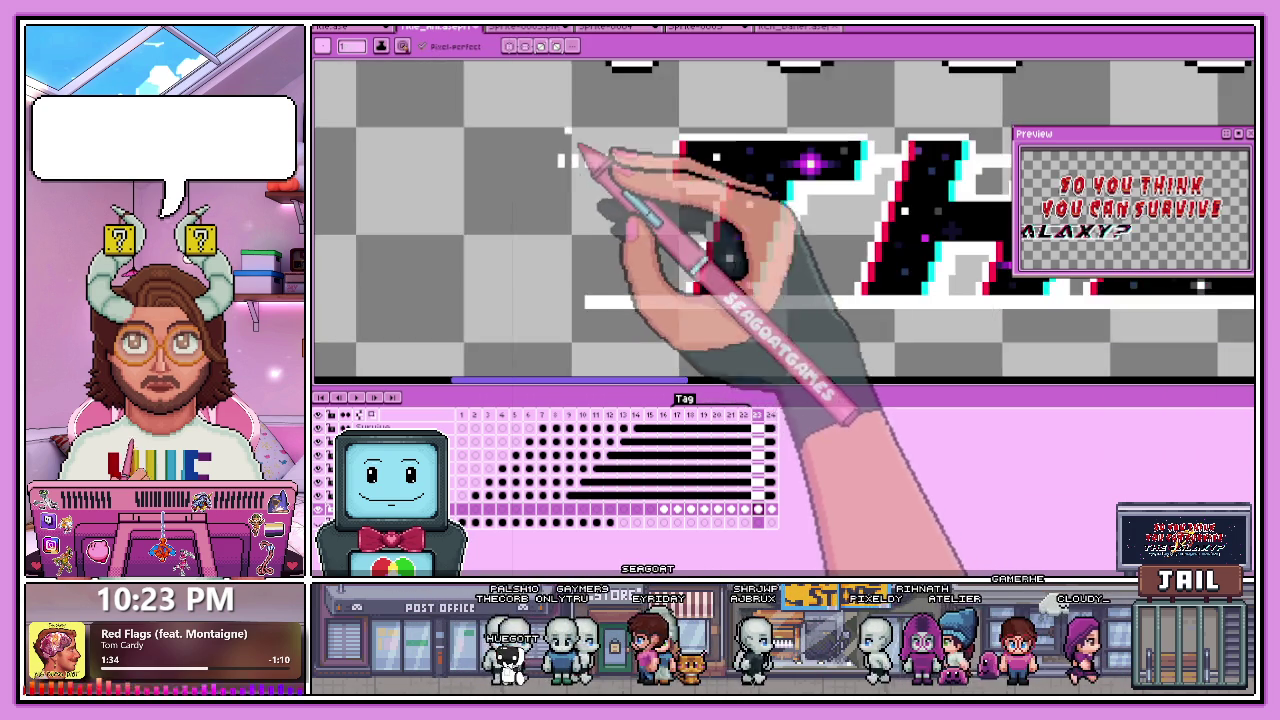
pyautogui.scroll(2, 583, 300)
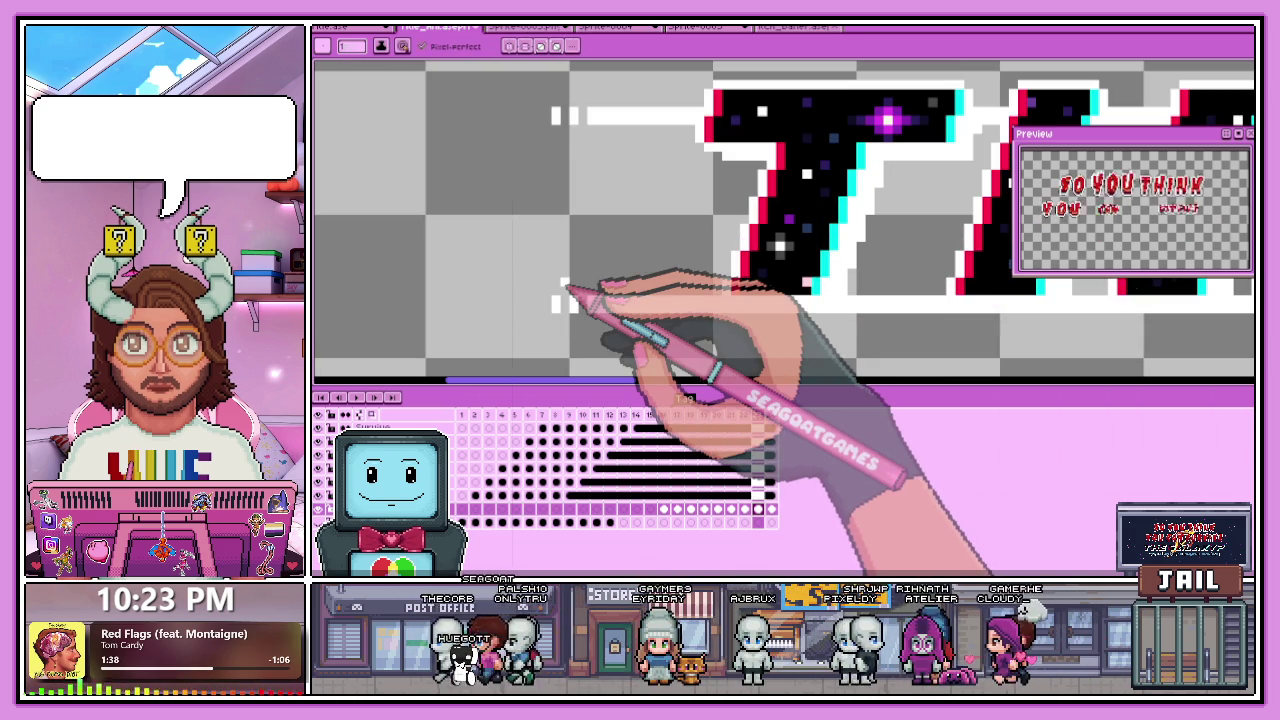
pyautogui.scroll(-1, 520, 210)
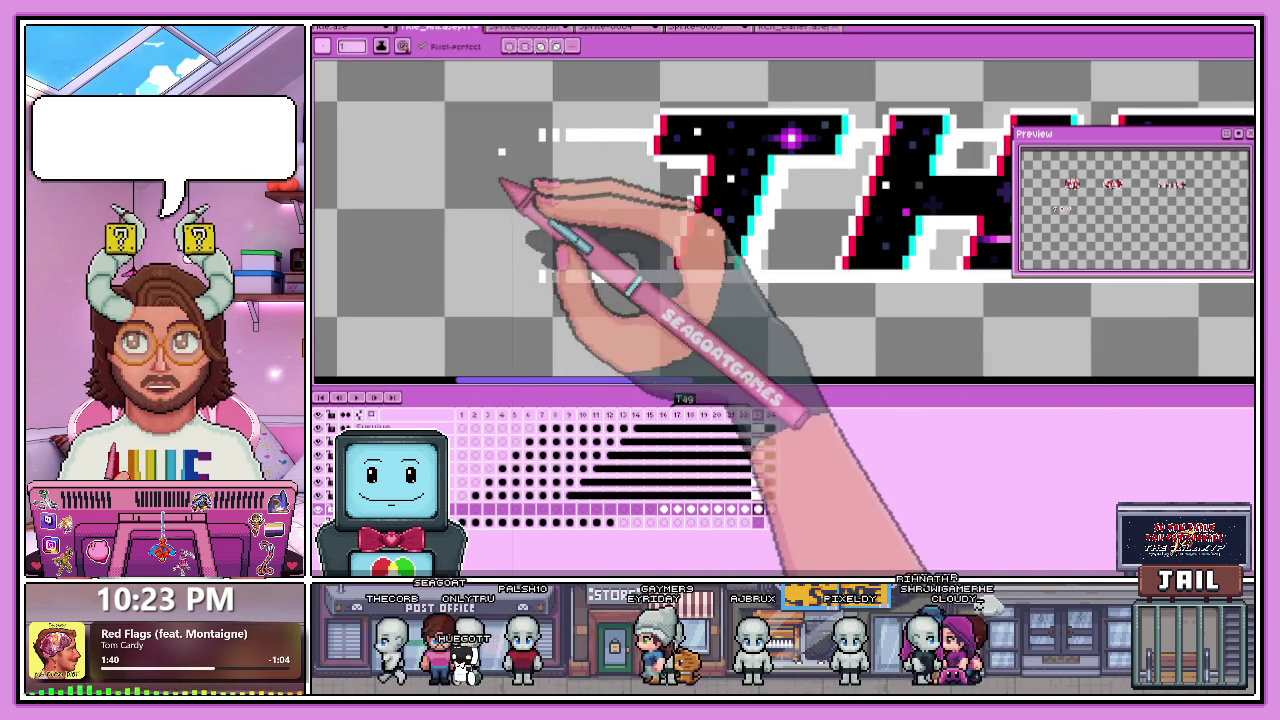
pyautogui.scroll(2, 545, 208)
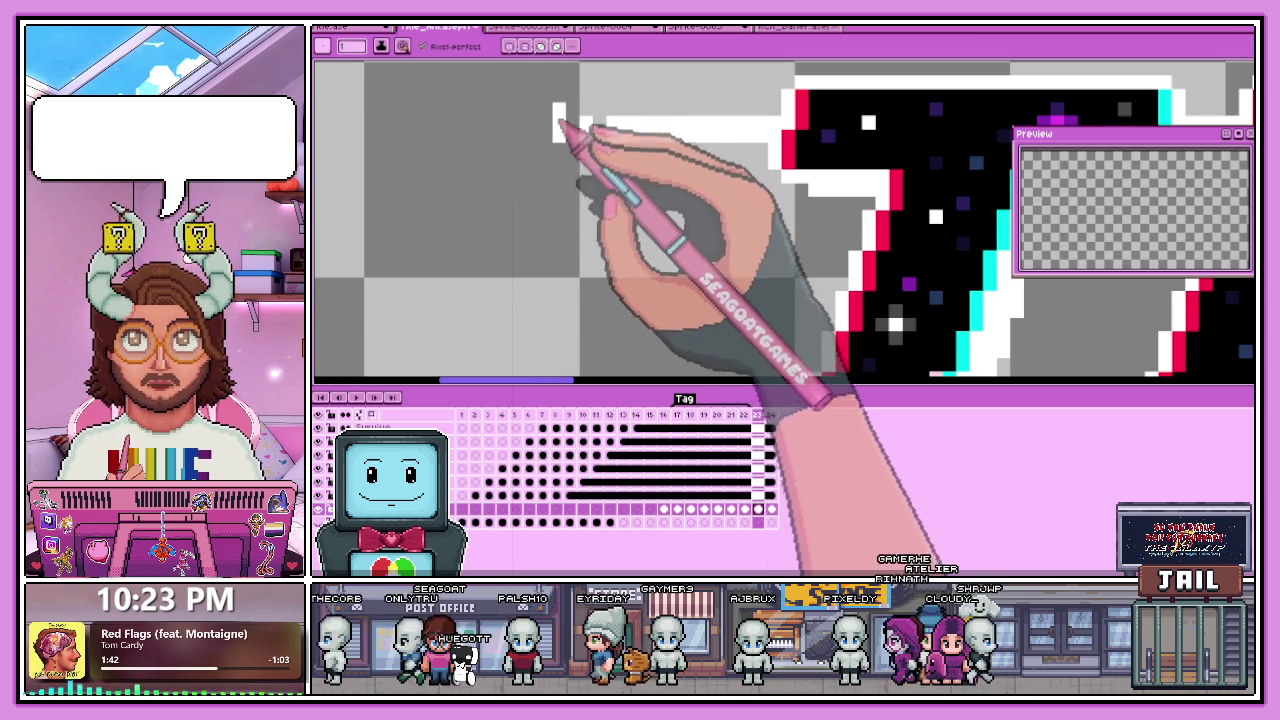
# Add short white dash pixels left of the T, then check another frame.
pyautogui.moveTo(517, 121); pyautogui.dragTo(517, 137)
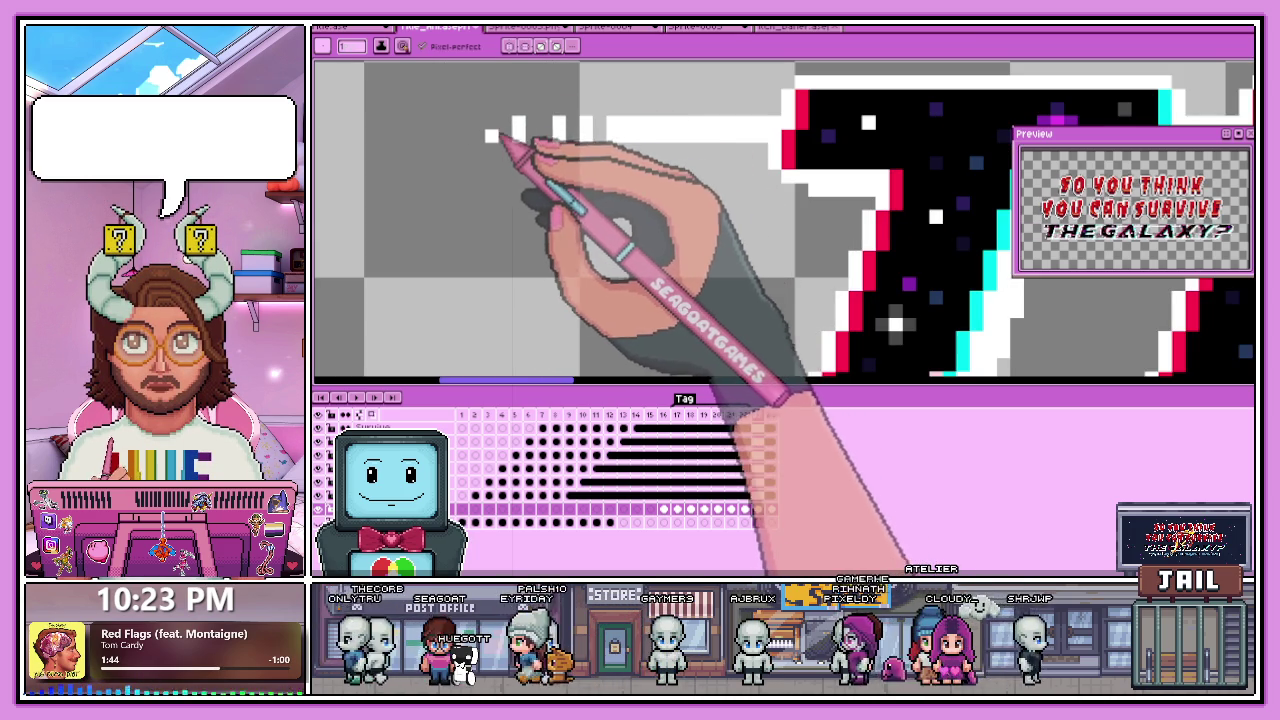
pyautogui.scroll(-1, 495, 200)
pyautogui.scroll(1, 505, 265)
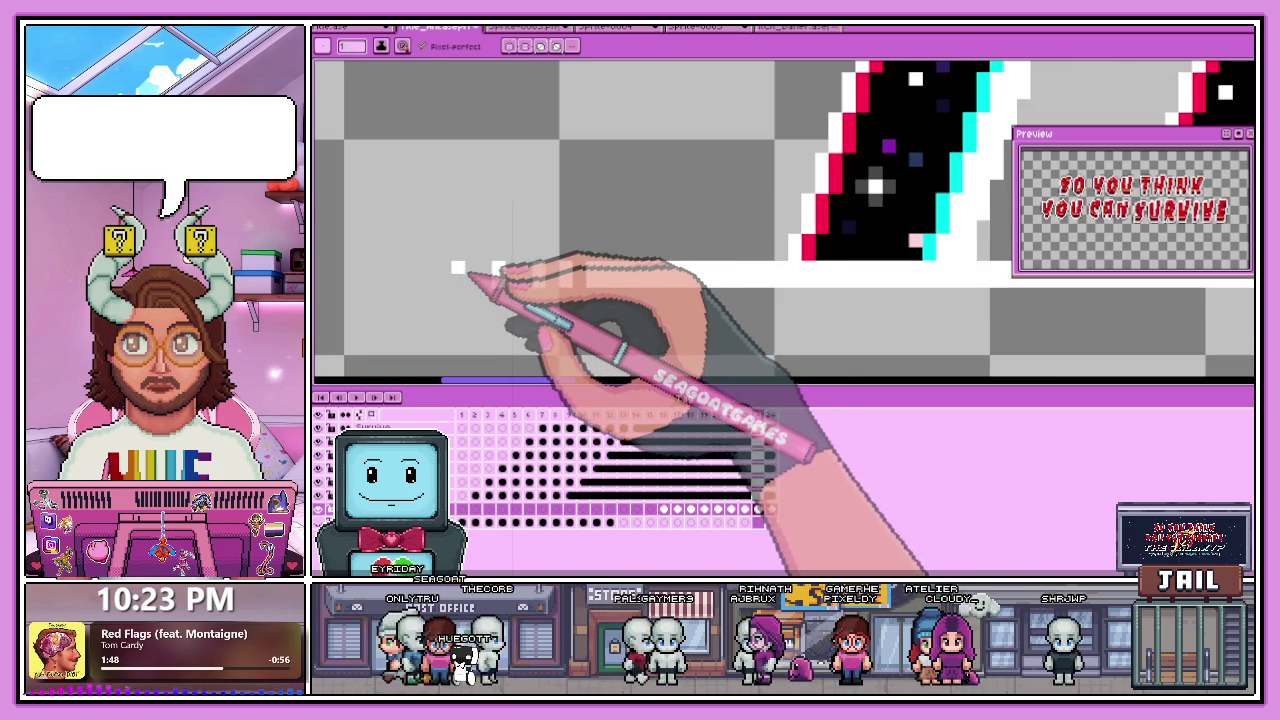
pyautogui.scroll(-2, 457, 268)
pyautogui.scroll(-2, 486, 286)
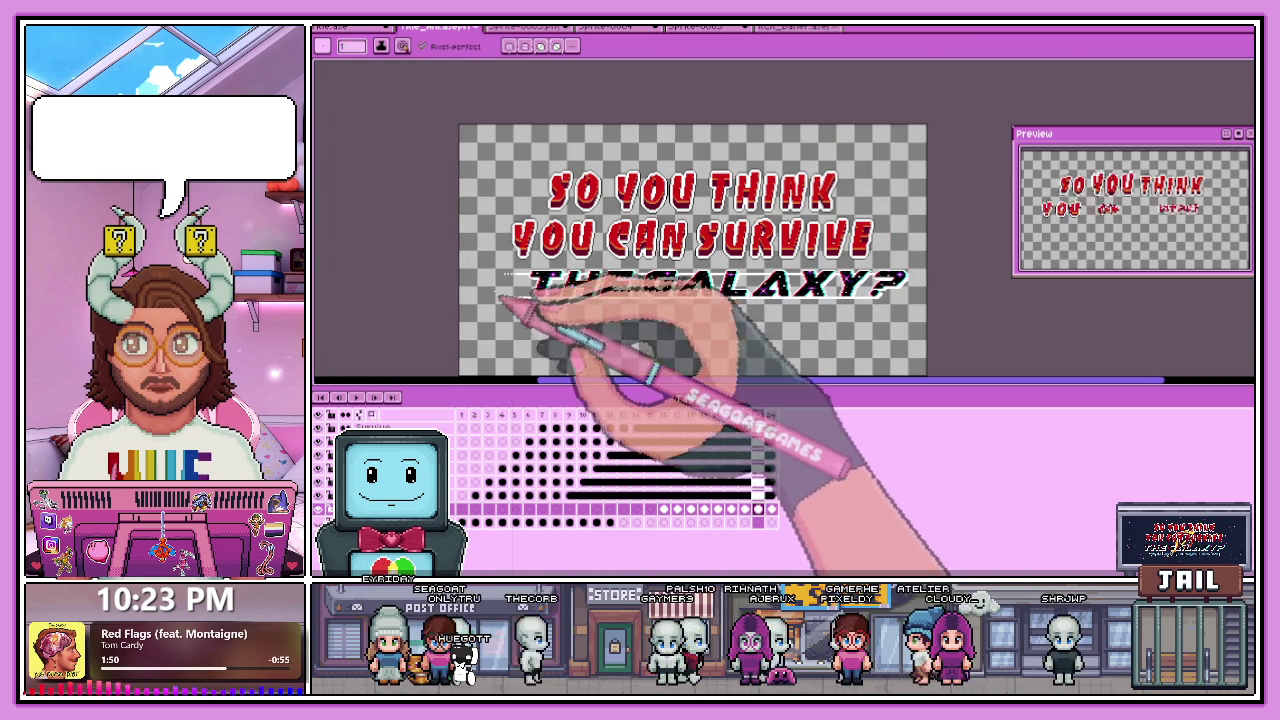
pyautogui.scroll(3, 500, 297)
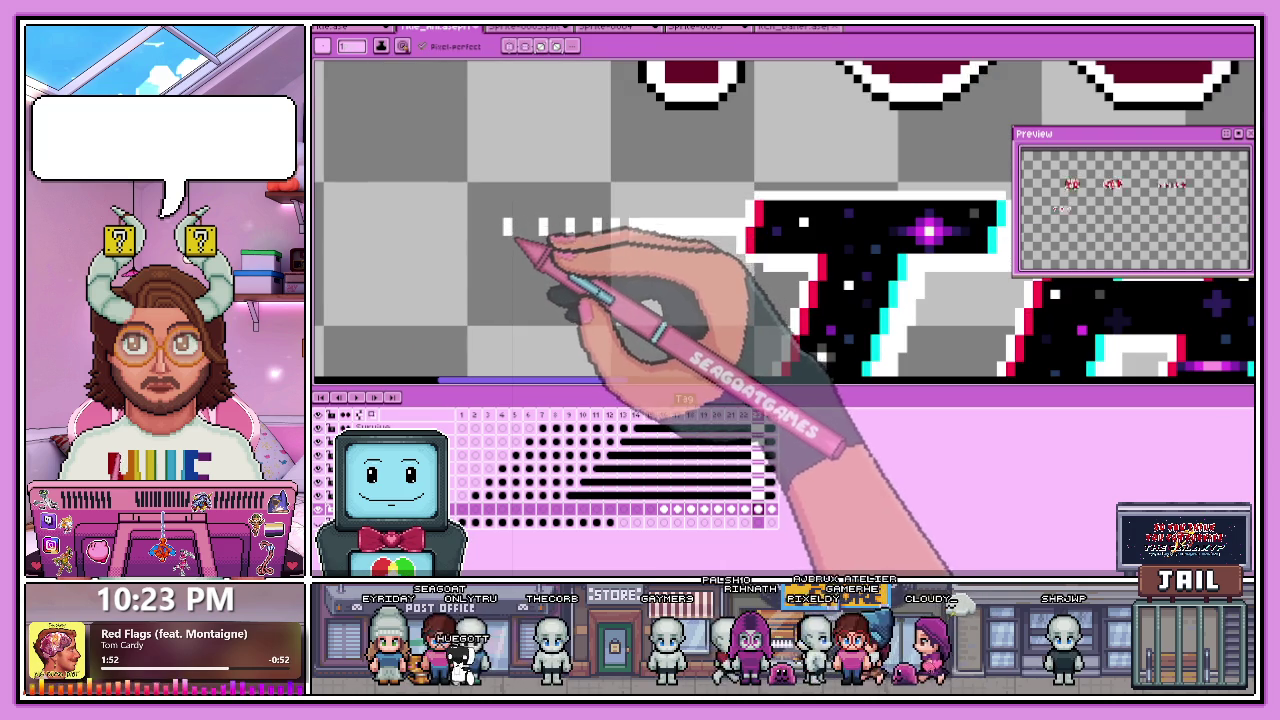
pyautogui.scroll(-1, 510, 240)
pyautogui.scroll(1, 510, 315)
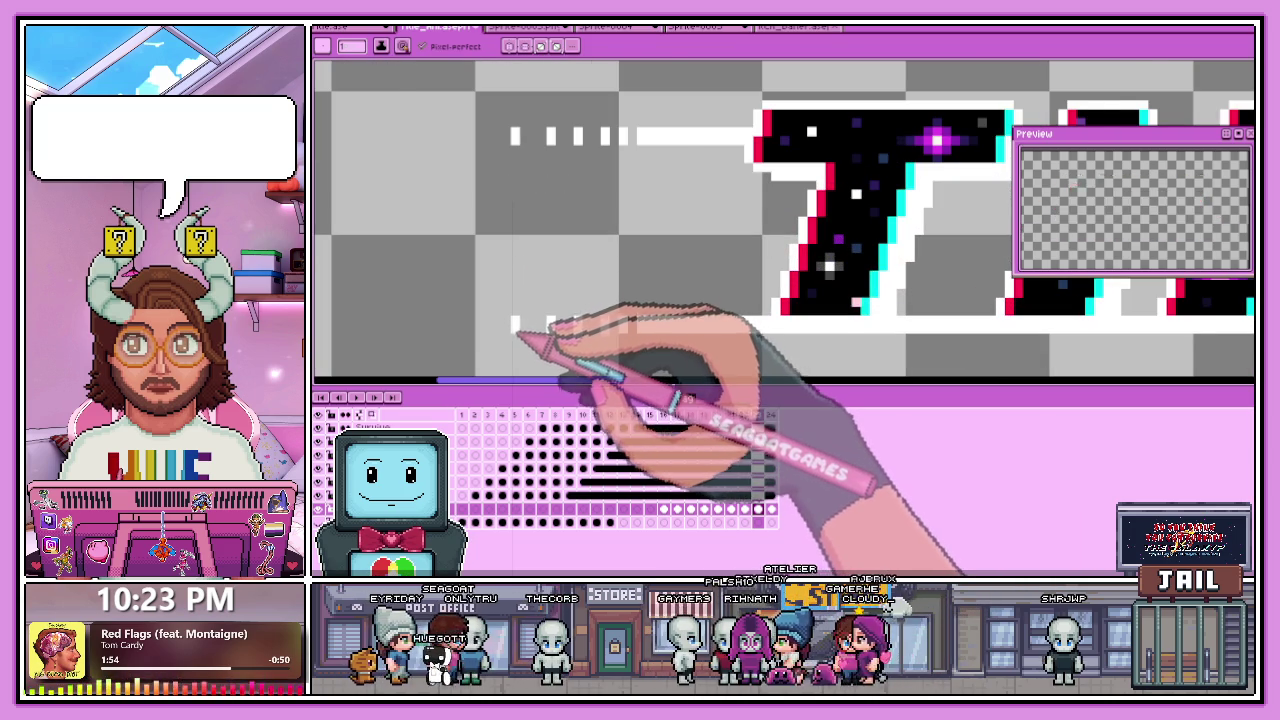
pyautogui.scroll(-1, 515, 330)
pyautogui.scroll(-1, 565, 280)
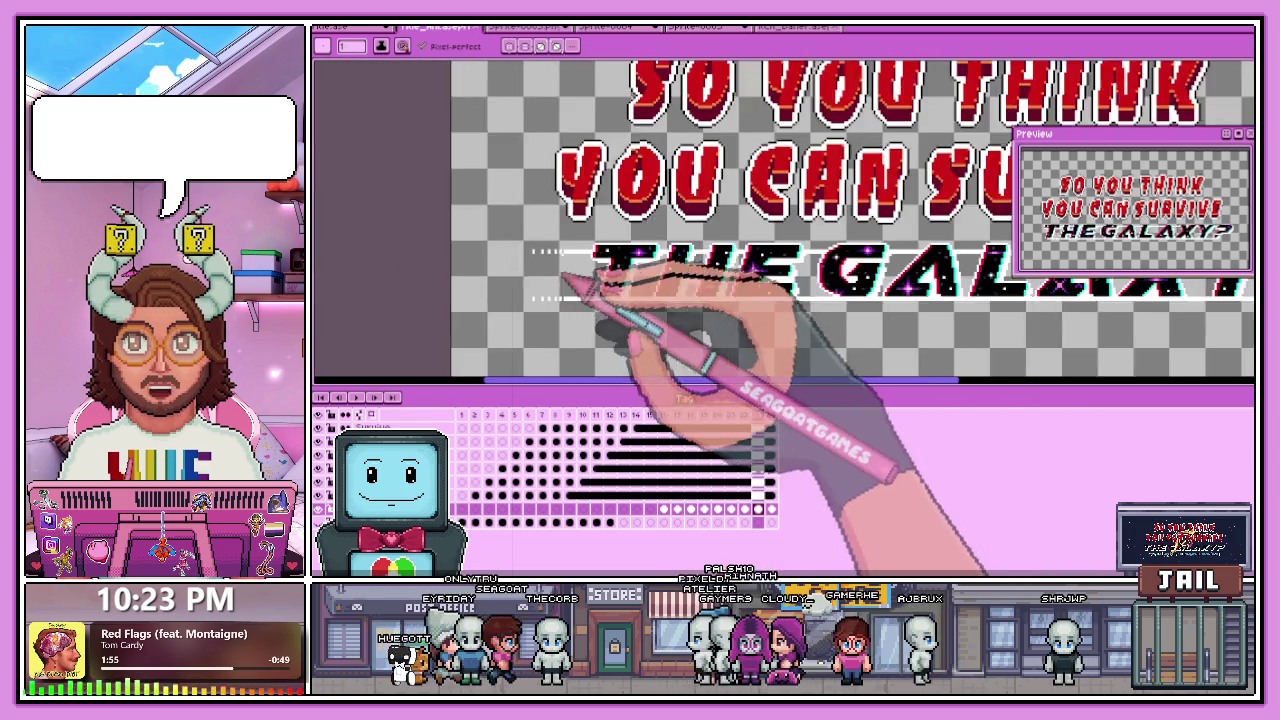
pyautogui.scroll(-1, 565, 285)
pyautogui.click(380, 392)
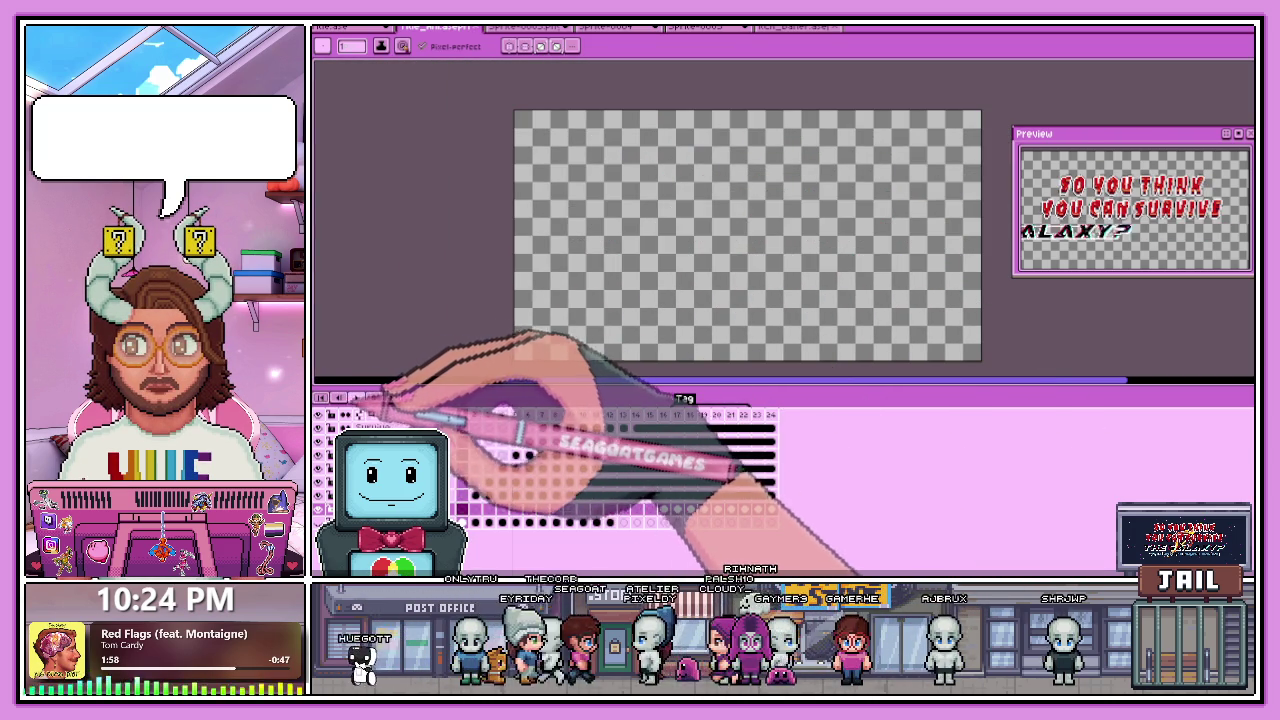
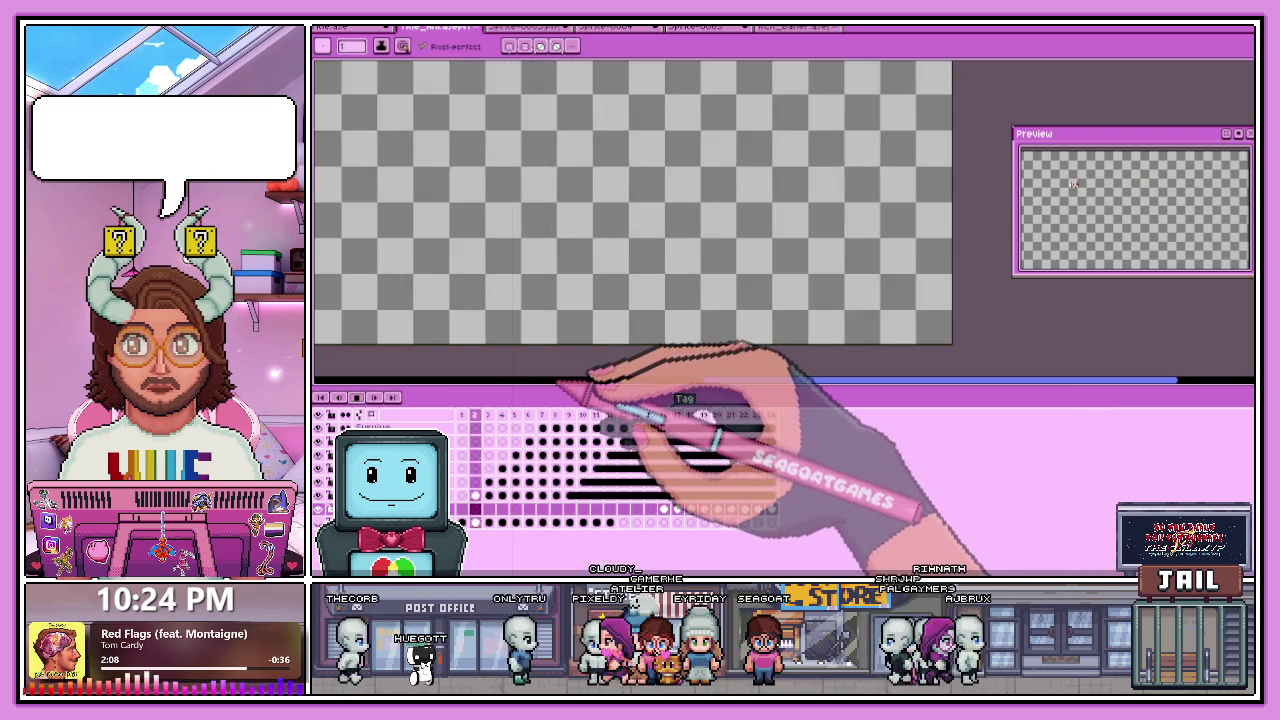
# Halt the title animation on frame 22, with THE GALAXY? still mid-slide.
pyautogui.scroll(-3, 510, 320)
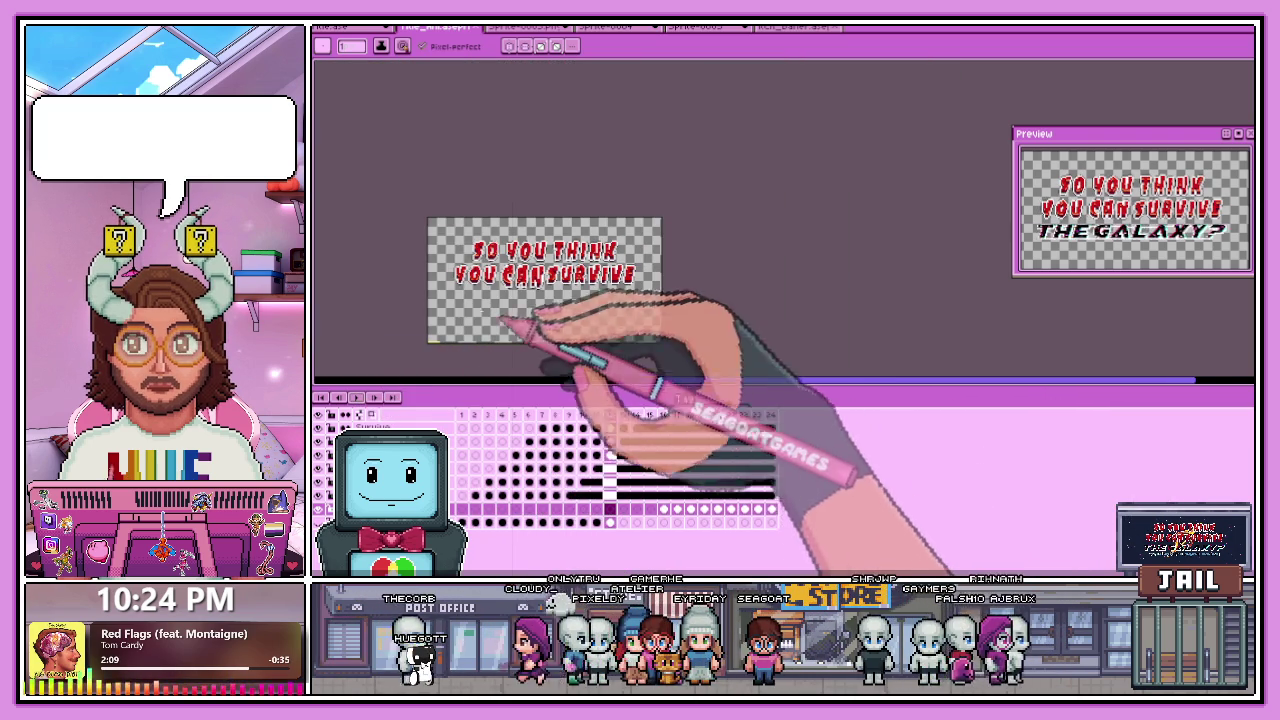
pyautogui.scroll(2, 528, 325)
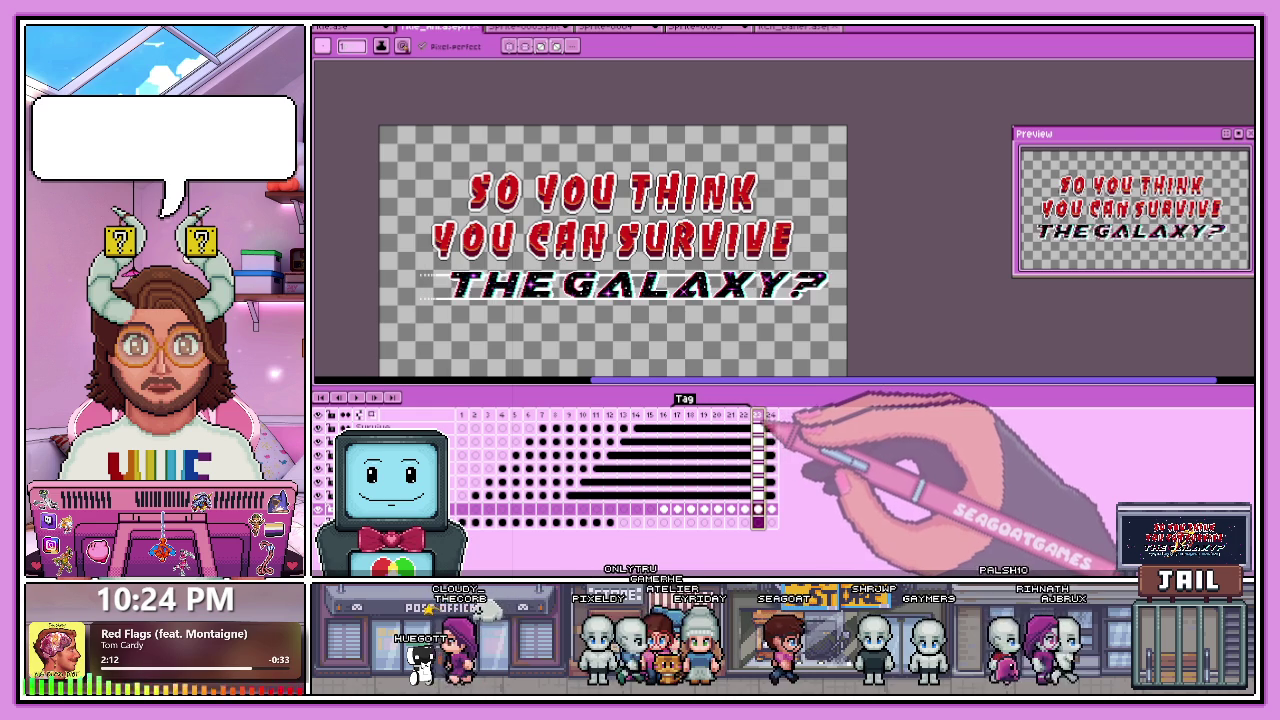
pyautogui.click(745, 414)
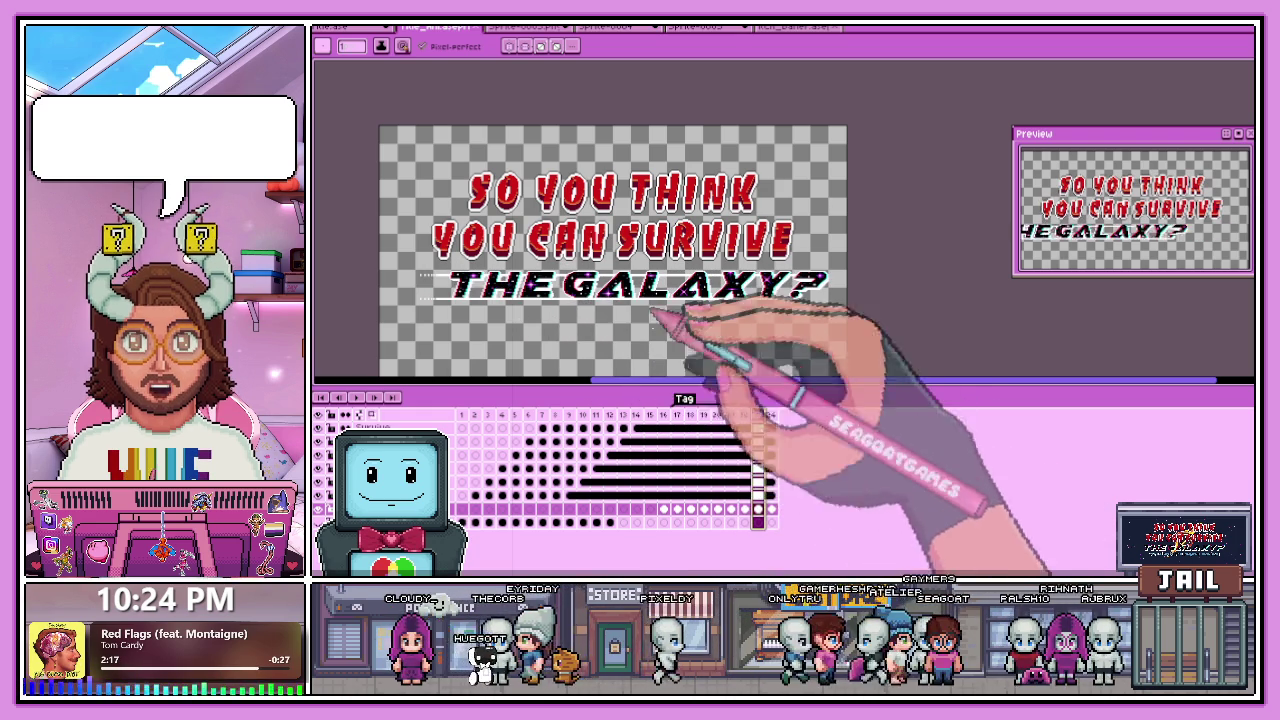
# Marquee-select THE GALAXY? on frame 22, nudge it slightly left, and recheck the frame.
pyautogui.press('m')
pyautogui.moveTo(407, 268); pyautogui.dragTo(797, 354)
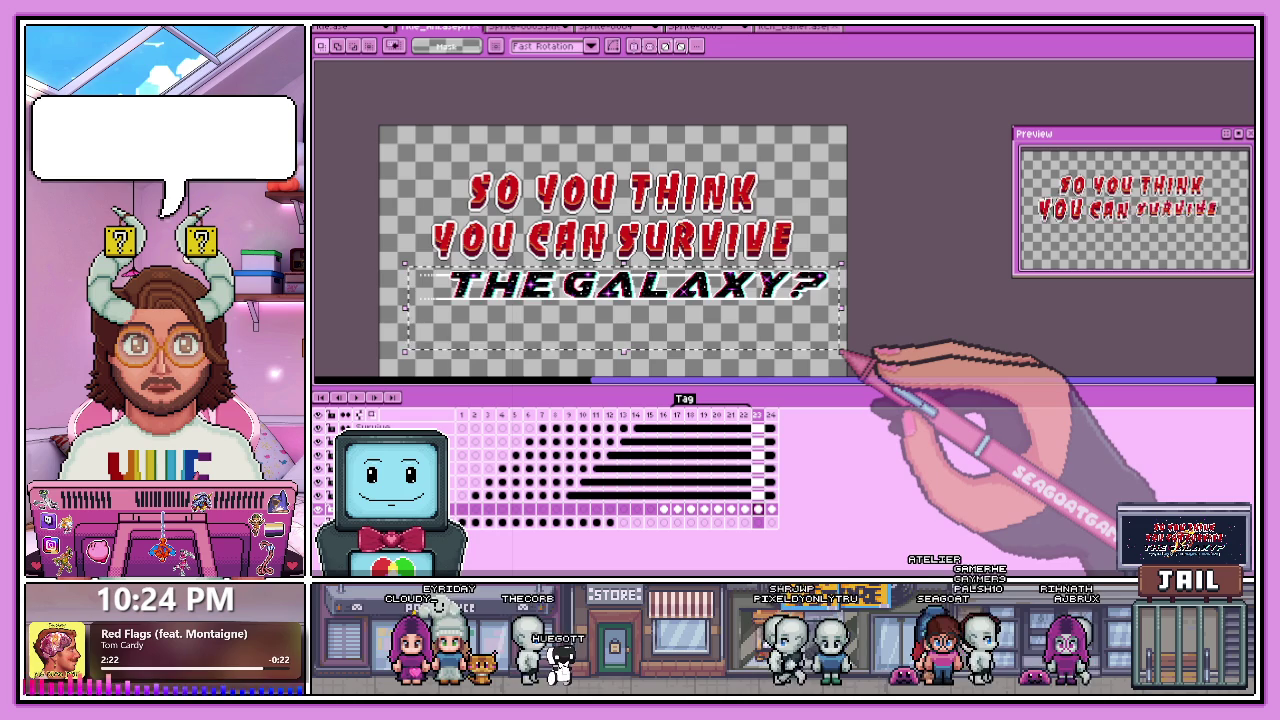
pyautogui.press('Delete')
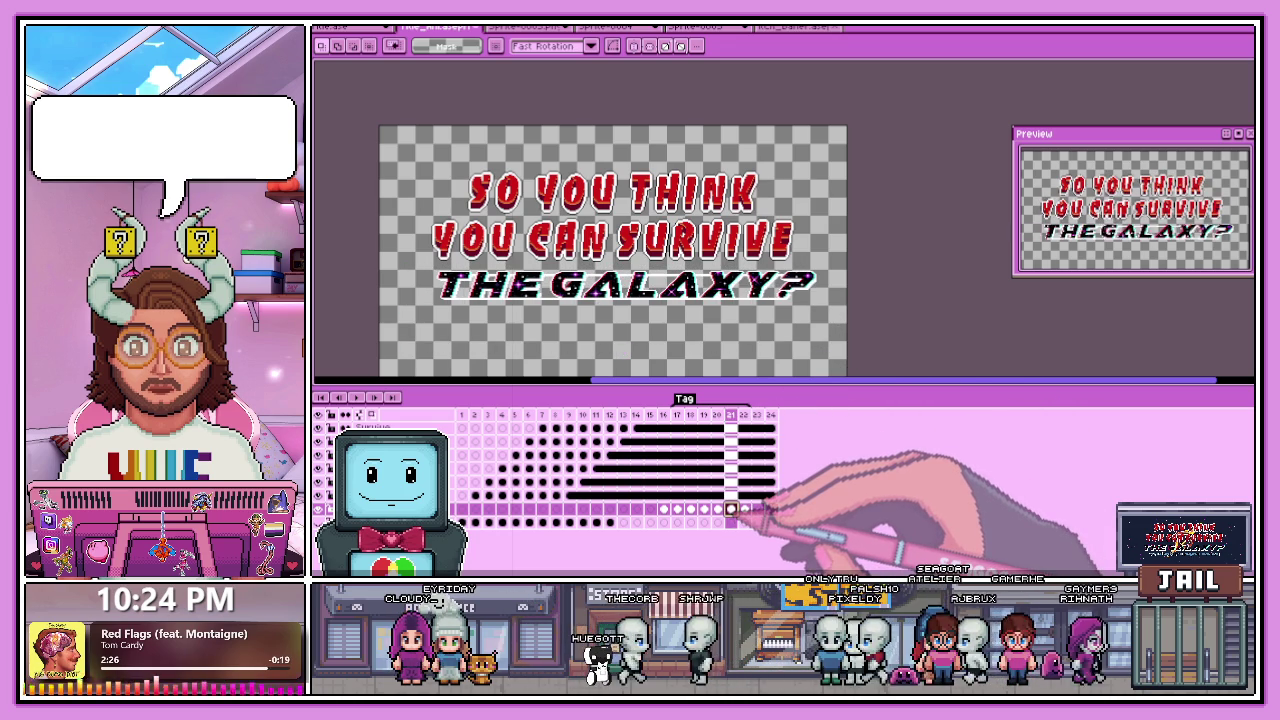
pyautogui.click(744, 509)
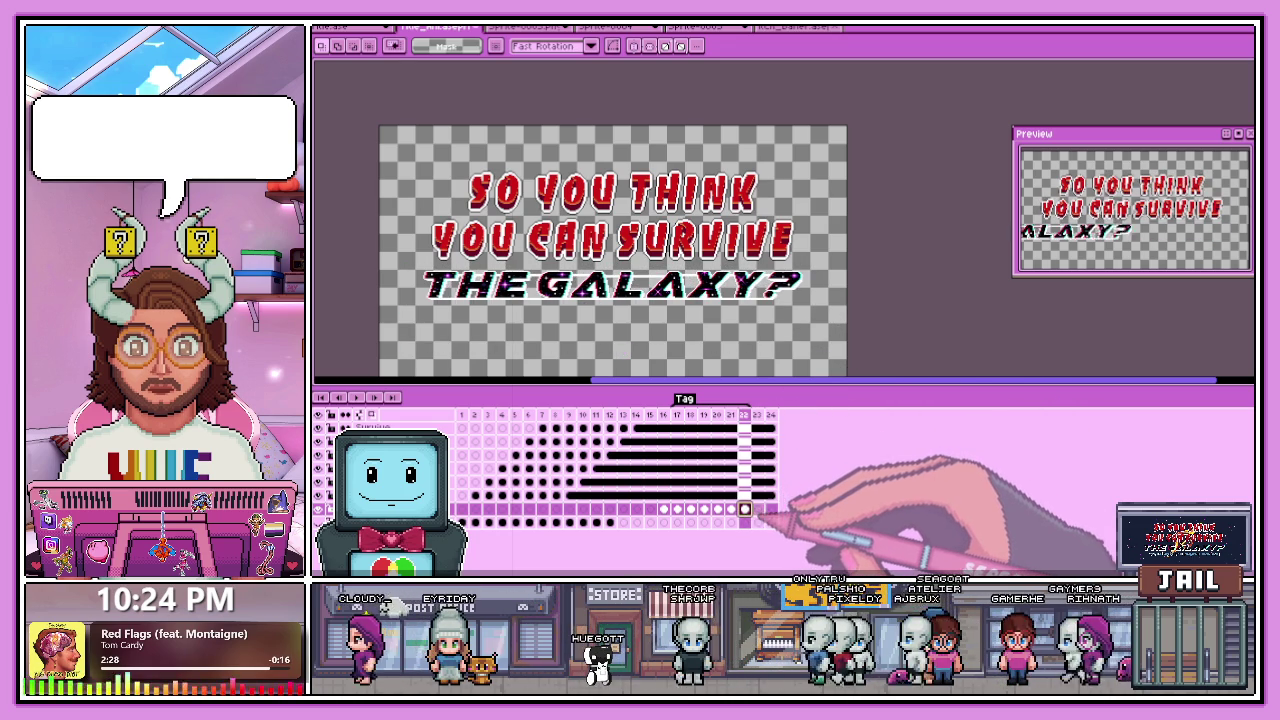
pyautogui.scroll(3, 425, 290)
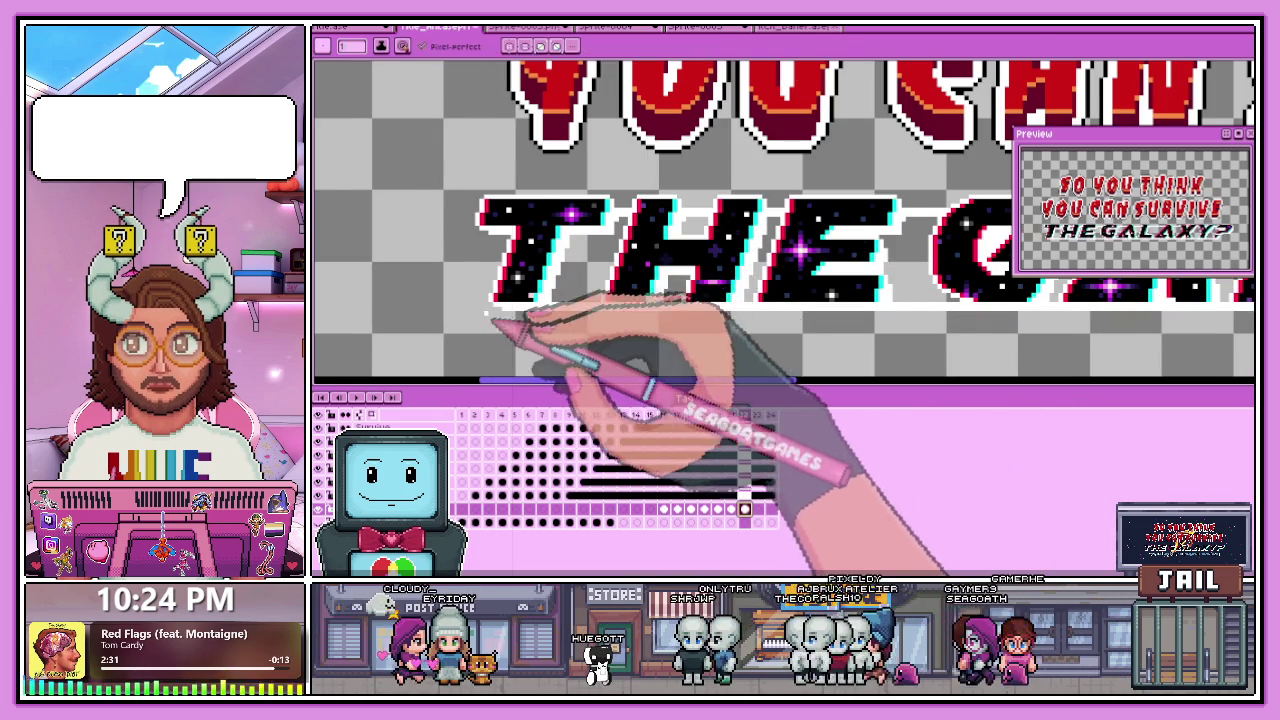
pyautogui.scroll(1, 500, 320)
pyautogui.scroll(-2, 600, 330)
pyautogui.scroll(4, 563, 337)
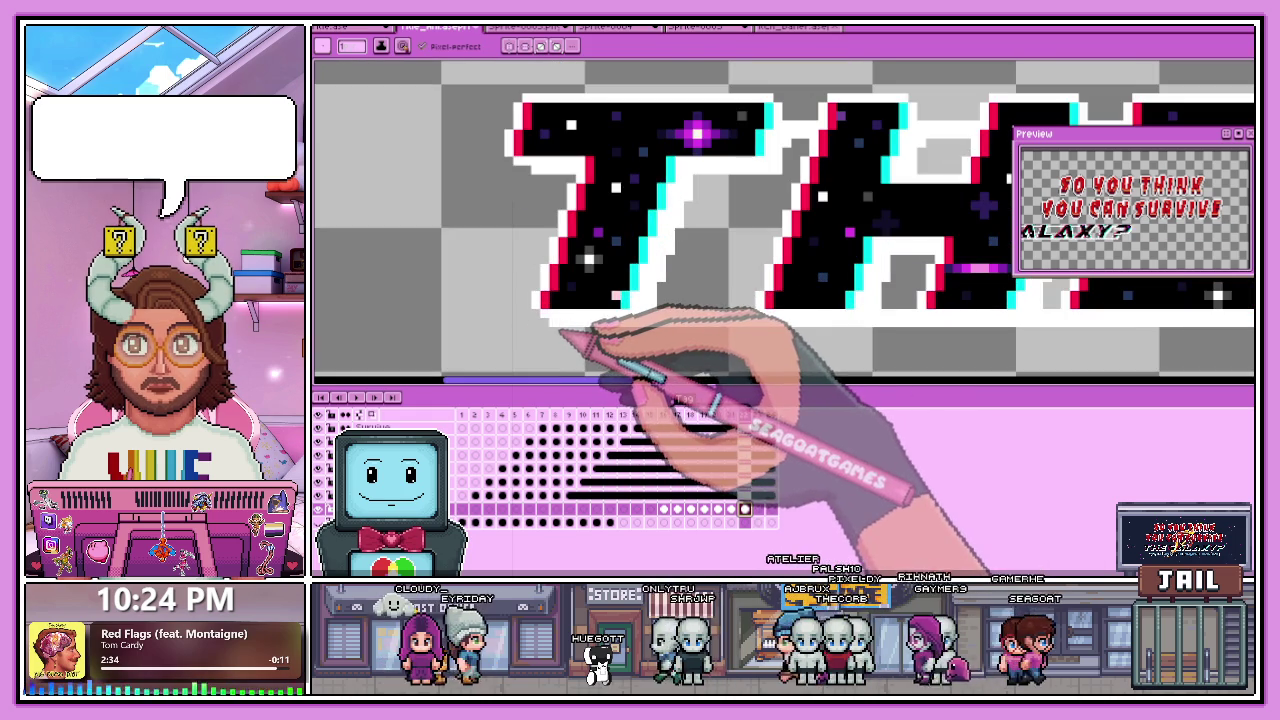
pyautogui.scroll(-1, 560, 334)
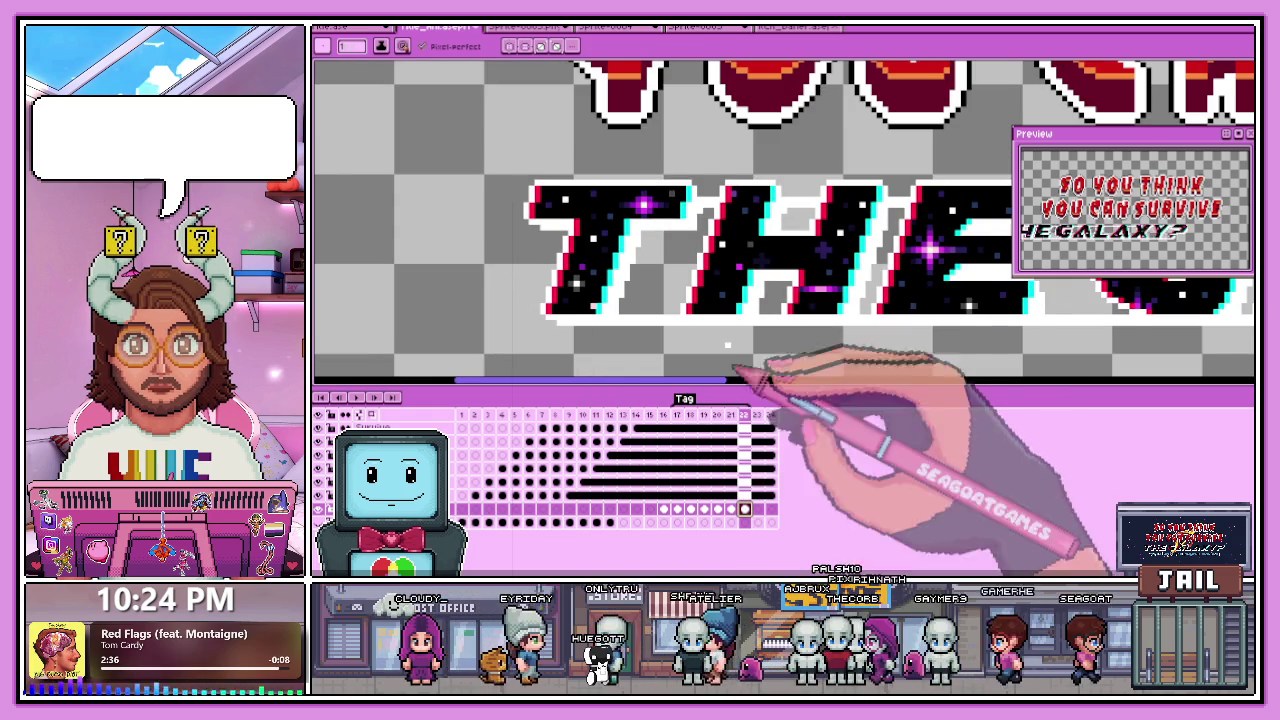
pyautogui.scroll(-2, 740, 330)
pyautogui.scroll(-2, 713, 297)
pyautogui.scroll(1, 730, 320)
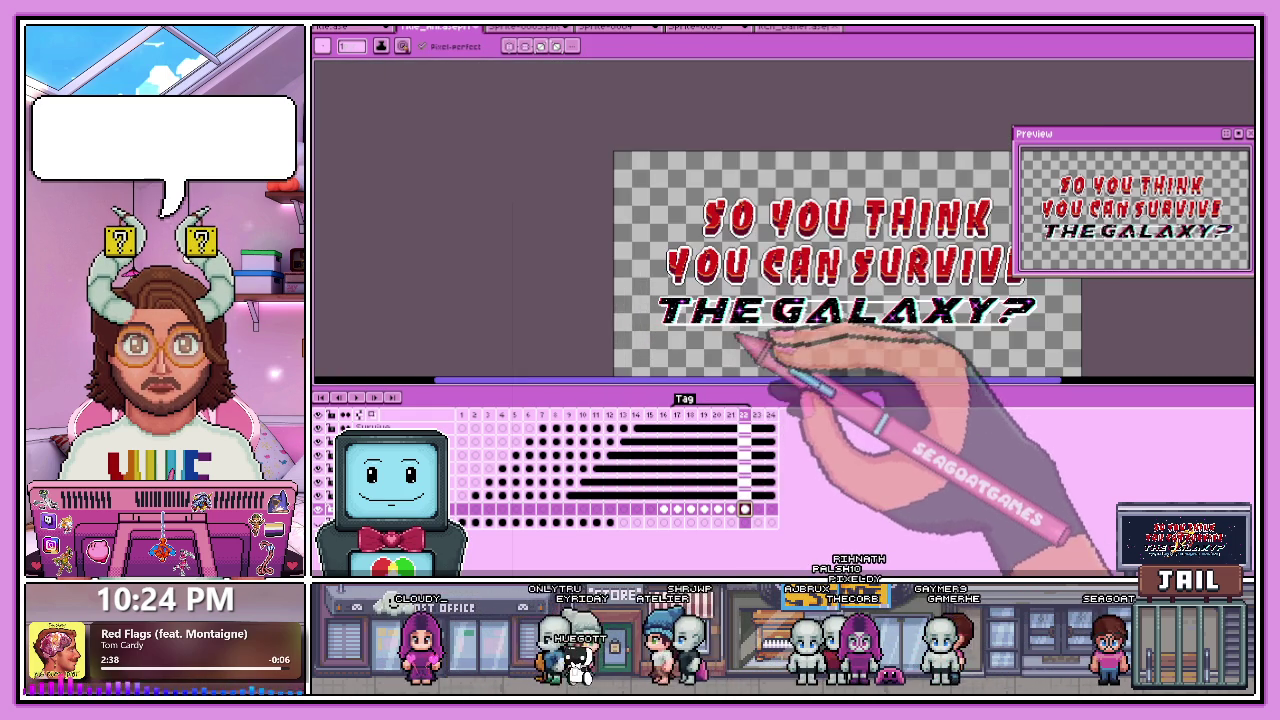
pyautogui.scroll(3, 715, 310)
pyautogui.scroll(2, 695, 305)
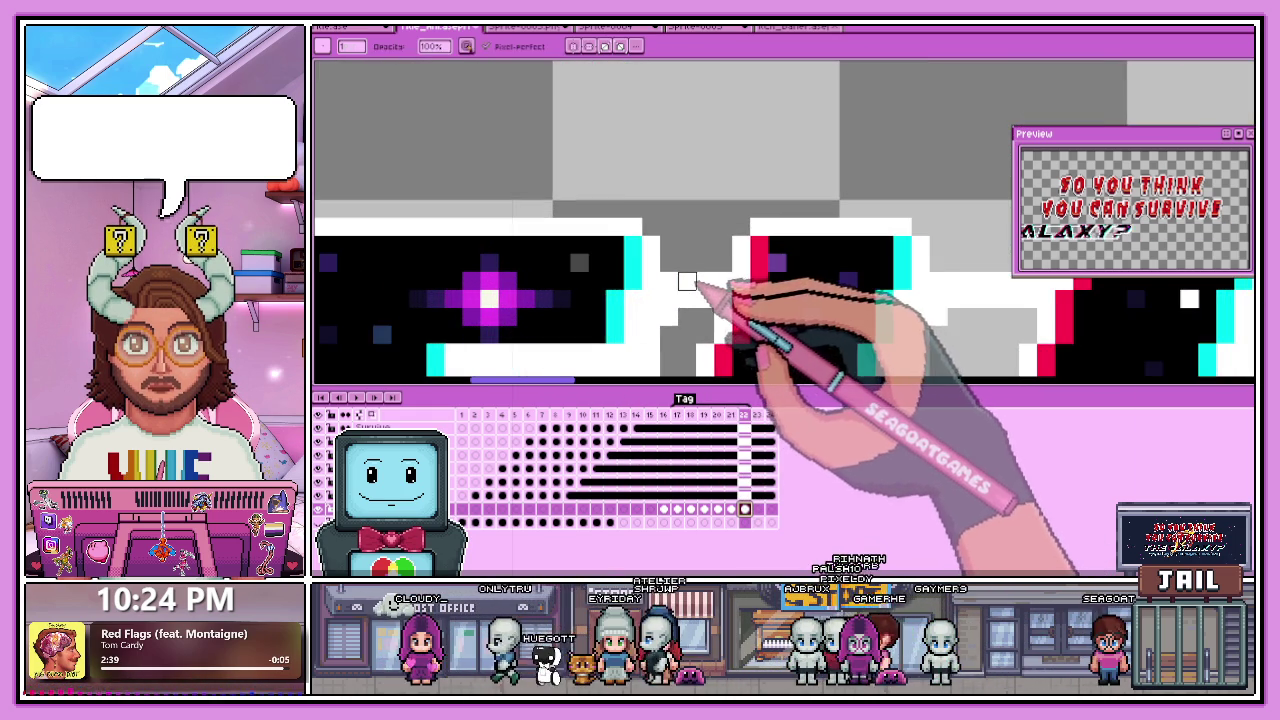
pyautogui.scroll(-2, 686, 281)
pyautogui.scroll(2, 685, 266)
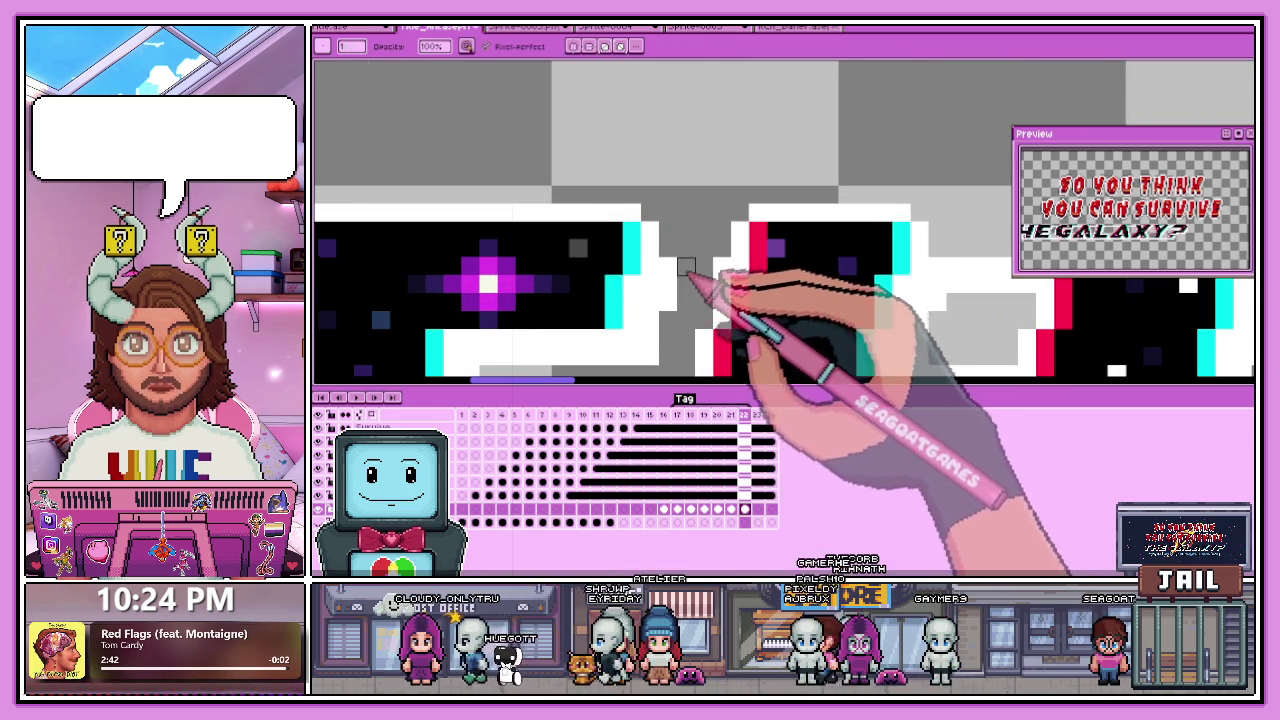
pyautogui.scroll(-2, 686, 266)
pyautogui.scroll(2, 750, 268)
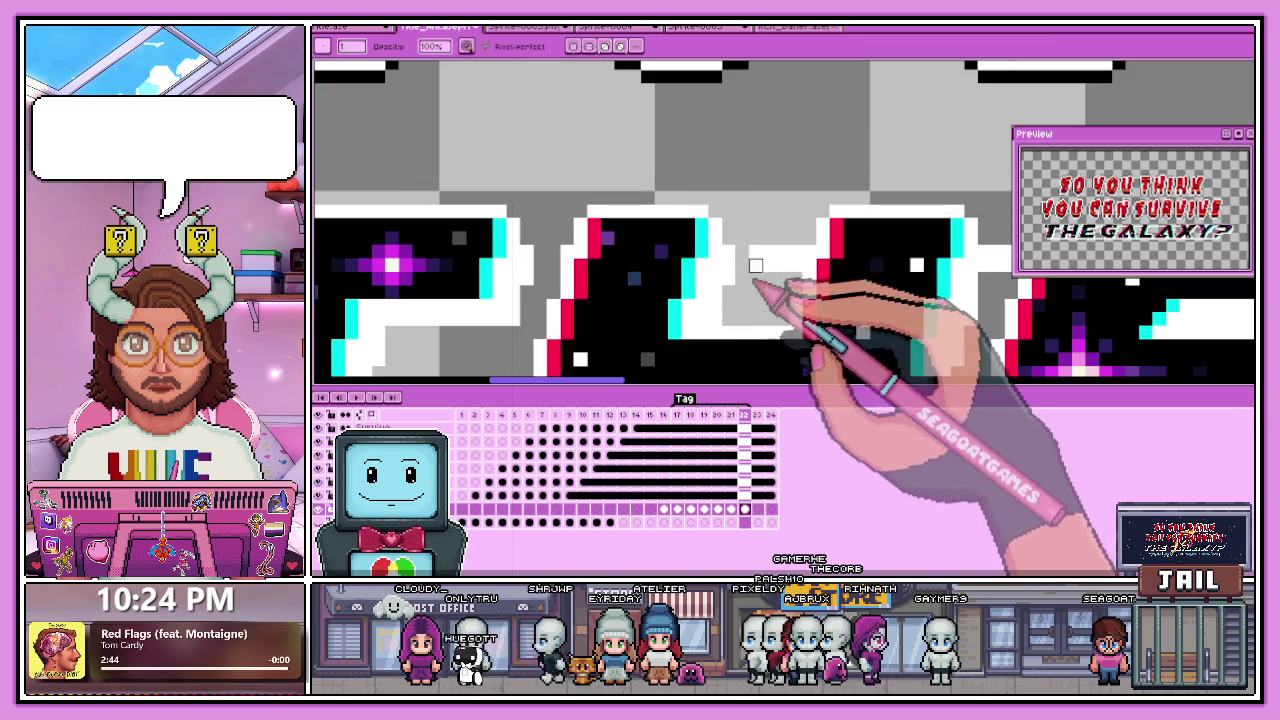
pyautogui.scroll(-2, 627, 301)
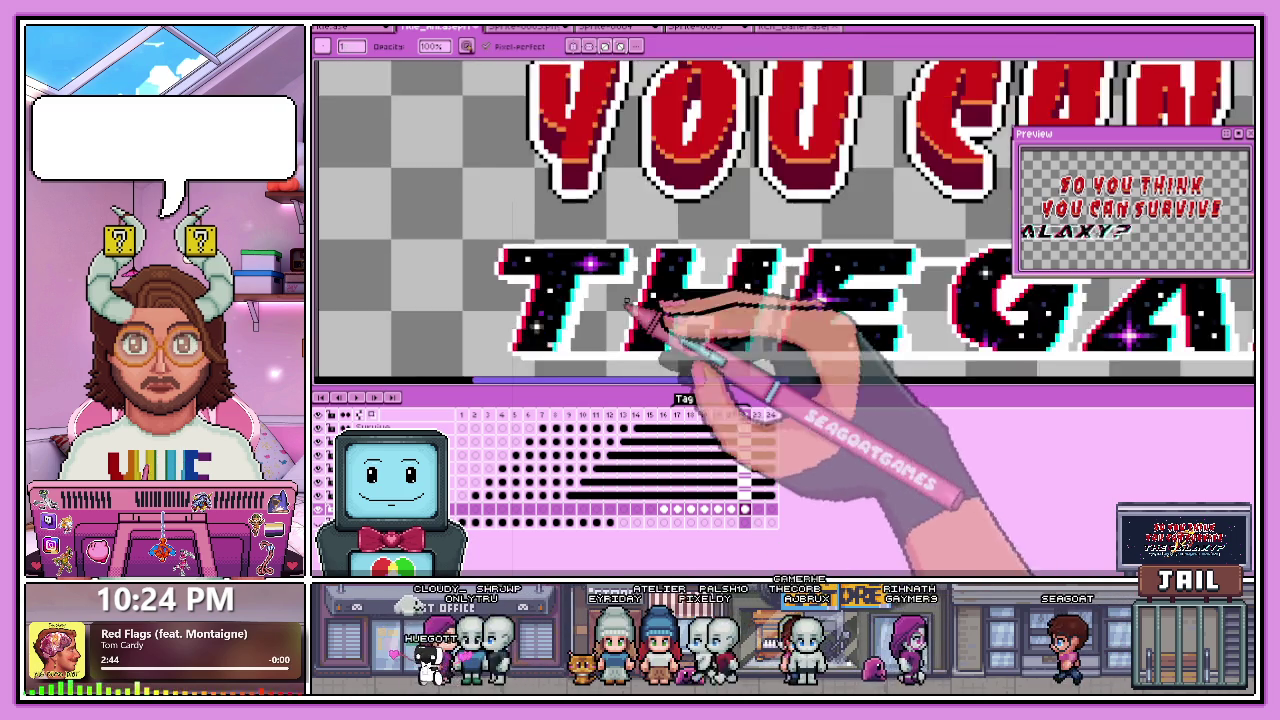
pyautogui.scroll(1, 766, 271)
pyautogui.scroll(2, 780, 265)
pyautogui.scroll(-1, 790, 265)
pyautogui.scroll(1, 762, 259)
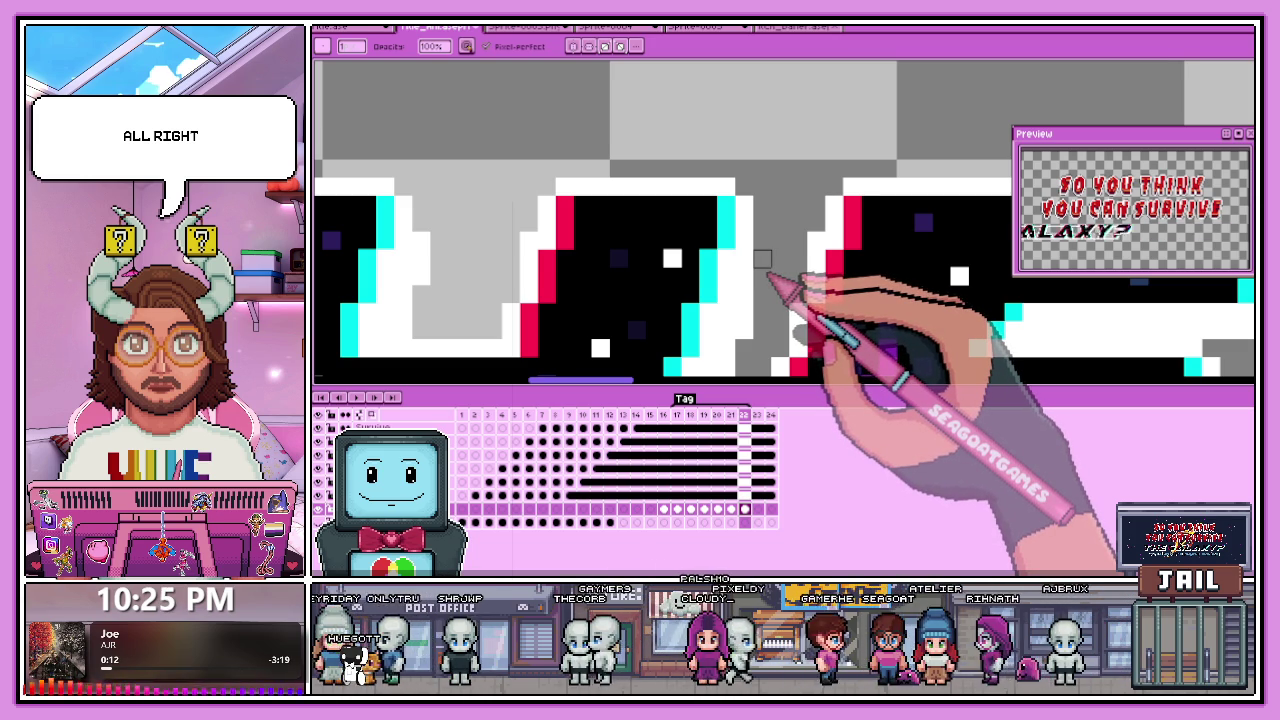
pyautogui.scroll(-2, 762, 259)
pyautogui.scroll(2, 790, 252)
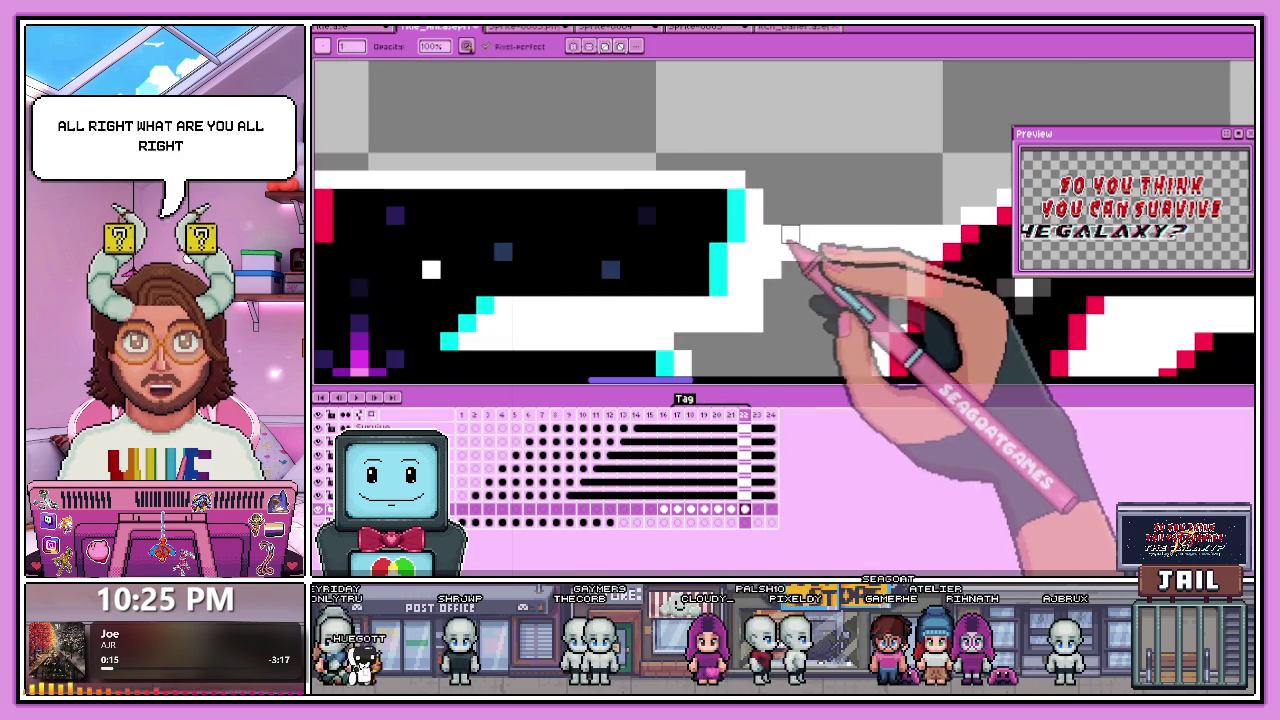
pyautogui.scroll(-2, 790, 250)
pyautogui.scroll(2, 750, 238)
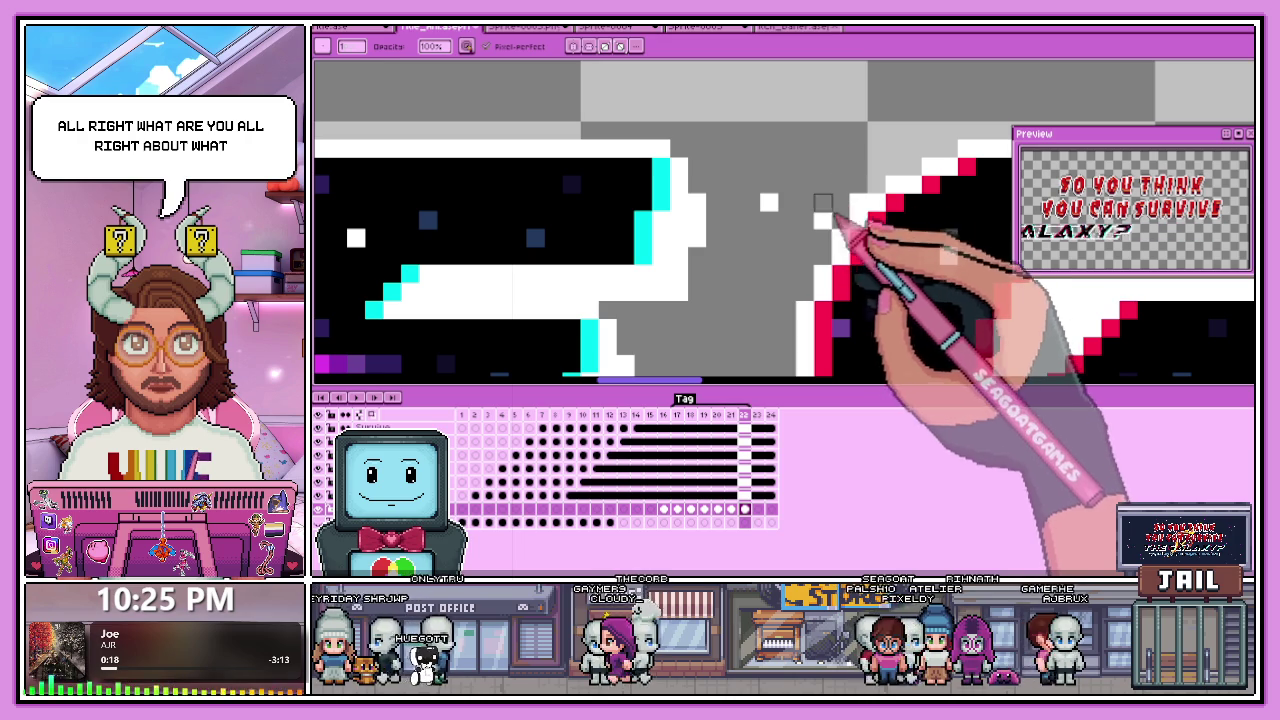
pyautogui.scroll(-2, 700, 170)
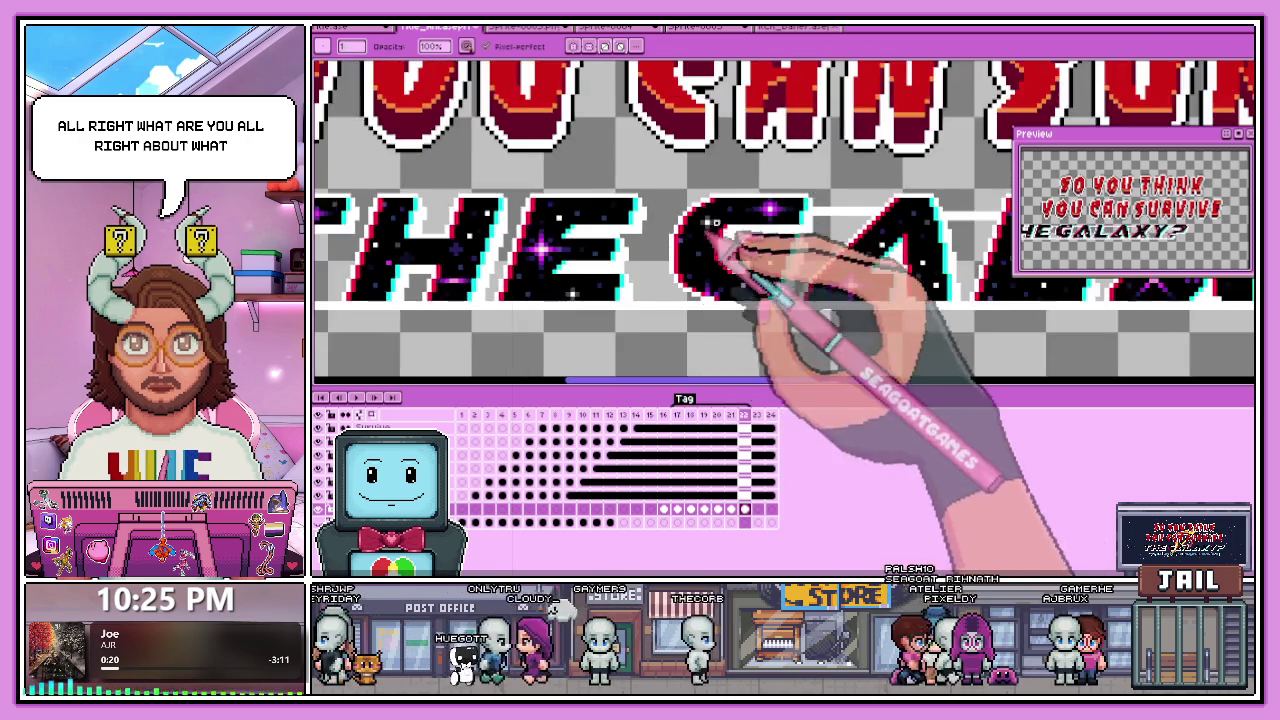
pyautogui.scroll(2, 832, 211)
pyautogui.scroll(-2, 714, 286)
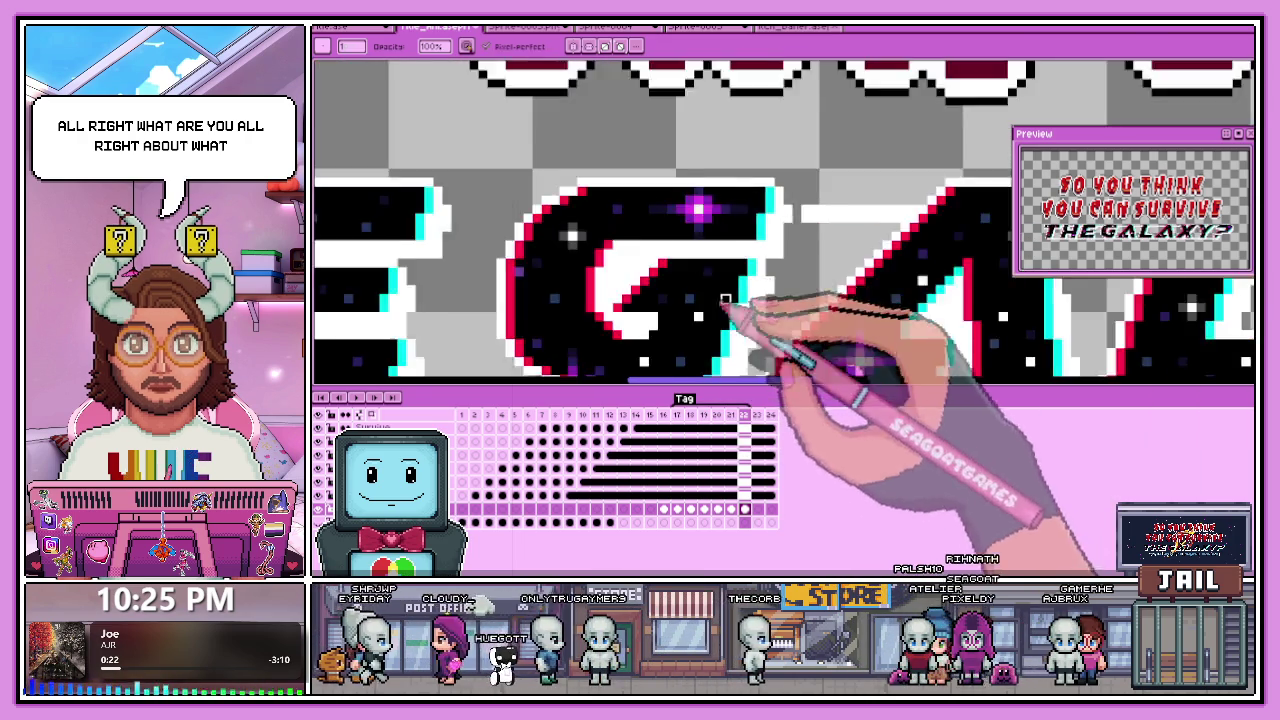
pyautogui.scroll(2, 720, 250)
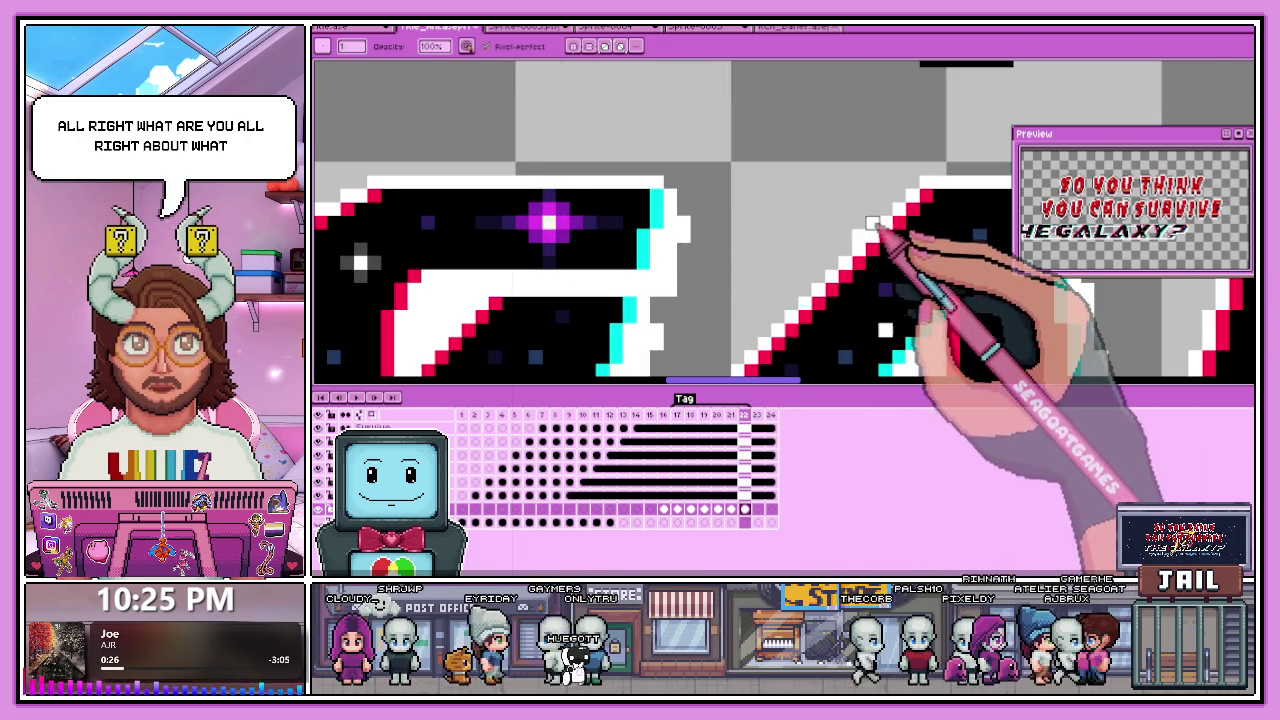
pyautogui.scroll(-2, 872, 222)
pyautogui.scroll(2, 836, 224)
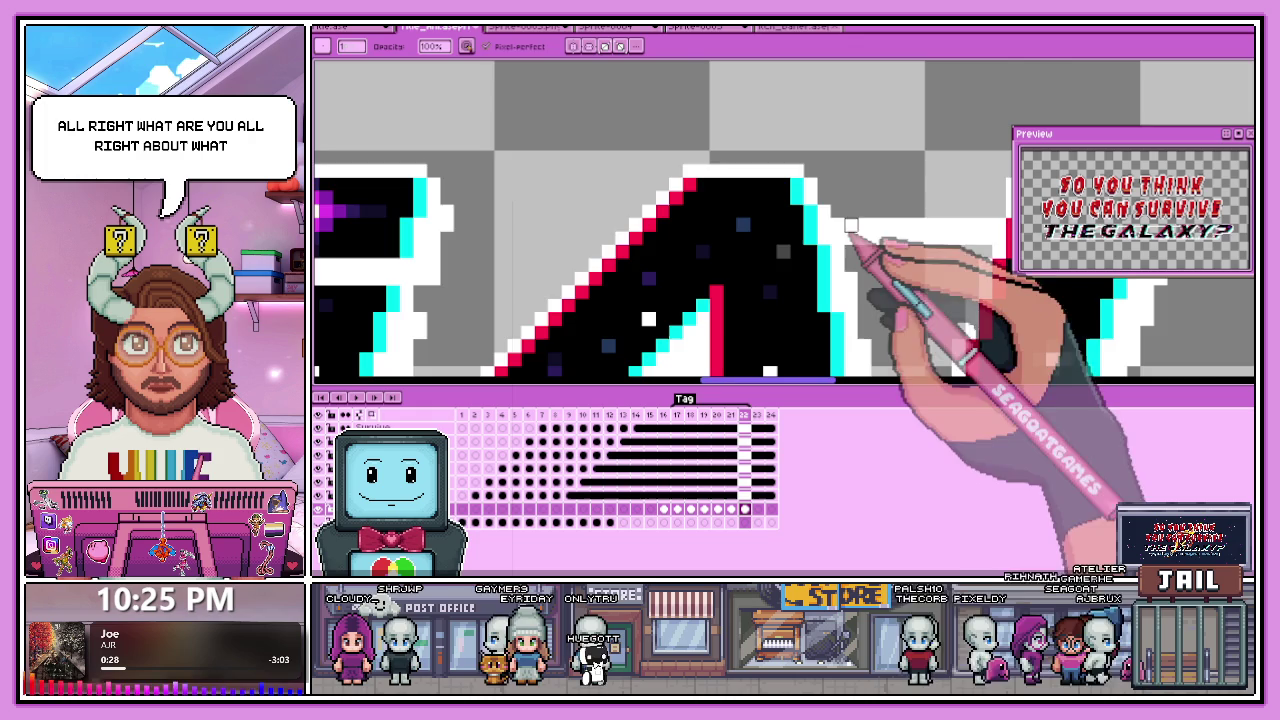
pyautogui.scroll(-2, 850, 226)
pyautogui.scroll(2, 760, 215)
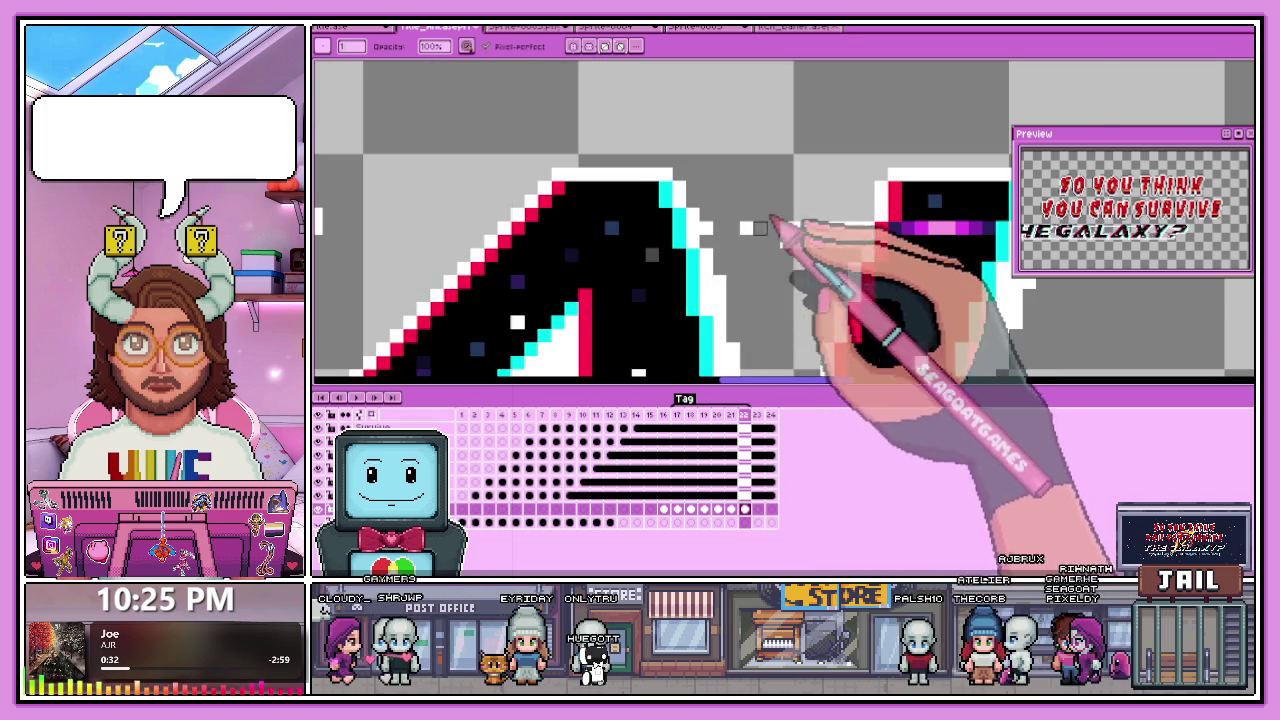
pyautogui.scroll(-2, 730, 226)
pyautogui.scroll(2, 751, 223)
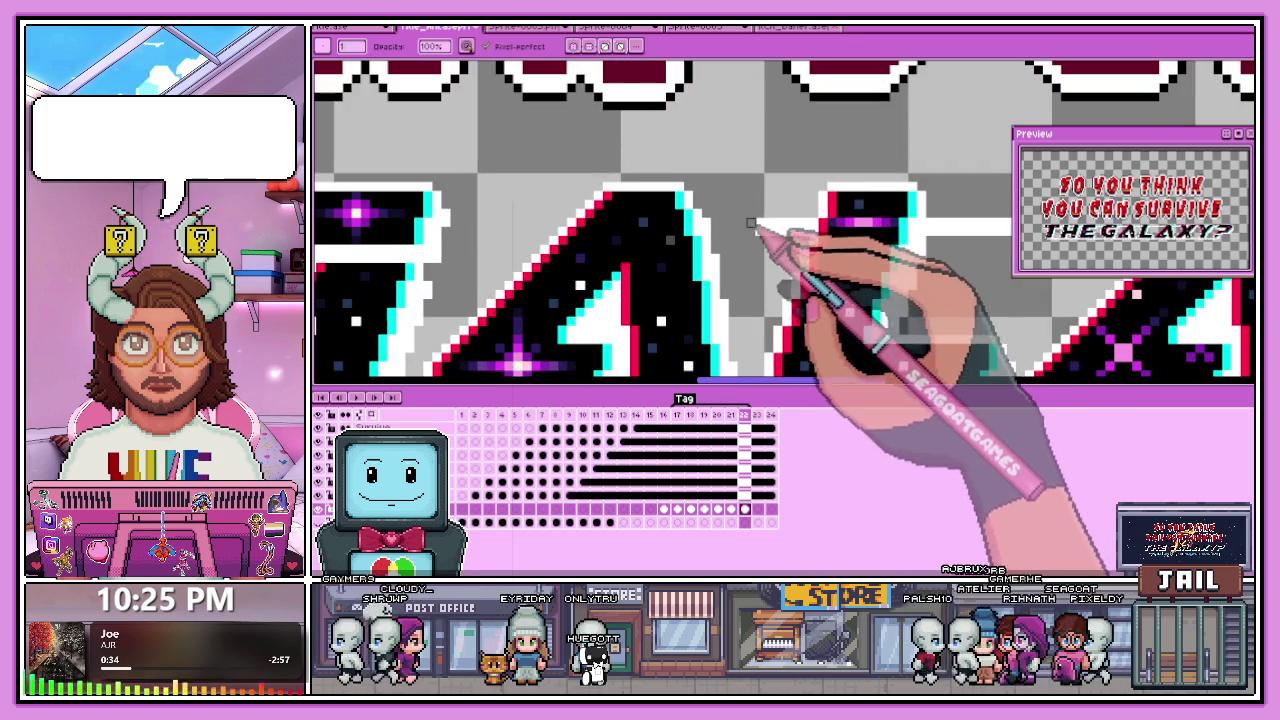
pyautogui.scroll(-2, 804, 220)
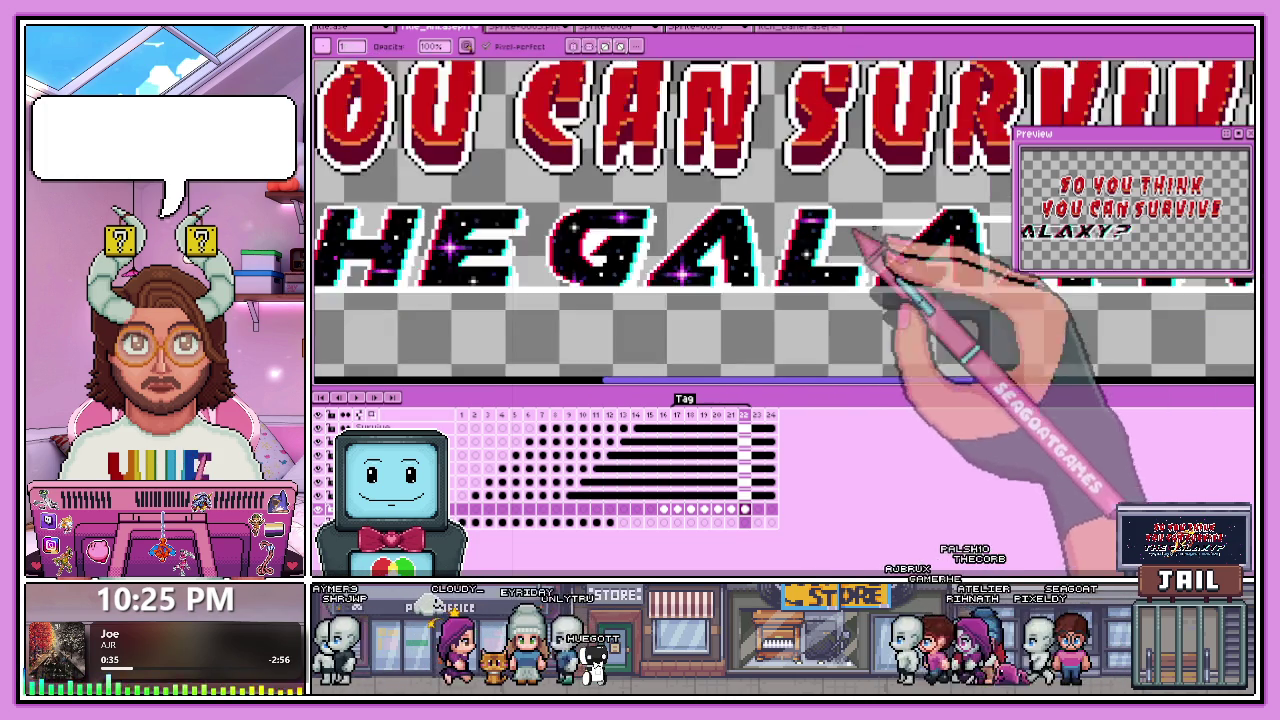
pyautogui.scroll(1, 814, 229)
pyautogui.scroll(1, 818, 230)
pyautogui.scroll(-1, 806, 250)
pyautogui.scroll(2, 803, 263)
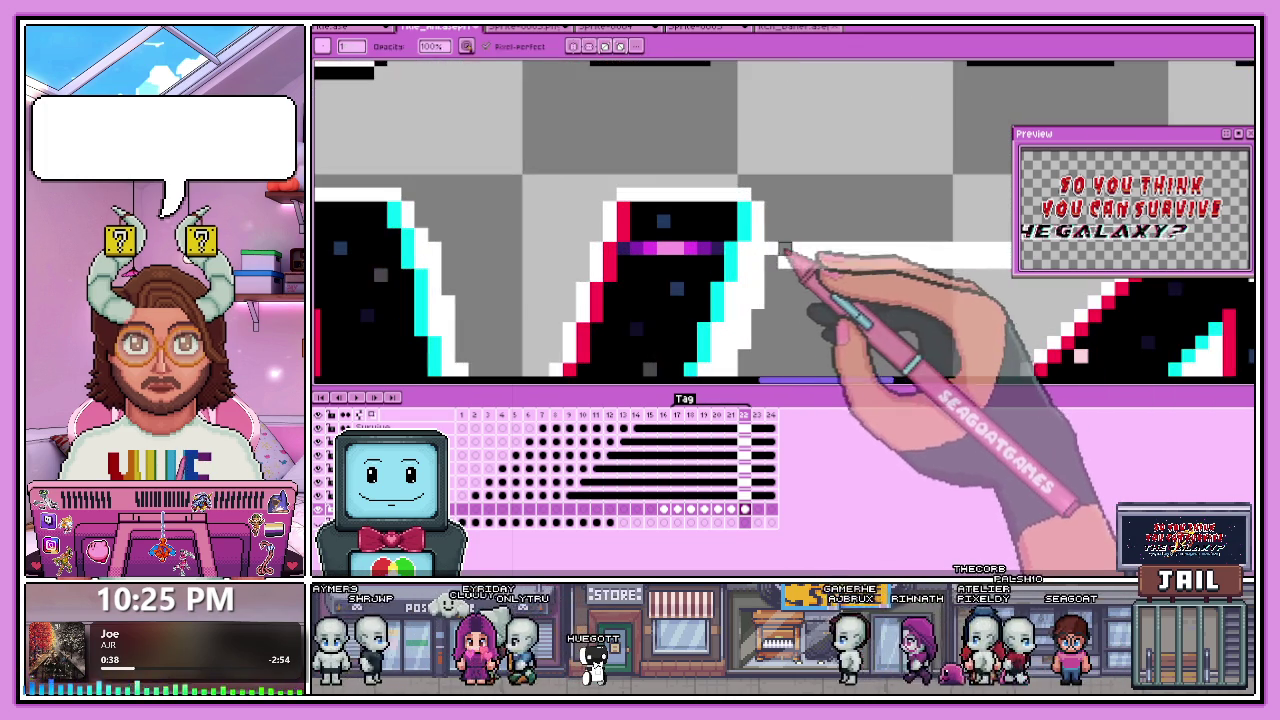
pyautogui.scroll(-2, 784, 250)
pyautogui.scroll(1, 784, 252)
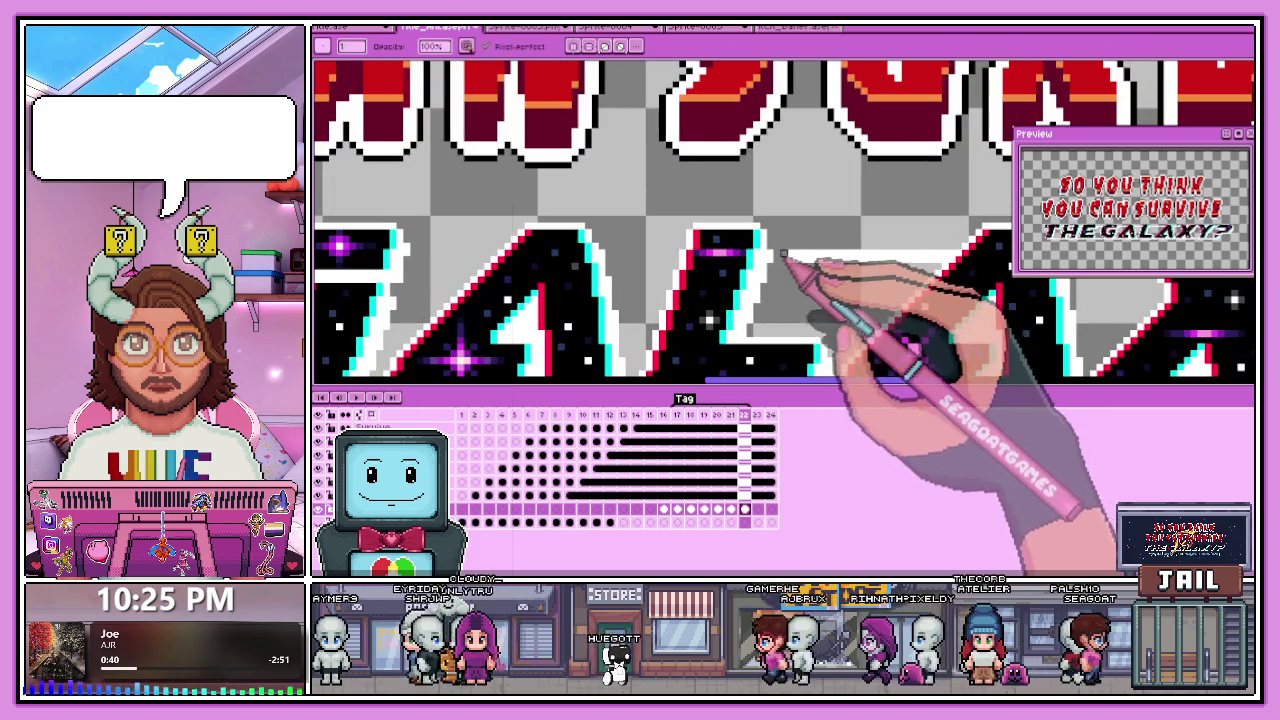
pyautogui.scroll(-1, 850, 260)
pyautogui.scroll(2, 916, 243)
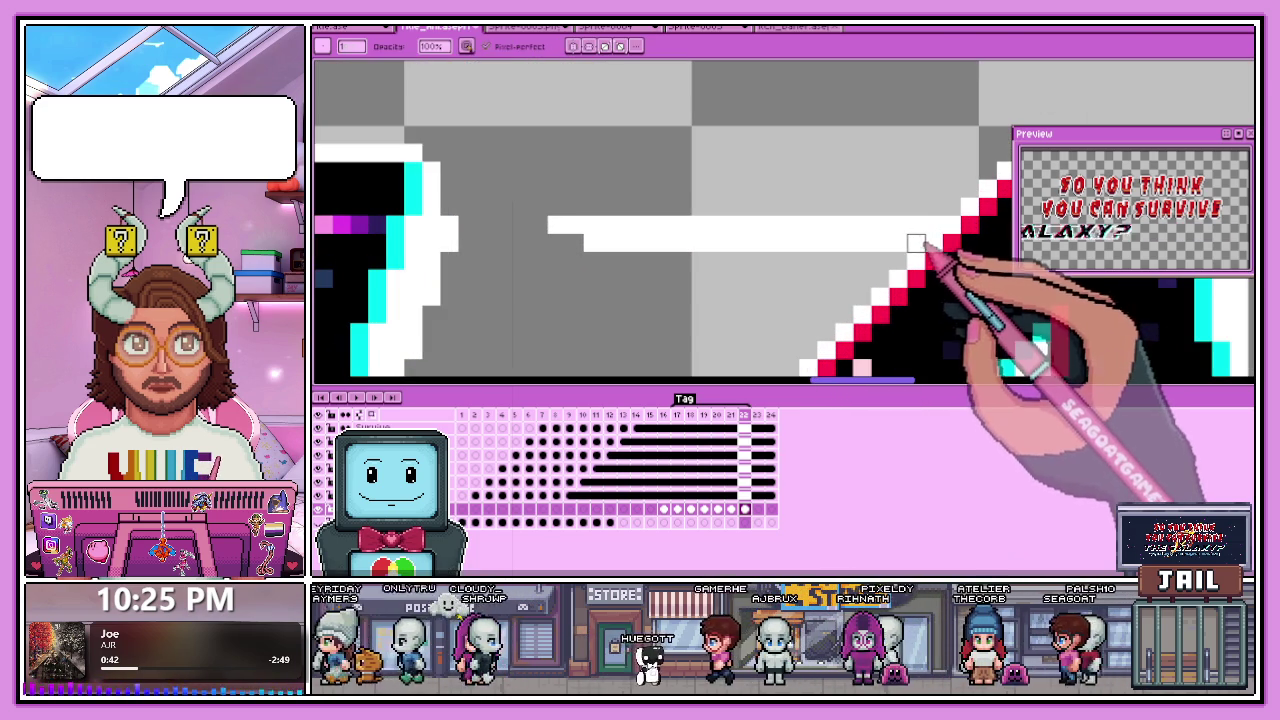
pyautogui.moveTo(933, 225); pyautogui.dragTo(916, 225)
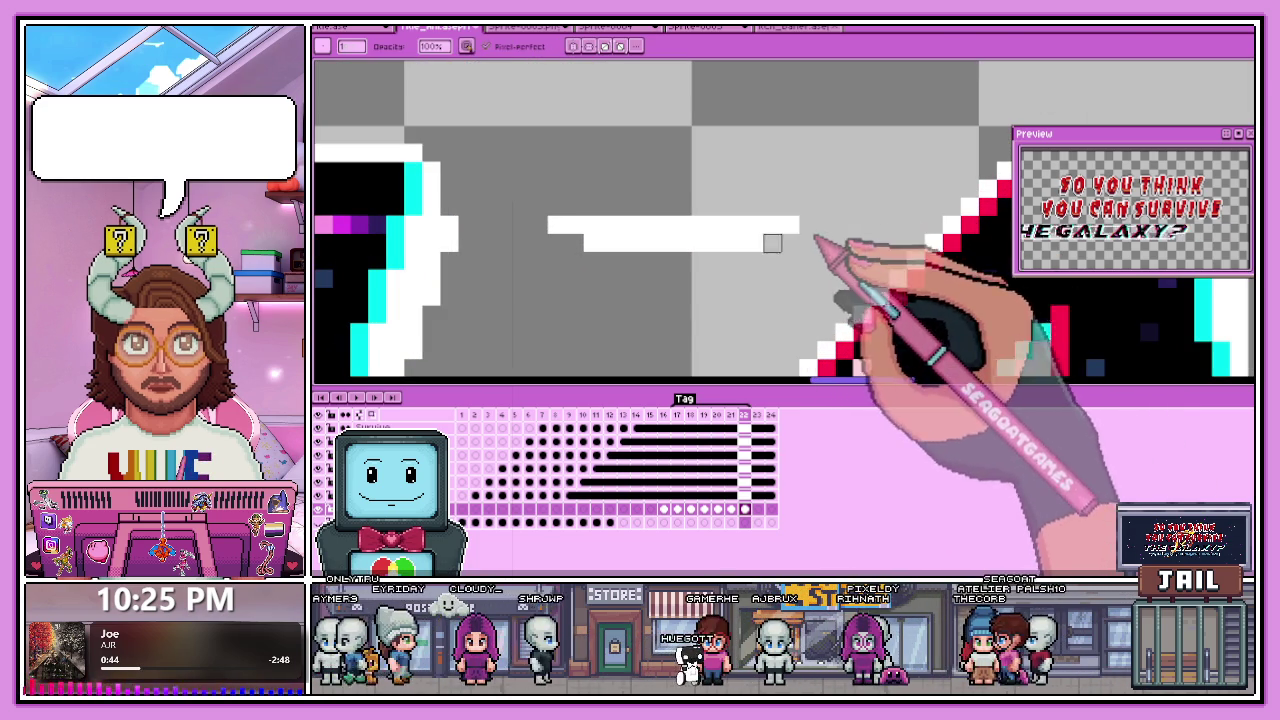
pyautogui.moveTo(736, 207)
pyautogui.mouseDown()
pyautogui.moveTo(554, 257)
pyautogui.moveTo(629, 189)
pyautogui.mouseUp()
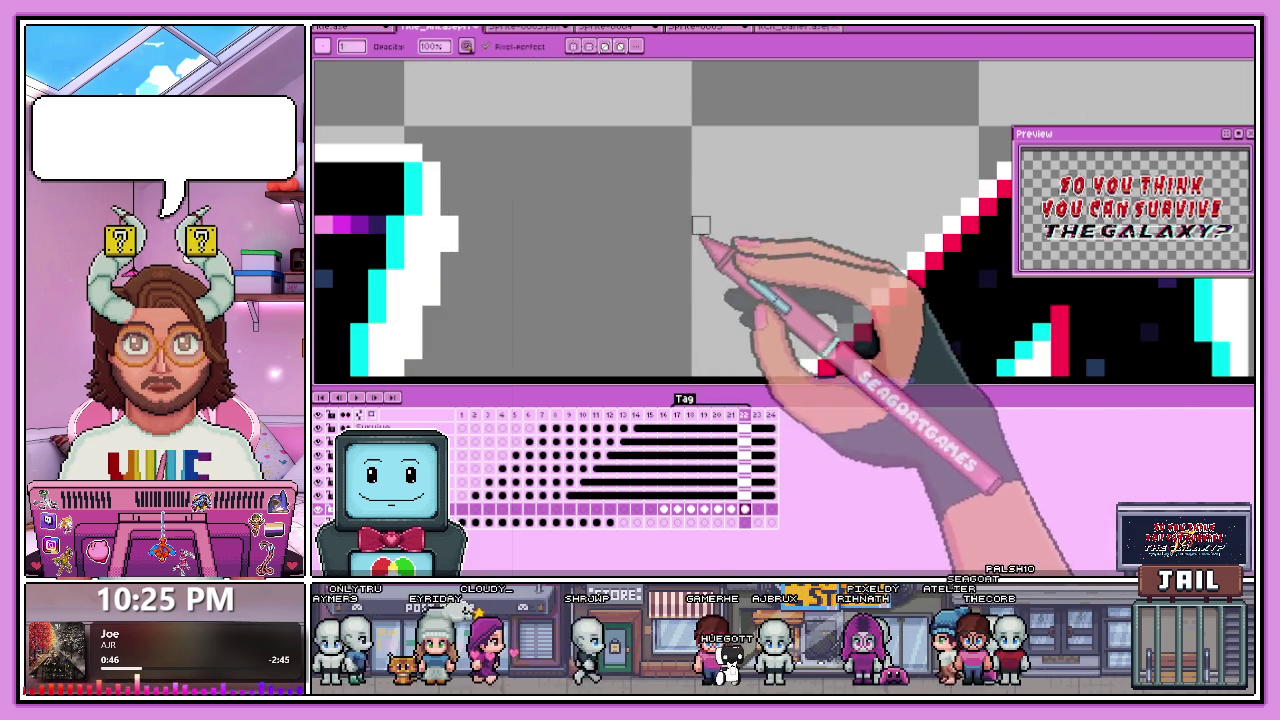
pyautogui.scroll(-2, 736, 207)
pyautogui.scroll(1, 737, 215)
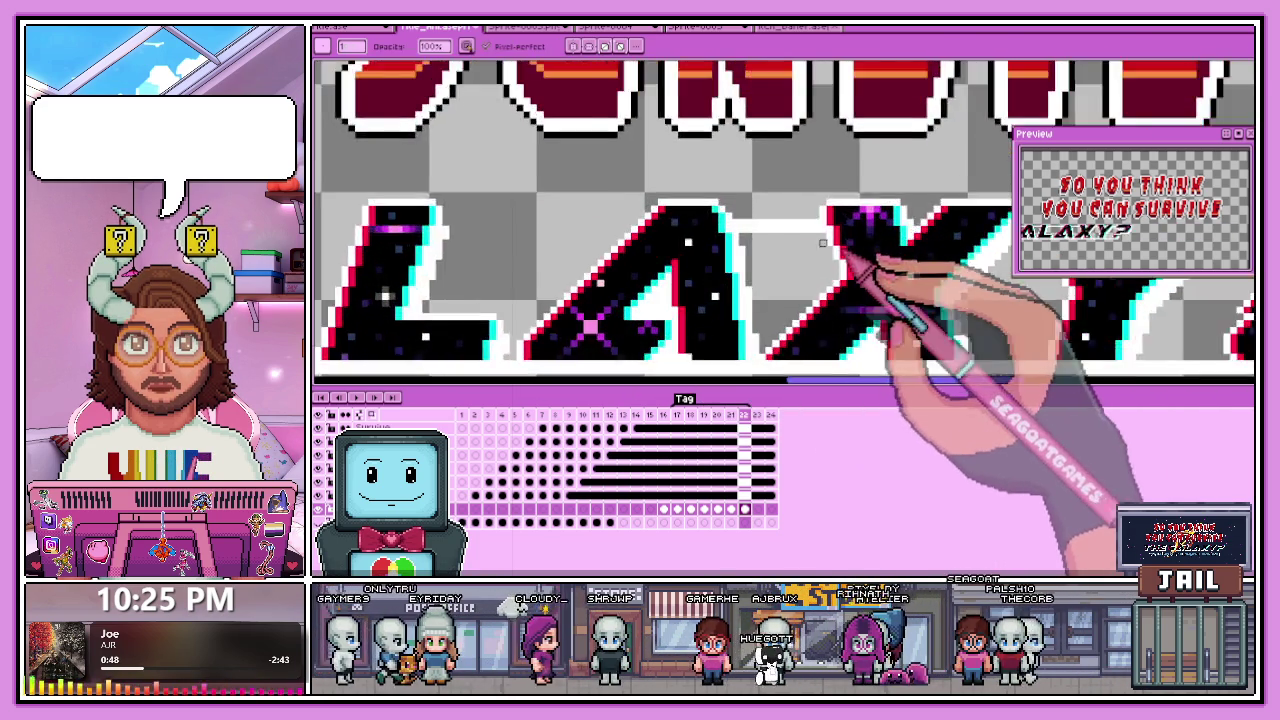
pyautogui.scroll(1, 737, 223)
pyautogui.scroll(-2, 737, 223)
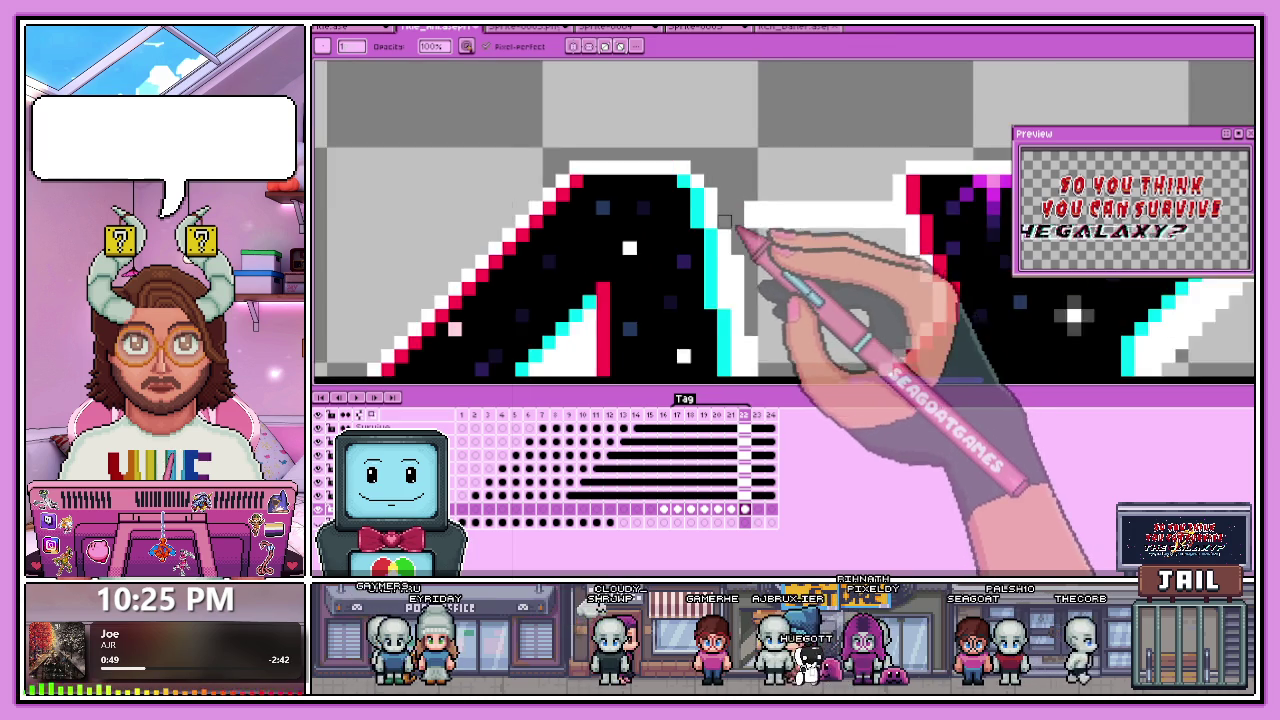
pyautogui.scroll(2, 743, 214)
pyautogui.scroll(-1, 926, 250)
pyautogui.scroll(1, 926, 250)
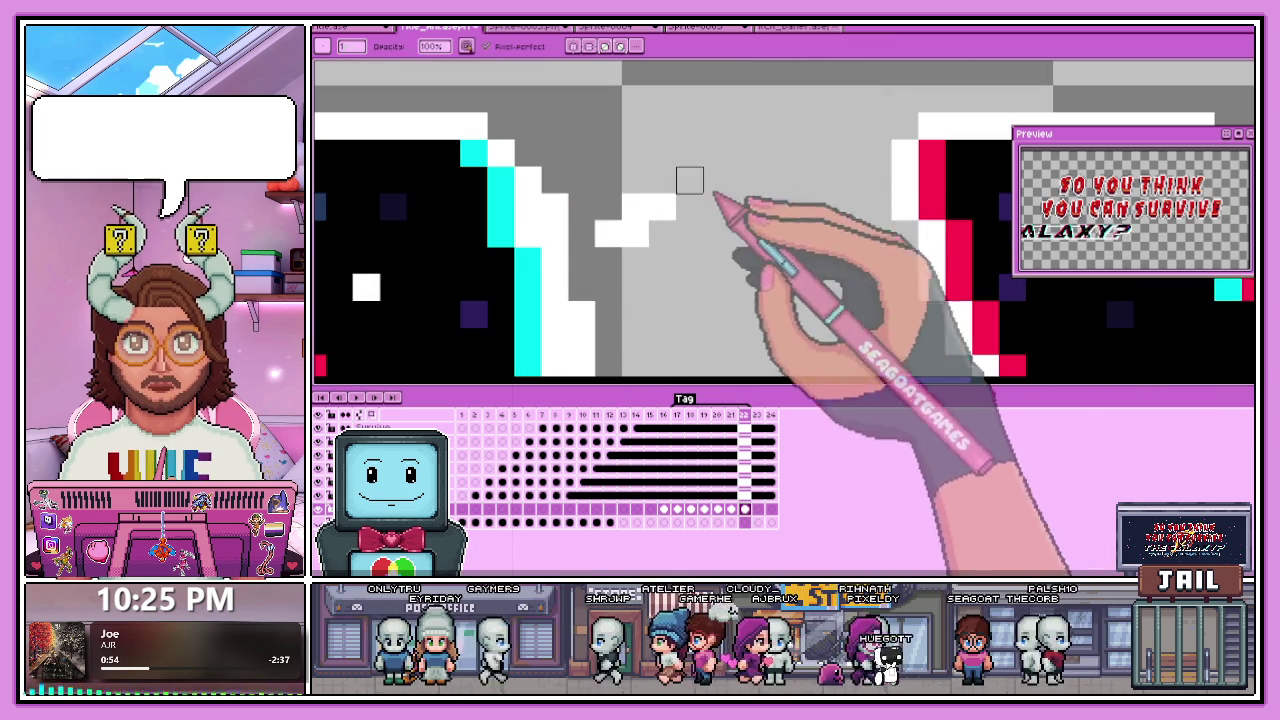
pyautogui.scroll(-3, 650, 230)
pyautogui.scroll(1, 857, 241)
pyautogui.scroll(1, 857, 241)
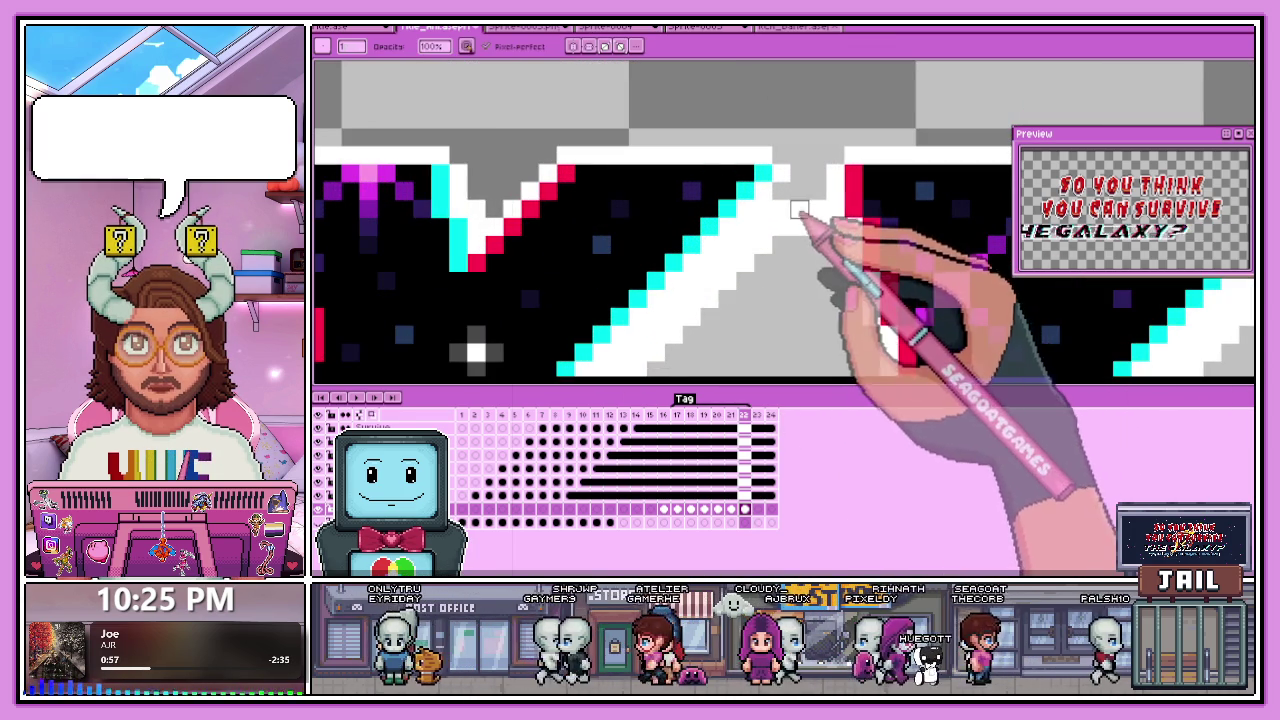
pyautogui.scroll(-1, 818, 228)
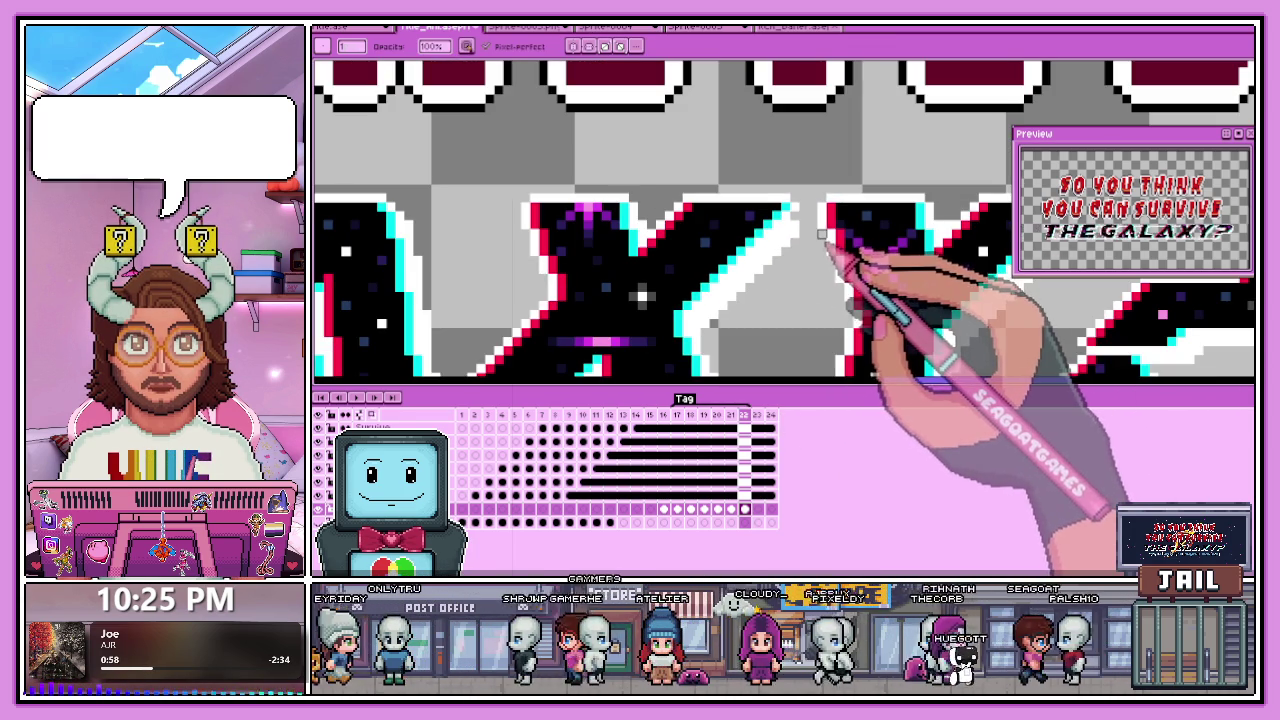
pyautogui.scroll(-1, 822, 234)
pyautogui.scroll(1, 830, 240)
pyautogui.scroll(1, 832, 244)
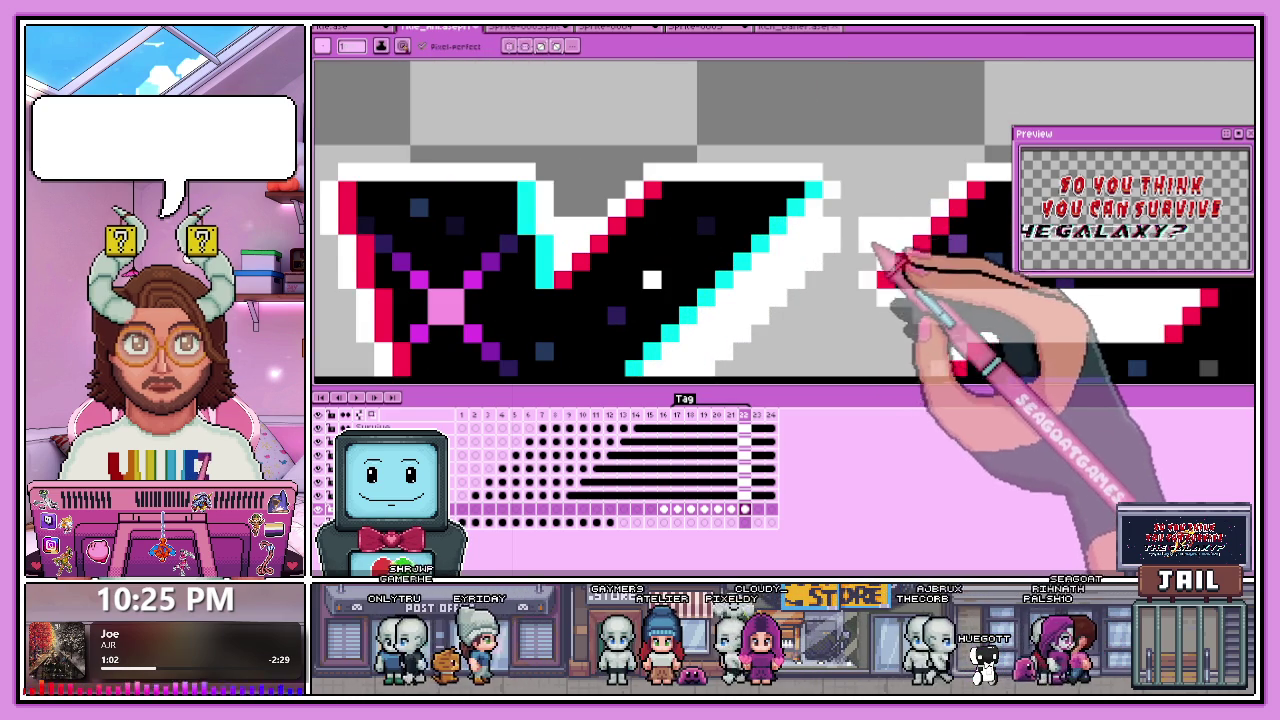
pyautogui.scroll(-3, 890, 205)
pyautogui.scroll(-2, 910, 200)
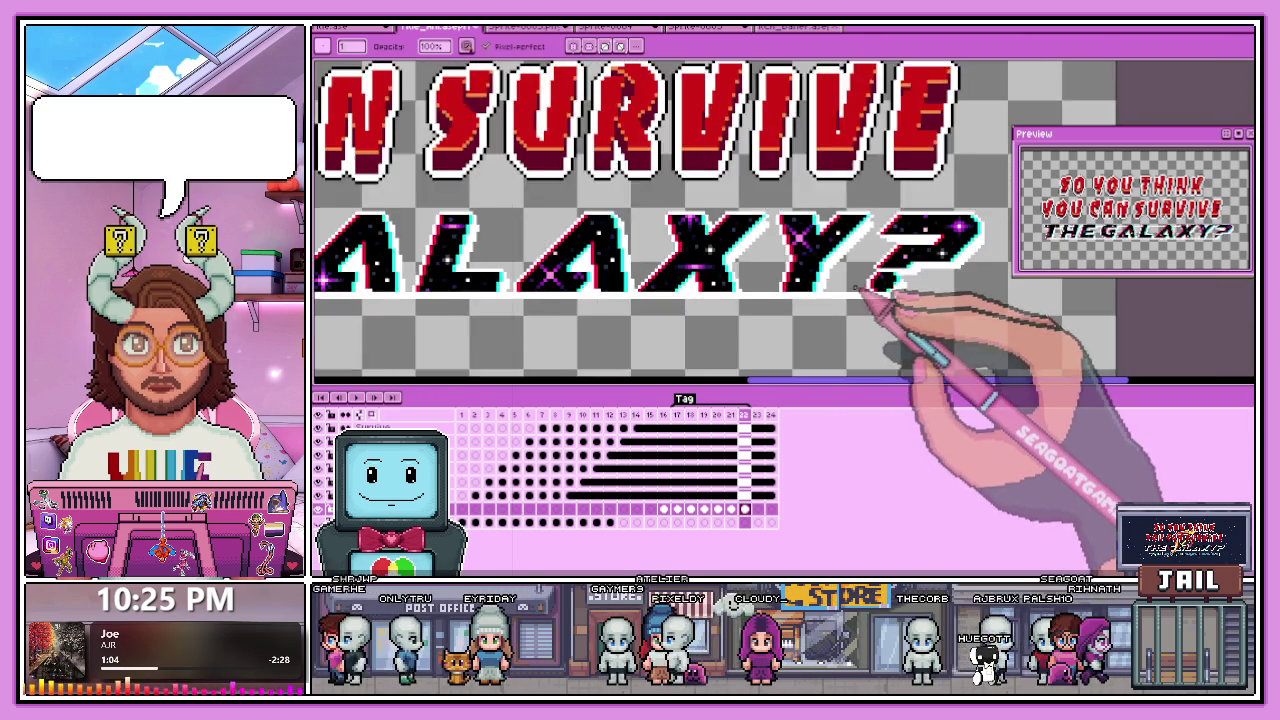
pyautogui.scroll(-1, 900, 220)
pyautogui.scroll(-3, 850, 300)
pyautogui.scroll(1, 808, 318)
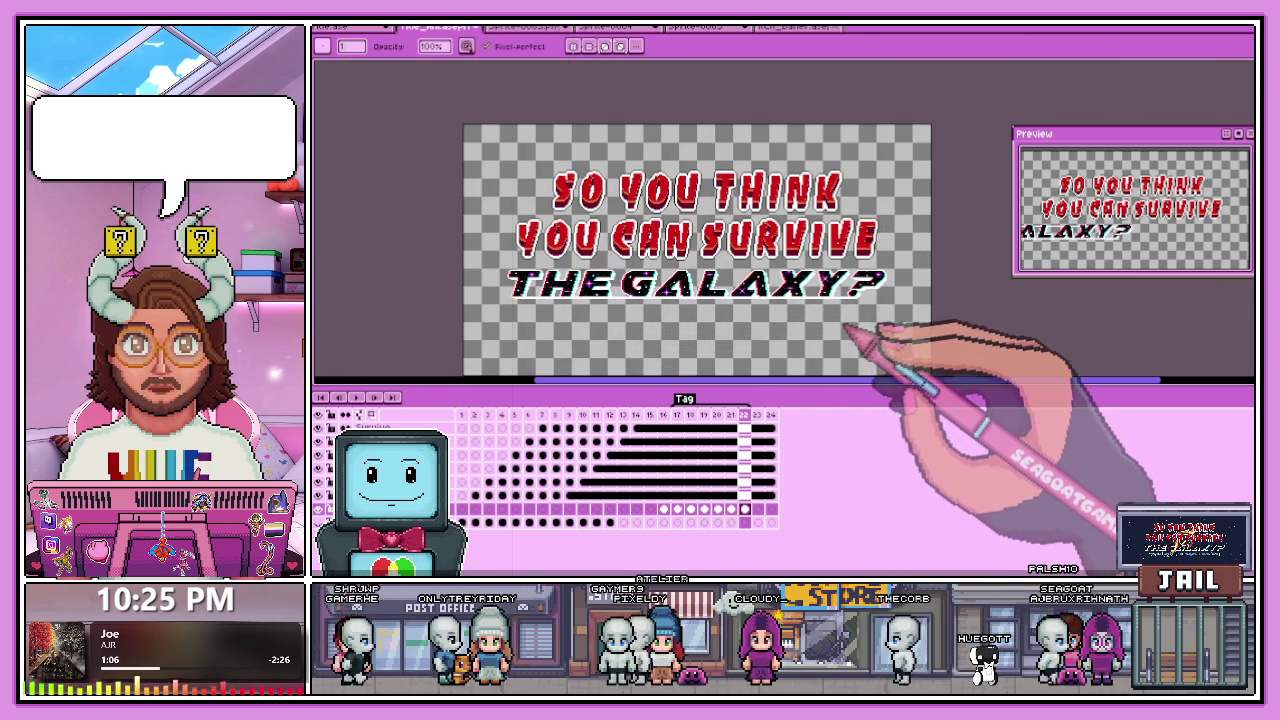
pyautogui.scroll(2, 846, 328)
pyautogui.scroll(2, 815, 290)
pyautogui.scroll(1, 782, 247)
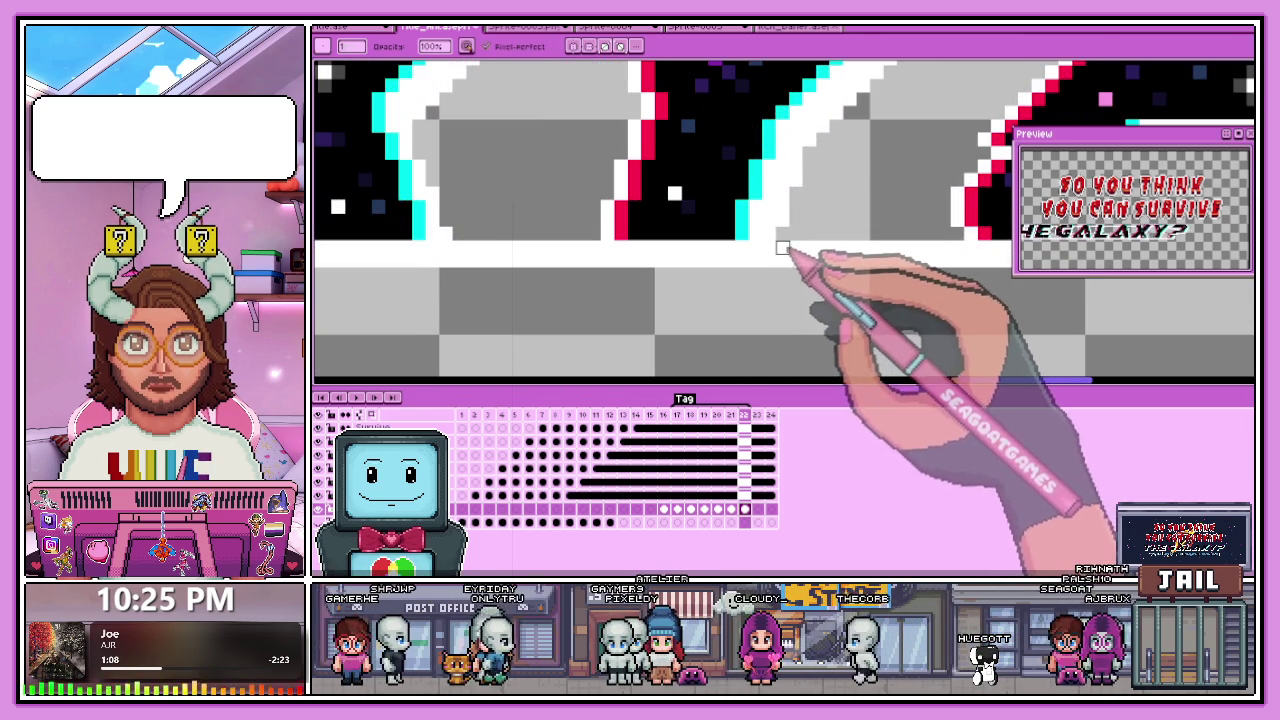
pyautogui.scroll(-1, 782, 247)
pyautogui.scroll(1, 672, 260)
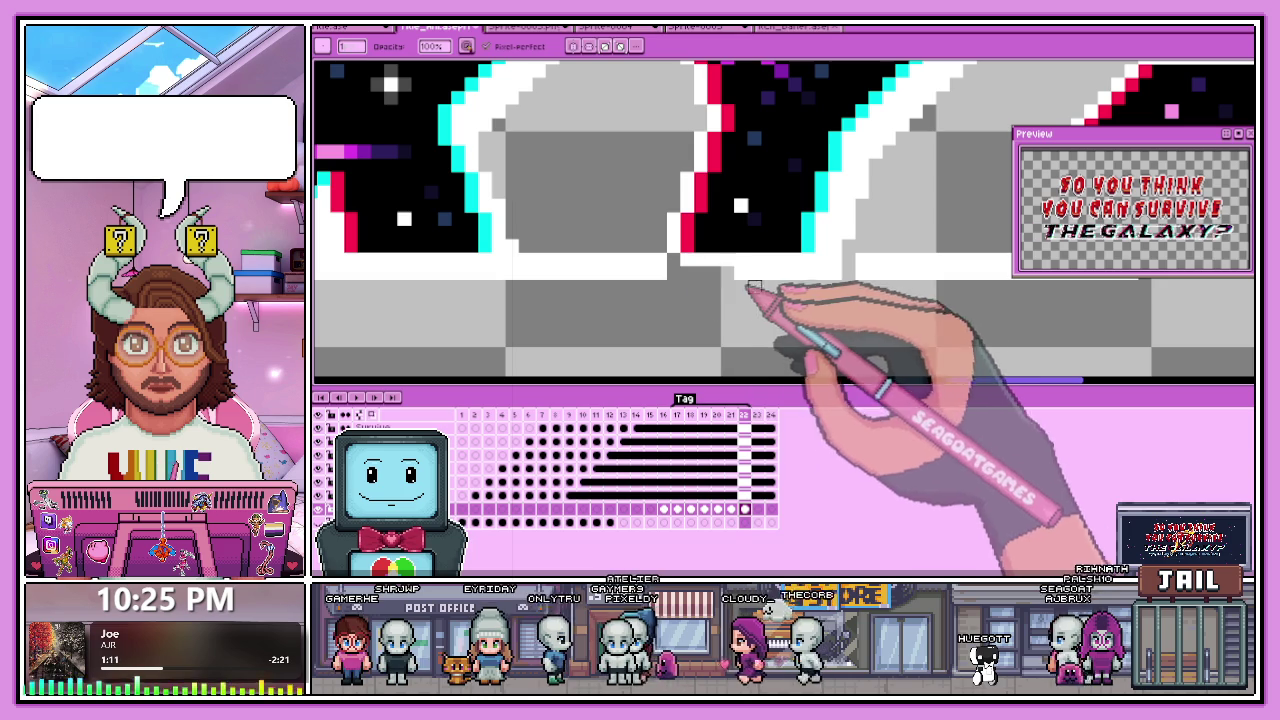
pyautogui.scroll(-1, 806, 276)
pyautogui.scroll(-1, 740, 295)
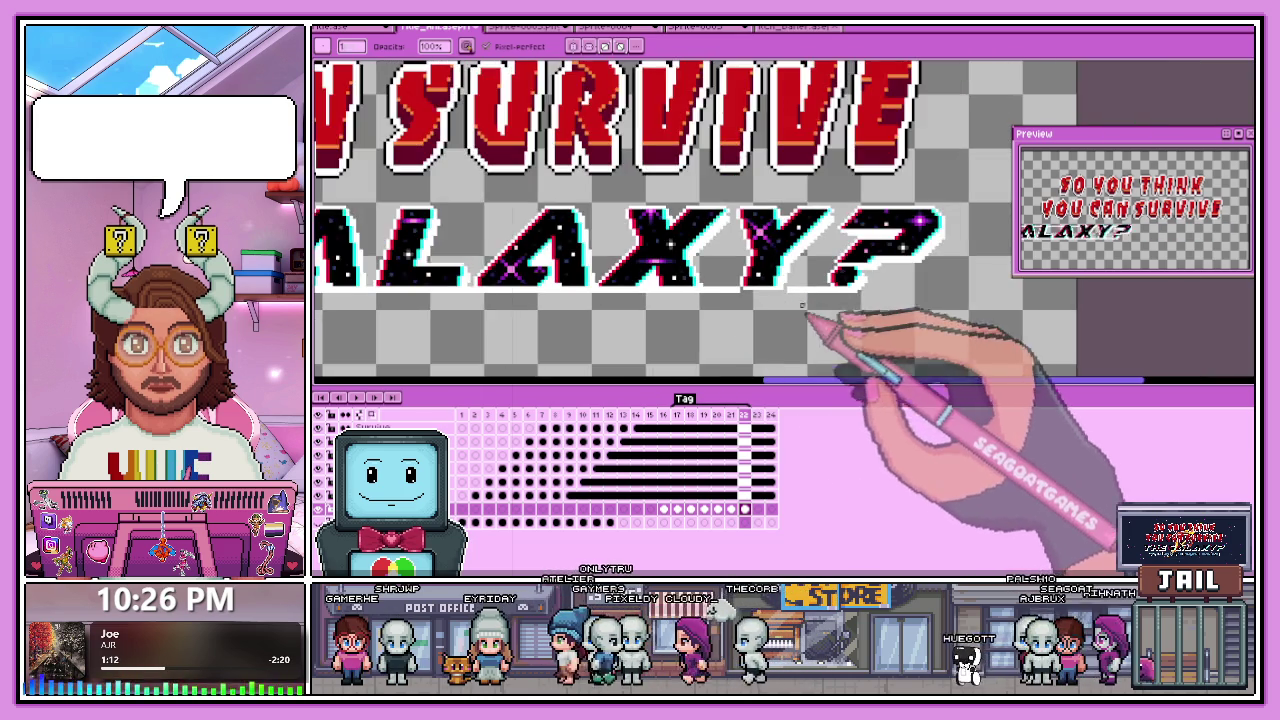
pyautogui.scroll(1, 845, 290)
pyautogui.scroll(1, 703, 306)
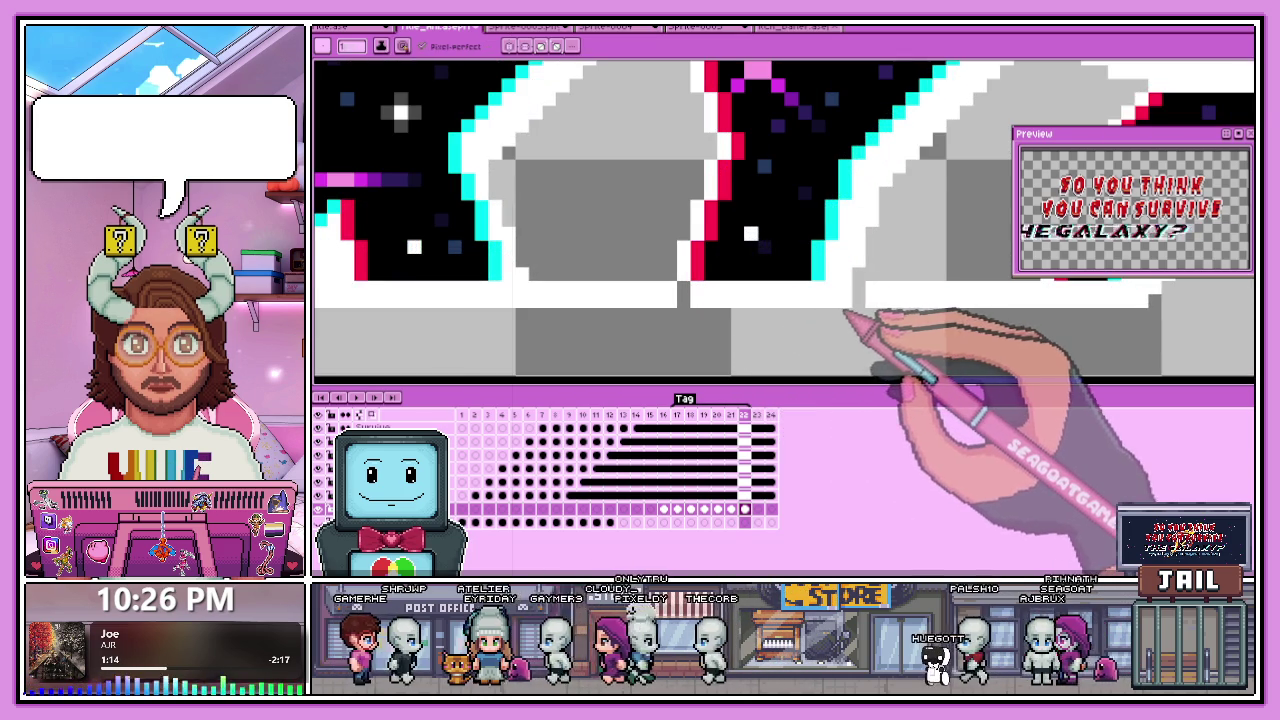
pyautogui.scroll(-2, 800, 270)
pyautogui.scroll(1, 814, 300)
pyautogui.scroll(1, 900, 280)
pyautogui.scroll(1, 830, 270)
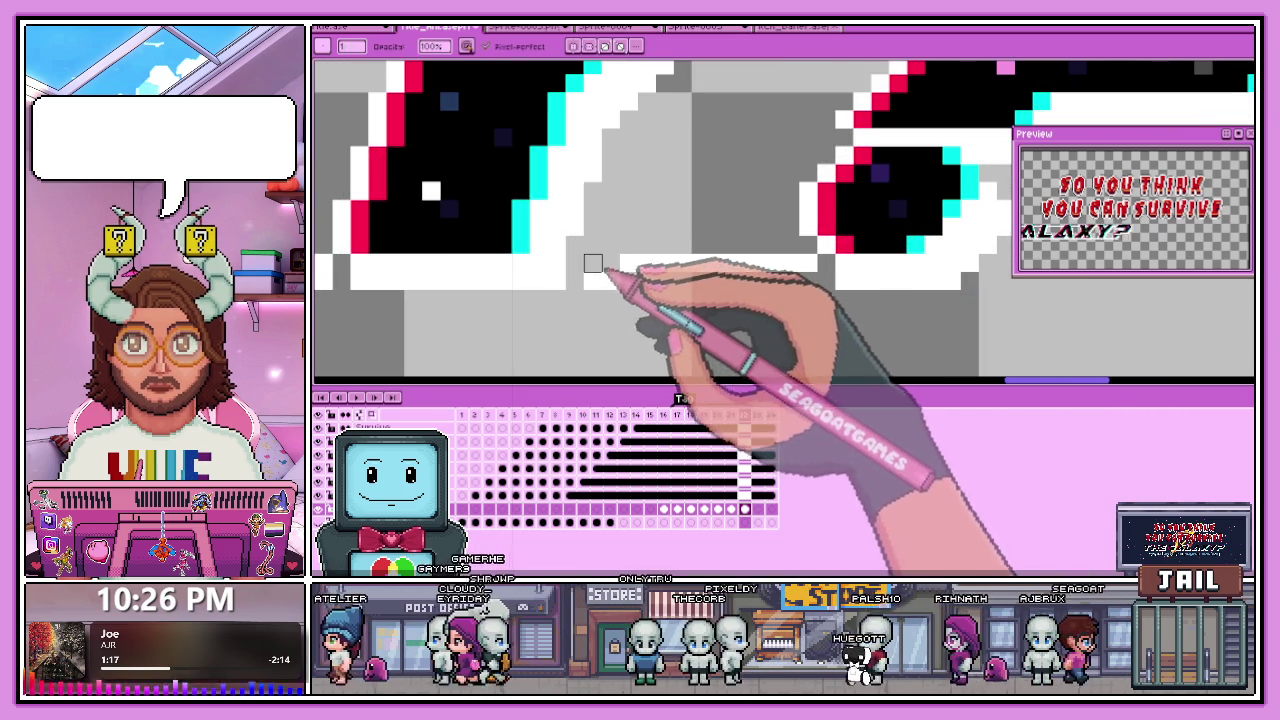
pyautogui.scroll(-2, 814, 275)
pyautogui.scroll(-1, 800, 290)
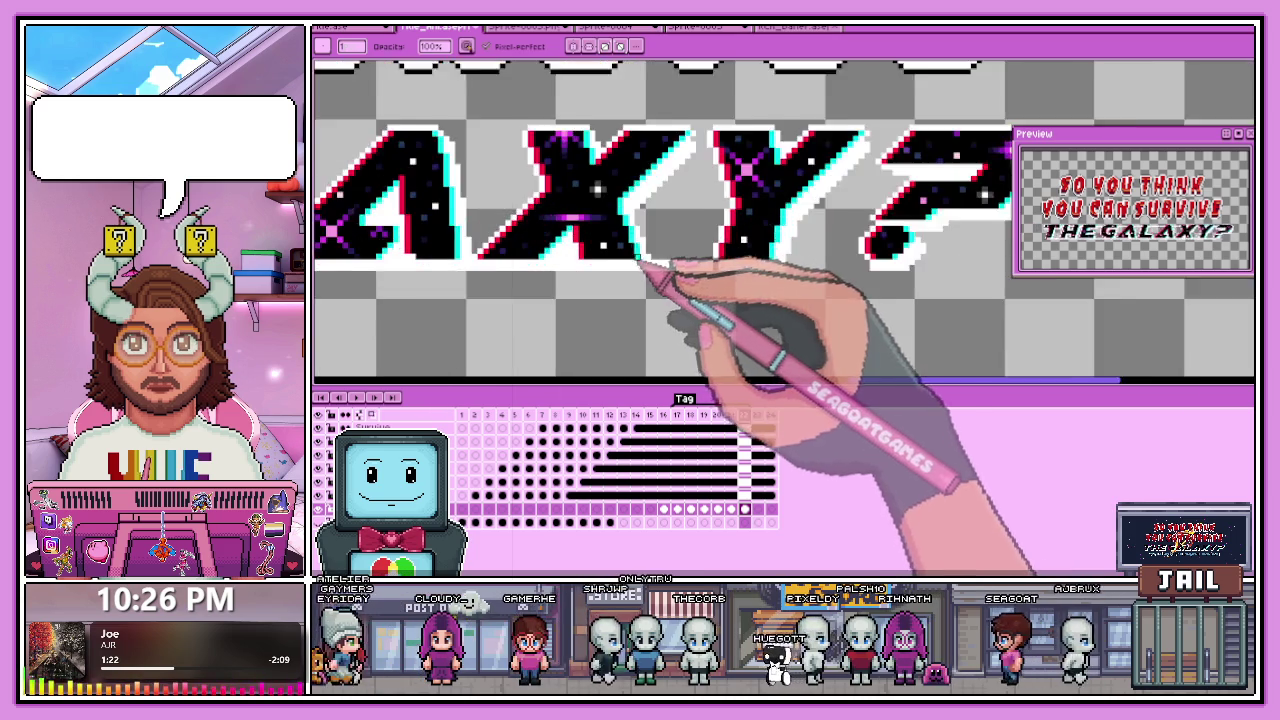
pyautogui.scroll(3, 662, 259)
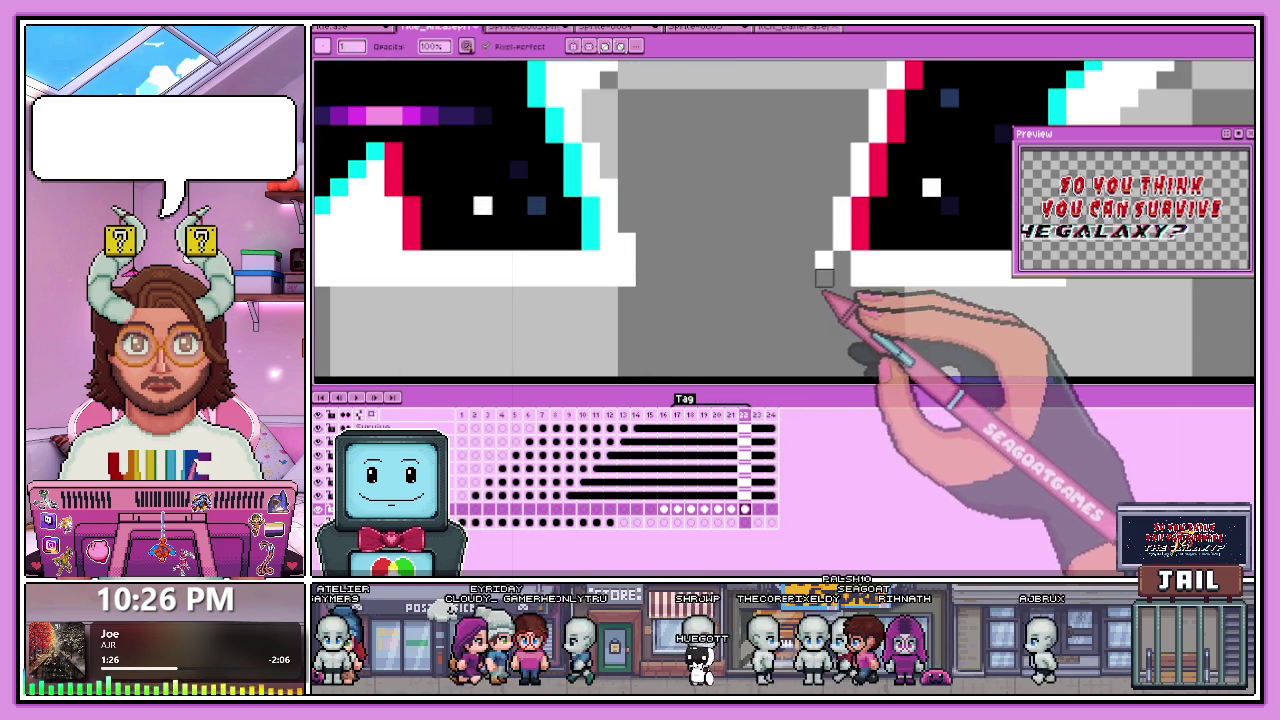
pyautogui.scroll(-2, 829, 286)
pyautogui.scroll(-1, 657, 314)
pyautogui.scroll(-1, 529, 300)
pyautogui.scroll(2, 455, 282)
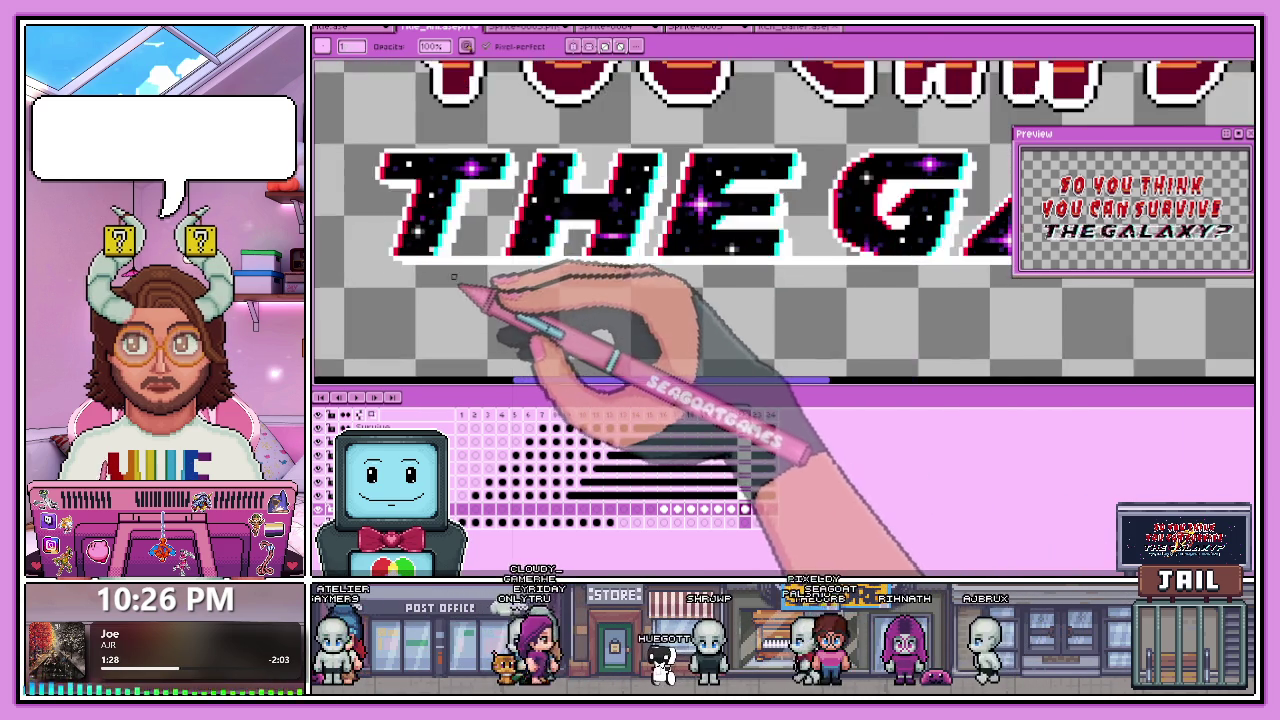
pyautogui.scroll(2, 455, 283)
pyautogui.scroll(1, 462, 276)
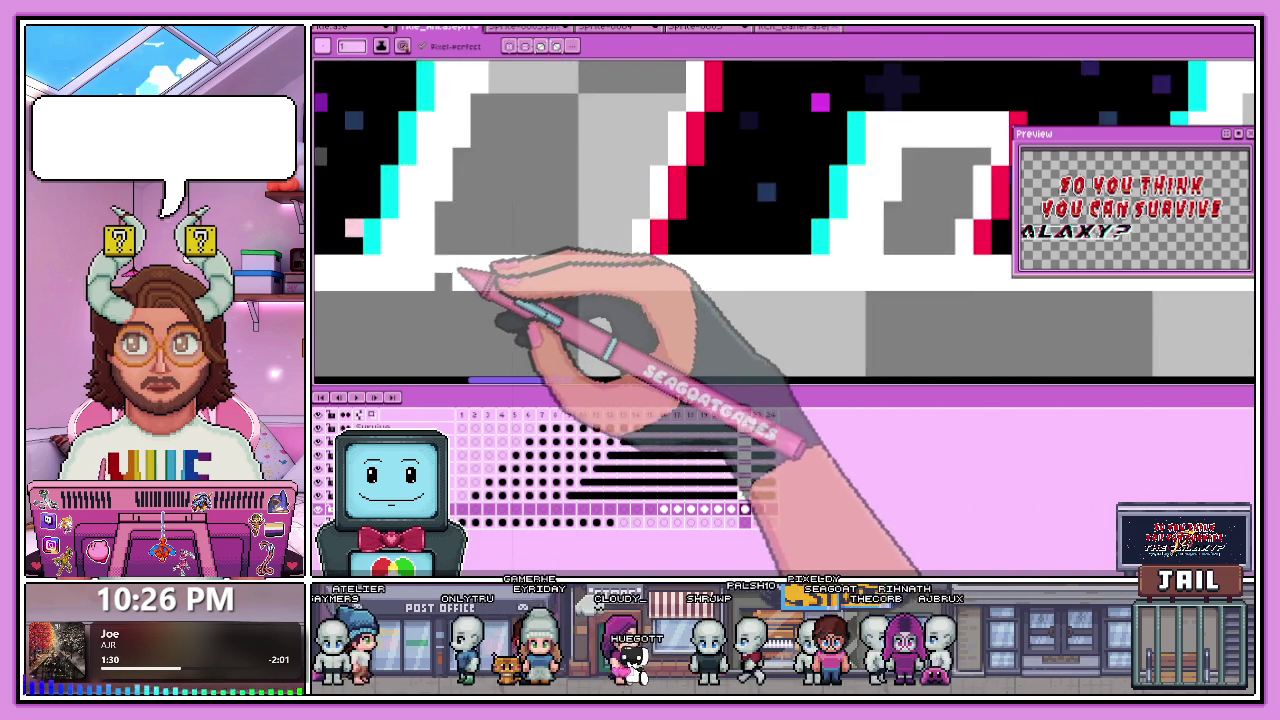
pyautogui.scroll(1, 455, 279)
pyautogui.scroll(-2, 505, 289)
pyautogui.scroll(-2, 523, 291)
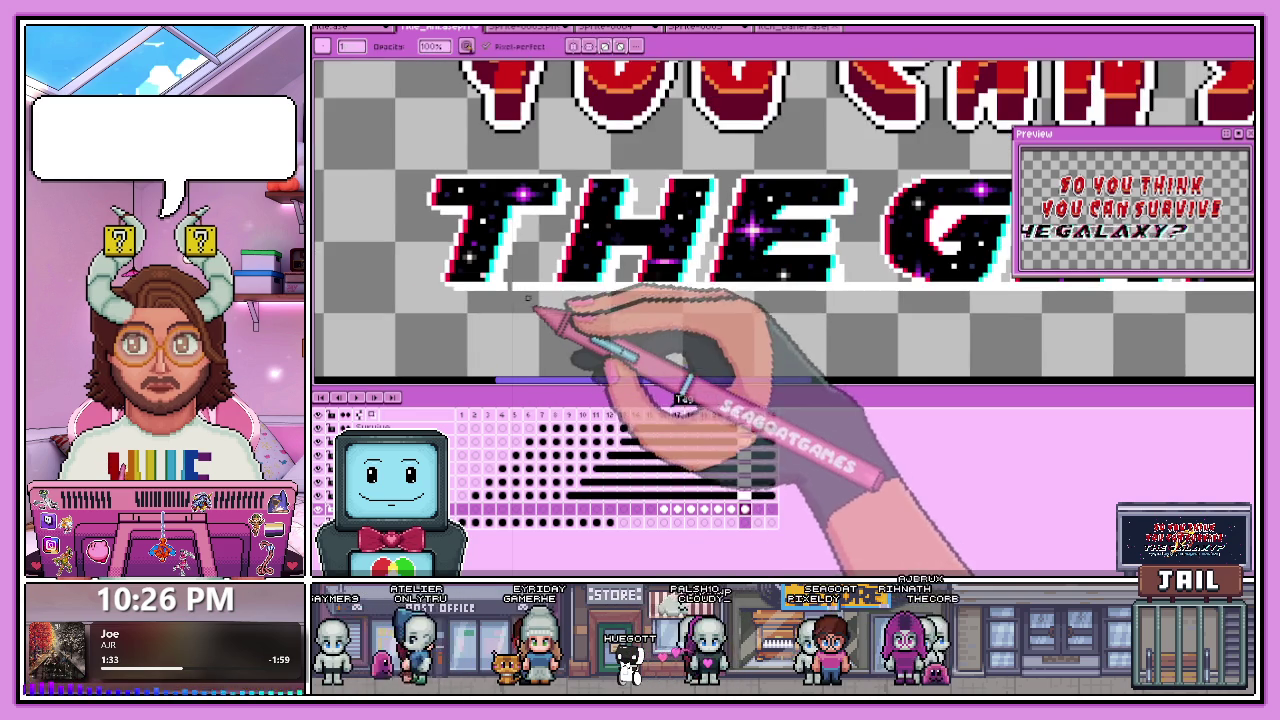
pyautogui.scroll(-2, 463, 289)
pyautogui.scroll(2, 495, 300)
pyautogui.scroll(1, 488, 292)
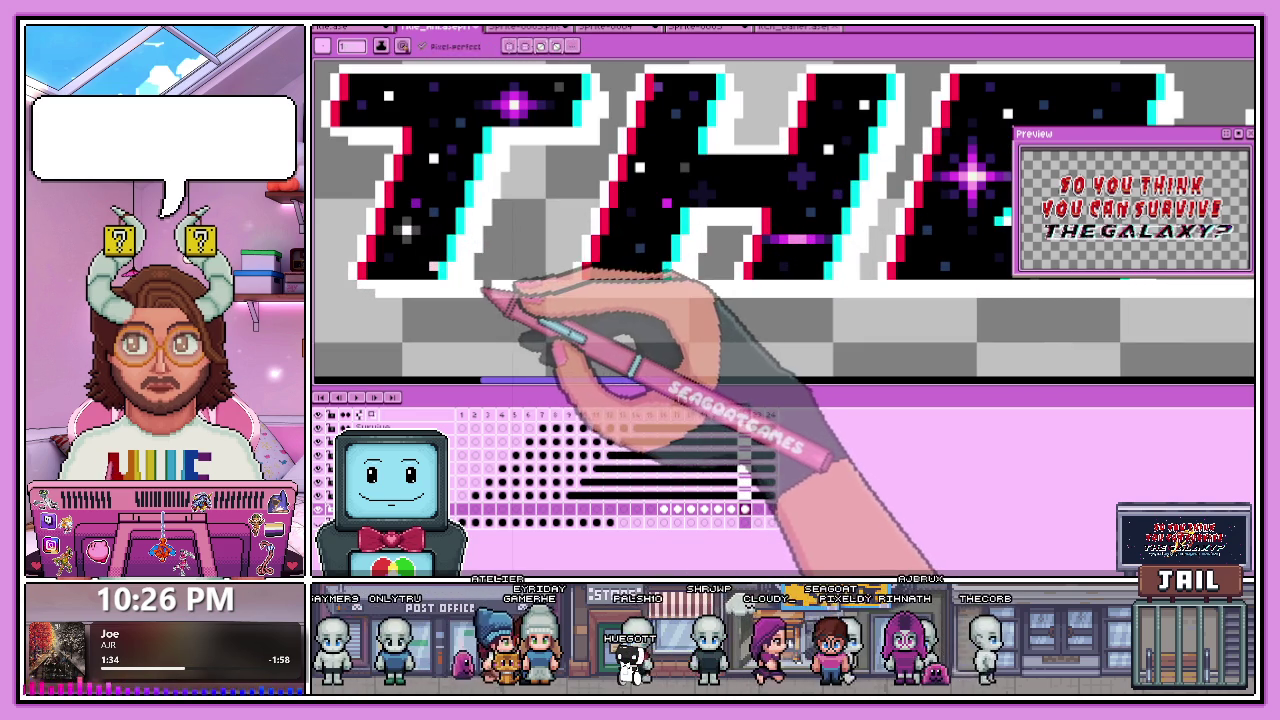
pyautogui.scroll(-1, 469, 293)
pyautogui.scroll(-1, 486, 300)
pyautogui.scroll(2, 508, 294)
pyautogui.scroll(1, 500, 300)
pyautogui.scroll(2, 578, 287)
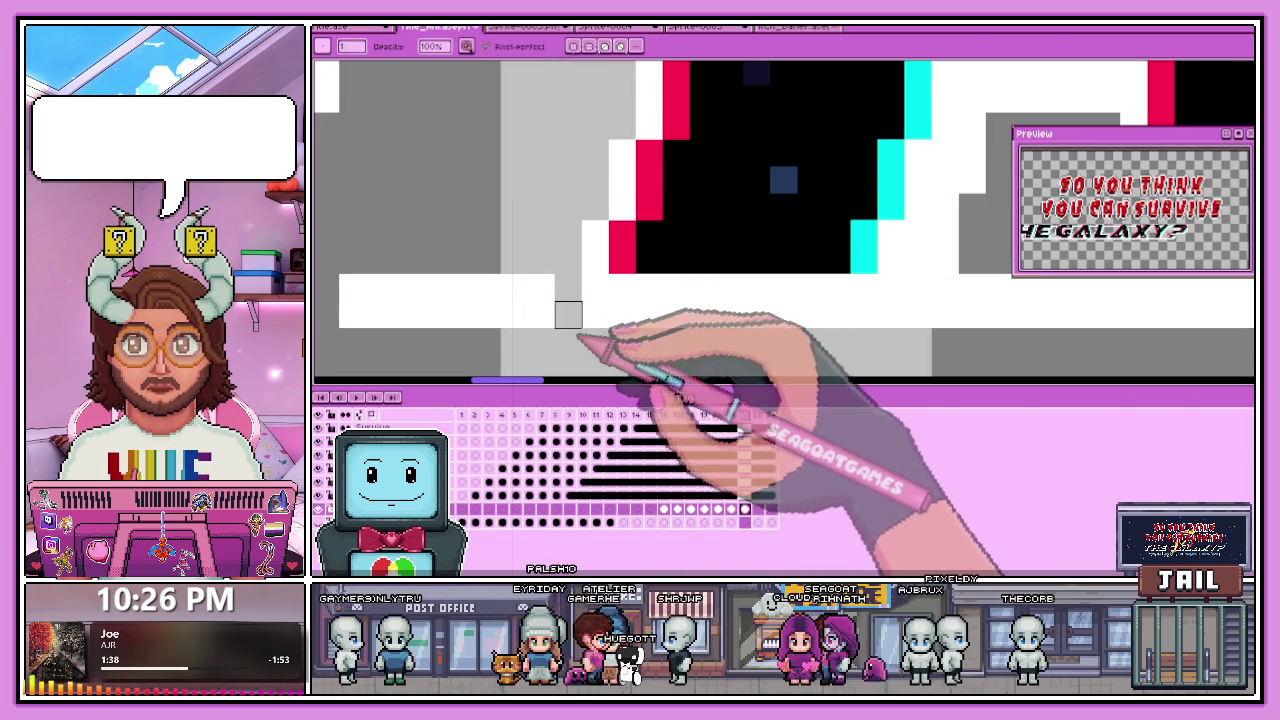
pyautogui.scroll(-1, 595, 314)
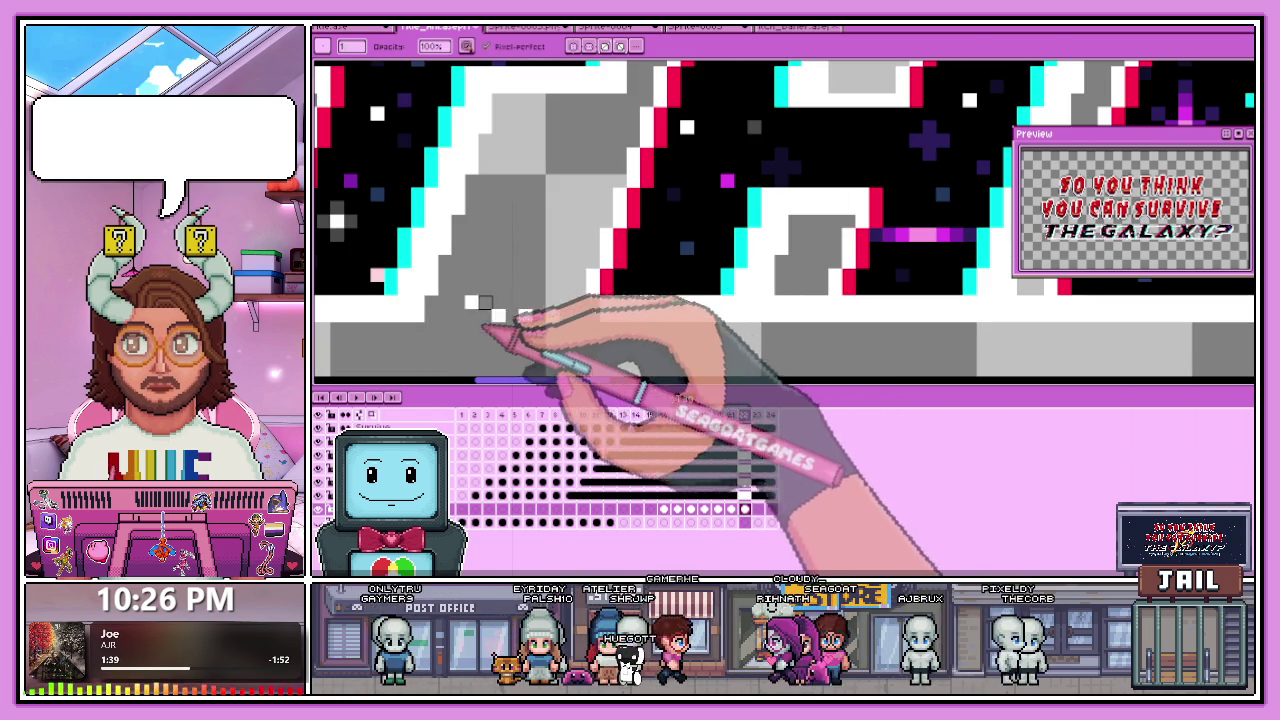
pyautogui.scroll(-2, 560, 312)
pyautogui.scroll(-1, 600, 305)
pyautogui.scroll(3, 621, 303)
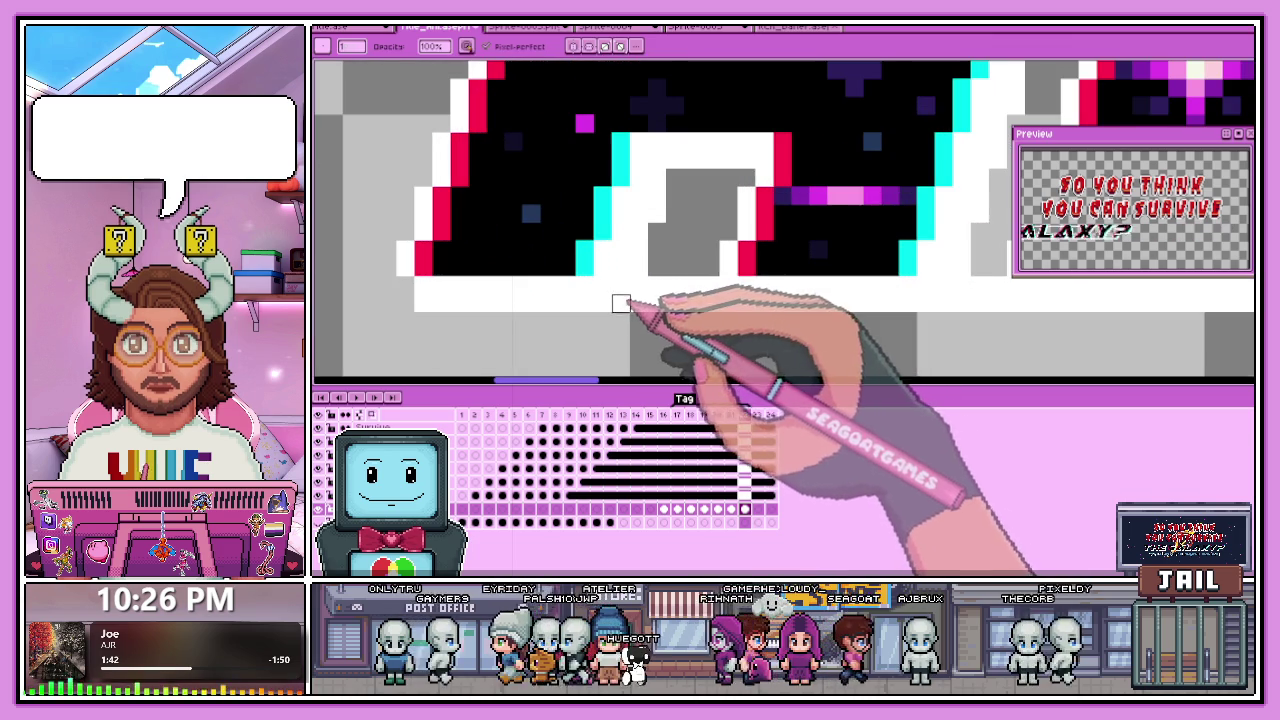
pyautogui.scroll(-2, 657, 303)
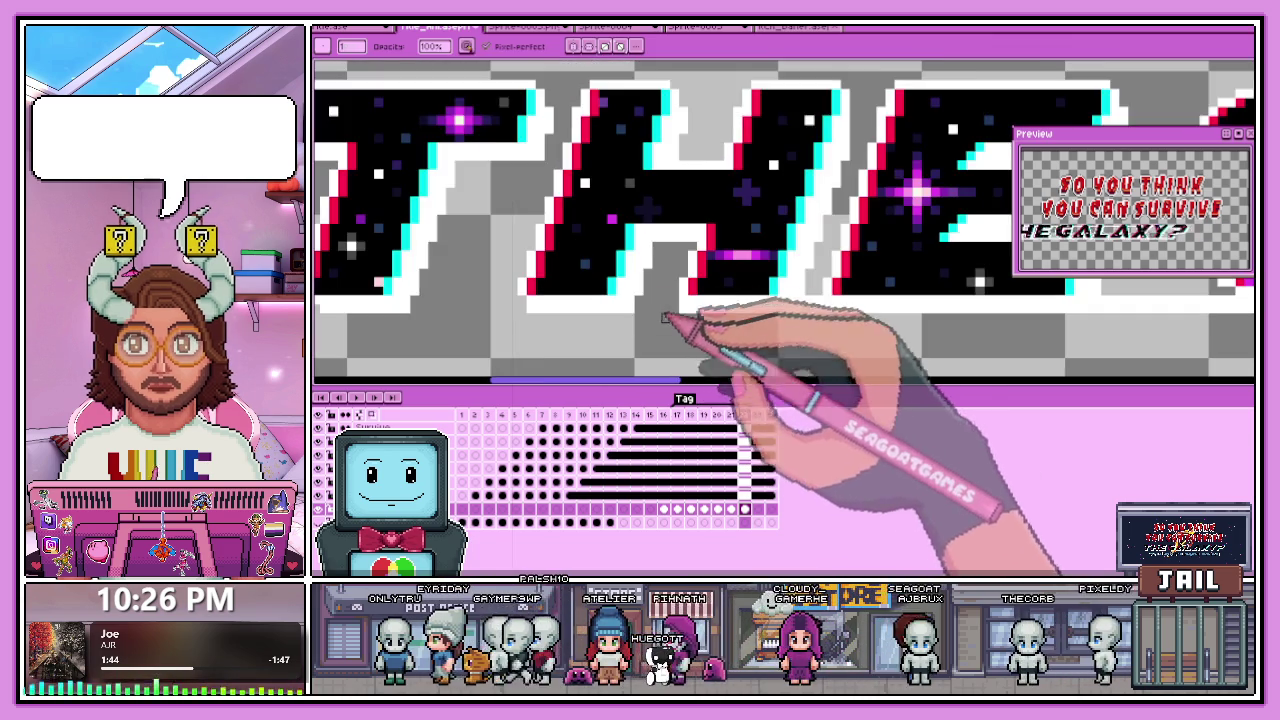
pyautogui.scroll(2, 663, 297)
pyautogui.scroll(-1, 680, 310)
pyautogui.scroll(1, 740, 308)
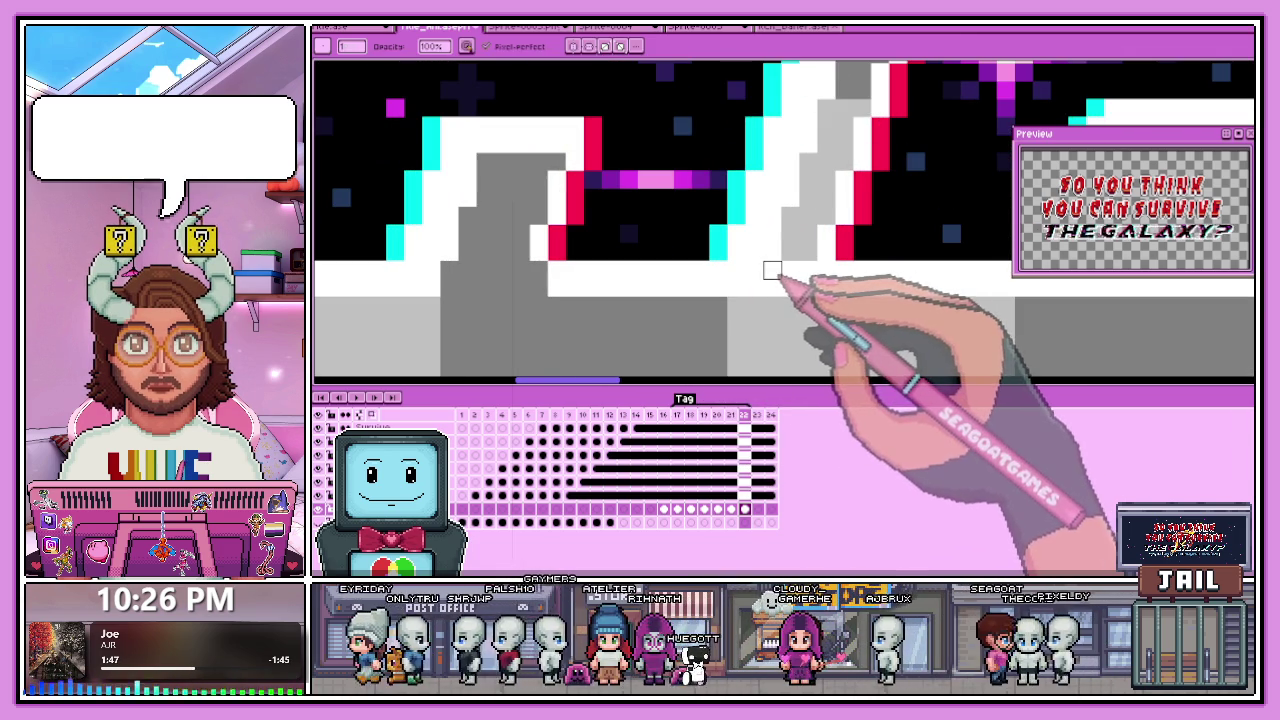
pyautogui.scroll(-1, 808, 306)
pyautogui.scroll(-1, 750, 300)
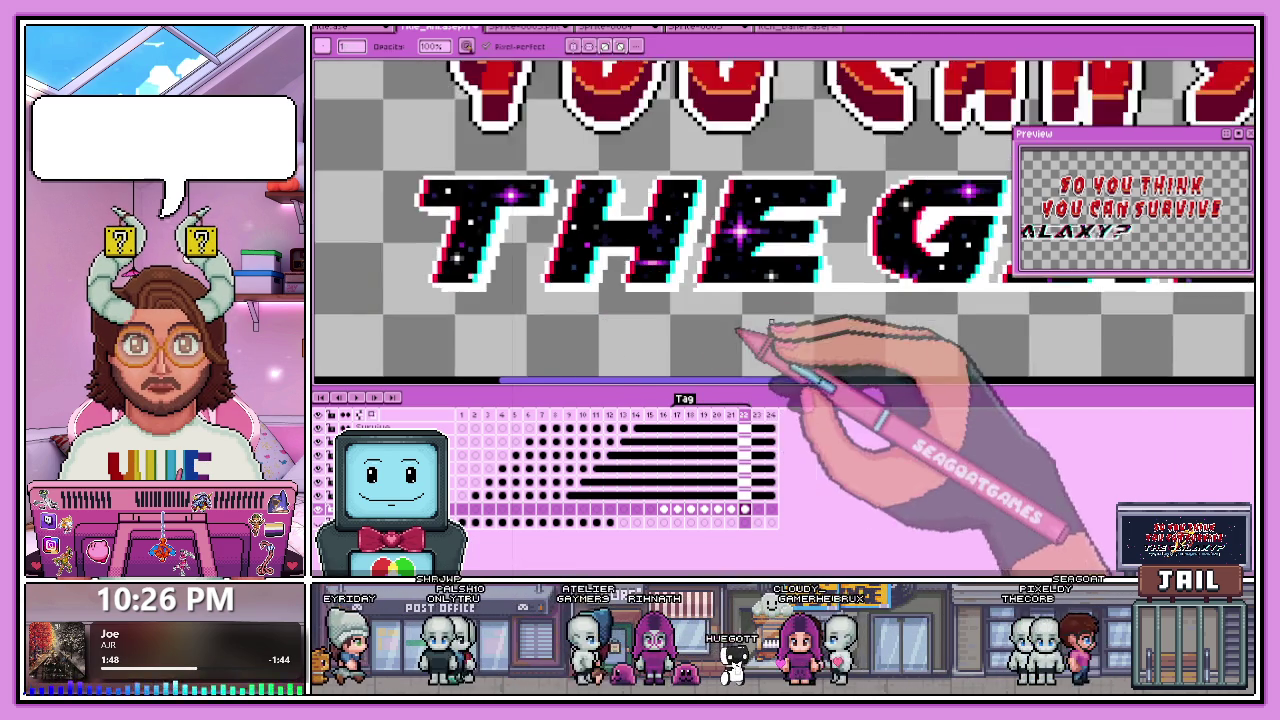
pyautogui.scroll(1, 686, 287)
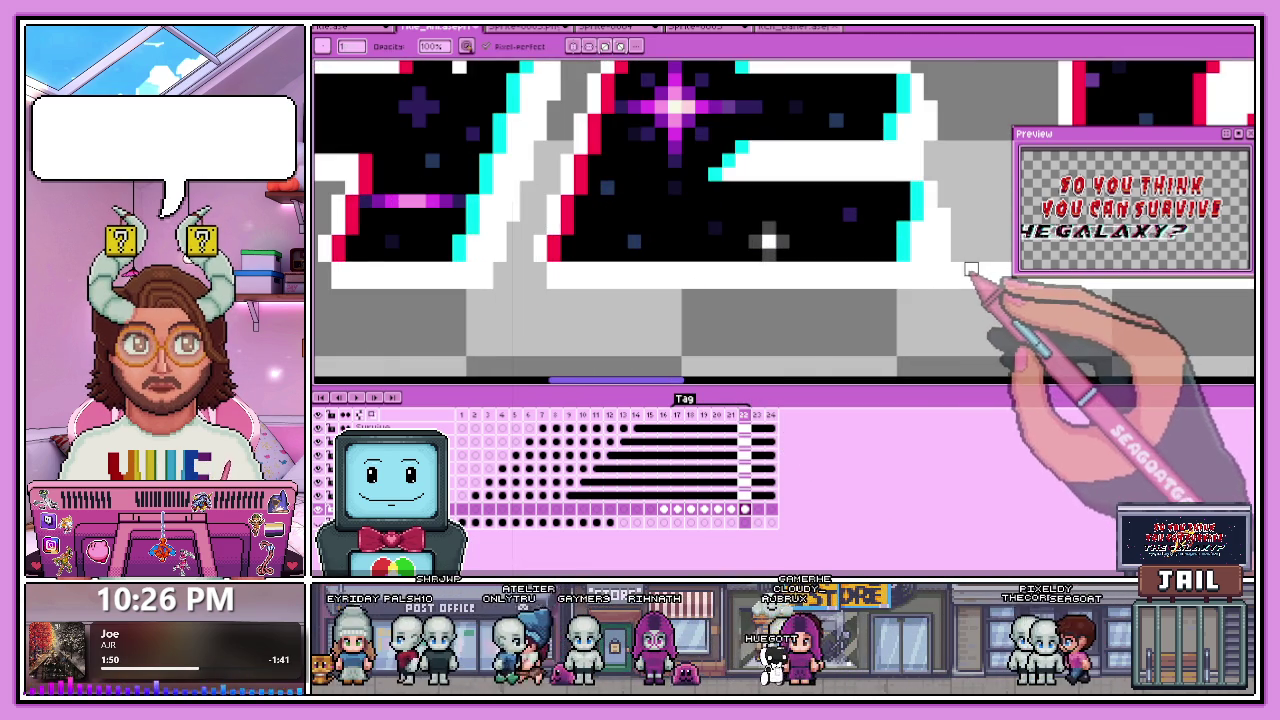
pyautogui.scroll(-1, 800, 290)
pyautogui.scroll(1, 740, 300)
pyautogui.scroll(1, 782, 302)
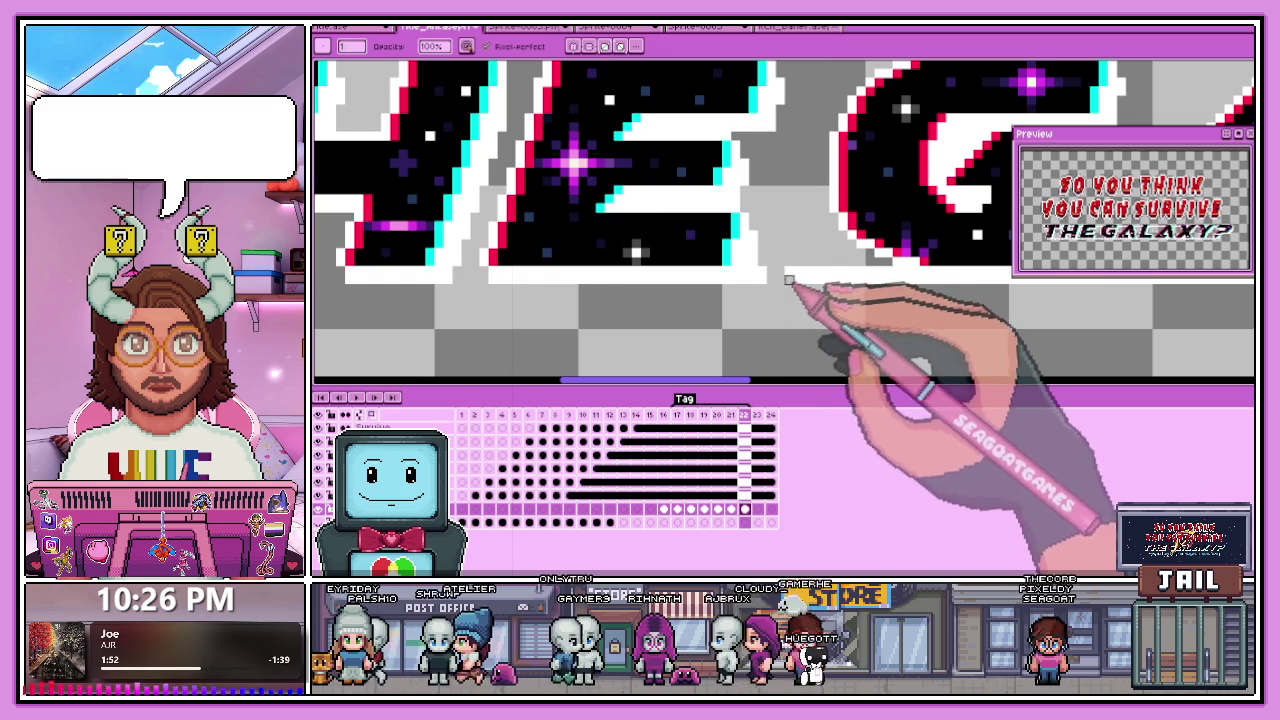
pyautogui.scroll(1, 800, 278)
pyautogui.scroll(1, 850, 260)
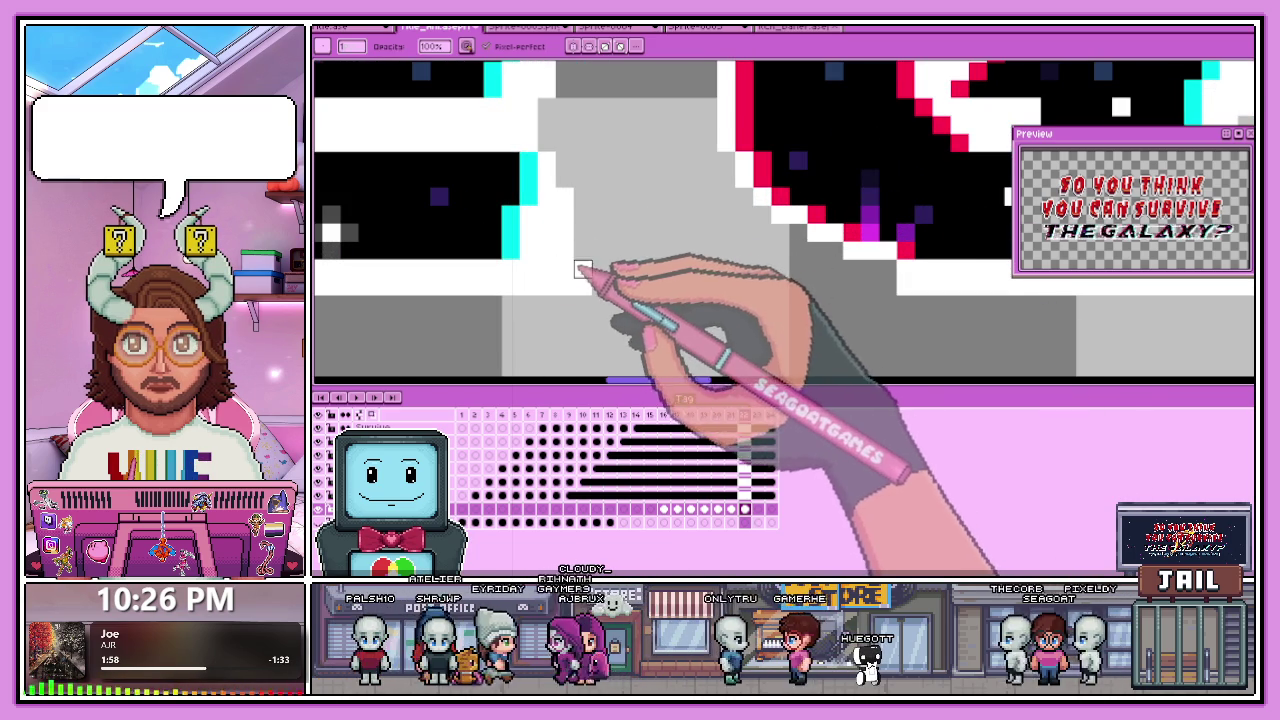
pyautogui.scroll(-2, 552, 213)
pyautogui.scroll(-1, 700, 250)
pyautogui.scroll(1, 757, 237)
pyautogui.scroll(2, 779, 234)
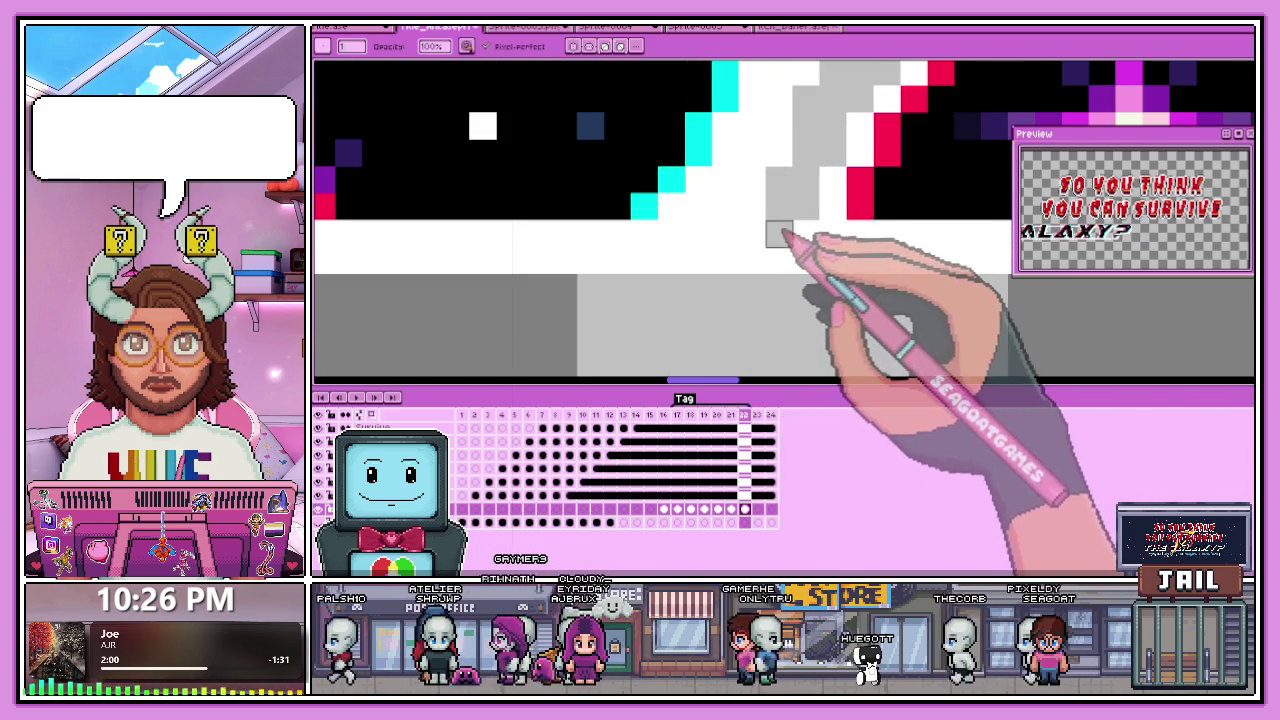
pyautogui.scroll(-2, 740, 262)
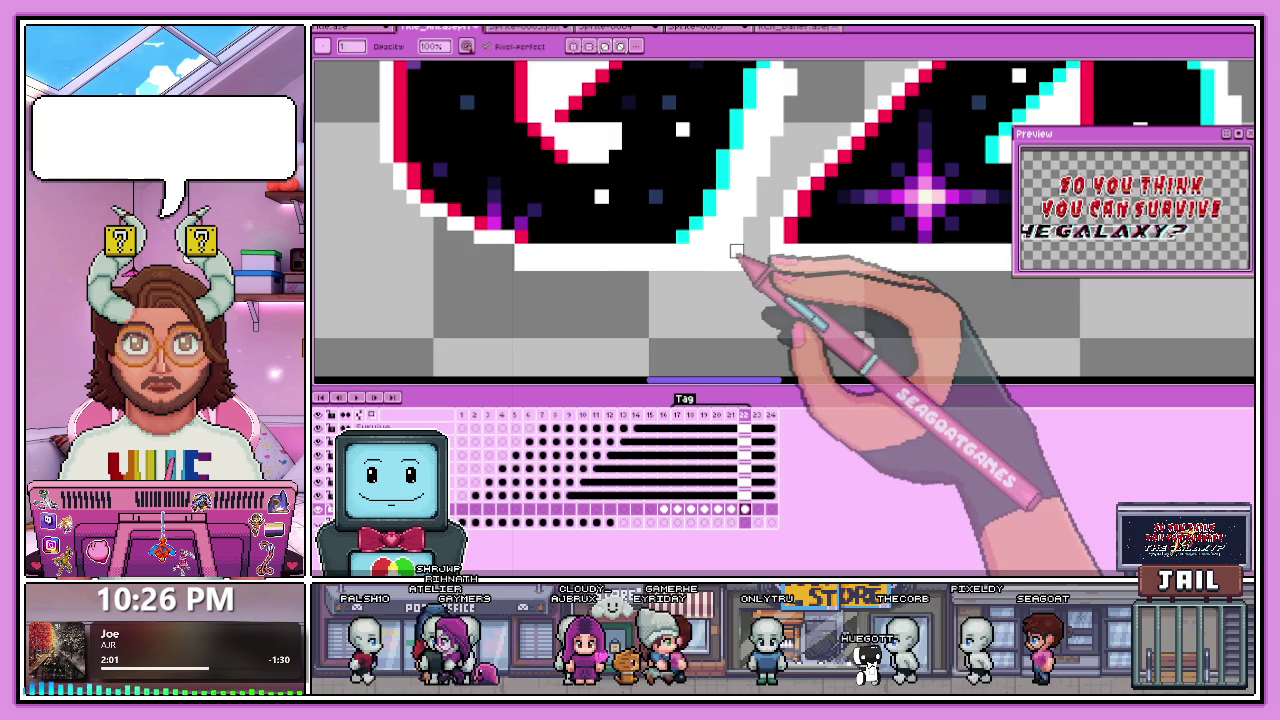
pyautogui.scroll(-2, 737, 251)
pyautogui.scroll(-2, 725, 285)
pyautogui.scroll(1, 733, 306)
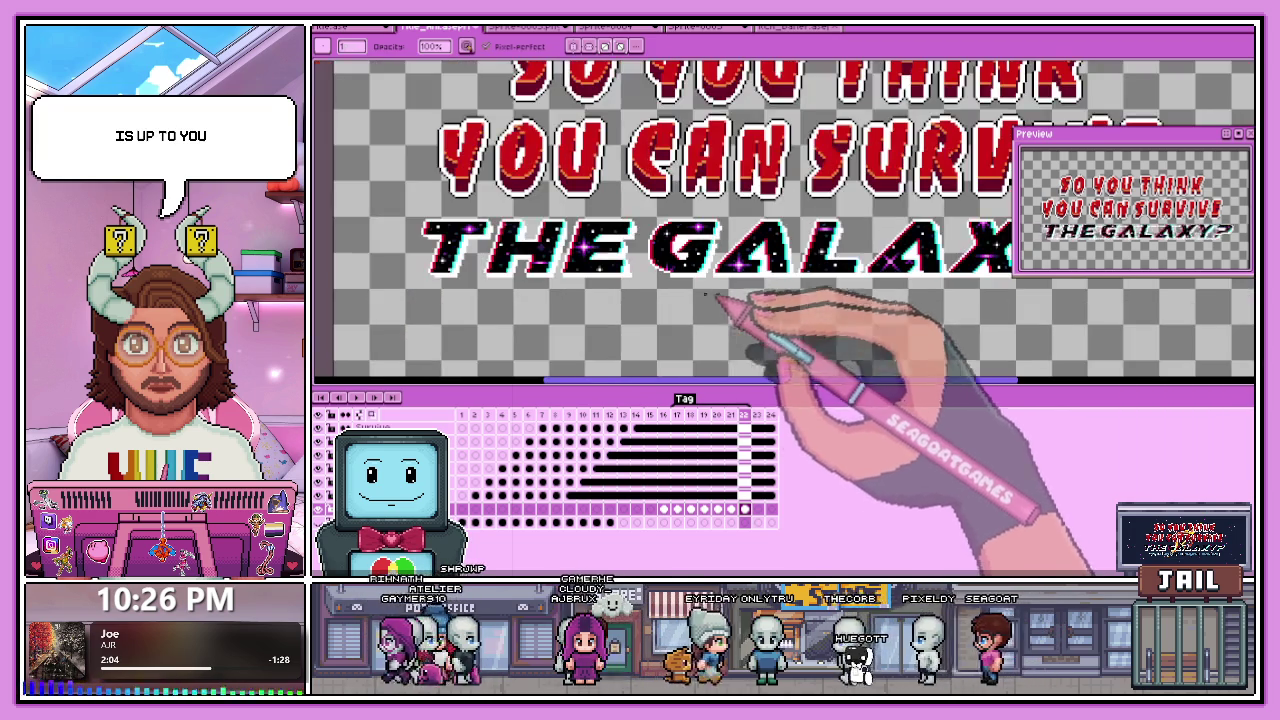
pyautogui.scroll(2, 718, 284)
pyautogui.scroll(2, 700, 265)
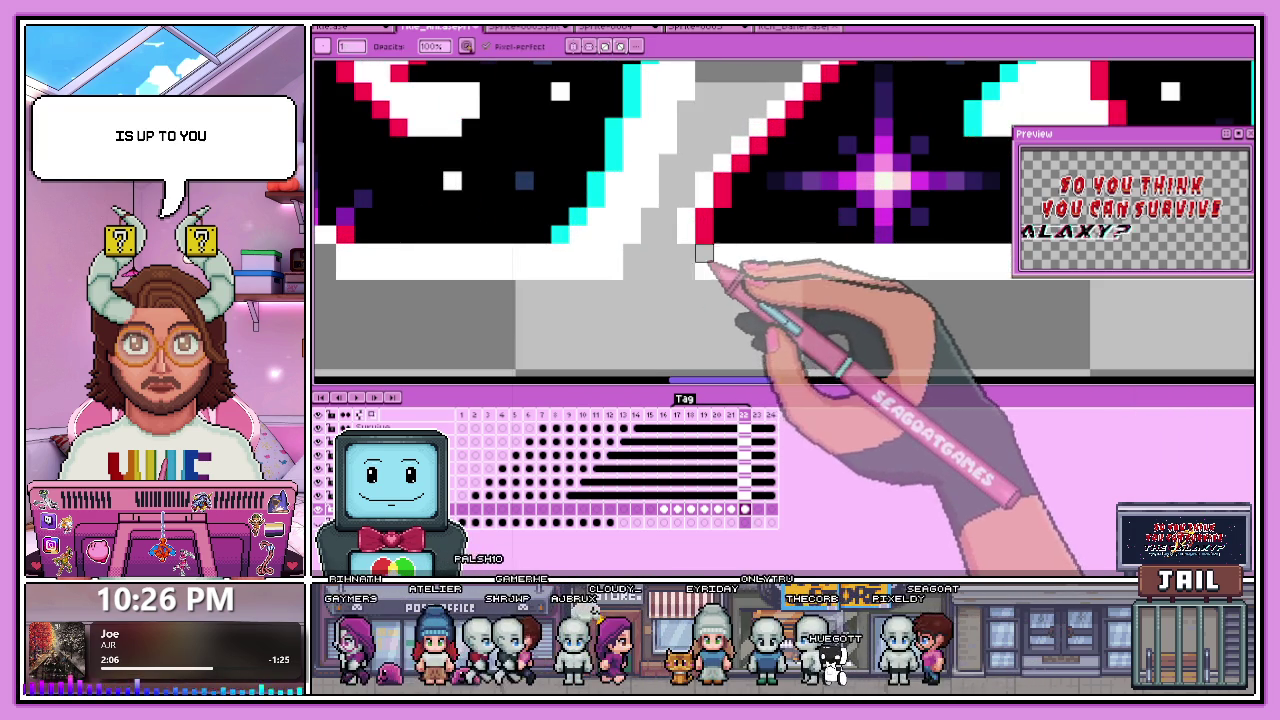
pyautogui.scroll(1, 700, 265)
pyautogui.scroll(-1, 720, 290)
pyautogui.scroll(-2, 680, 295)
pyautogui.scroll(2, 729, 283)
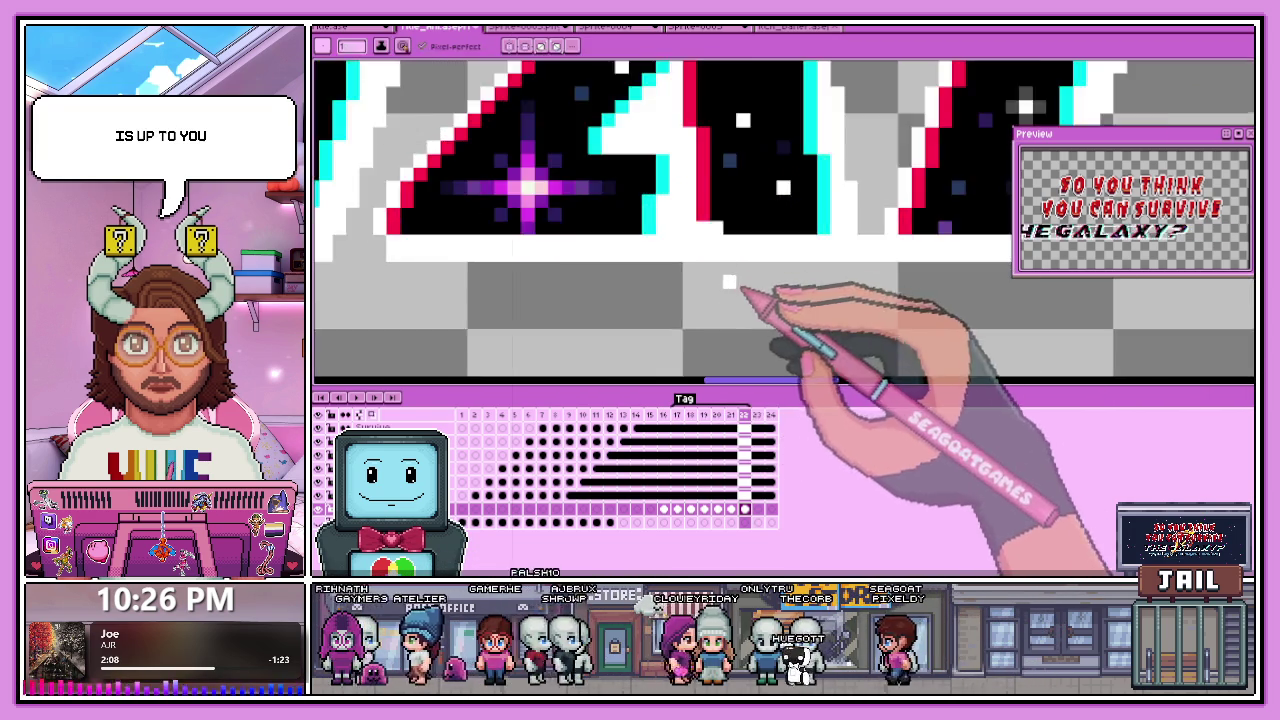
pyautogui.scroll(-1, 729, 283)
pyautogui.scroll(1, 657, 229)
pyautogui.scroll(-2, 657, 229)
pyautogui.scroll(1, 700, 286)
pyautogui.scroll(2, 714, 280)
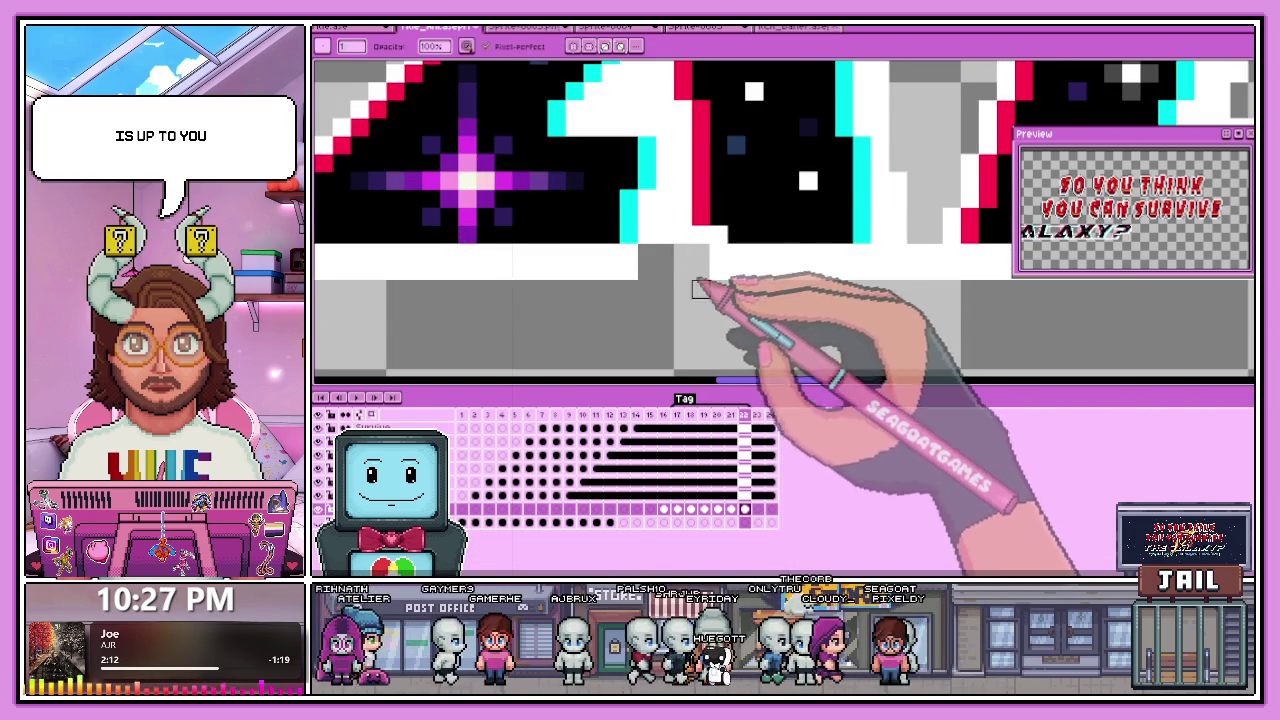
pyautogui.scroll(-2, 700, 271)
pyautogui.scroll(2, 720, 270)
pyautogui.scroll(-2, 720, 257)
pyautogui.scroll(2, 774, 266)
pyautogui.scroll(1, 779, 249)
pyautogui.scroll(-2, 779, 284)
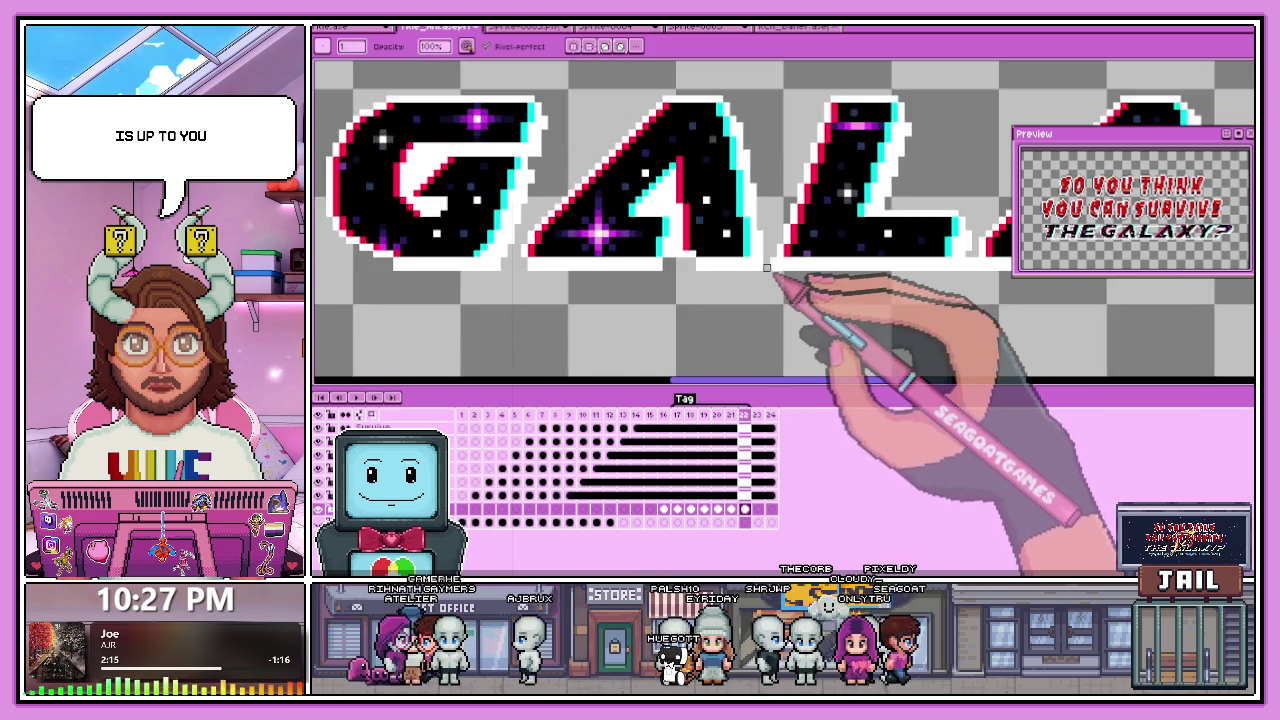
pyautogui.scroll(2, 760, 265)
pyautogui.scroll(-2, 770, 272)
pyautogui.scroll(-1, 770, 282)
pyautogui.scroll(-2, 770, 285)
pyautogui.scroll(1, 760, 275)
pyautogui.scroll(2, 755, 265)
pyautogui.scroll(2, 745, 255)
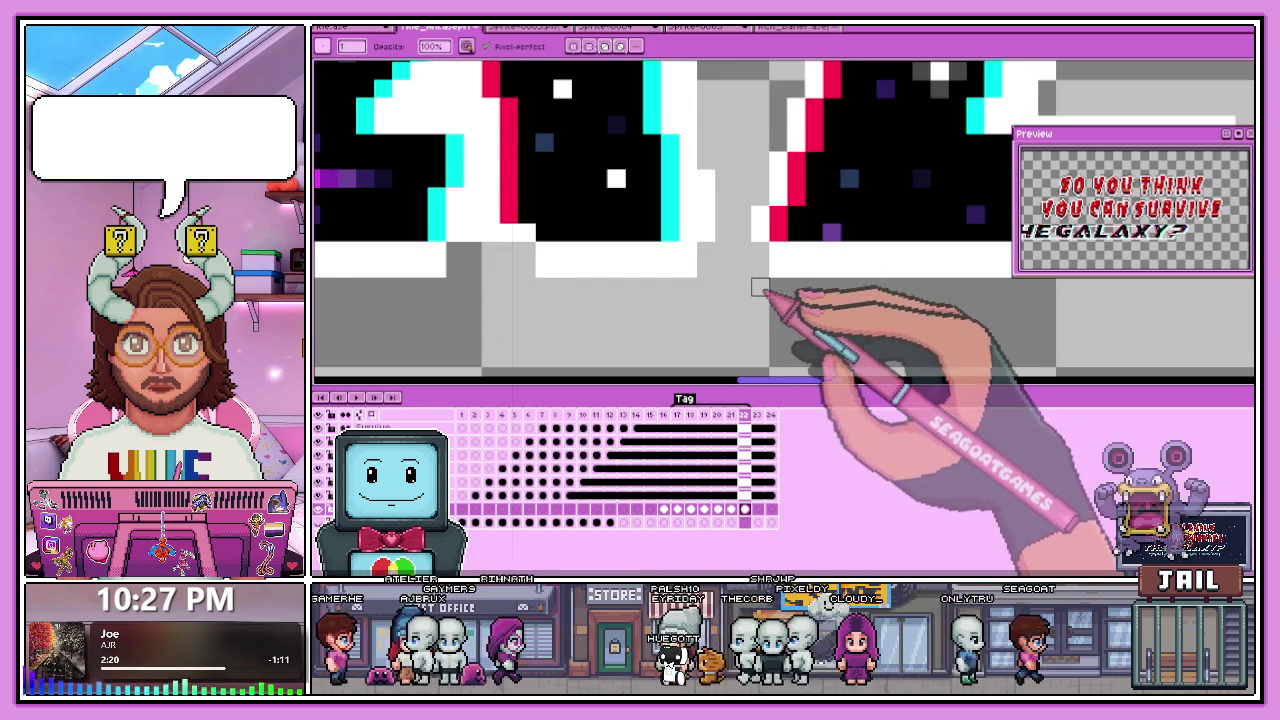
pyautogui.scroll(-1, 760, 285)
pyautogui.scroll(-3, 720, 219)
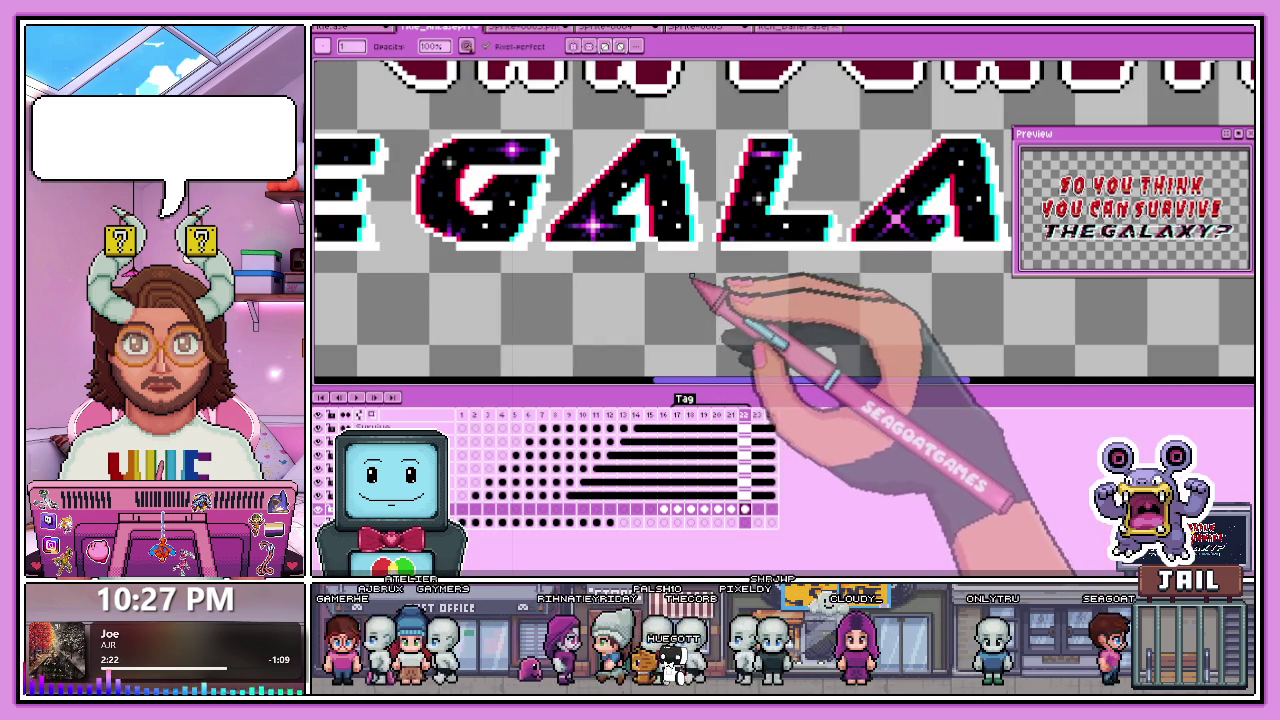
pyautogui.scroll(3, 829, 232)
pyautogui.scroll(1, 834, 236)
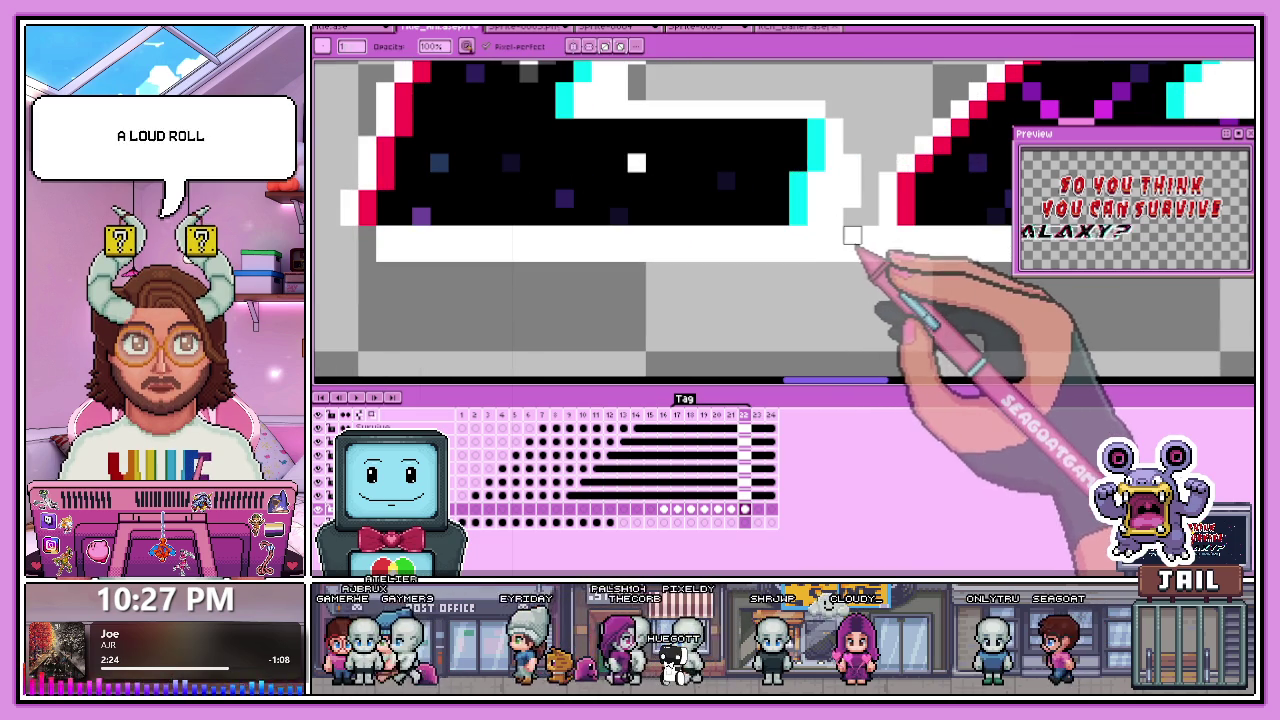
pyautogui.scroll(-1, 834, 271)
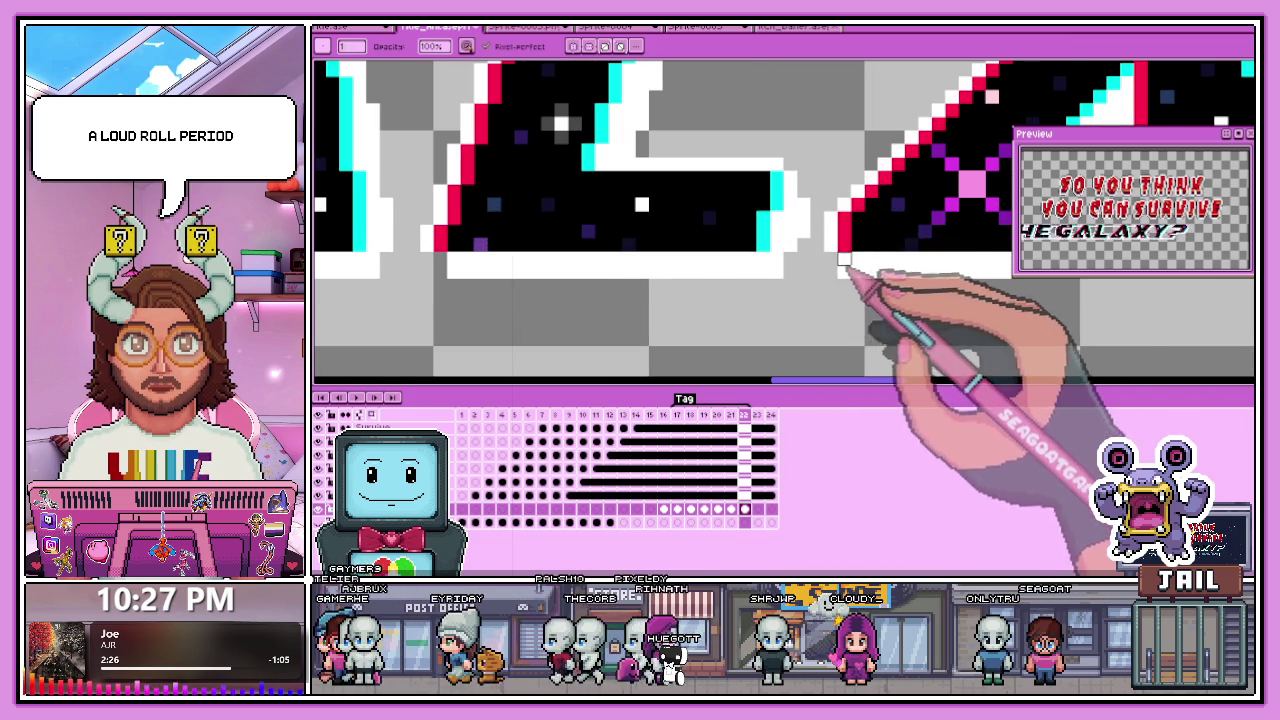
pyautogui.scroll(-3, 844, 259)
pyautogui.scroll(1, 894, 280)
pyautogui.scroll(2, 784, 245)
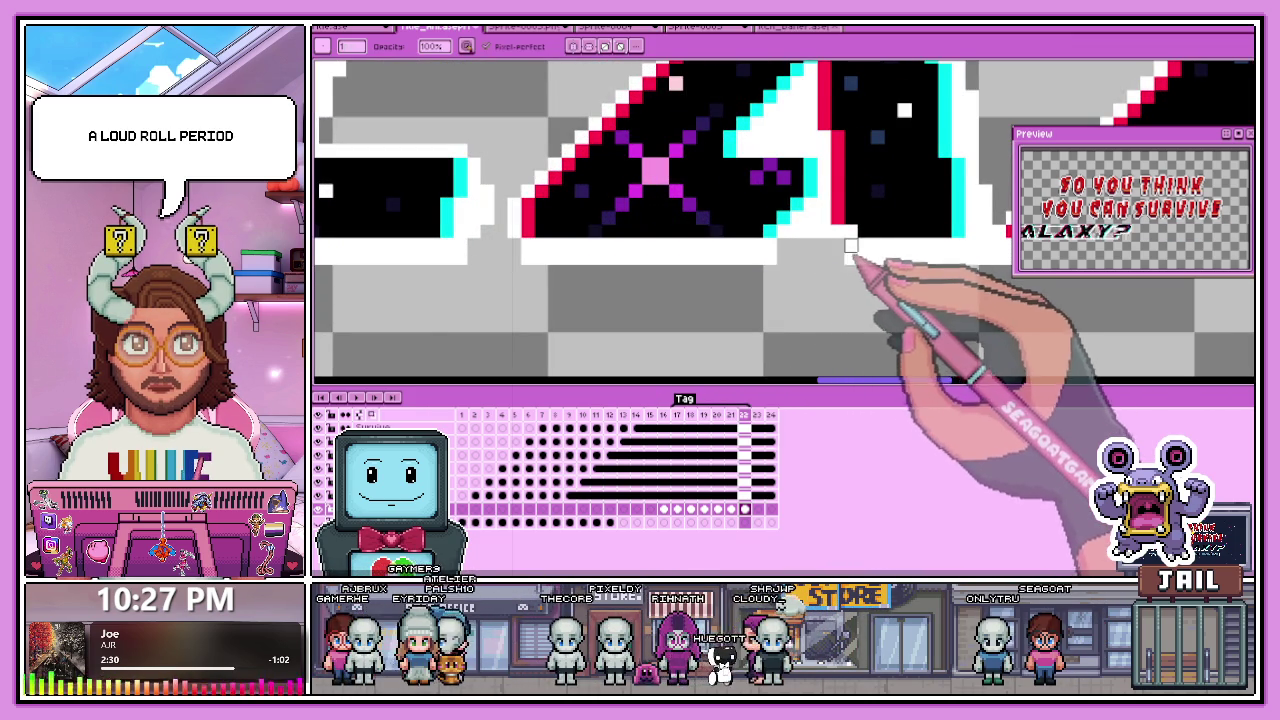
pyautogui.scroll(-3, 840, 265)
pyautogui.scroll(3, 860, 275)
pyautogui.scroll(1, 876, 299)
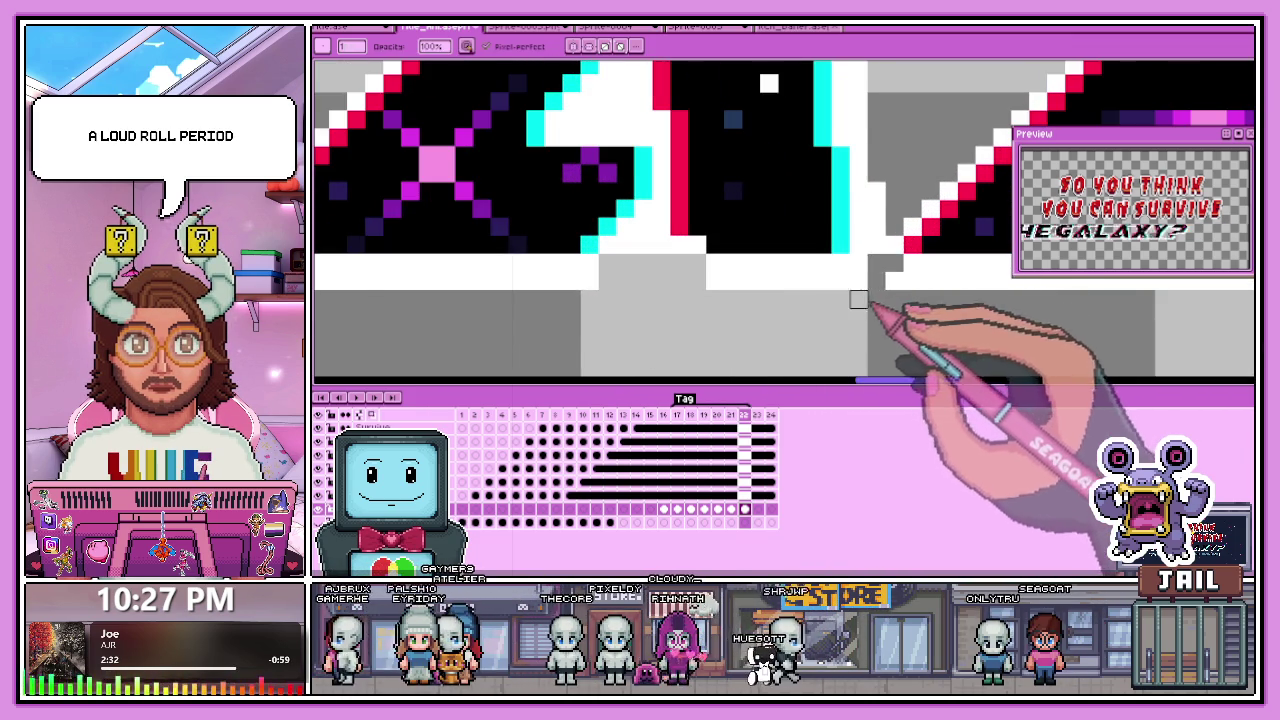
pyautogui.scroll(-3, 858, 299)
pyautogui.scroll(2, 758, 268)
pyautogui.scroll(-3, 745, 268)
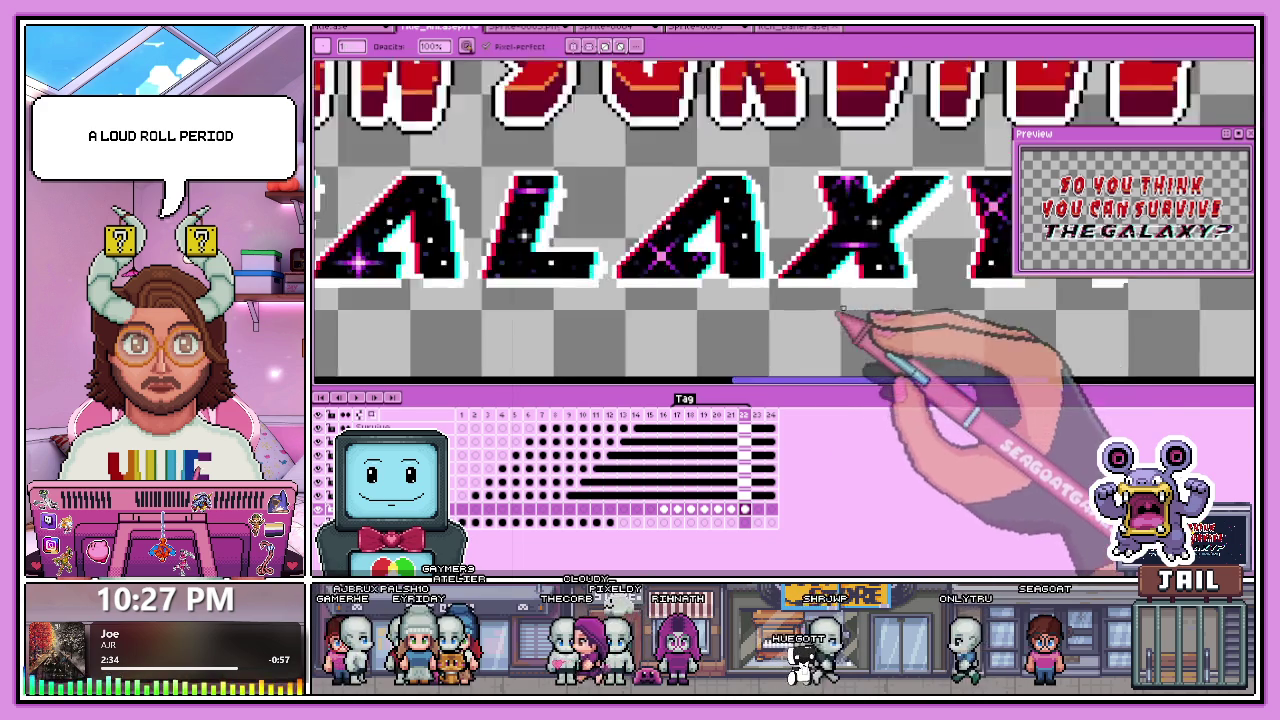
pyautogui.scroll(2, 790, 278)
pyautogui.scroll(1, 821, 285)
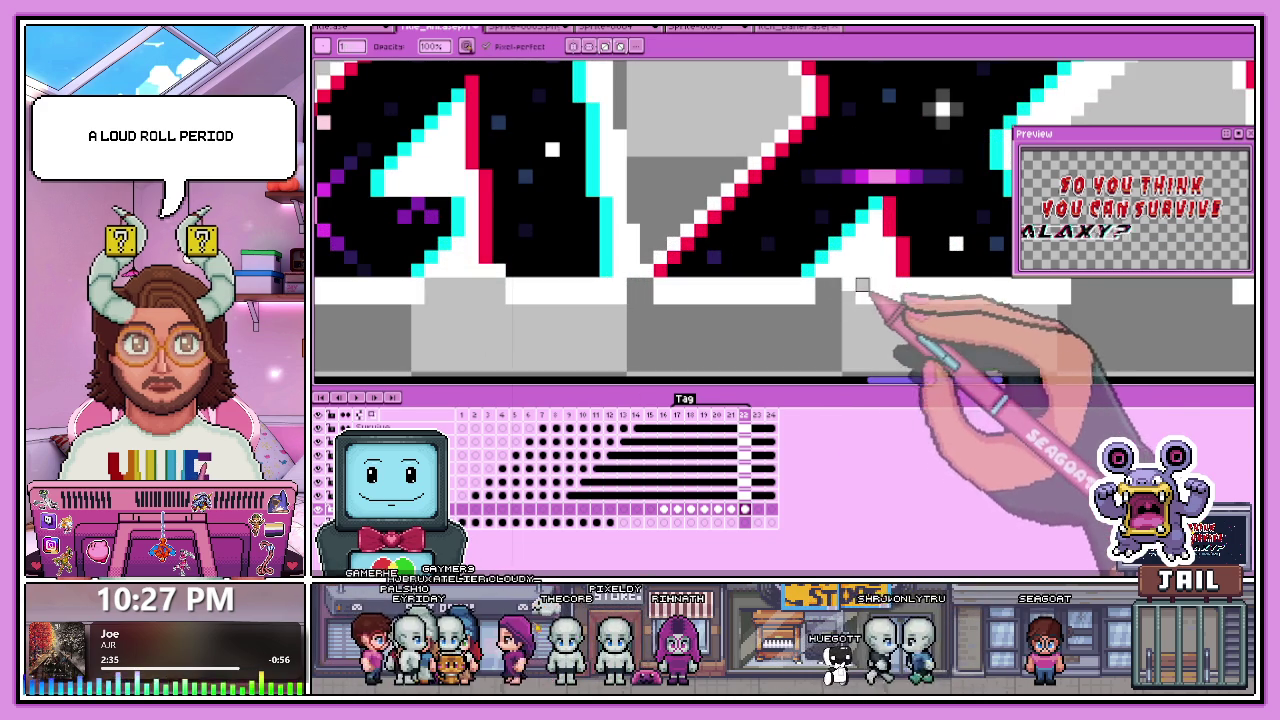
pyautogui.scroll(-2, 889, 290)
pyautogui.scroll(1, 895, 298)
pyautogui.scroll(-1, 960, 340)
pyautogui.scroll(-2, 742, 268)
pyautogui.scroll(2, 800, 265)
pyautogui.scroll(2, 900, 290)
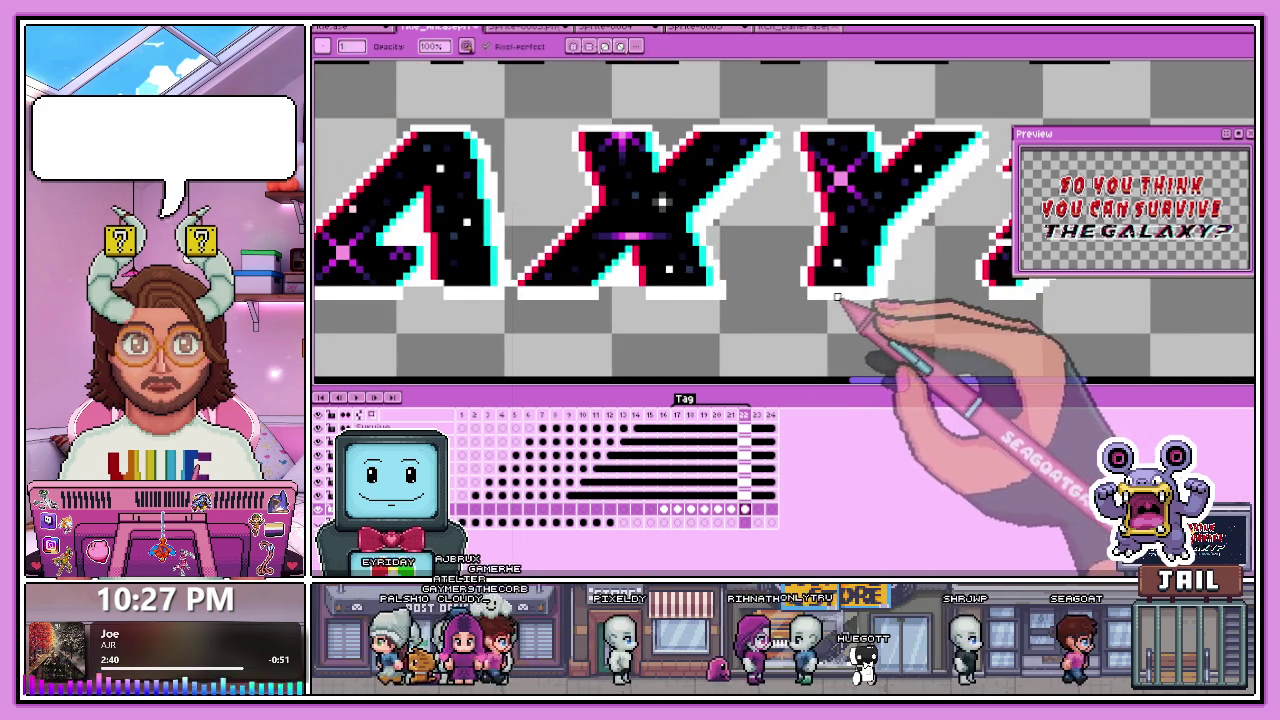
pyautogui.scroll(-1, 912, 300)
pyautogui.scroll(-3, 895, 305)
pyautogui.scroll(1, 818, 343)
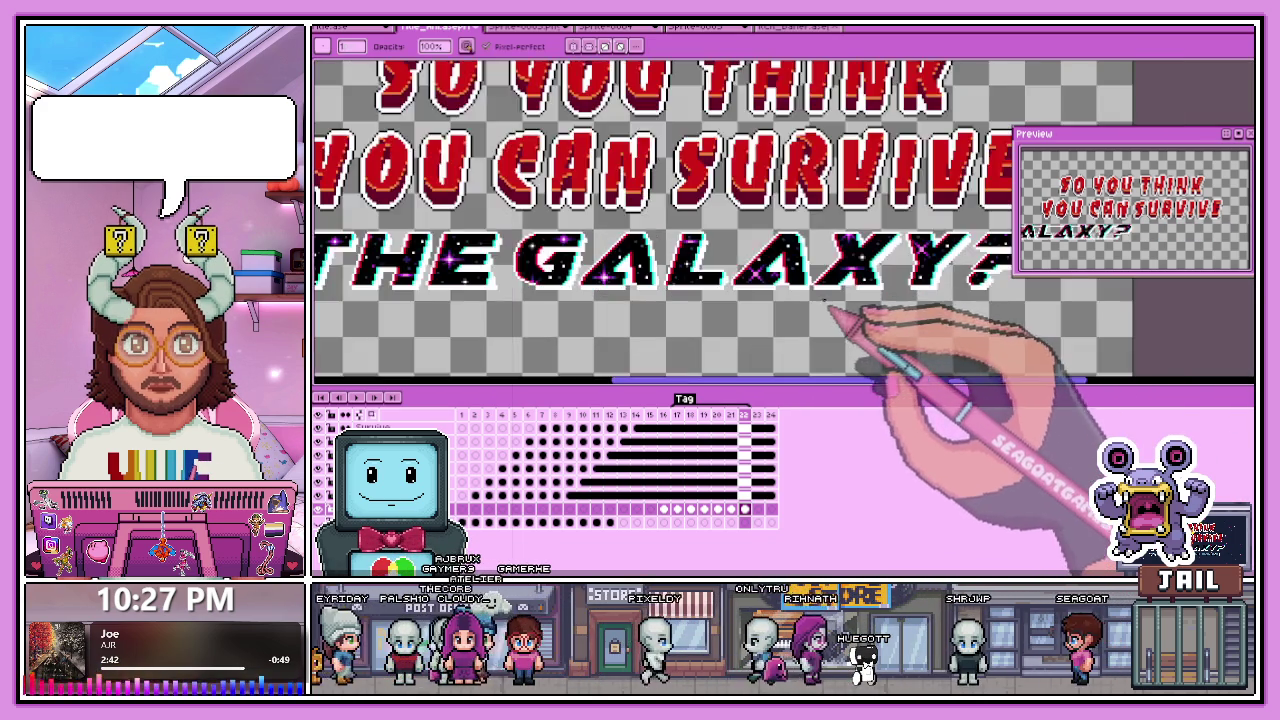
pyautogui.scroll(2, 846, 314)
pyautogui.scroll(1, 817, 286)
pyautogui.scroll(1, 790, 268)
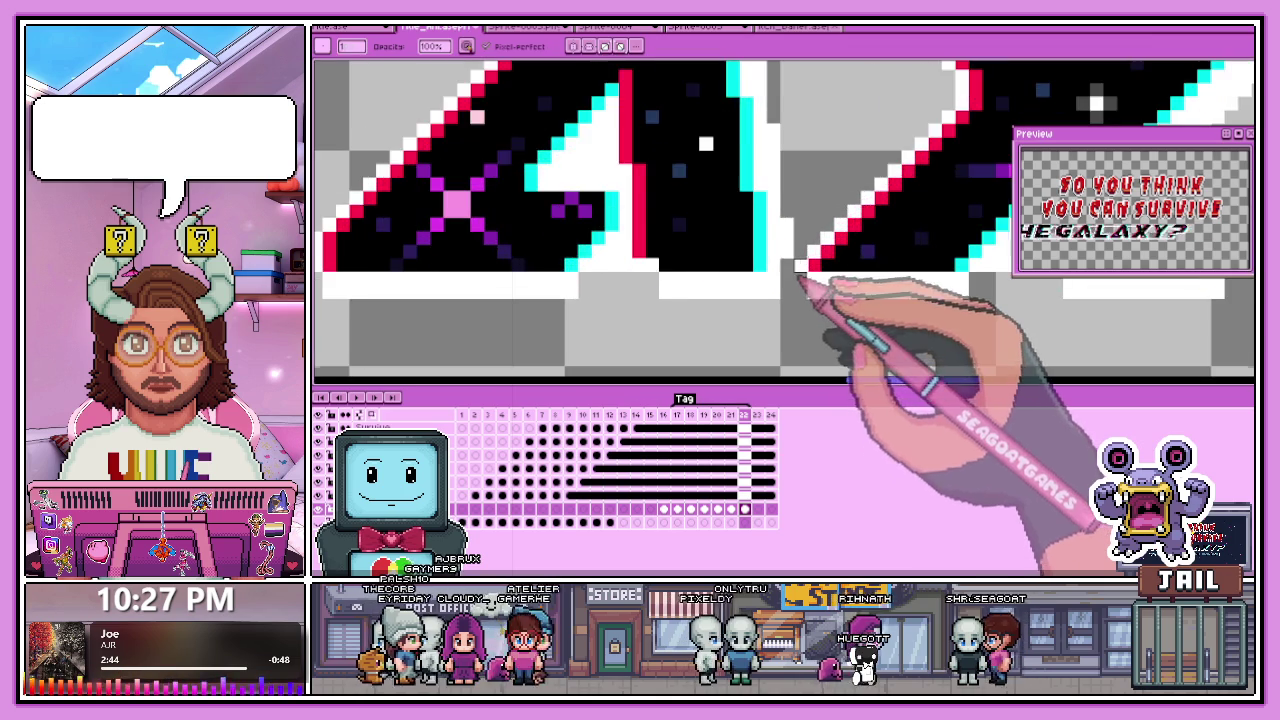
pyautogui.scroll(-2, 795, 272)
pyautogui.scroll(-2, 828, 294)
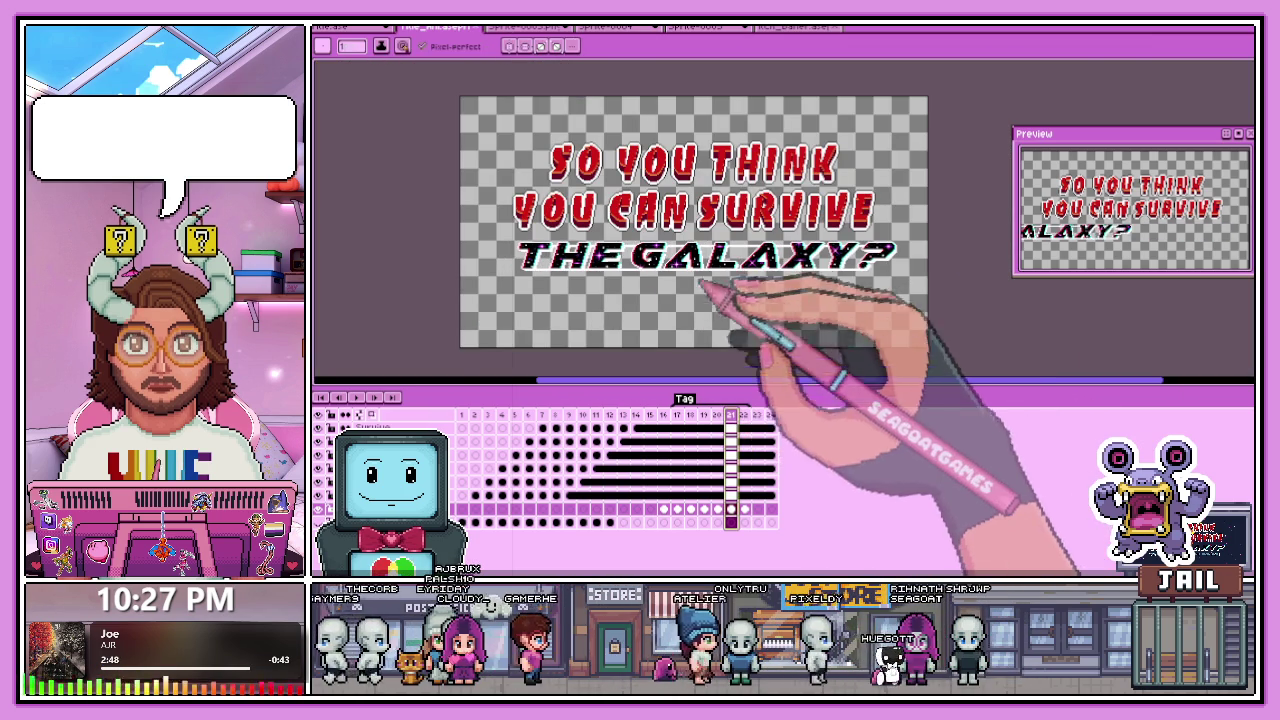
# Box-select an area beside the word THE, then fit the whole sprite in view.
pyautogui.scroll(1, 440, 290)
pyautogui.scroll(1, 560, 265)
pyautogui.scroll(1, 690, 240)
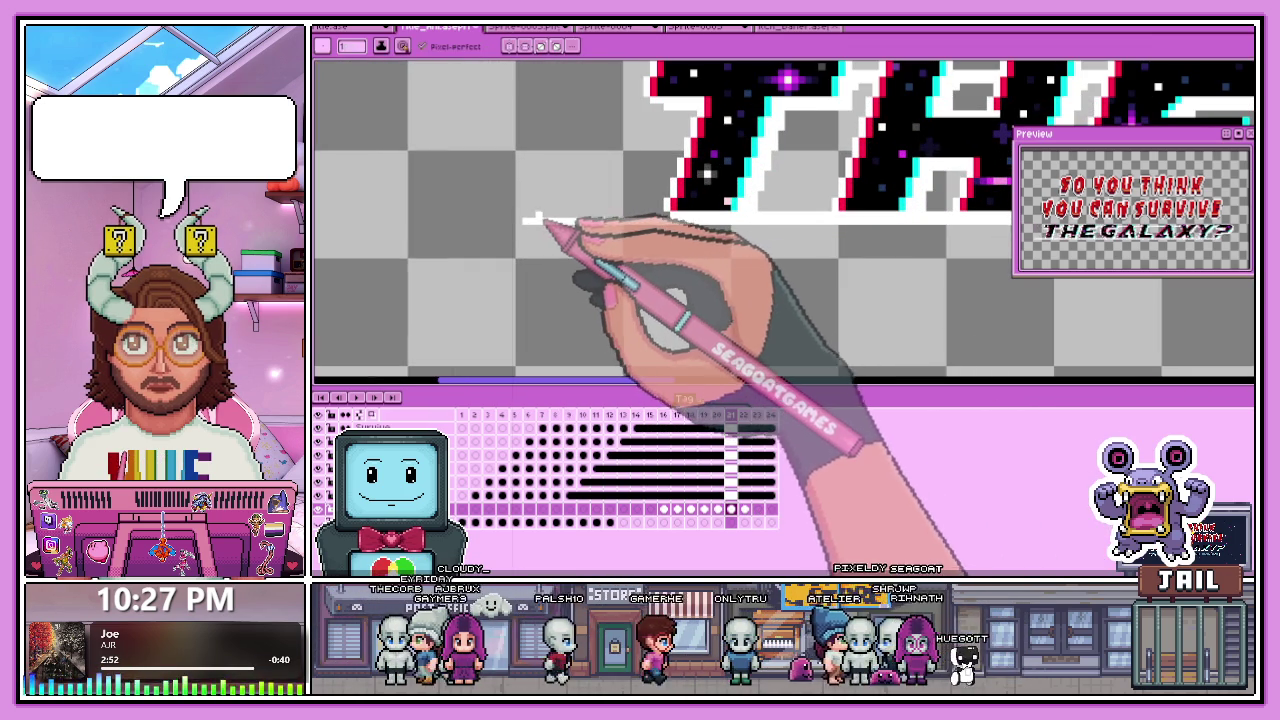
pyautogui.scroll(2, 620, 240)
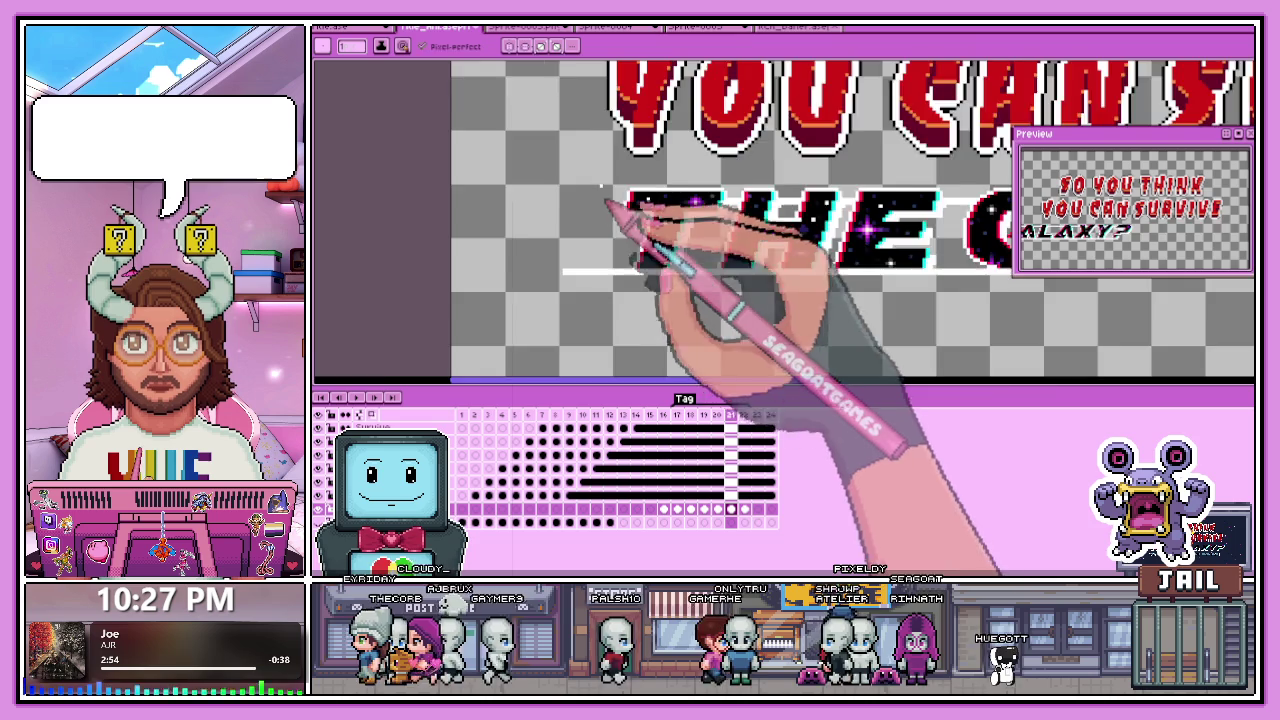
pyautogui.scroll(2, 850, 220)
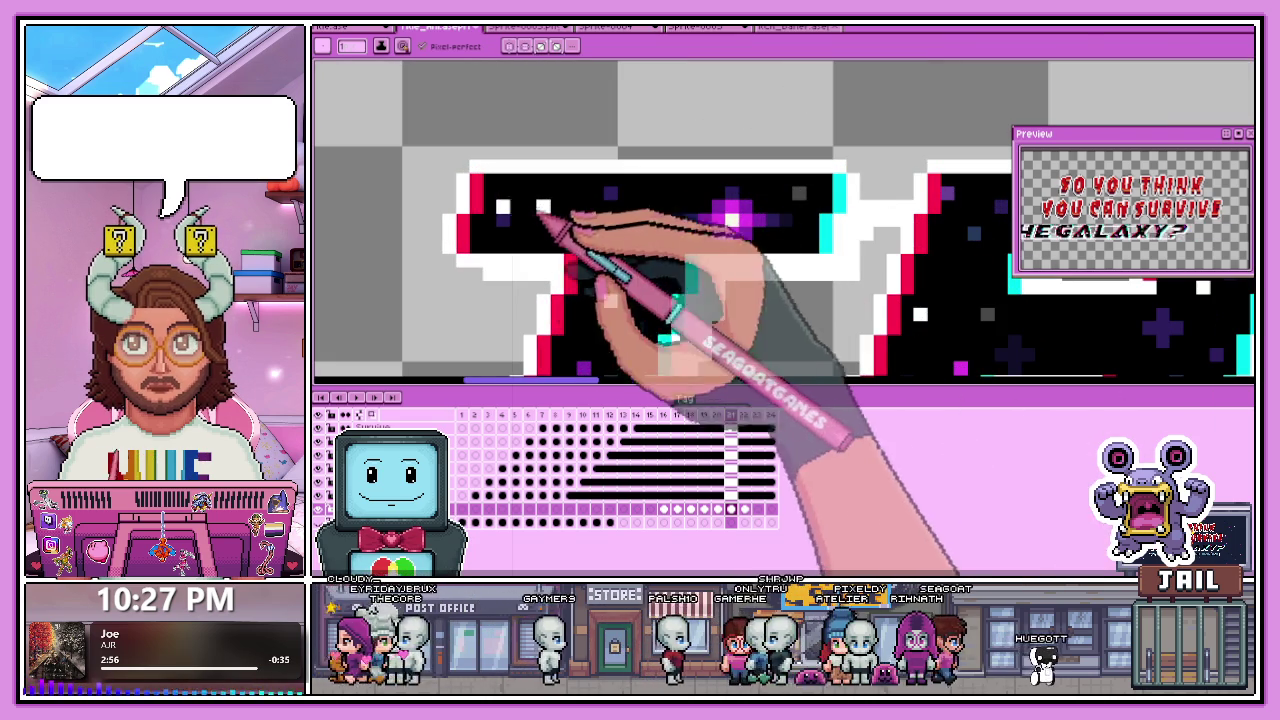
pyautogui.scroll(-2, 440, 210)
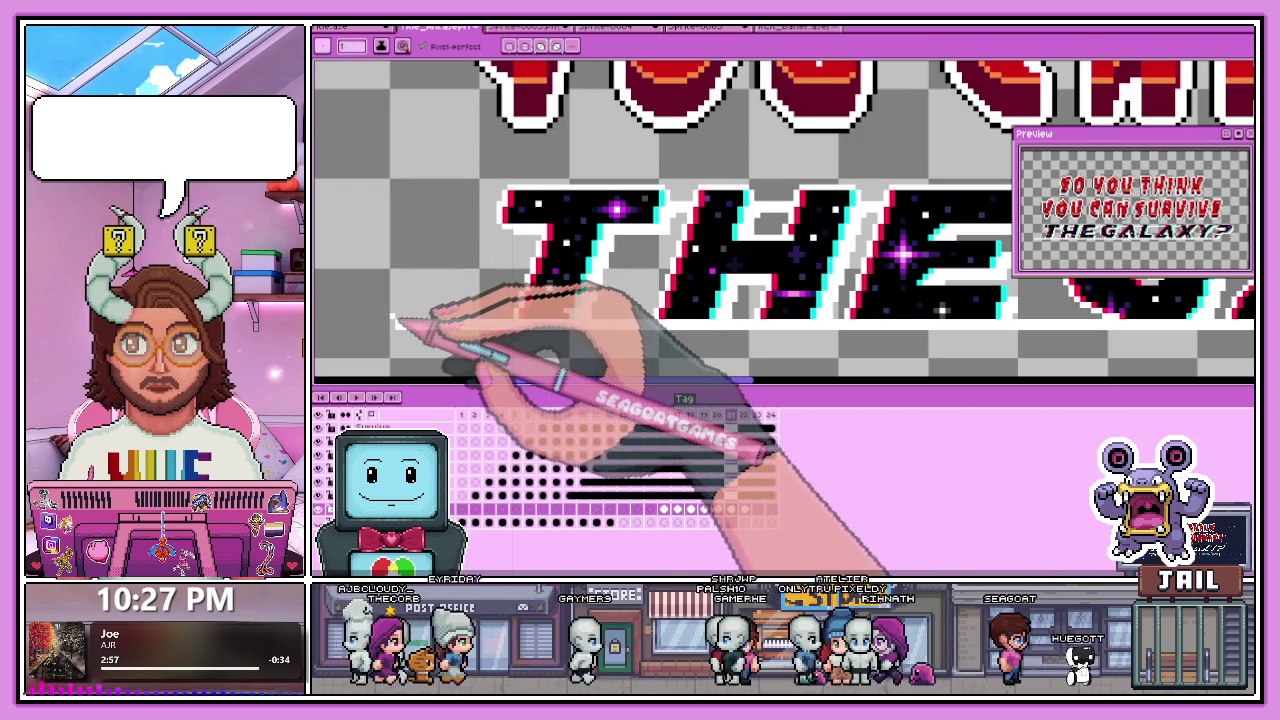
pyautogui.moveTo(398, 322); pyautogui.dragTo(399, 208)
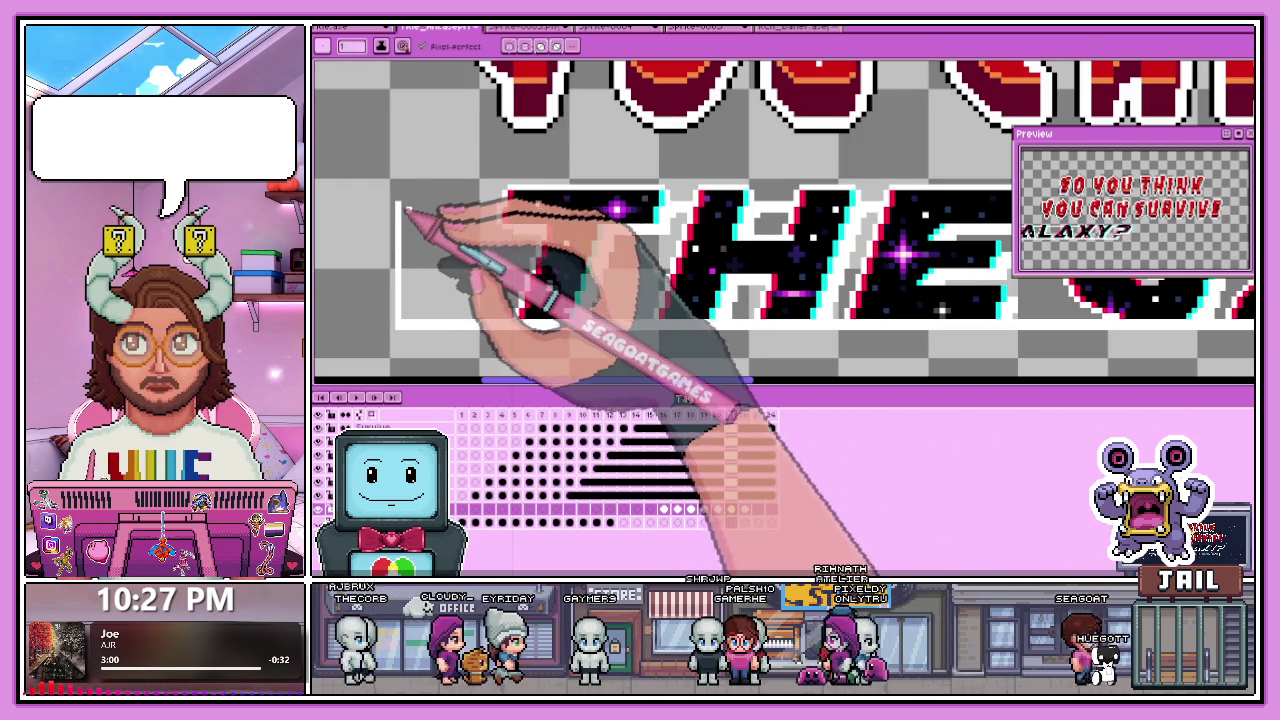
pyautogui.scroll(1, 465, 235)
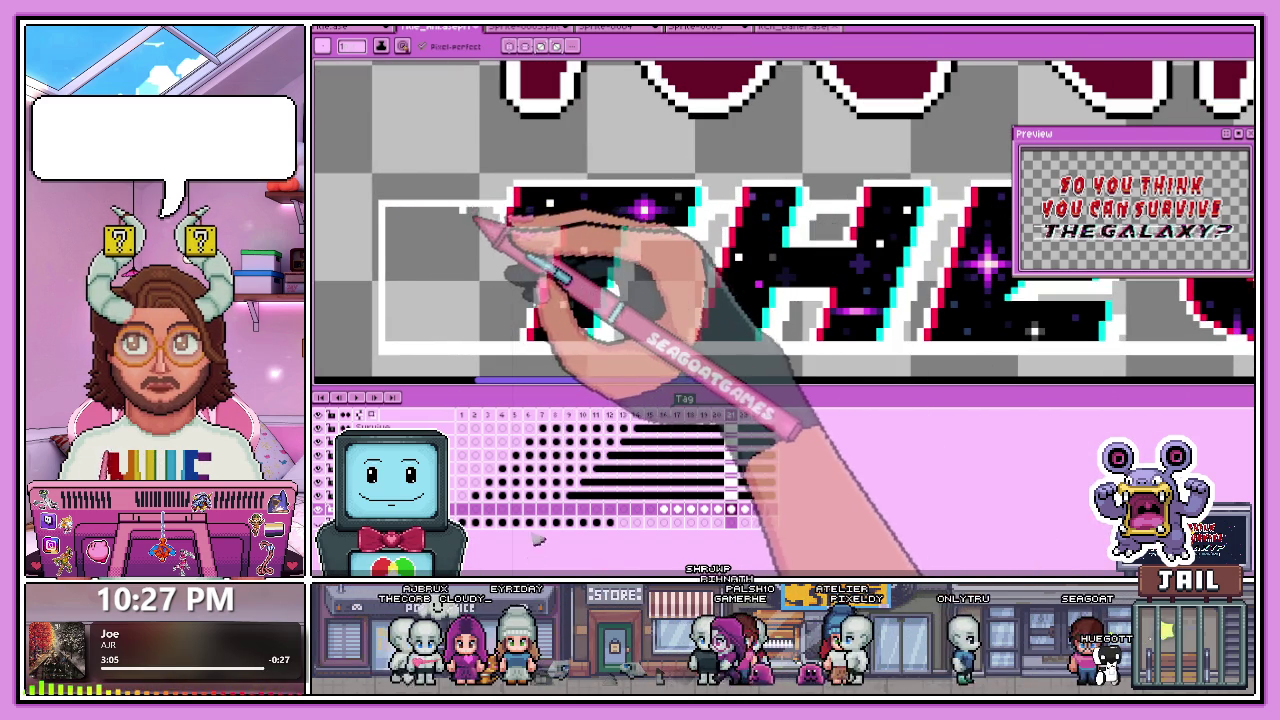
pyautogui.press('b')
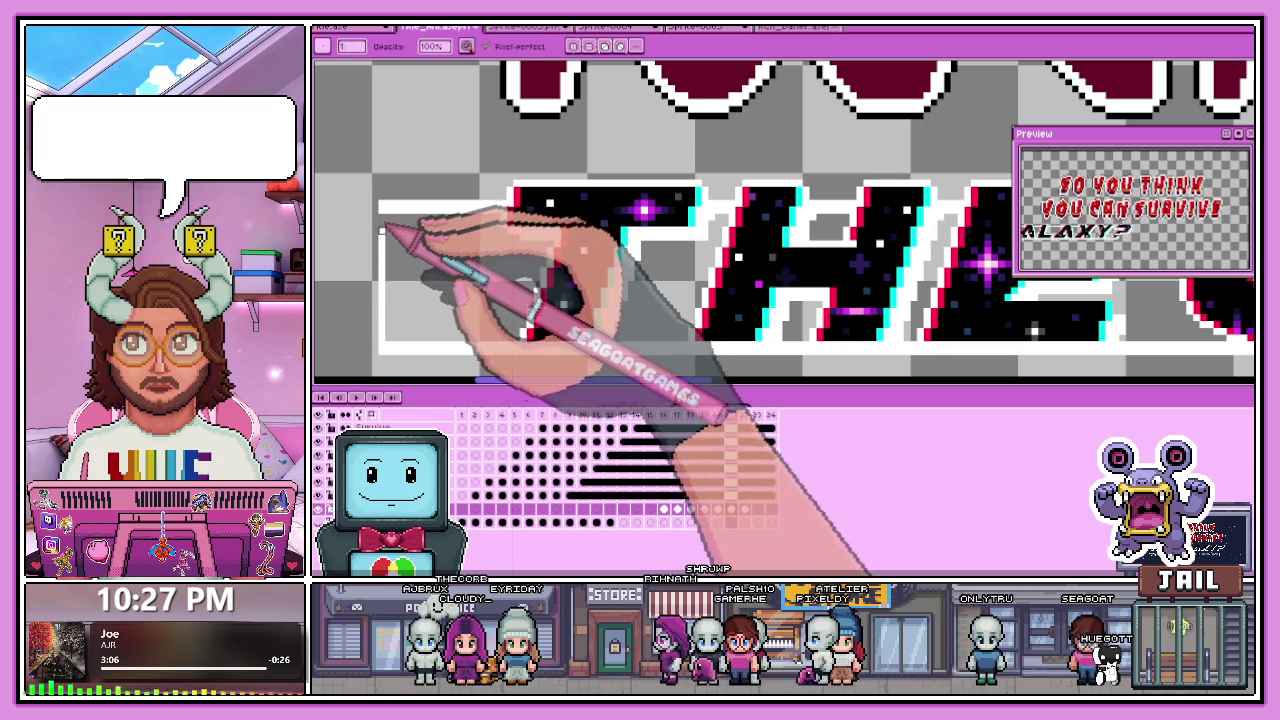
pyautogui.hotkey('ctrl', '0')
# On frame 20, move the dashed-line glitch piece left of THE a few pixels left and commit.
pyautogui.scroll(1, 437, 268)
pyautogui.scroll(1, 466, 263)
pyautogui.scroll(1, 486, 260)
pyautogui.scroll(1, 503, 257)
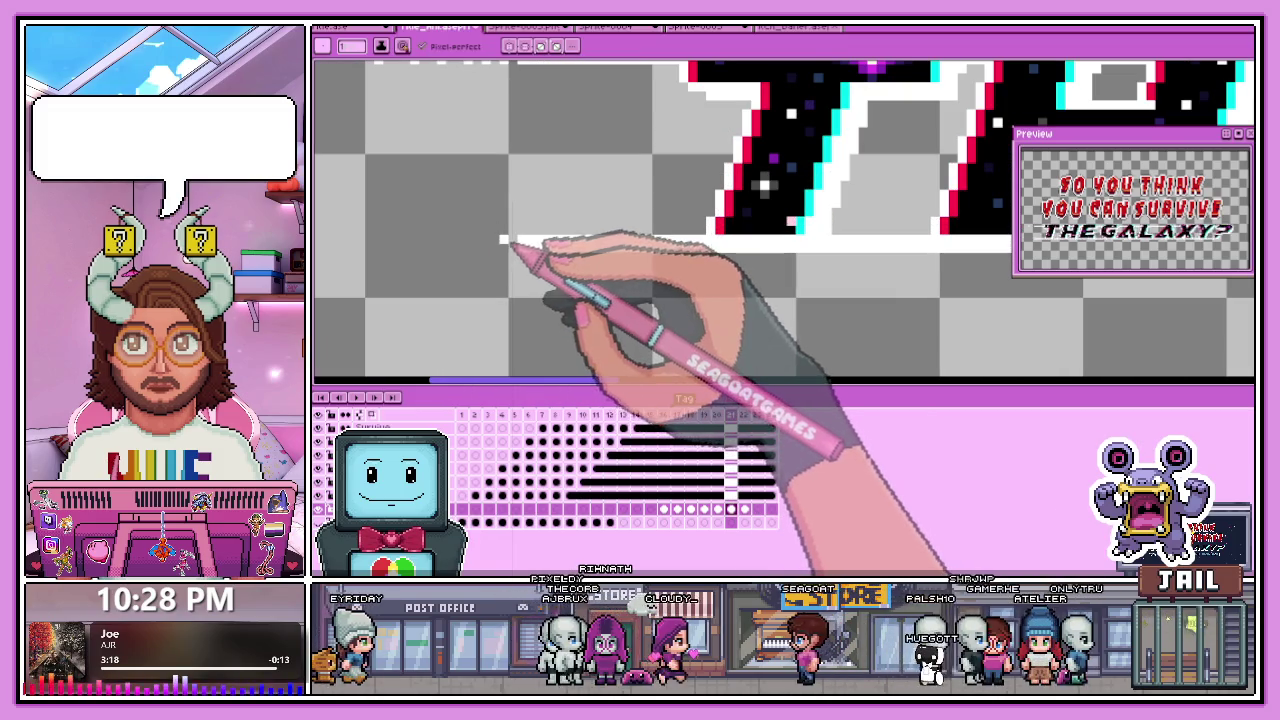
pyautogui.scroll(-2, 484, 242)
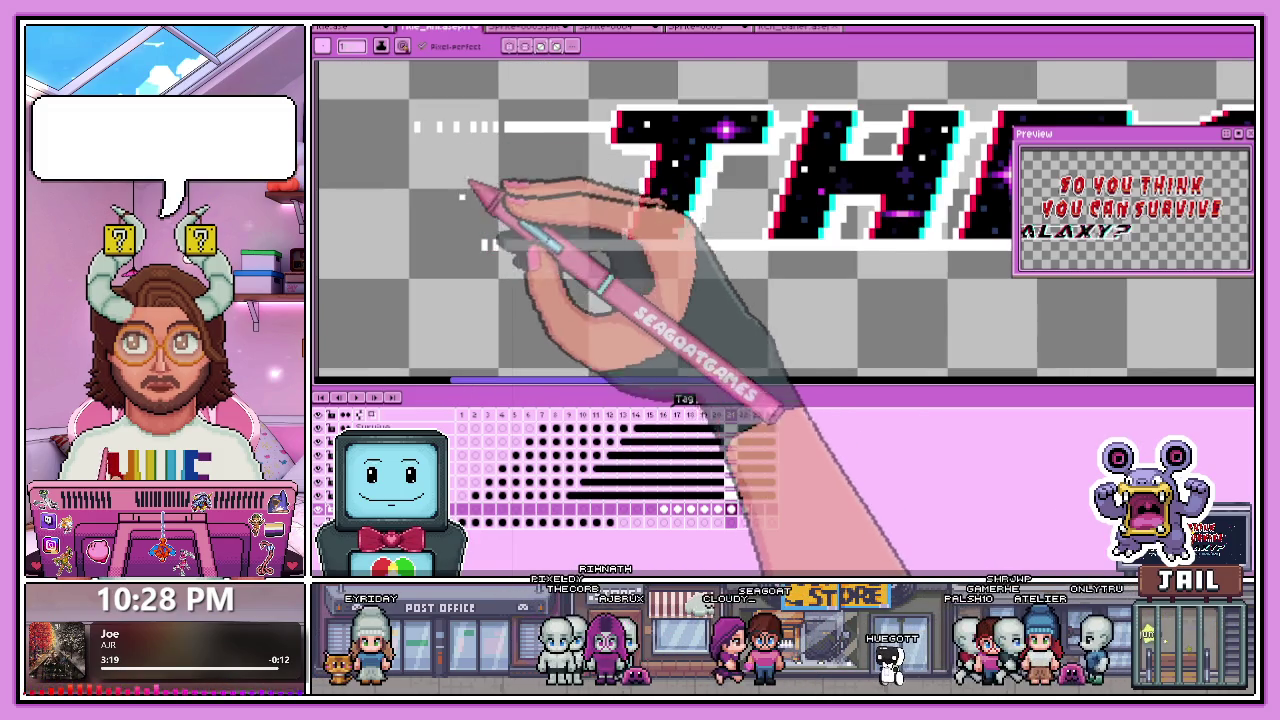
pyautogui.scroll(1, 476, 248)
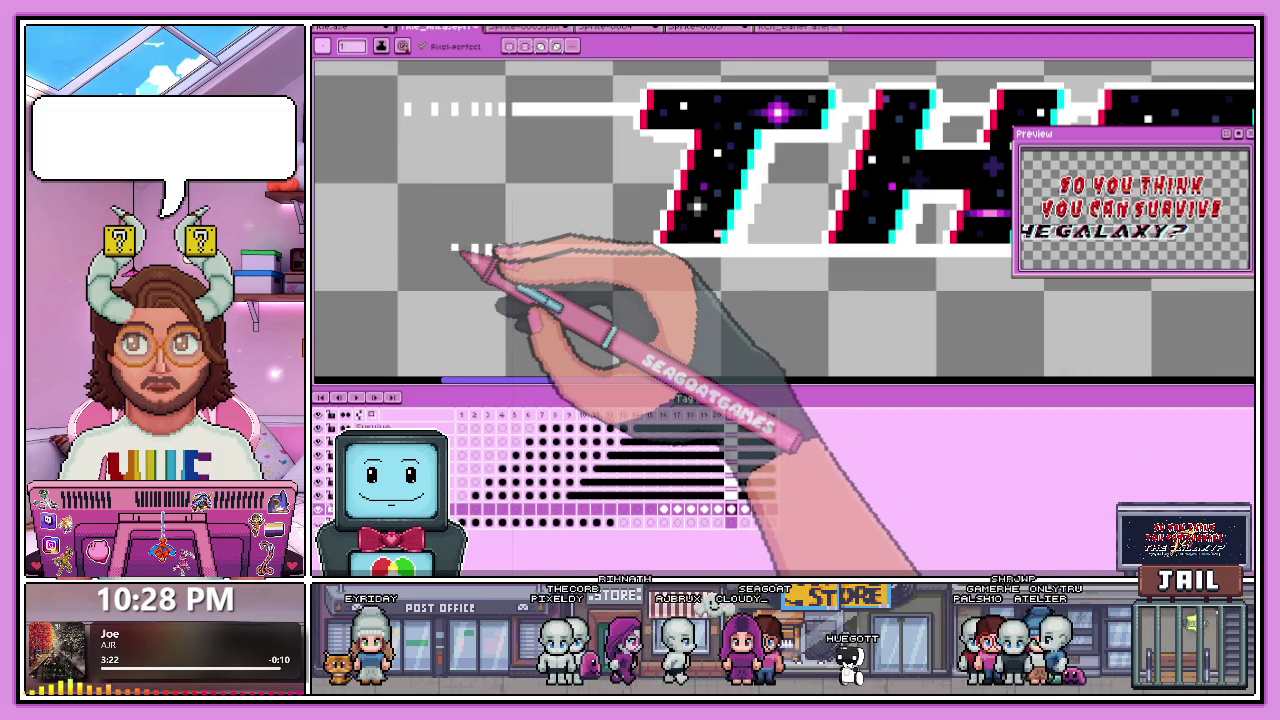
pyautogui.scroll(2, 486, 262)
pyautogui.scroll(-1, 540, 240)
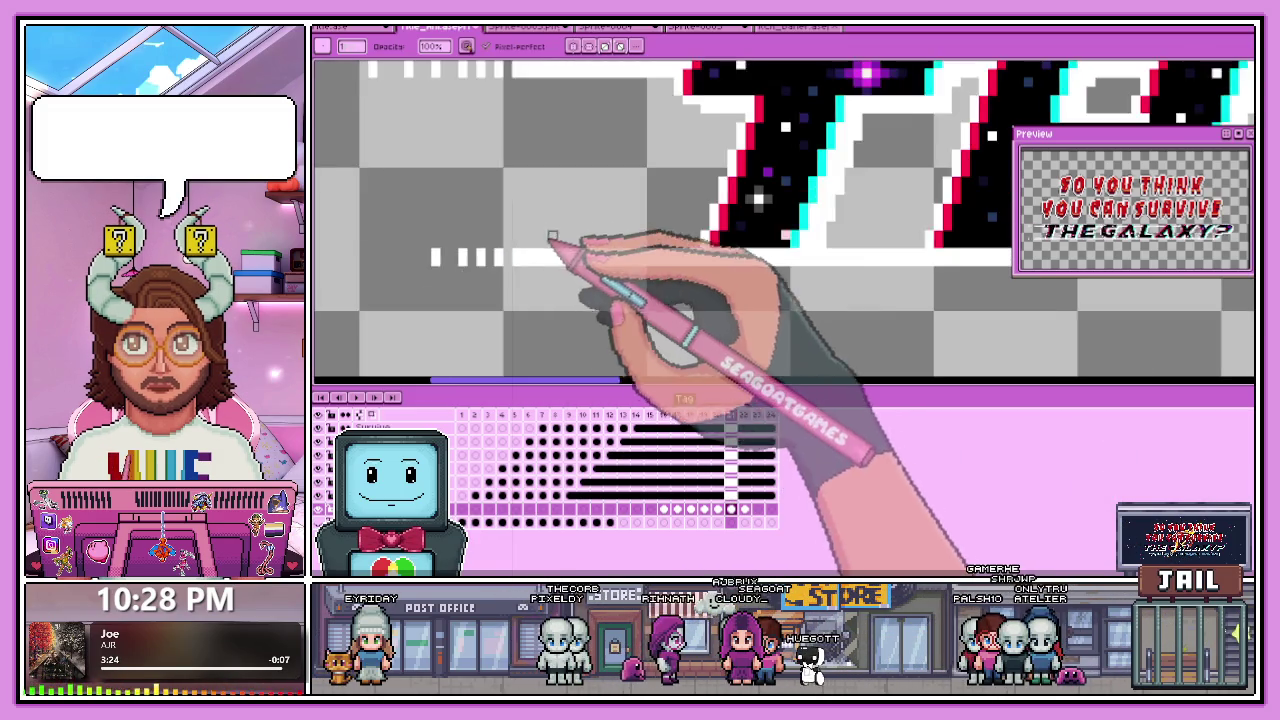
pyautogui.scroll(-2, 552, 237)
pyautogui.scroll(1, 500, 251)
pyautogui.scroll(1, 491, 160)
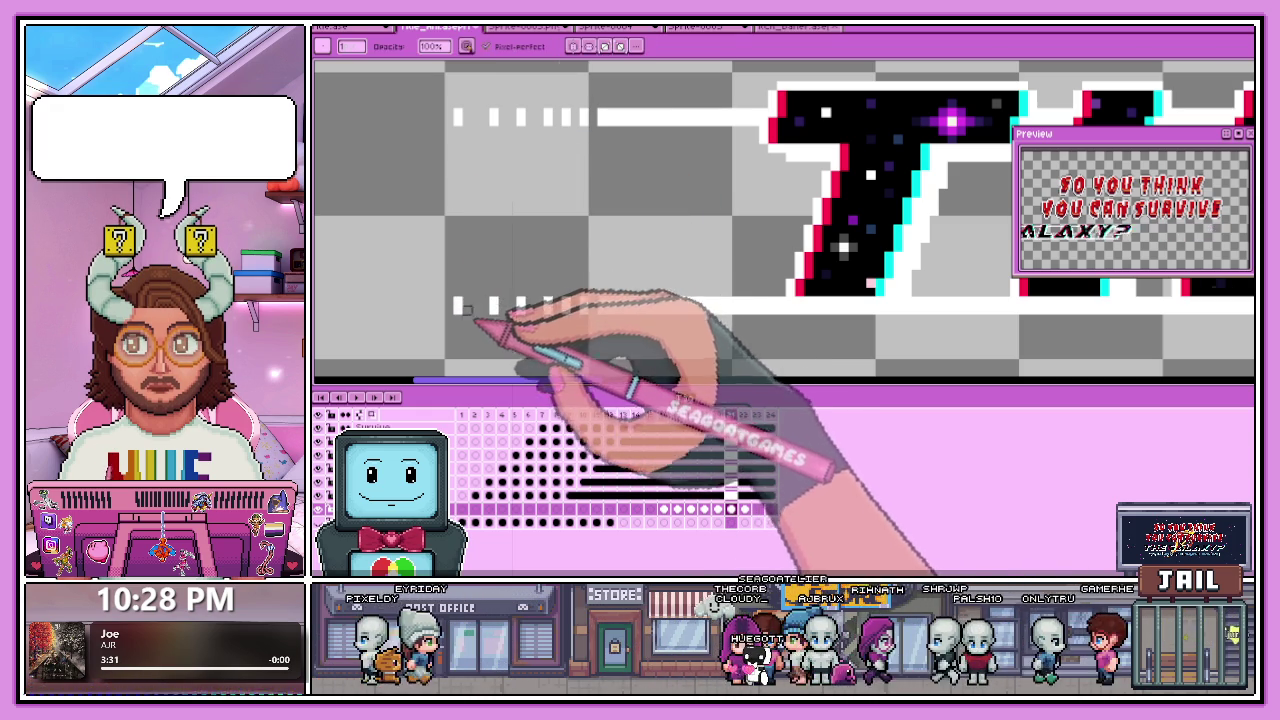
pyautogui.scroll(-2, 470, 322)
pyautogui.scroll(-1, 540, 280)
pyautogui.scroll(-1, 530, 277)
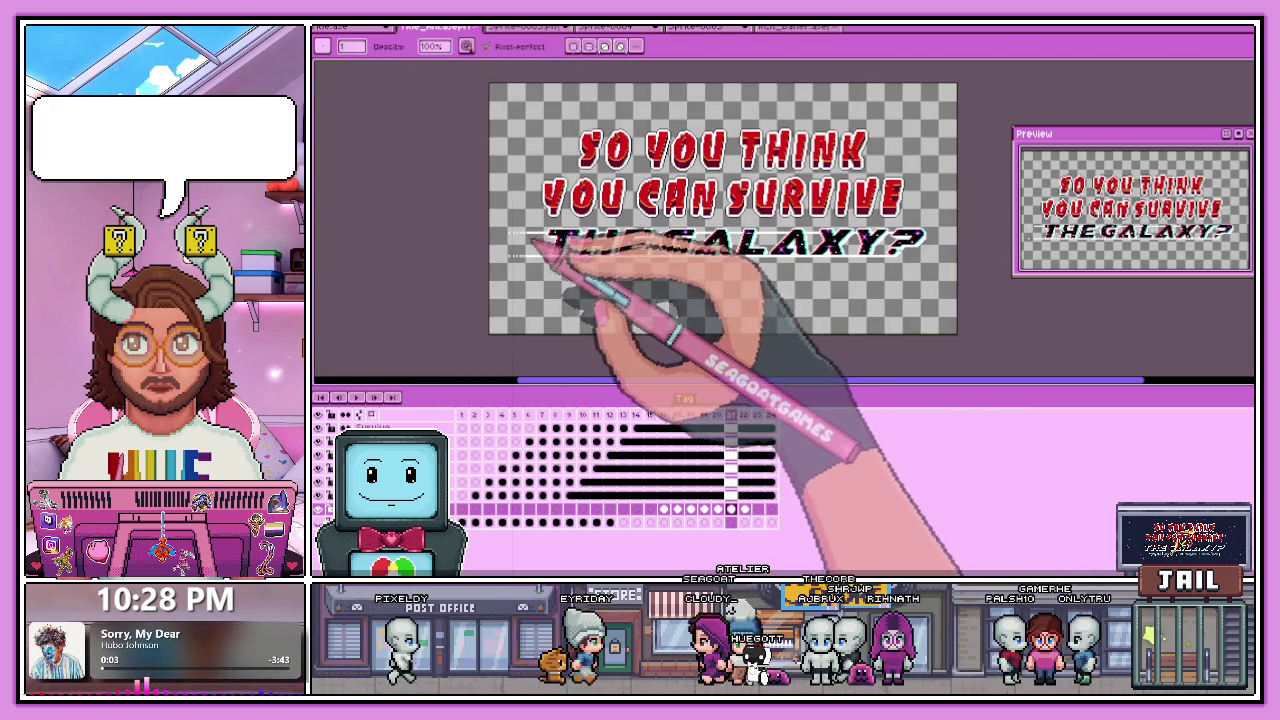
pyautogui.scroll(2, 505, 268)
pyautogui.scroll(-1, 514, 251)
pyautogui.scroll(1, 528, 257)
pyautogui.moveTo(574, 324); pyautogui.dragTo(641, 325)
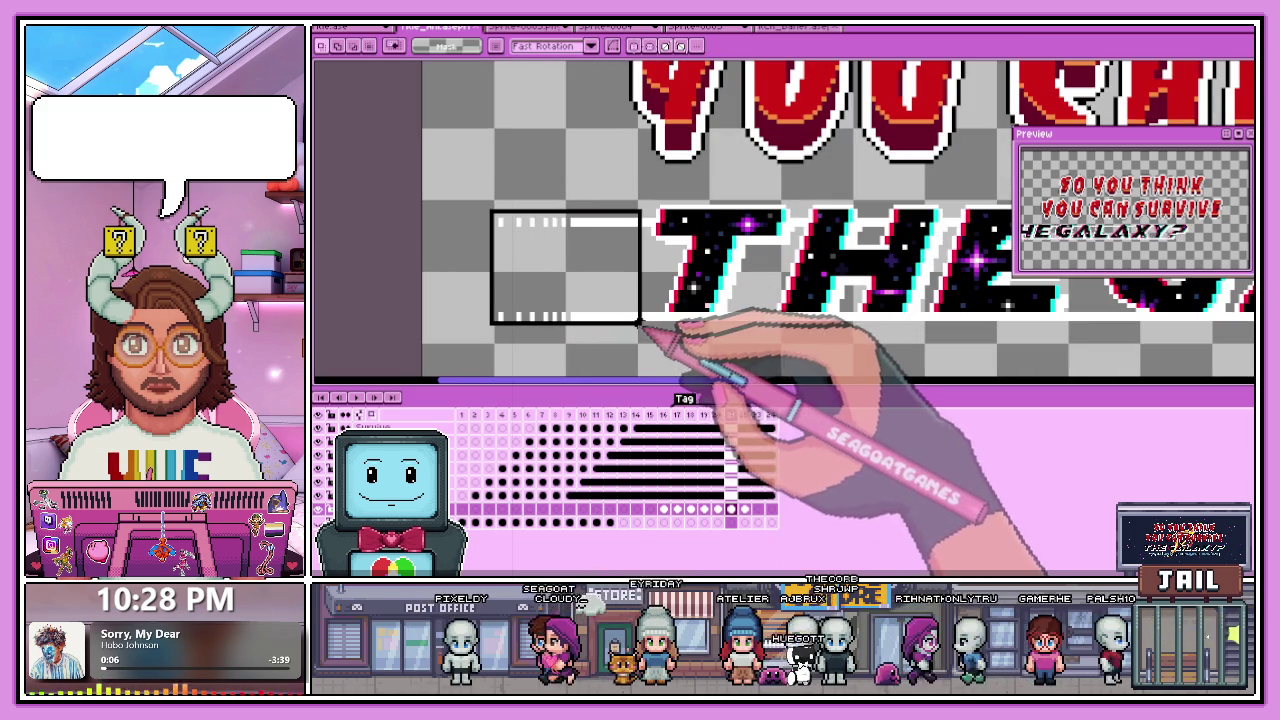
pyautogui.scroll(2, 650, 326)
pyautogui.scroll(-1, 656, 332)
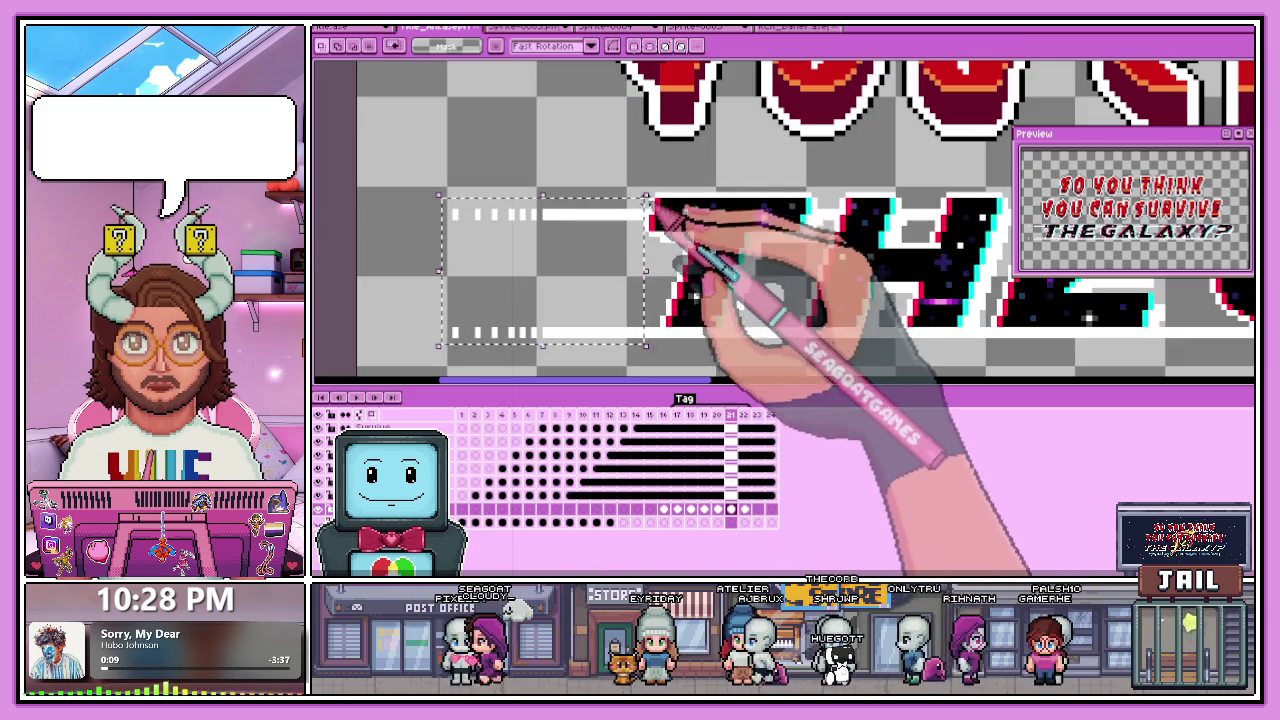
pyautogui.click(717, 415)
pyautogui.scroll(-1, 650, 256)
pyautogui.scroll(1, 560, 255)
pyautogui.moveTo(657, 257); pyautogui.dragTo(545, 232)
pyautogui.scroll(1, 540, 228)
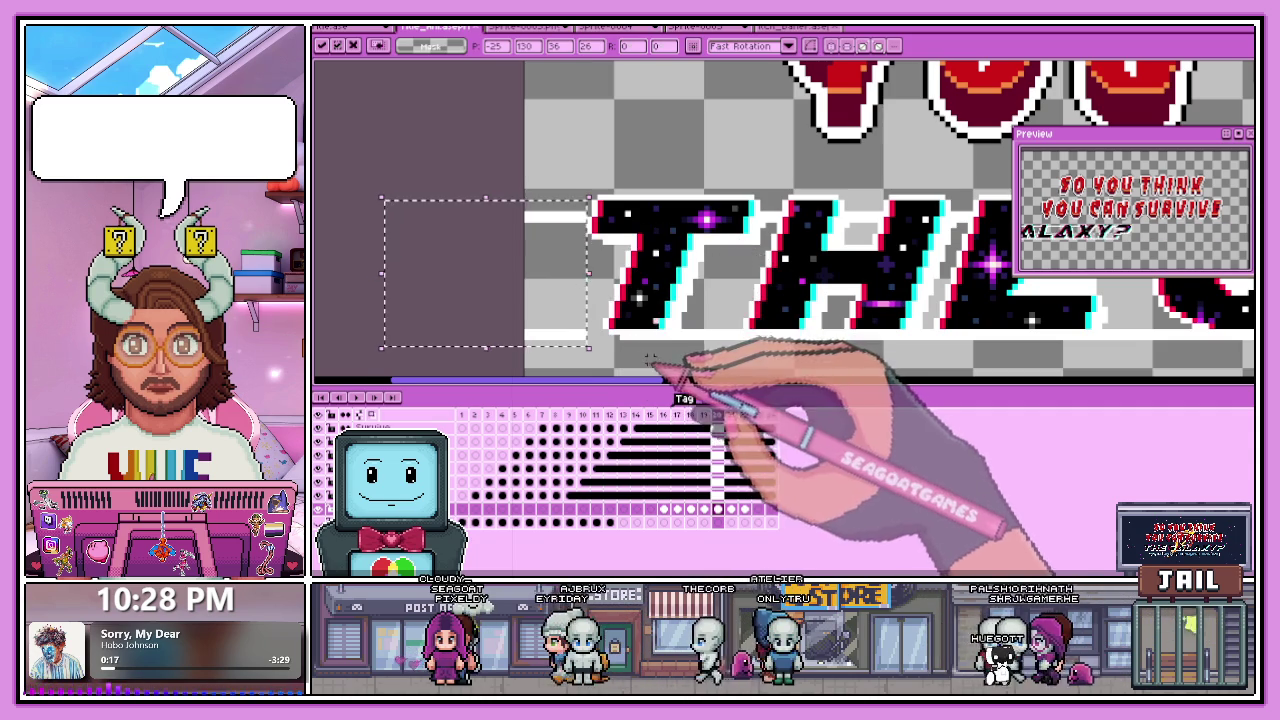
pyautogui.scroll(1, 644, 361)
pyautogui.press('Return')
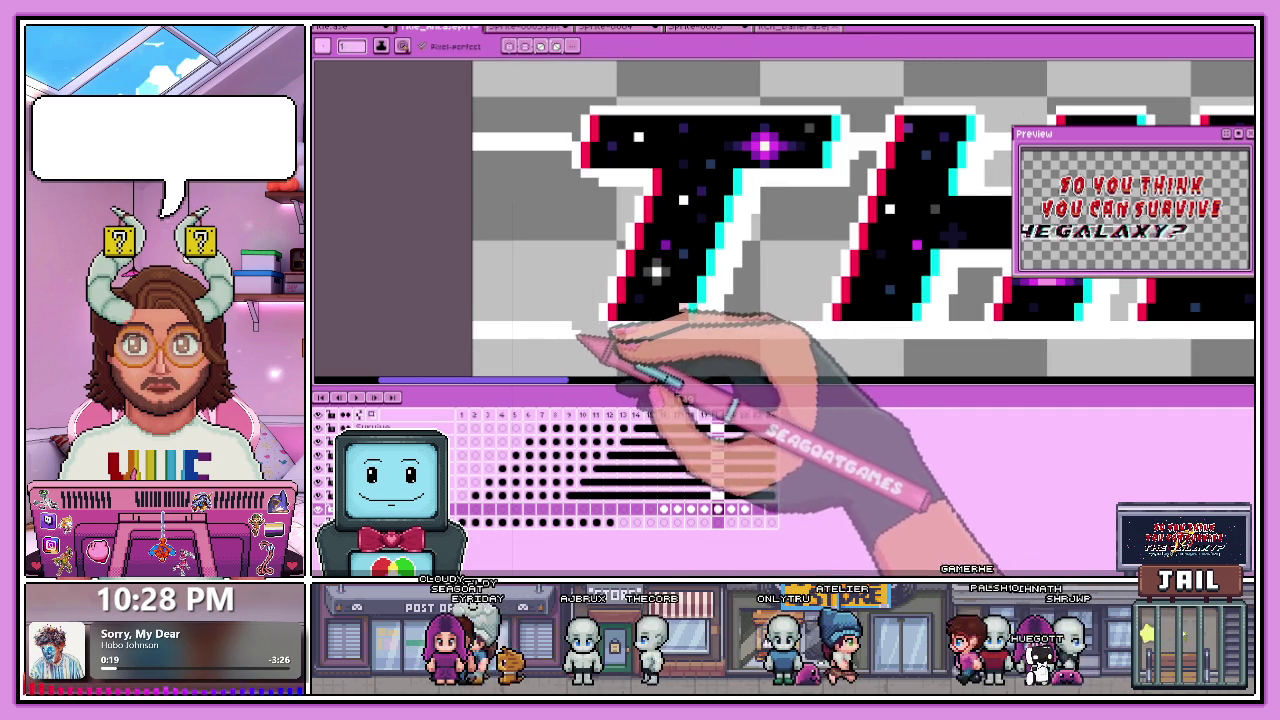
# Step back and forth through frames 19–22 to review the glitch frames, ending on frame 22.
pyautogui.scroll(-2, 620, 280)
pyautogui.press('Left')
pyautogui.scroll(-3, 740, 380)
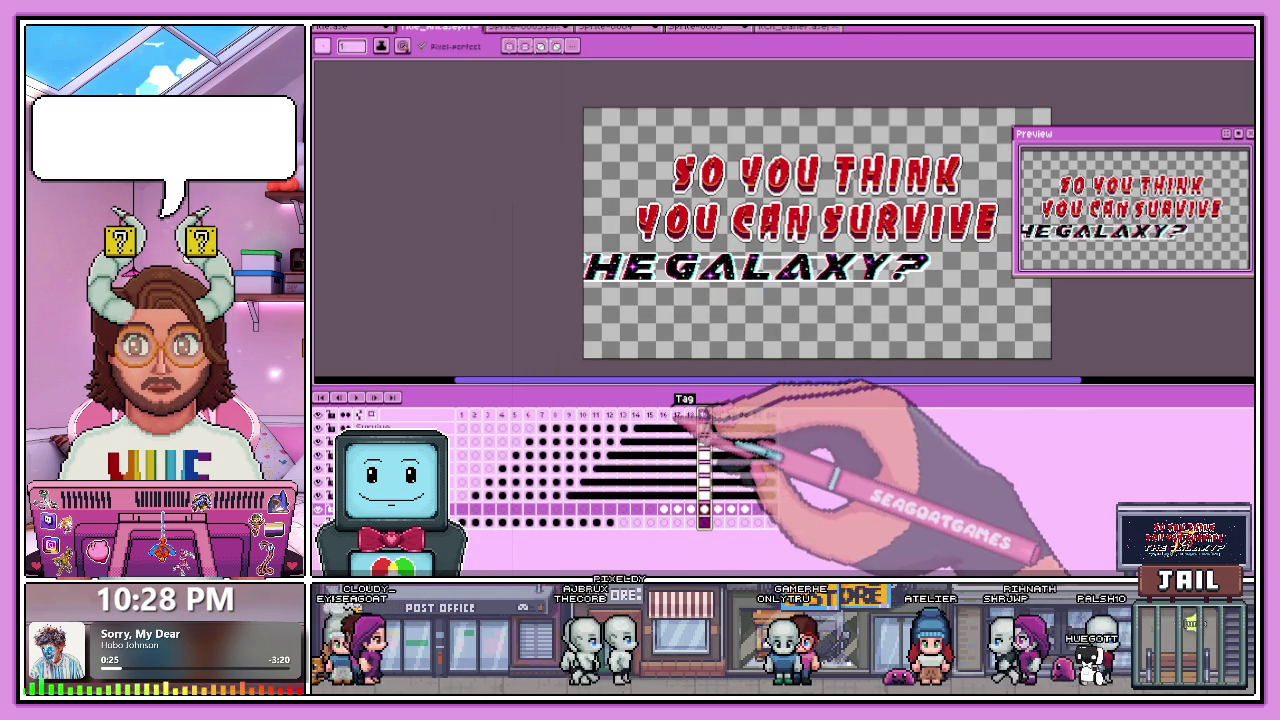
pyautogui.press('Left')
pyautogui.press('Right')
pyautogui.press('Right')
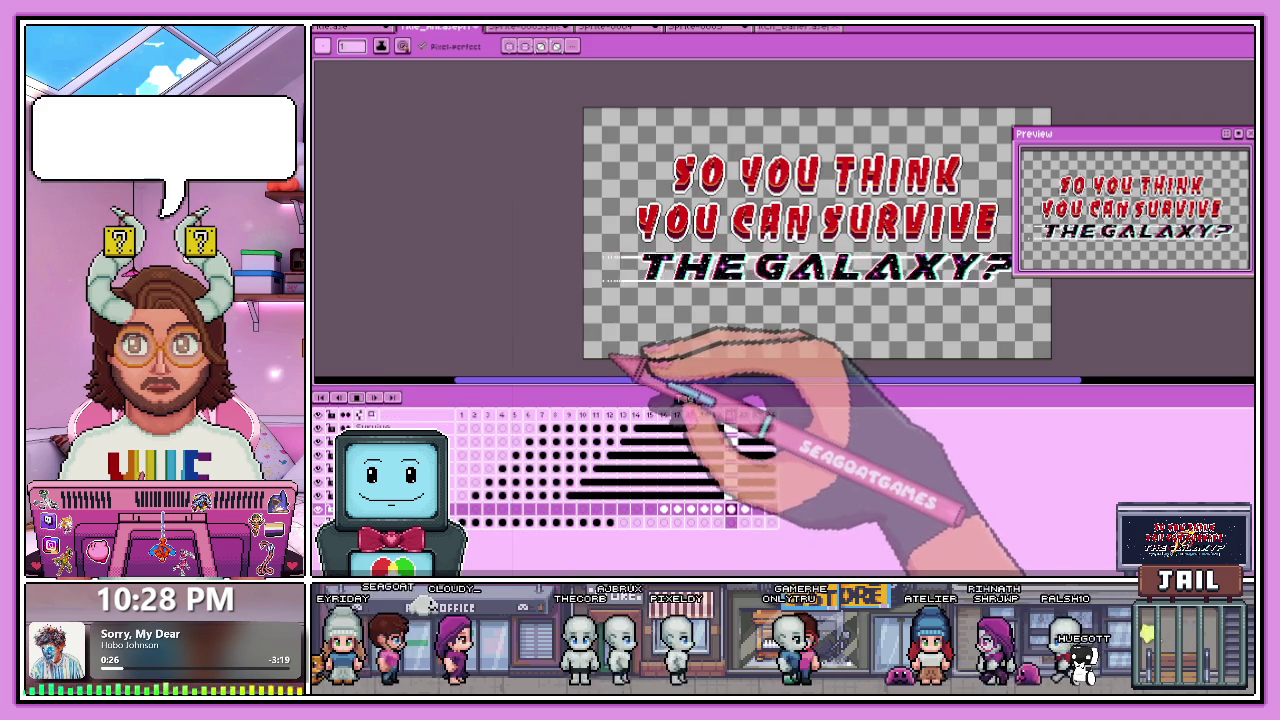
pyautogui.press('Left')
pyautogui.press('Left')
pyautogui.press('Left')
pyautogui.press('Right')
pyautogui.press('Right')
pyautogui.press('Right')
pyautogui.press('Right')
pyautogui.press('Left')
pyautogui.press('Left')
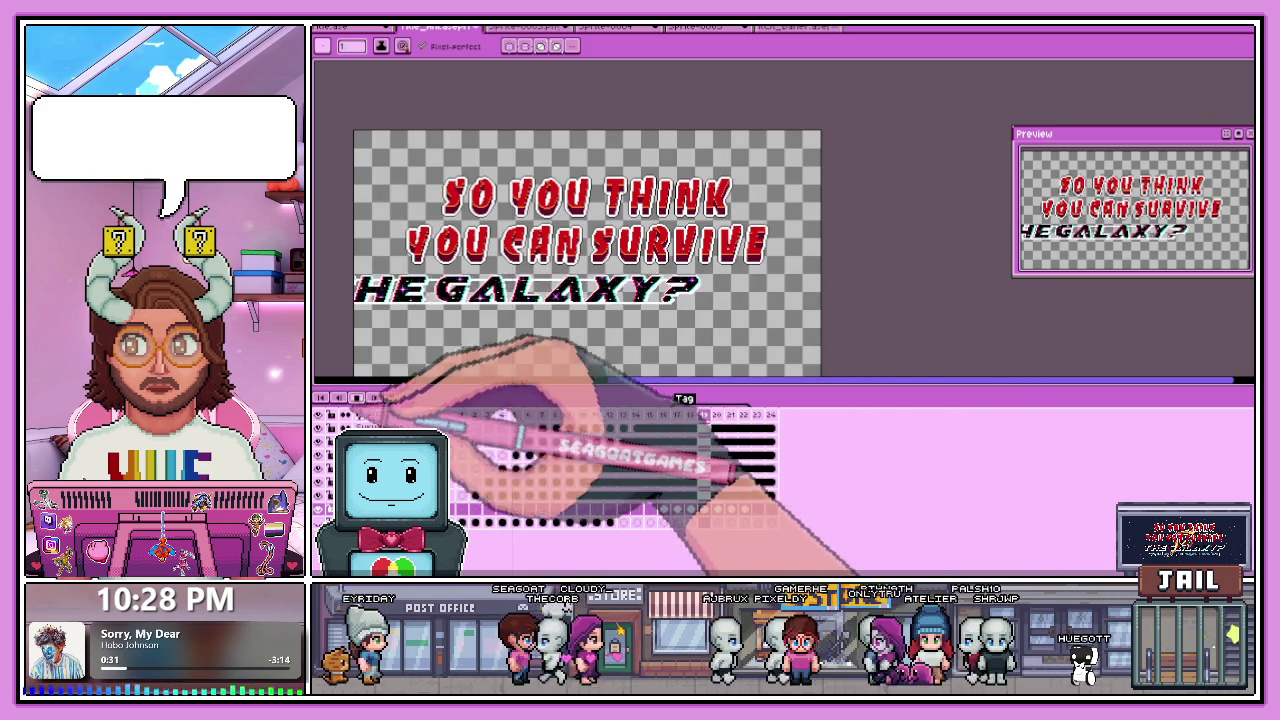
pyautogui.press('Right')
pyautogui.press('Right')
pyautogui.press('Right')
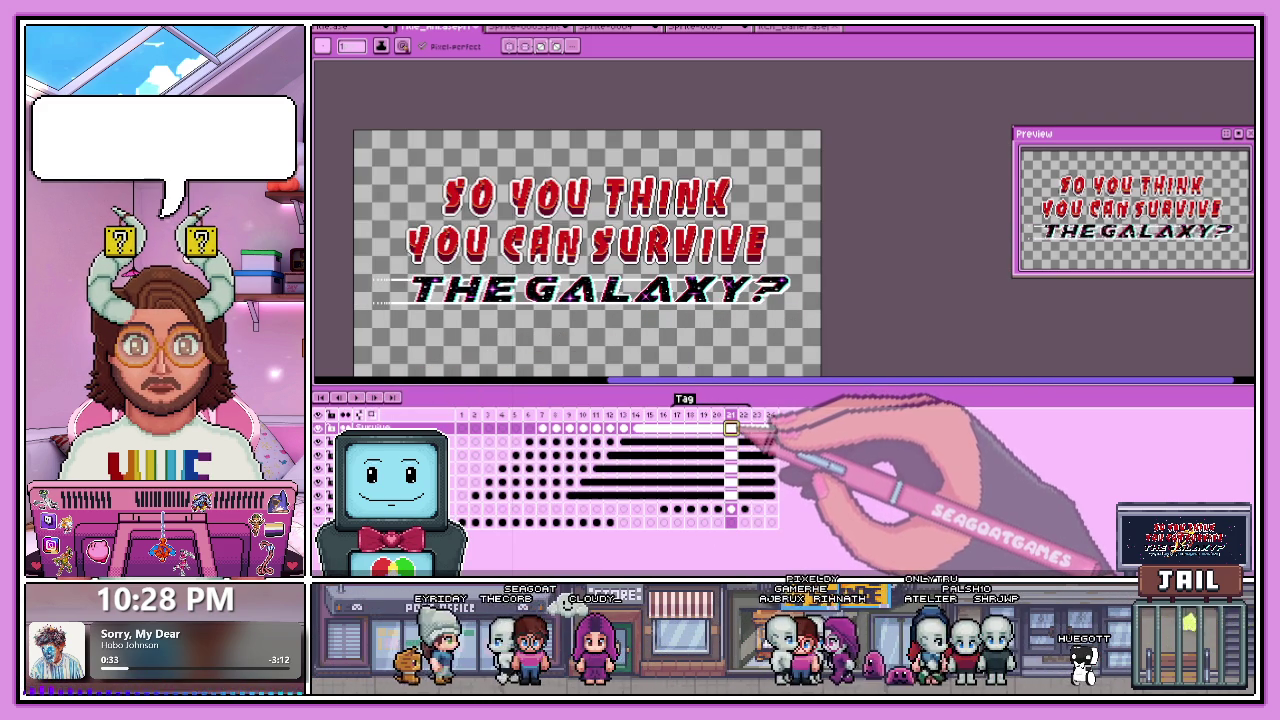
# Zoom out over the full title and marquee-select the whole THE GALAXY? line.
pyautogui.scroll(2, 717, 258)
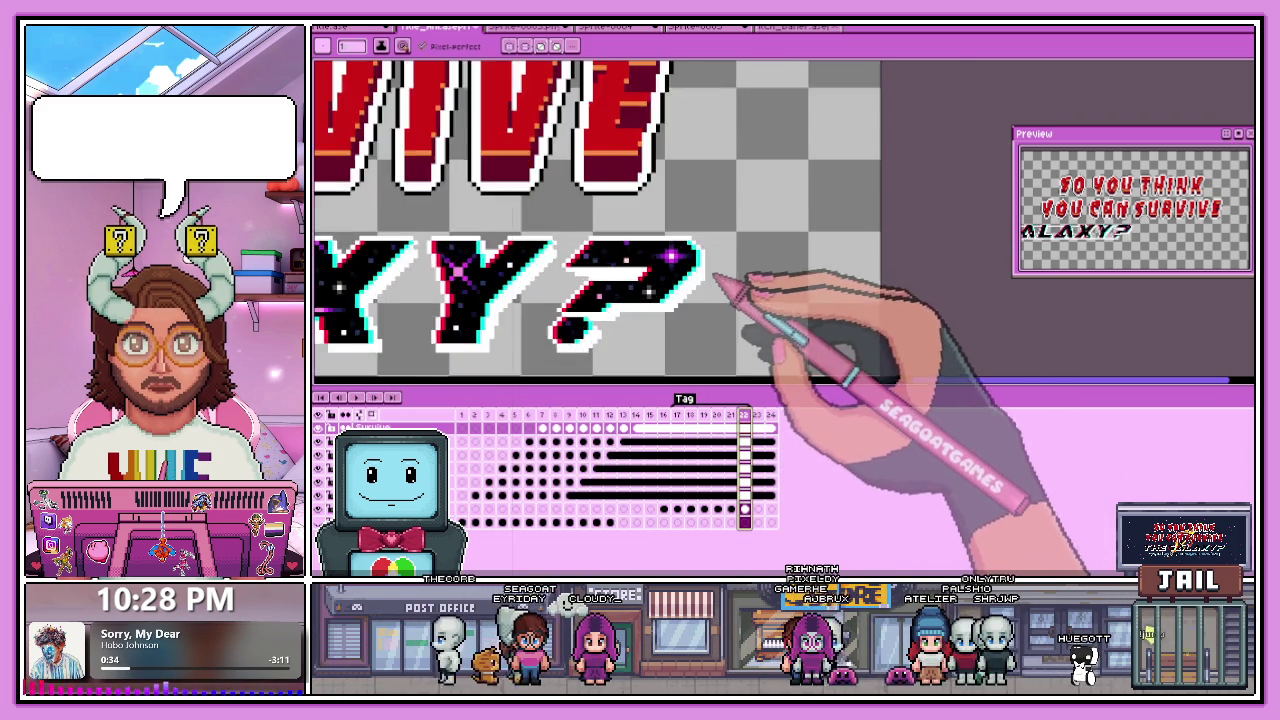
pyautogui.scroll(1, 717, 258)
pyautogui.scroll(1, 717, 258)
pyautogui.scroll(-2, 717, 248)
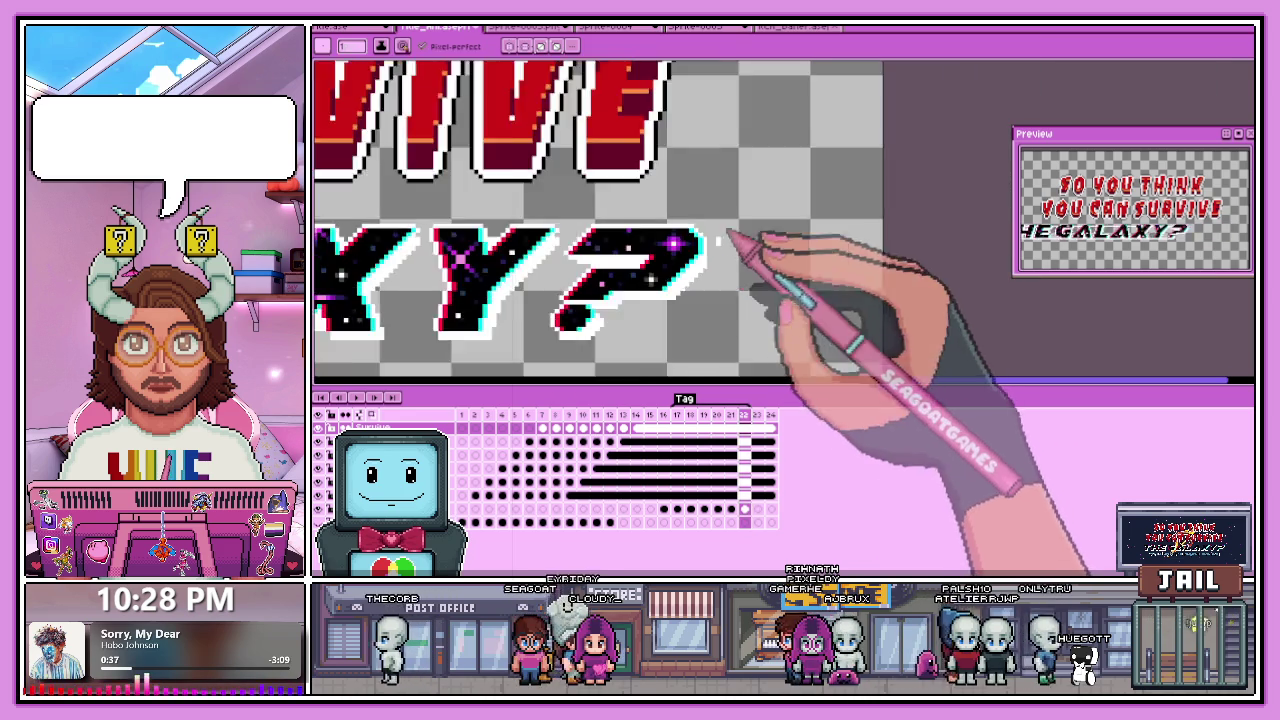
pyautogui.scroll(1, 717, 245)
pyautogui.scroll(-2, 724, 228)
pyautogui.scroll(3, 612, 250)
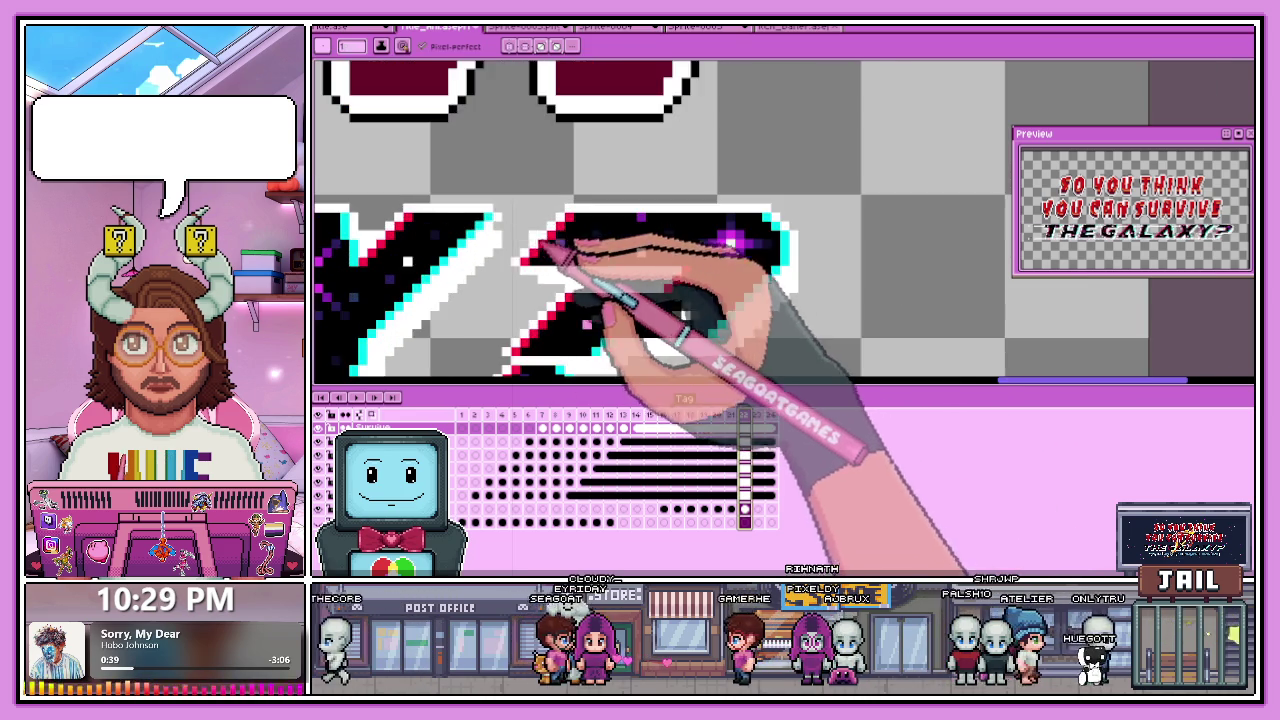
pyautogui.scroll(2, 517, 243)
pyautogui.scroll(-2, 530, 262)
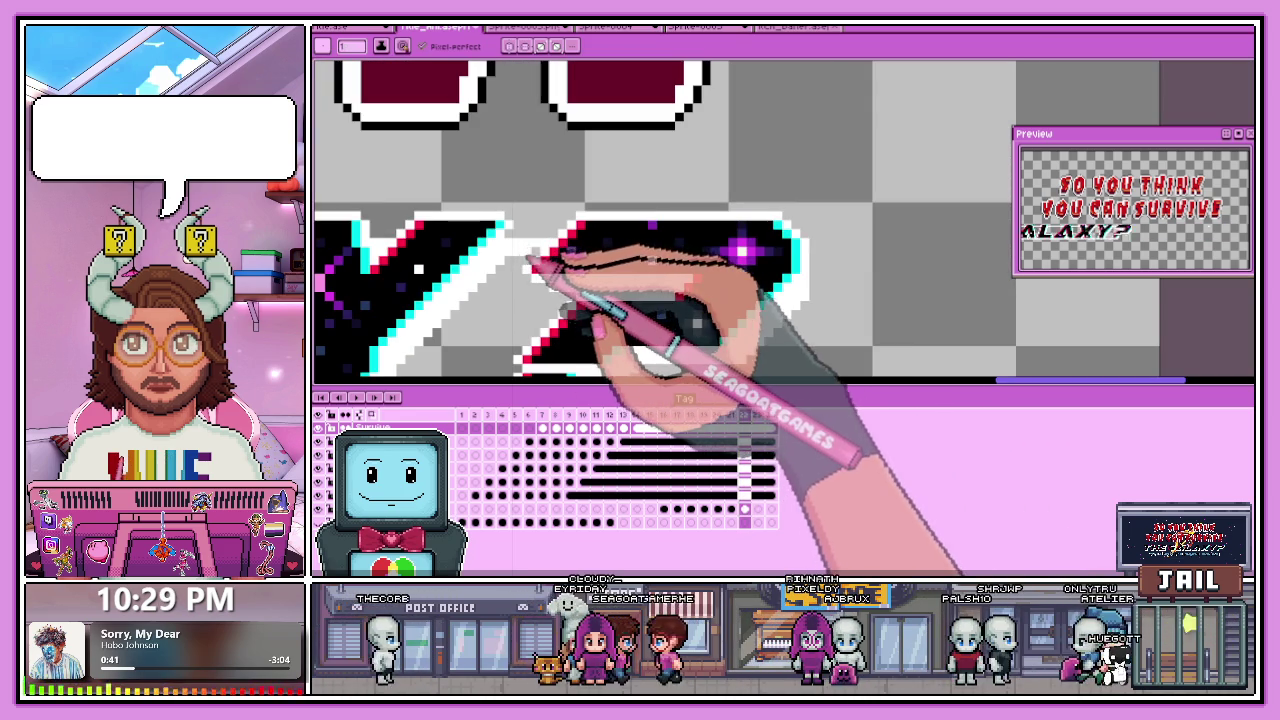
pyautogui.scroll(-1, 582, 252)
pyautogui.scroll(-1, 651, 194)
pyautogui.scroll(-1, 729, 271)
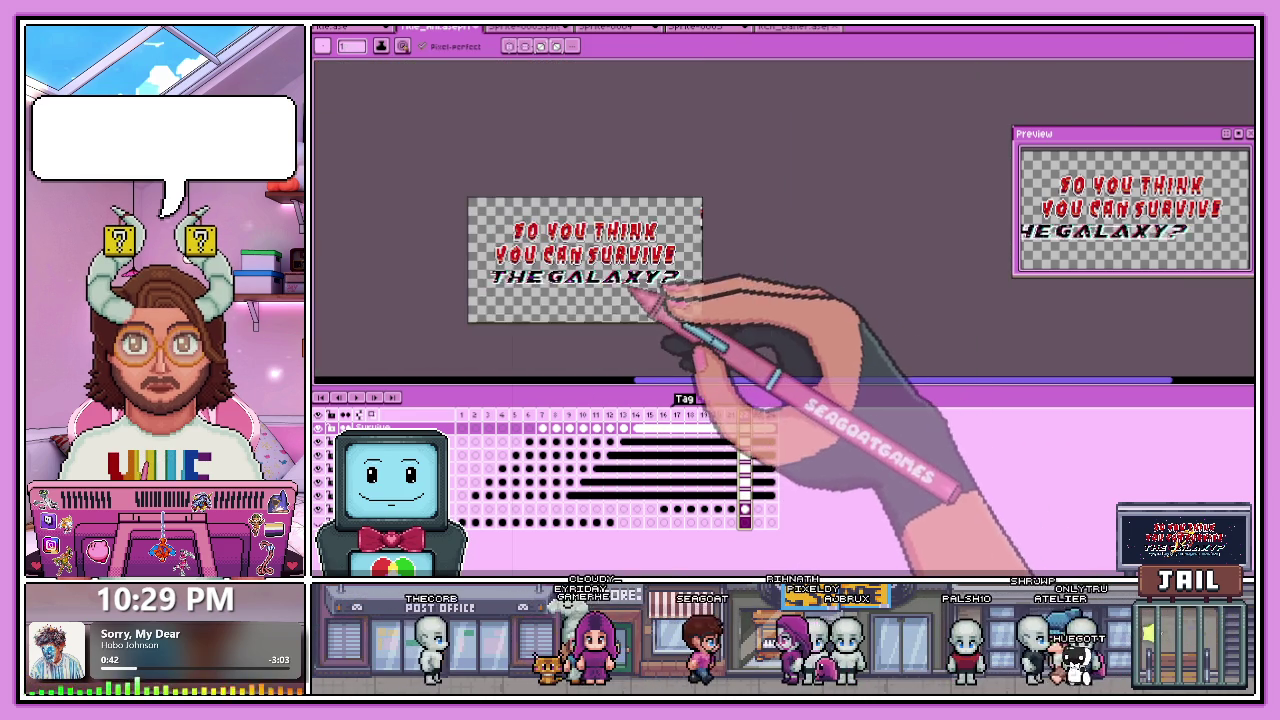
pyautogui.scroll(1, 680, 286)
pyautogui.press('m')
pyautogui.moveTo(458, 243)
pyautogui.mouseDown()
pyautogui.moveTo(543, 290)
pyautogui.moveTo(850, 305)
pyautogui.mouseUp()
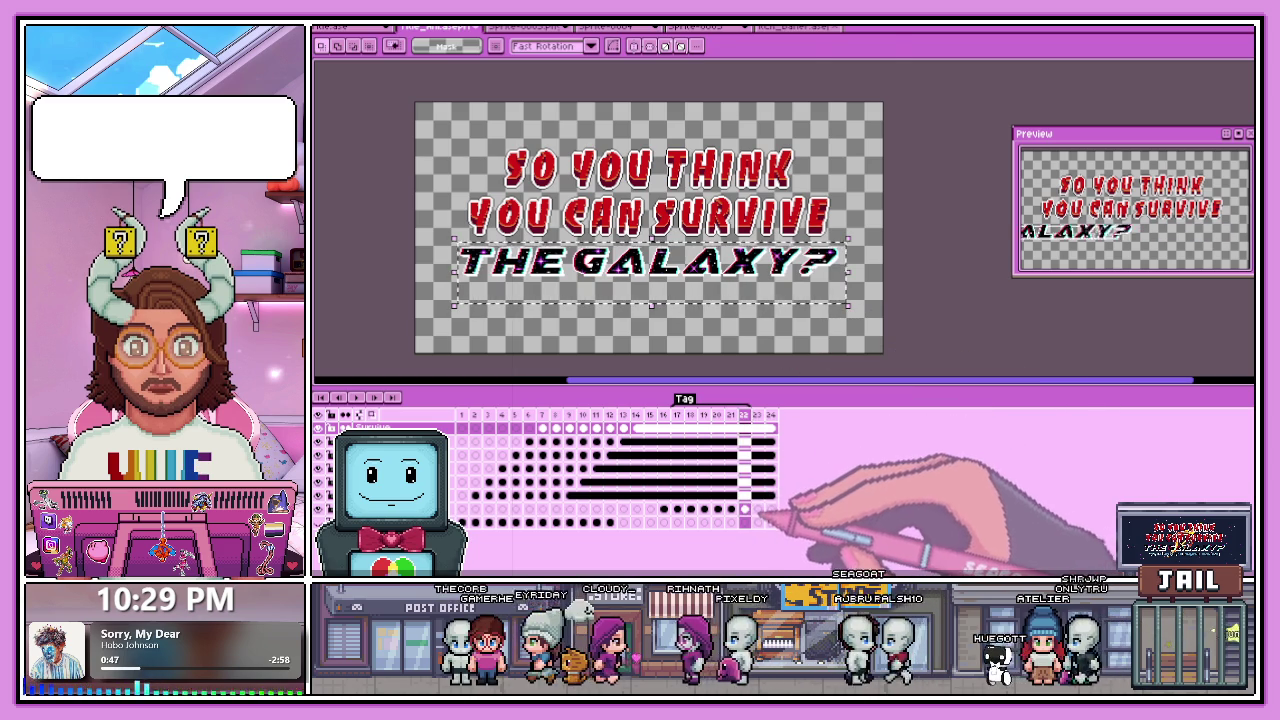
# Compare the selected THE GALAXY? line between frames 22 and 23, ending on frame 23.
pyautogui.press('.')
pyautogui.press(',')
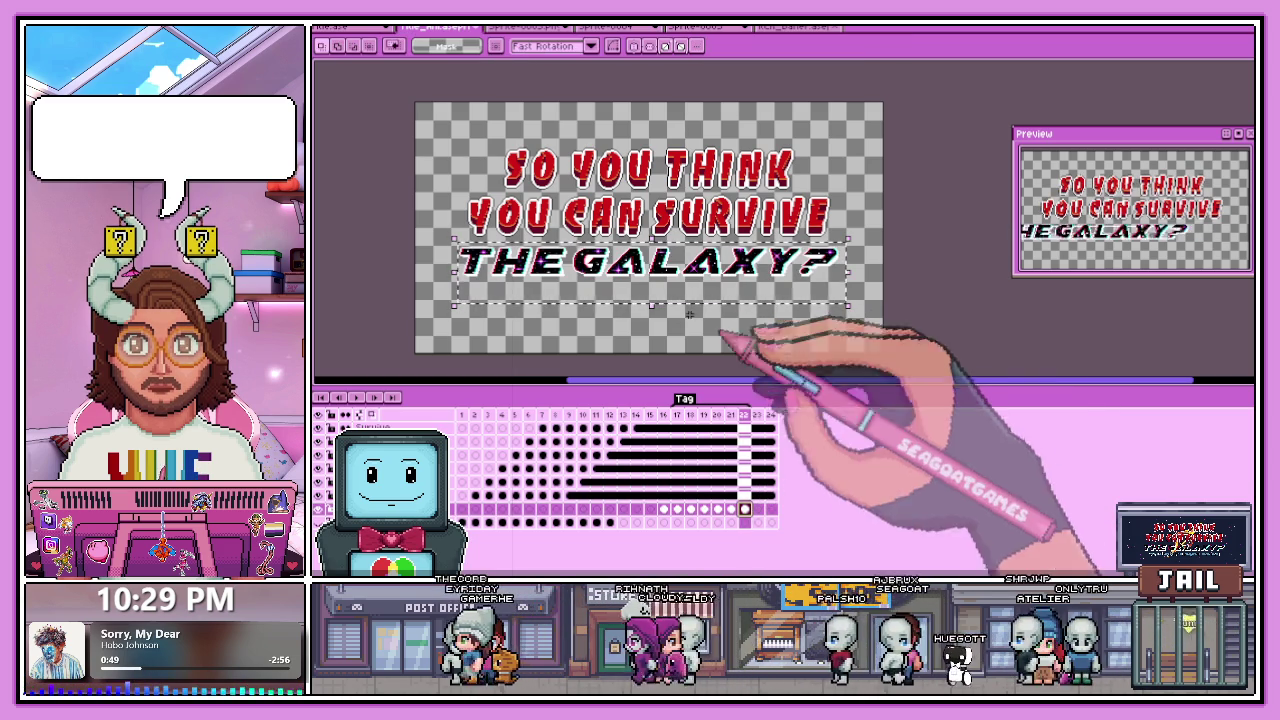
pyautogui.press('.')
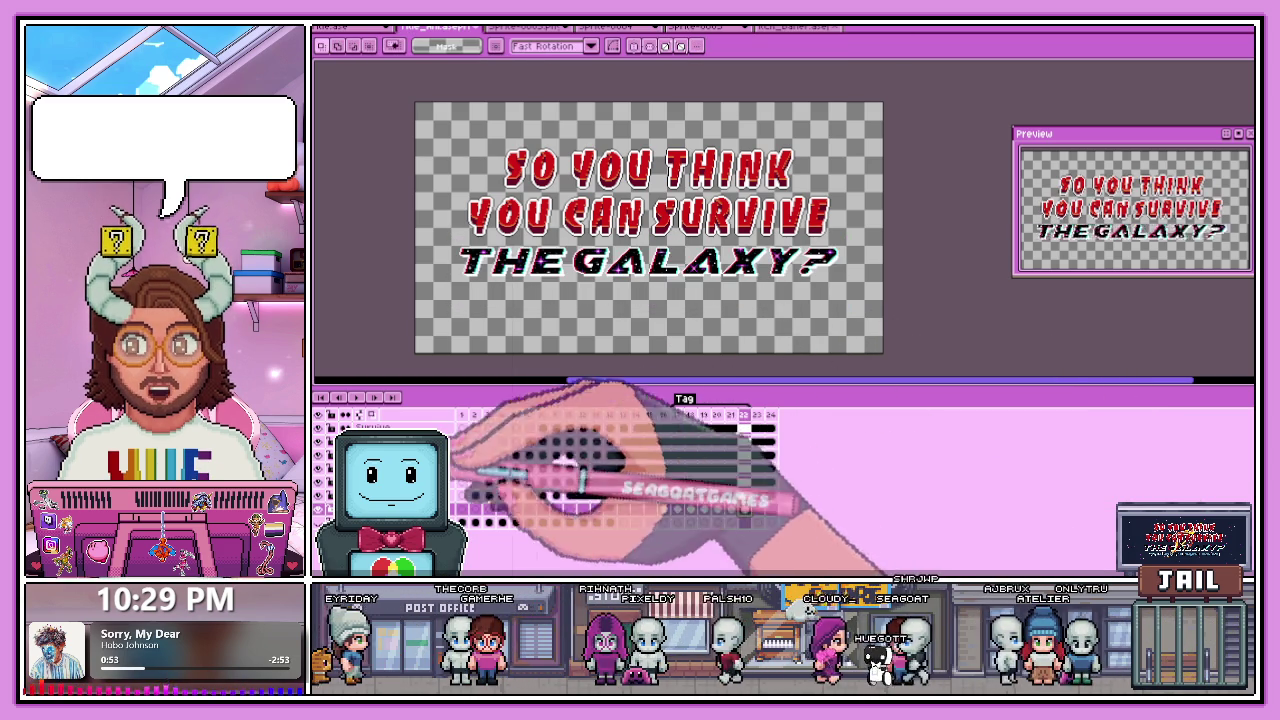
pyautogui.moveTo(447, 241); pyautogui.dragTo(857, 310)
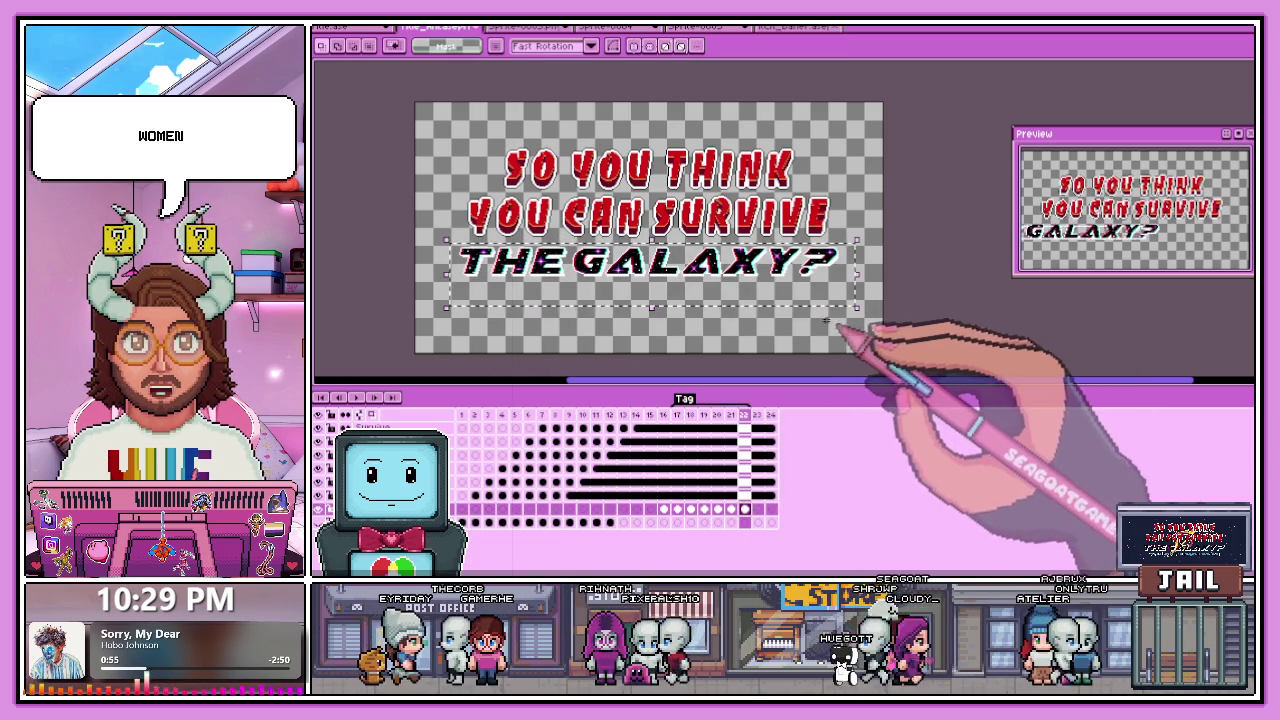
pyautogui.click(758, 509)
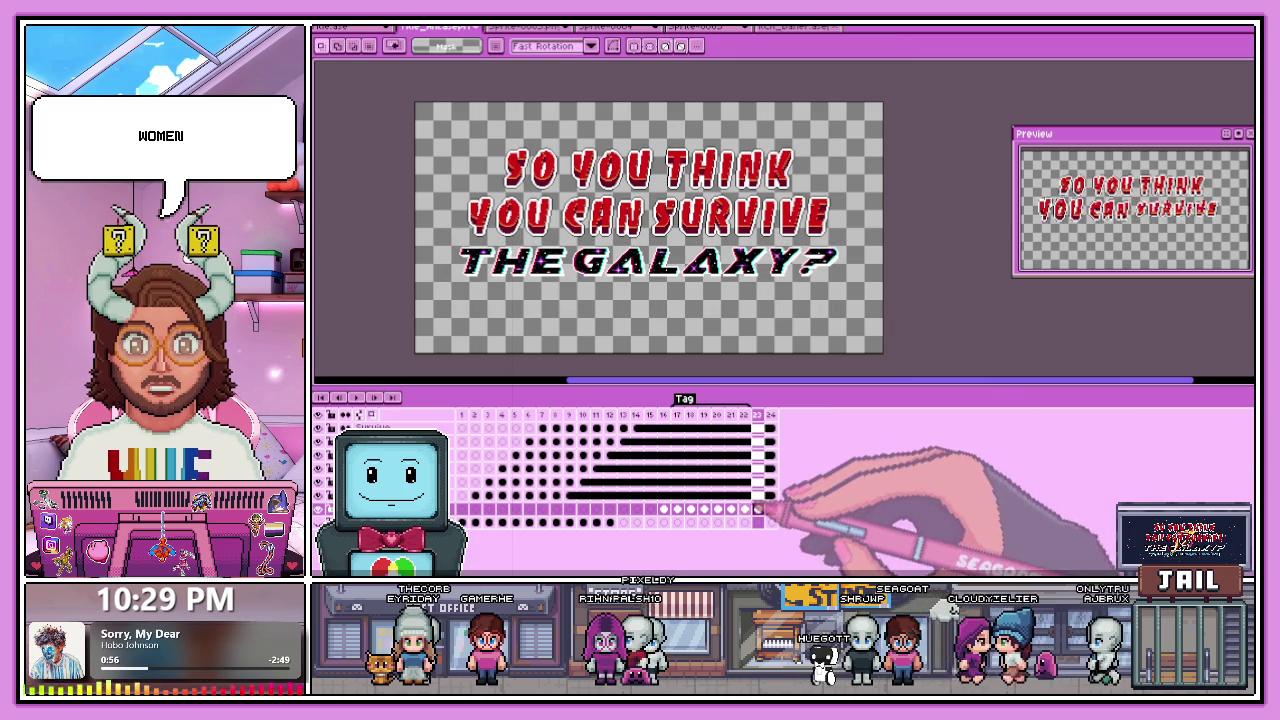
pyautogui.scroll(1, 560, 290)
# Try a white pencil streak extending right from the GALAXY? letters, then undo it.
pyautogui.scroll(2, 520, 275)
pyautogui.scroll(1, 500, 268)
pyautogui.press('b')
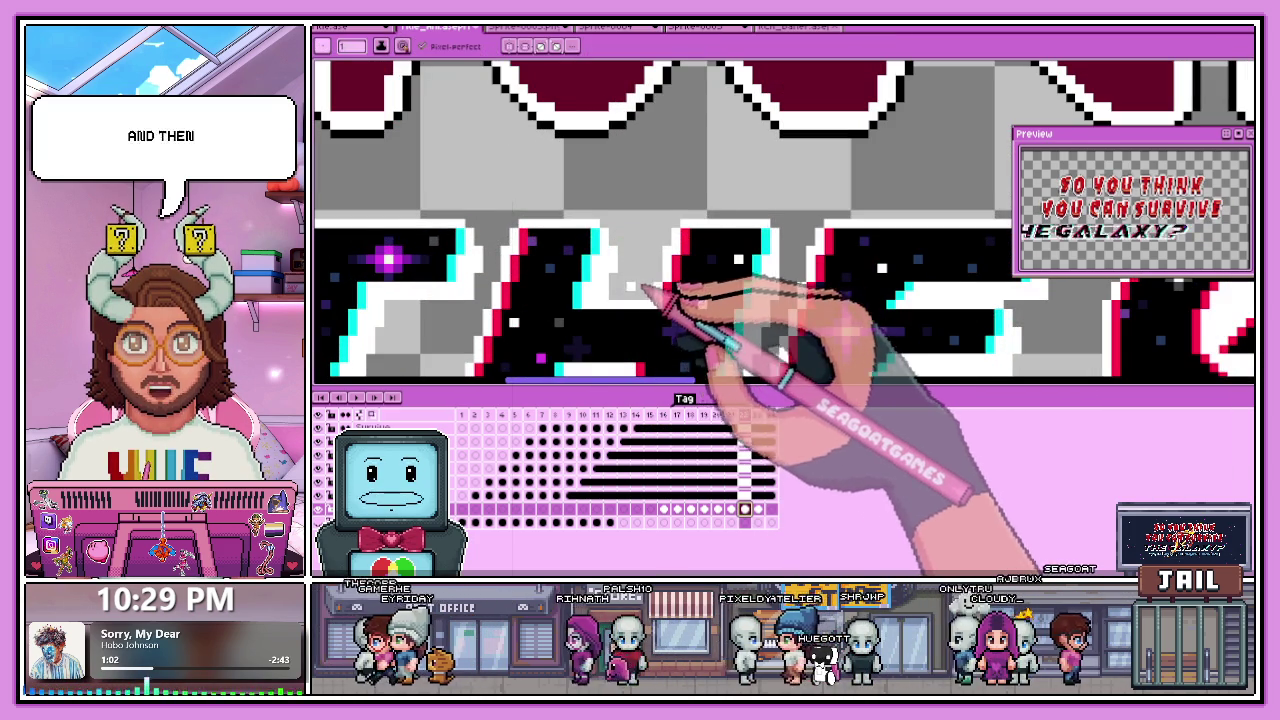
pyautogui.scroll(1, 600, 288)
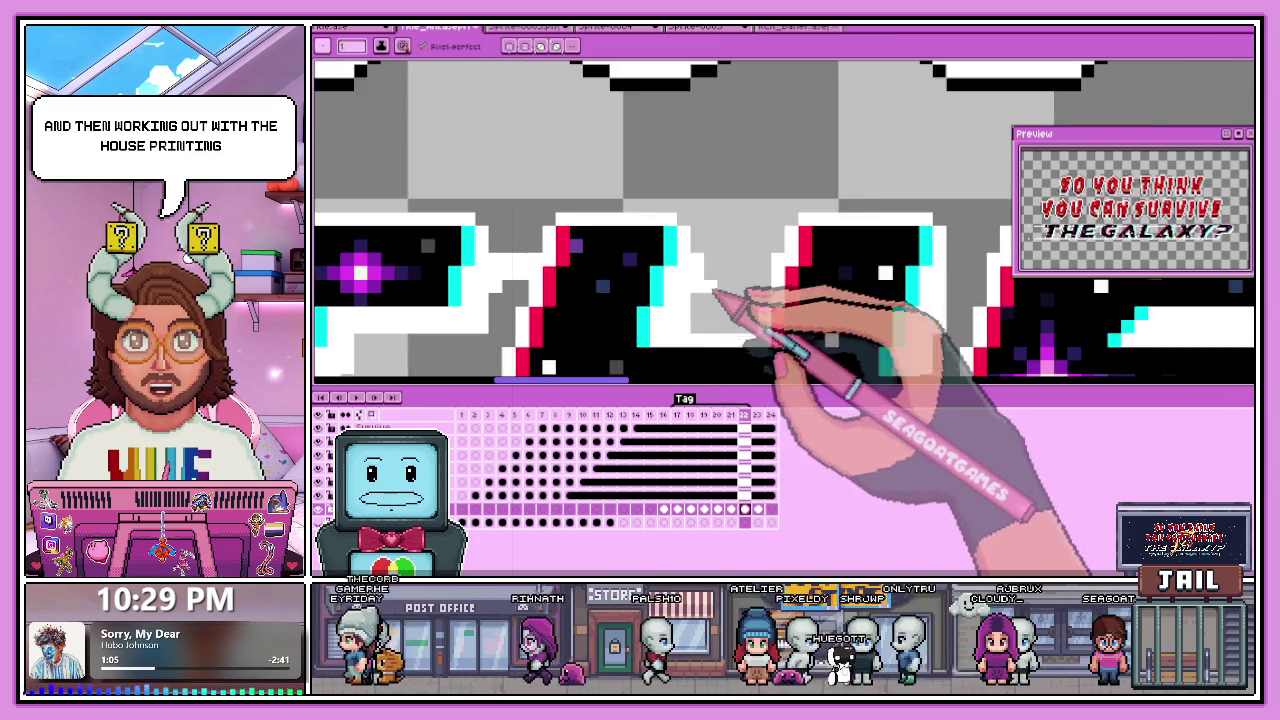
pyautogui.scroll(1, 697, 292)
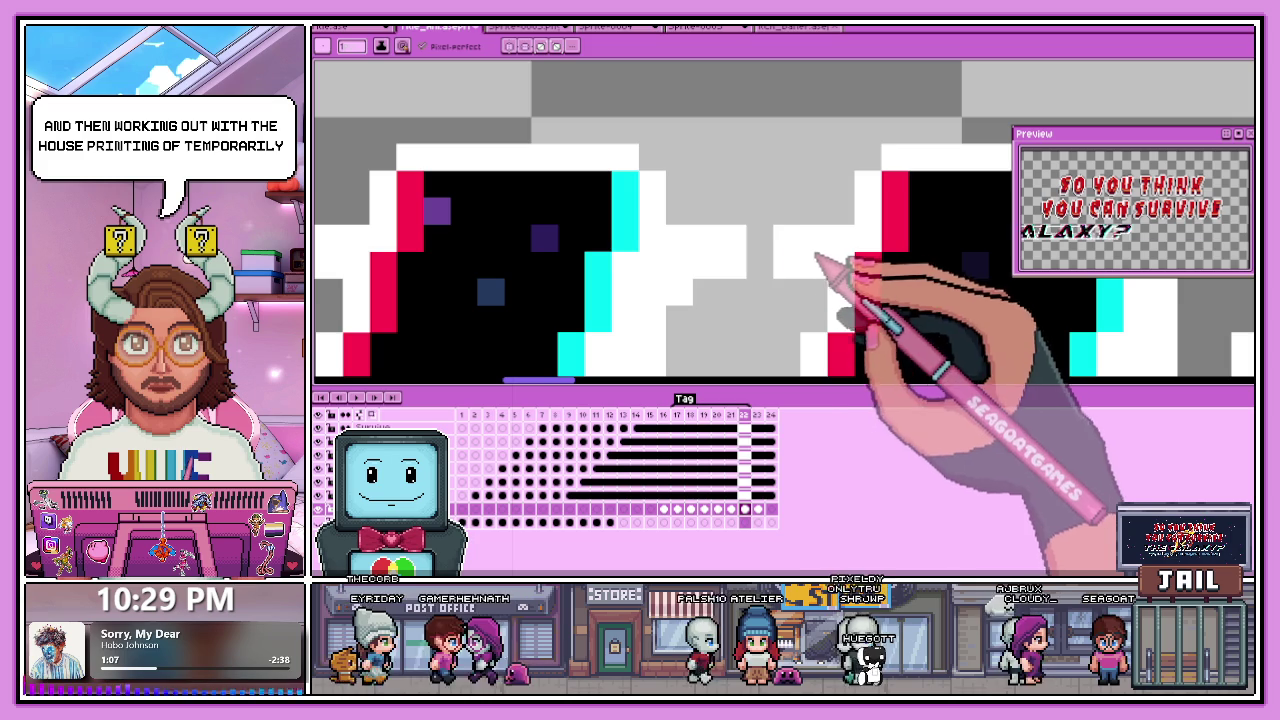
pyautogui.scroll(-2, 765, 275)
pyautogui.scroll(2, 700, 263)
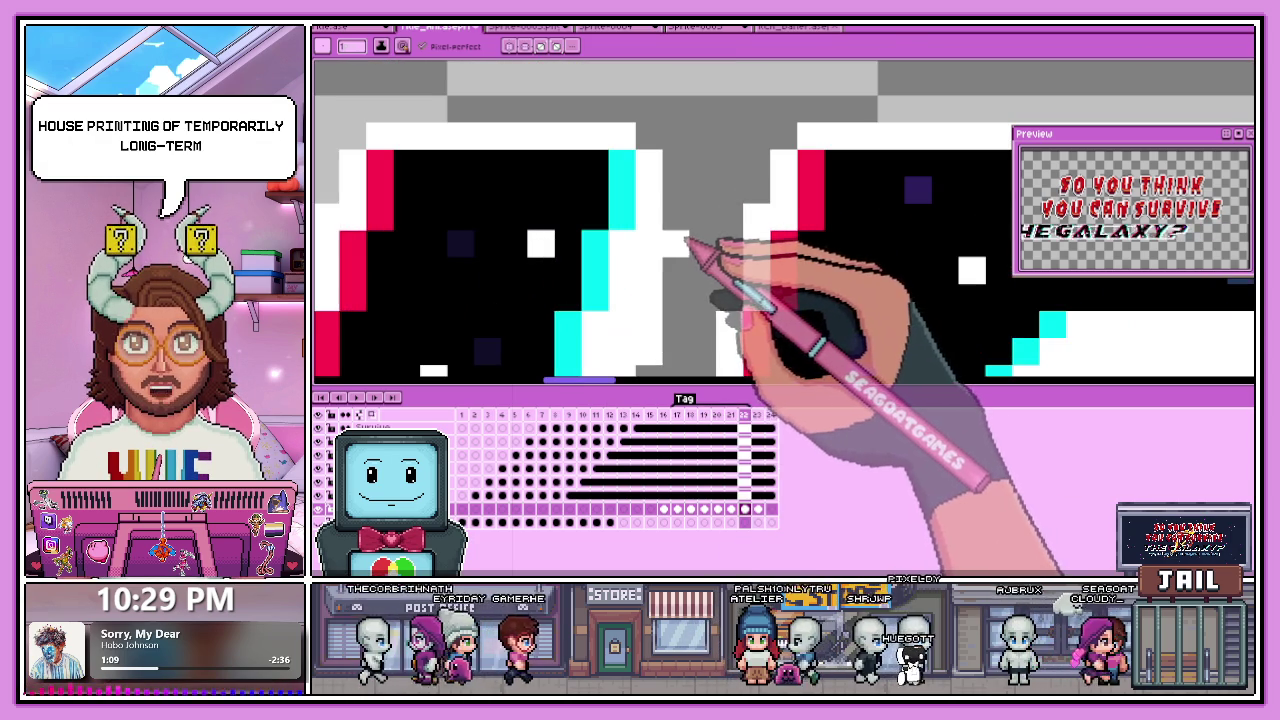
pyautogui.scroll(-1, 718, 270)
pyautogui.scroll(-1, 712, 264)
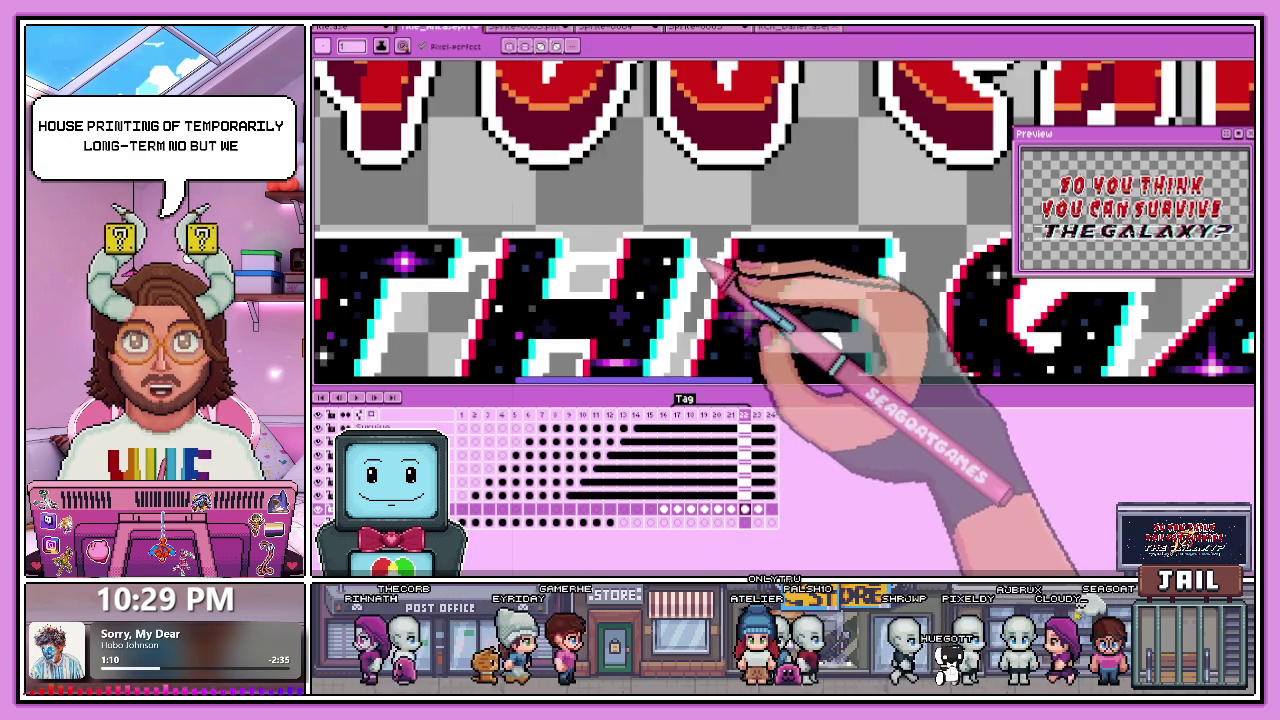
pyautogui.scroll(2, 708, 258)
pyautogui.scroll(-2, 710, 277)
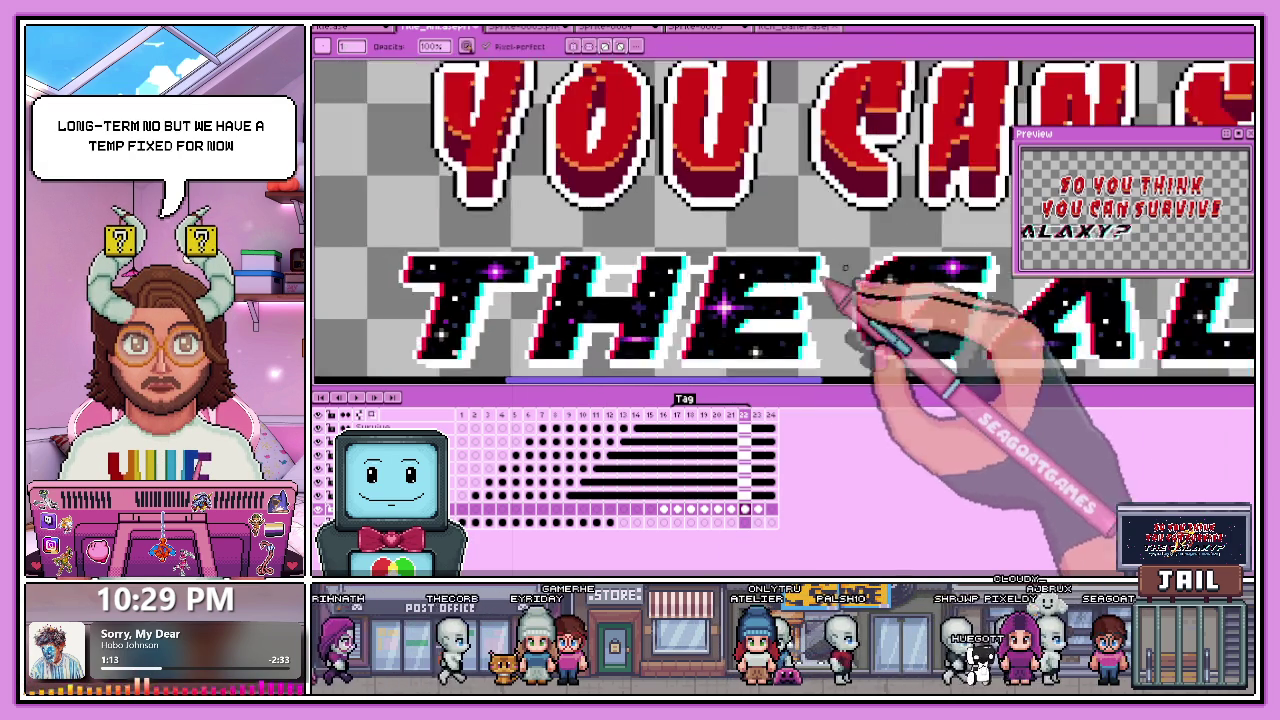
pyautogui.scroll(2, 850, 285)
pyautogui.scroll(1, 830, 285)
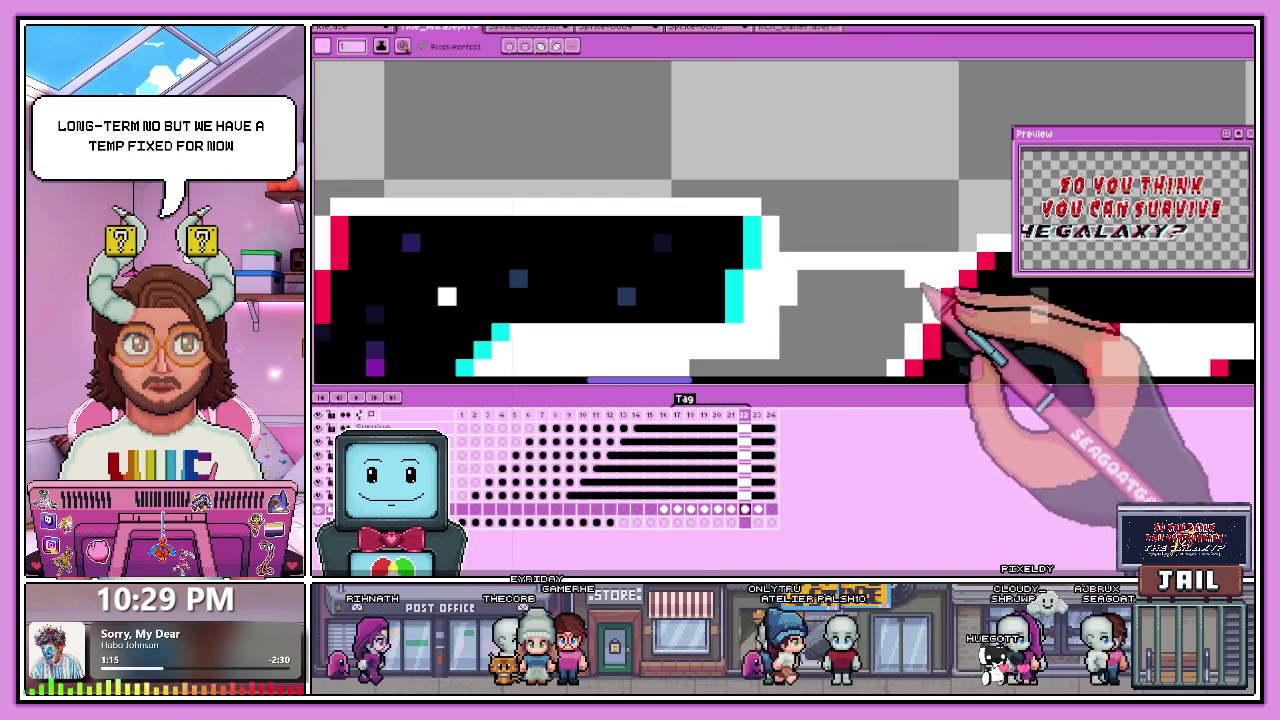
pyautogui.scroll(-1, 923, 286)
pyautogui.scroll(-1, 810, 286)
pyautogui.scroll(2, 790, 250)
pyautogui.scroll(1, 780, 243)
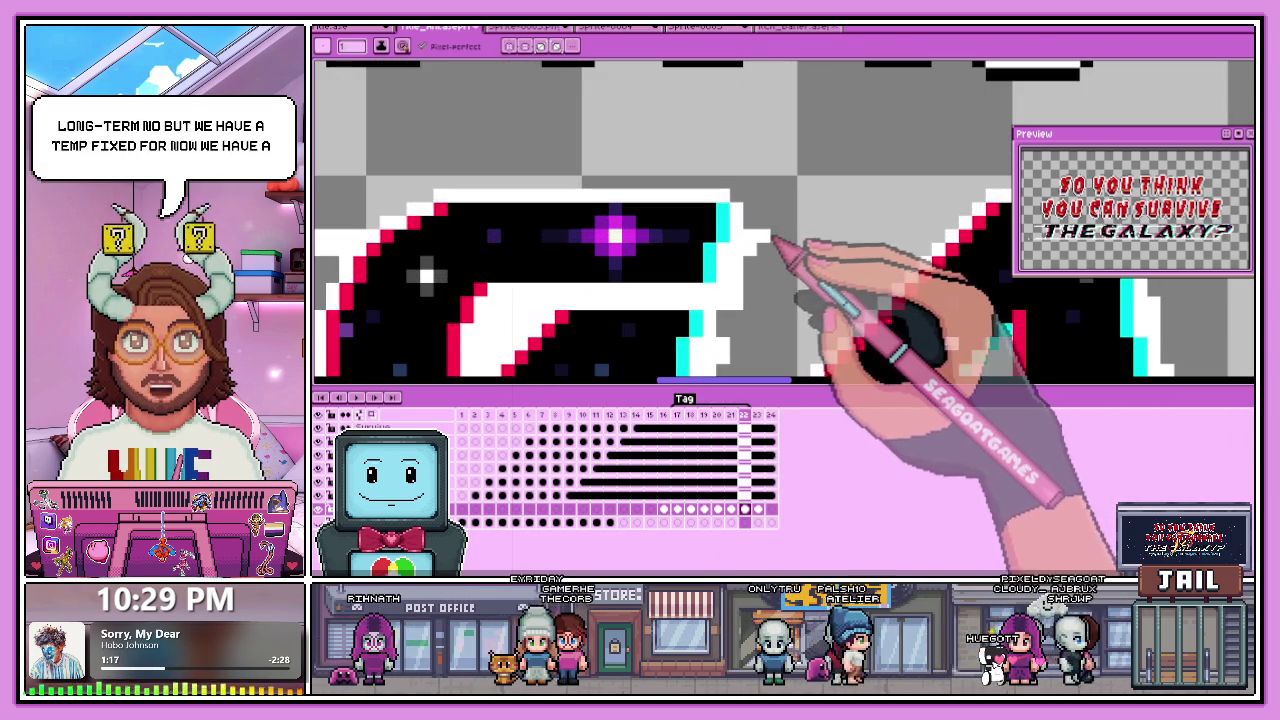
pyautogui.moveTo(808, 242); pyautogui.dragTo(893, 262)
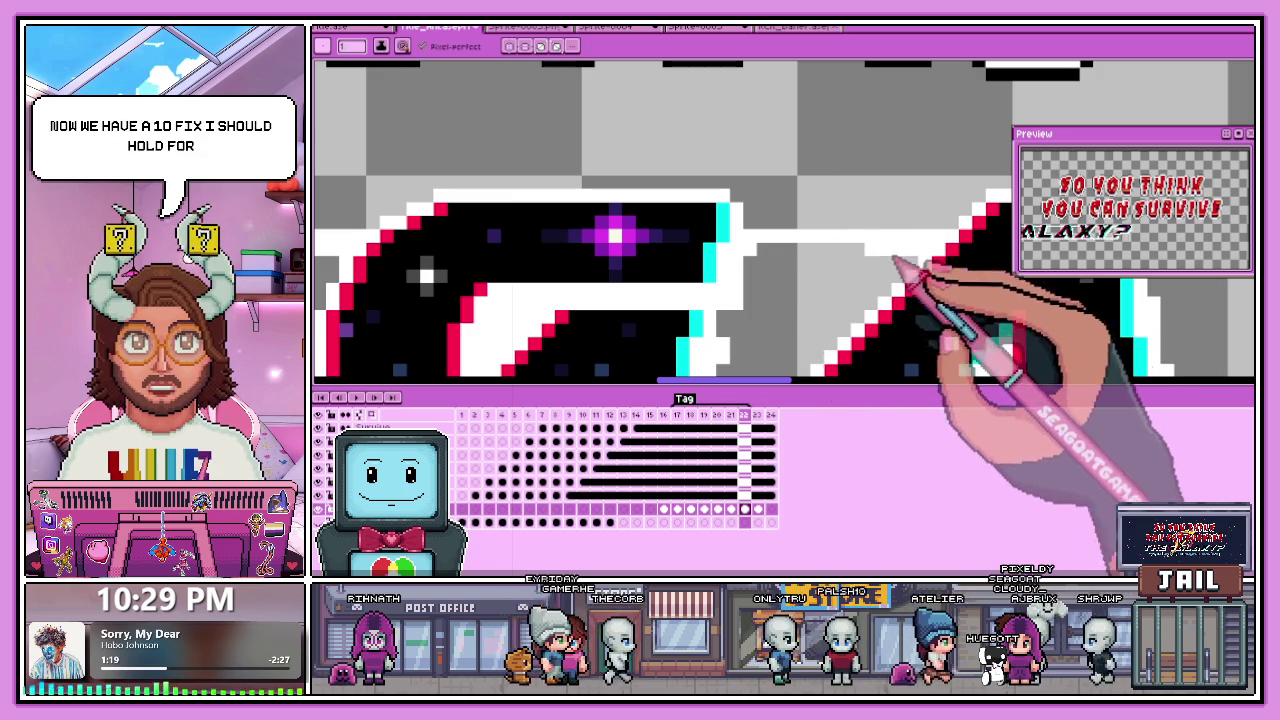
pyautogui.scroll(-1, 765, 262)
pyautogui.scroll(-1, 829, 257)
pyautogui.scroll(1, 686, 271)
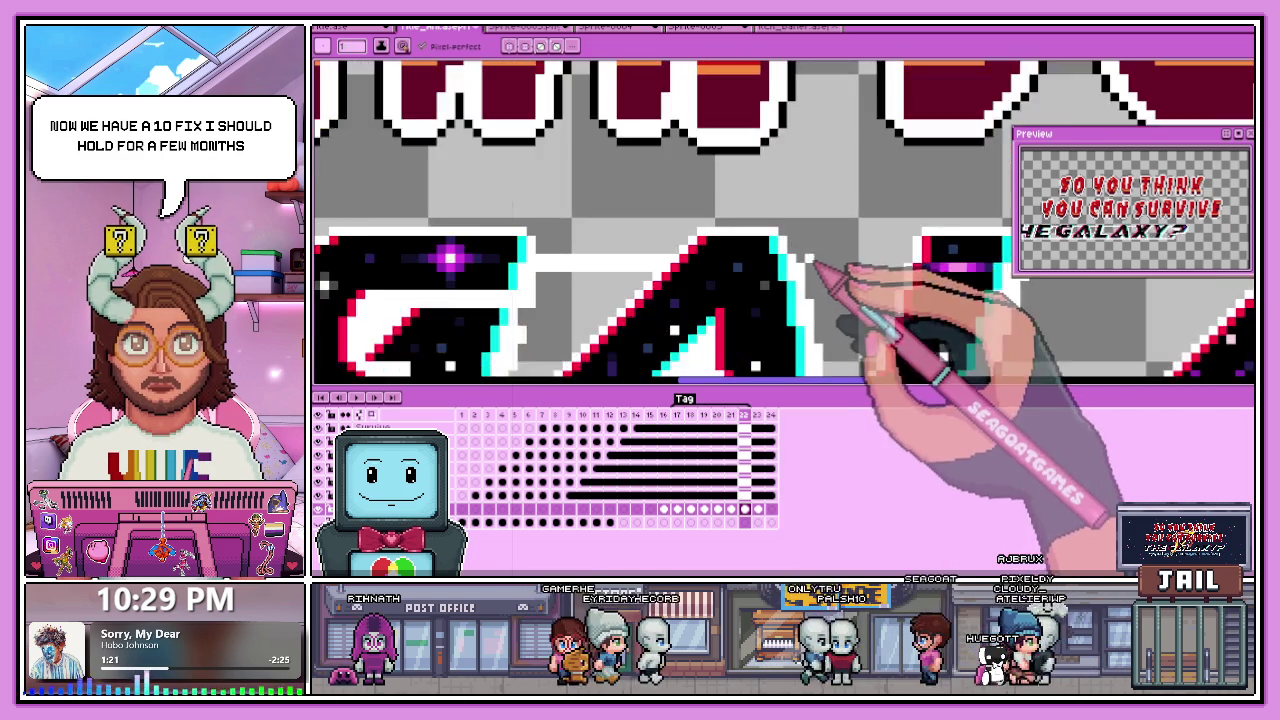
pyautogui.scroll(1, 806, 263)
pyautogui.hotkey('ctrl', 'z')
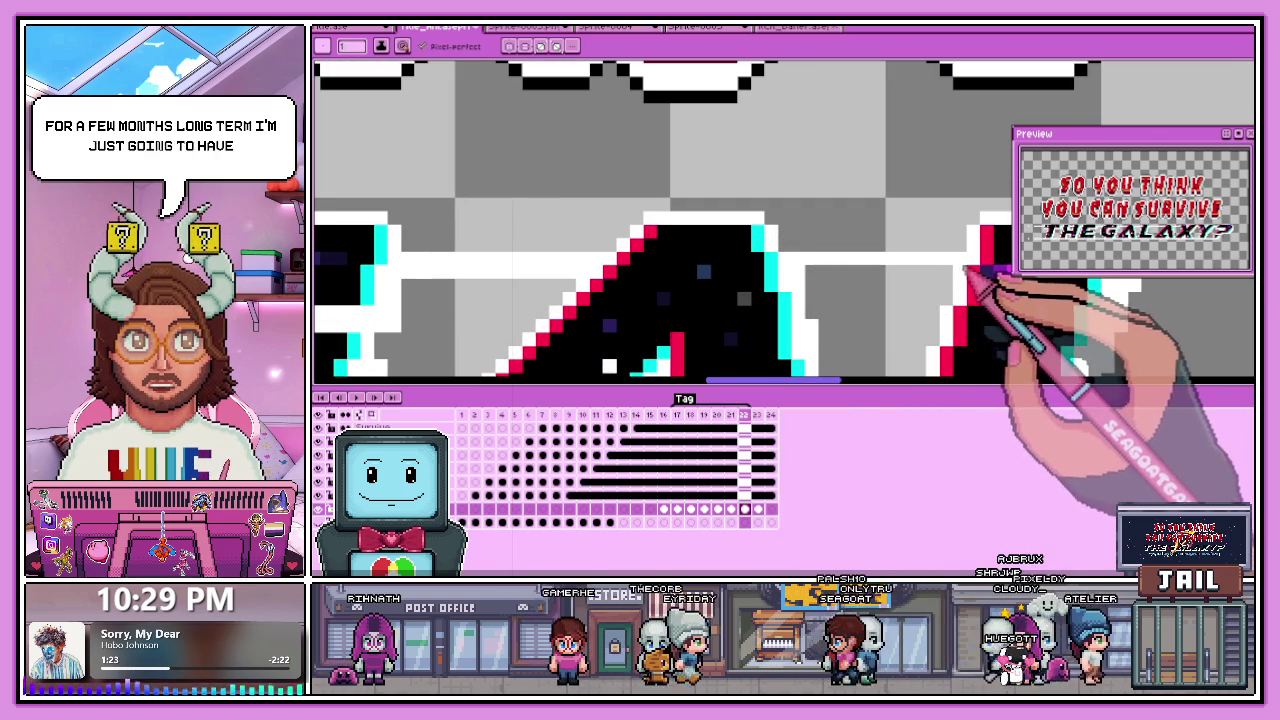
# Zoom around the GALAXY? lettering and advance to the next timeline frame, 23.
pyautogui.scroll(-1, 835, 285)
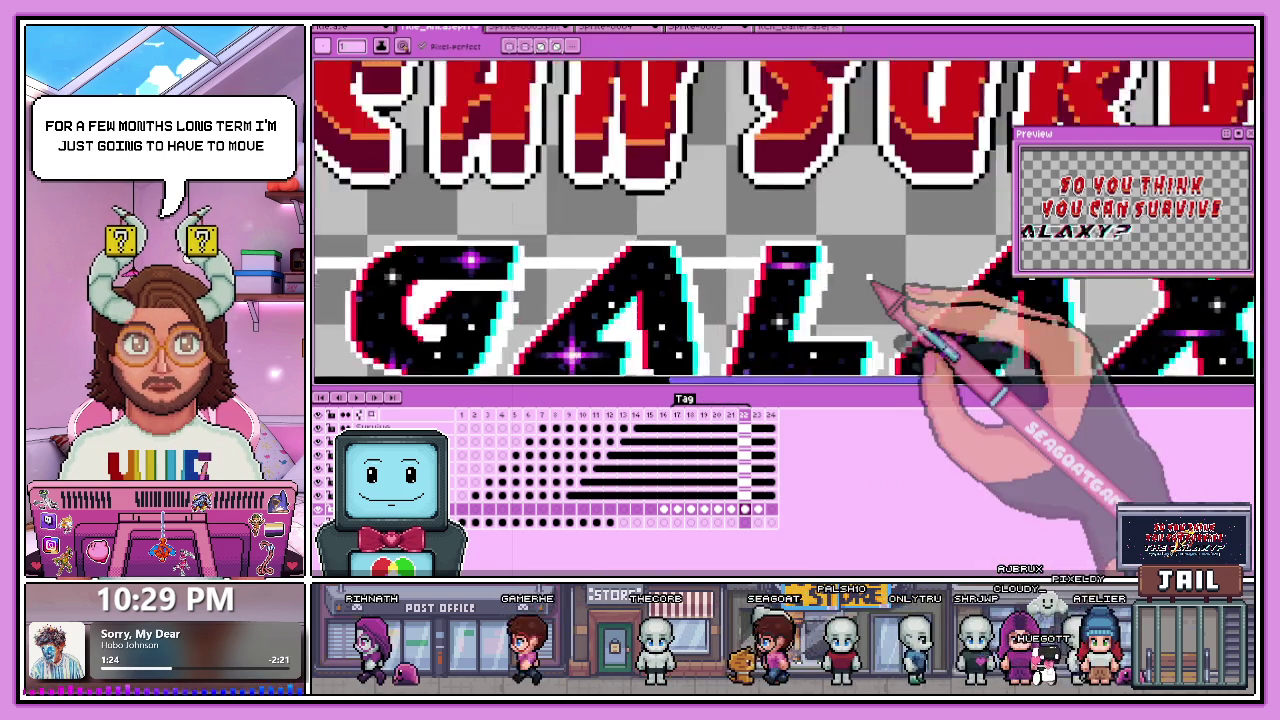
pyautogui.scroll(1, 808, 268)
pyautogui.scroll(-1, 850, 264)
pyautogui.scroll(1, 920, 262)
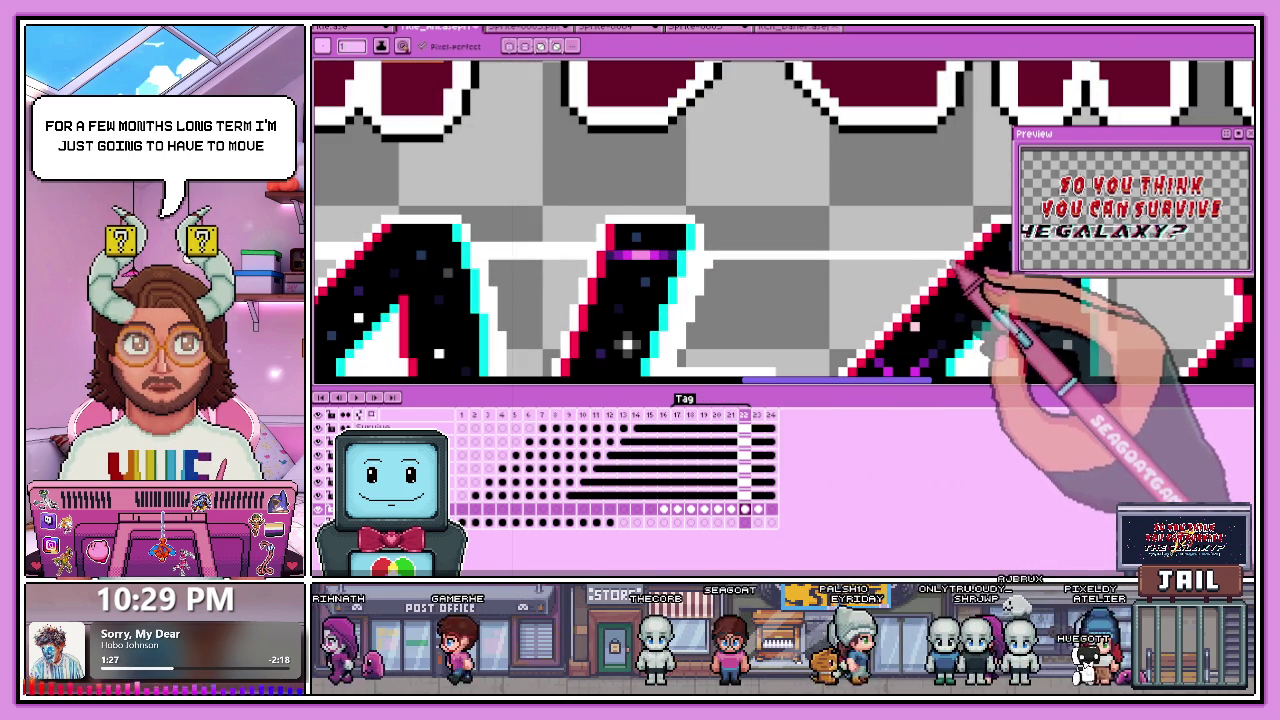
pyautogui.scroll(-1, 780, 230)
pyautogui.scroll(1, 860, 235)
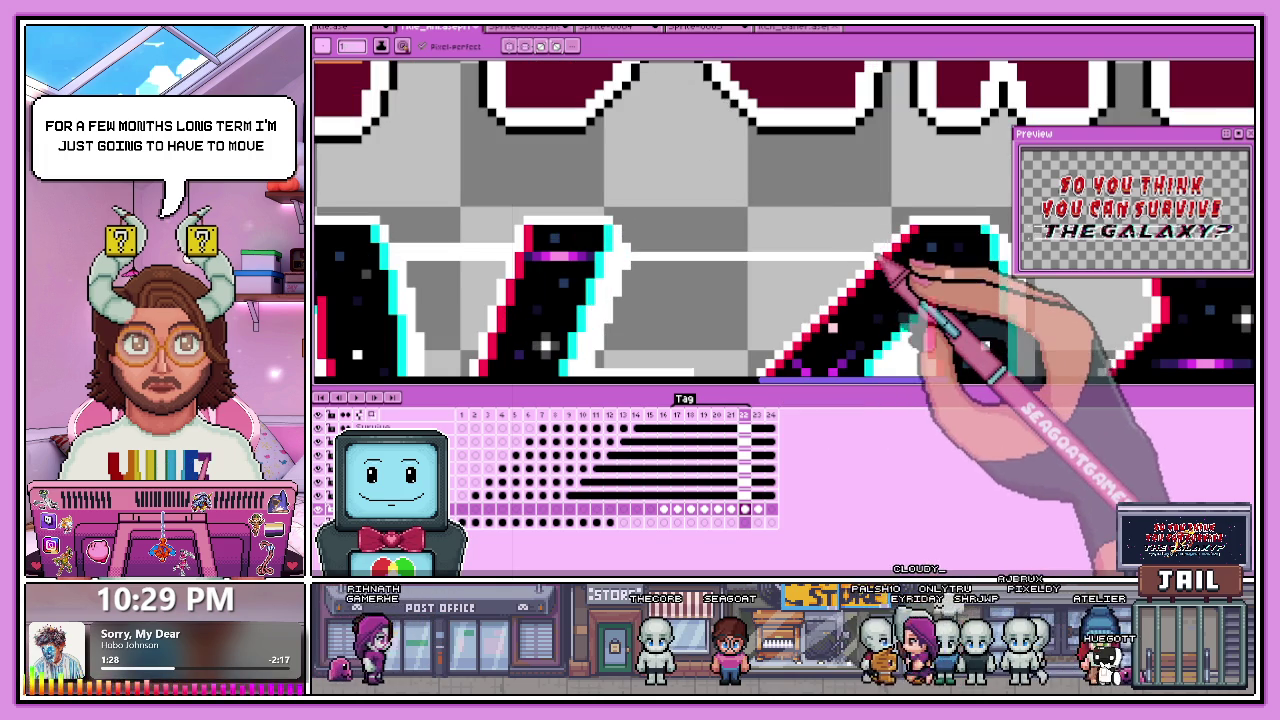
pyautogui.scroll(-1, 850, 272)
pyautogui.scroll(1, 955, 278)
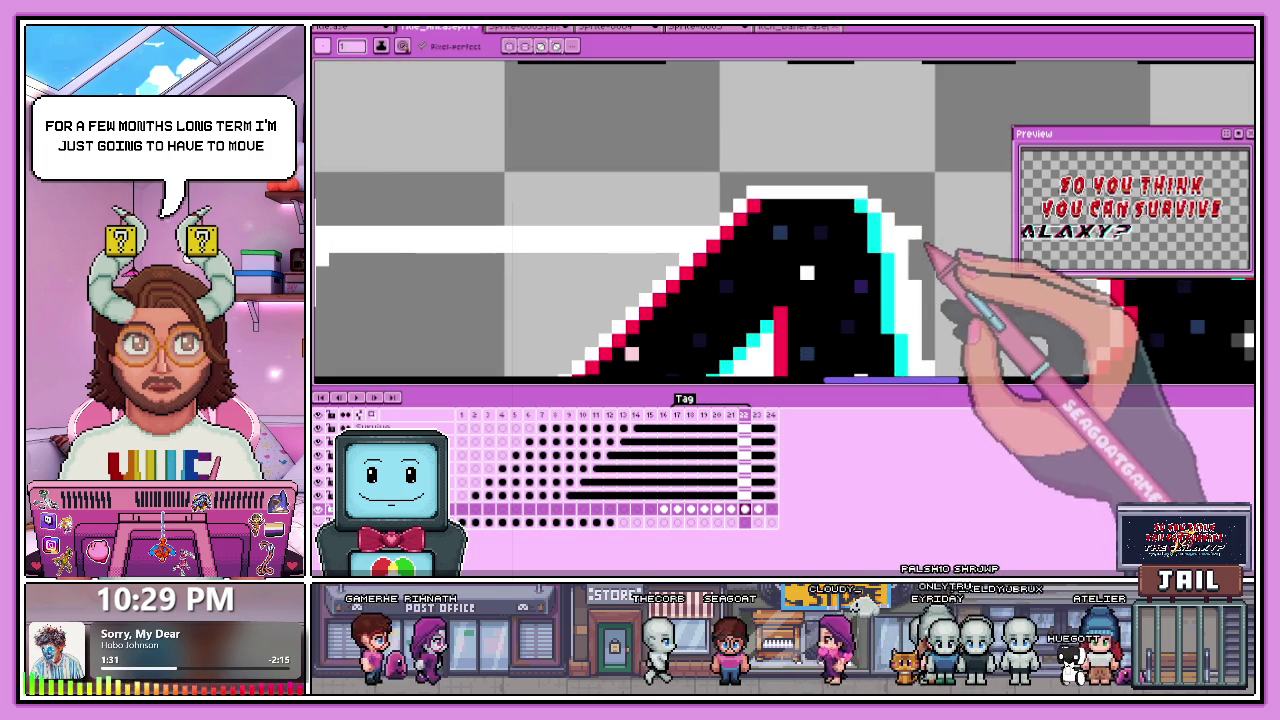
pyautogui.scroll(-1, 860, 270)
pyautogui.scroll(-1, 775, 265)
pyautogui.scroll(1, 760, 250)
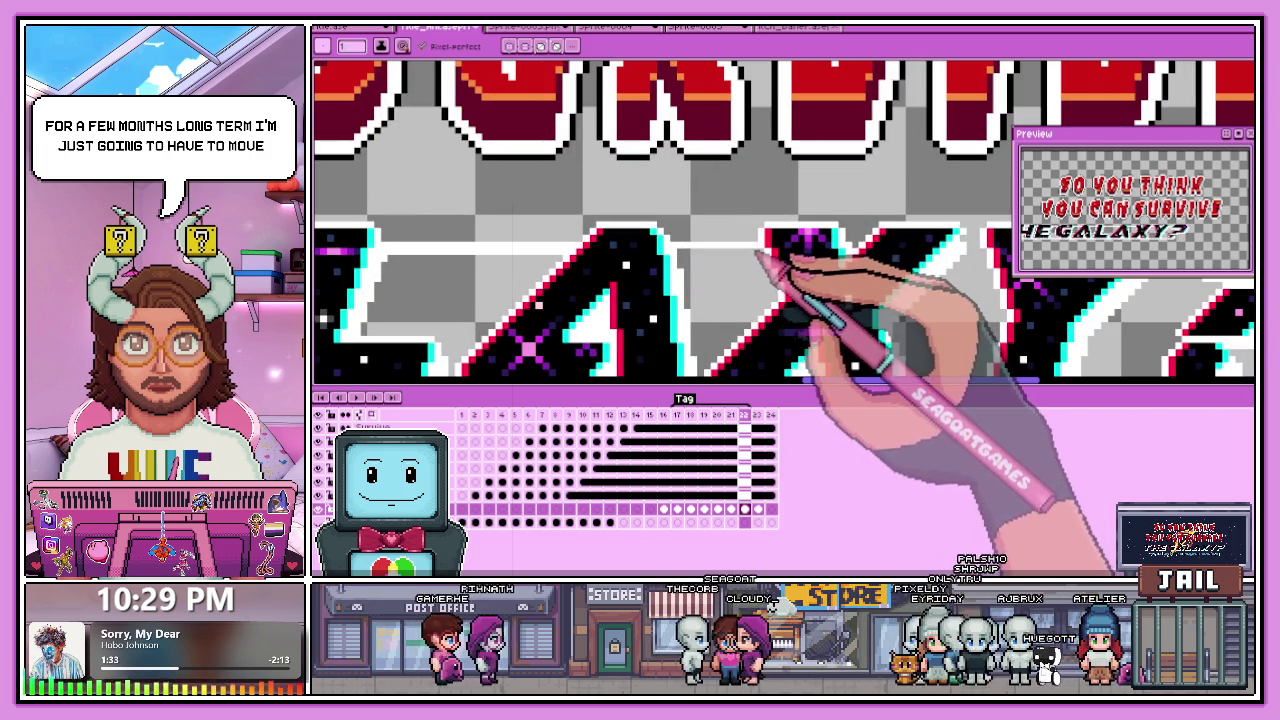
pyautogui.scroll(-1, 690, 260)
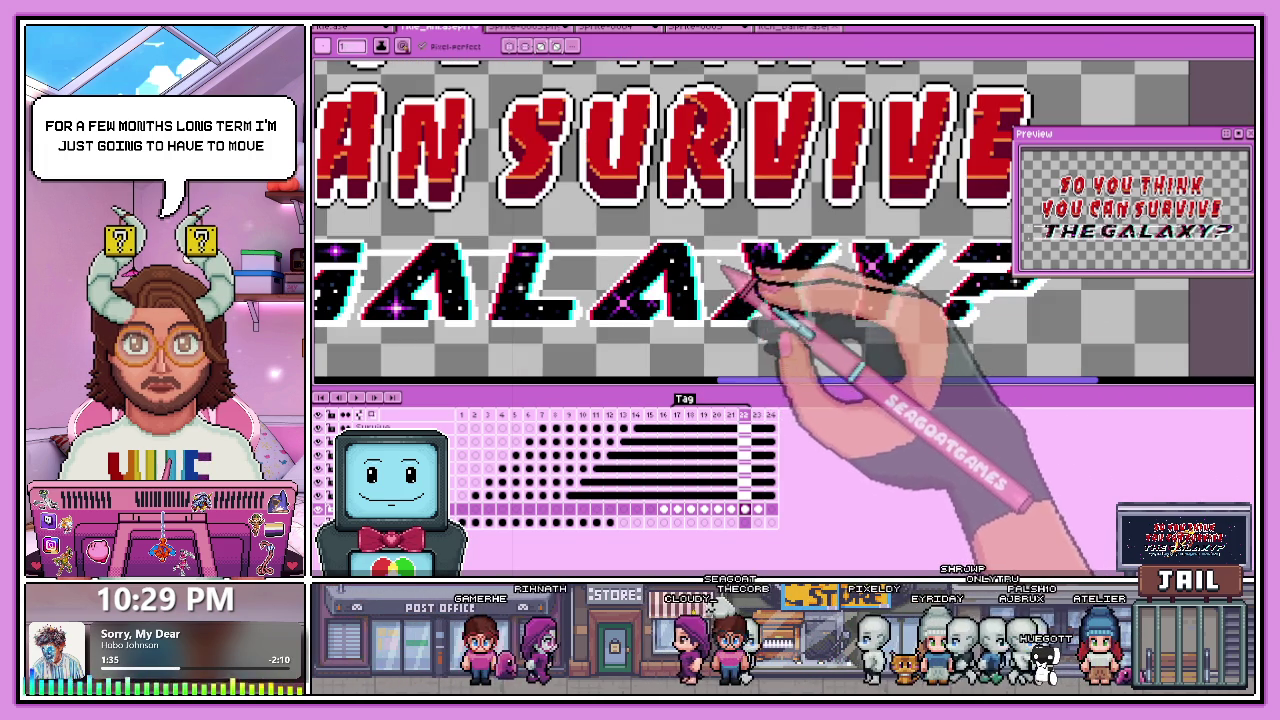
pyautogui.click(760, 480)
pyautogui.scroll(1, 565, 250)
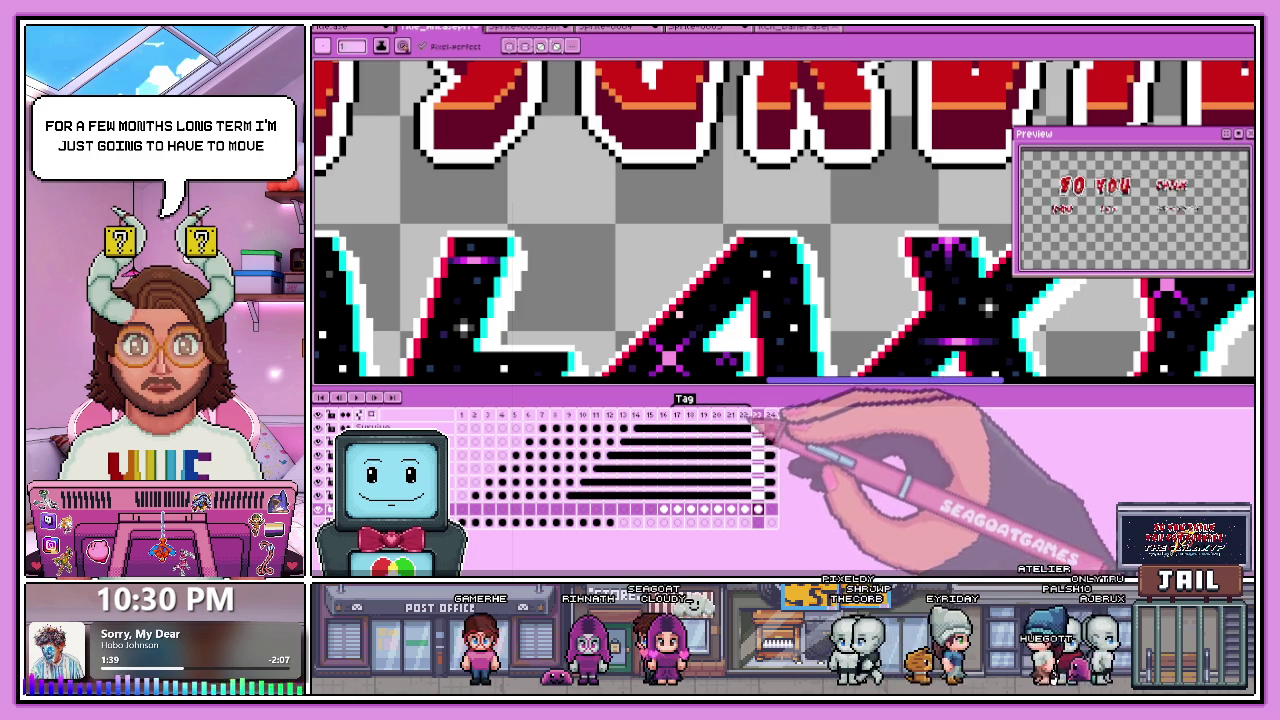
pyautogui.scroll(-1, 637, 257)
# Step back one frame and zoom in on the lower dashed line beside the '?'.
pyautogui.press('Left')
pyautogui.scroll(1, 850, 290)
pyautogui.scroll(2, 625, 285)
pyautogui.scroll(-1, 610, 275)
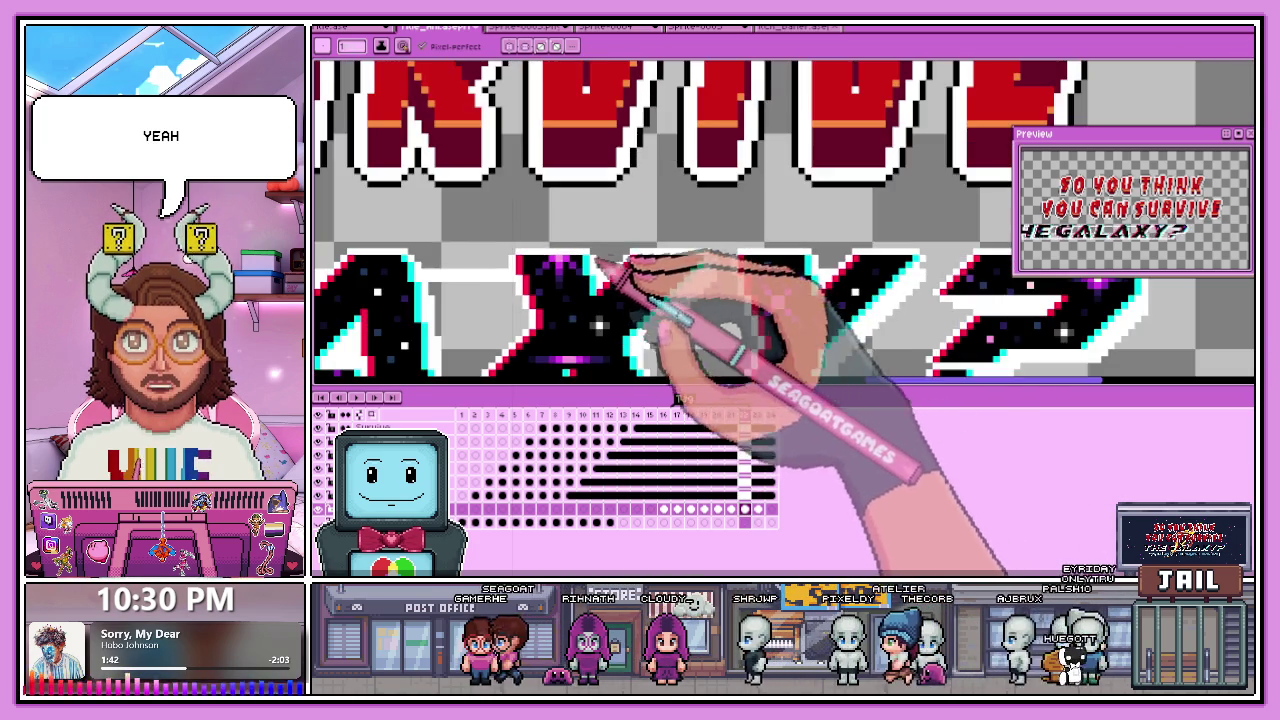
pyautogui.scroll(1, 690, 280)
pyautogui.scroll(1, 700, 278)
pyautogui.scroll(-1, 729, 286)
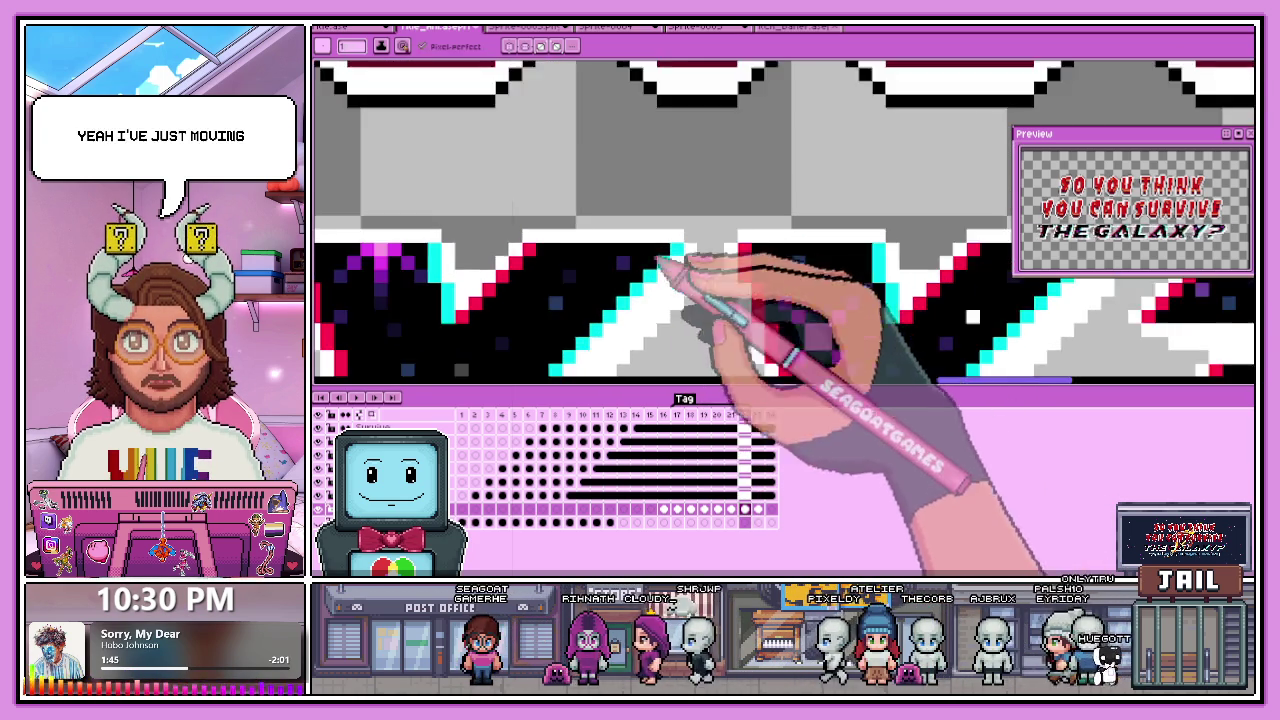
pyautogui.scroll(-1, 829, 257)
pyautogui.scroll(1, 857, 271)
pyautogui.scroll(1, 812, 282)
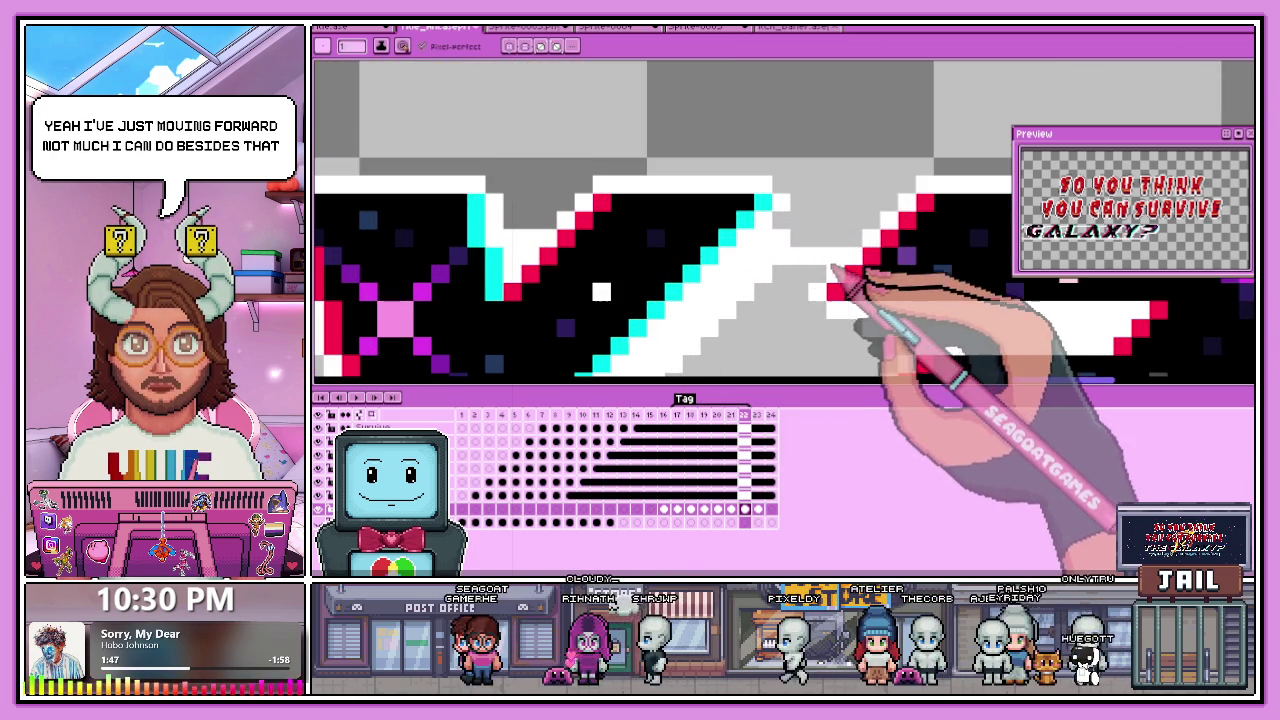
pyautogui.scroll(-1, 815, 247)
pyautogui.scroll(-1, 900, 248)
pyautogui.scroll(1, 960, 251)
pyautogui.scroll(1, 800, 235)
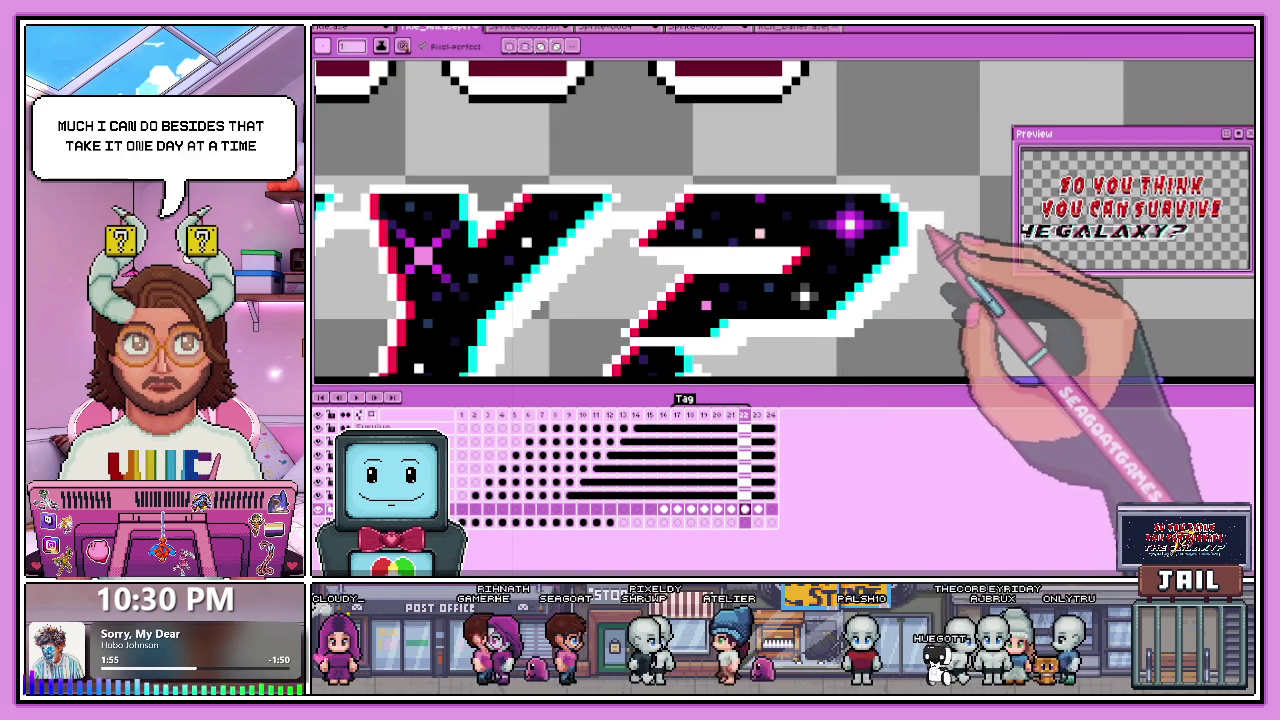
pyautogui.scroll(1, 900, 245)
pyautogui.scroll(-1, 857, 260)
pyautogui.scroll(1, 857, 270)
pyautogui.scroll(-2, 822, 248)
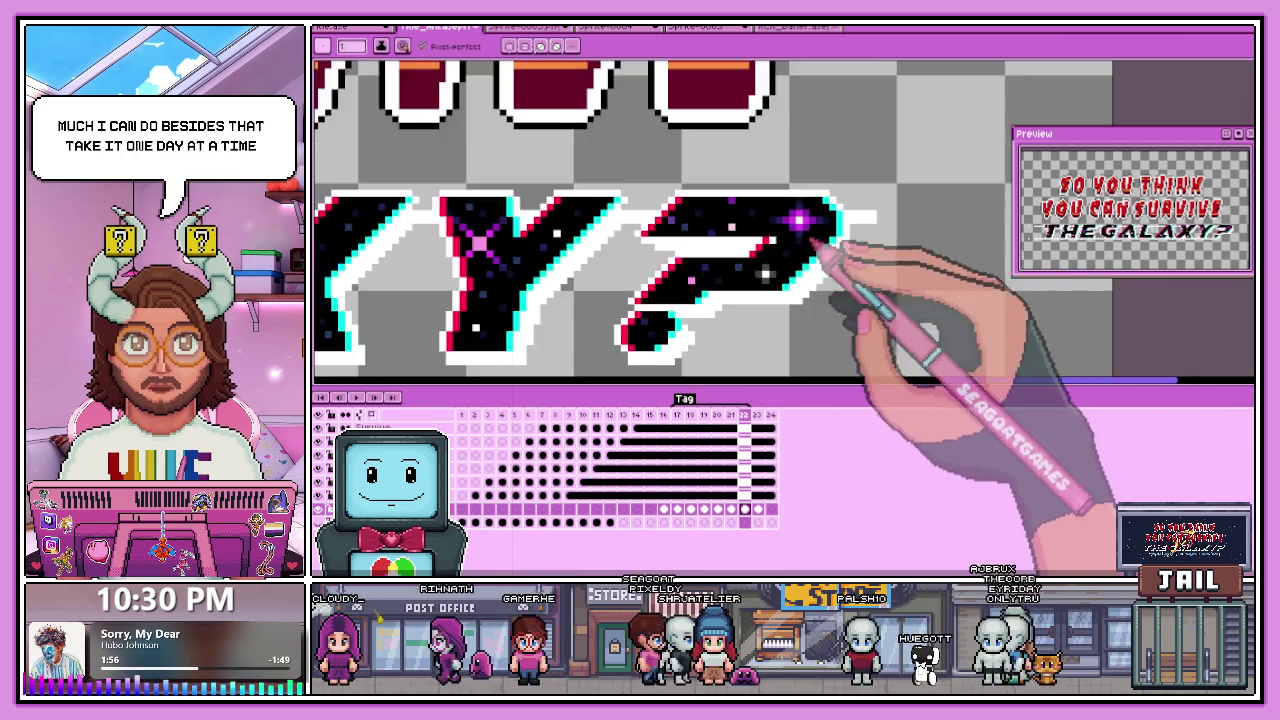
pyautogui.scroll(2, 800, 238)
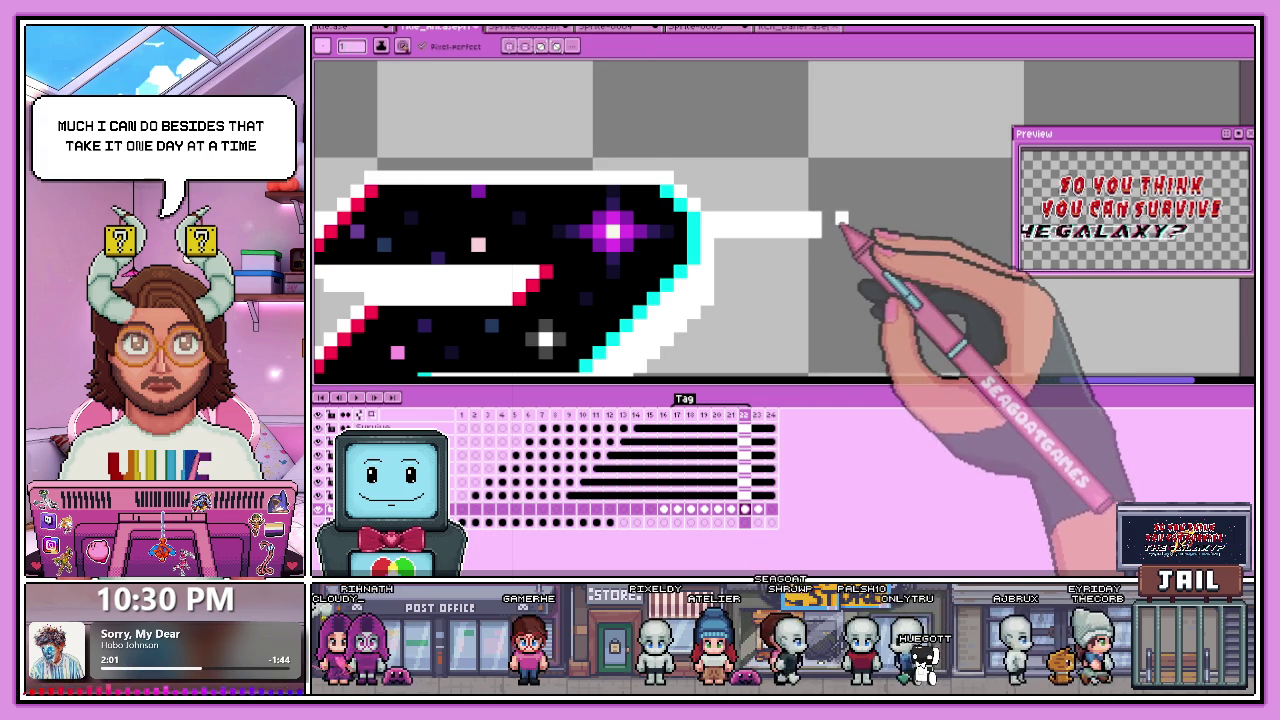
pyautogui.scroll(-1, 840, 224)
pyautogui.scroll(1, 808, 217)
pyautogui.scroll(1, 834, 216)
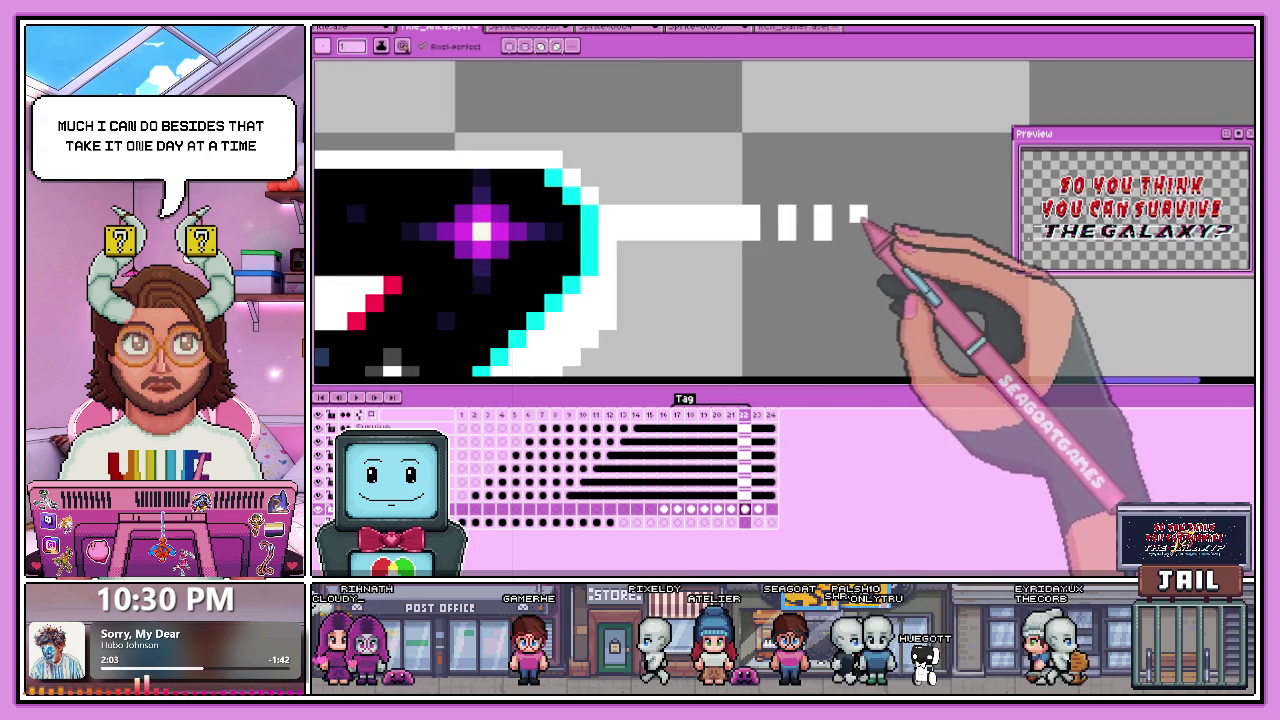
pyautogui.scroll(-1, 876, 218)
pyautogui.scroll(-1, 814, 266)
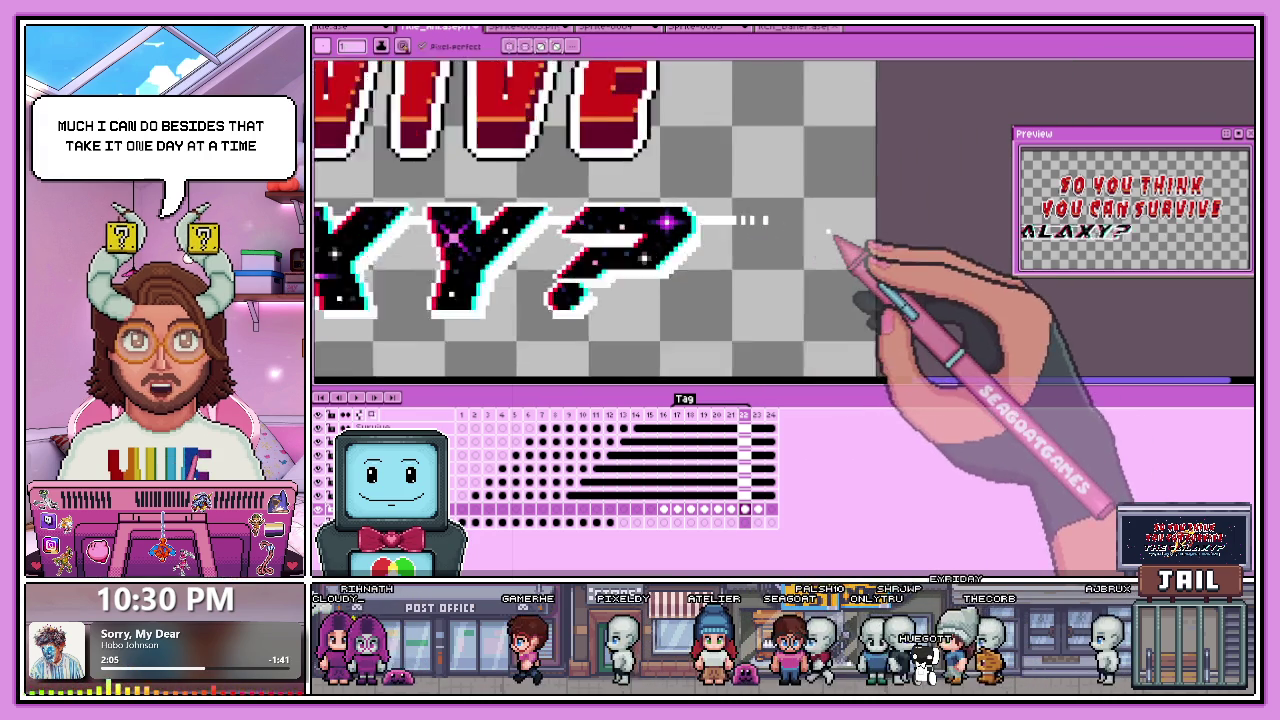
pyautogui.scroll(2, 829, 237)
pyautogui.scroll(1, 766, 232)
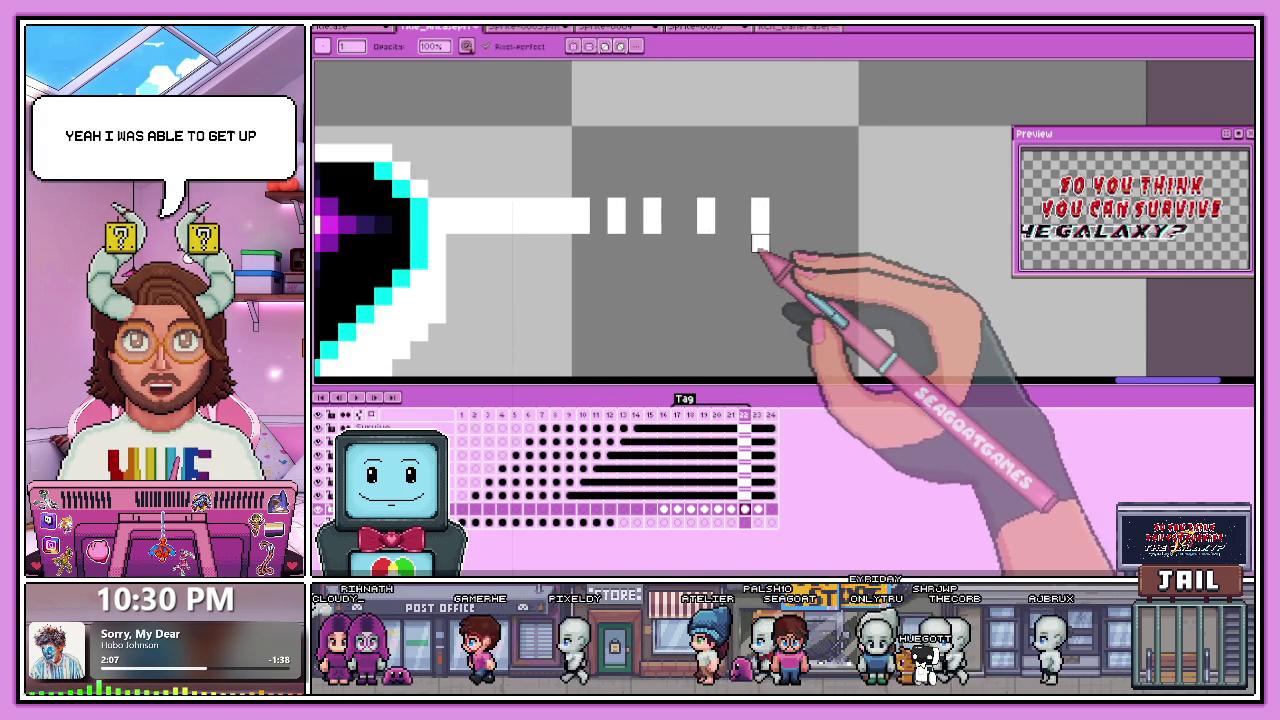
pyautogui.scroll(-1, 815, 215)
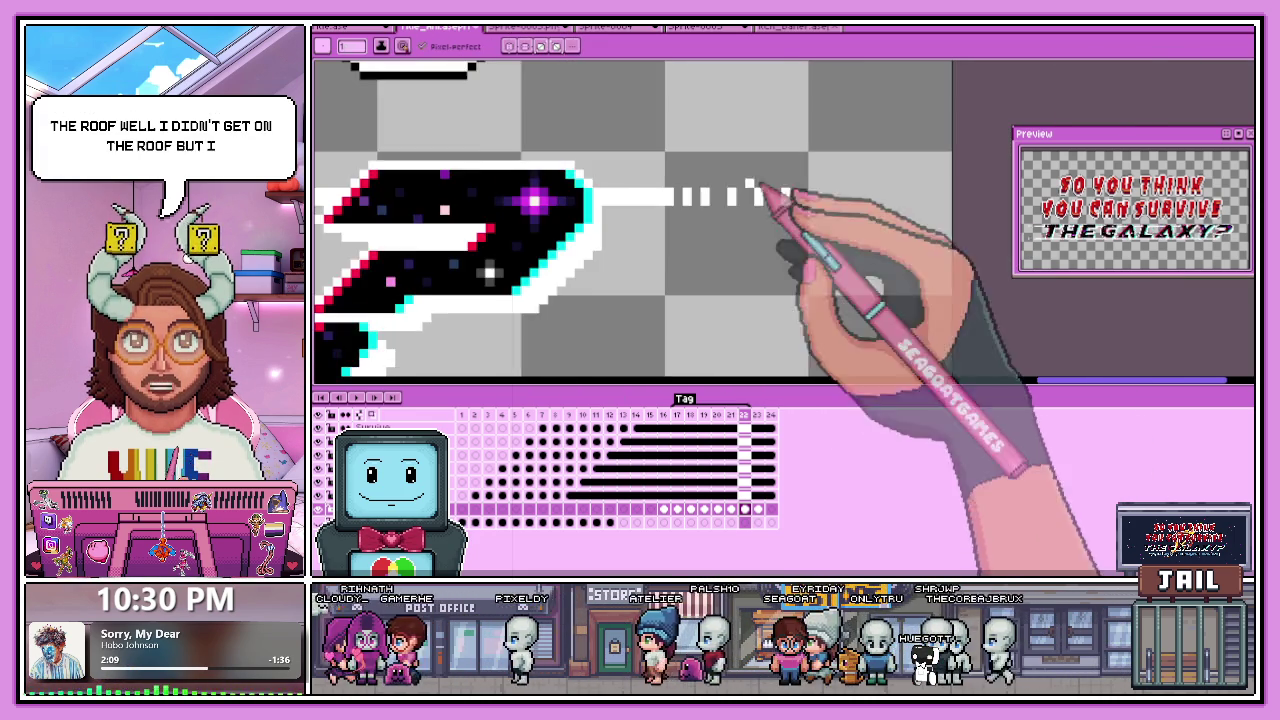
pyautogui.scroll(1, 800, 212)
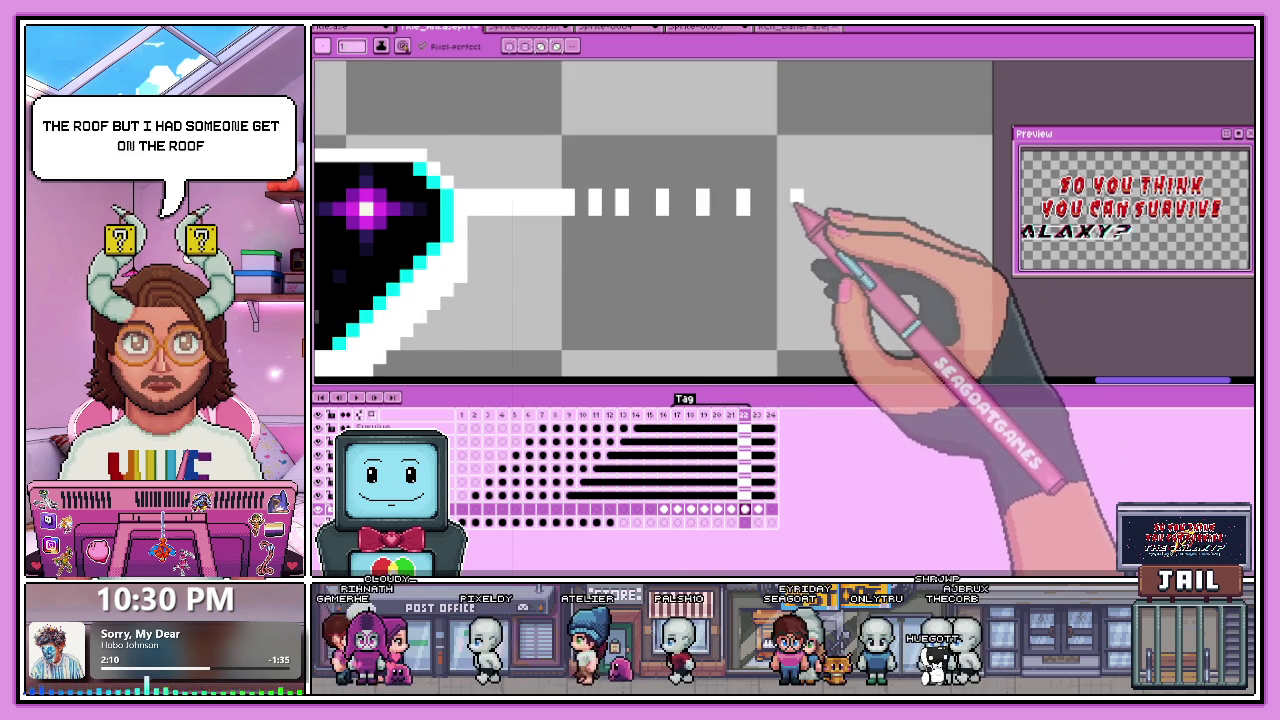
pyautogui.scroll(-1, 795, 205)
pyautogui.scroll(-1, 800, 229)
pyautogui.scroll(-2, 800, 262)
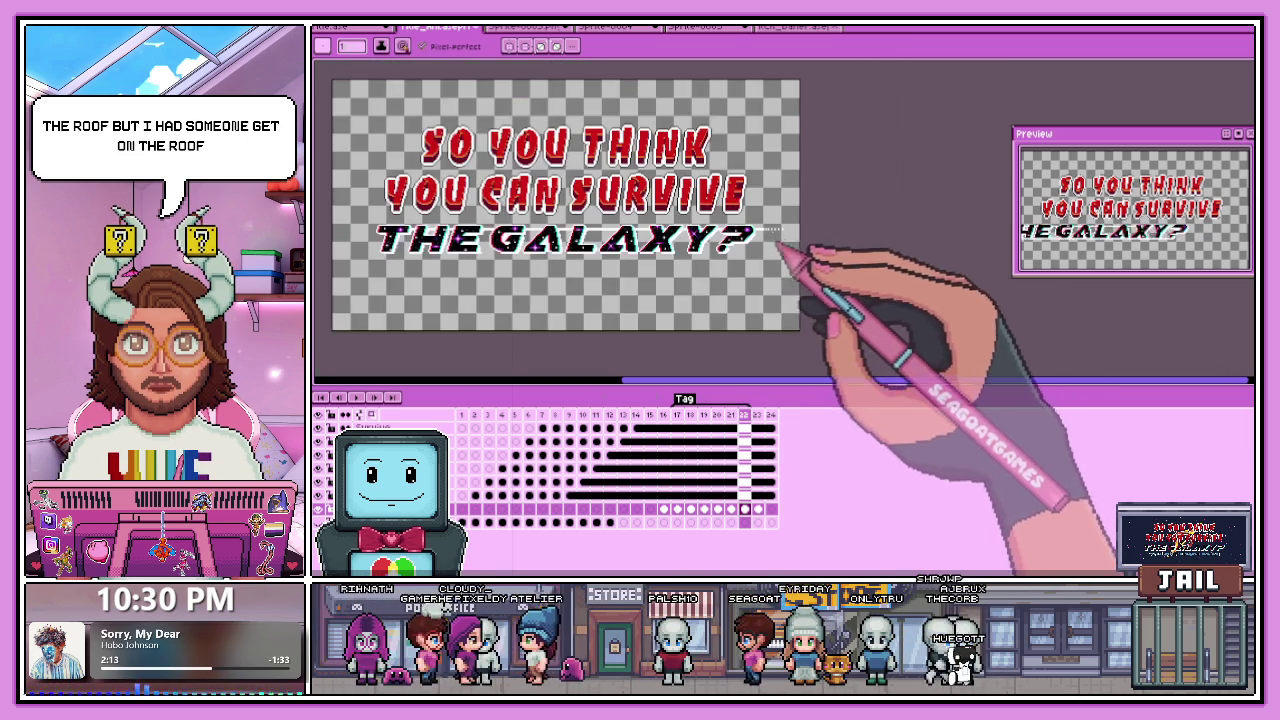
pyautogui.scroll(1, 771, 251)
pyautogui.scroll(-2, 737, 266)
pyautogui.scroll(4, 750, 245)
pyautogui.scroll(2, 770, 200)
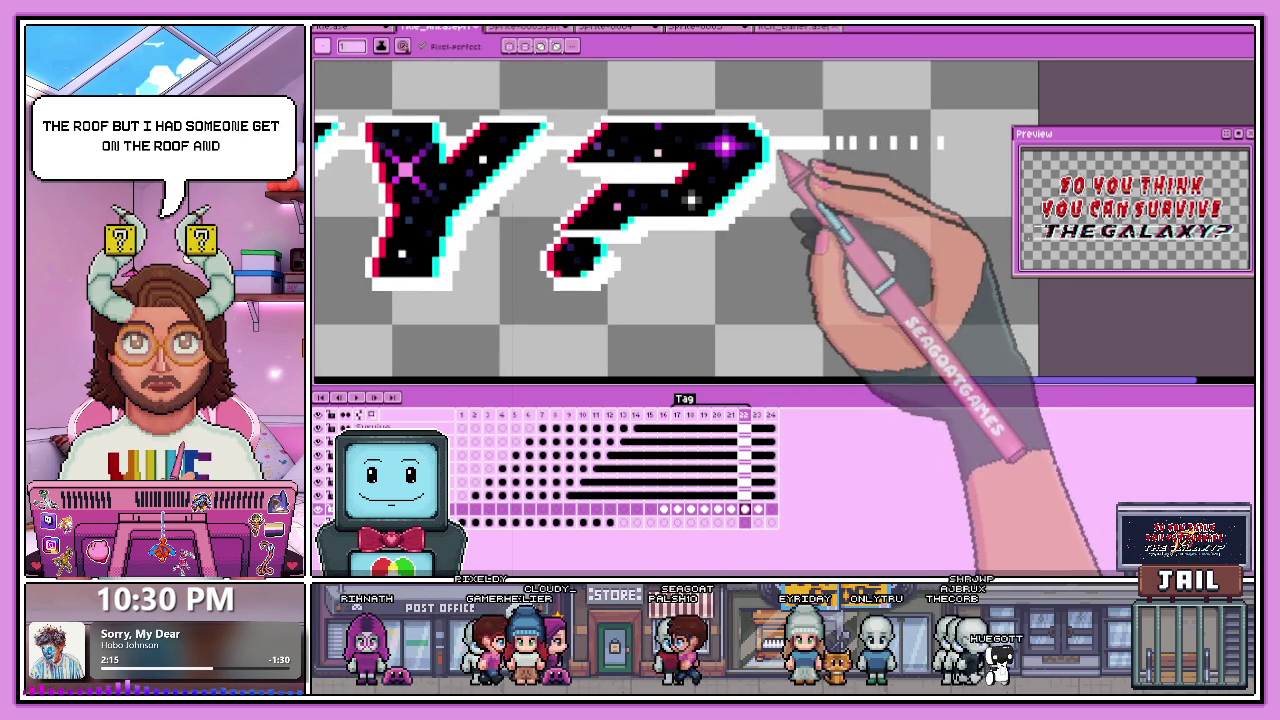
pyautogui.scroll(1, 690, 275)
pyautogui.scroll(-1, 745, 272)
pyautogui.scroll(1, 760, 262)
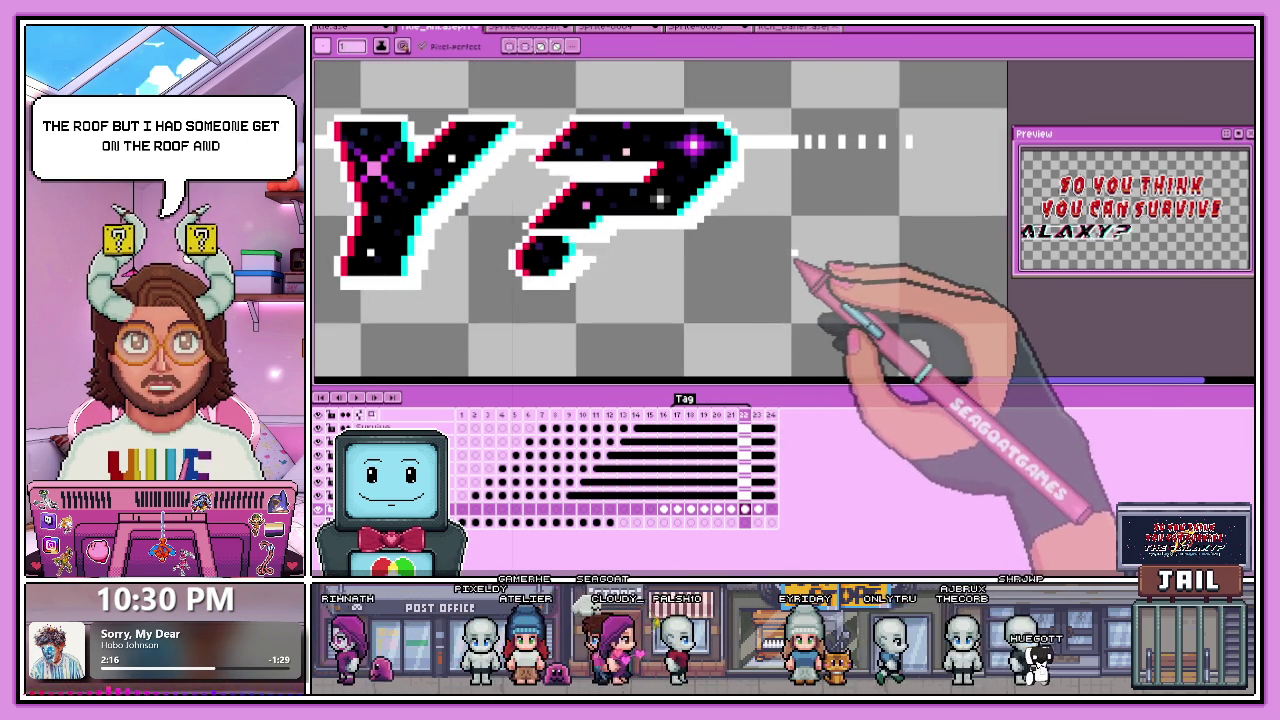
pyautogui.scroll(1, 793, 268)
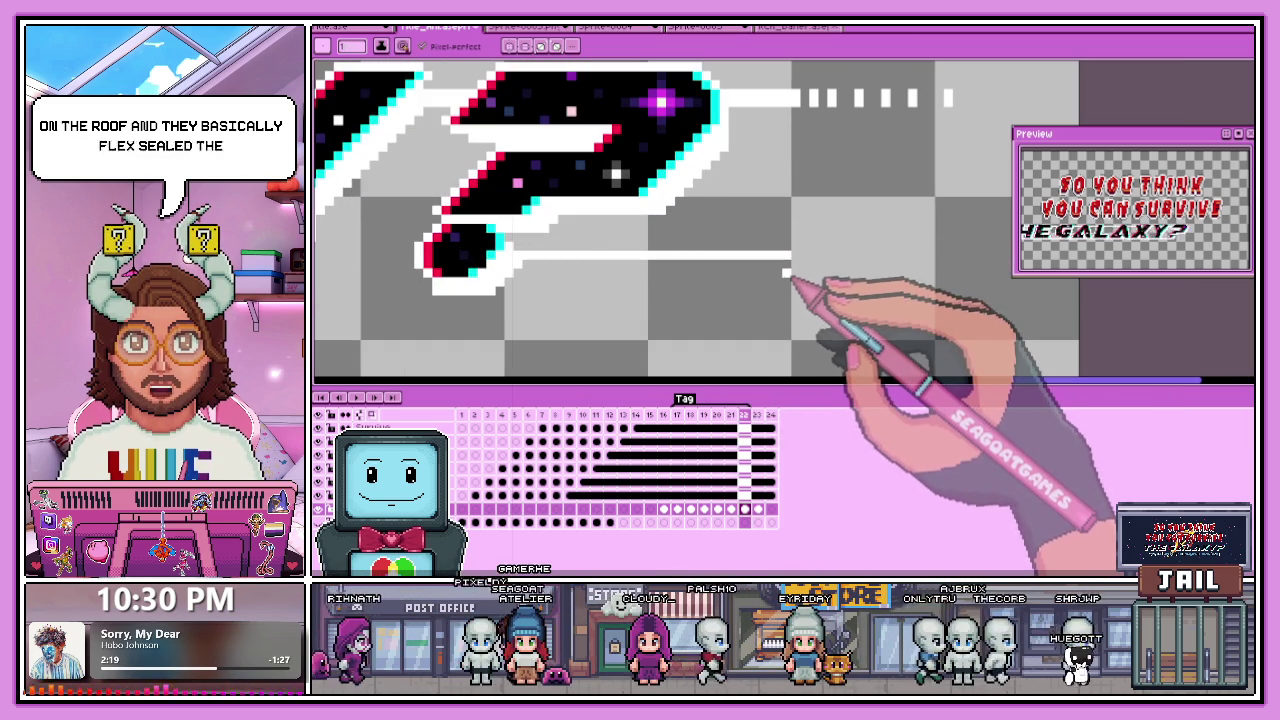
pyautogui.scroll(2, 815, 248)
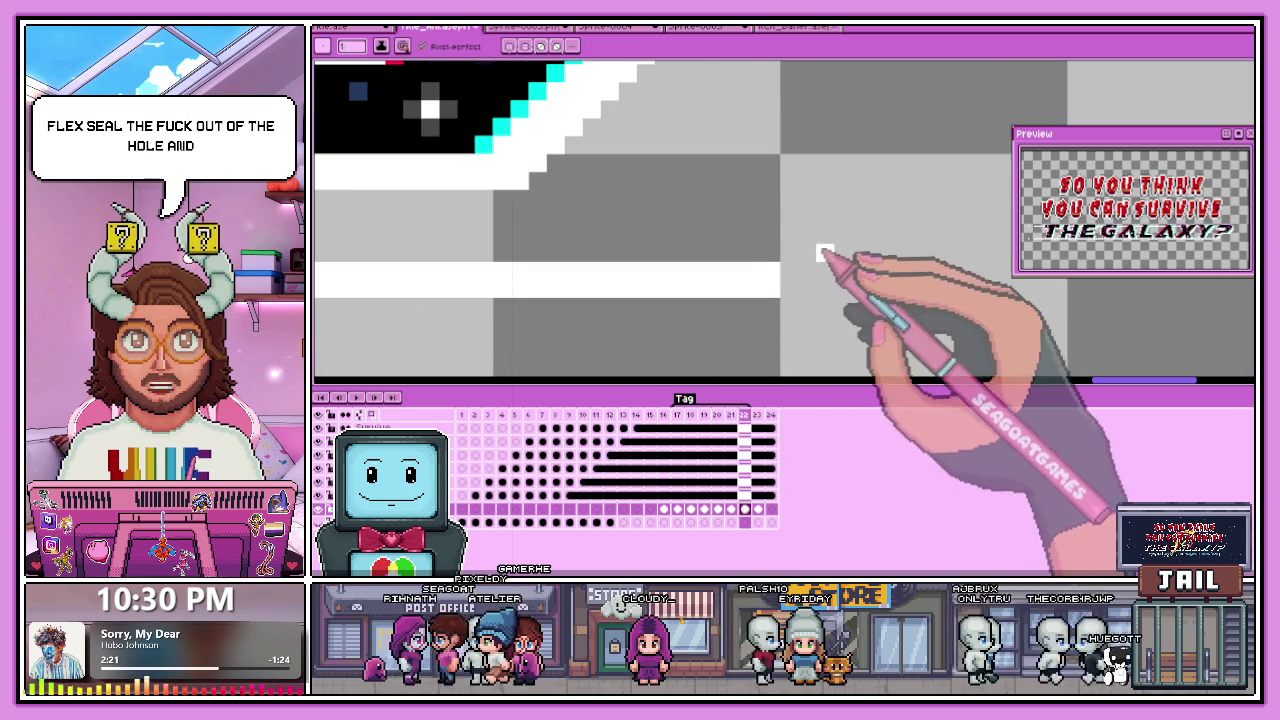
pyautogui.scroll(-3, 560, 340)
pyautogui.scroll(1, 728, 286)
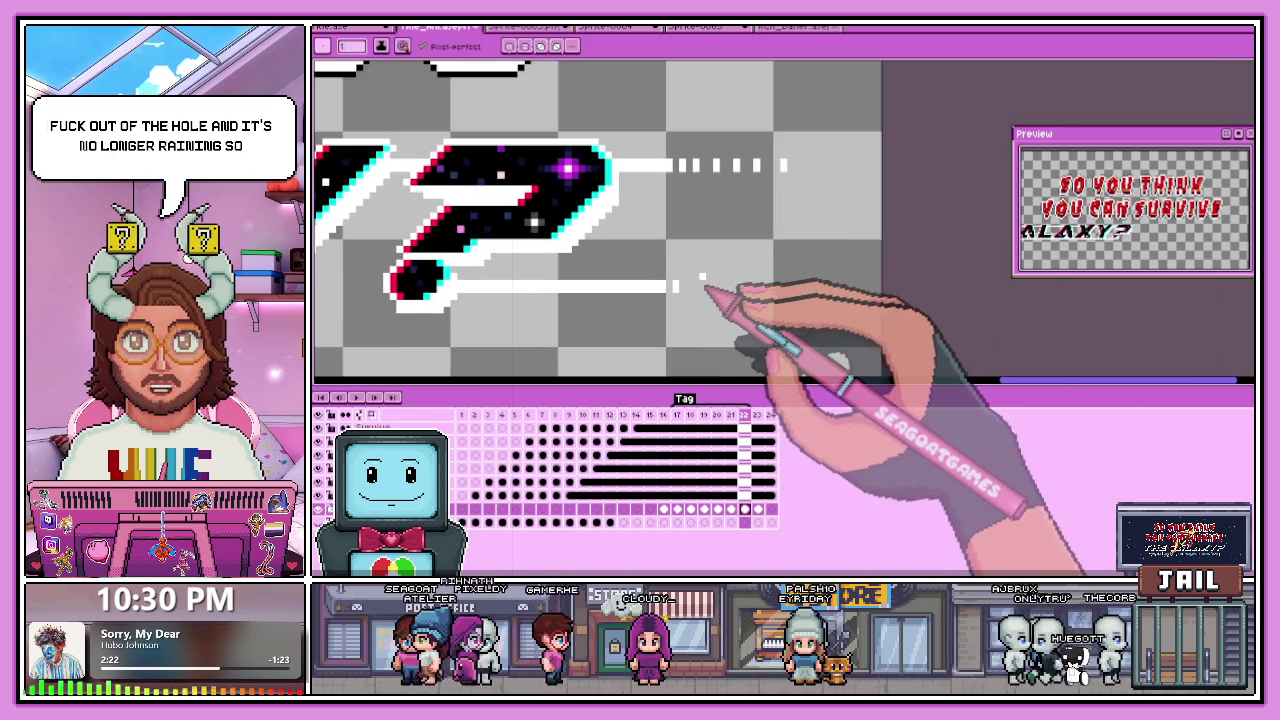
pyautogui.scroll(1, 700, 292)
pyautogui.scroll(-1, 692, 284)
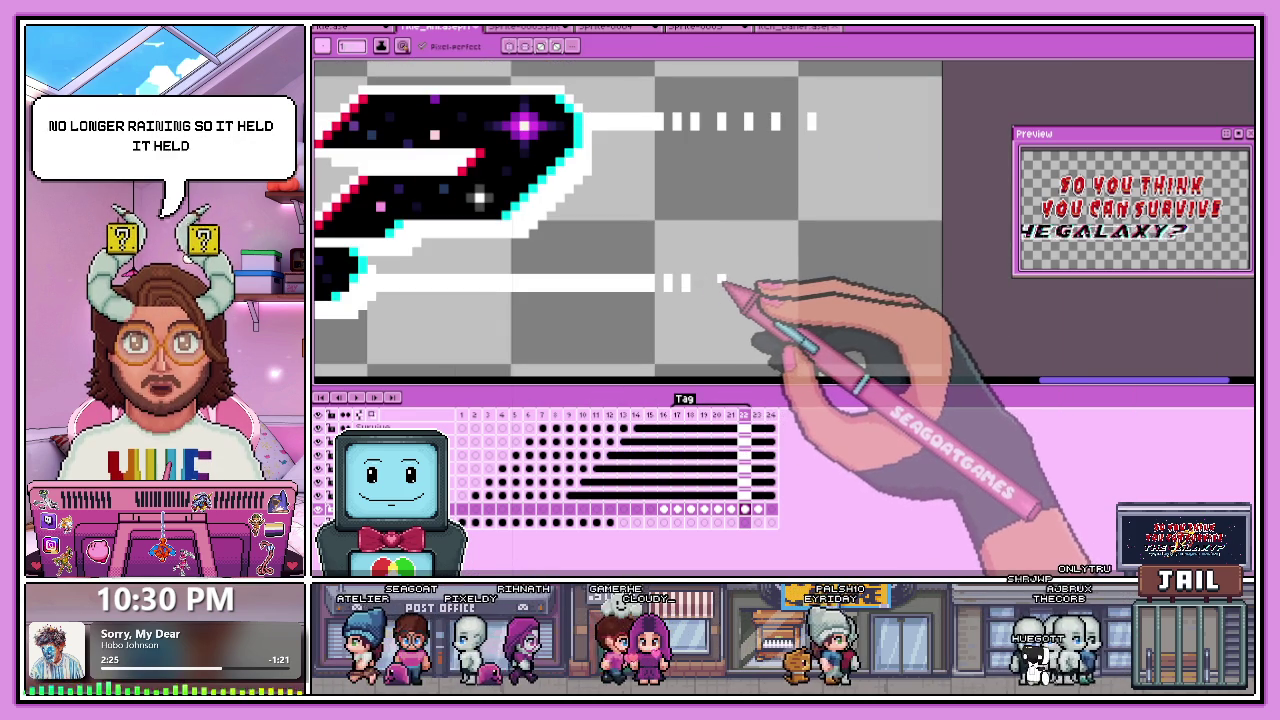
pyautogui.scroll(2, 720, 288)
pyautogui.scroll(-2, 714, 286)
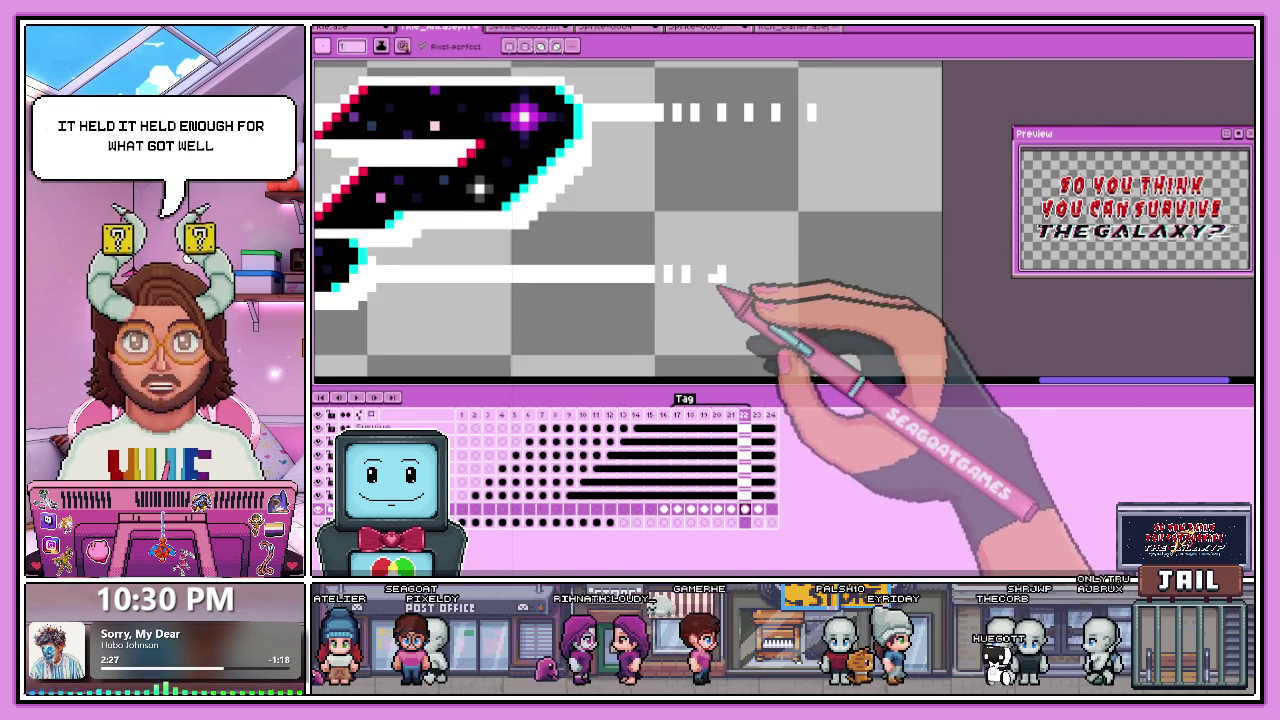
pyautogui.scroll(1, 725, 178)
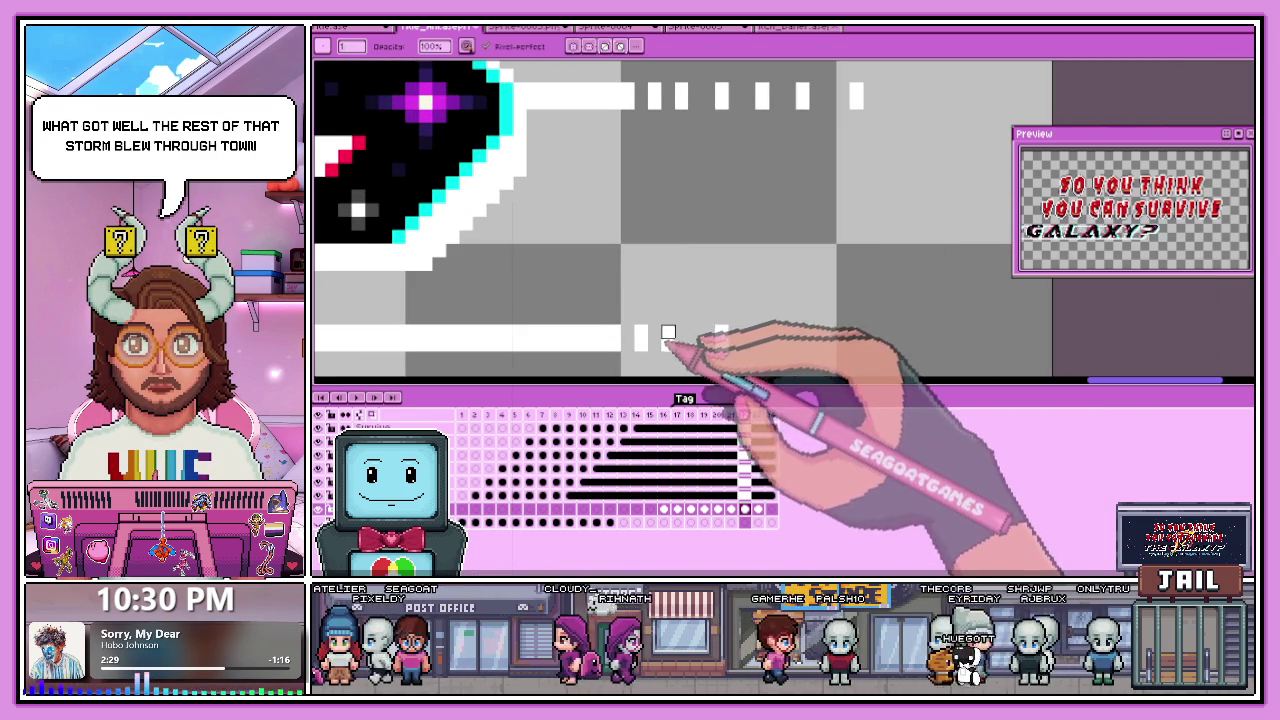
# Drag a small selection box over the lower dashed line just right of the '?'.
pyautogui.moveTo(648, 341); pyautogui.dragTo(622, 341)
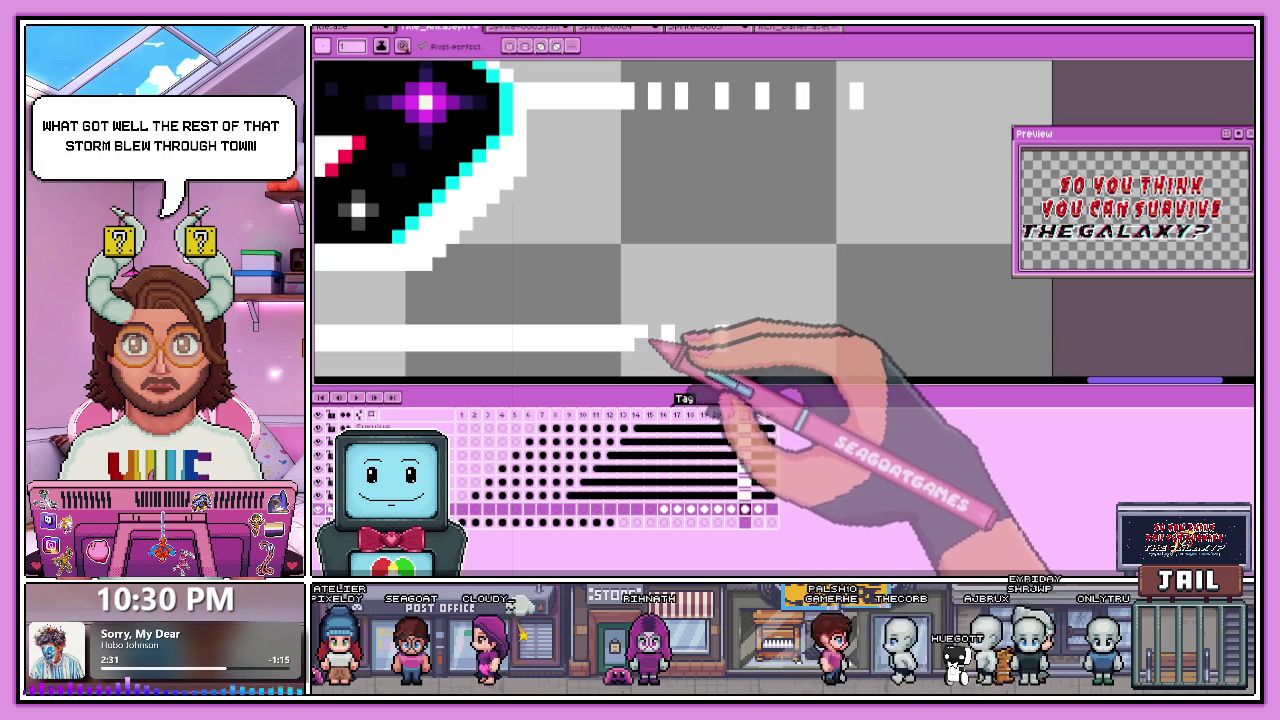
pyautogui.scroll(-2, 700, 300)
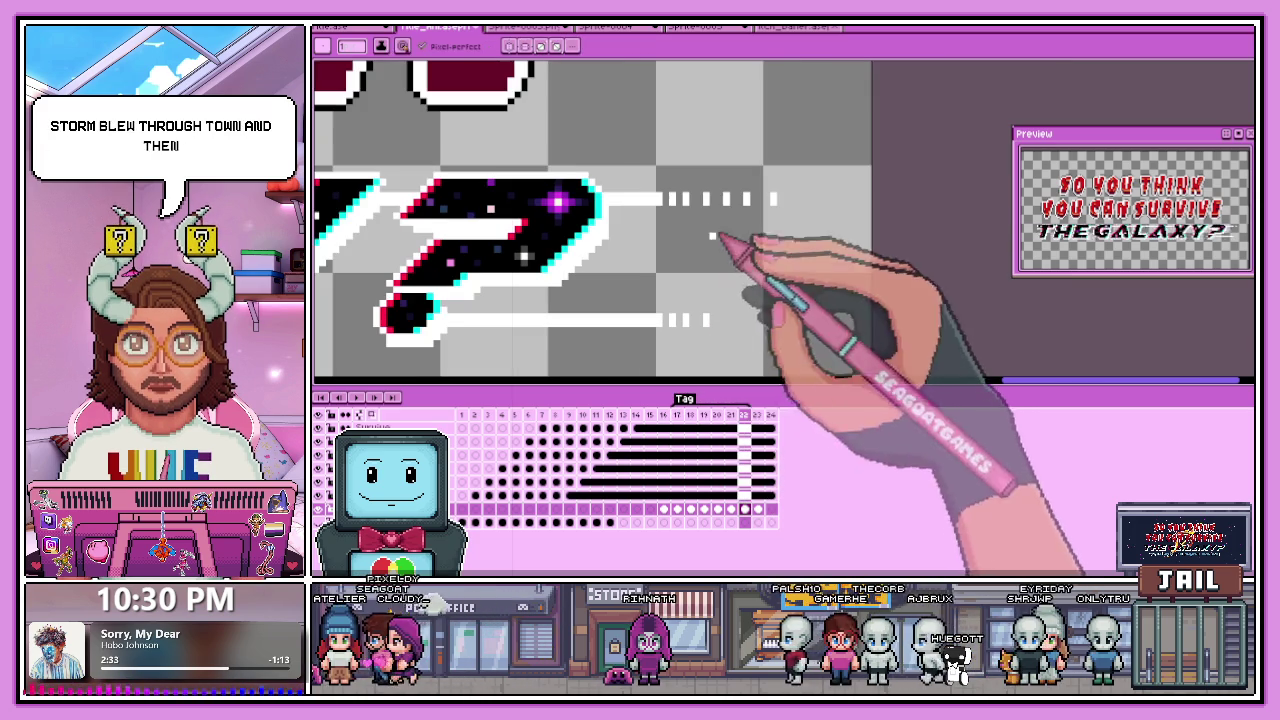
pyautogui.scroll(1, 726, 328)
pyautogui.scroll(1, 724, 320)
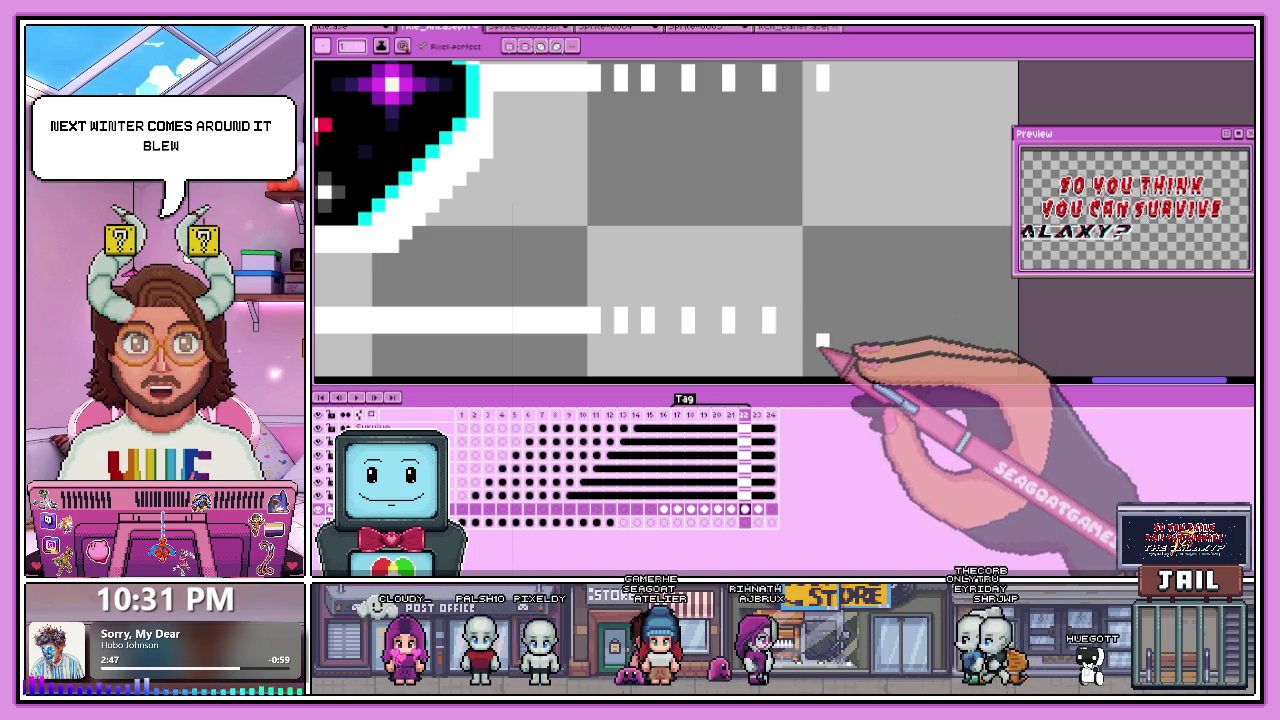
pyautogui.scroll(-2, 822, 318)
pyautogui.scroll(-2, 829, 329)
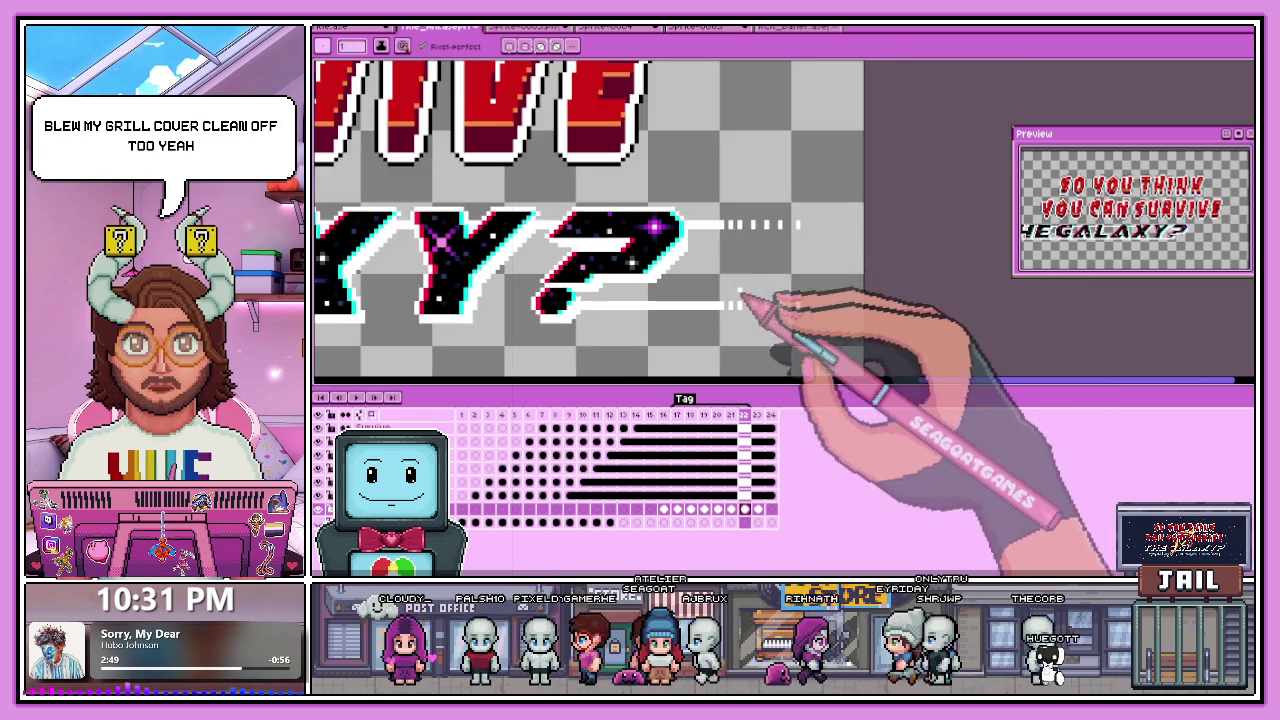
pyautogui.scroll(-1, 750, 310)
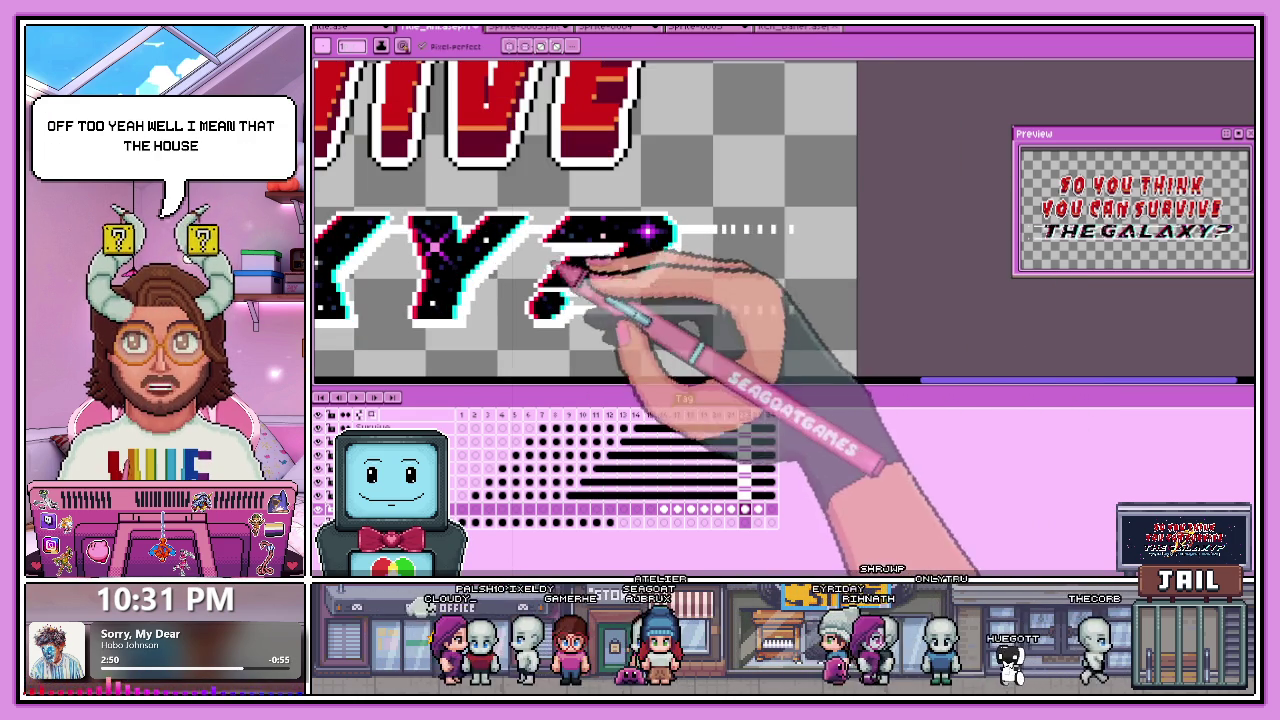
pyautogui.scroll(1, 510, 340)
pyautogui.scroll(3, 455, 335)
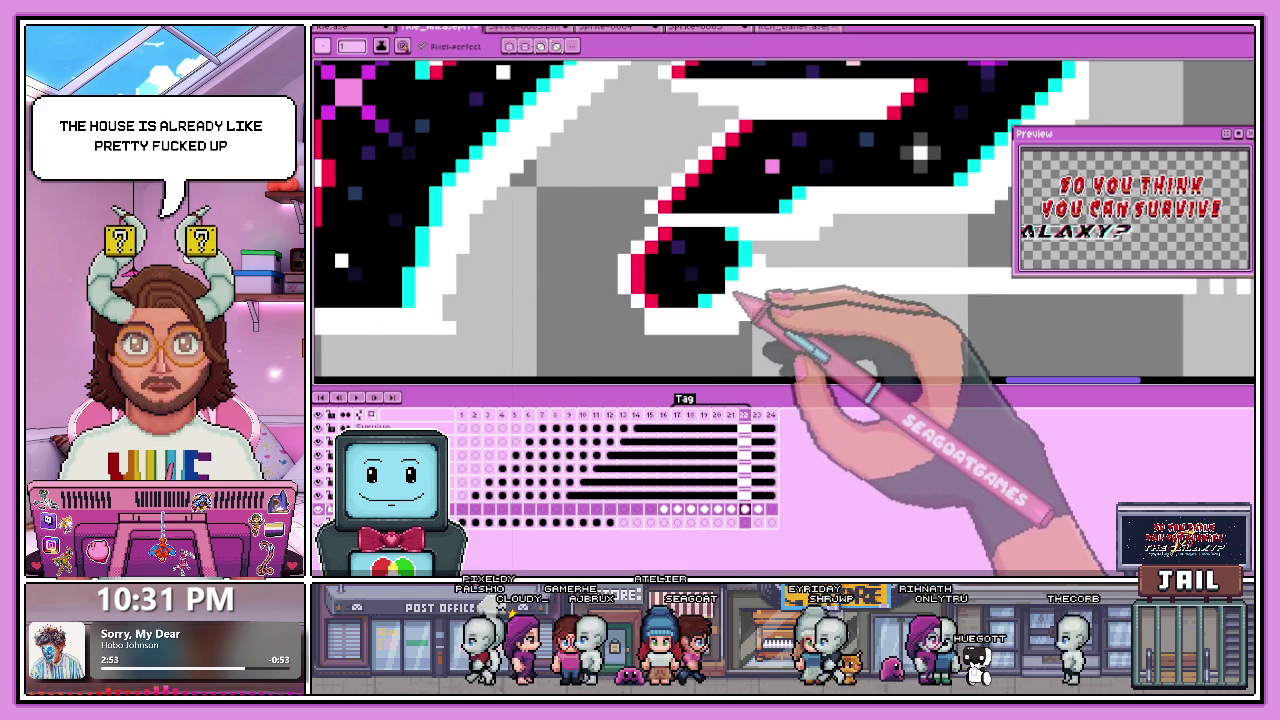
pyautogui.scroll(-3, 745, 312)
pyautogui.scroll(1, 745, 318)
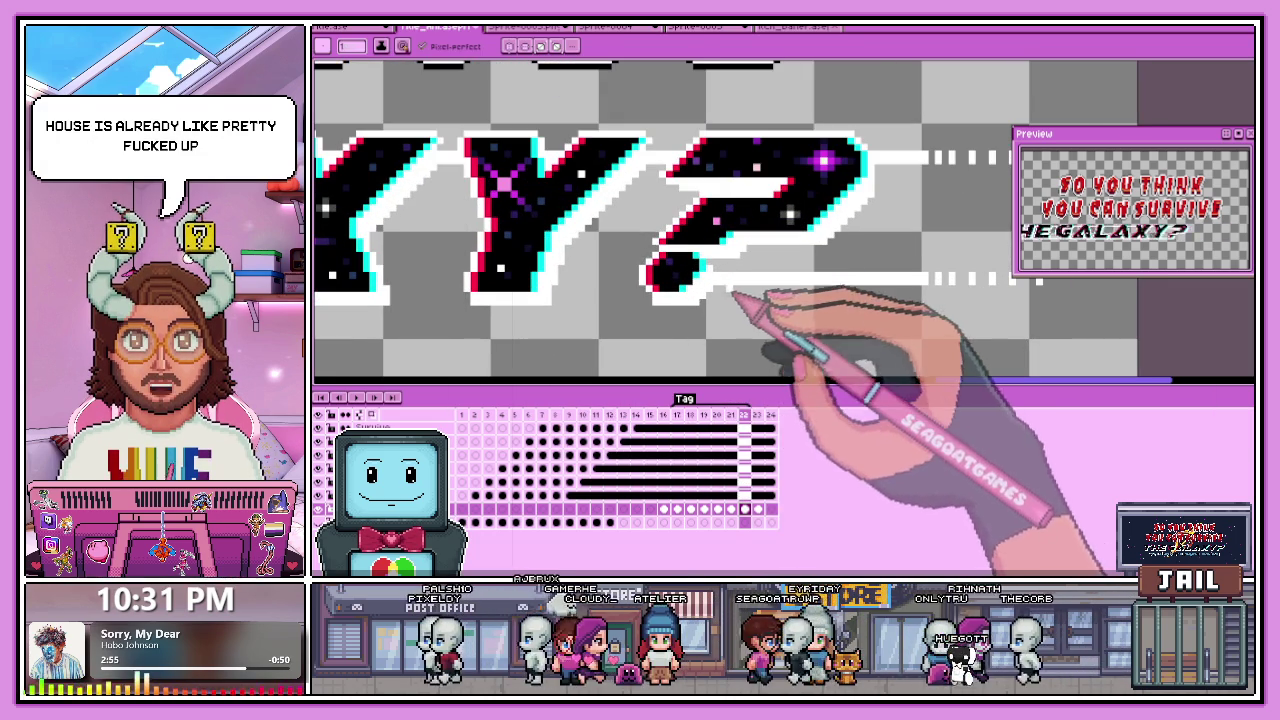
pyautogui.scroll(1, 714, 302)
pyautogui.scroll(-2, 712, 262)
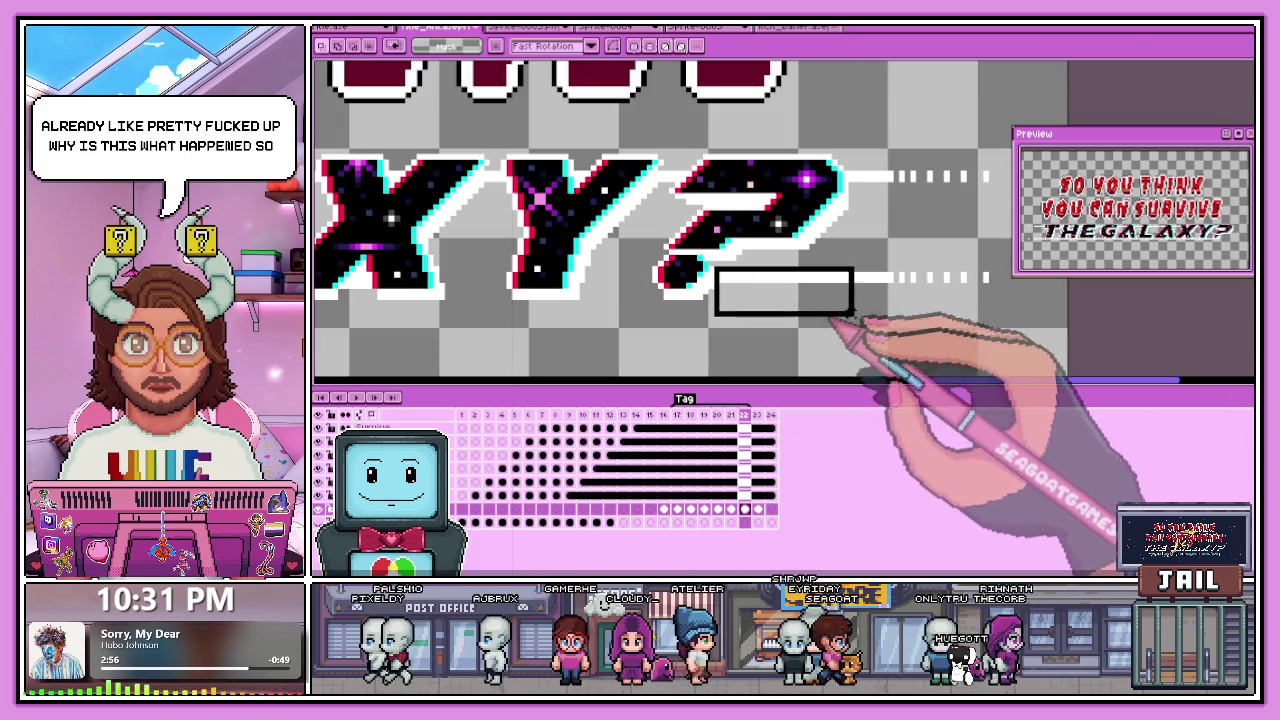
pyautogui.scroll(2, 748, 280)
pyautogui.click(712, 284)
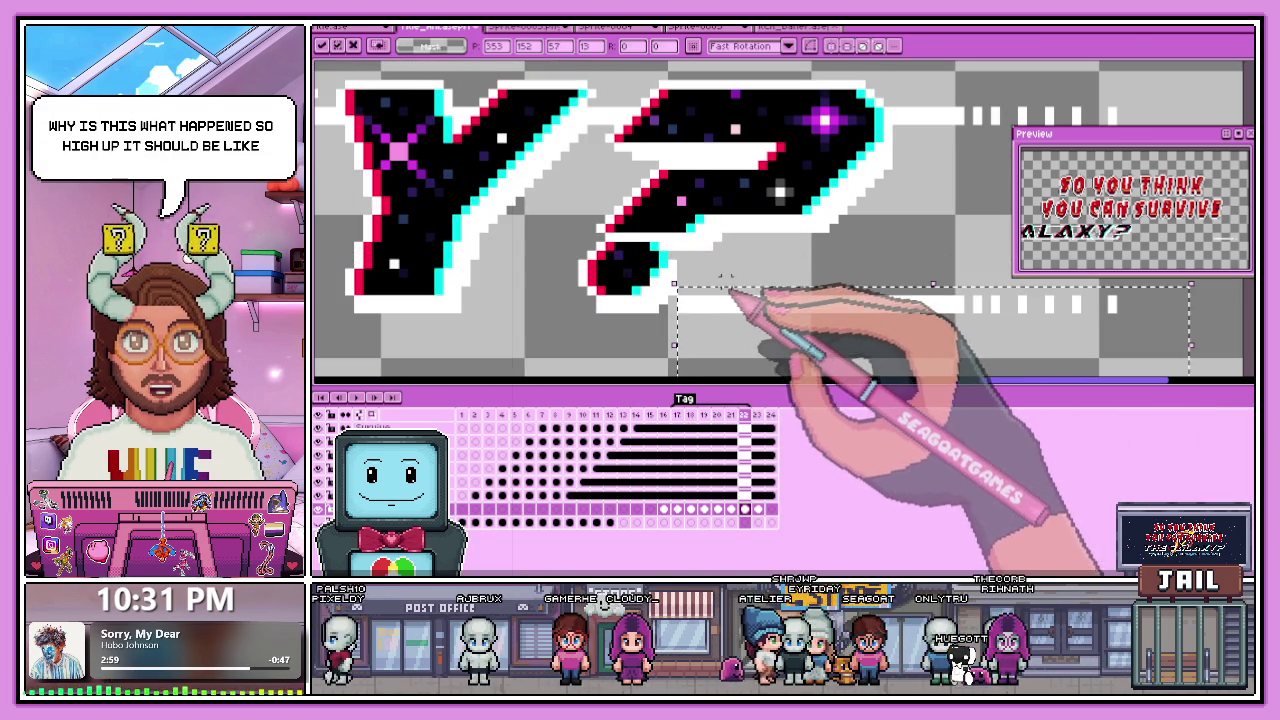
pyautogui.hotkey('ctrl', 'z')
pyautogui.scroll(2, 680, 297)
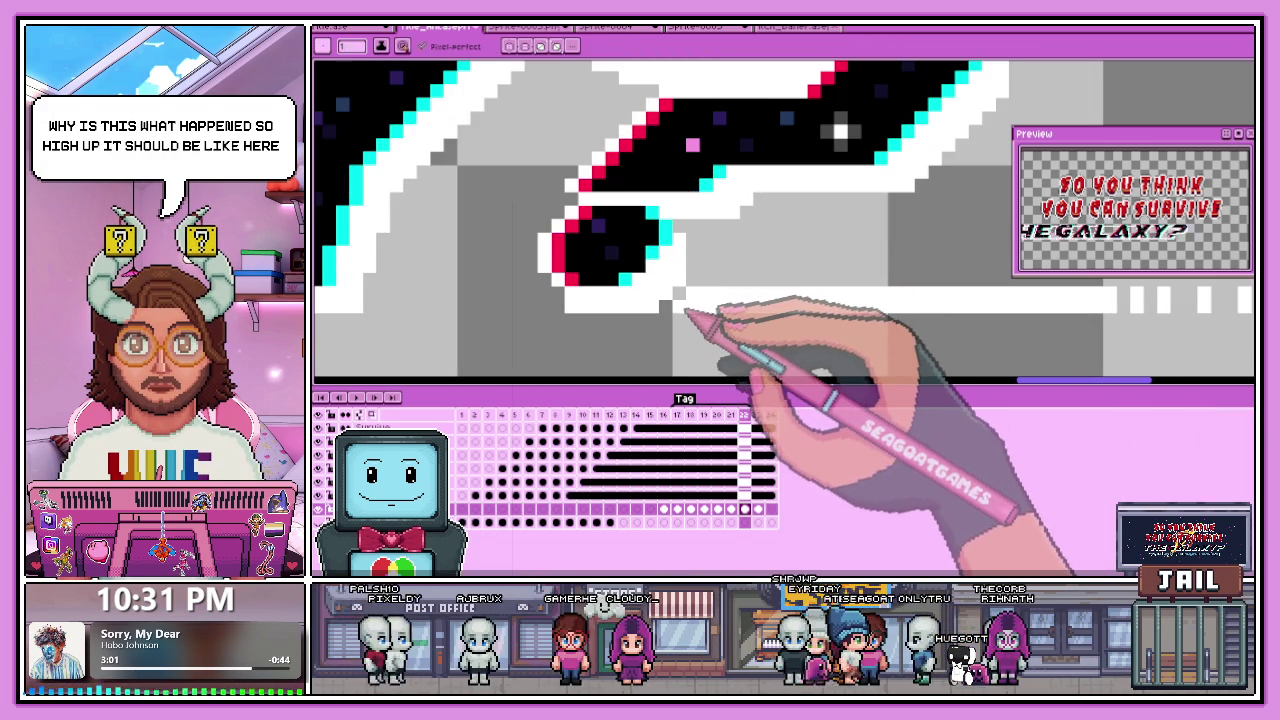
pyautogui.scroll(-2, 683, 318)
pyautogui.scroll(1, 652, 277)
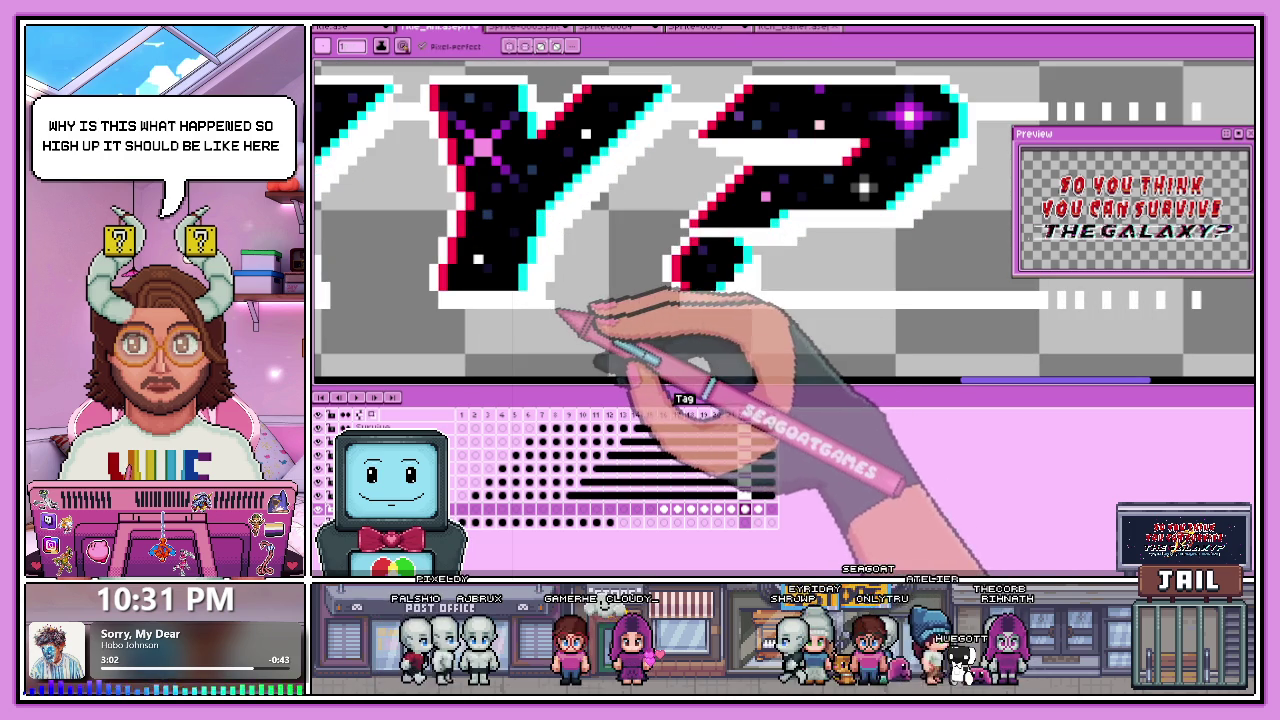
pyautogui.scroll(-1, 557, 298)
pyautogui.scroll(2, 480, 303)
pyautogui.scroll(1, 573, 298)
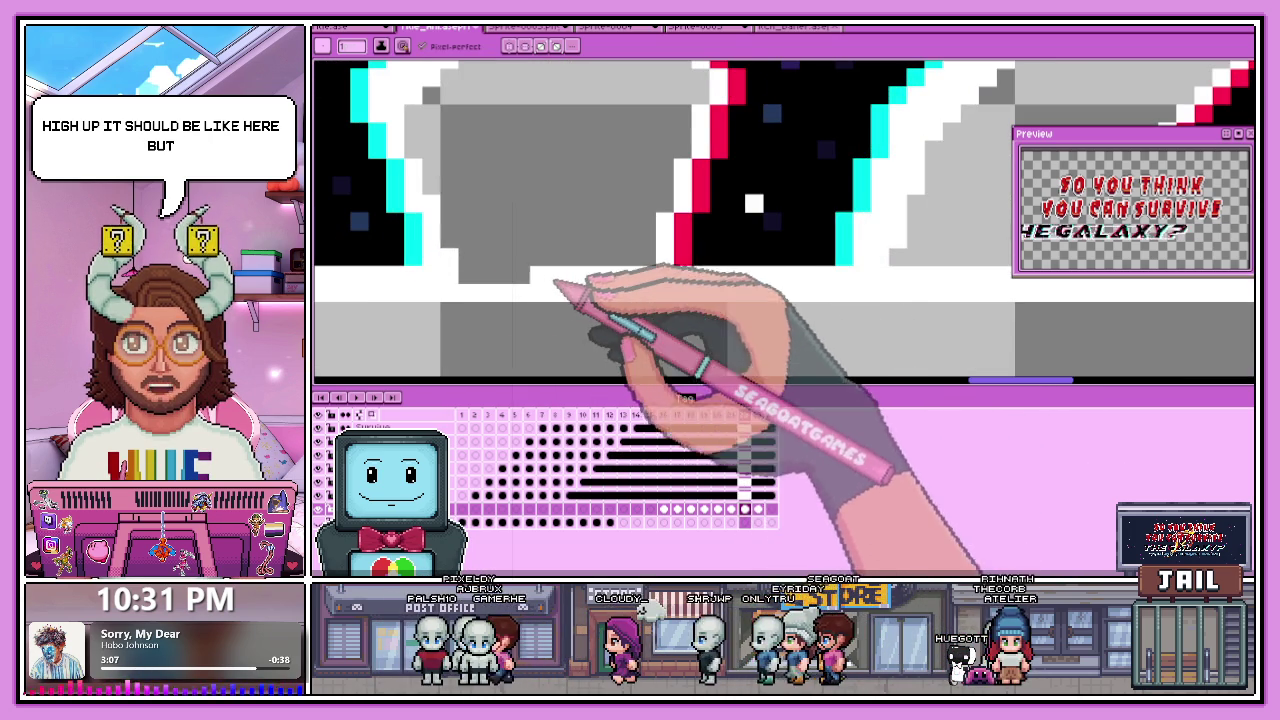
pyautogui.scroll(-1, 478, 287)
pyautogui.scroll(2, 460, 287)
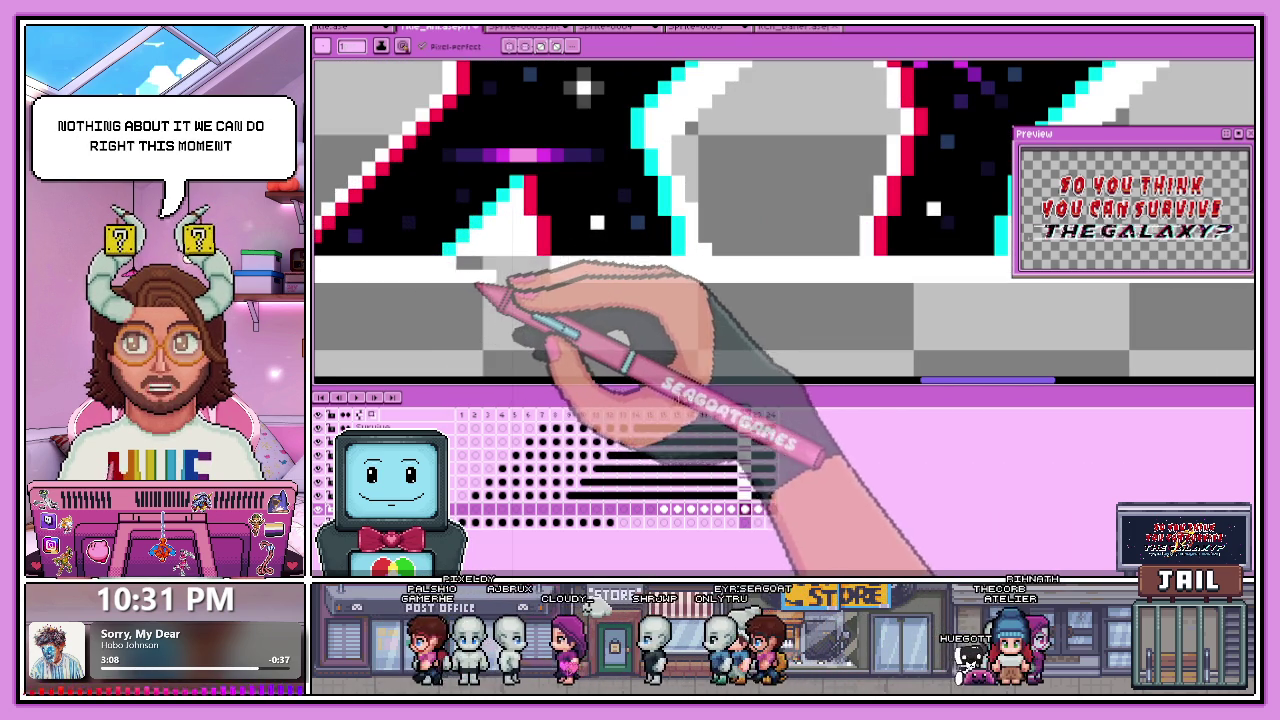
pyautogui.scroll(-1, 515, 282)
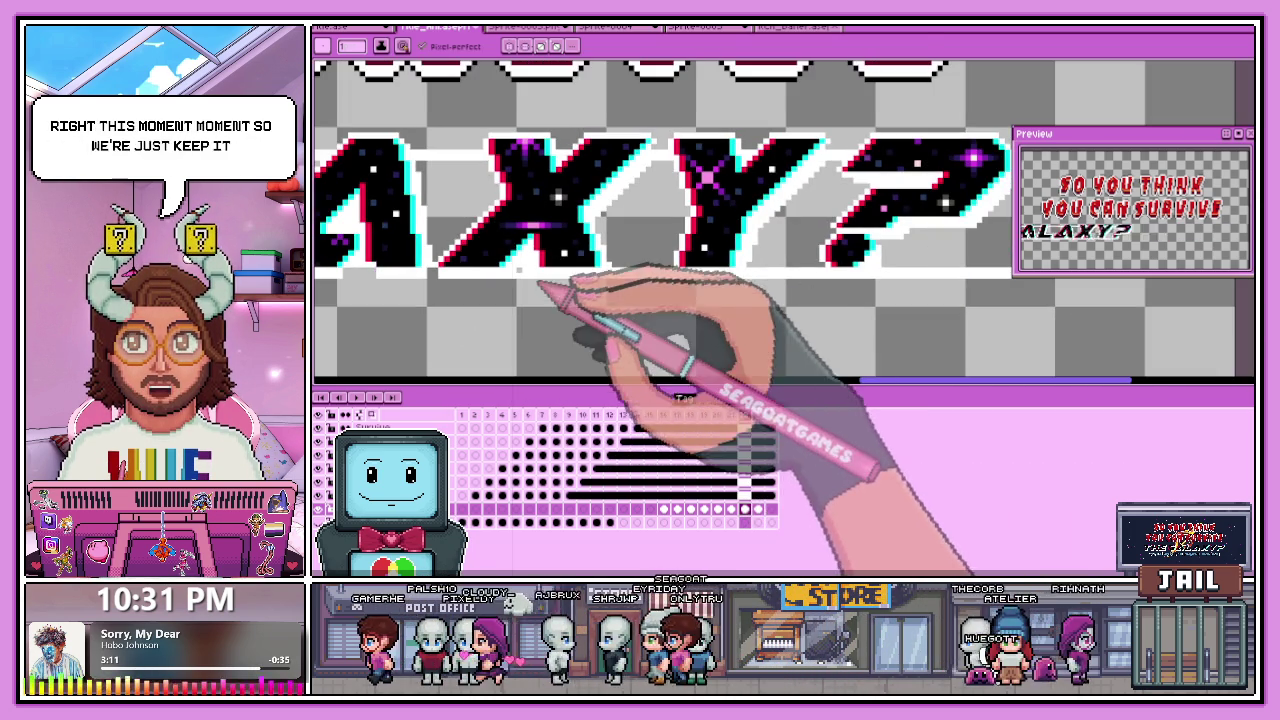
pyautogui.scroll(2, 478, 290)
pyautogui.scroll(-1, 500, 288)
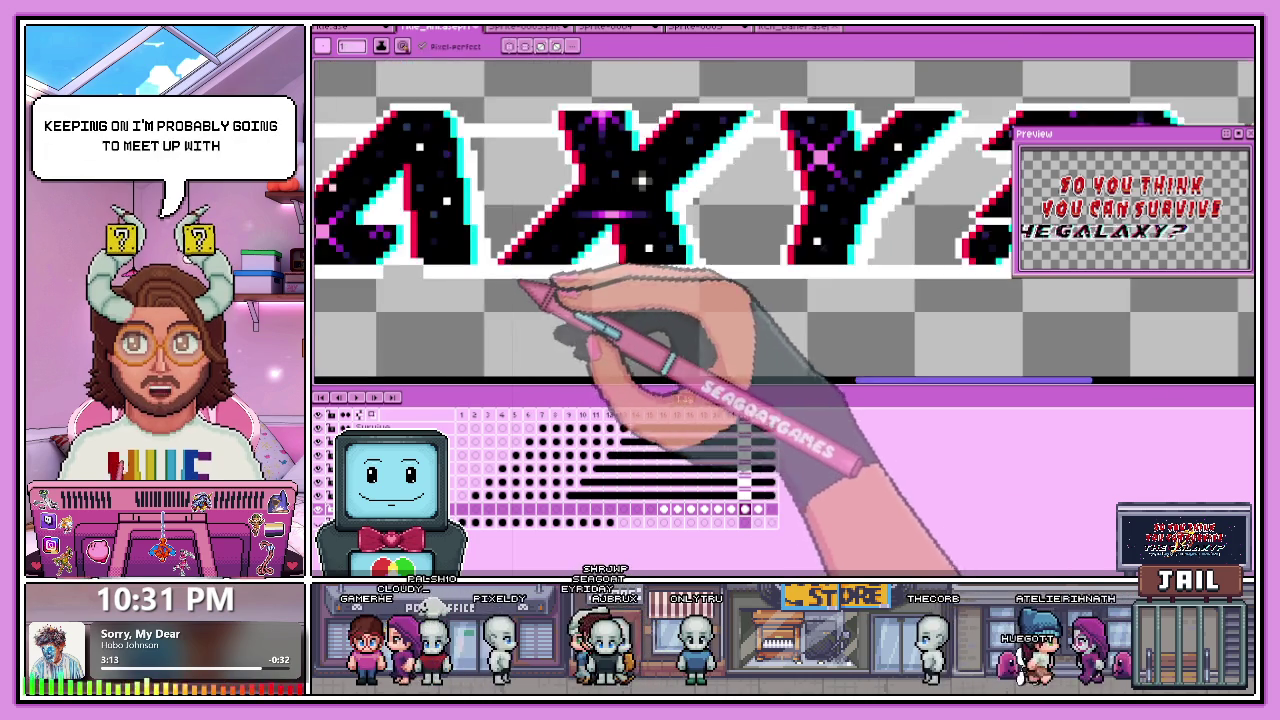
pyautogui.scroll(-1, 471, 286)
pyautogui.scroll(3, 508, 286)
pyautogui.scroll(1, 600, 285)
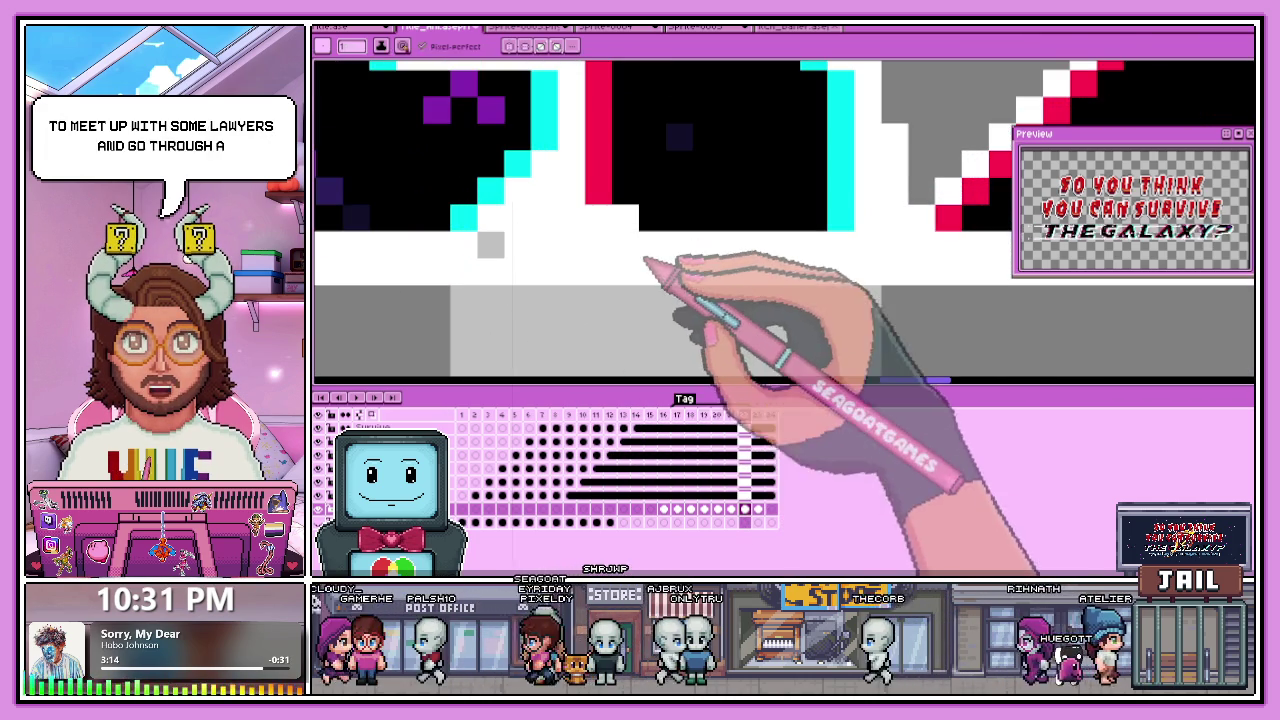
pyautogui.scroll(-2, 643, 281)
pyautogui.scroll(3, 560, 270)
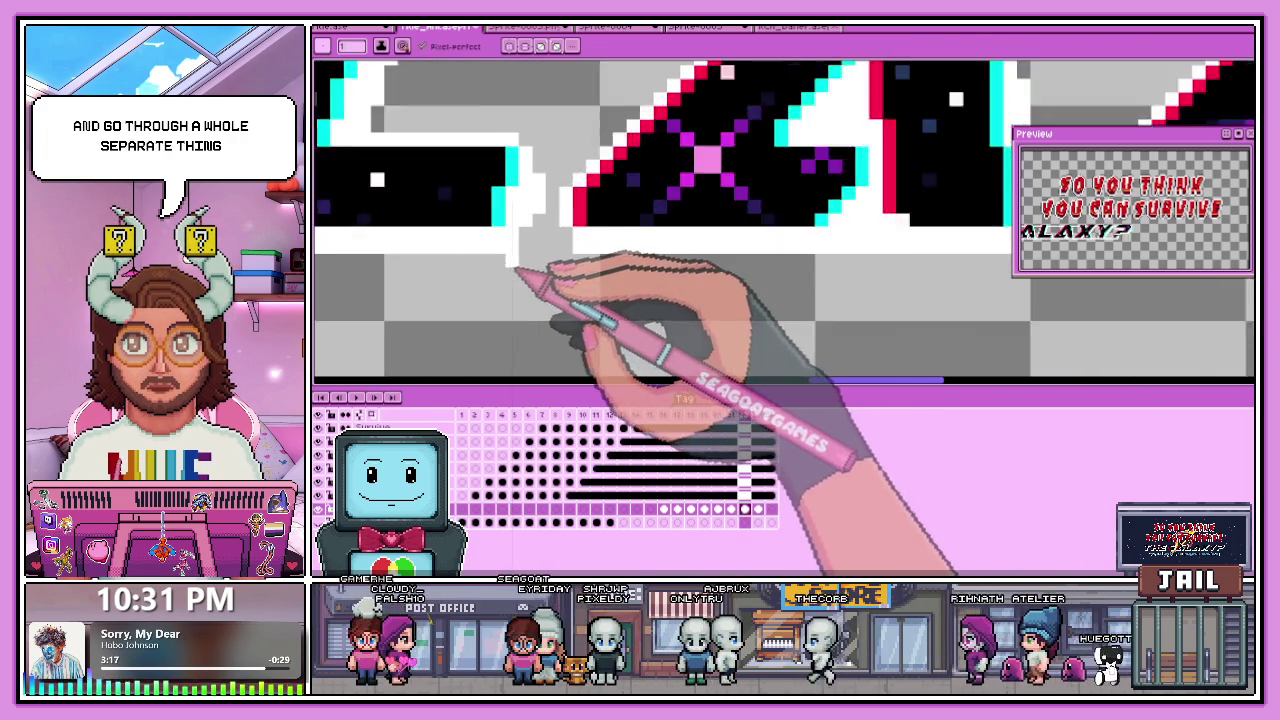
pyautogui.scroll(1, 530, 255)
pyautogui.scroll(-1, 620, 245)
pyautogui.scroll(-1, 594, 286)
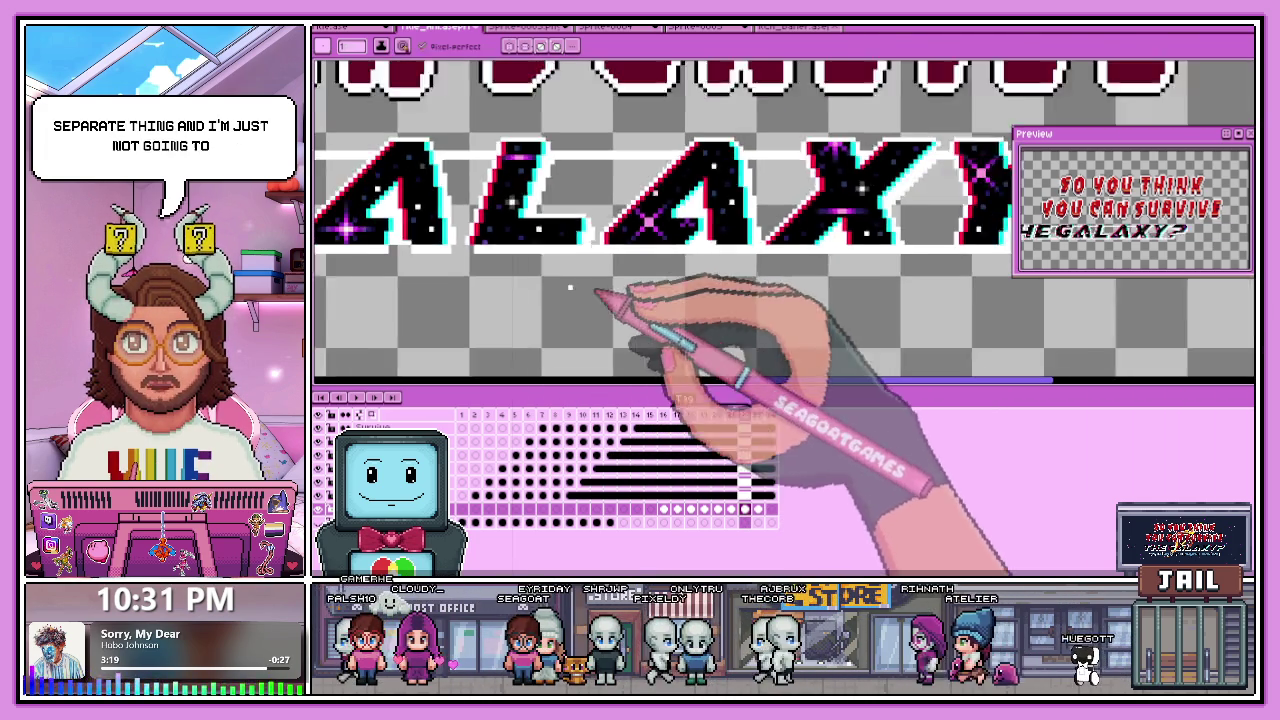
pyautogui.scroll(-1, 434, 186)
pyautogui.scroll(1, 493, 262)
pyautogui.scroll(2, 493, 262)
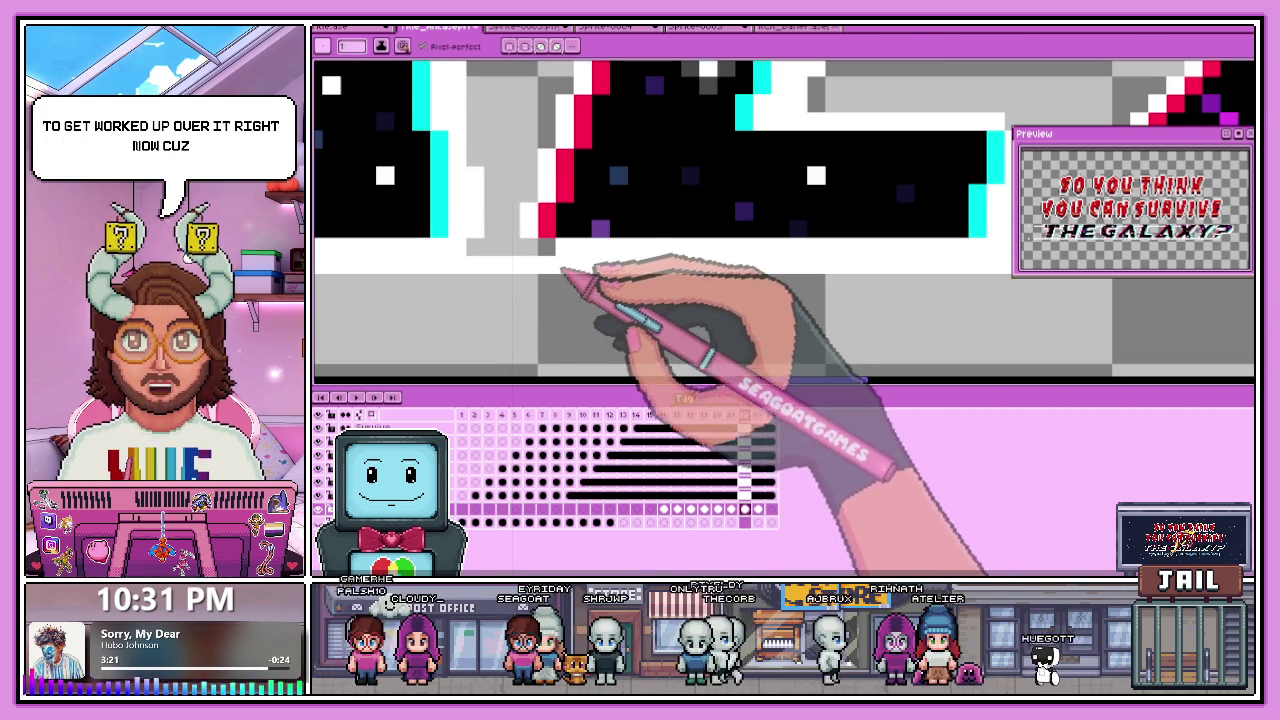
pyautogui.scroll(-2, 586, 286)
pyautogui.scroll(-1, 523, 294)
pyautogui.scroll(1, 509, 294)
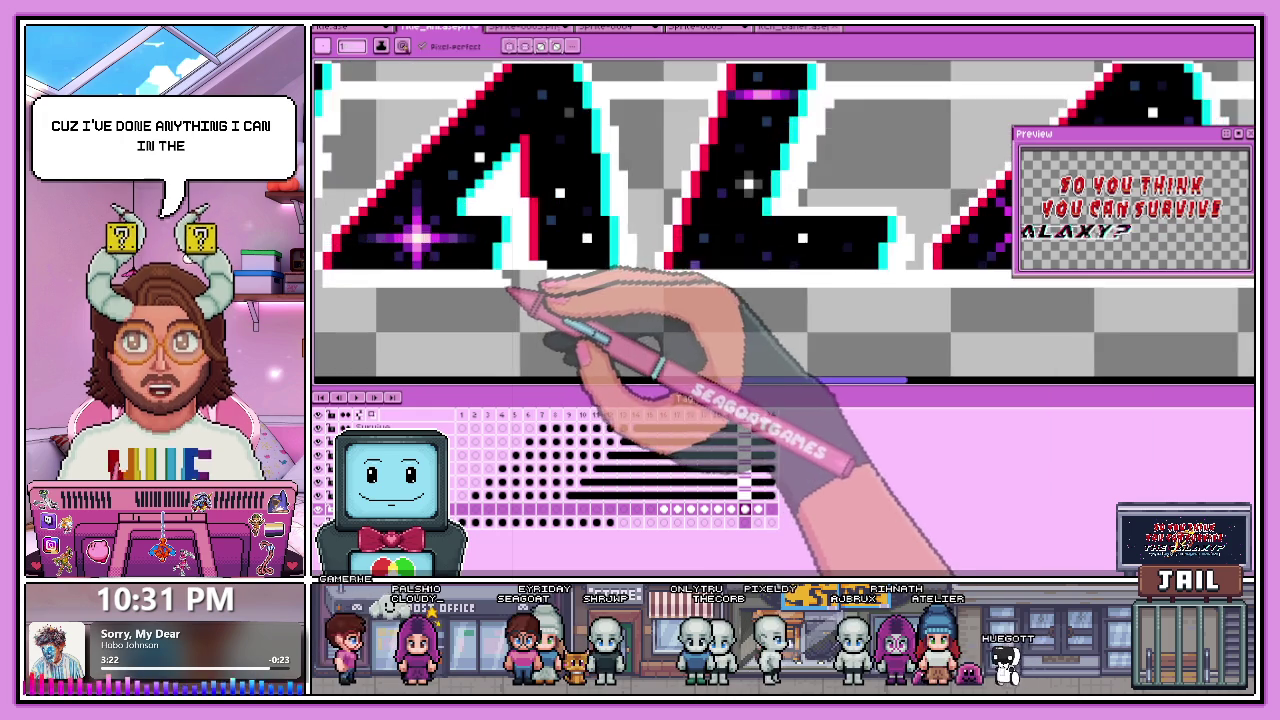
pyautogui.scroll(2, 505, 290)
pyautogui.scroll(-1, 640, 285)
pyautogui.scroll(-1, 500, 300)
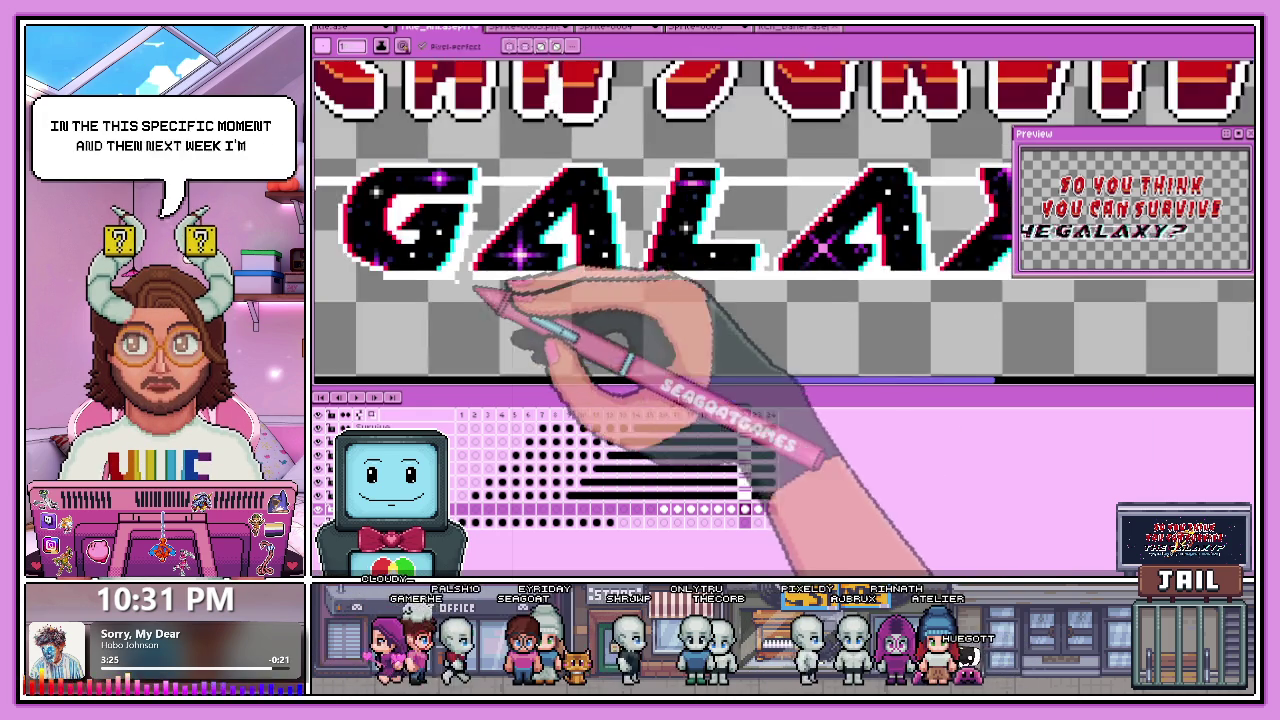
pyautogui.scroll(2, 462, 280)
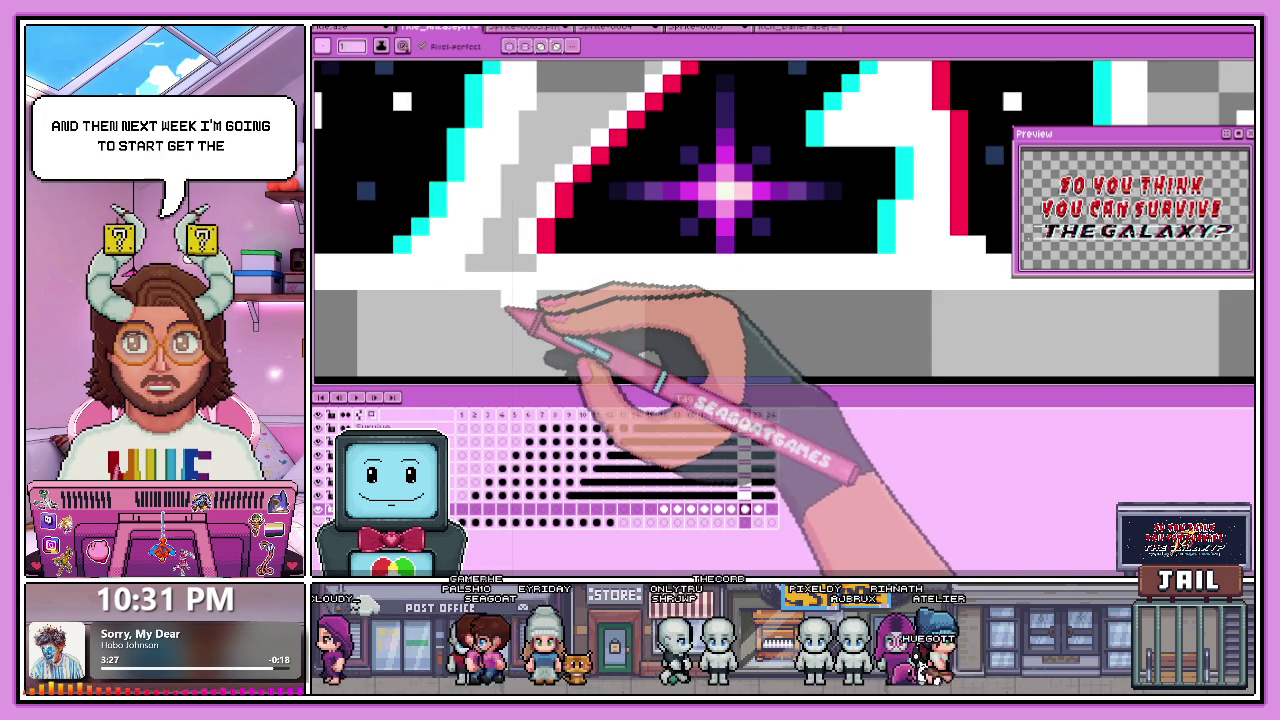
pyautogui.scroll(-2, 543, 280)
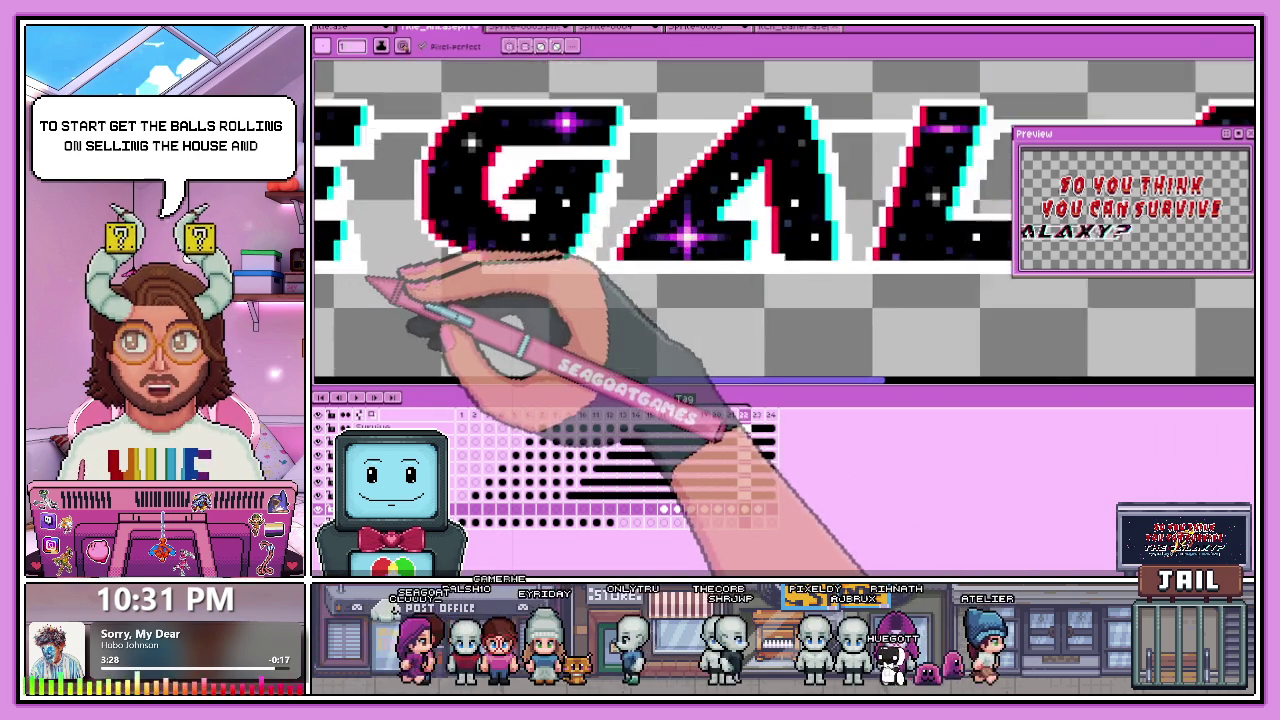
pyautogui.scroll(2, 410, 278)
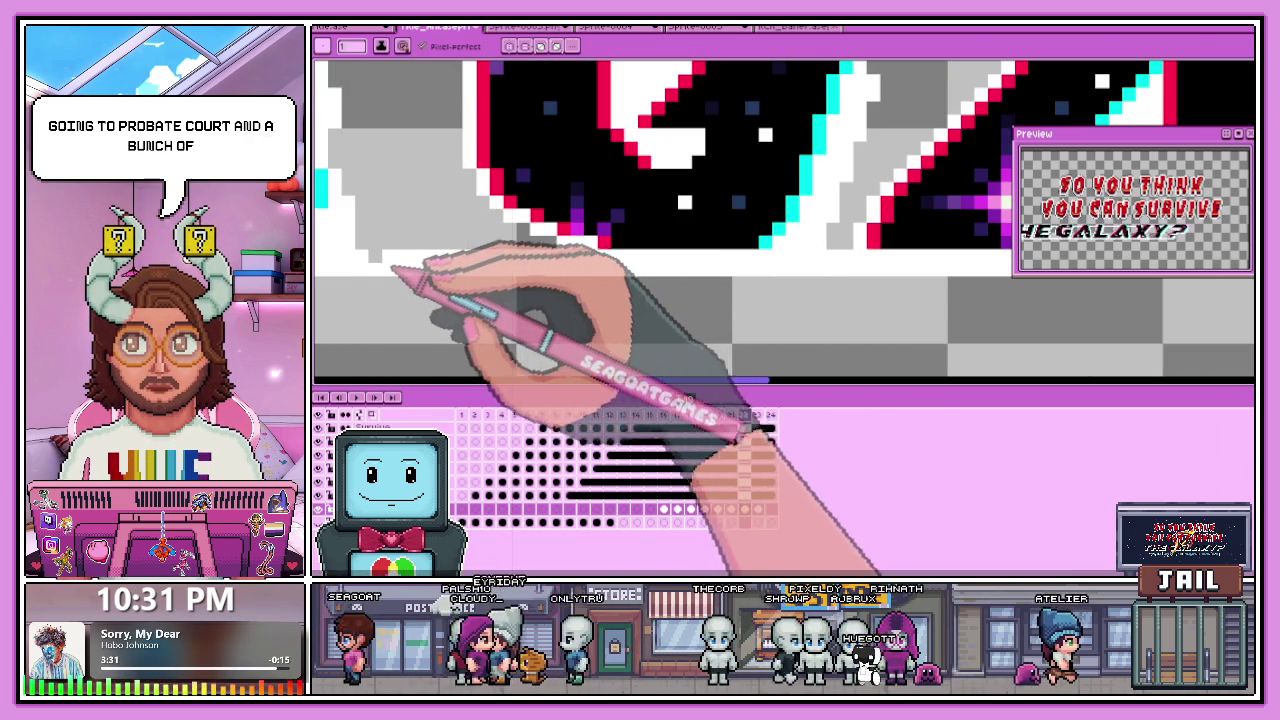
pyautogui.scroll(-2, 520, 280)
pyautogui.scroll(-2, 600, 290)
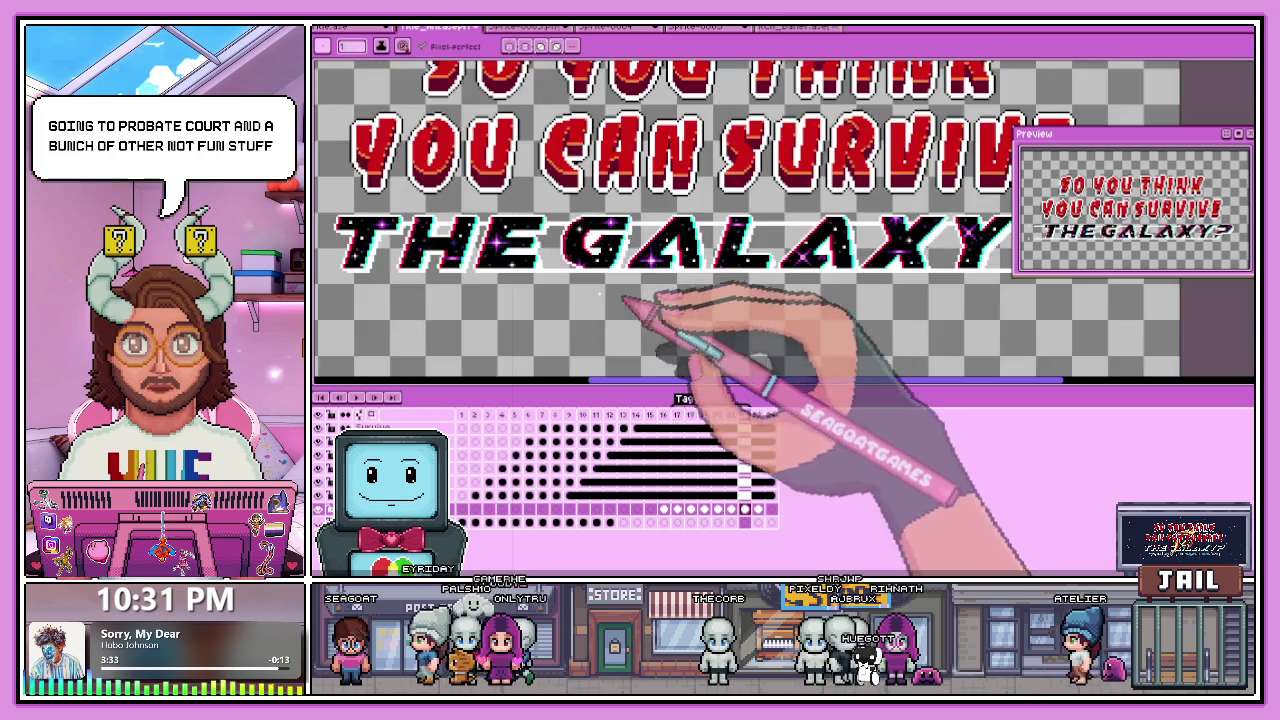
pyautogui.scroll(2, 486, 277)
pyautogui.scroll(2, 465, 288)
pyautogui.scroll(-2, 520, 275)
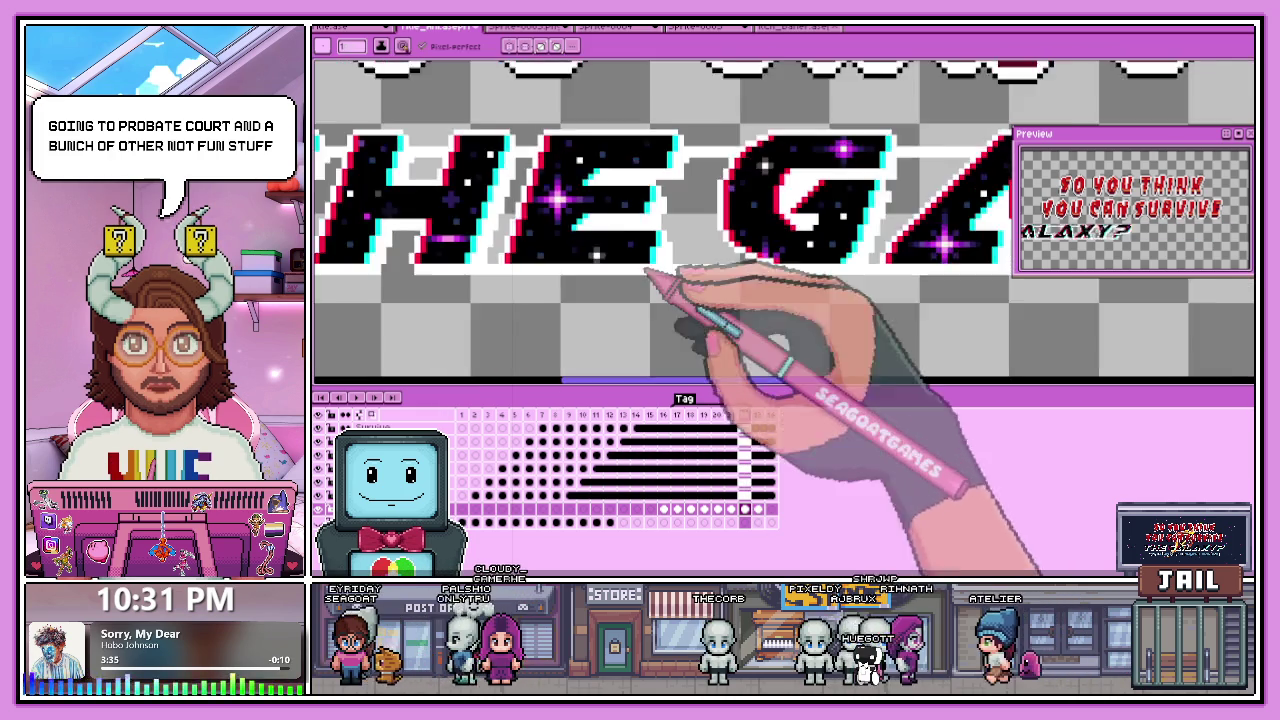
pyautogui.scroll(-1, 657, 286)
pyautogui.scroll(-2, 737, 294)
pyautogui.scroll(2, 500, 263)
pyautogui.scroll(1, 655, 295)
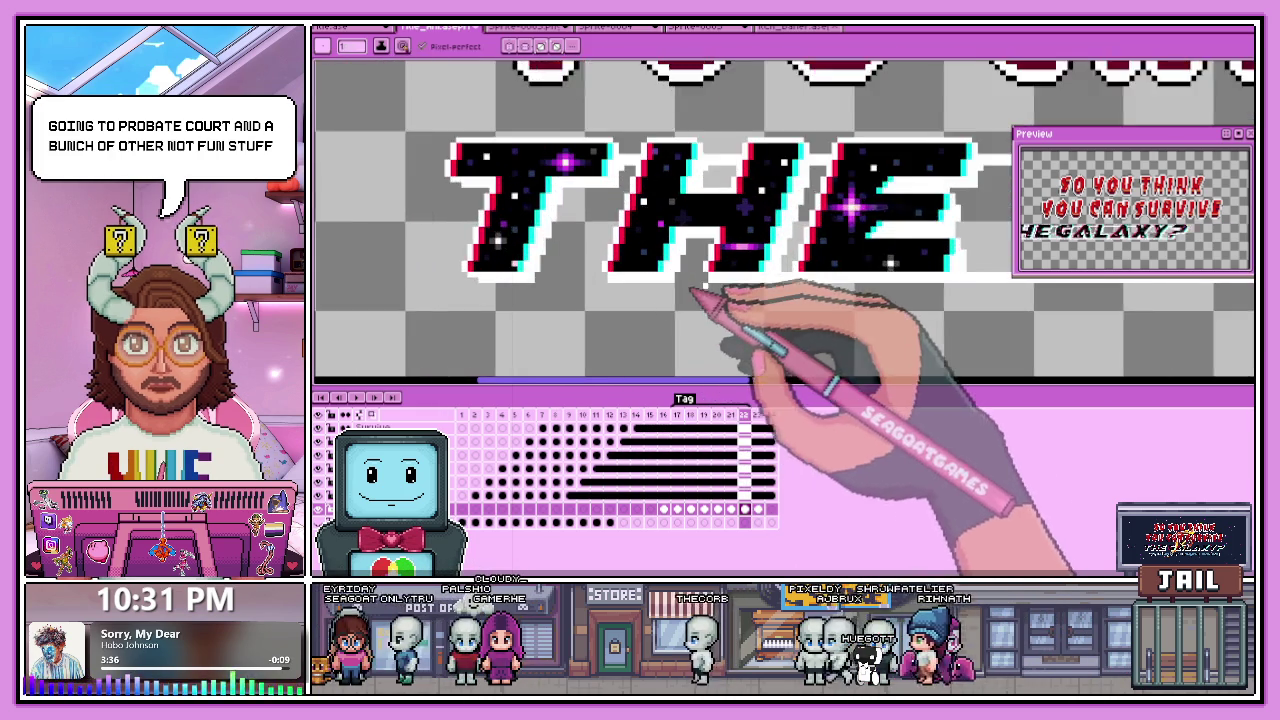
pyautogui.scroll(2, 688, 287)
pyautogui.scroll(-2, 600, 286)
pyautogui.scroll(2, 470, 287)
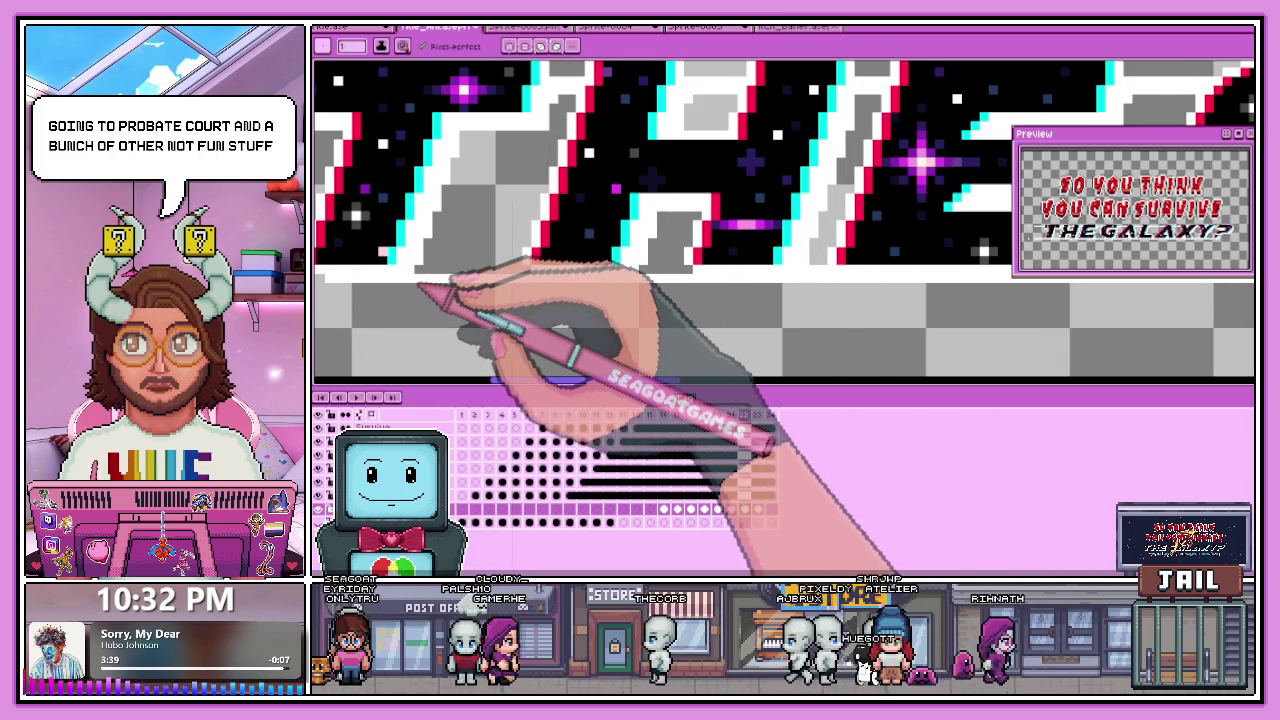
pyautogui.scroll(-1, 760, 300)
pyautogui.scroll(-2, 600, 320)
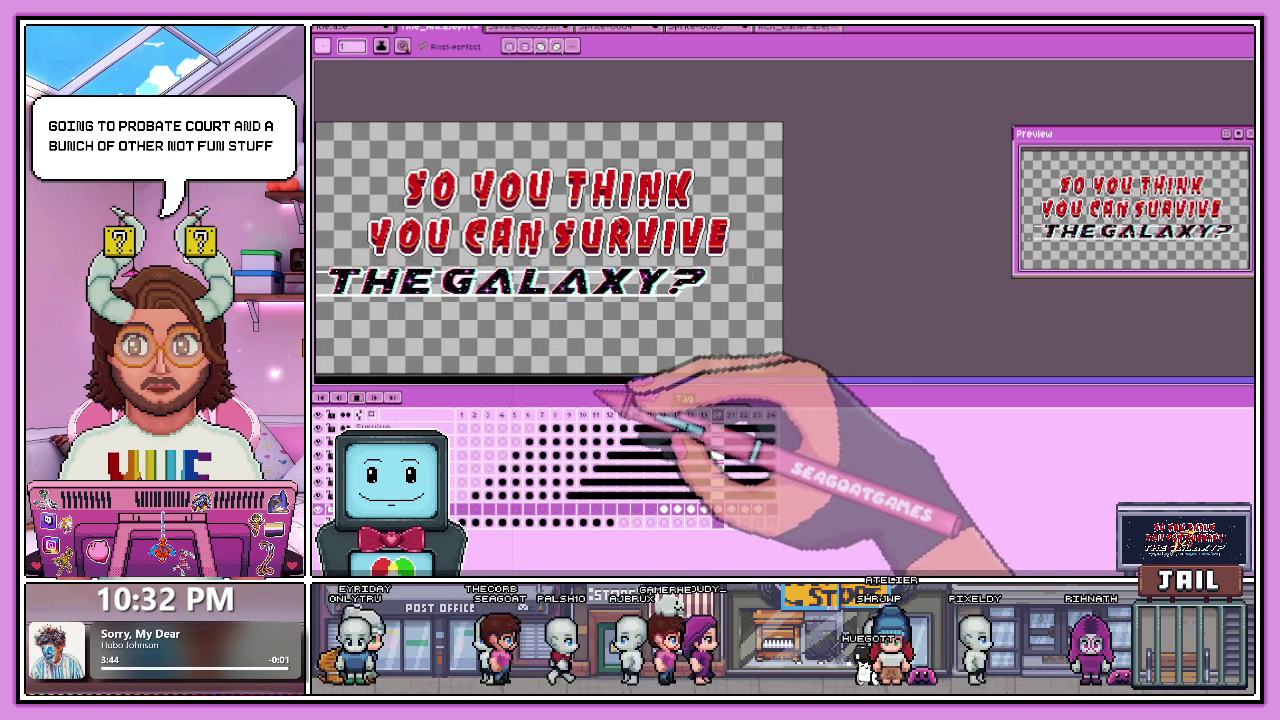
# Marquee-select the dashes beside the '?', shift them left, and save the file.
pyautogui.scroll(-3, 600, 388)
pyautogui.scroll(3, 612, 376)
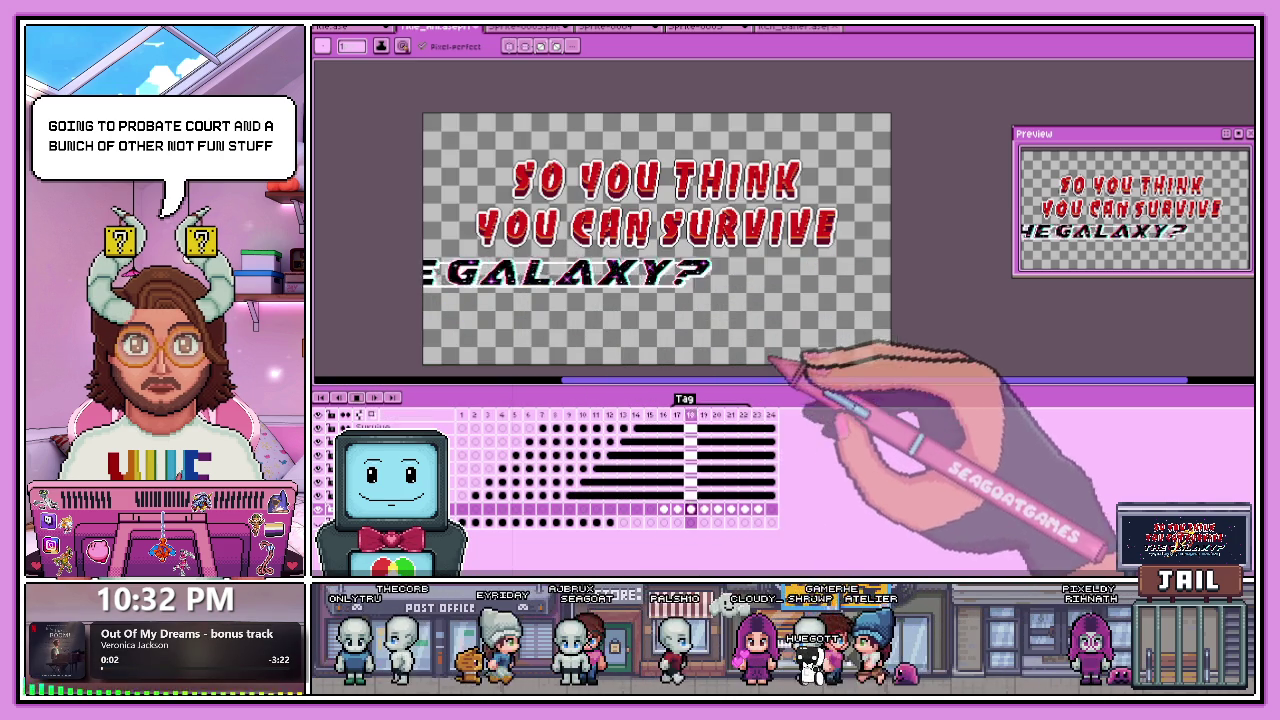
pyautogui.scroll(3, 840, 380)
pyautogui.scroll(-3, 806, 214)
pyautogui.scroll(3, 771, 286)
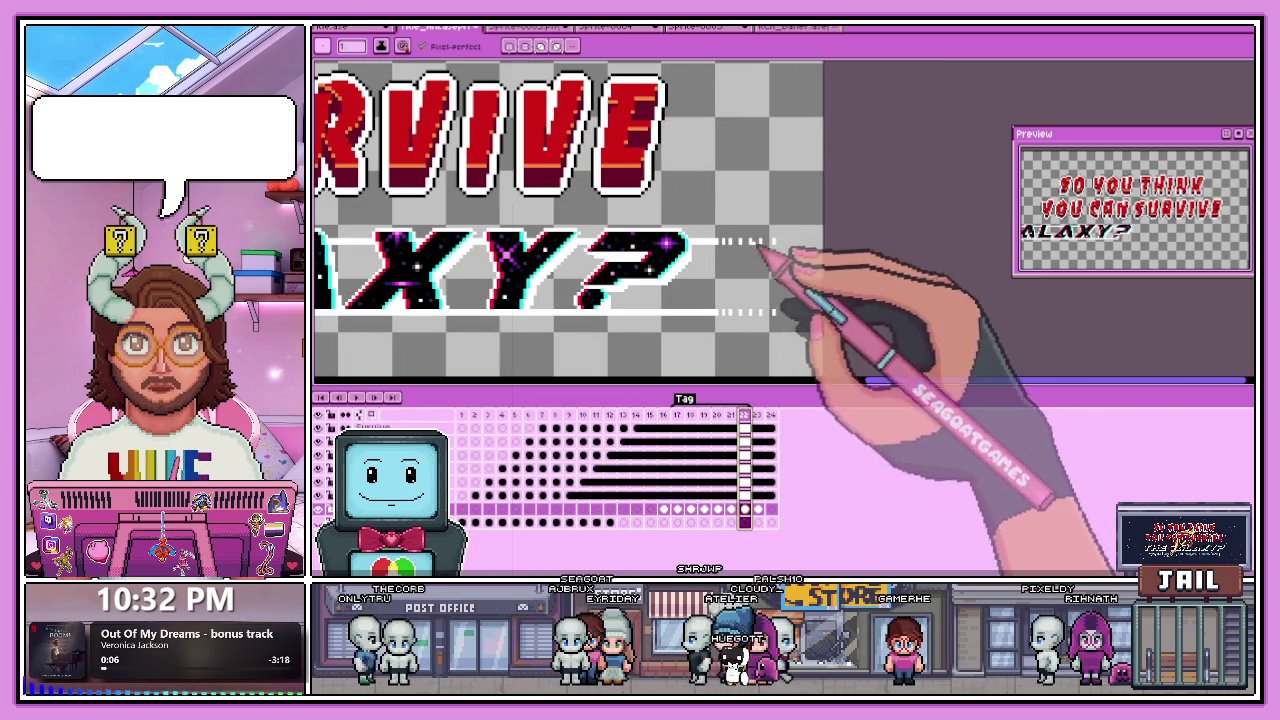
pyautogui.press('m')
pyautogui.scroll(2, 730, 290)
pyautogui.moveTo(693, 216); pyautogui.dragTo(812, 372)
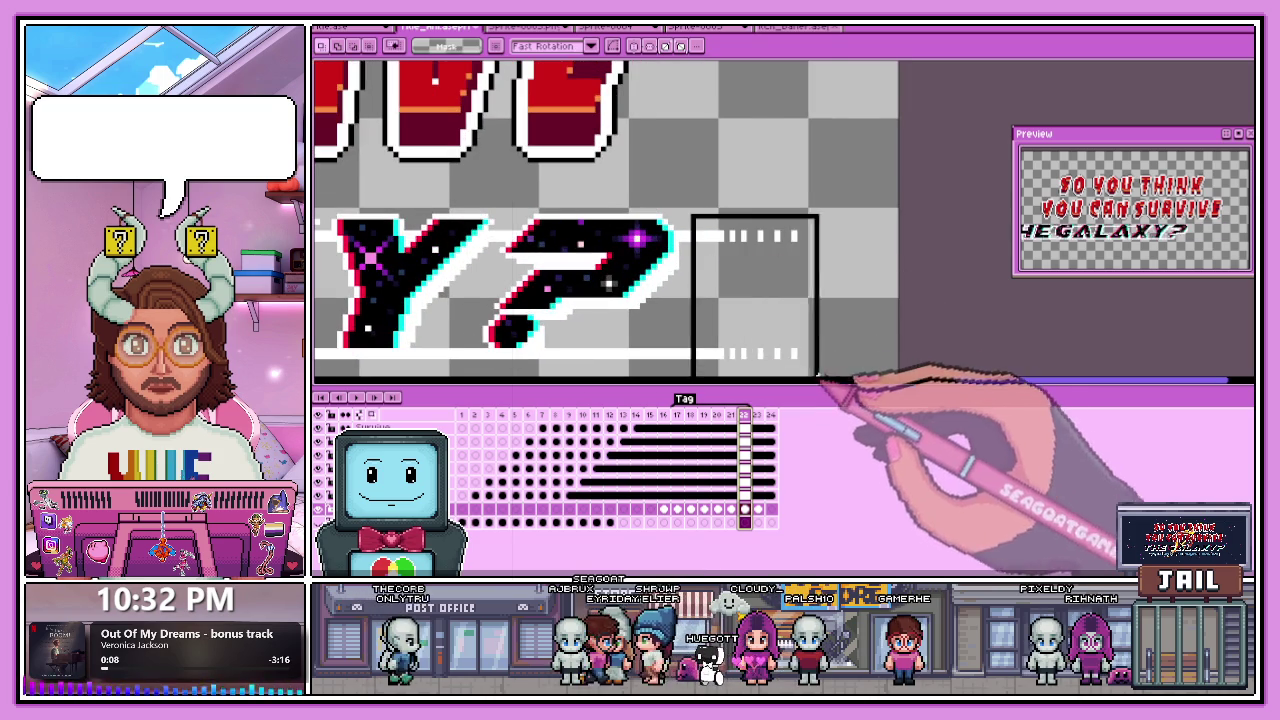
pyautogui.scroll(-2, 812, 372)
pyautogui.moveTo(730, 243); pyautogui.dragTo(740, 340)
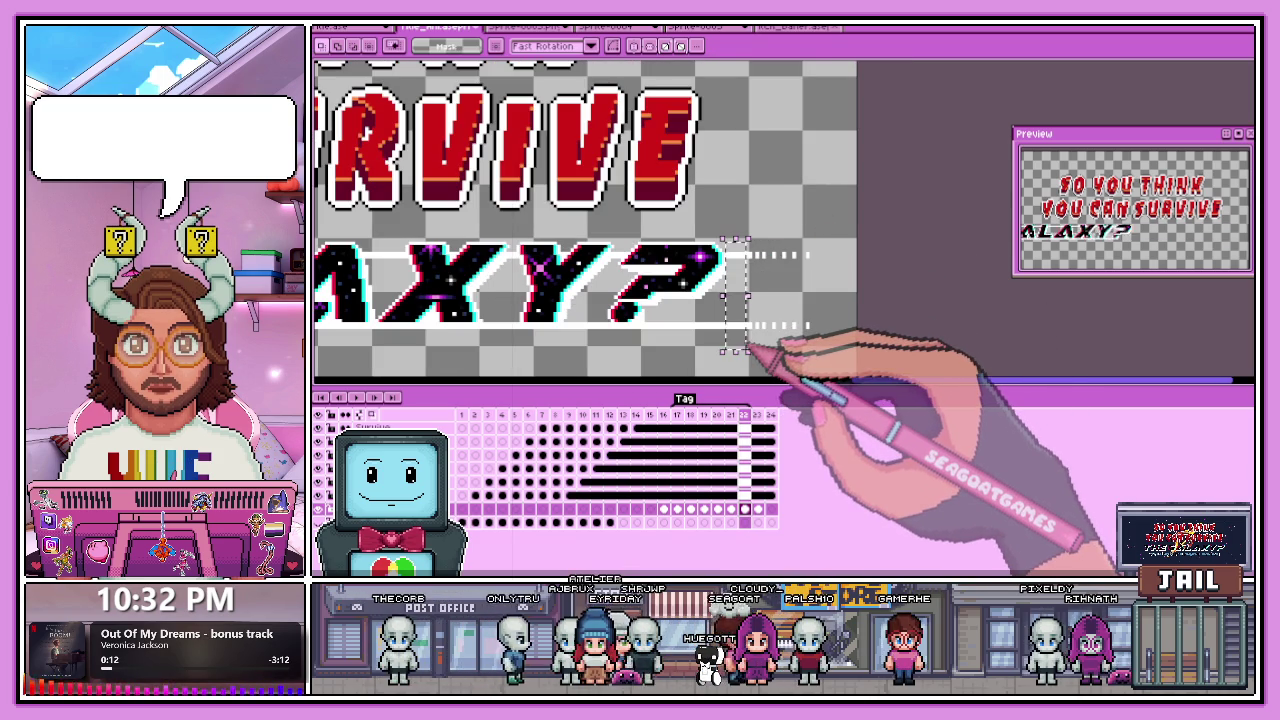
pyautogui.moveTo(730, 230); pyautogui.dragTo(826, 300)
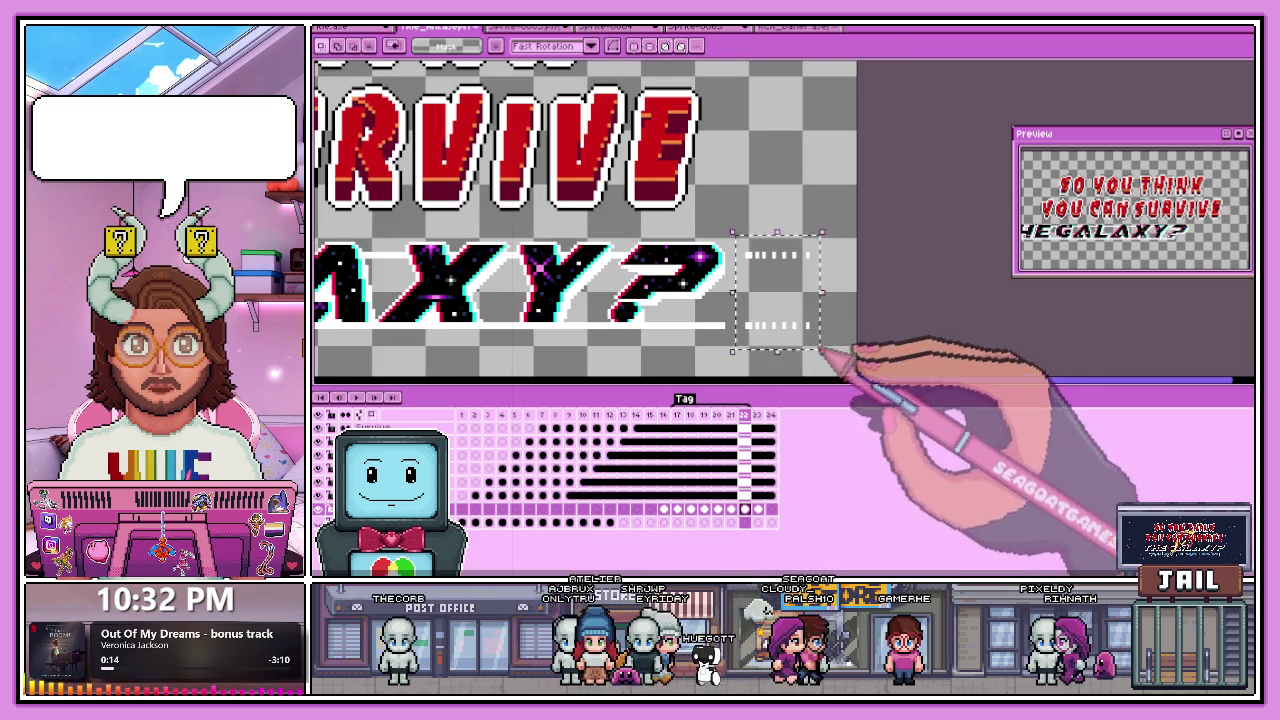
pyautogui.scroll(1, 745, 262)
pyautogui.moveTo(744, 260); pyautogui.dragTo(728, 262)
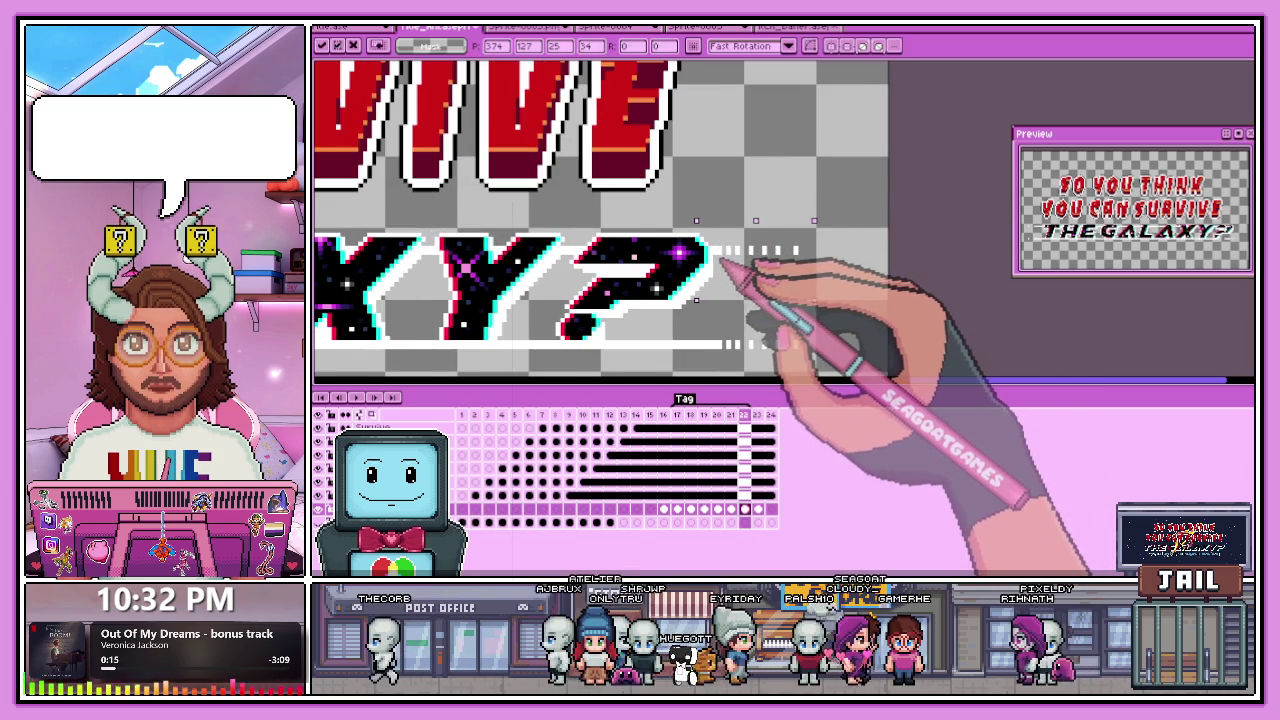
pyautogui.scroll(-2, 724, 262)
pyautogui.press('Return')
pyautogui.hotkey('ctrl', 's')
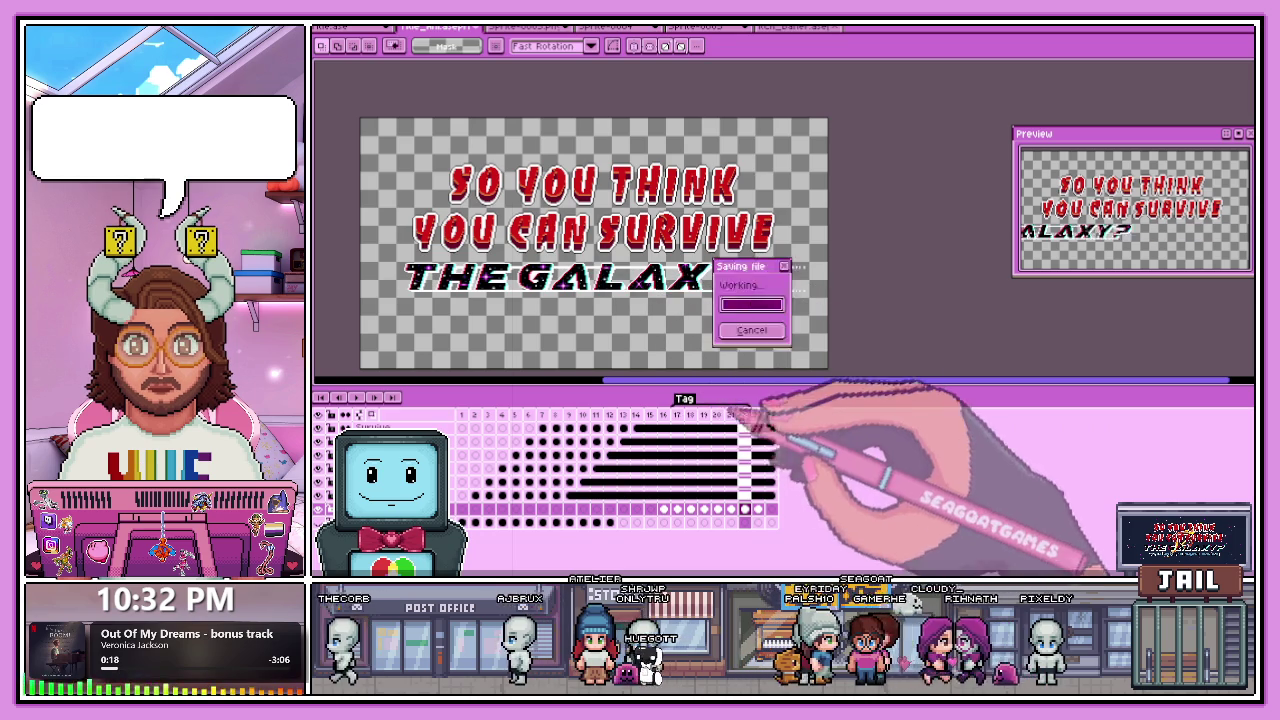
# Compare an early frame, then select the dashes trailing past the '?' on frame 22.
pyautogui.click(488, 414)
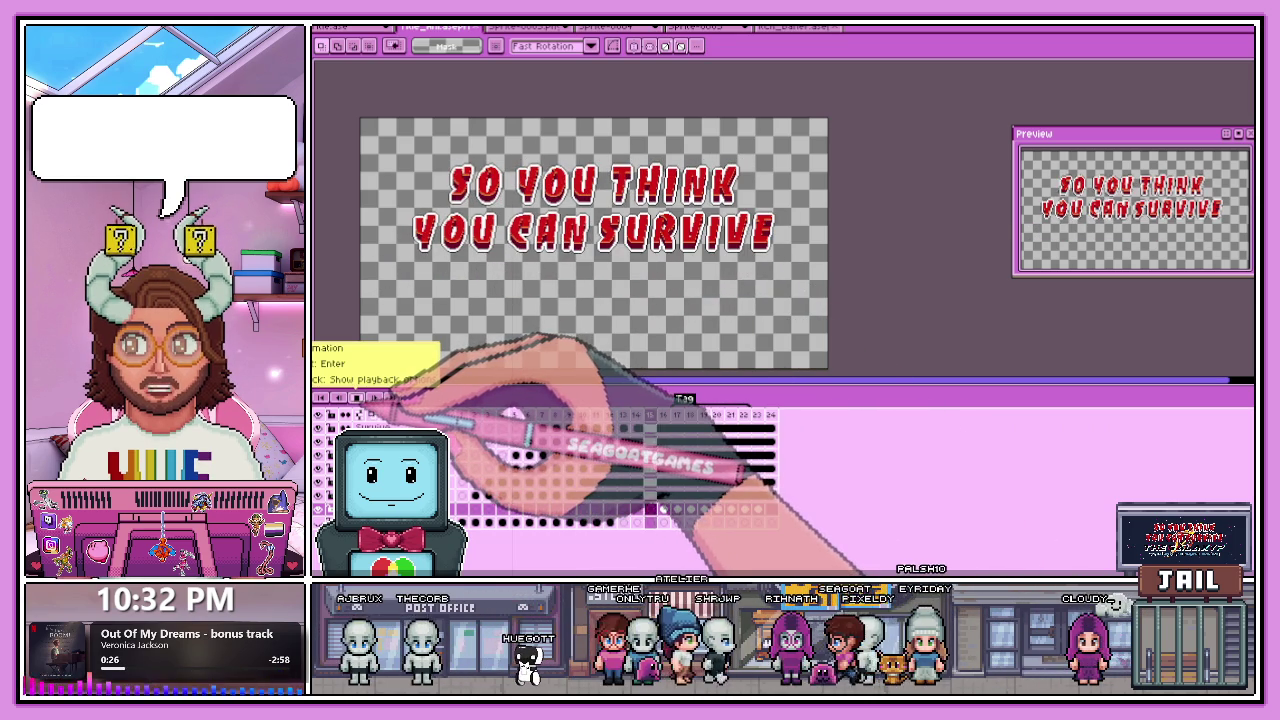
pyautogui.click(744, 414)
pyautogui.scroll(3, 790, 305)
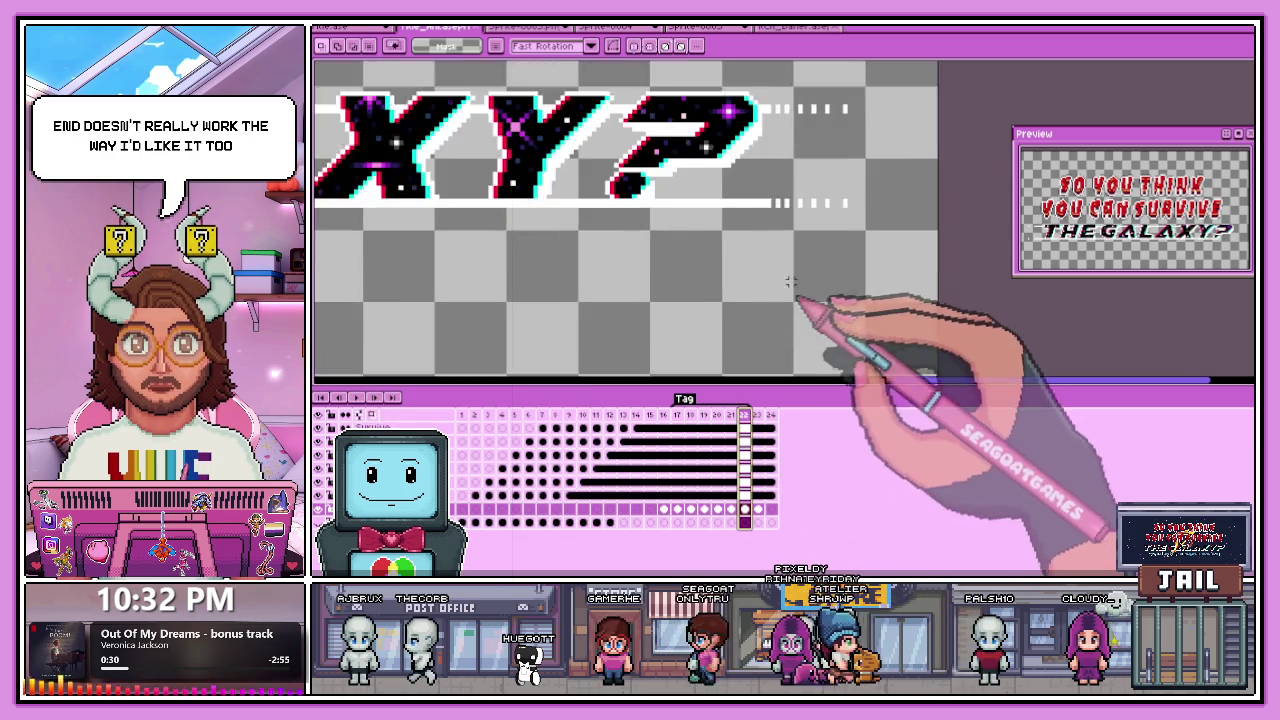
pyautogui.moveTo(739, 105); pyautogui.dragTo(878, 310)
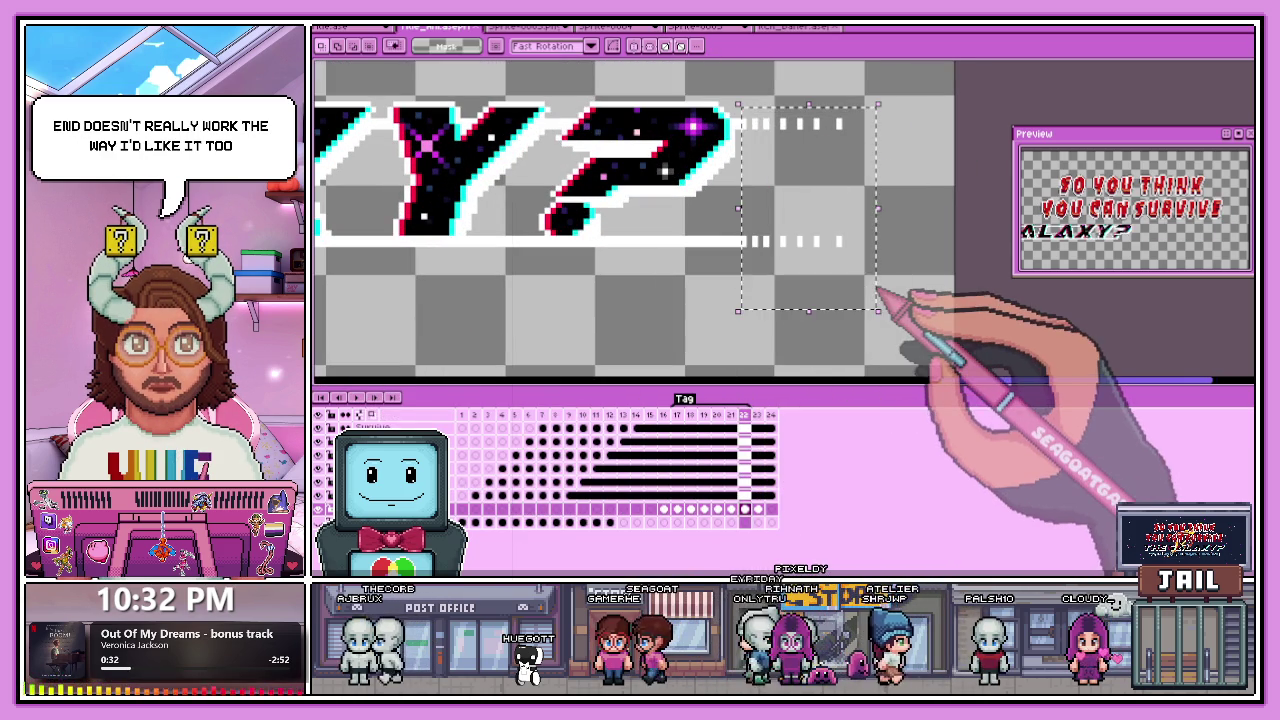
pyautogui.scroll(1, 725, 135)
pyautogui.press('b')
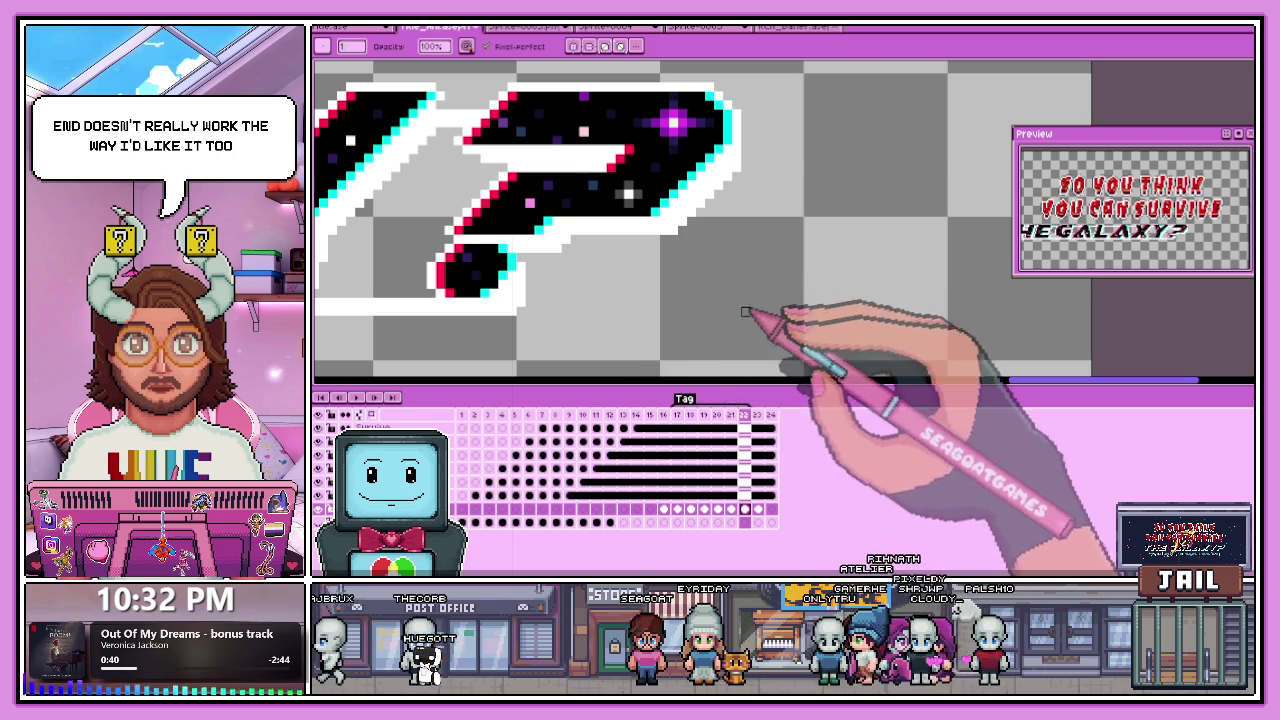
# Zoom in on the underline beneath 'XY?' and review the animation from frame 16.
pyautogui.hscroll(-3, 700, 304)
pyautogui.scroll(2, 576, 306)
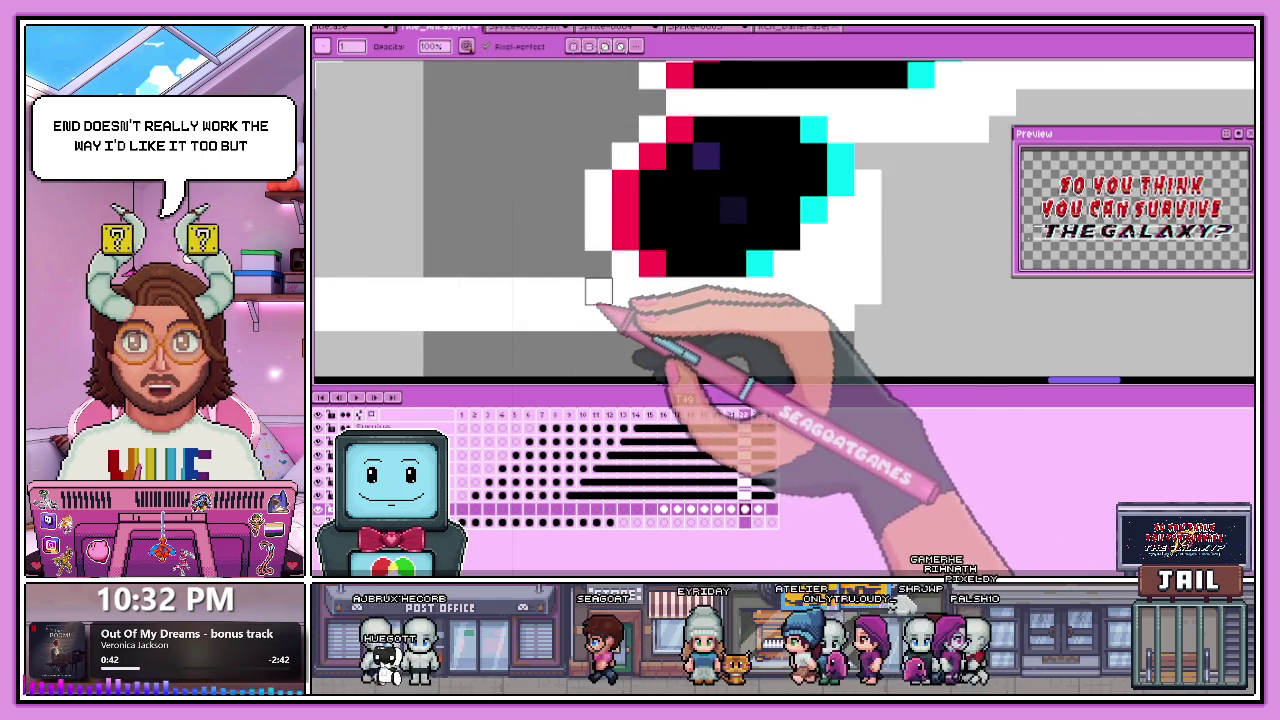
pyautogui.scroll(-1, 590, 290)
pyautogui.scroll(1, 540, 300)
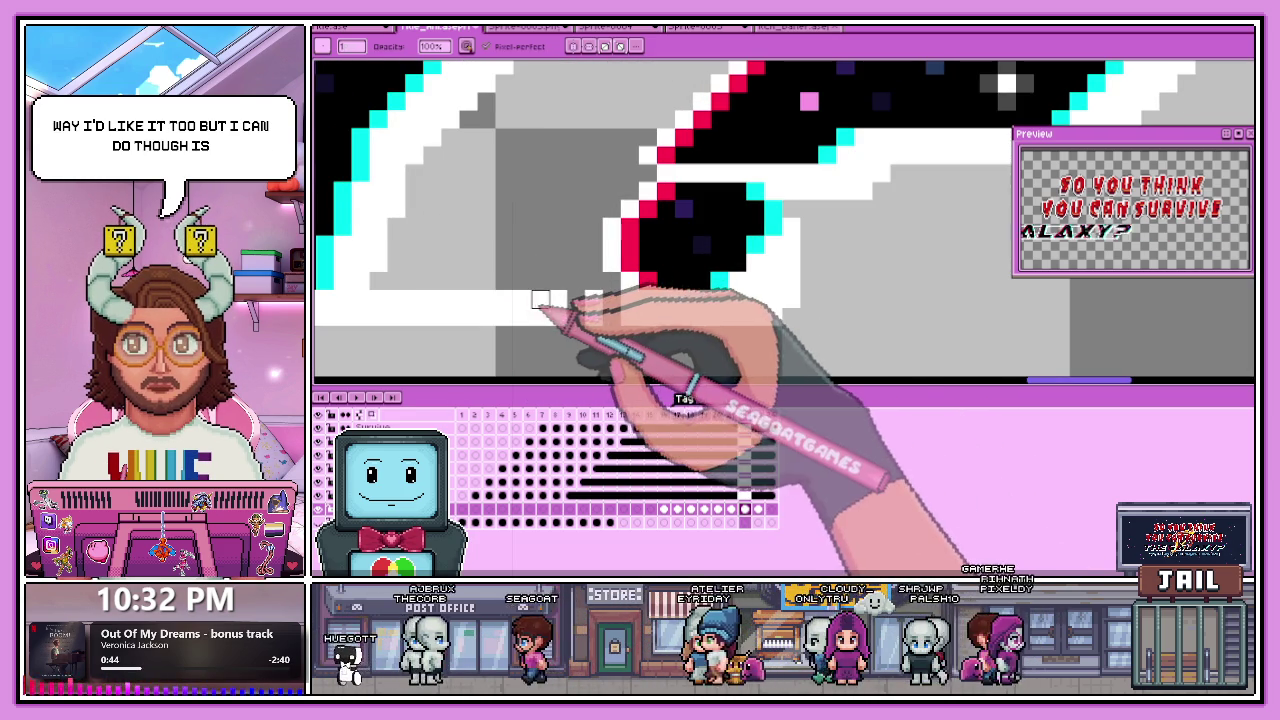
pyautogui.scroll(-3, 515, 292)
pyautogui.scroll(3, 490, 288)
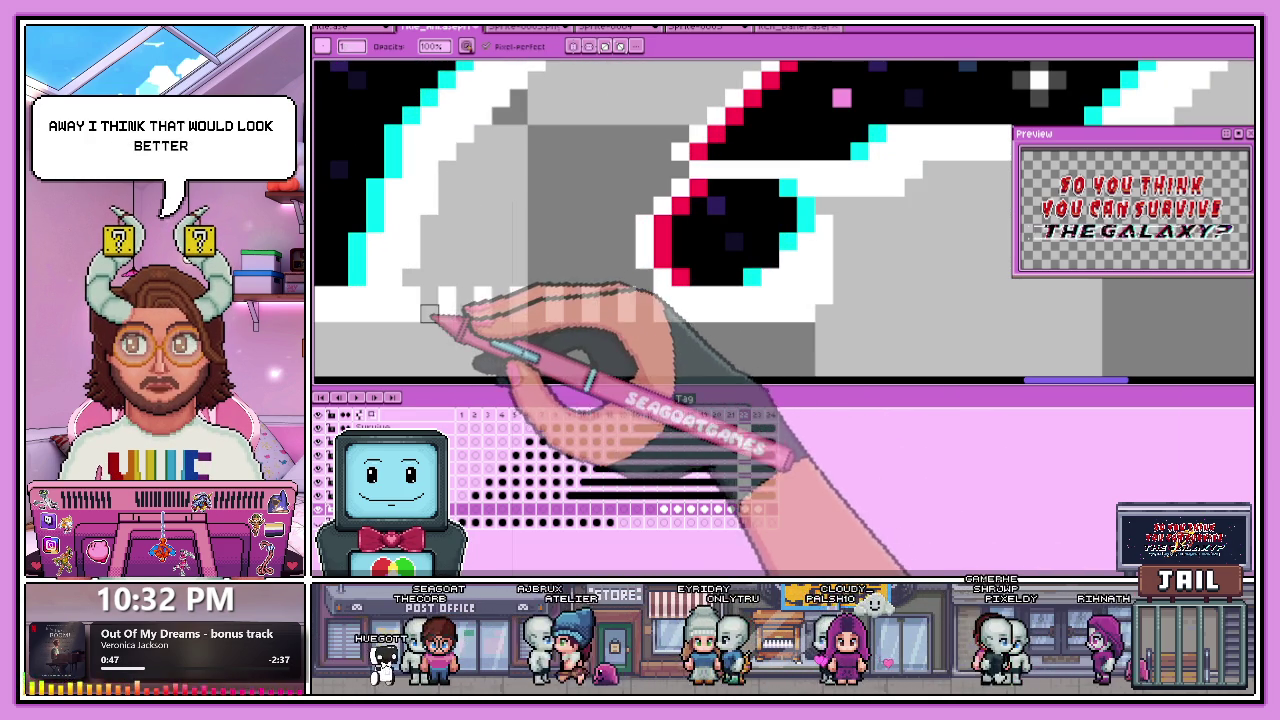
pyautogui.scroll(-3, 520, 288)
pyautogui.scroll(-1, 600, 292)
pyautogui.scroll(2, 670, 294)
pyautogui.scroll(3, 650, 290)
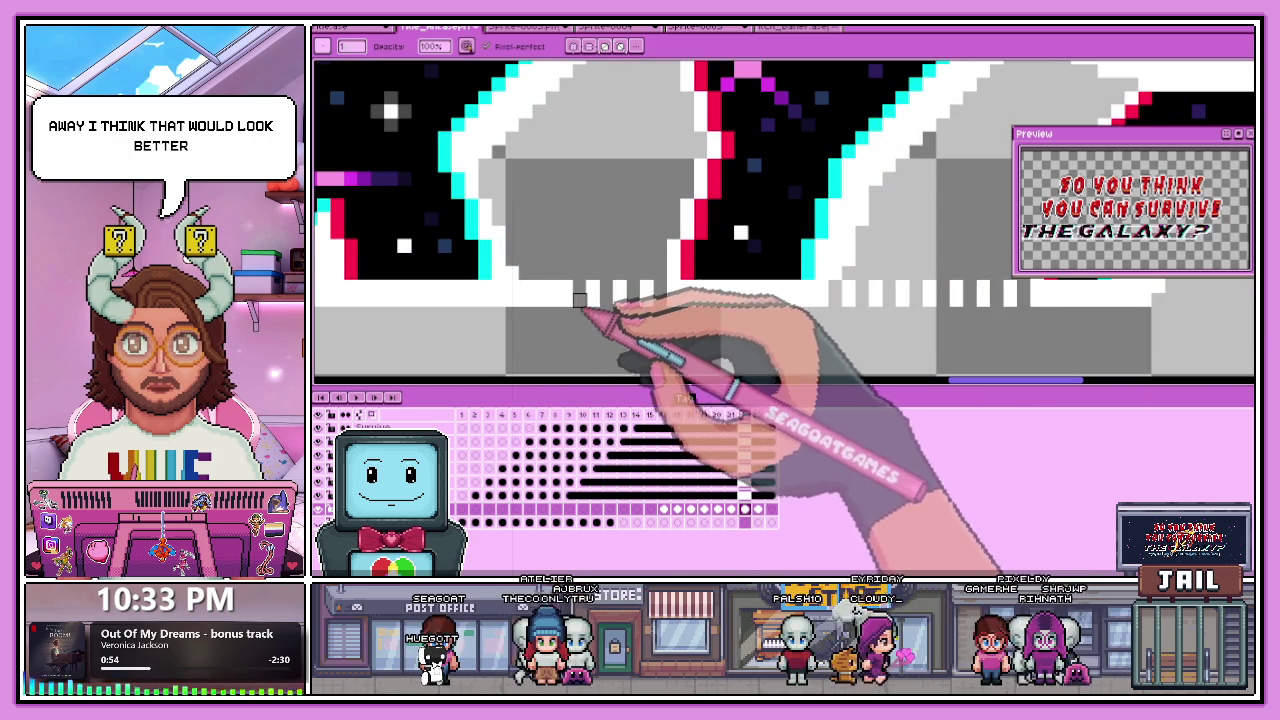
pyautogui.scroll(-2, 525, 287)
pyautogui.scroll(-1, 571, 294)
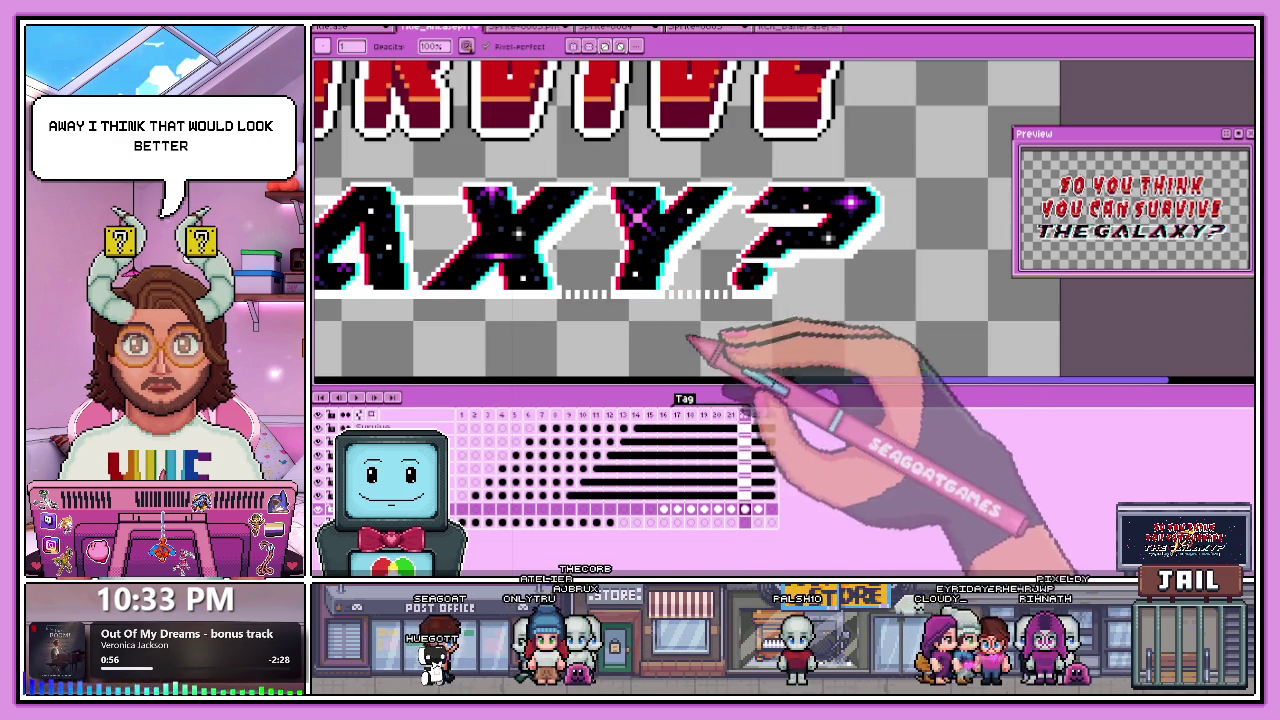
pyautogui.click(664, 428)
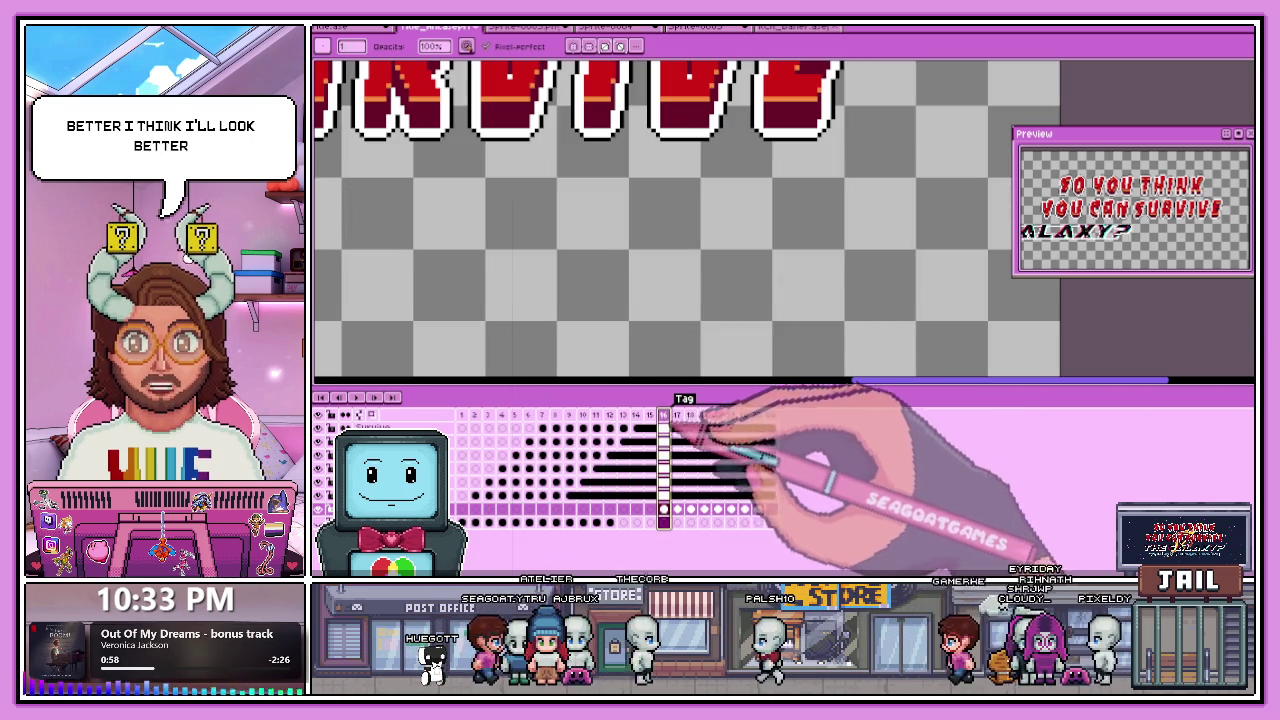
pyautogui.press('Return')
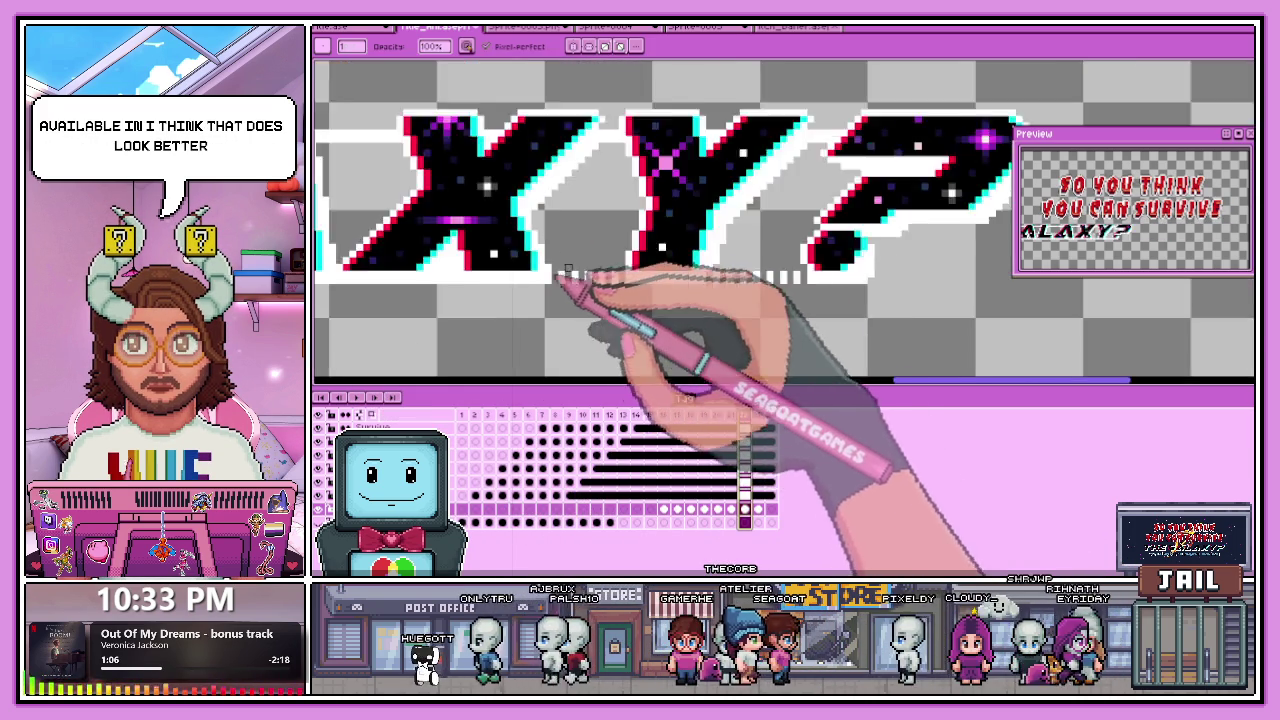
# Knock out alternating underline pixels under 'ALAXY' to form evenly spaced dashes.
pyautogui.scroll(1, 563, 278)
pyautogui.scroll(2, 555, 285)
pyautogui.scroll(1, 540, 292)
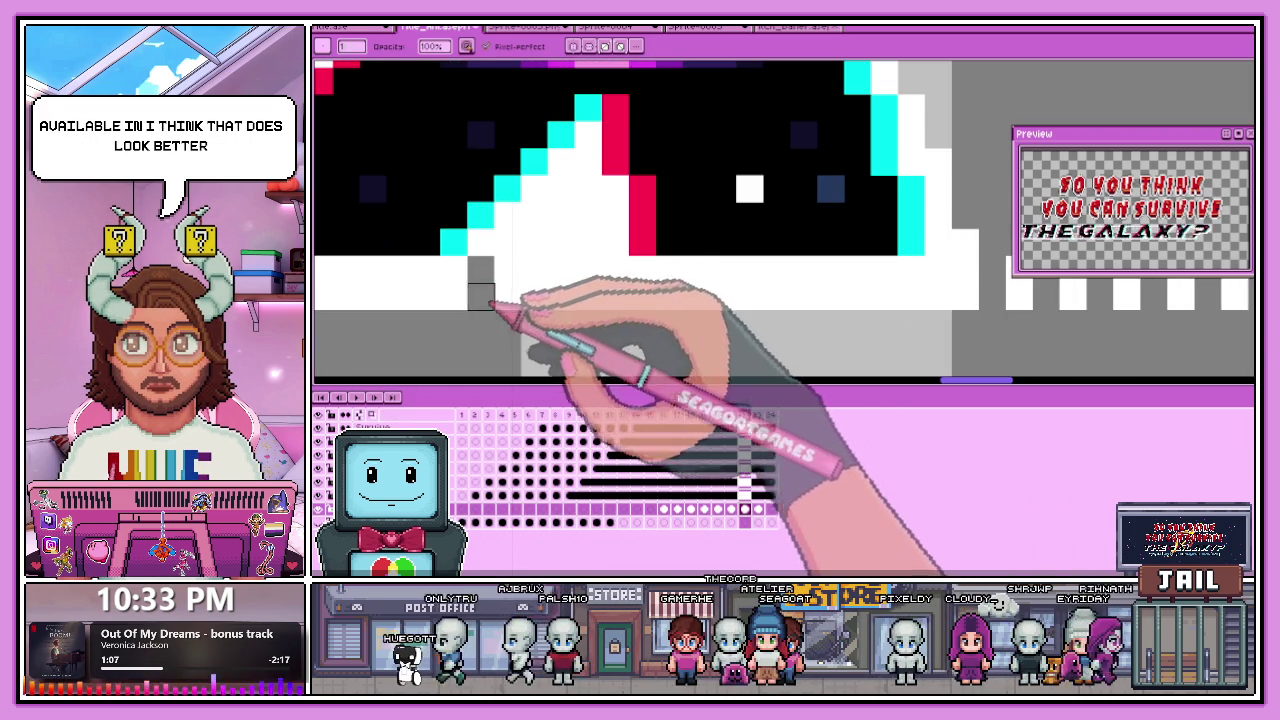
pyautogui.click(561, 296)
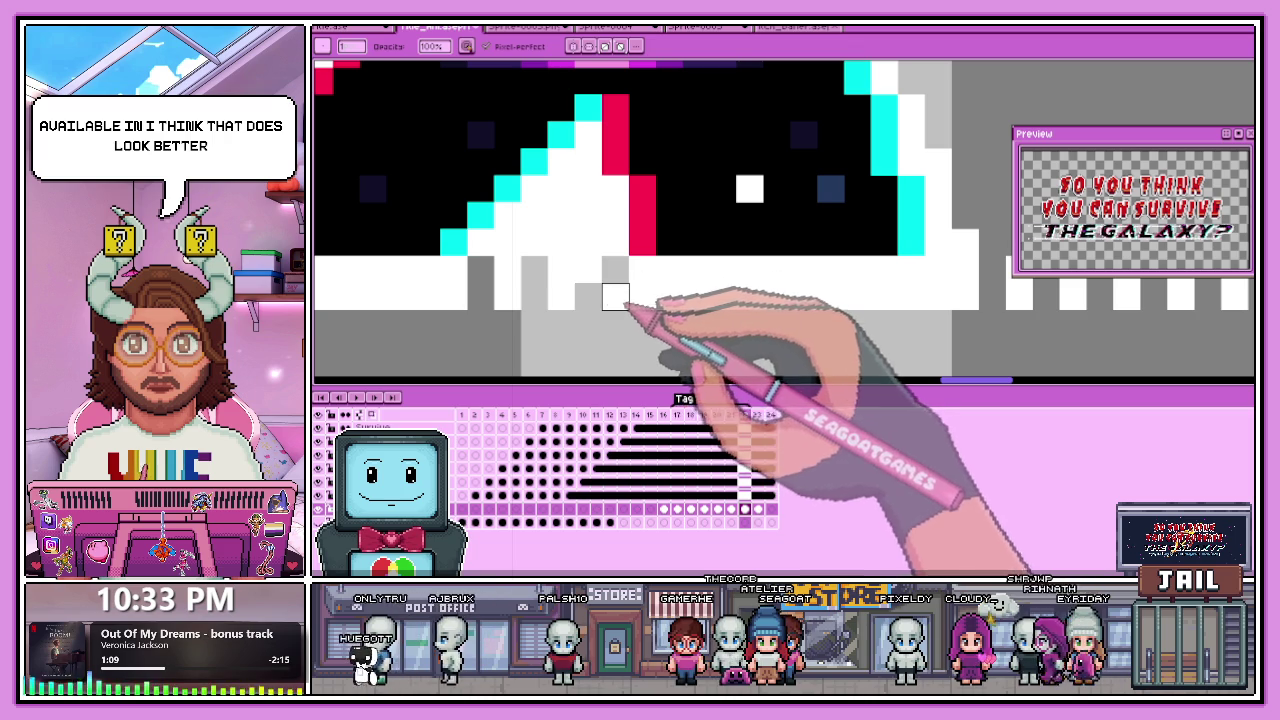
pyautogui.scroll(-1, 650, 272)
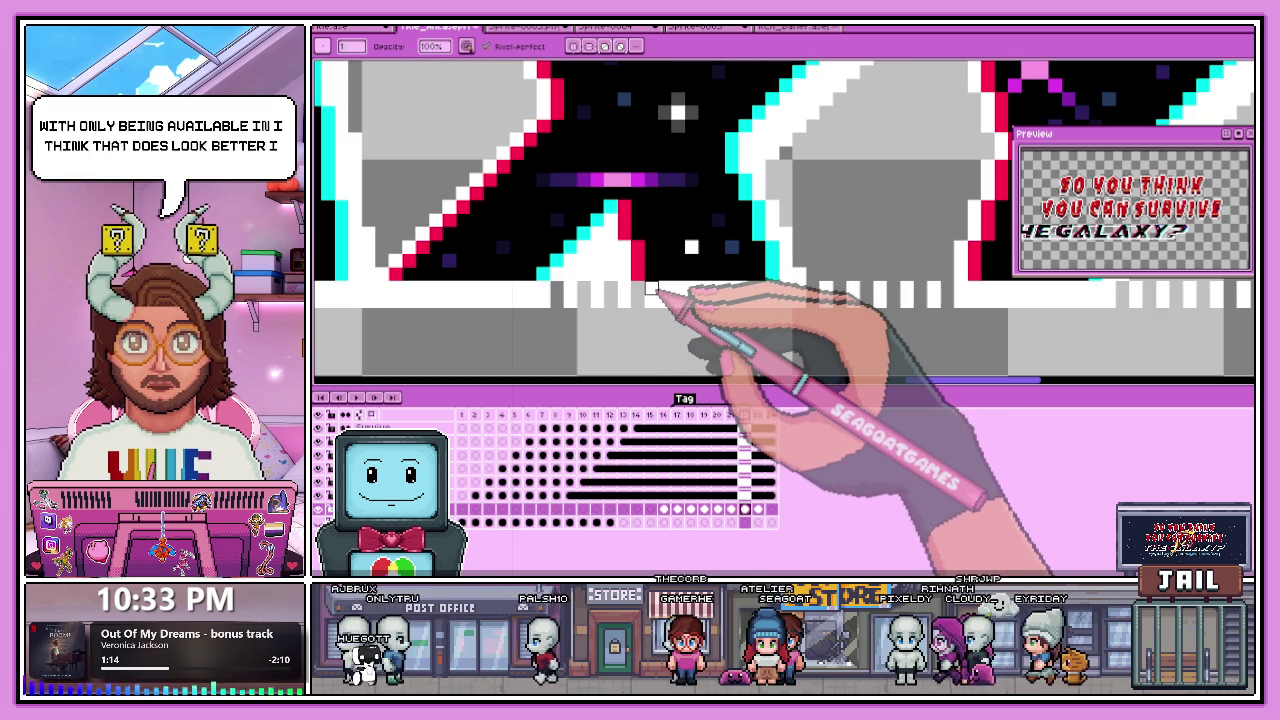
pyautogui.scroll(1, 638, 262)
pyautogui.press('e')
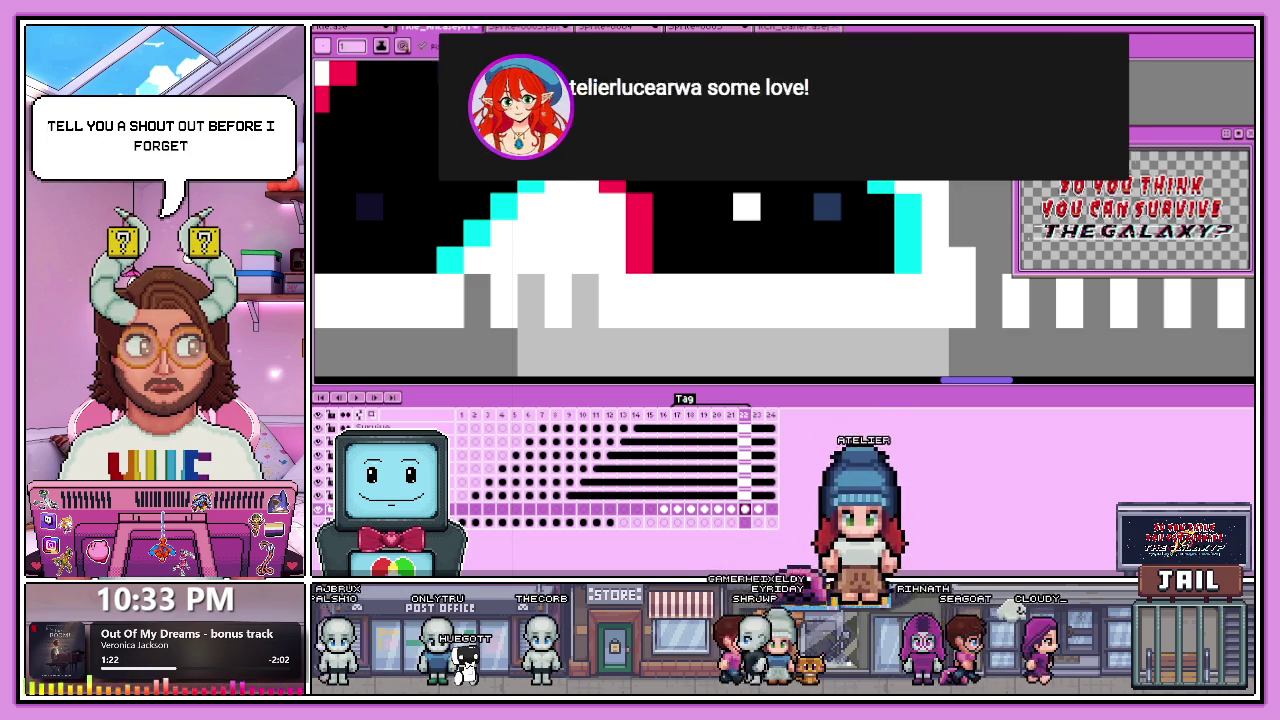
pyautogui.scroll(-1, 645, 272)
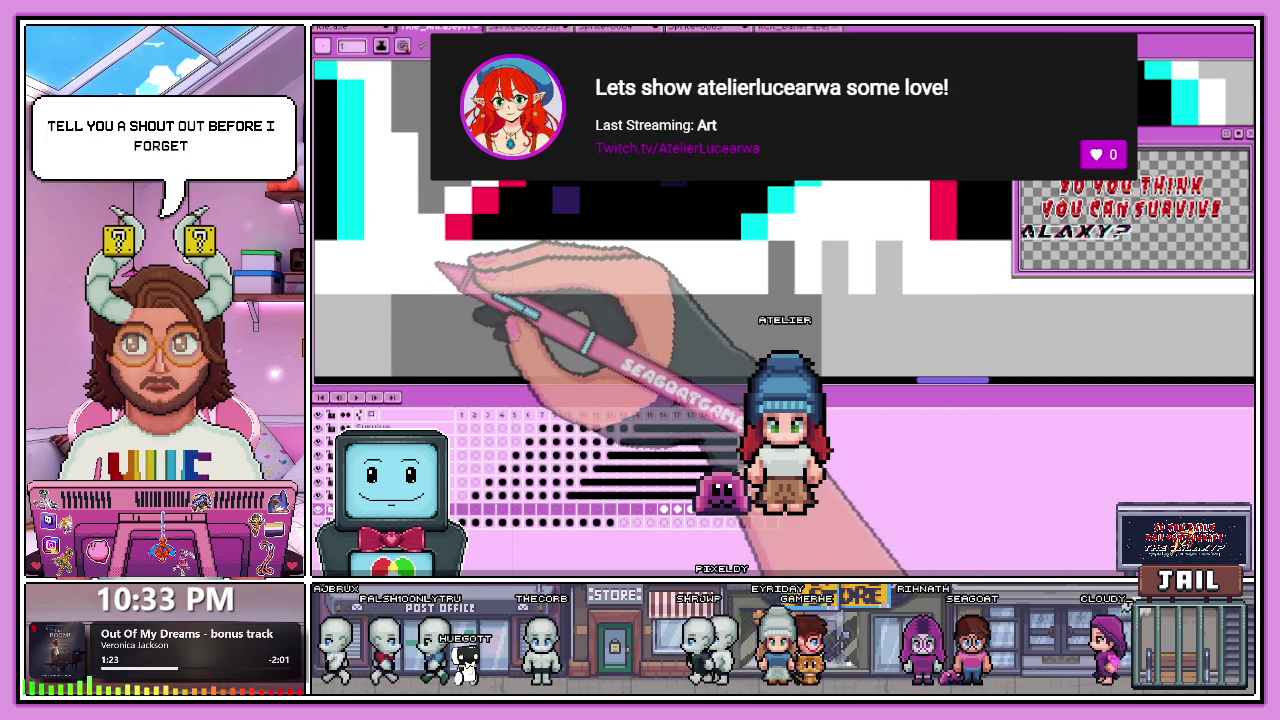
pyautogui.scroll(-2, 440, 300)
pyautogui.scroll(-1, 445, 325)
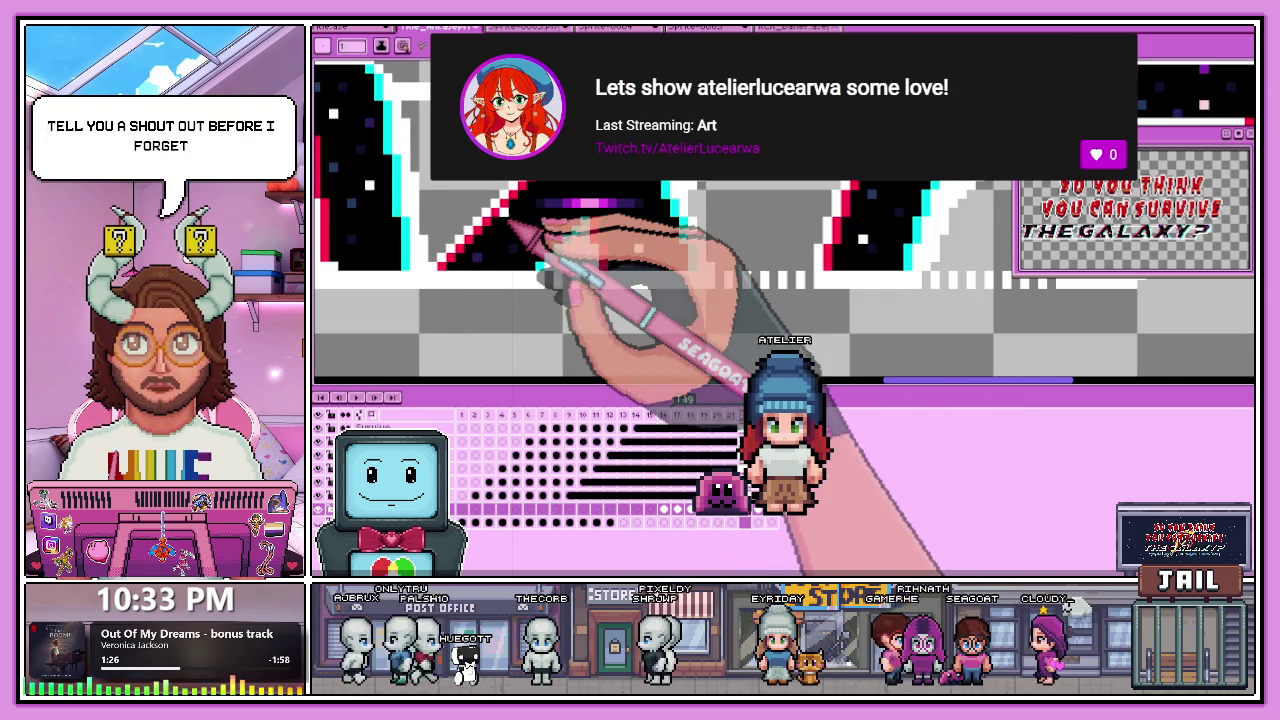
pyautogui.scroll(-1, 520, 283)
pyautogui.scroll(-2, 520, 283)
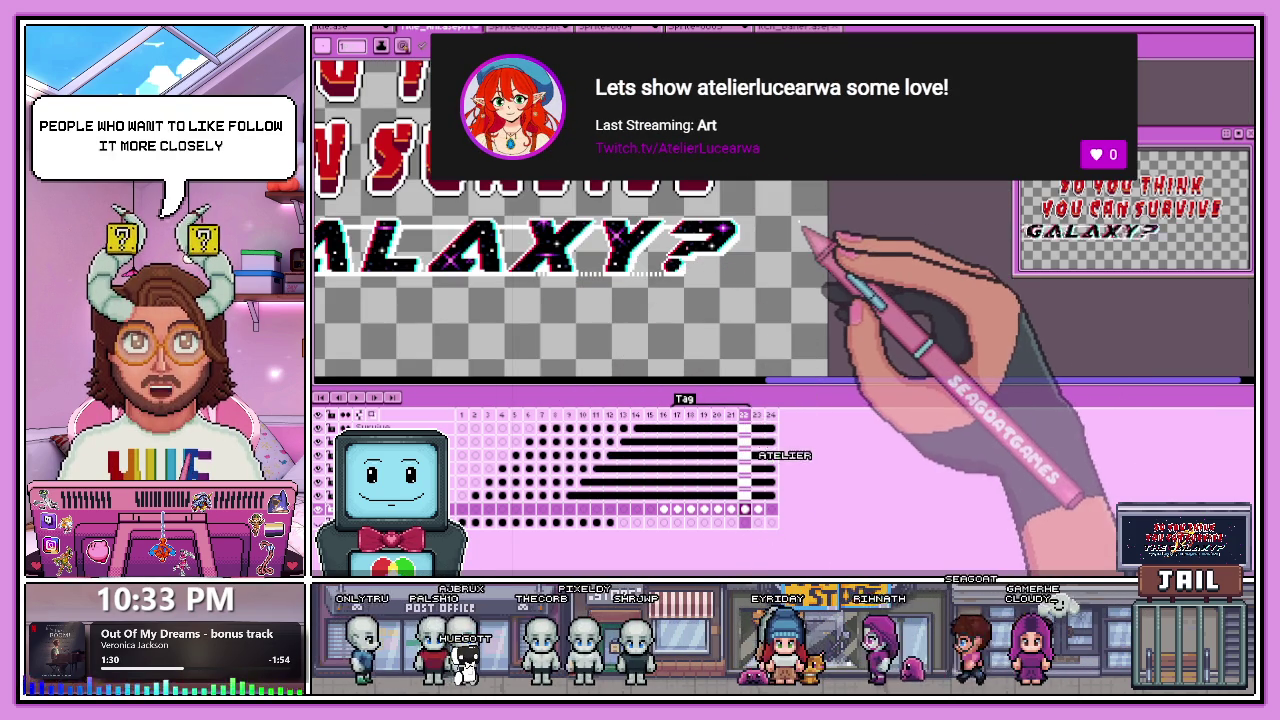
pyautogui.scroll(1, 512, 268)
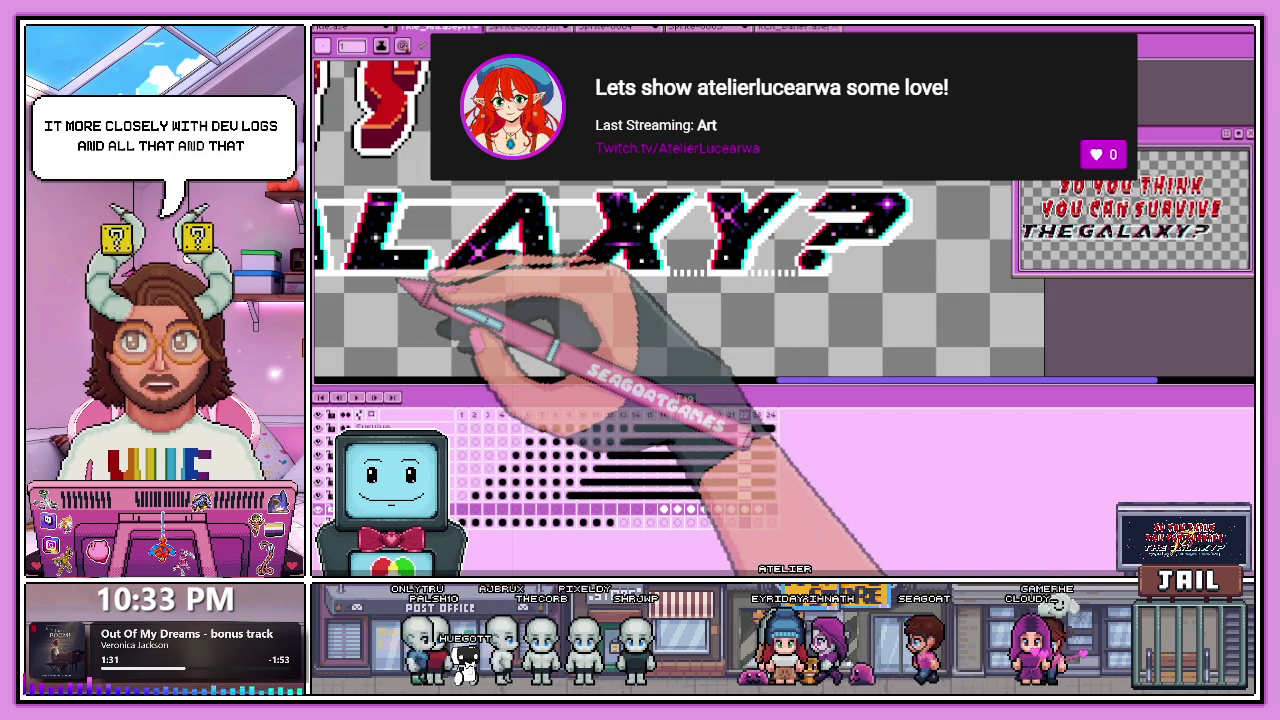
pyautogui.scroll(1, 443, 283)
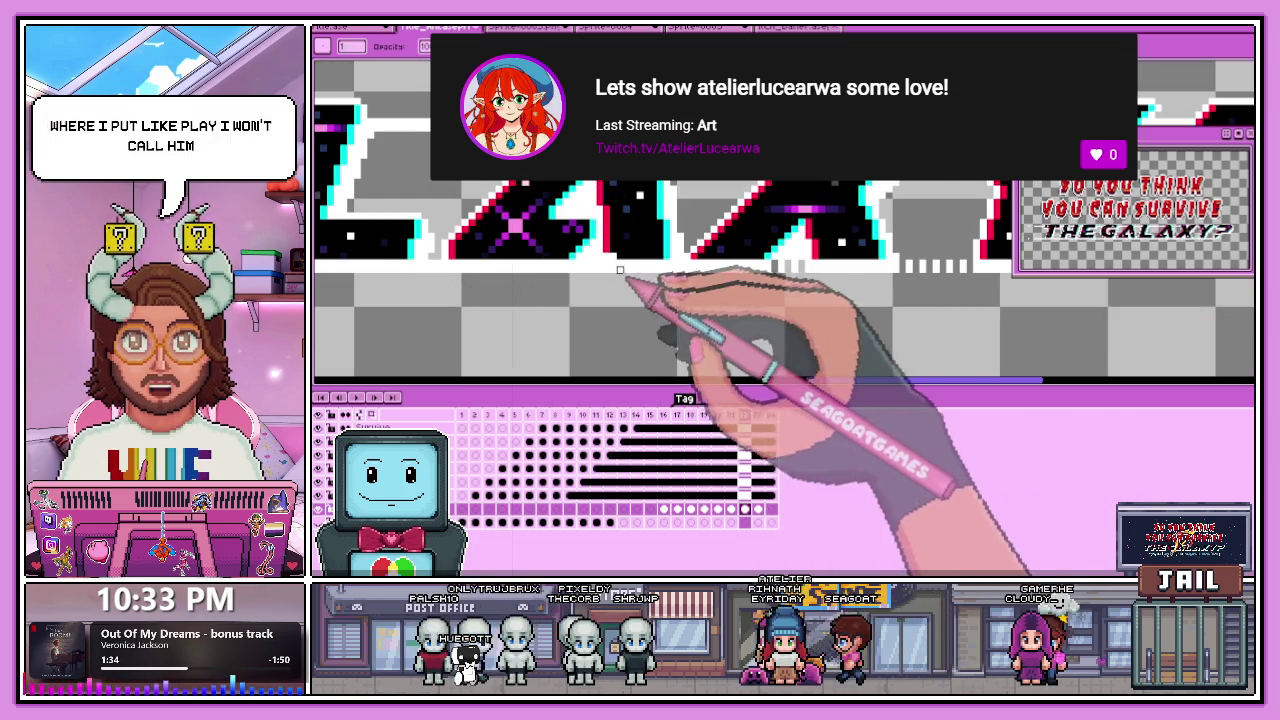
pyautogui.scroll(2, 608, 290)
pyautogui.scroll(1, 603, 272)
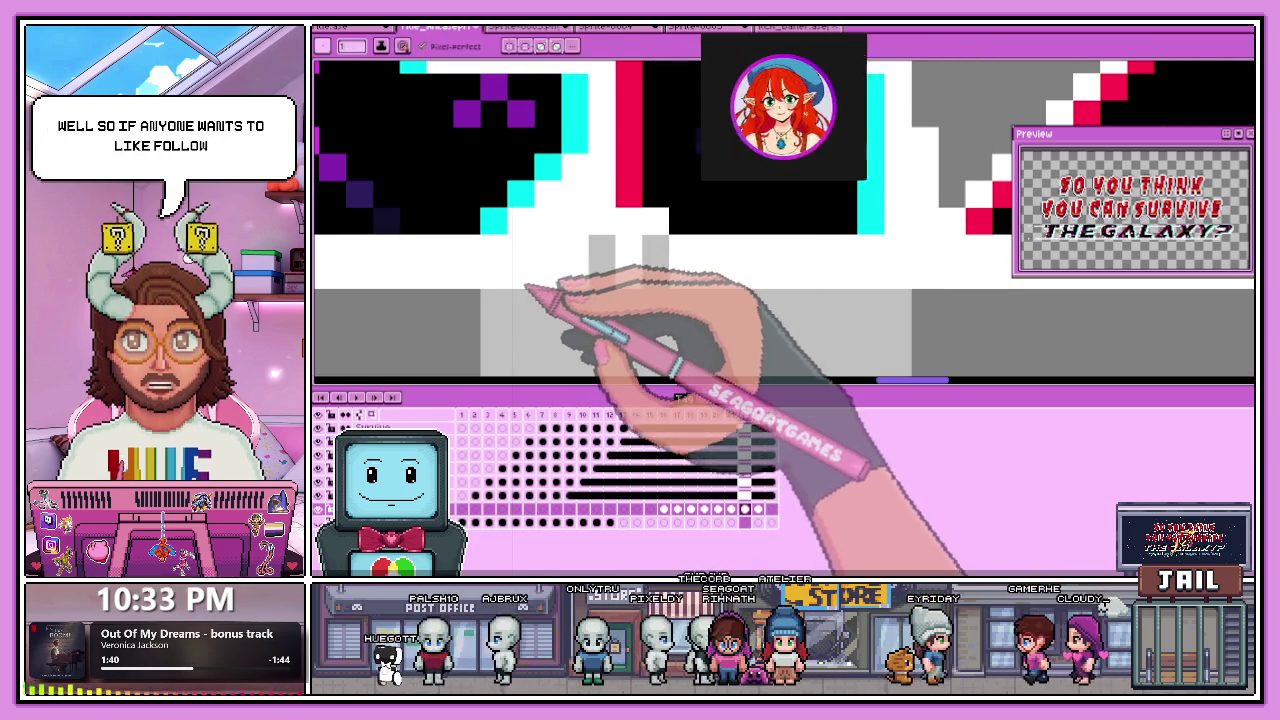
pyautogui.scroll(-1, 494, 249)
pyautogui.scroll(-1, 588, 252)
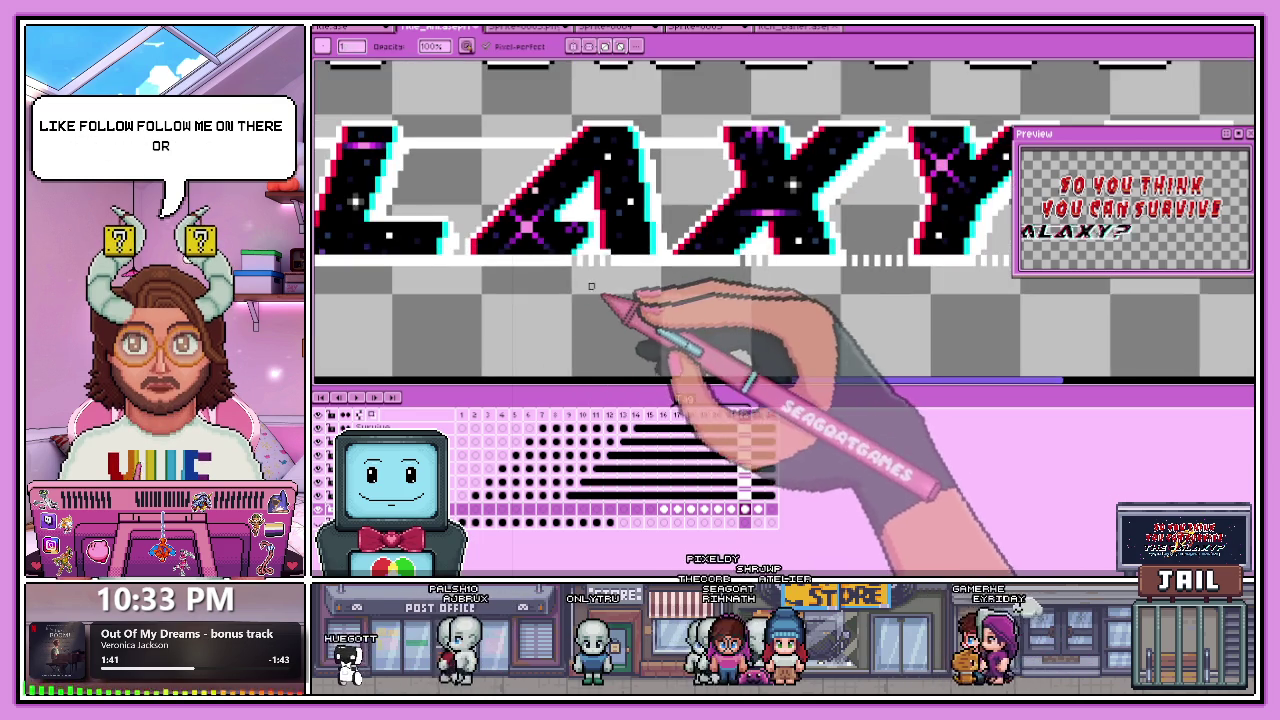
pyautogui.scroll(2, 456, 258)
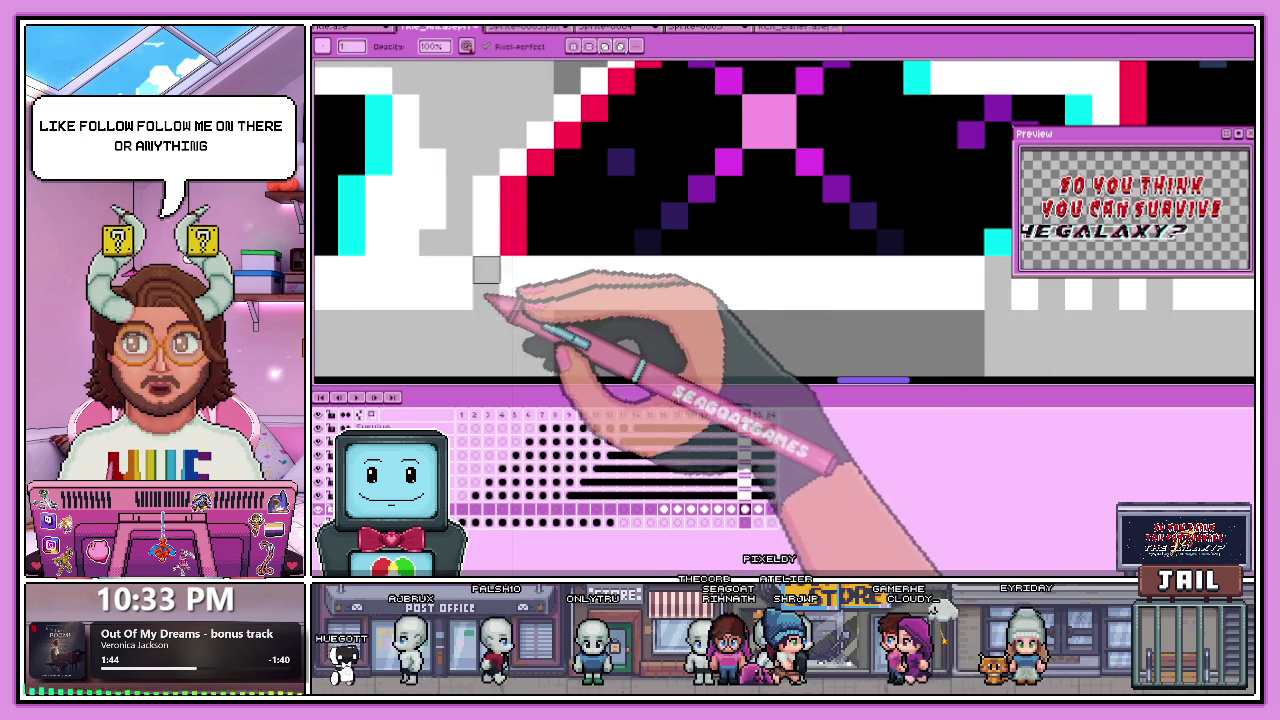
# Step to the next frame and check the dashed underline extending under 'THE GALA'.
pyautogui.press('Right')
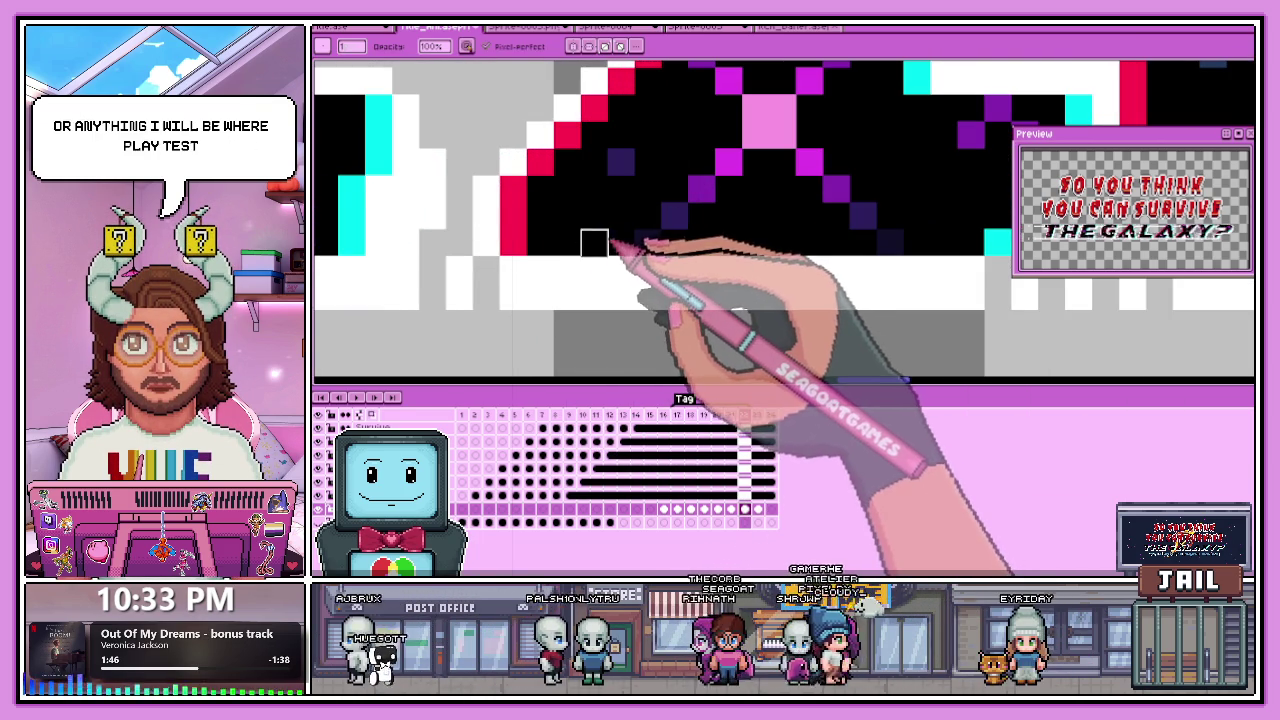
pyautogui.scroll(-1, 594, 242)
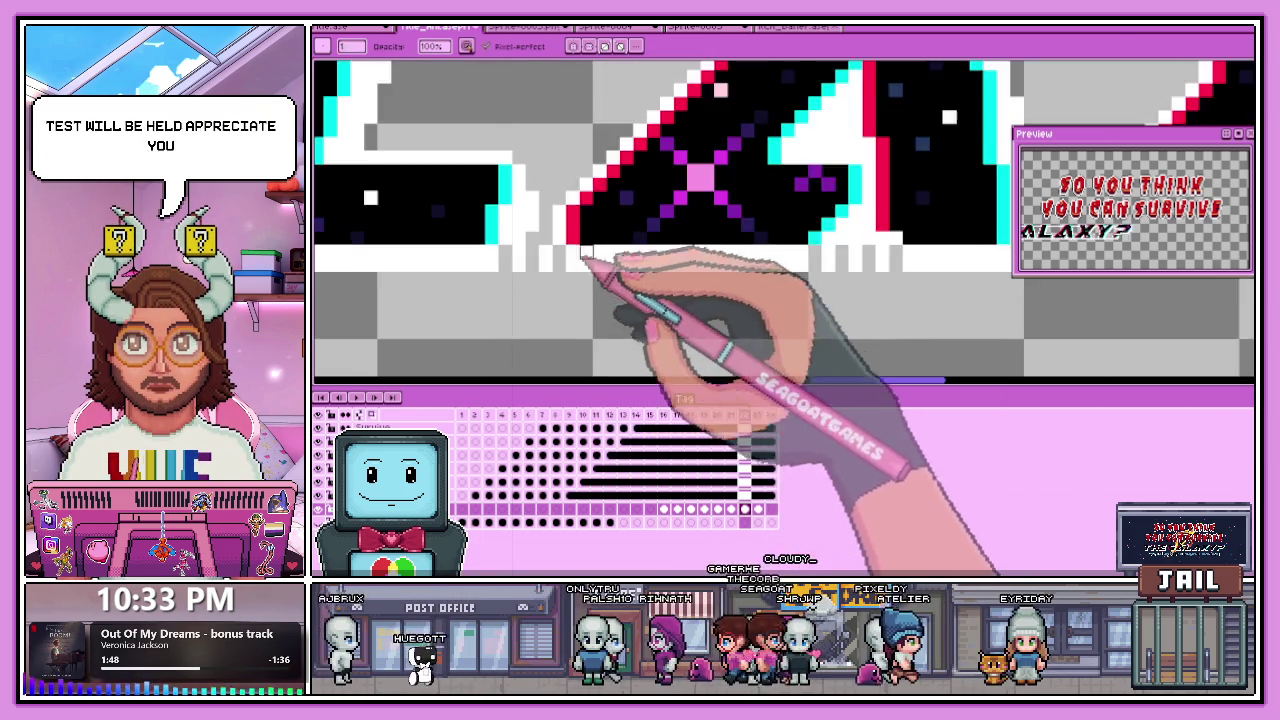
pyautogui.scroll(-3, 586, 257)
pyautogui.scroll(2, 387, 265)
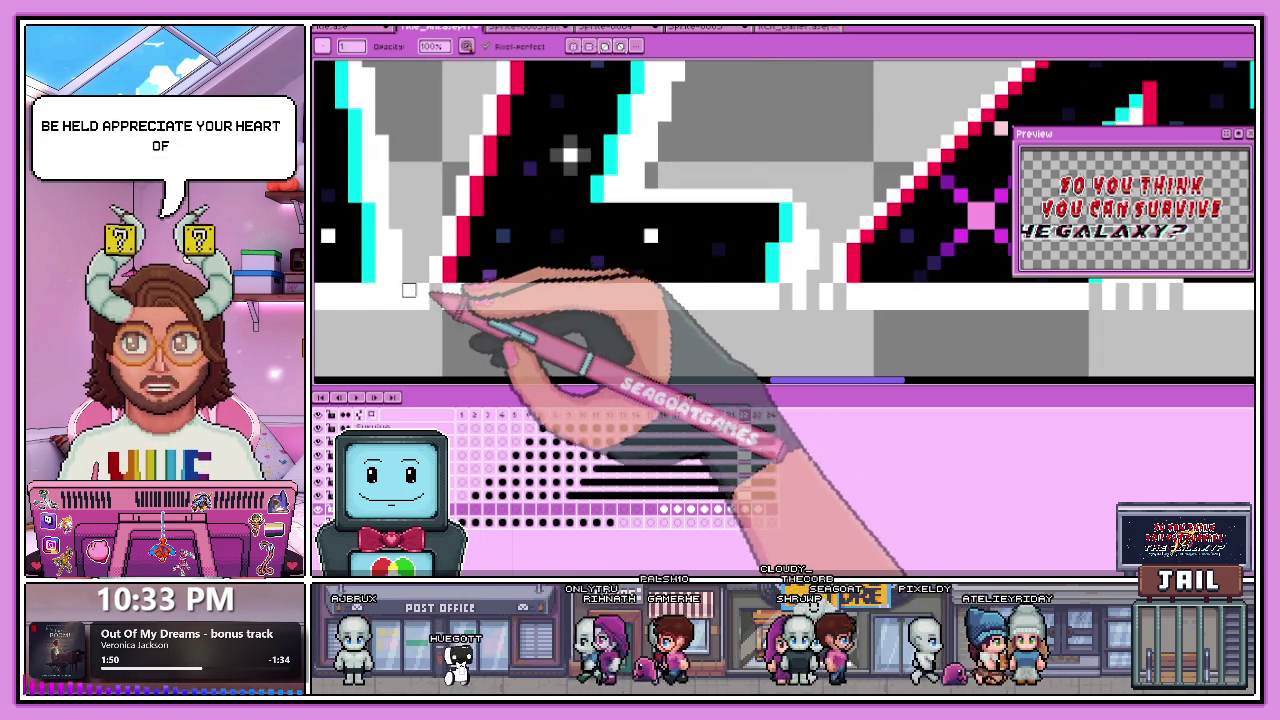
pyautogui.scroll(2, 420, 292)
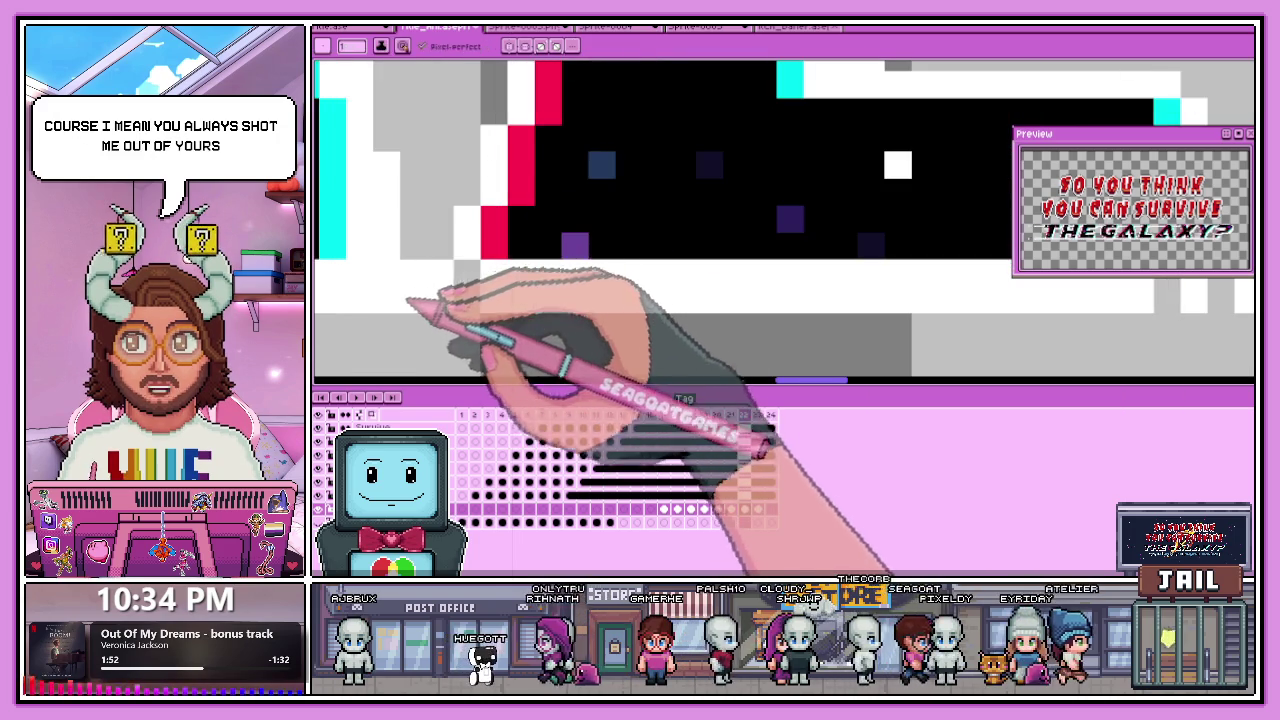
pyautogui.scroll(-1, 490, 262)
pyautogui.scroll(1, 390, 278)
pyautogui.scroll(-2, 410, 285)
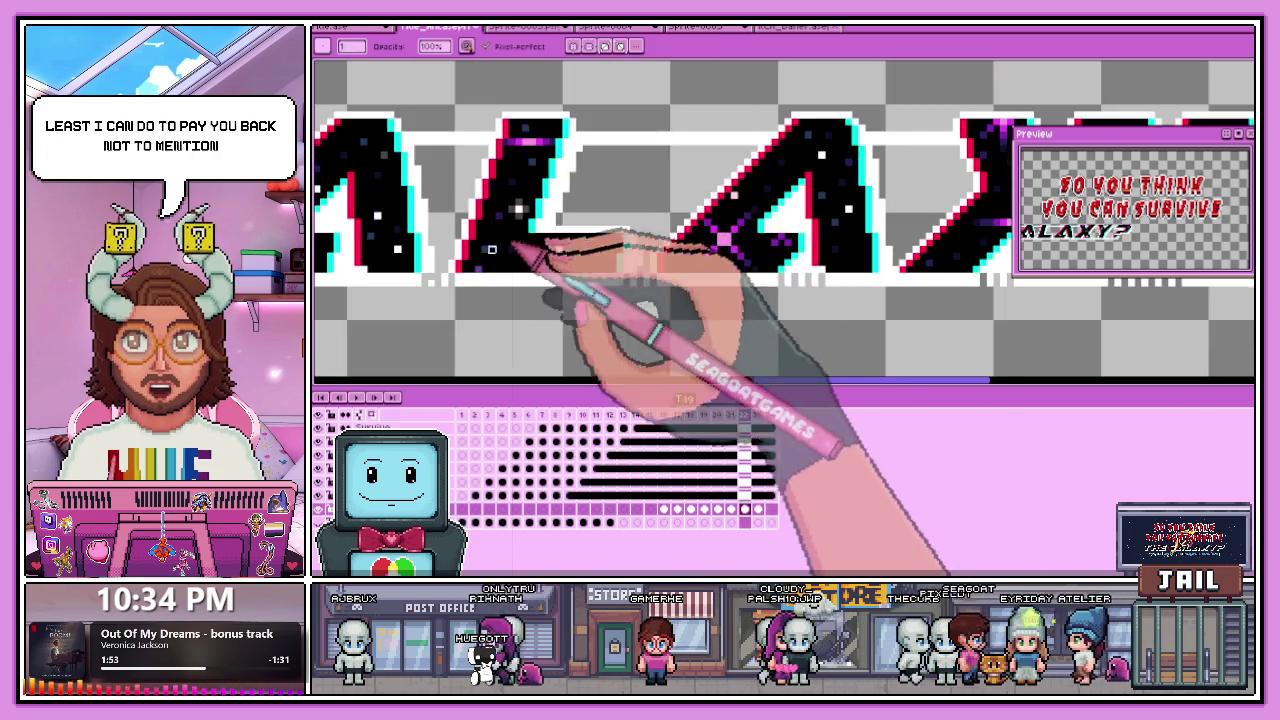
pyautogui.scroll(2, 430, 275)
pyautogui.scroll(-2, 528, 286)
pyautogui.scroll(-1, 528, 294)
pyautogui.scroll(2, 543, 277)
pyautogui.scroll(-2, 600, 286)
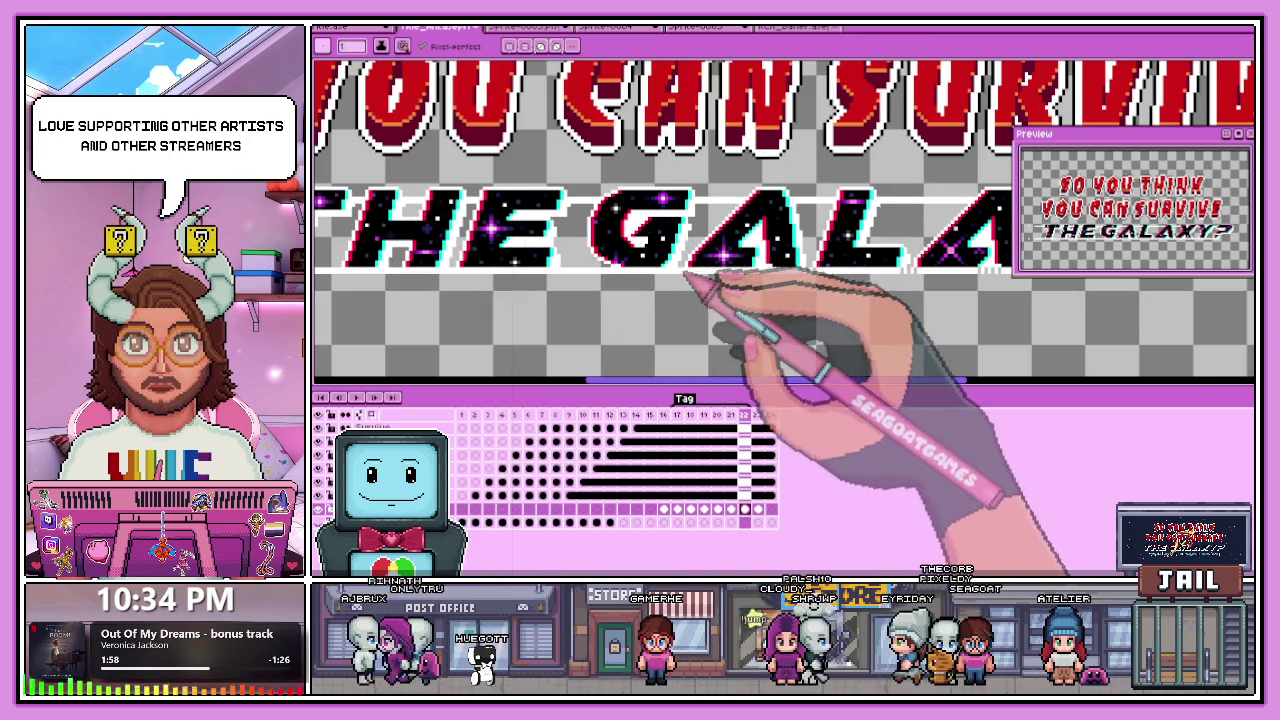
# Draw dash pixels along the gap between THE and GALAXY? in the title.
pyautogui.scroll(2, 686, 300)
pyautogui.scroll(-1, 680, 292)
pyautogui.scroll(1, 740, 290)
pyautogui.scroll(1, 830, 284)
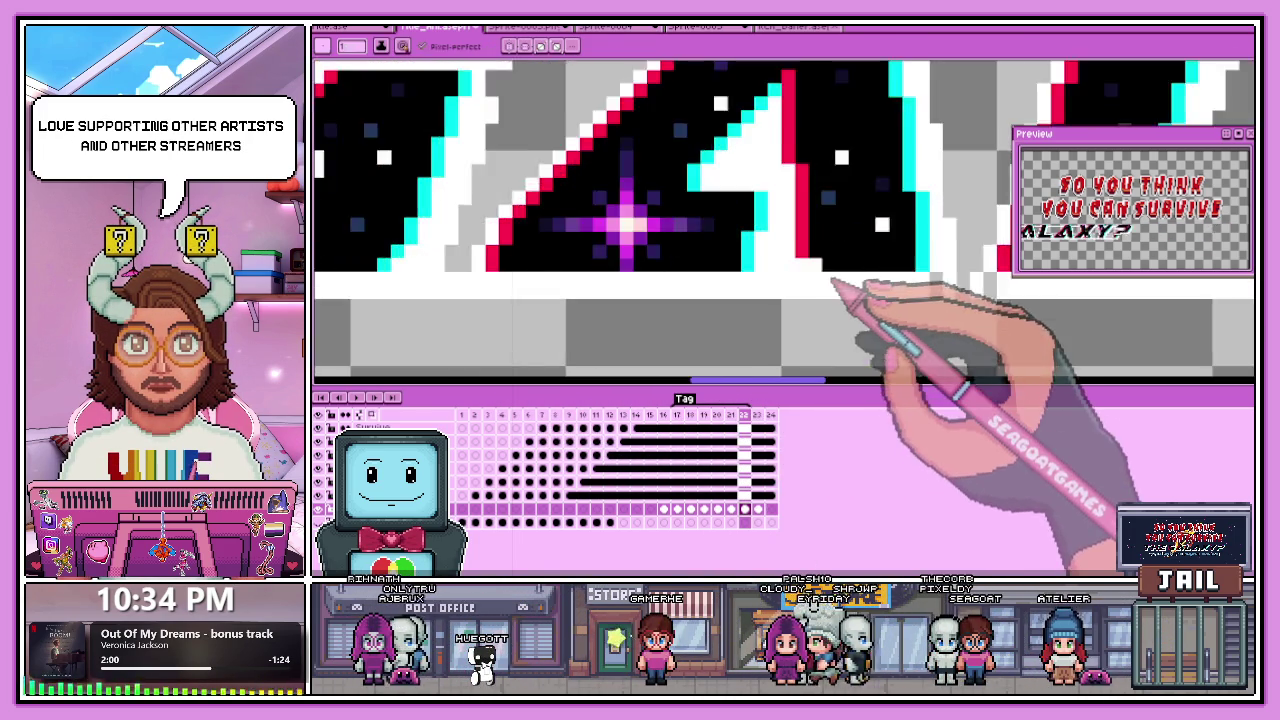
pyautogui.scroll(2, 835, 280)
pyautogui.click(764, 277)
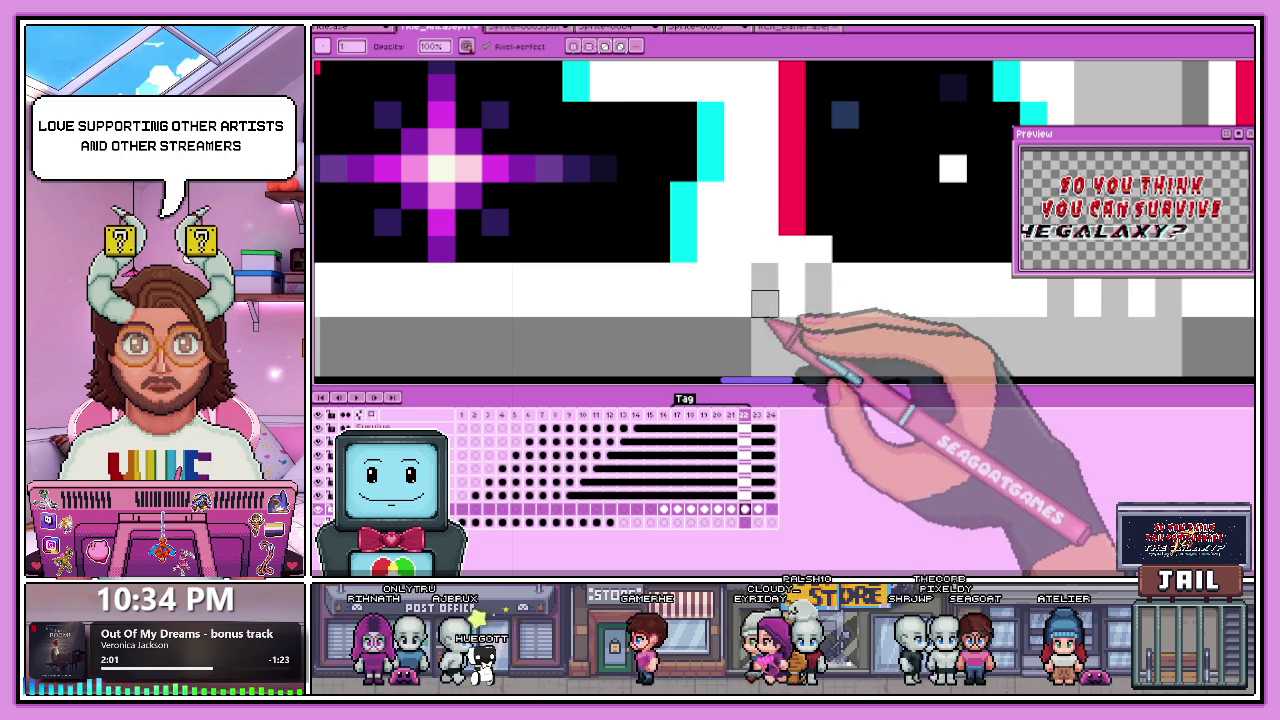
pyautogui.click(710, 277)
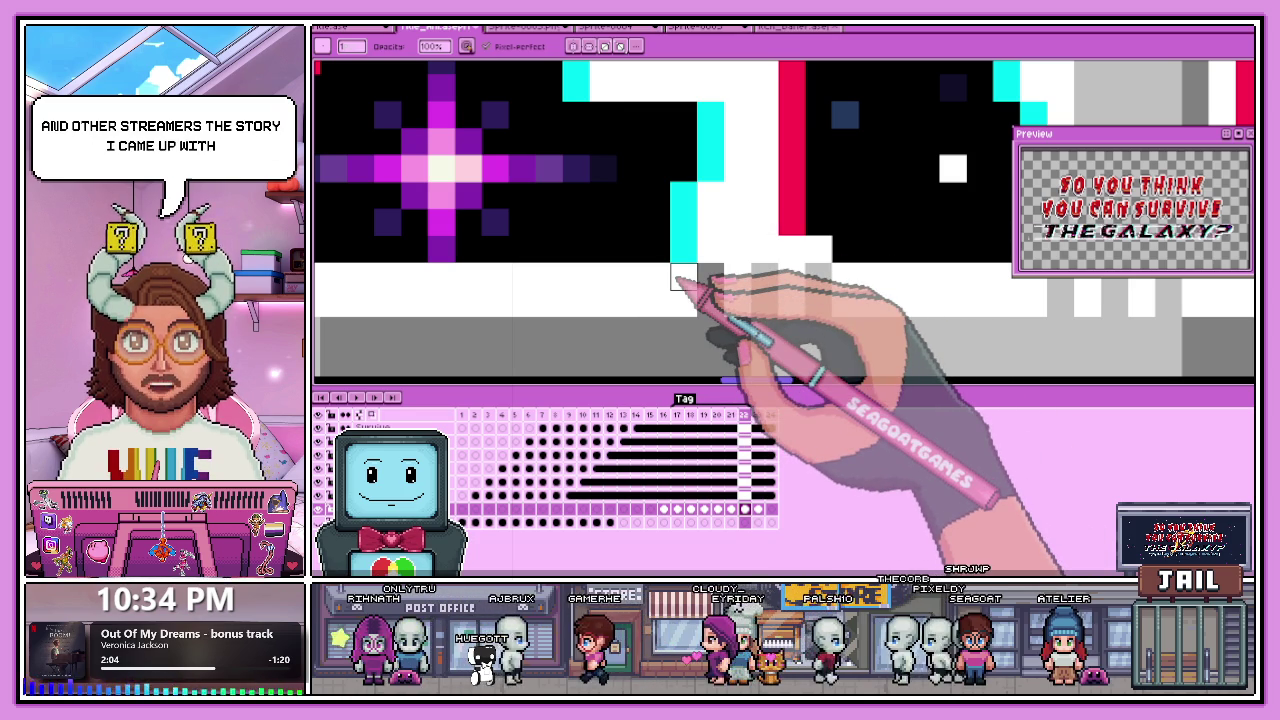
pyautogui.scroll(-2, 672, 268)
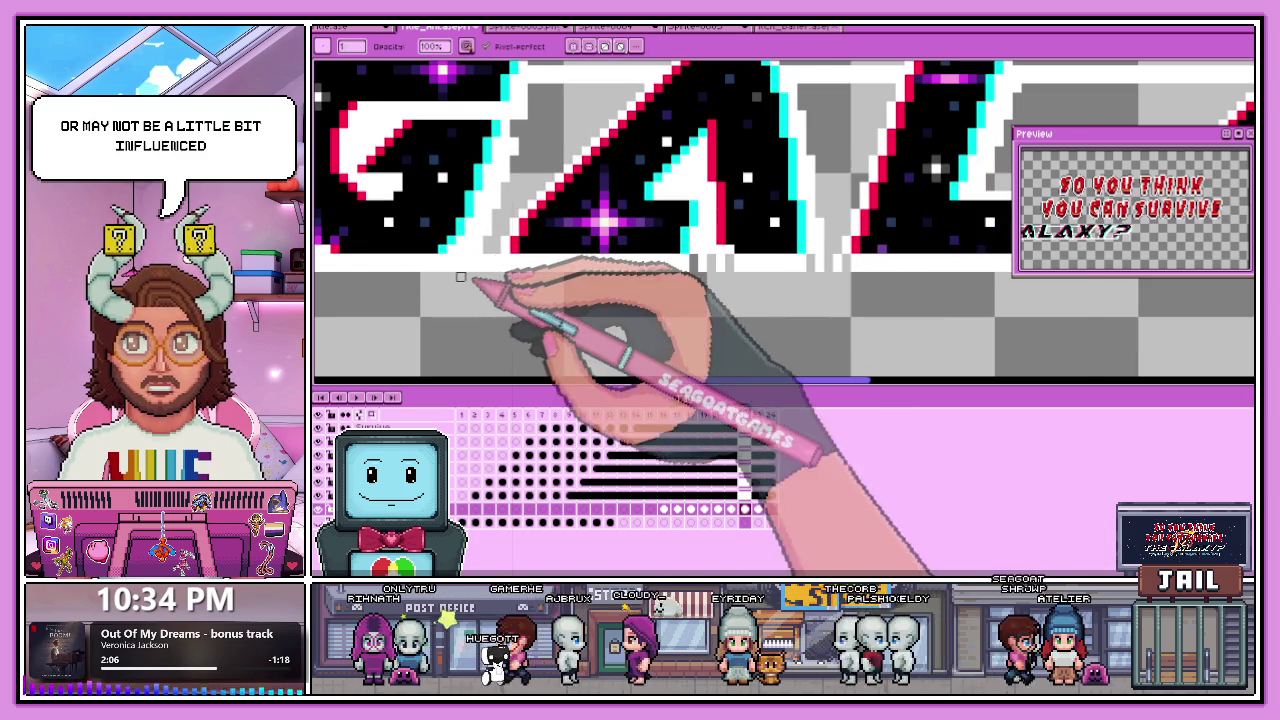
pyautogui.scroll(2, 514, 280)
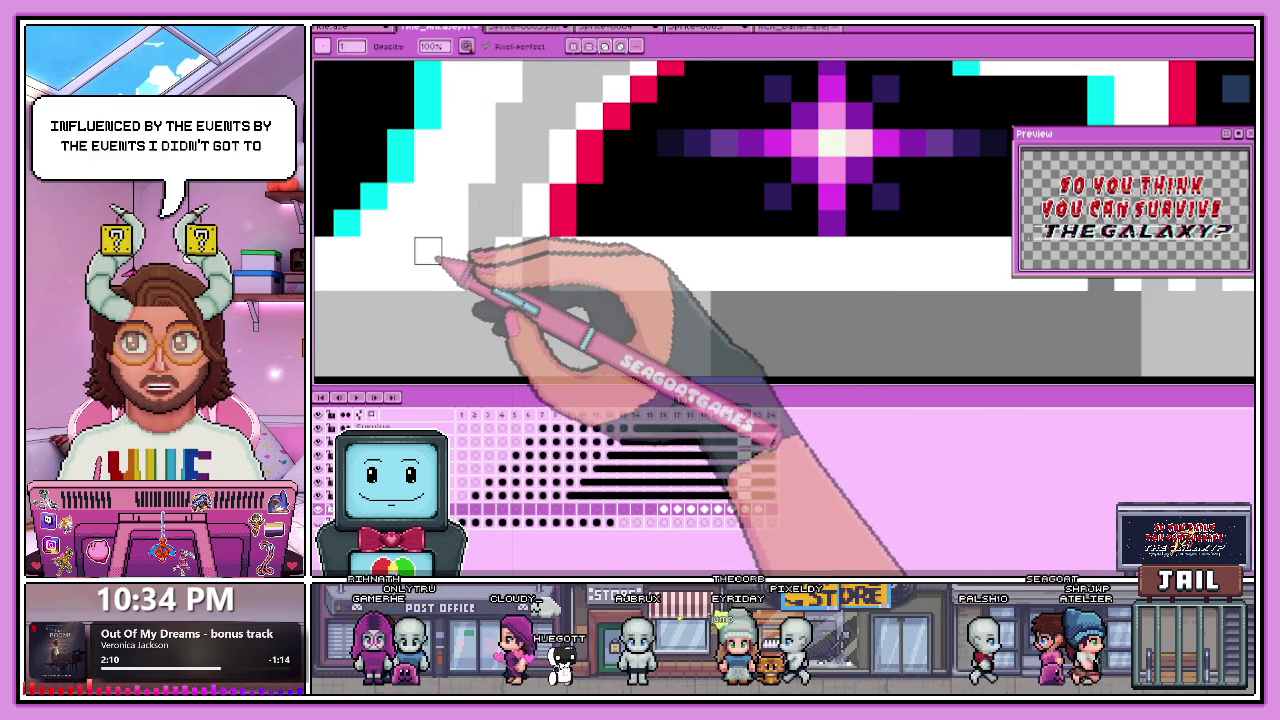
pyautogui.scroll(-2, 500, 275)
pyautogui.scroll(-1, 560, 292)
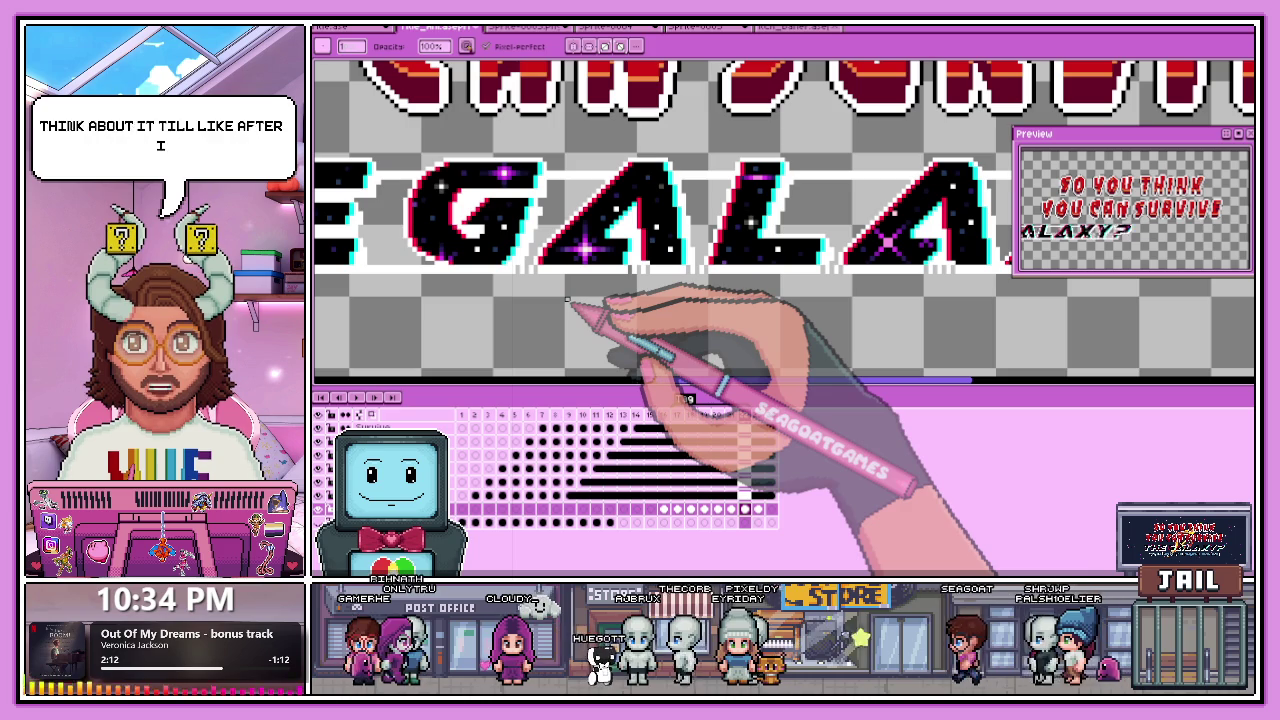
# Switch to the eraser and zoom in and out to inspect the dashed line.
pyautogui.press('e')
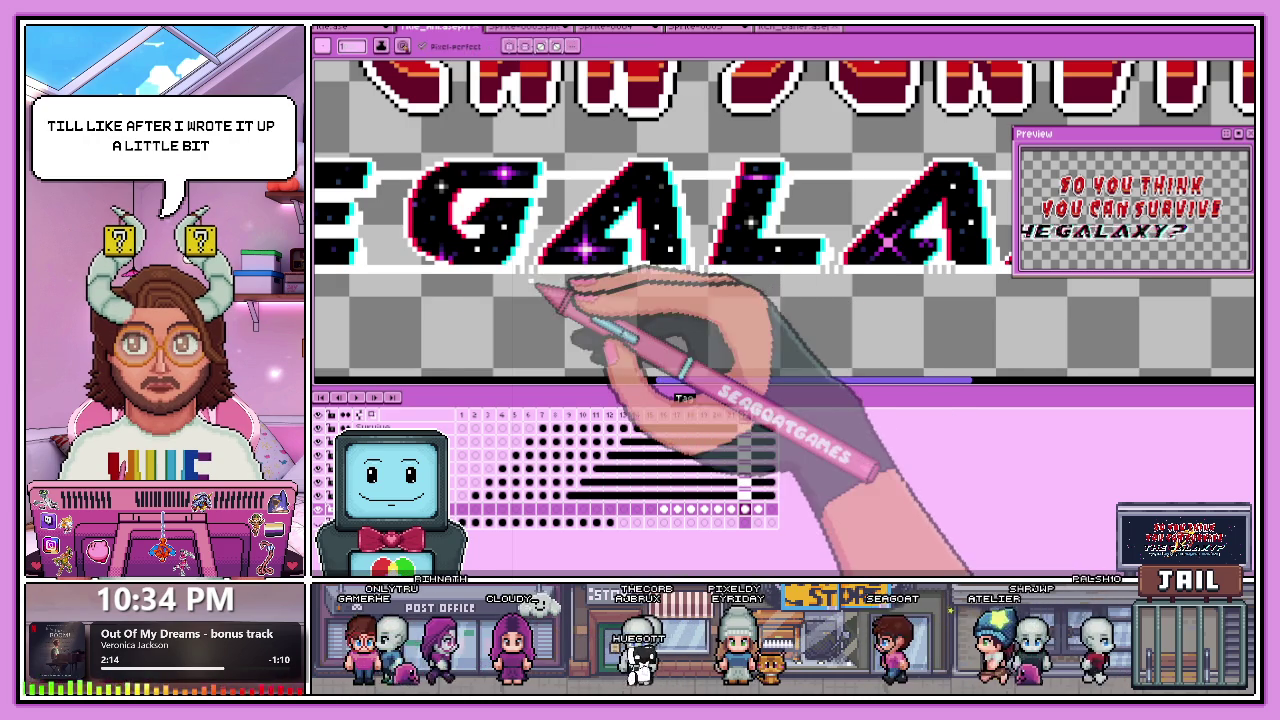
pyautogui.scroll(-1, 480, 280)
pyautogui.scroll(1, 490, 283)
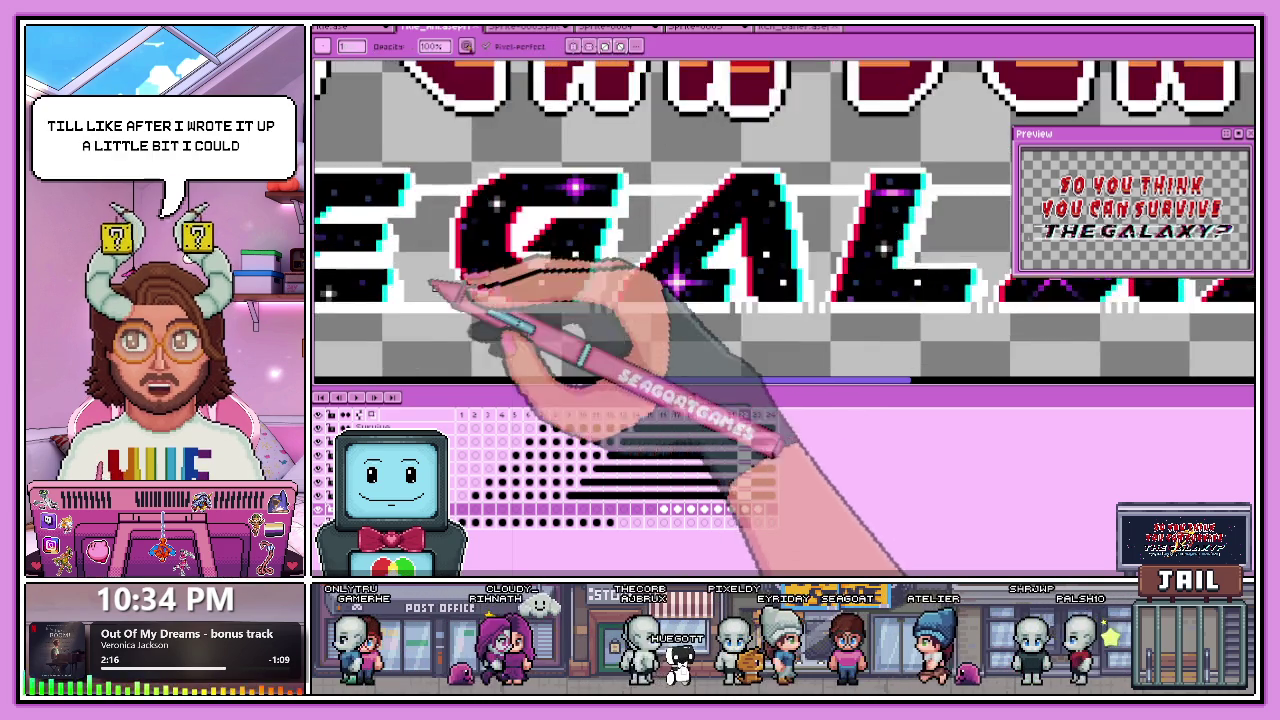
pyautogui.scroll(2, 491, 283)
pyautogui.scroll(-2, 527, 247)
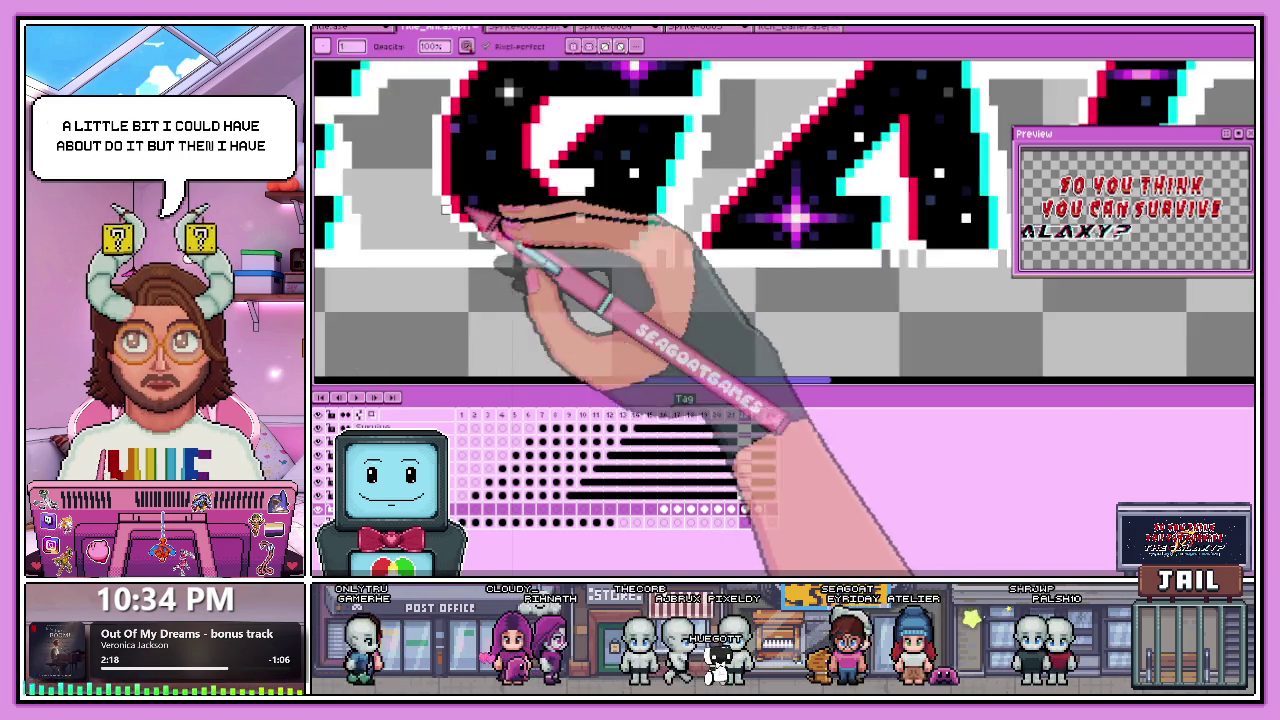
pyautogui.scroll(2, 520, 250)
pyautogui.scroll(-2, 500, 252)
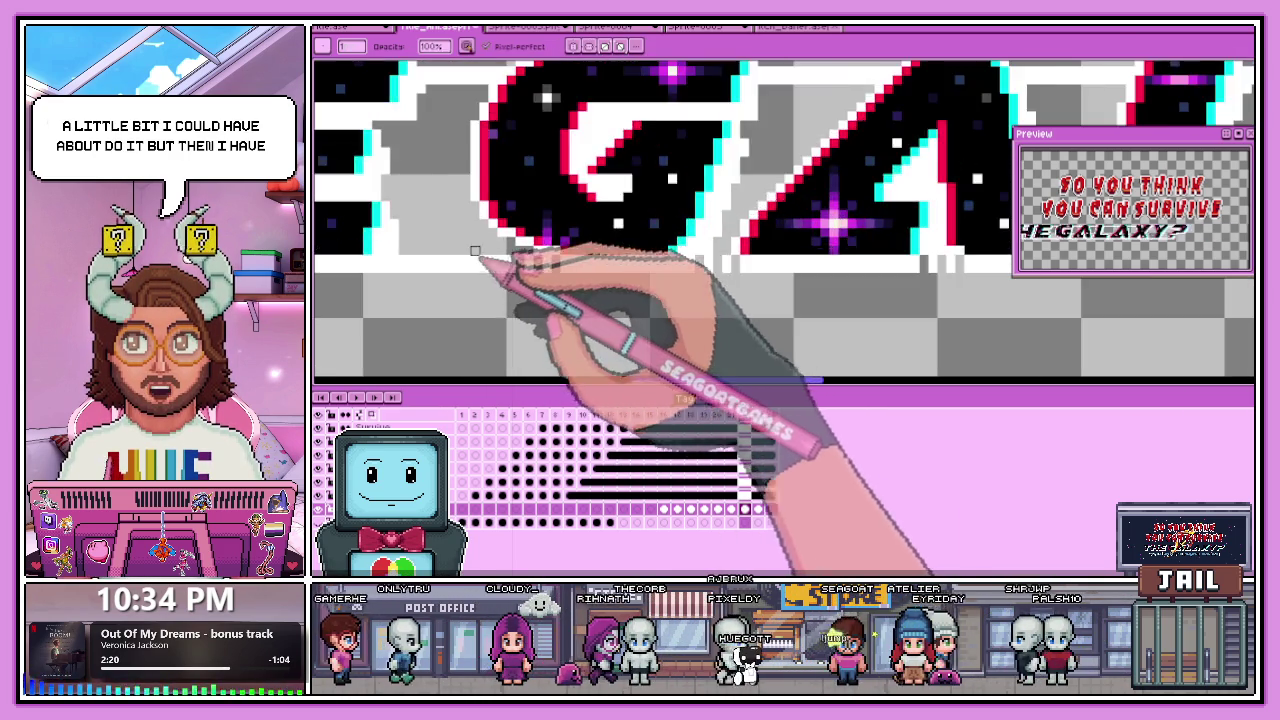
pyautogui.scroll(2, 500, 255)
pyautogui.scroll(-2, 499, 260)
pyautogui.scroll(2, 497, 275)
pyautogui.scroll(-2, 490, 277)
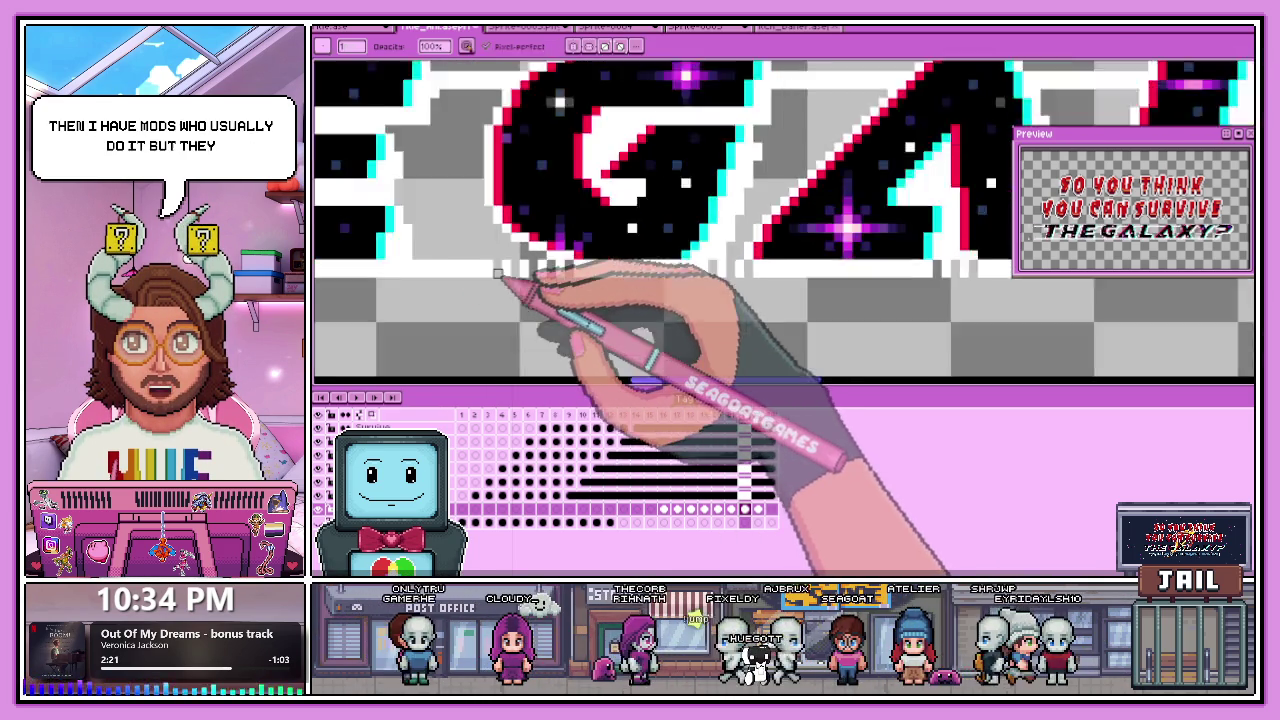
pyautogui.scroll(2, 488, 280)
pyautogui.scroll(-2, 490, 285)
pyautogui.scroll(2, 488, 275)
pyautogui.scroll(-2, 450, 270)
pyautogui.scroll(2, 450, 268)
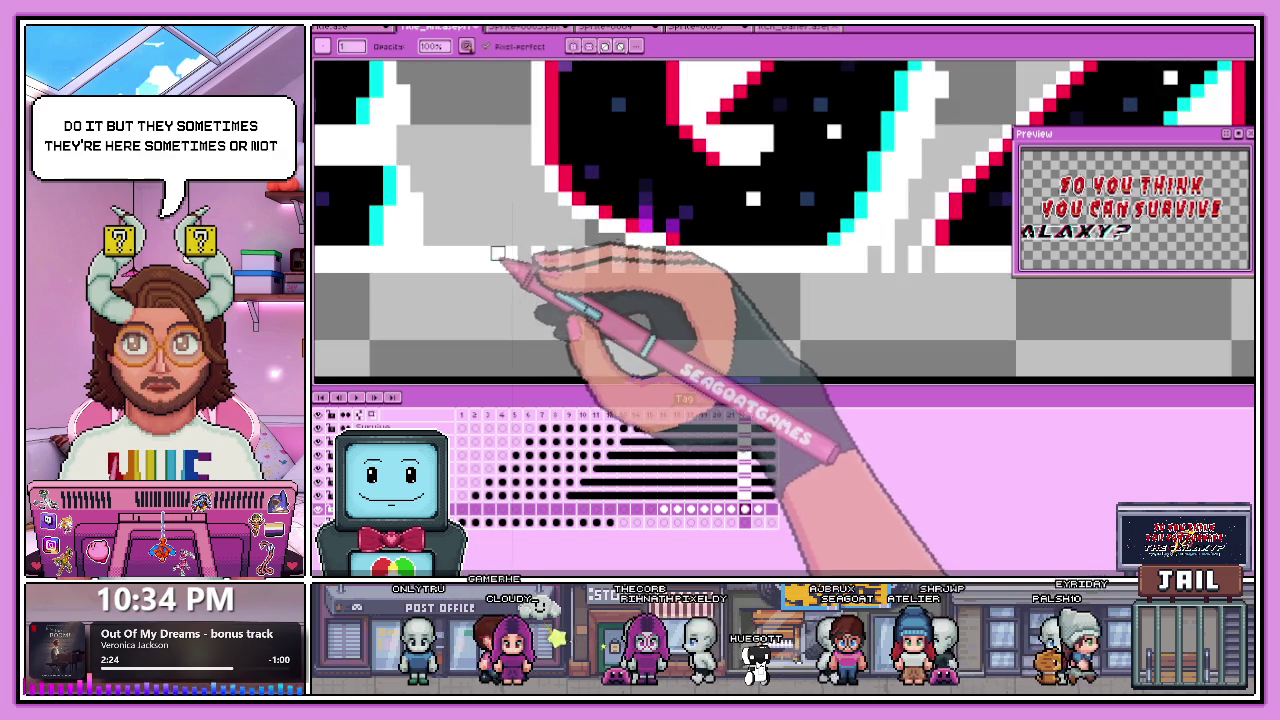
pyautogui.scroll(1, 455, 266)
pyautogui.scroll(-1, 460, 264)
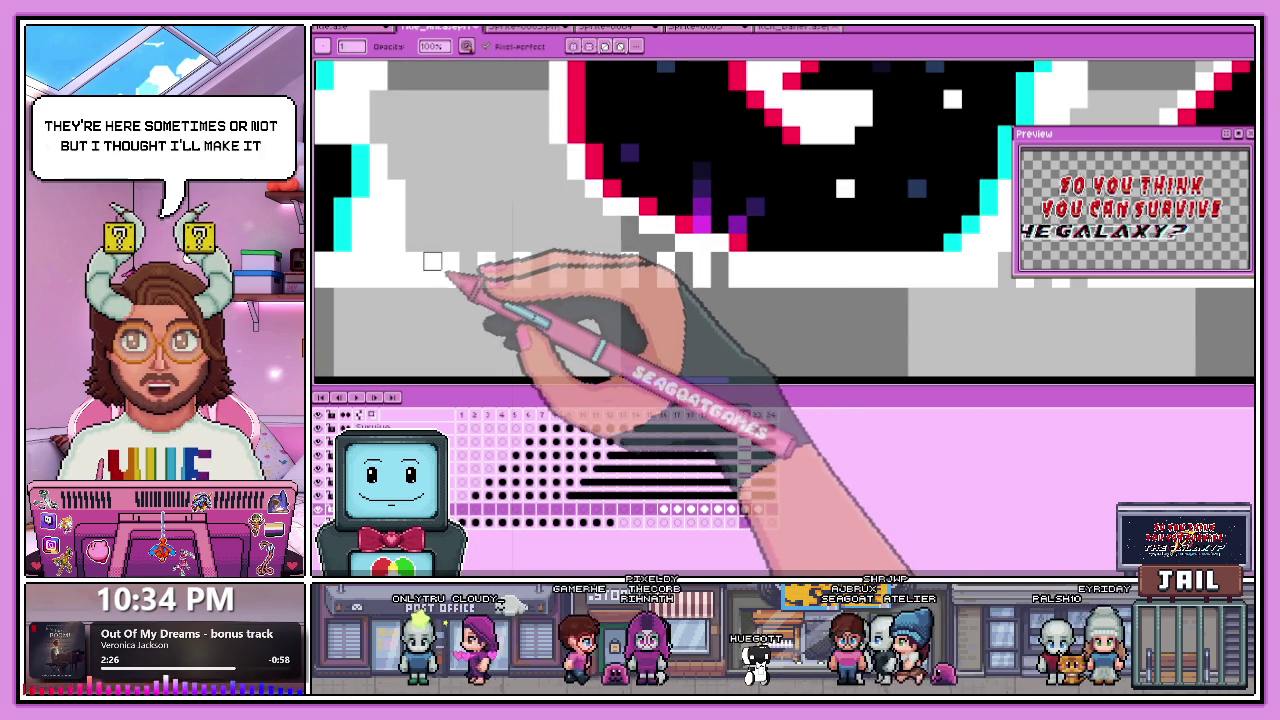
pyautogui.hscroll(-2, 396, 279)
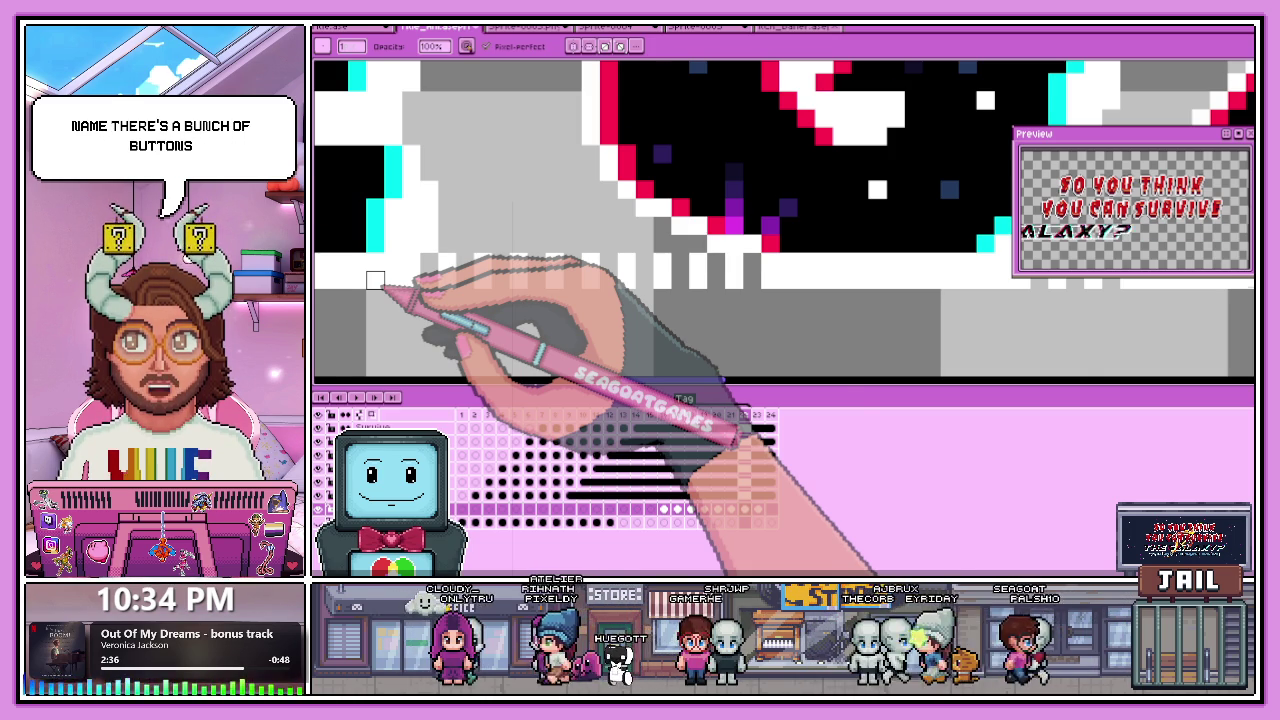
pyautogui.scroll(-2, 380, 277)
pyautogui.scroll(-1, 410, 290)
pyautogui.scroll(2, 390, 265)
pyautogui.scroll(1, 396, 250)
pyautogui.scroll(-2, 396, 246)
pyautogui.scroll(1, 404, 246)
pyautogui.scroll(1, 412, 246)
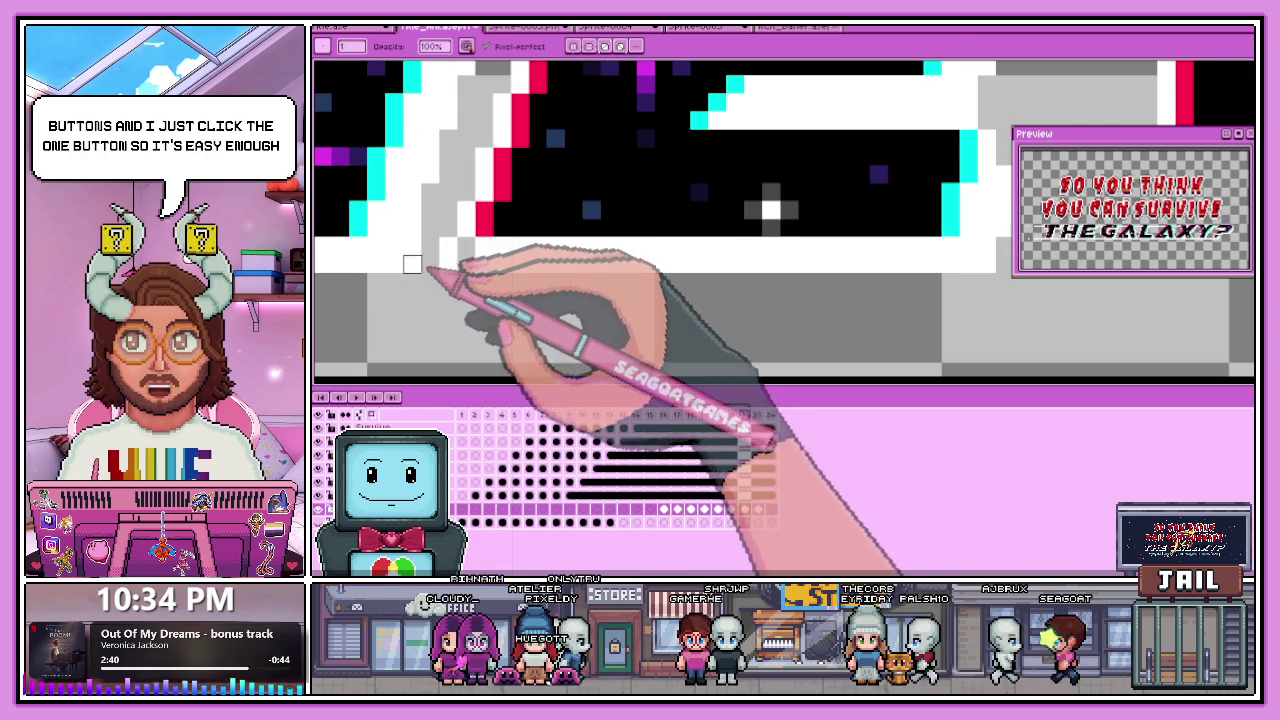
pyautogui.scroll(-2, 423, 257)
pyautogui.scroll(1, 410, 251)
pyautogui.scroll(-1, 500, 270)
pyautogui.scroll(-1, 430, 285)
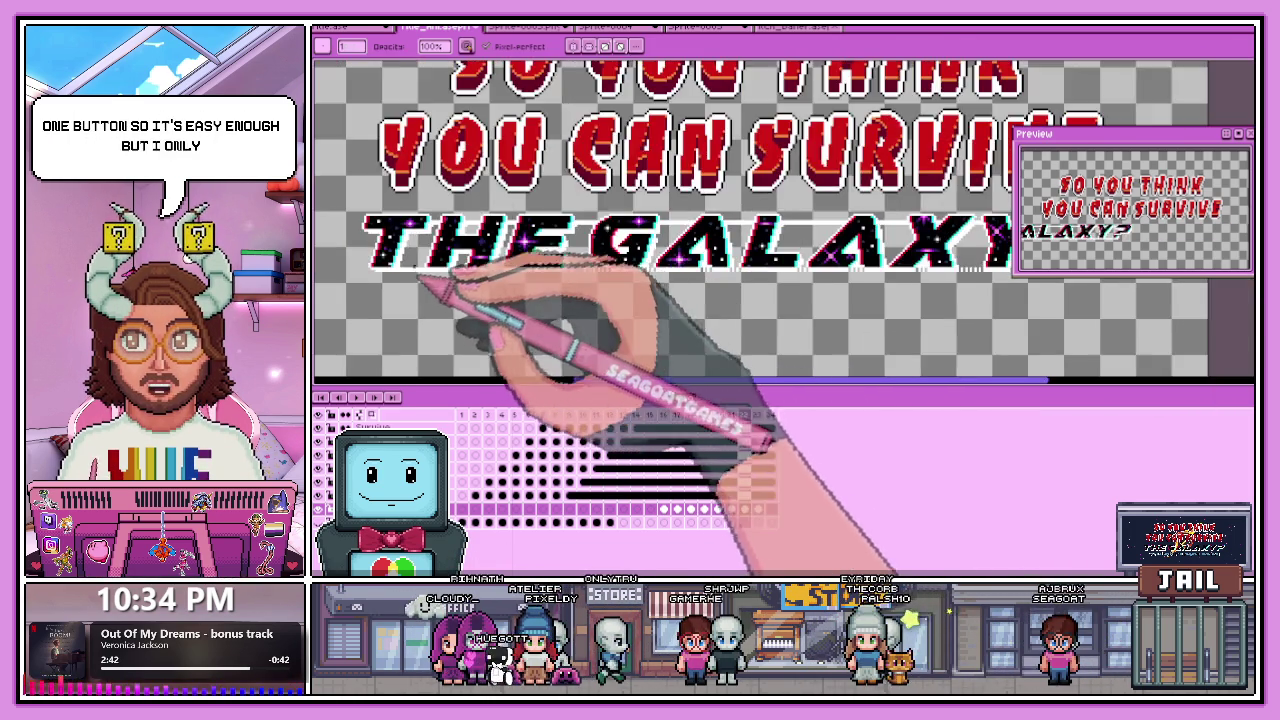
pyautogui.scroll(2, 425, 284)
pyautogui.scroll(2, 498, 267)
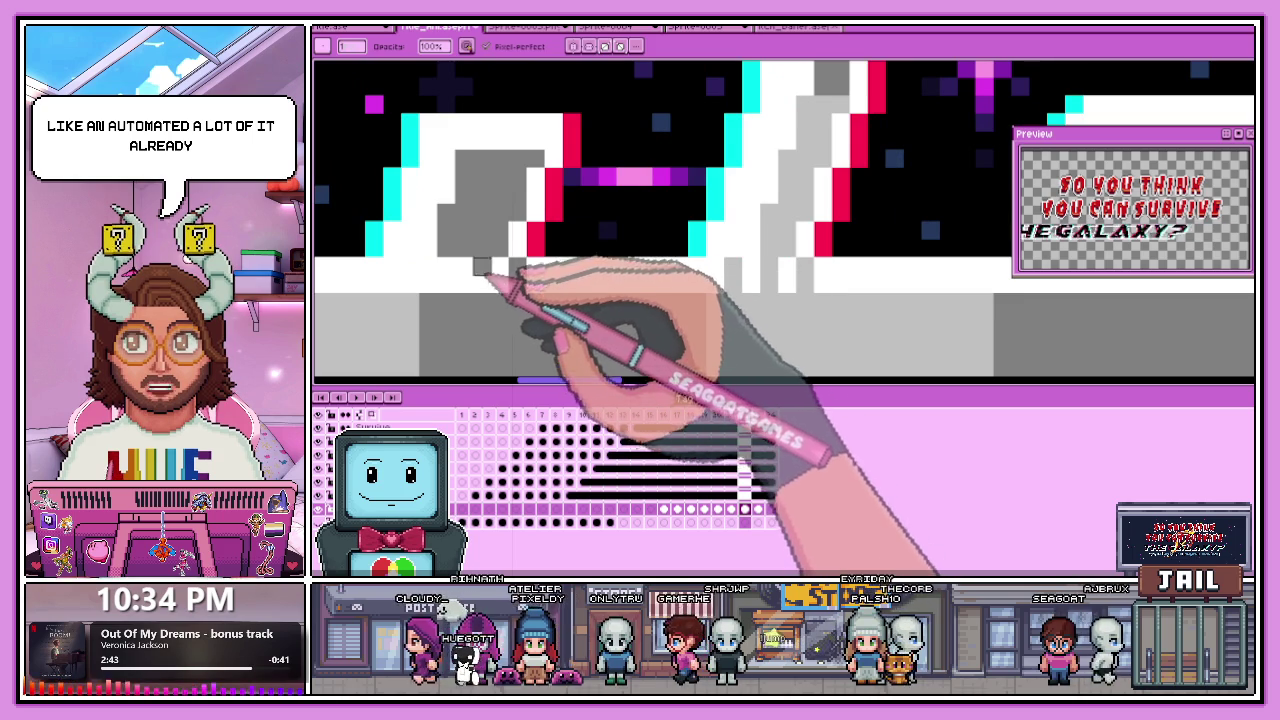
pyautogui.scroll(-2, 392, 285)
pyautogui.scroll(1, 443, 294)
pyautogui.scroll(1, 428, 271)
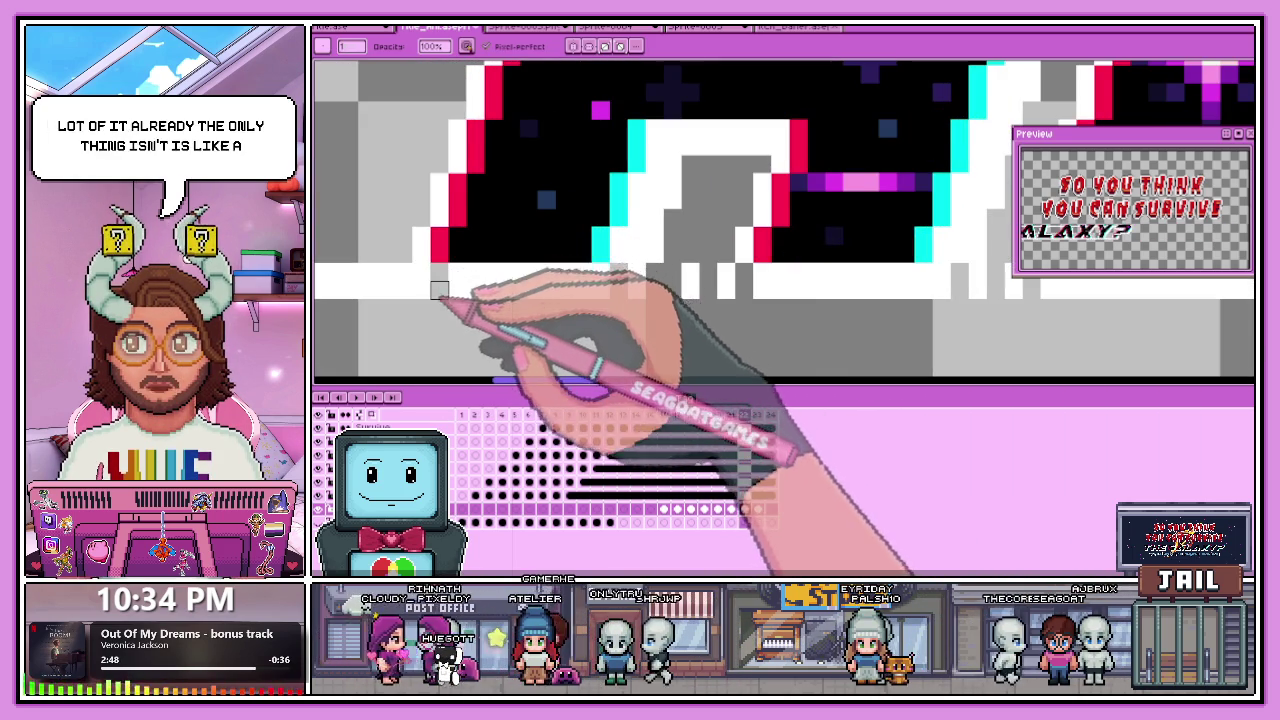
pyautogui.scroll(-2, 430, 276)
pyautogui.scroll(2, 420, 283)
pyautogui.scroll(-2, 418, 282)
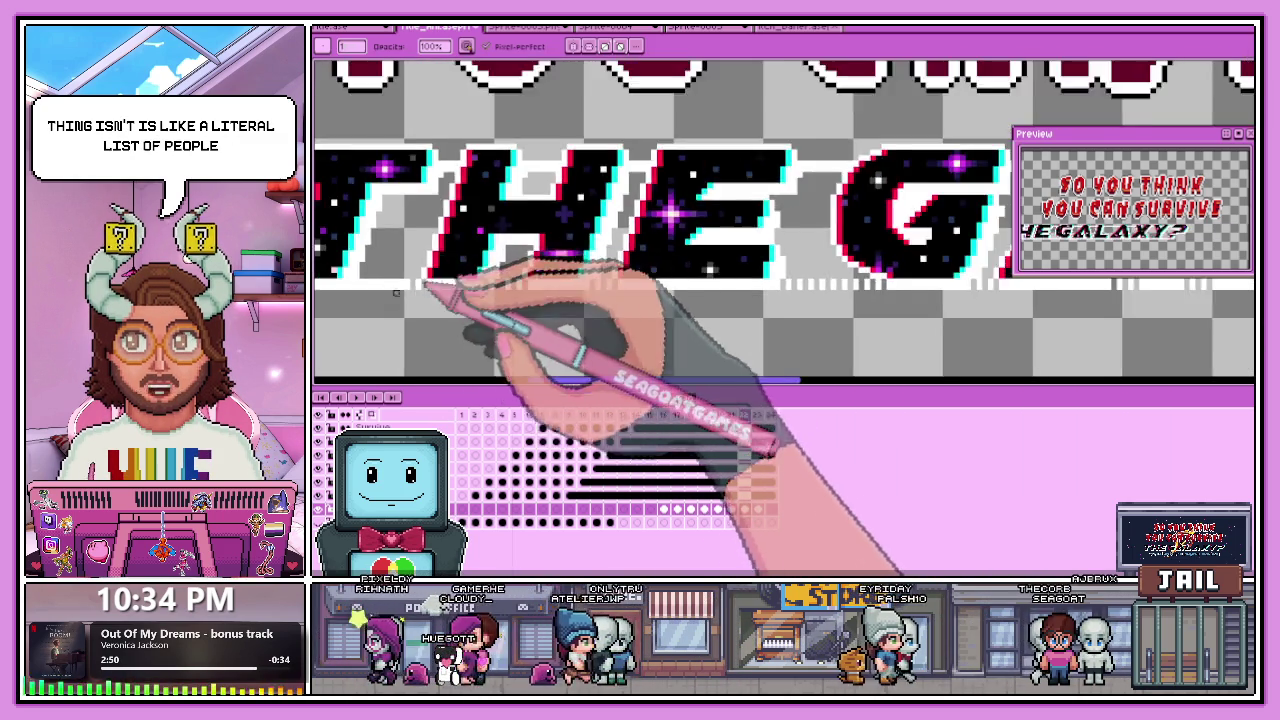
pyautogui.scroll(1, 400, 286)
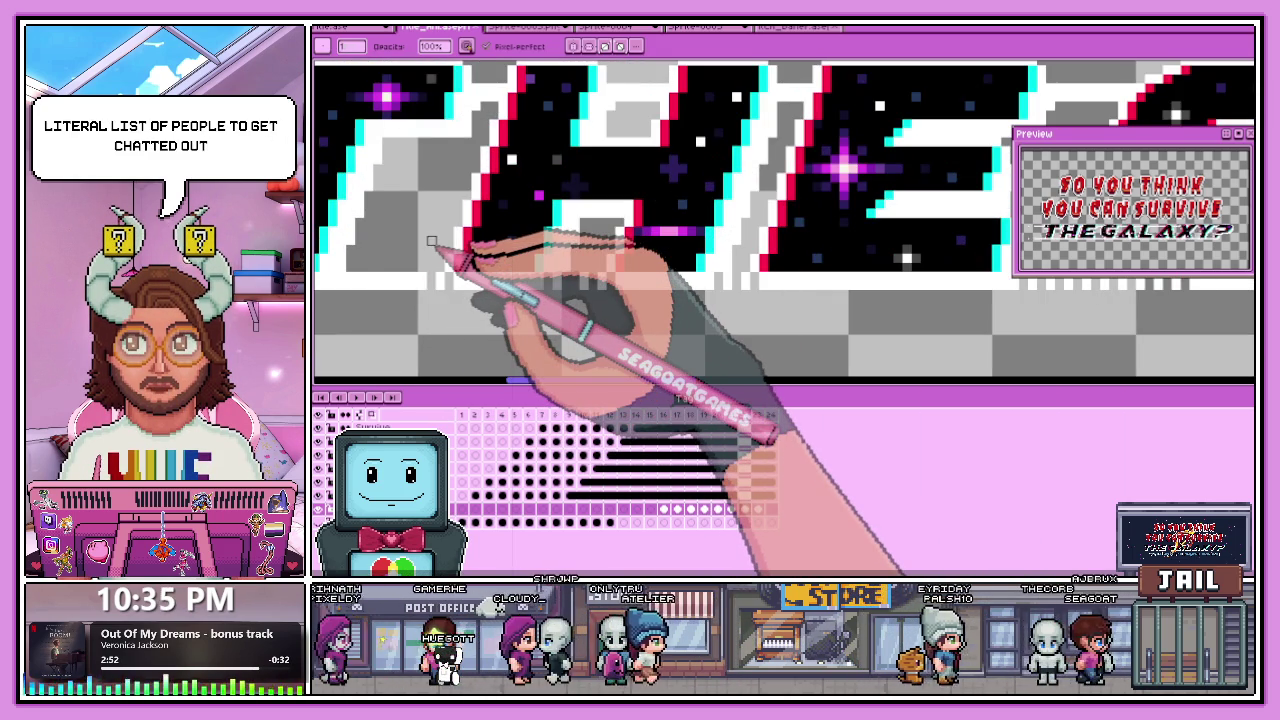
pyautogui.scroll(-2, 432, 241)
pyautogui.scroll(2, 366, 295)
pyautogui.scroll(-1, 383, 277)
pyautogui.scroll(-1, 400, 285)
pyautogui.scroll(2, 441, 297)
pyautogui.scroll(1, 450, 281)
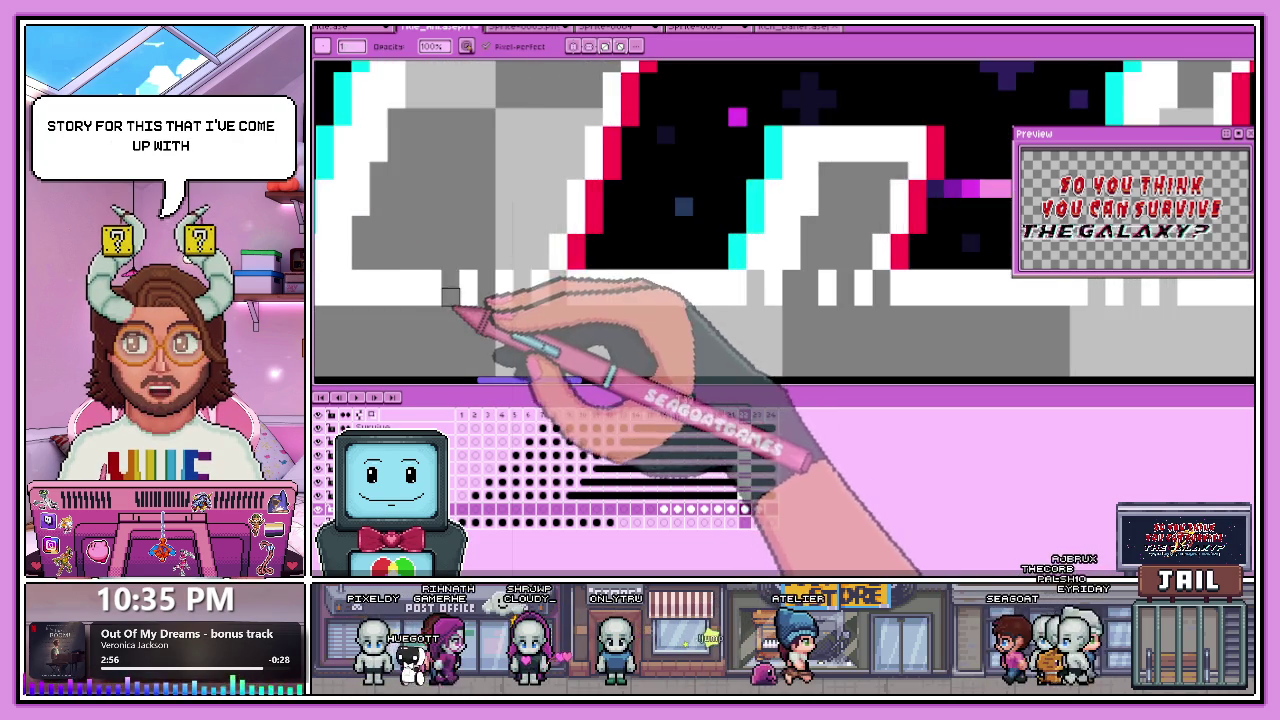
pyautogui.scroll(-1, 445, 280)
pyautogui.scroll(1, 438, 278)
pyautogui.scroll(-1, 455, 278)
pyautogui.scroll(1, 444, 285)
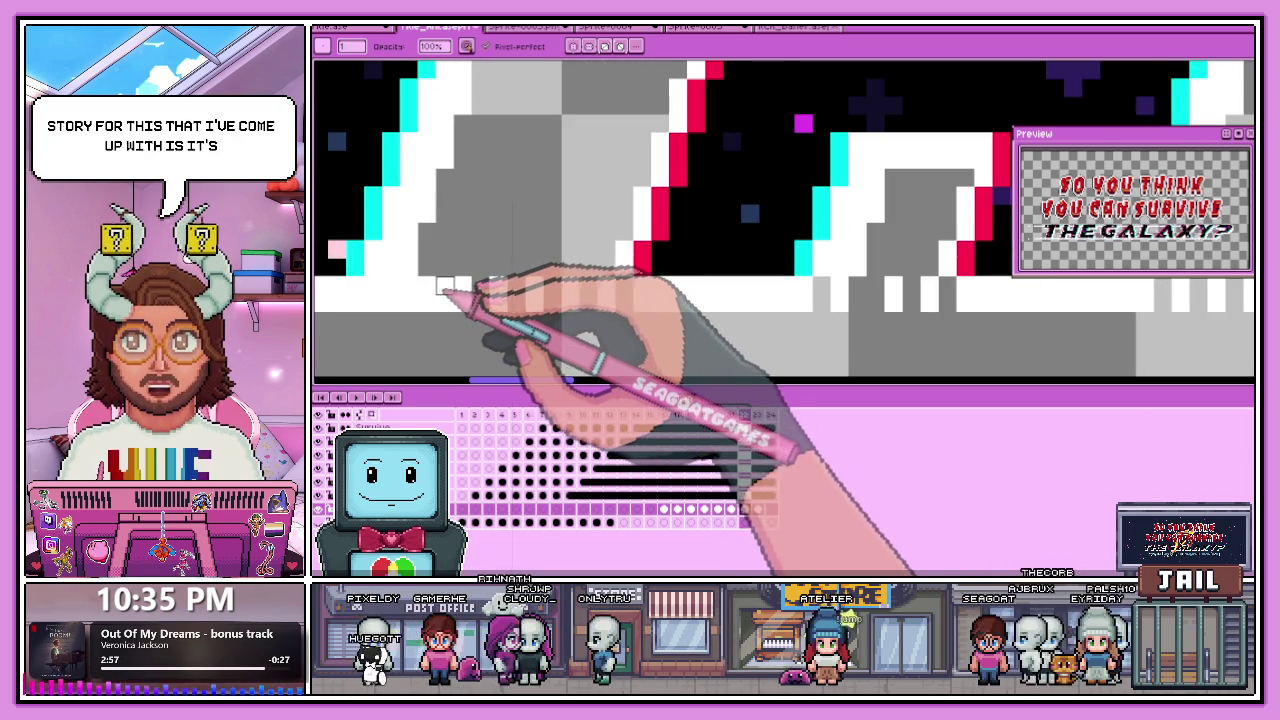
pyautogui.scroll(-1, 415, 295)
pyautogui.scroll(-1, 425, 315)
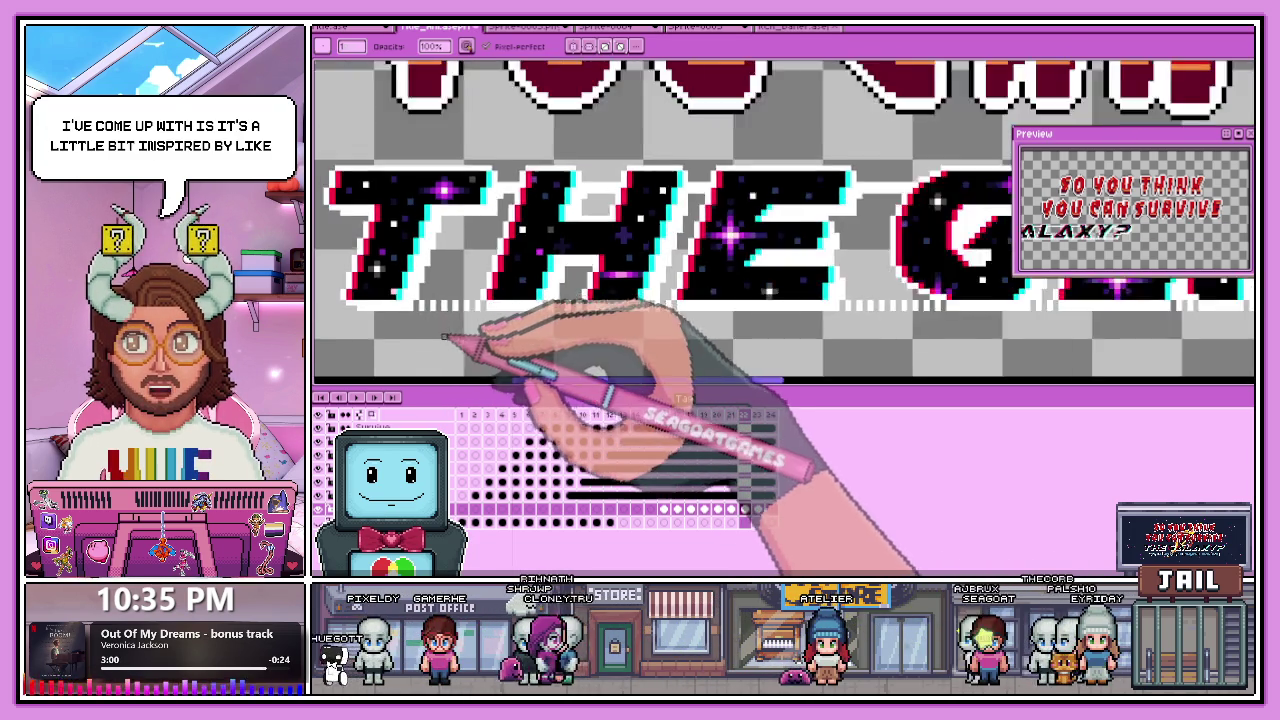
pyautogui.scroll(-1, 438, 340)
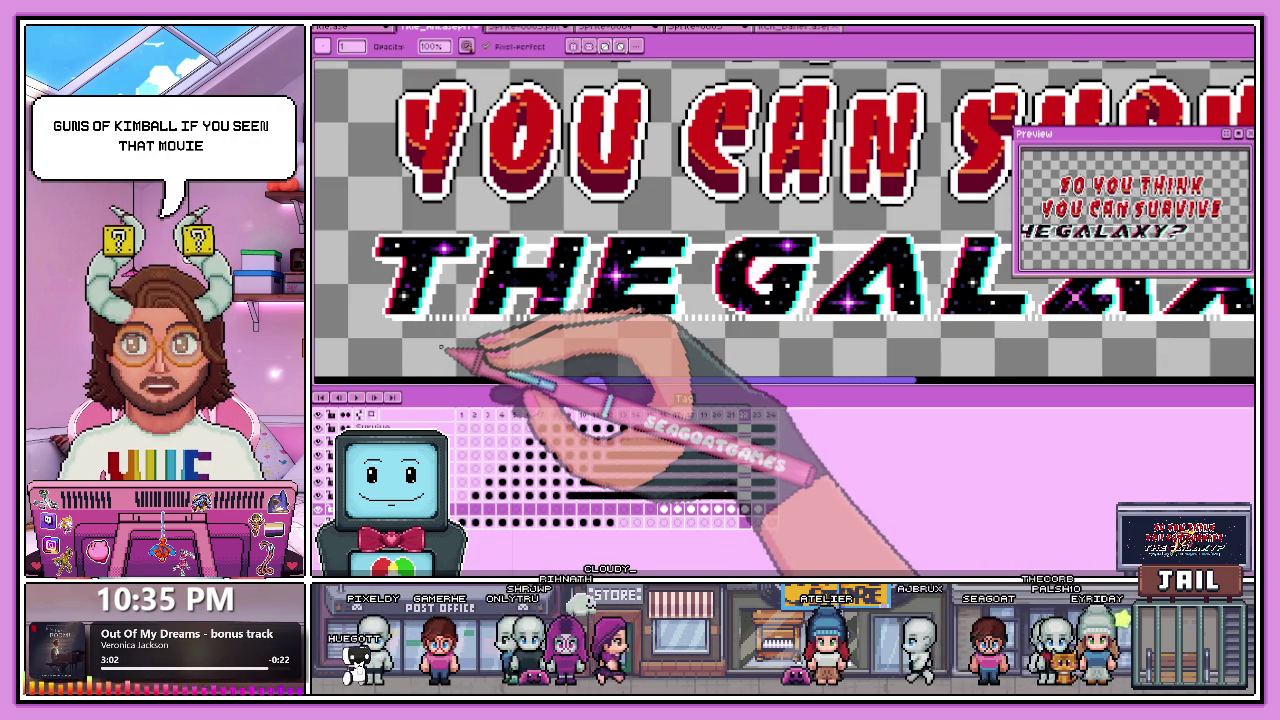
# Press E again and keep zooming across the dashes between the title letters.
pyautogui.press('e')
pyautogui.scroll(1, 608, 286)
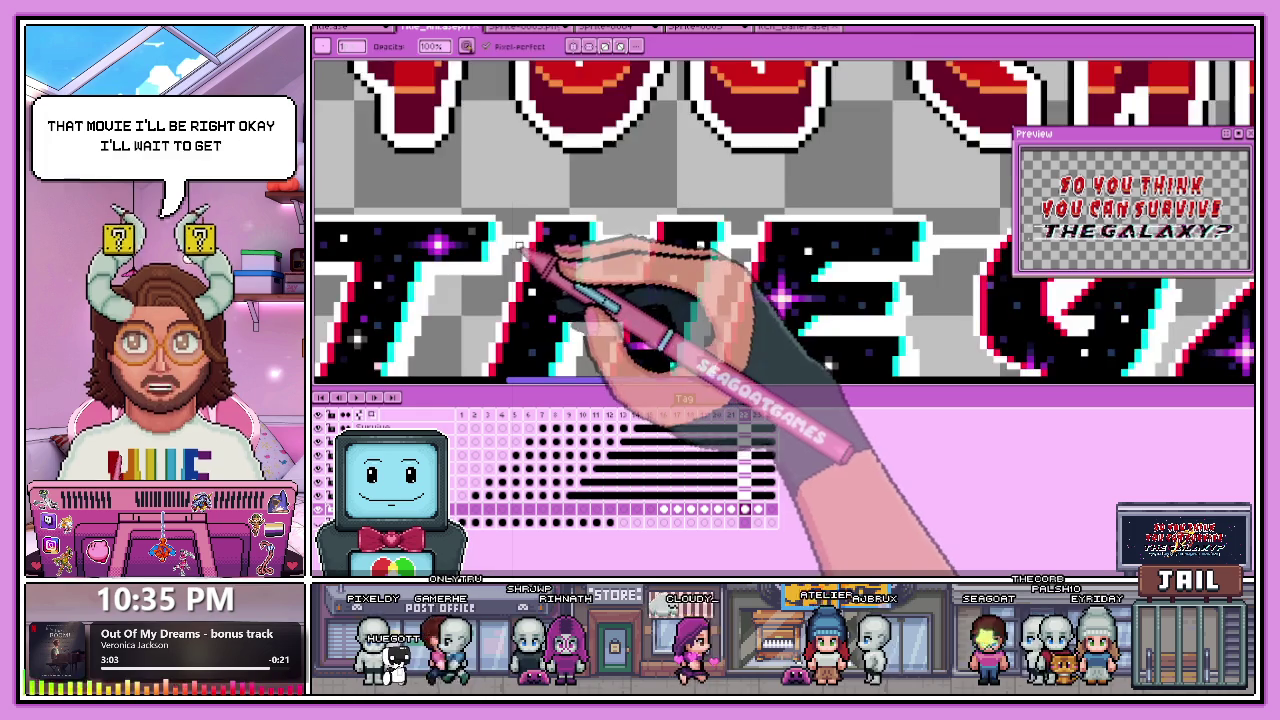
pyautogui.scroll(2, 534, 277)
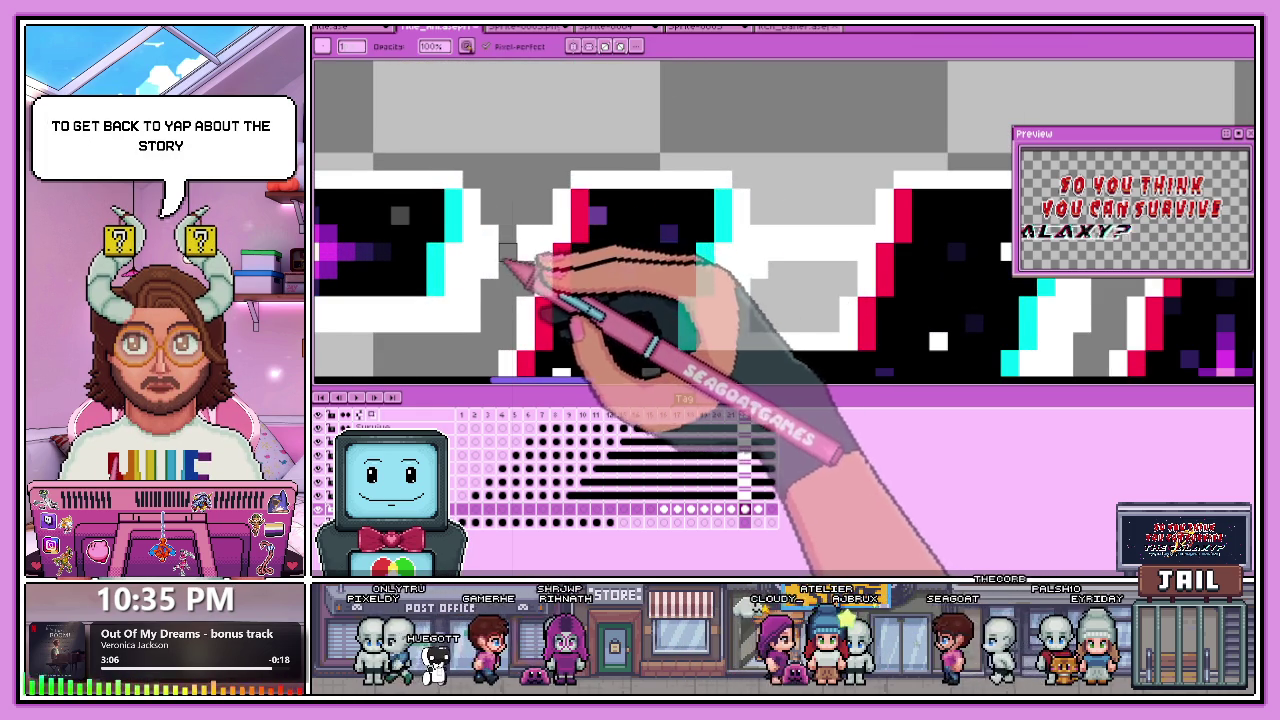
pyautogui.scroll(-1, 557, 265)
pyautogui.scroll(1, 571, 280)
pyautogui.scroll(-1, 590, 230)
pyautogui.scroll(1, 603, 193)
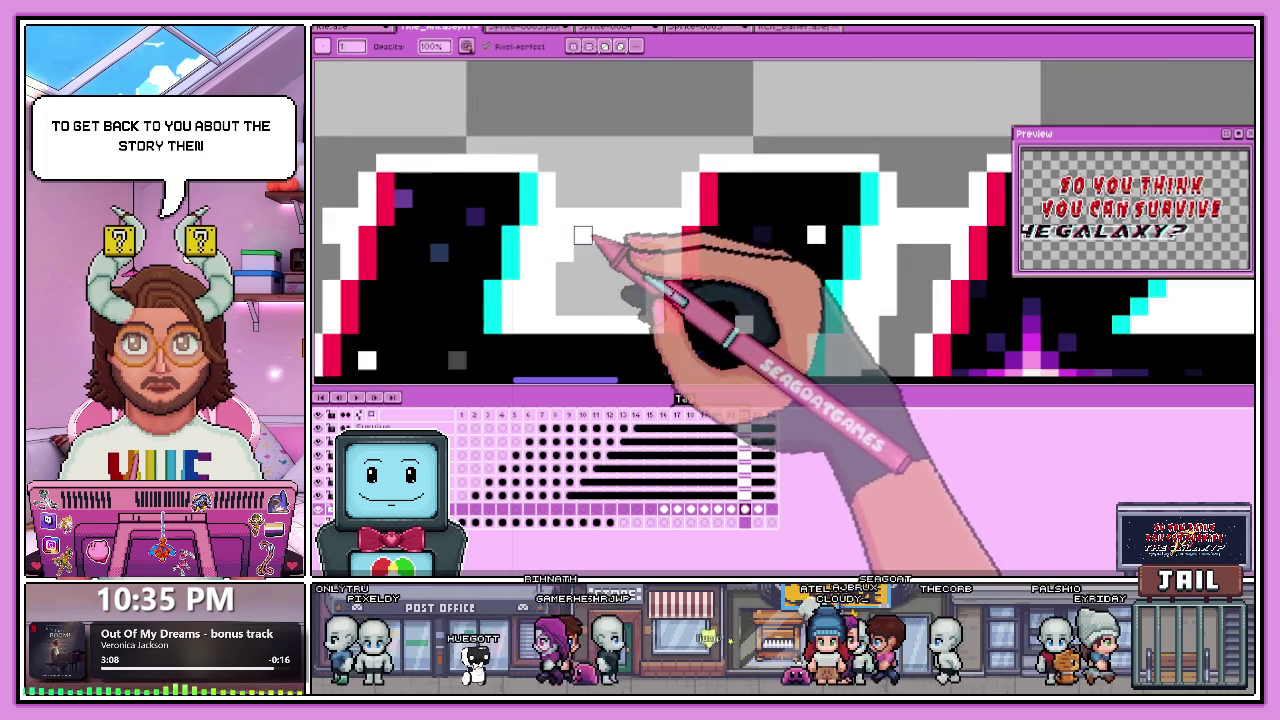
pyautogui.scroll(1, 583, 236)
pyautogui.scroll(-2, 690, 210)
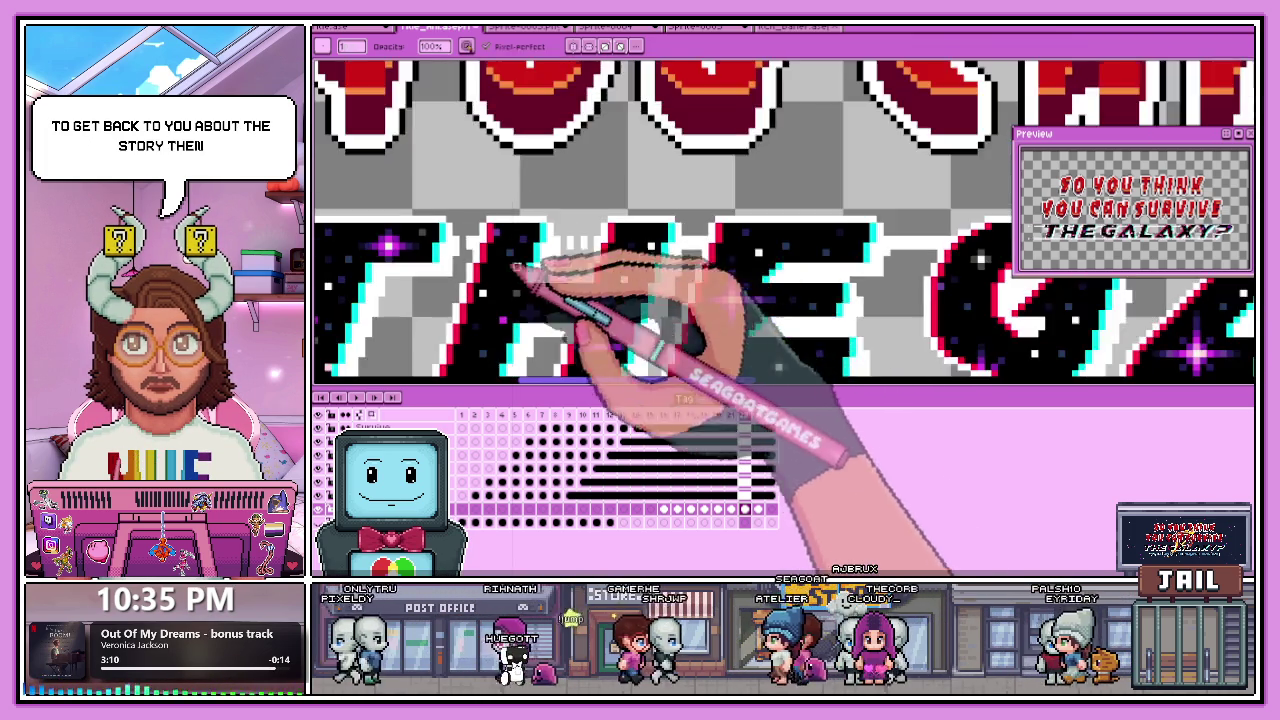
pyautogui.scroll(1, 686, 240)
pyautogui.scroll(1, 674, 222)
pyautogui.scroll(-2, 650, 280)
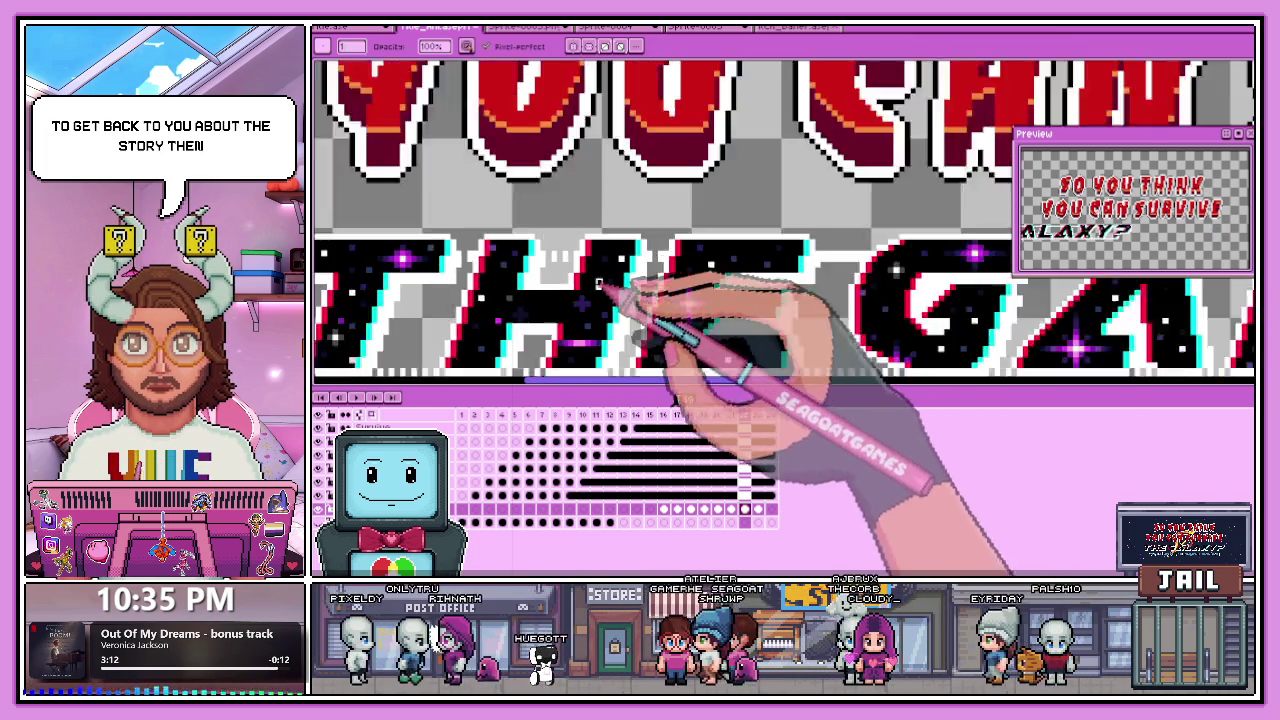
pyautogui.scroll(2, 805, 258)
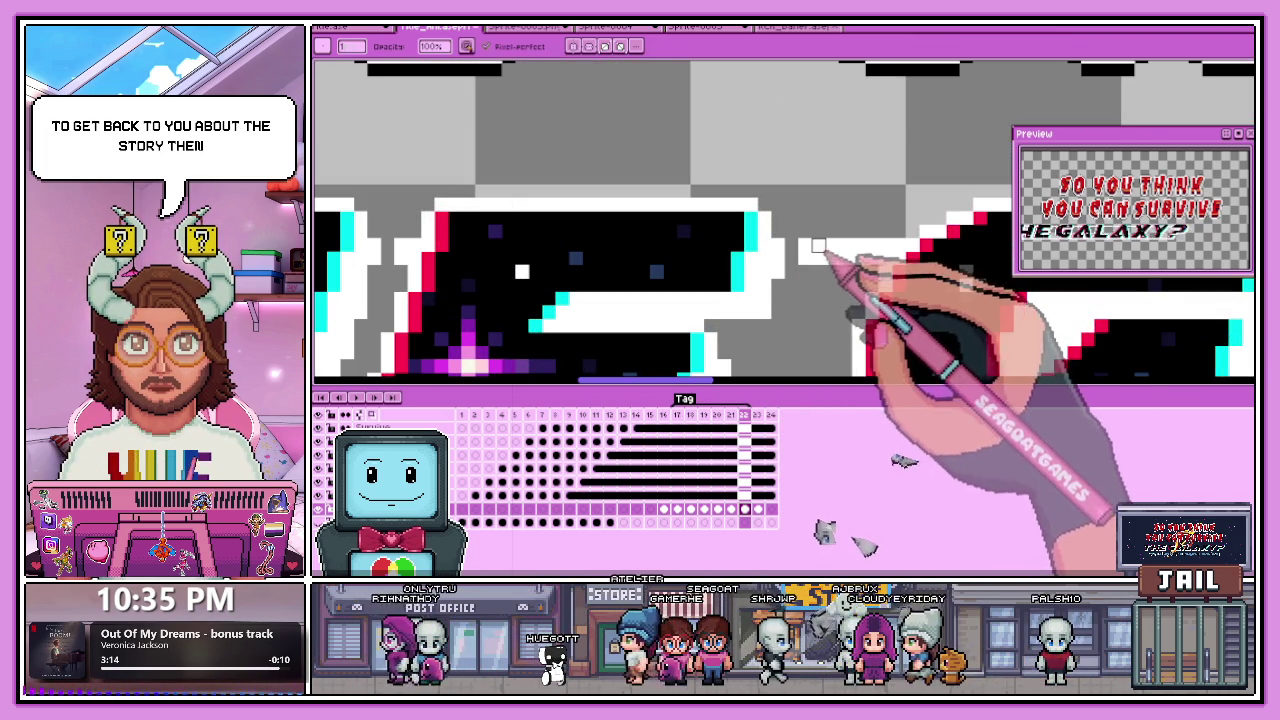
pyautogui.scroll(-2, 845, 250)
pyautogui.scroll(-1, 790, 250)
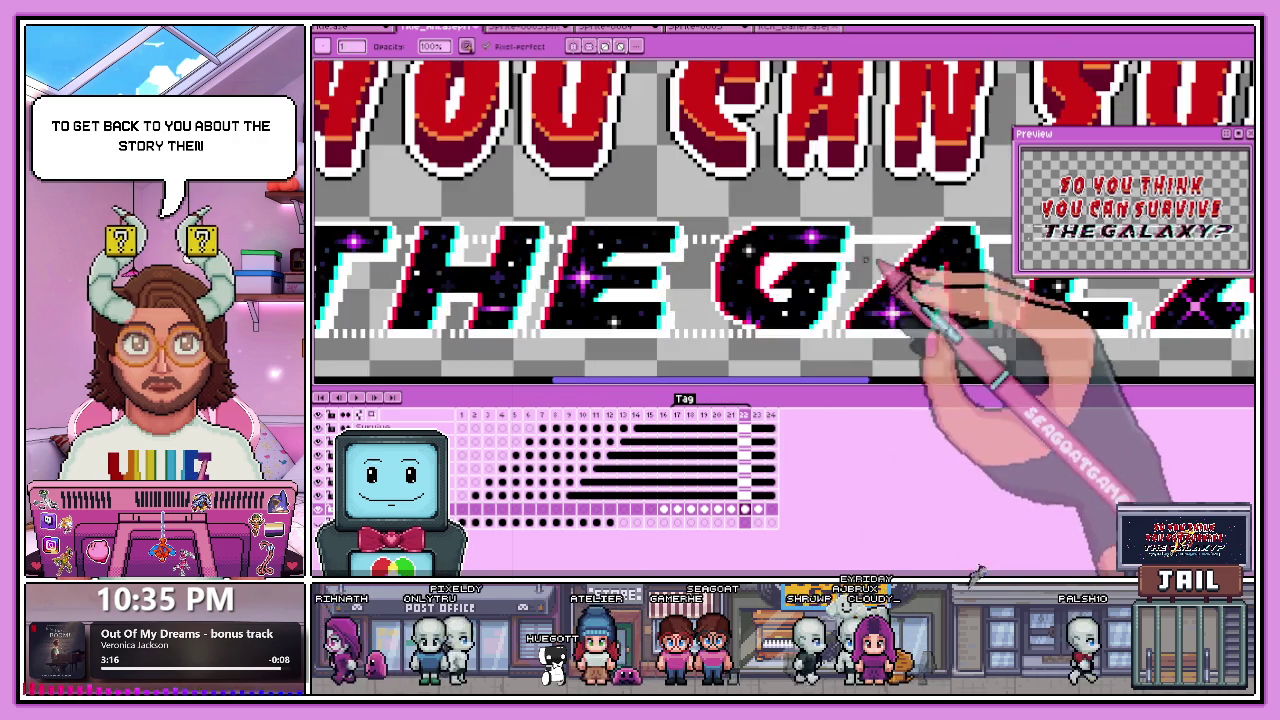
pyautogui.scroll(2, 742, 236)
pyautogui.scroll(-2, 676, 249)
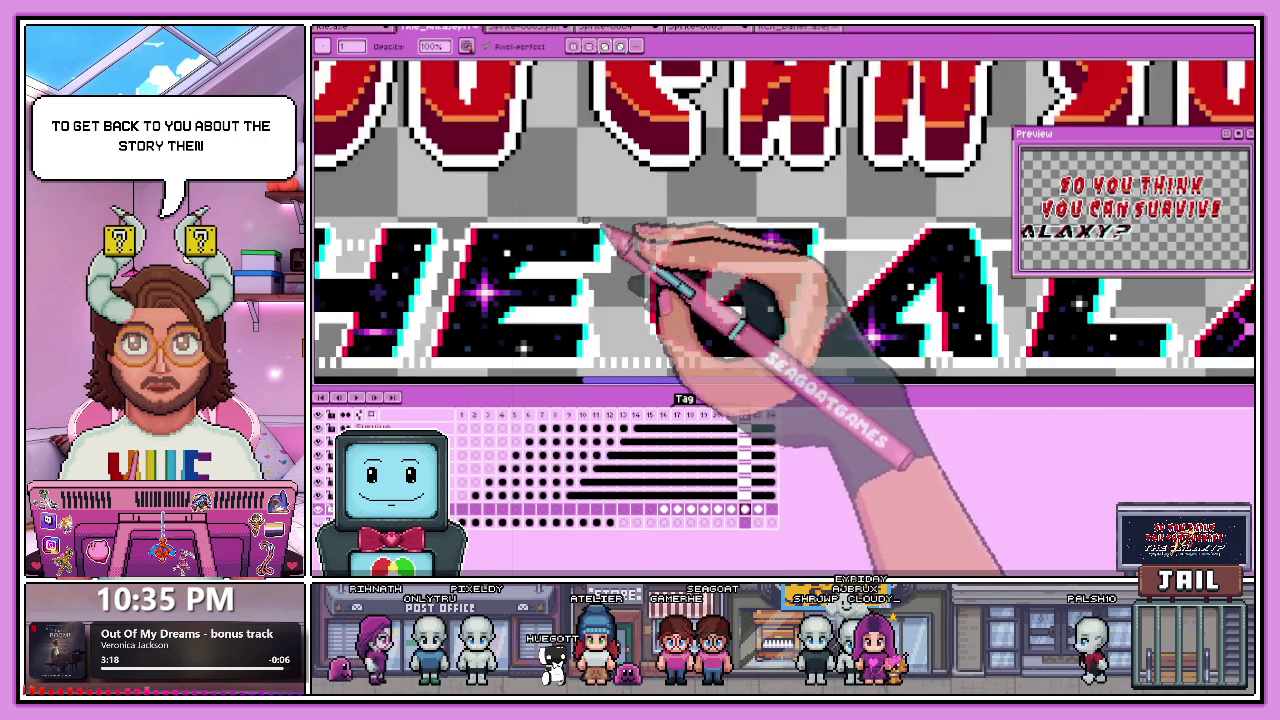
pyautogui.scroll(2, 766, 249)
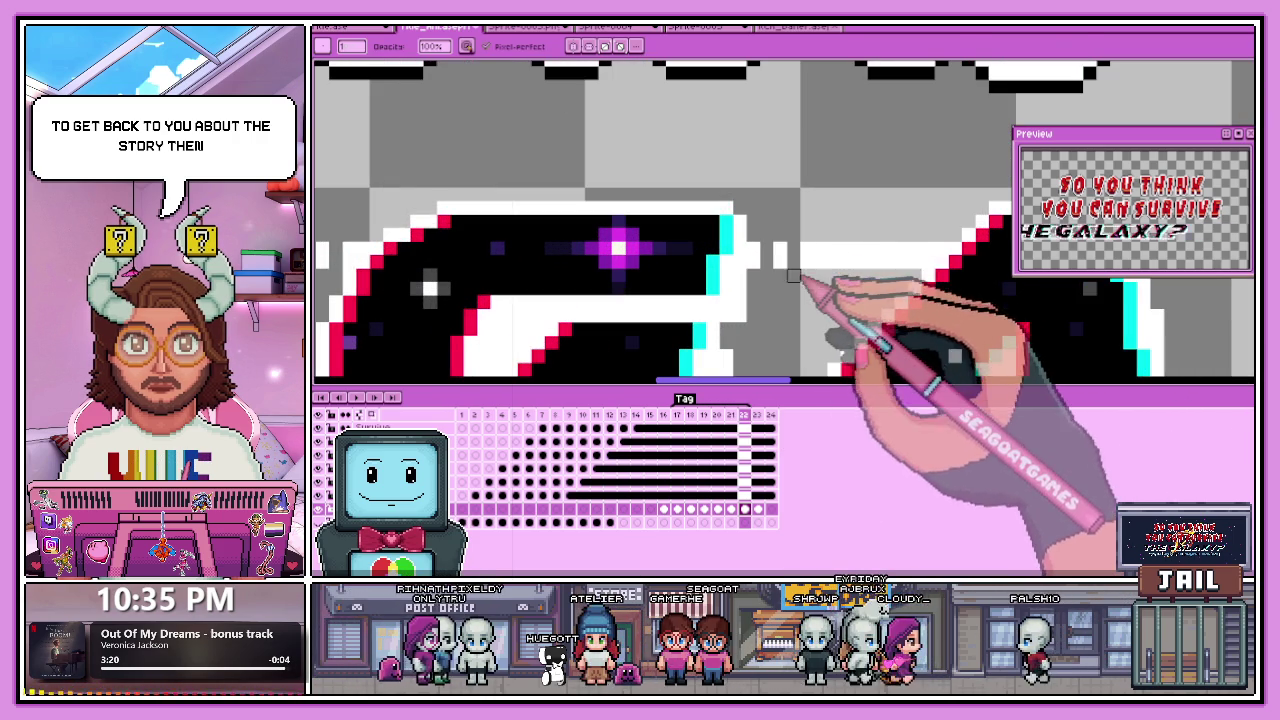
pyautogui.scroll(-2, 830, 250)
pyautogui.scroll(2, 779, 246)
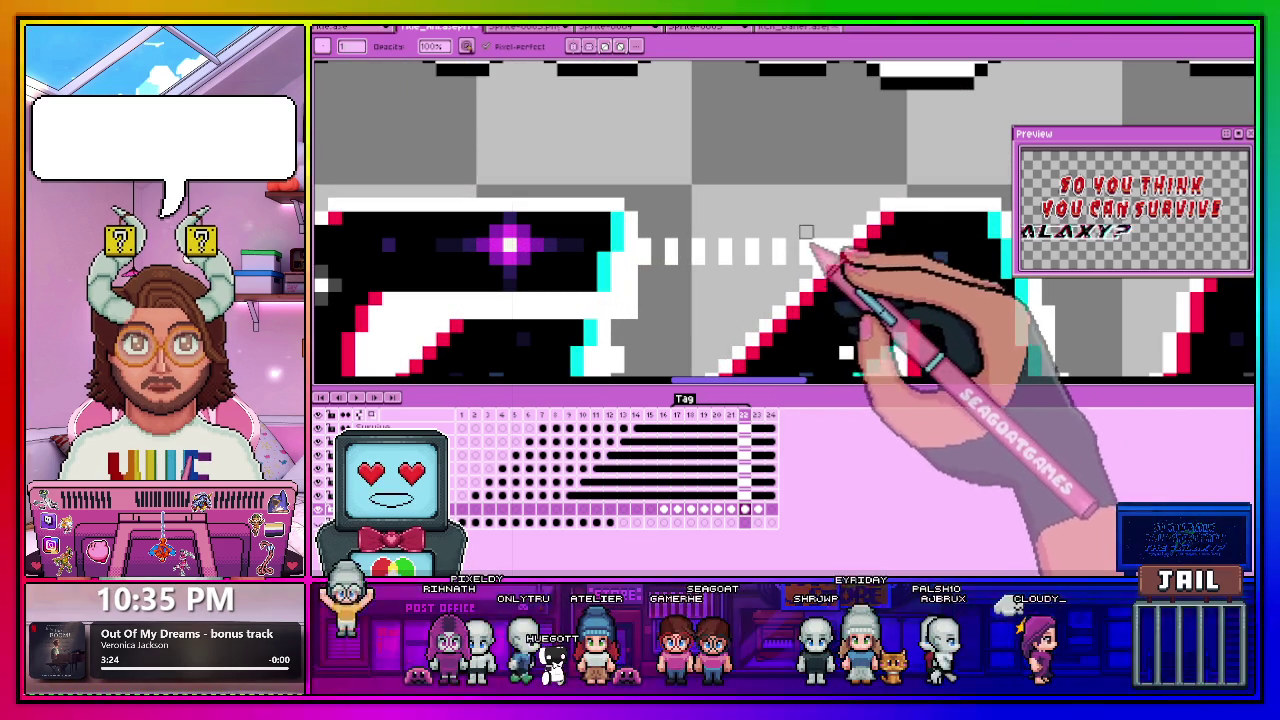
# Pan to the next gap in GALAXY? and add another white dash between the letters.
pyautogui.scroll(-2, 752, 249)
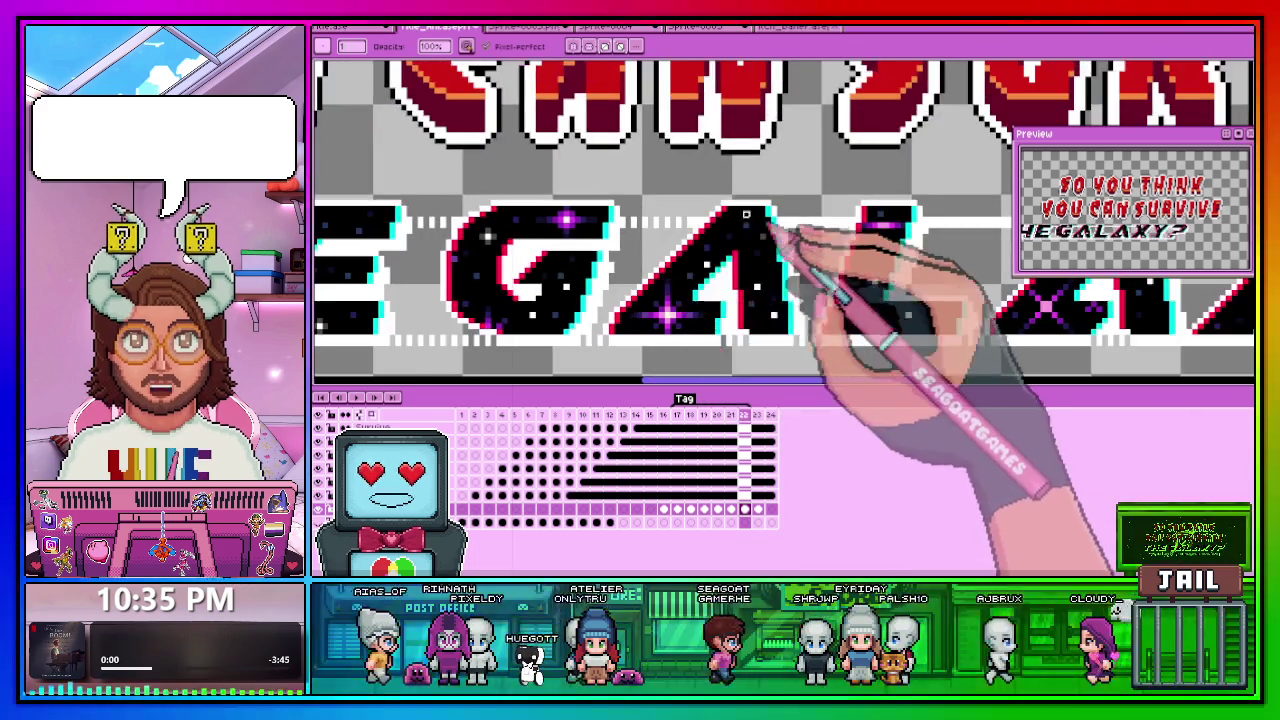
pyautogui.scroll(2, 676, 226)
pyautogui.scroll(-2, 676, 226)
pyautogui.scroll(1, 740, 230)
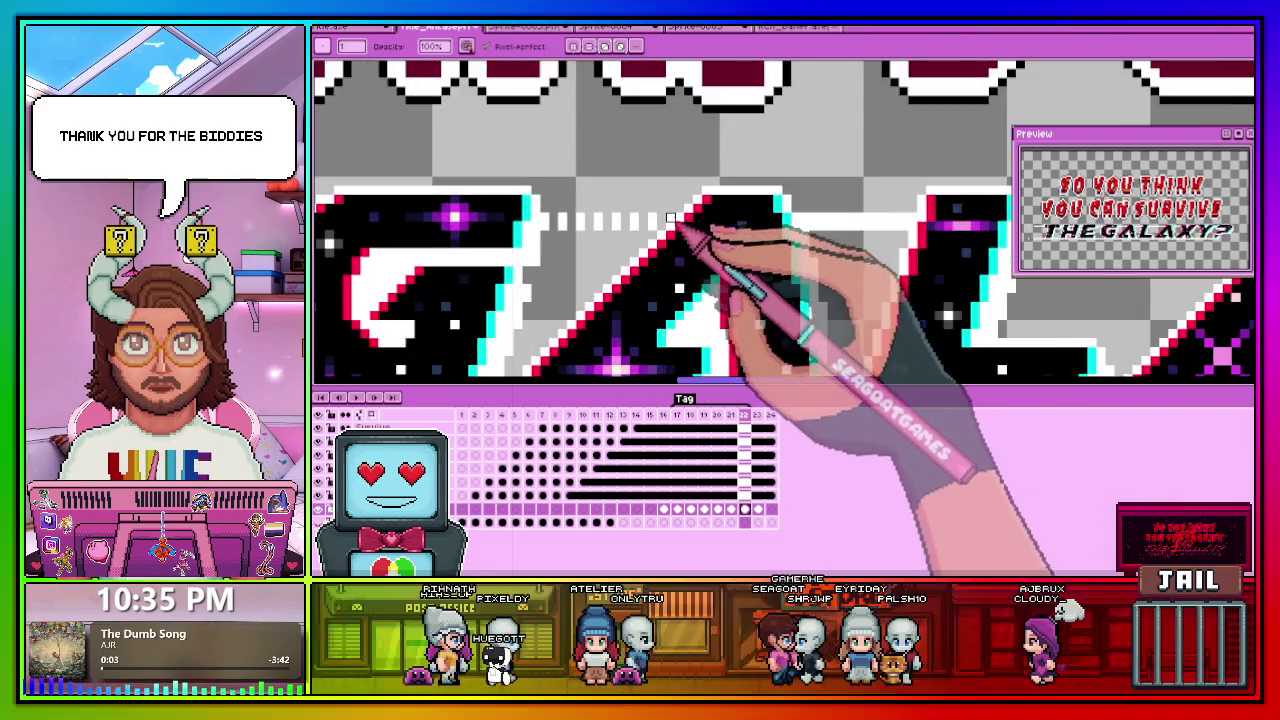
pyautogui.scroll(1, 745, 224)
pyautogui.scroll(1, 745, 224)
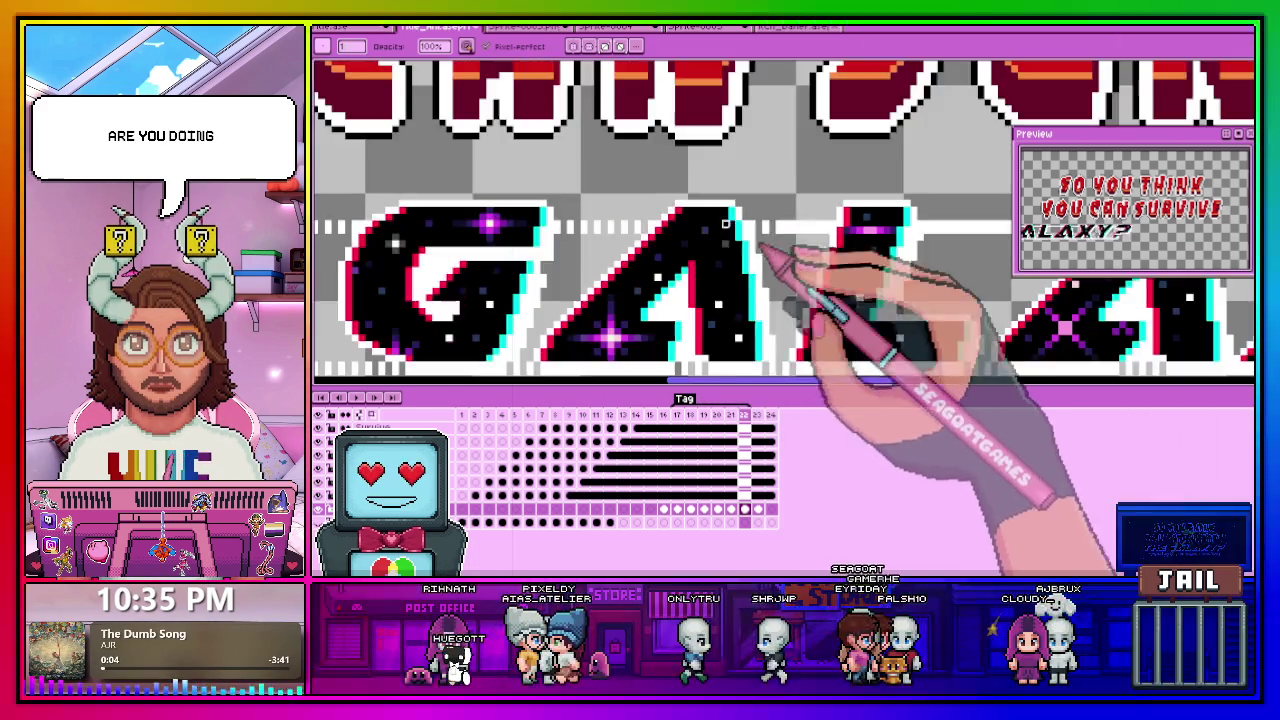
pyautogui.scroll(1, 750, 238)
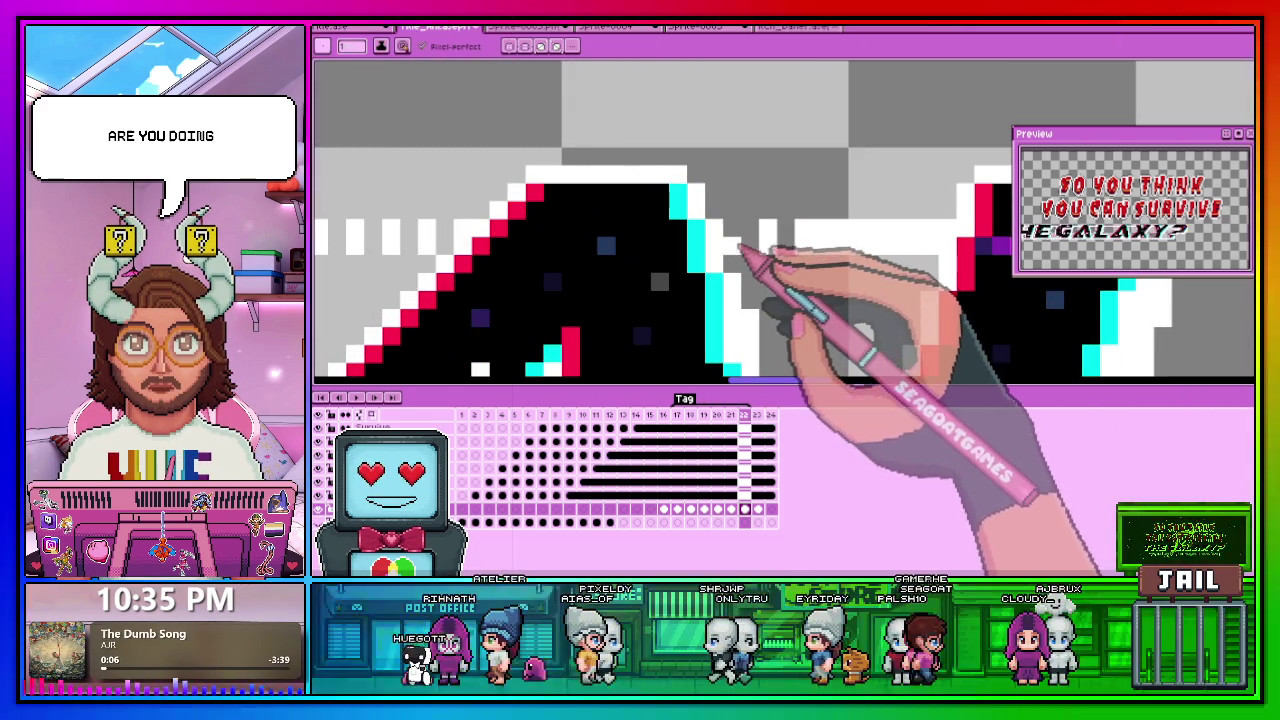
pyautogui.scroll(-1, 760, 236)
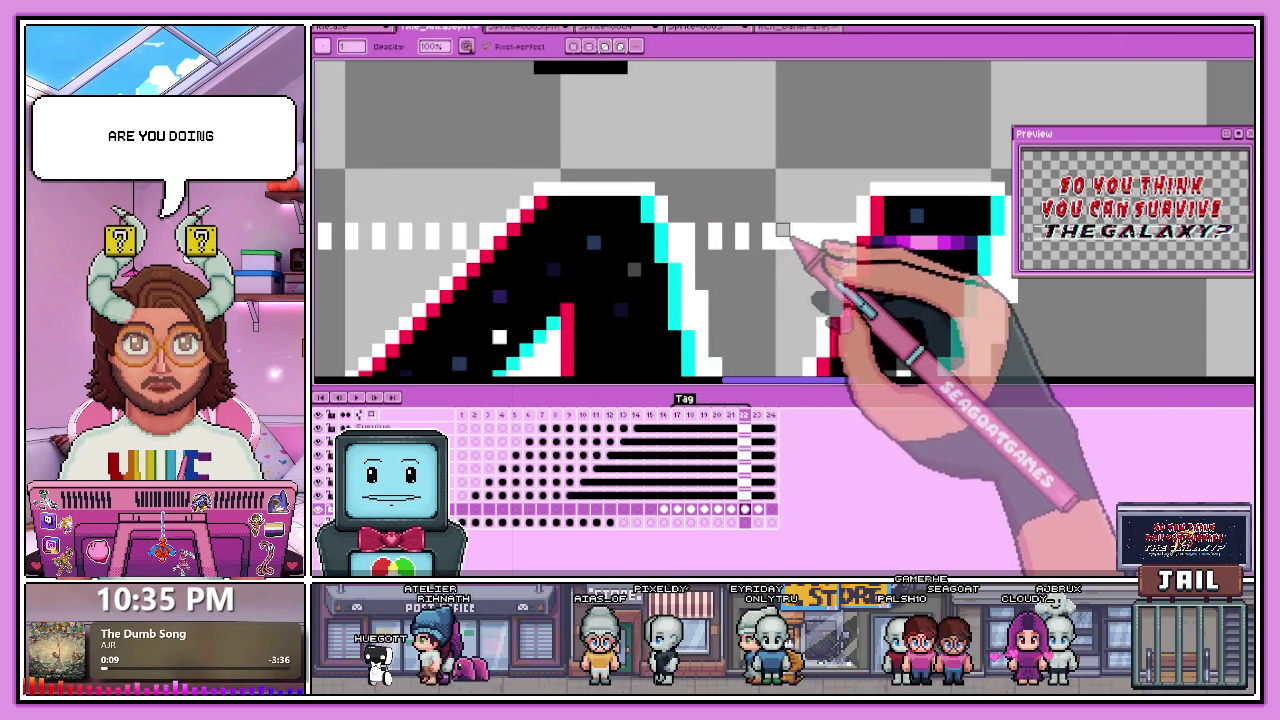
pyautogui.scroll(2, 600, 255)
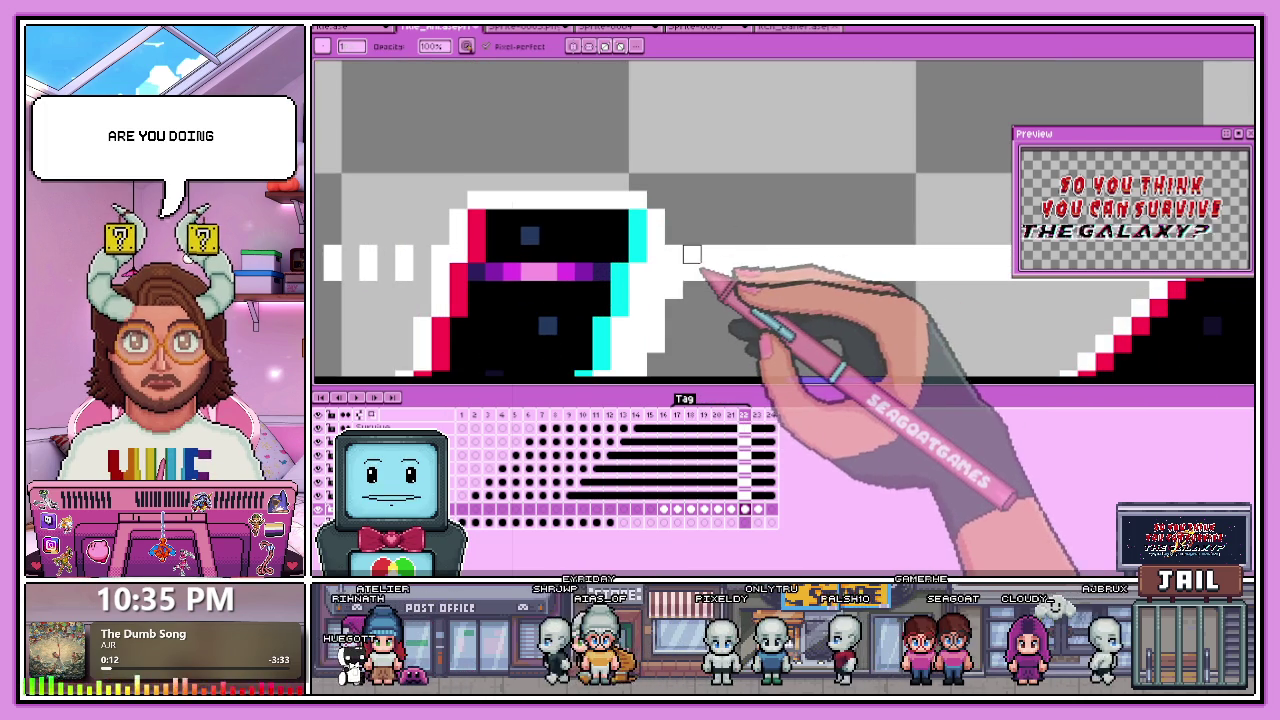
pyautogui.moveTo(727, 290)
pyautogui.mouseDown()
pyautogui.moveTo(695, 289)
pyautogui.moveTo(720, 263)
pyautogui.mouseUp()
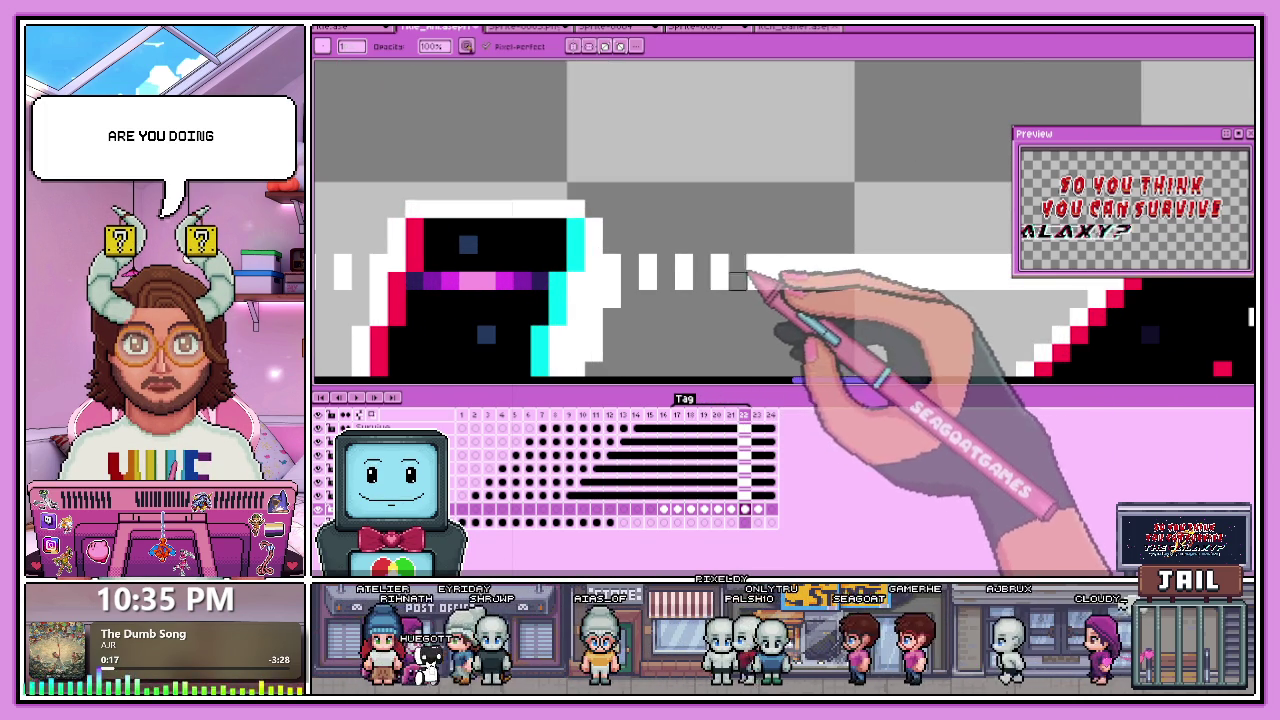
pyautogui.scroll(-2, 750, 280)
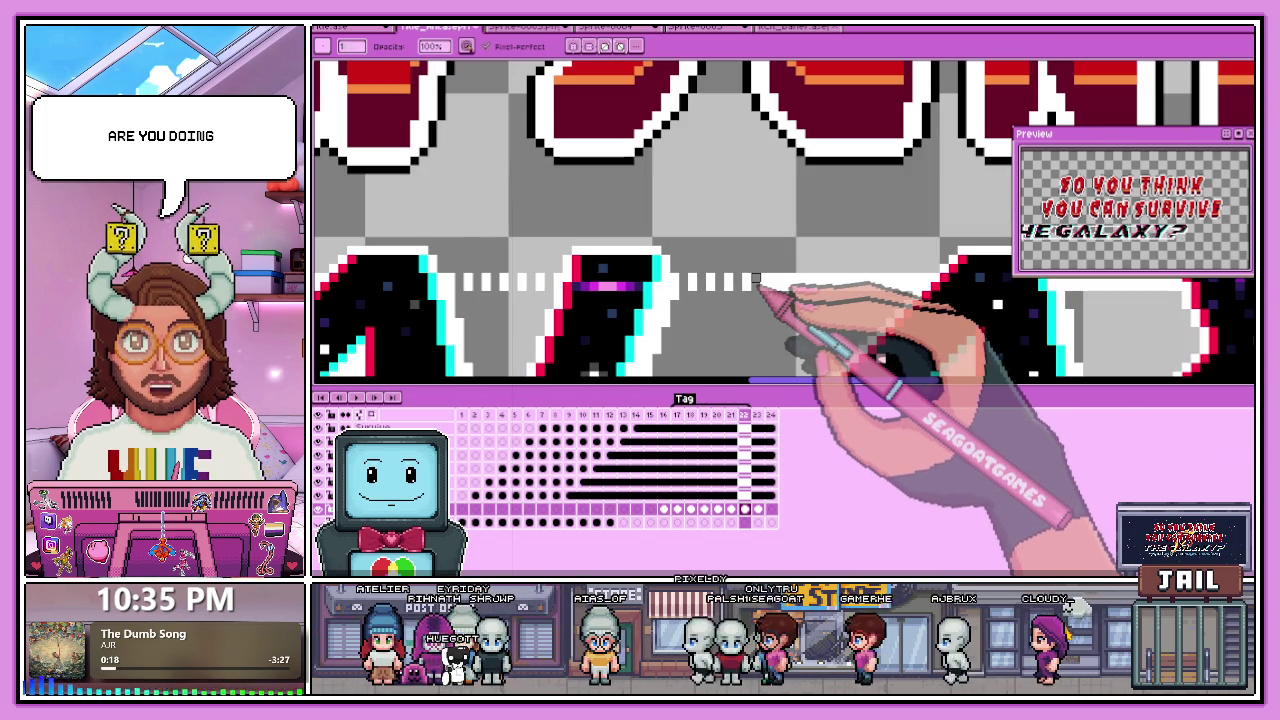
pyautogui.scroll(2, 757, 281)
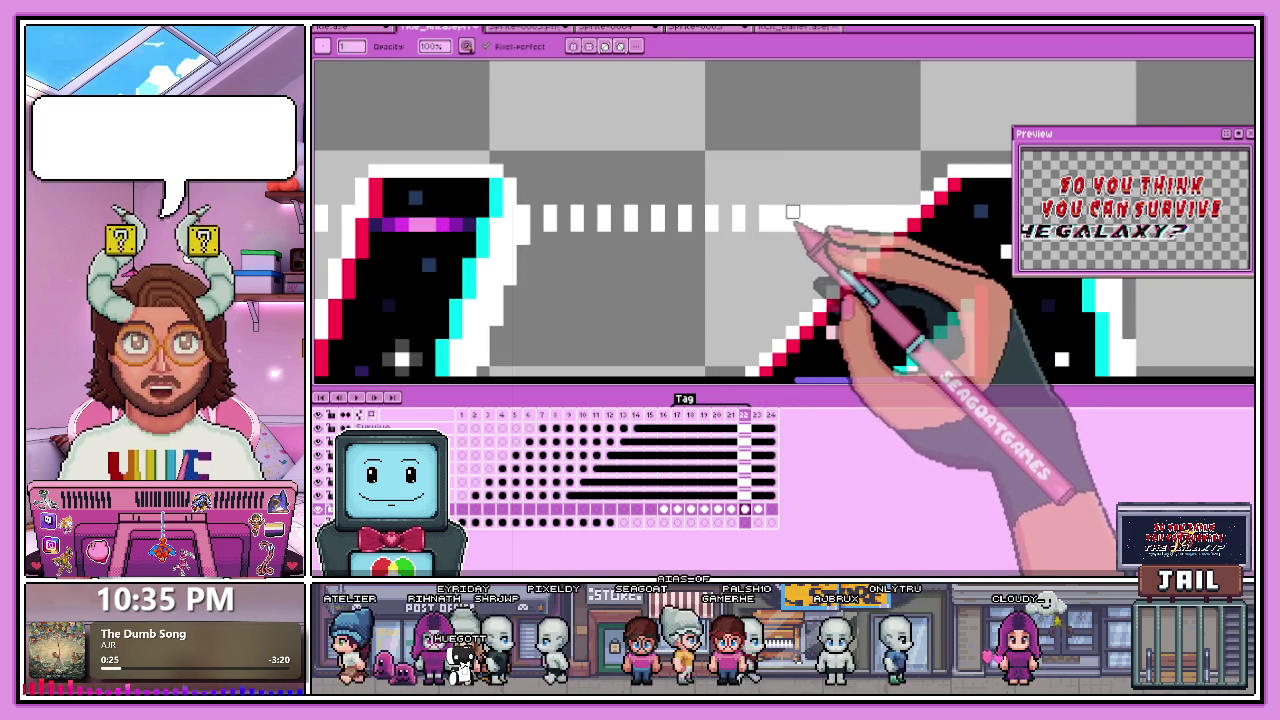
pyautogui.scroll(-2, 778, 213)
pyautogui.scroll(2, 700, 195)
pyautogui.scroll(1, 691, 189)
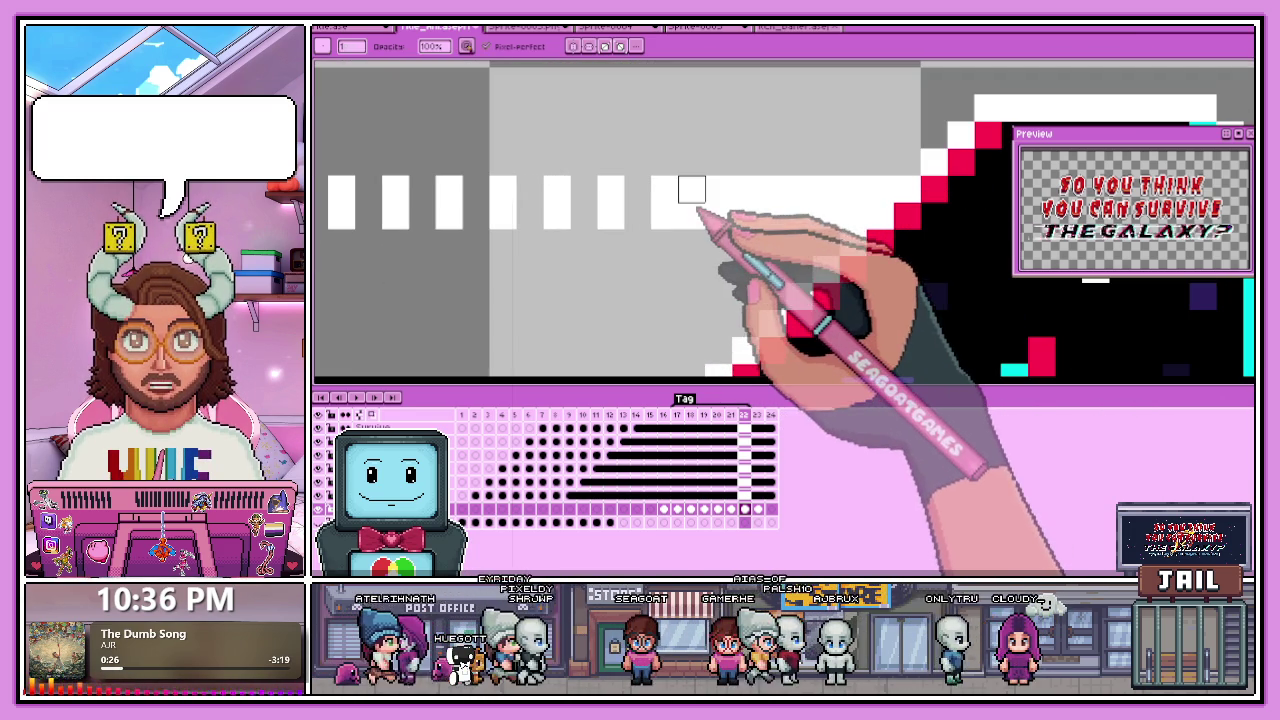
pyautogui.click(691, 215)
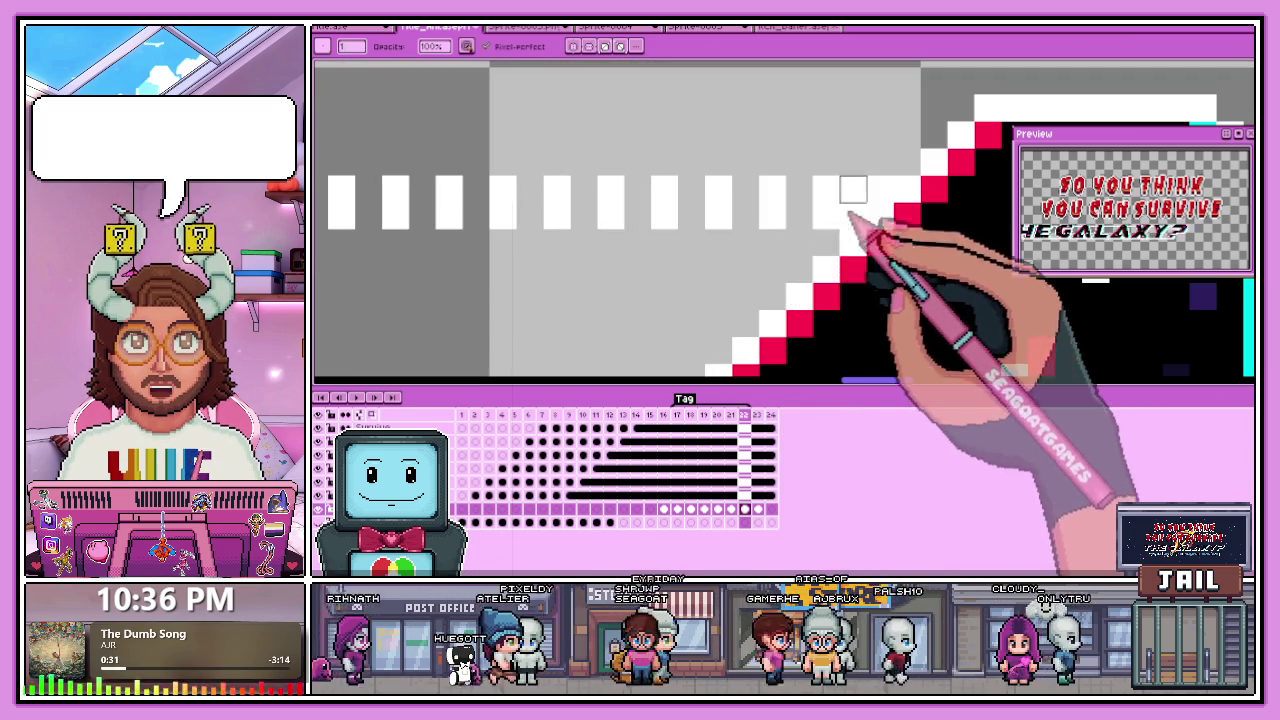
# Zoom out to view the whole three-line title with its dashes.
pyautogui.scroll(-1, 718, 188)
pyautogui.scroll(-2, 730, 195)
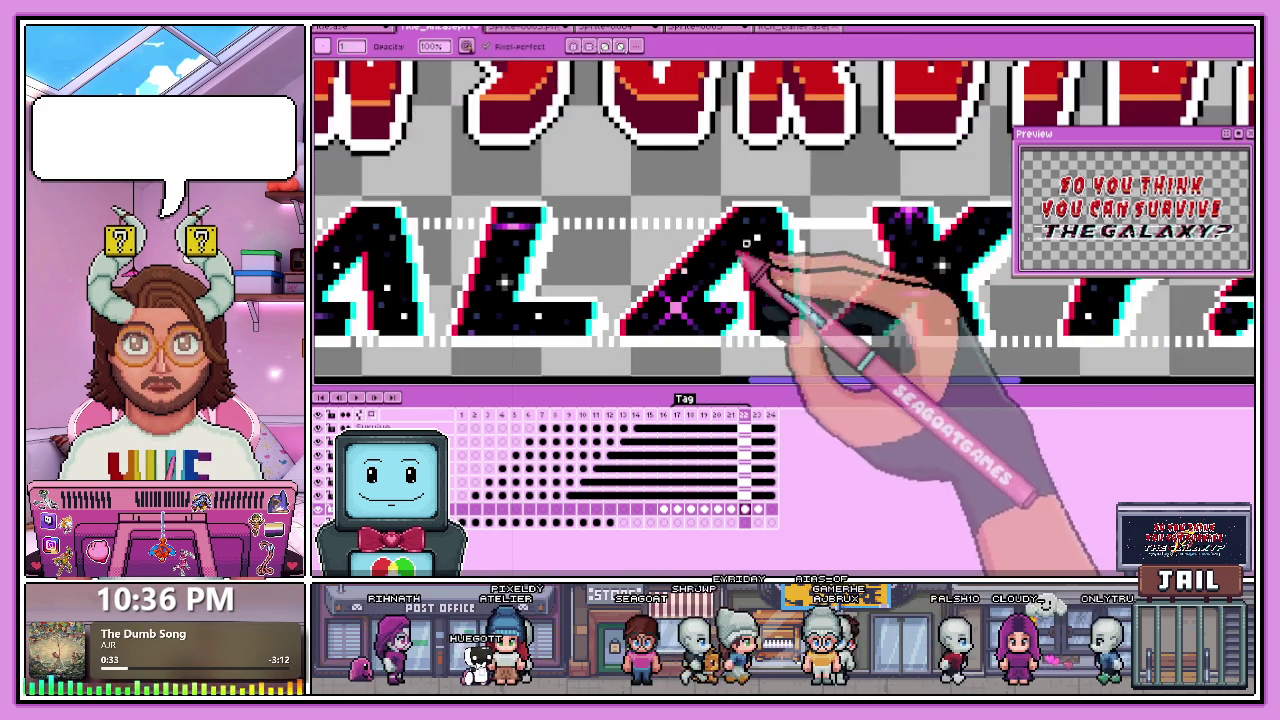
pyautogui.scroll(2, 760, 205)
pyautogui.scroll(-2, 814, 213)
pyautogui.scroll(1, 729, 251)
pyautogui.scroll(1, 708, 231)
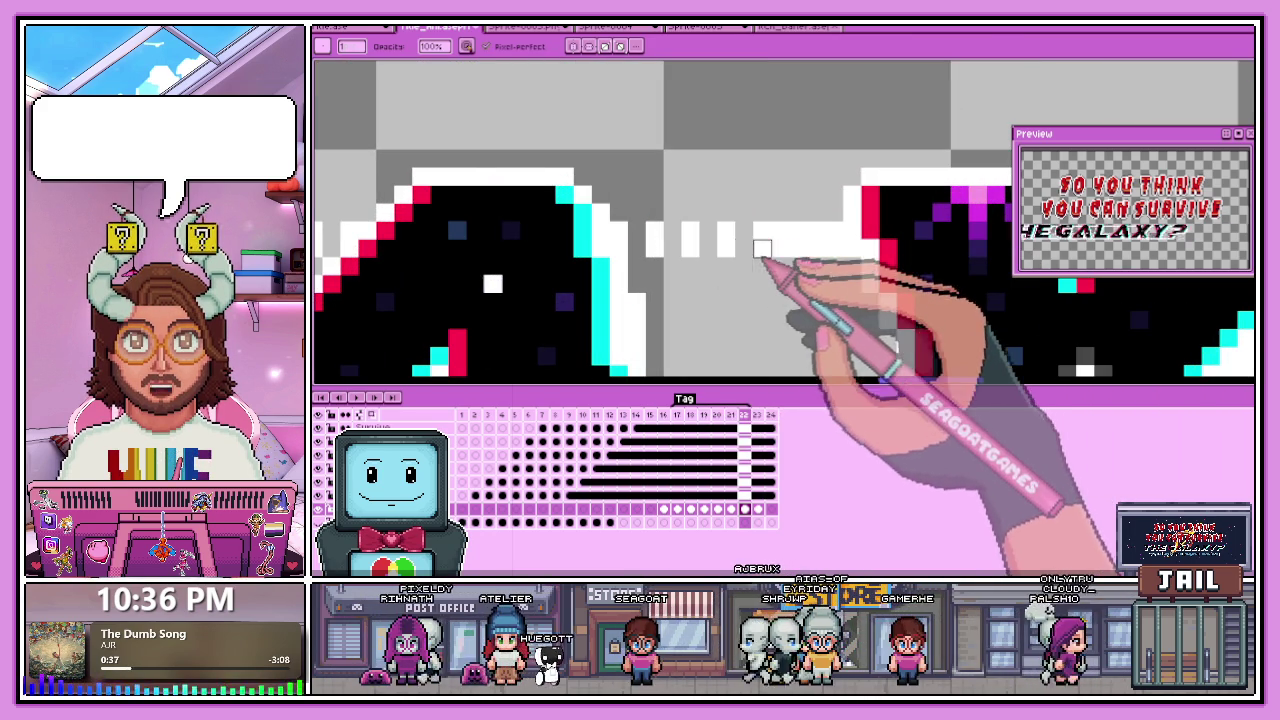
pyautogui.scroll(-1, 816, 231)
pyautogui.scroll(-1, 829, 251)
pyautogui.scroll(2, 857, 277)
pyautogui.scroll(1, 806, 254)
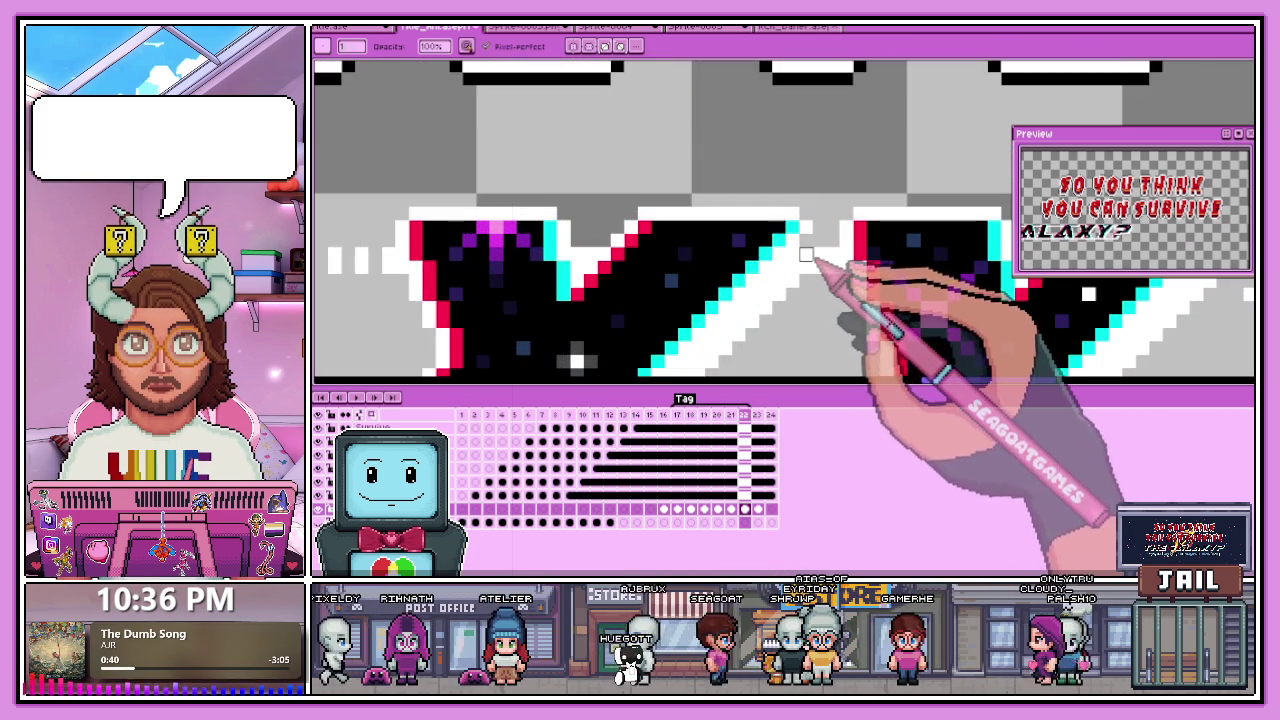
pyautogui.scroll(-1, 818, 254)
pyautogui.scroll(1, 845, 256)
pyautogui.scroll(1, 870, 258)
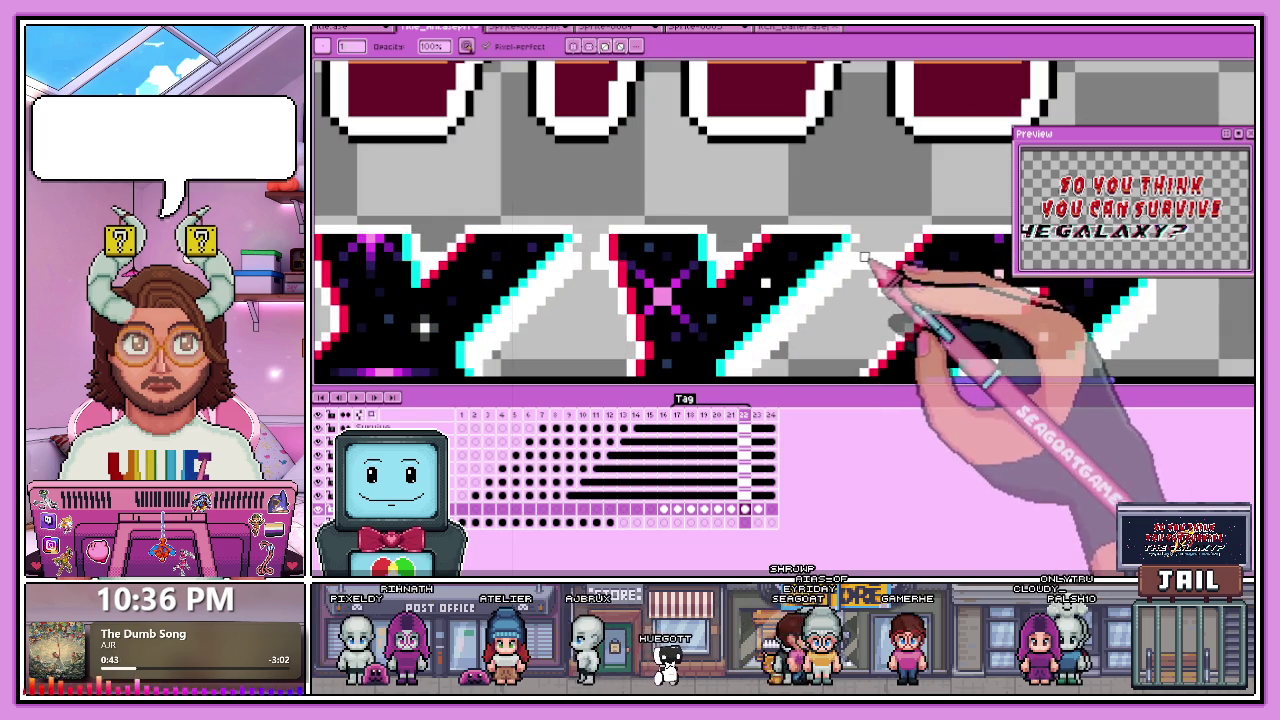
pyautogui.scroll(-2, 882, 258)
pyautogui.scroll(-3, 950, 300)
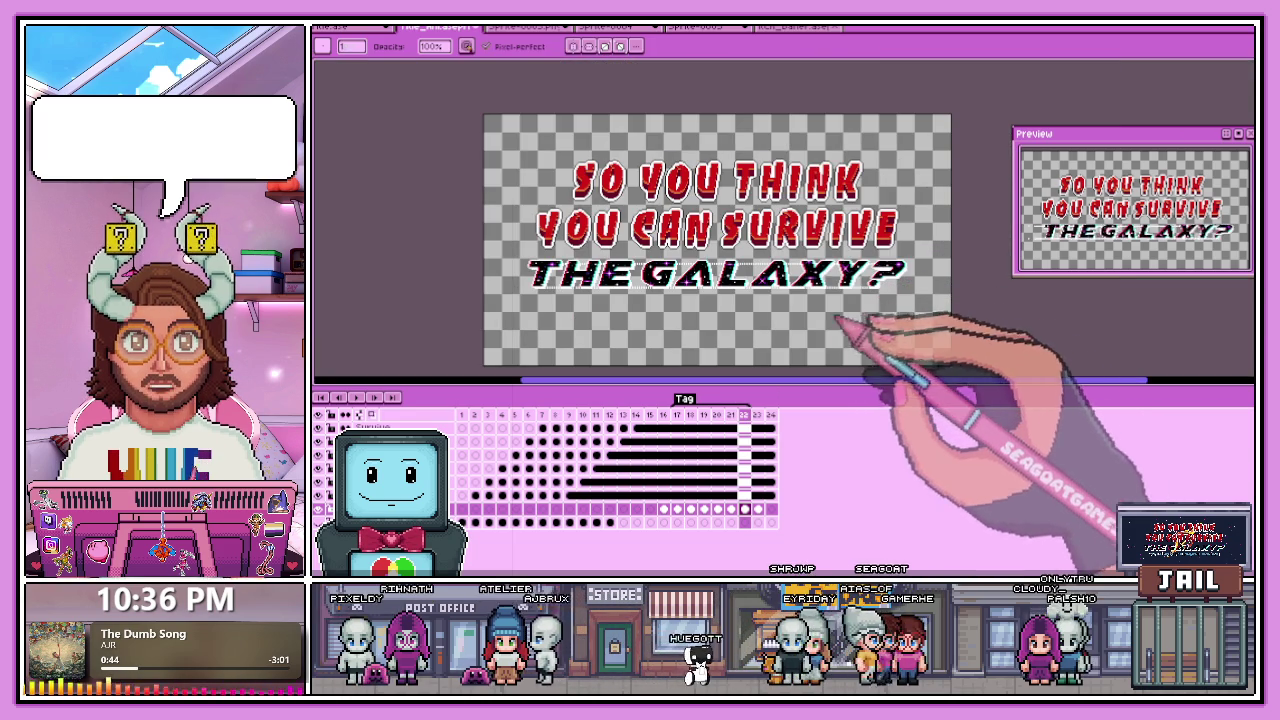
# Play the title animation from frame 1, then switch to the Sprite-0003.png document.
pyautogui.click(458, 414)
pyautogui.press('Return')
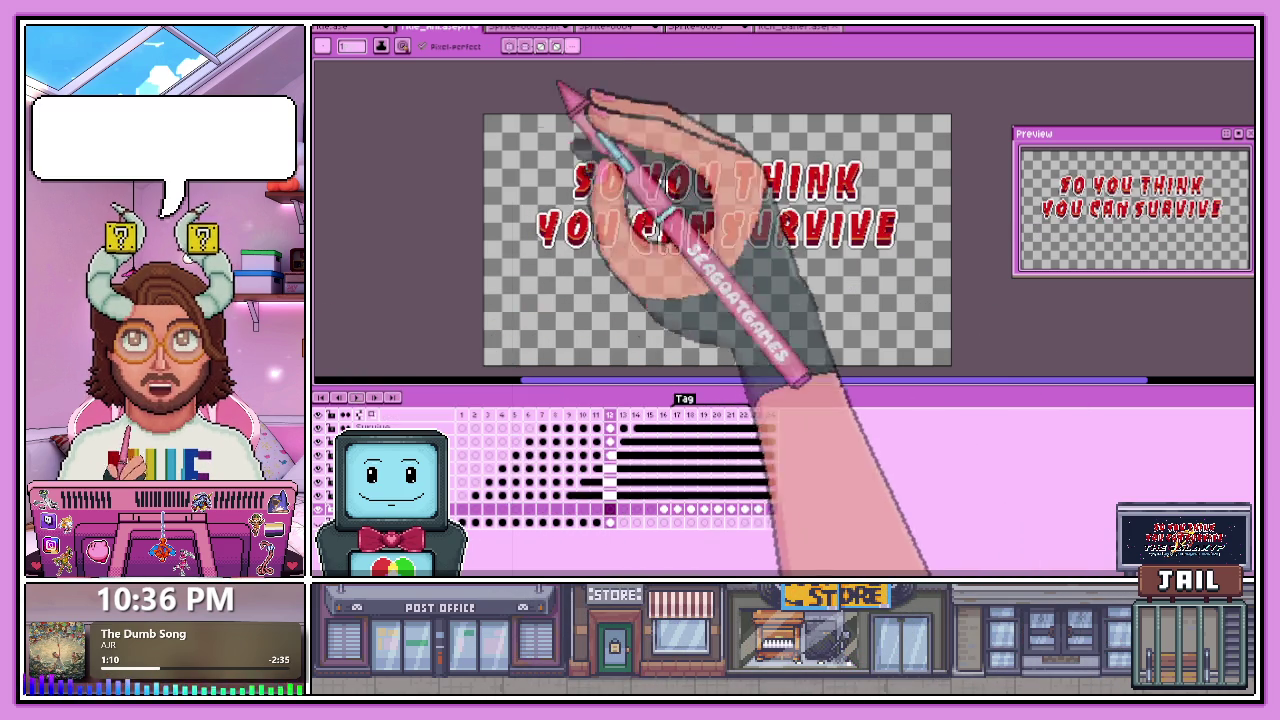
pyautogui.click(525, 26)
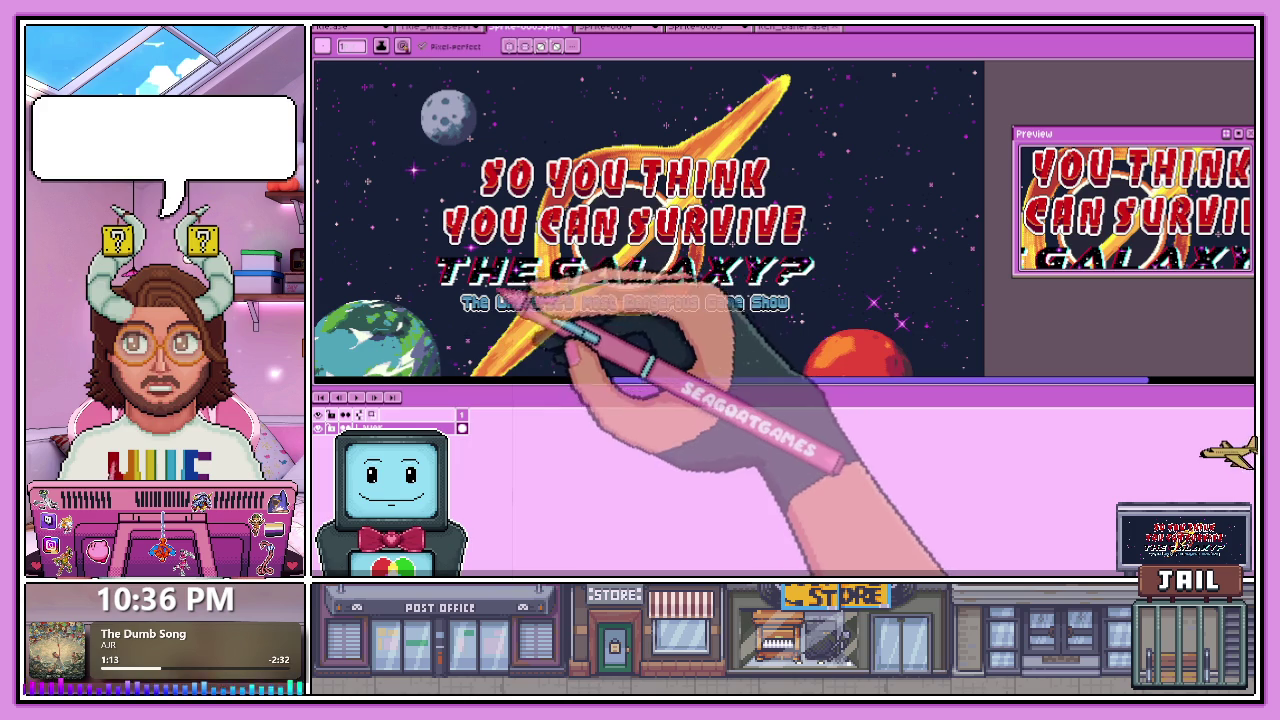
# Close Sprite-0003.png with Don't Save and switch to the ACR_Banner document.
pyautogui.click(575, 28)
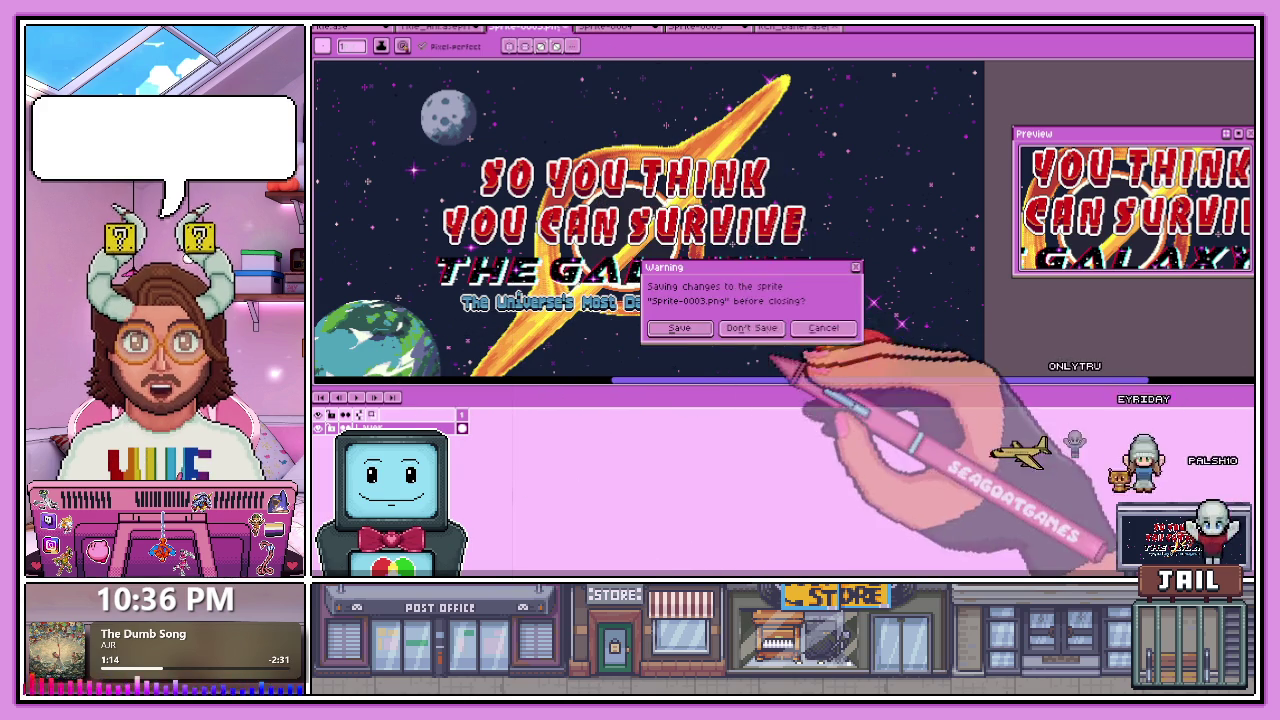
pyautogui.click(737, 328)
pyautogui.click(712, 27)
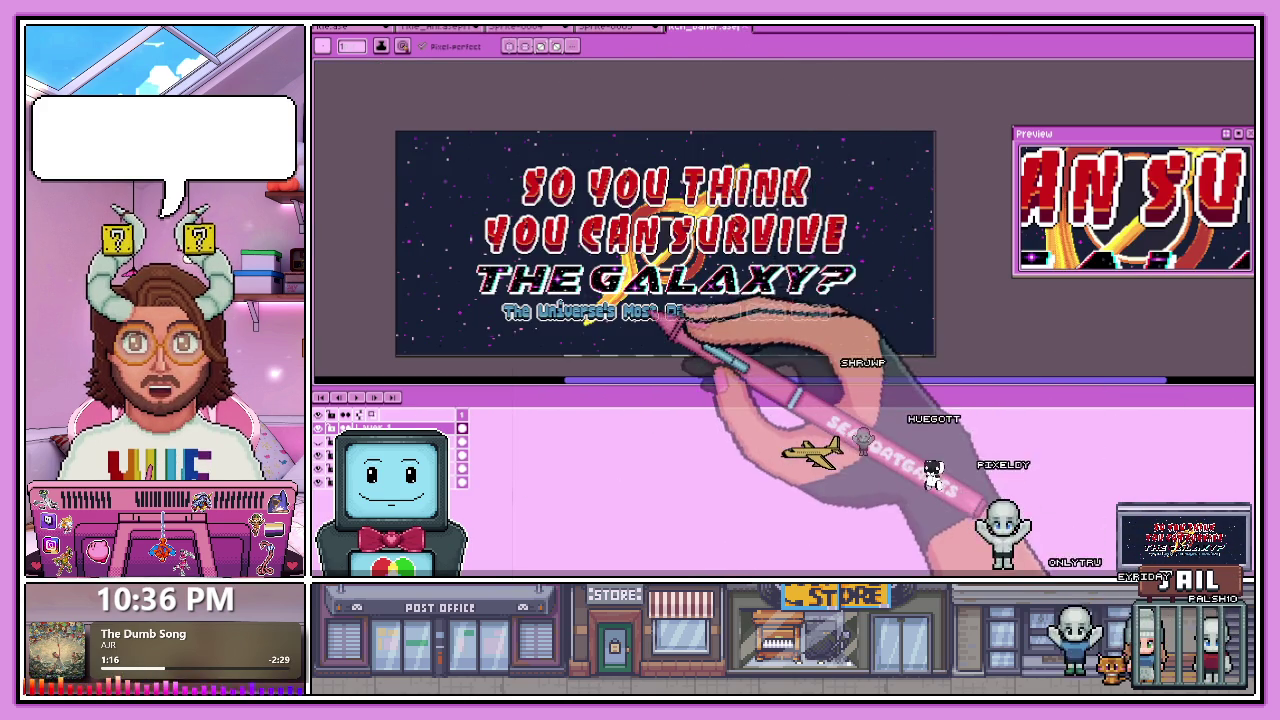
# Zoom the ACR_Banner view and reframe the banner in the Preview window.
pyautogui.scroll(2, 663, 323)
pyautogui.scroll(-2, 760, 340)
pyautogui.scroll(2, 768, 348)
pyautogui.scroll(-2, 770, 352)
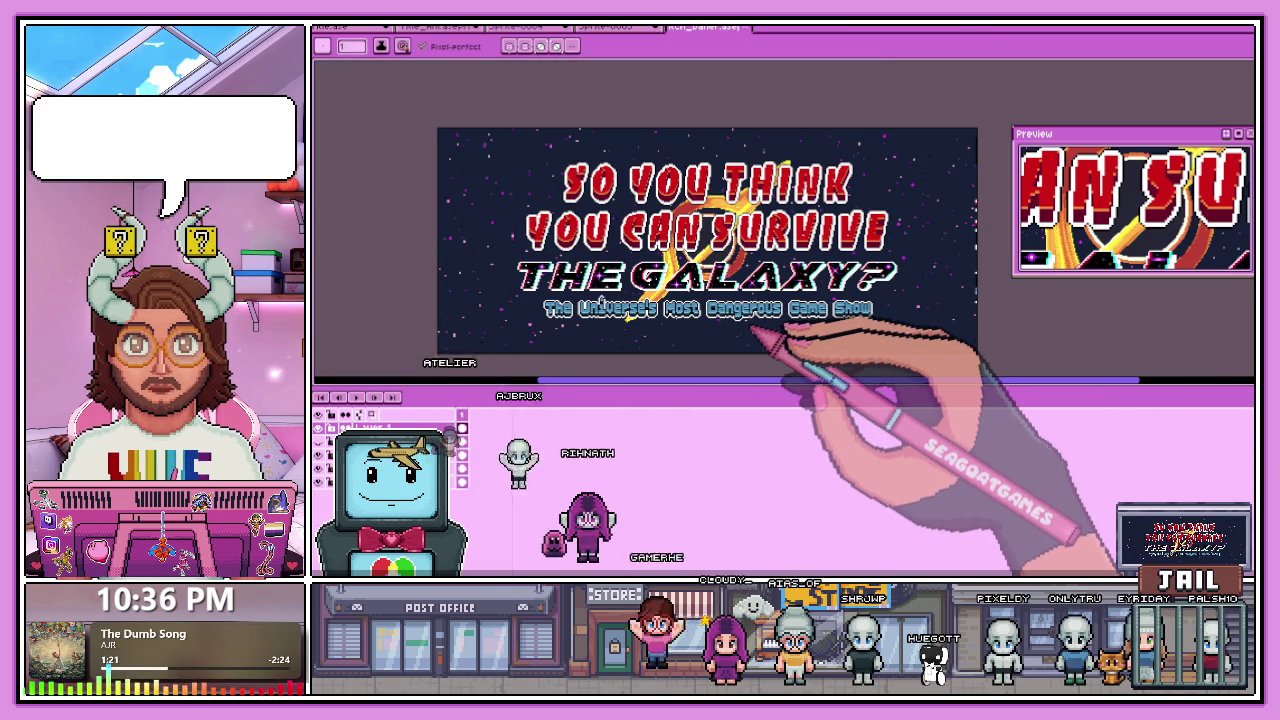
pyautogui.scroll(2, 757, 335)
pyautogui.scroll(-2, 757, 330)
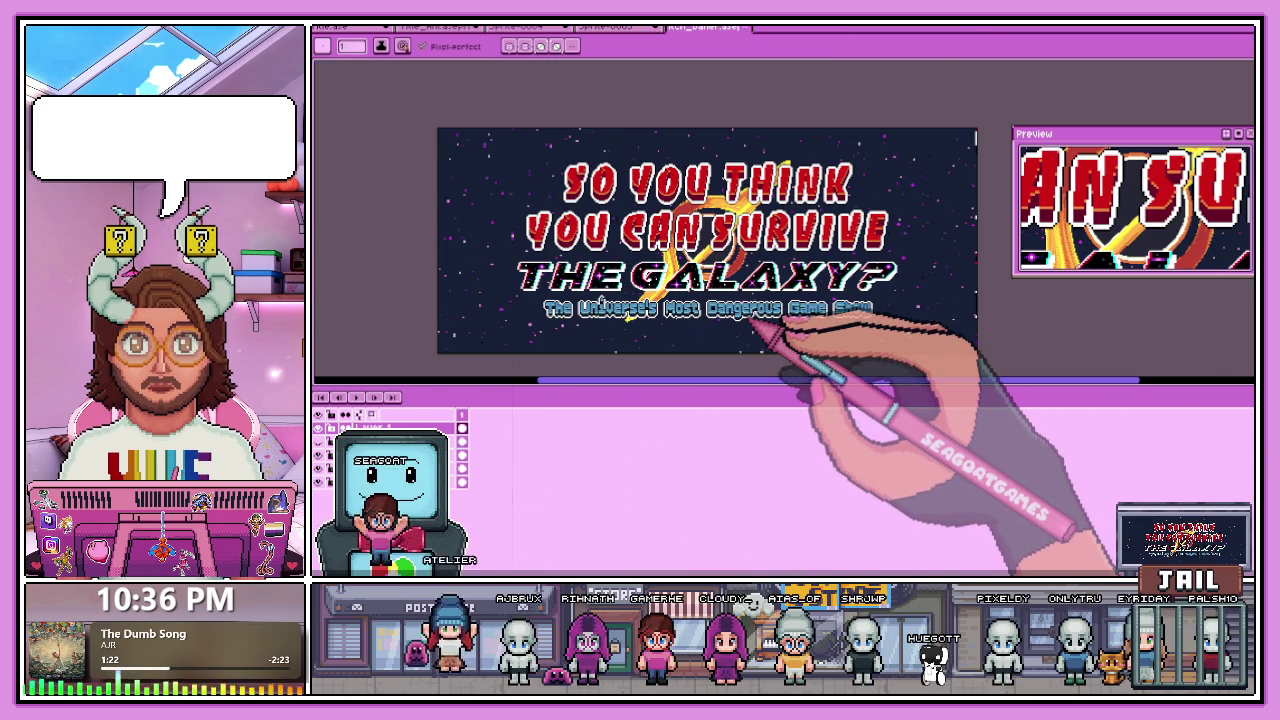
pyautogui.moveTo(1090, 172); pyautogui.dragTo(1096, 161)
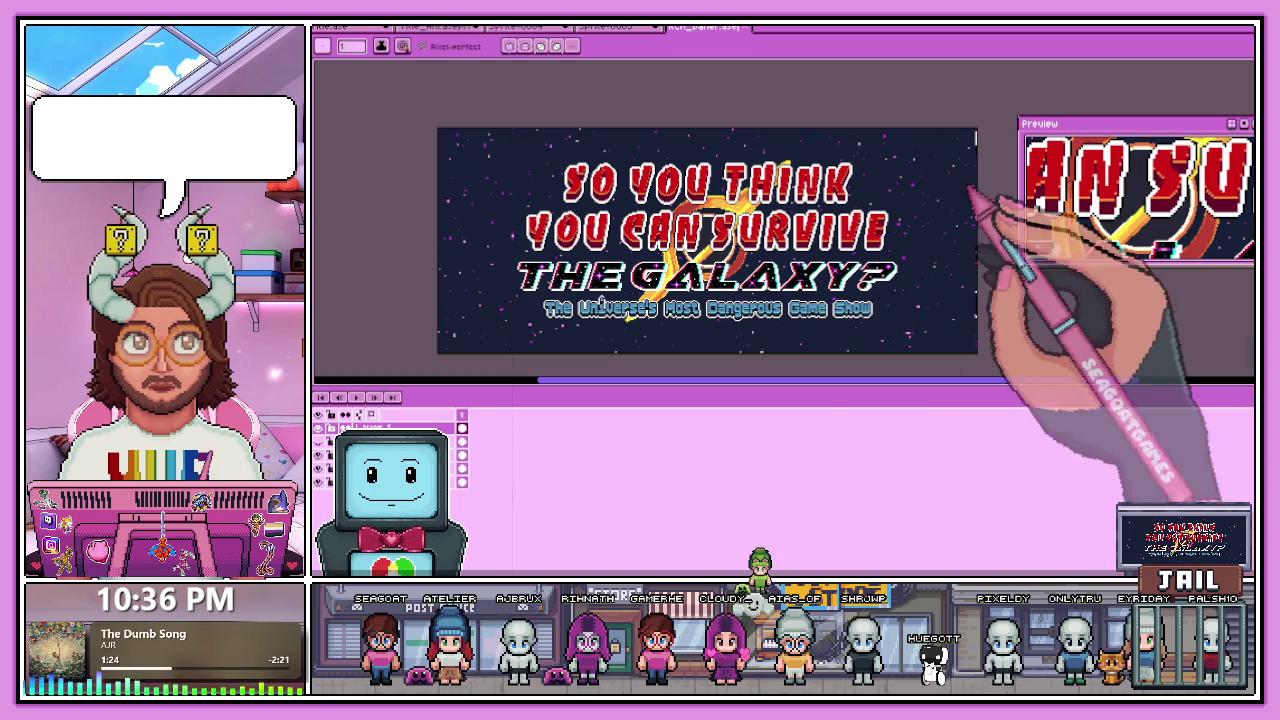
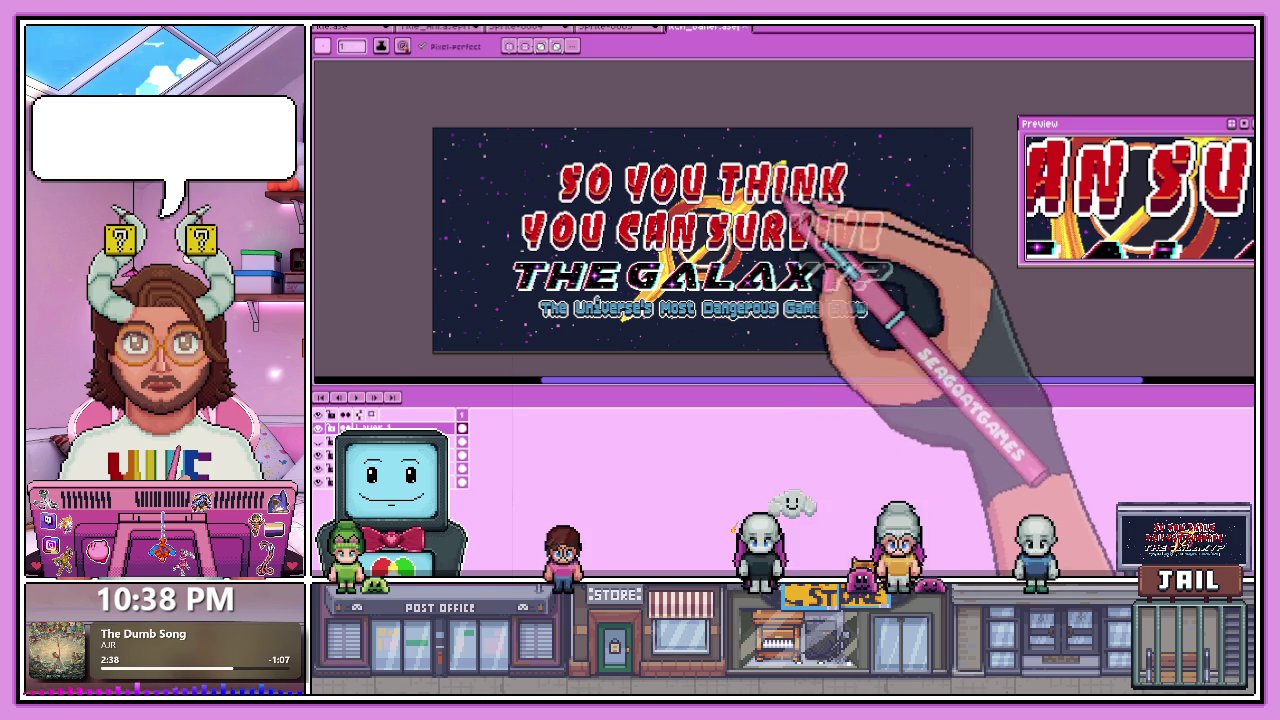
# Play the 24-frame galaxy title animation zoomed out from frame 1, then return to the itch.io page.
pyautogui.click(355, 27)
pyautogui.press('m')
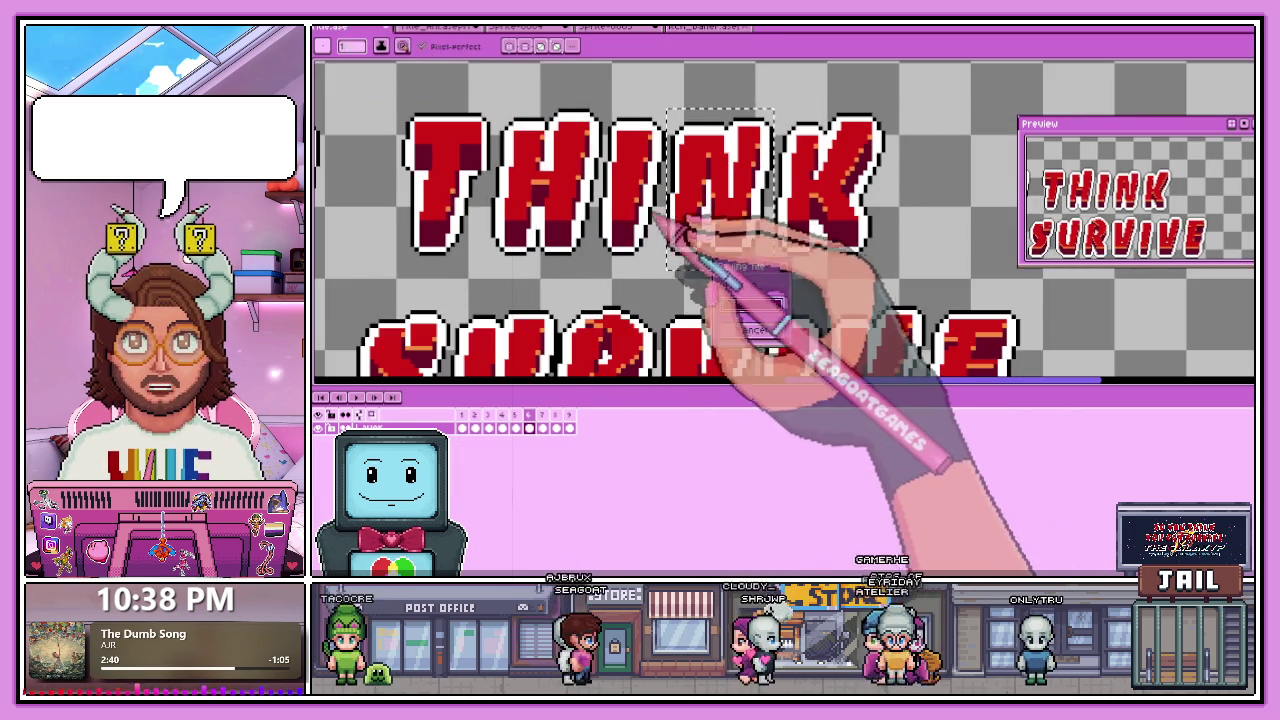
pyautogui.scroll(-2, 652, 212)
pyautogui.scroll(-1, 808, 278)
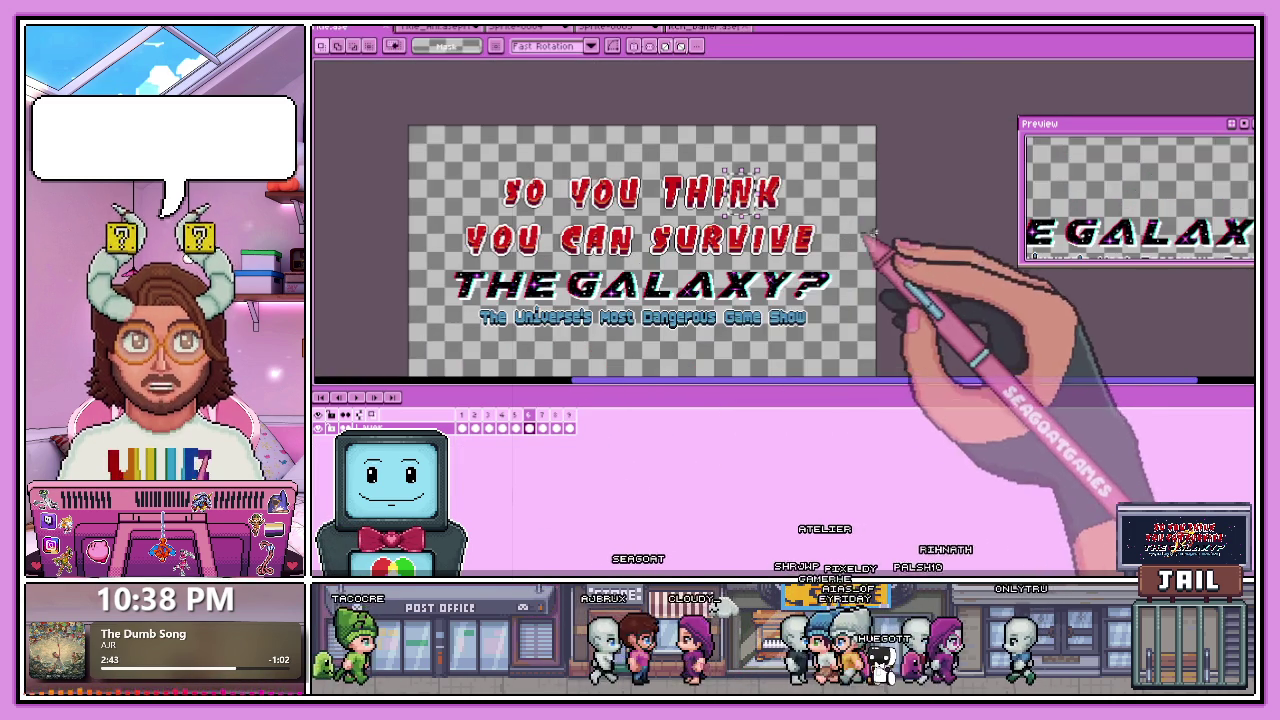
pyautogui.scroll(-1, 700, 330)
pyautogui.scroll(1, 560, 300)
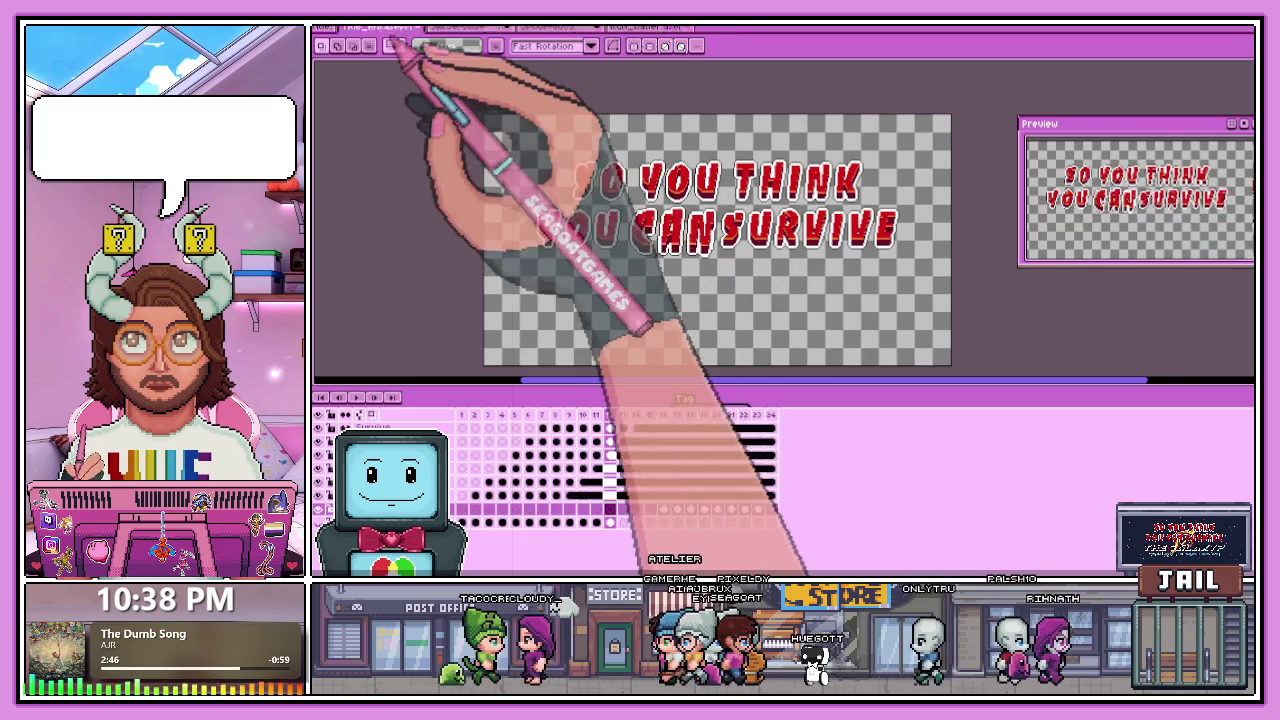
pyautogui.click(462, 414)
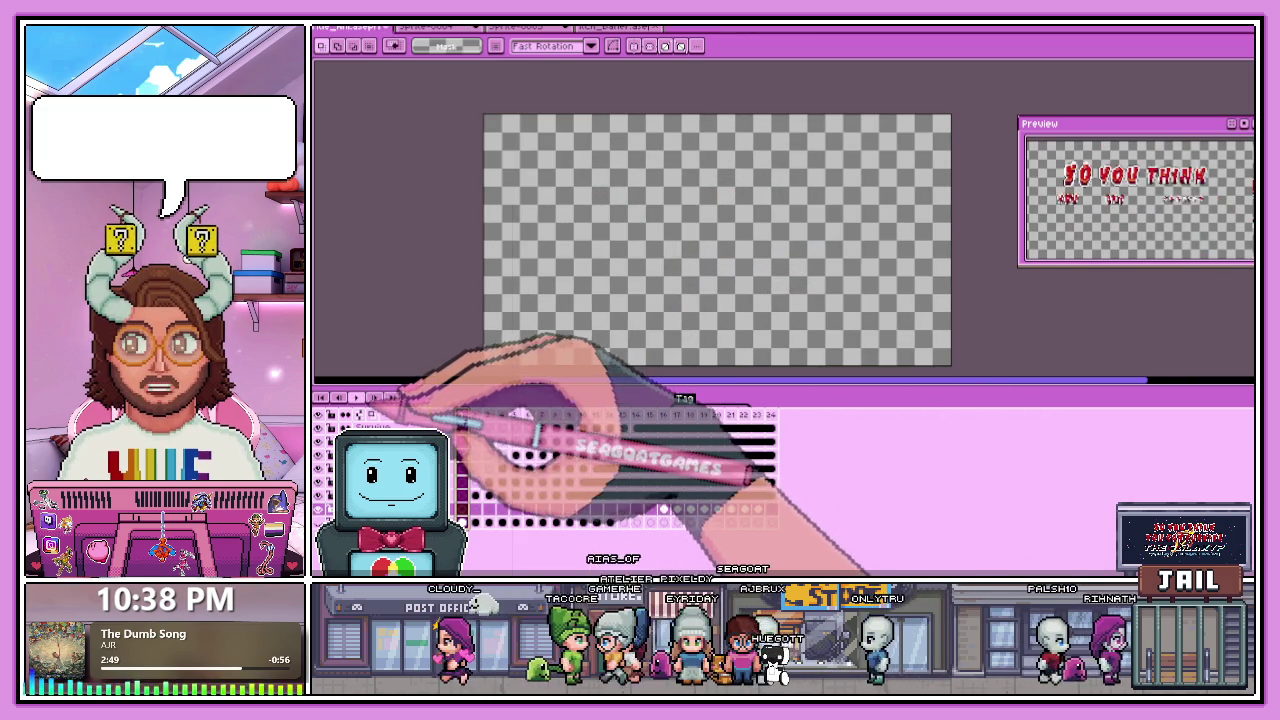
pyautogui.press('Return')
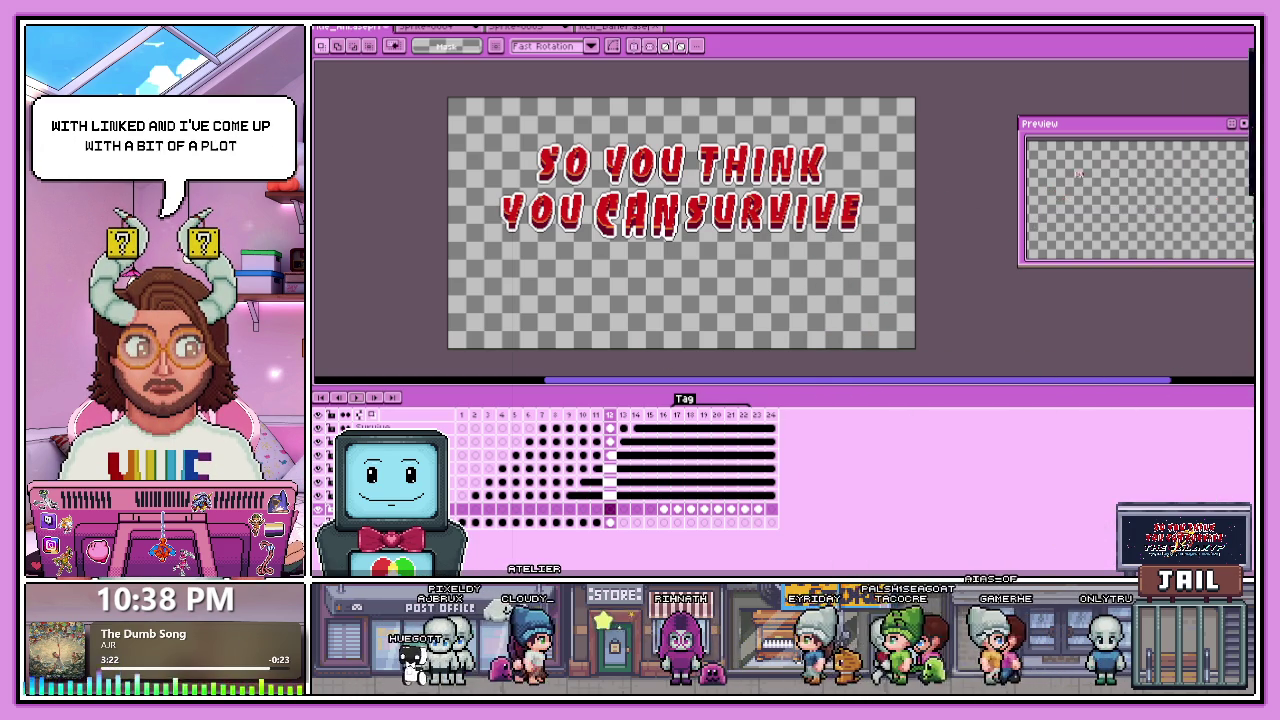
pyautogui.hotkey('alt', 'Tab')
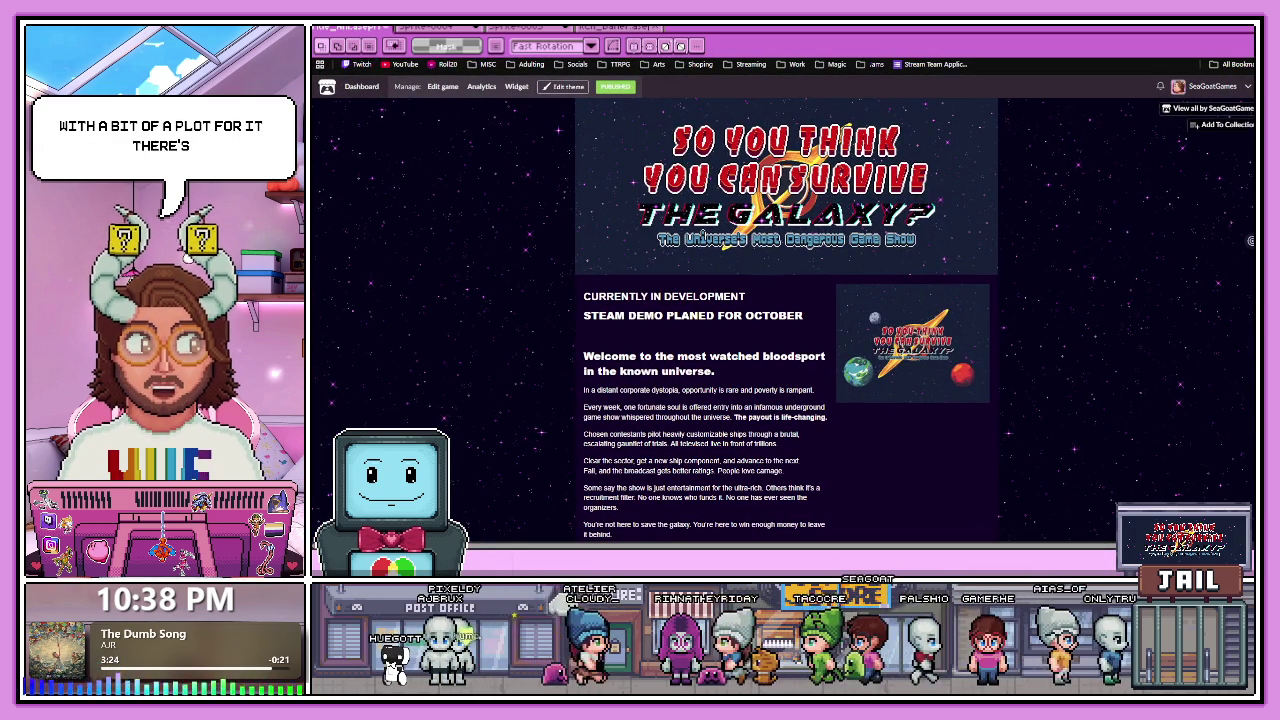
# Scroll through and read the game's itch.io description.
pyautogui.scroll(-1, 785, 310)
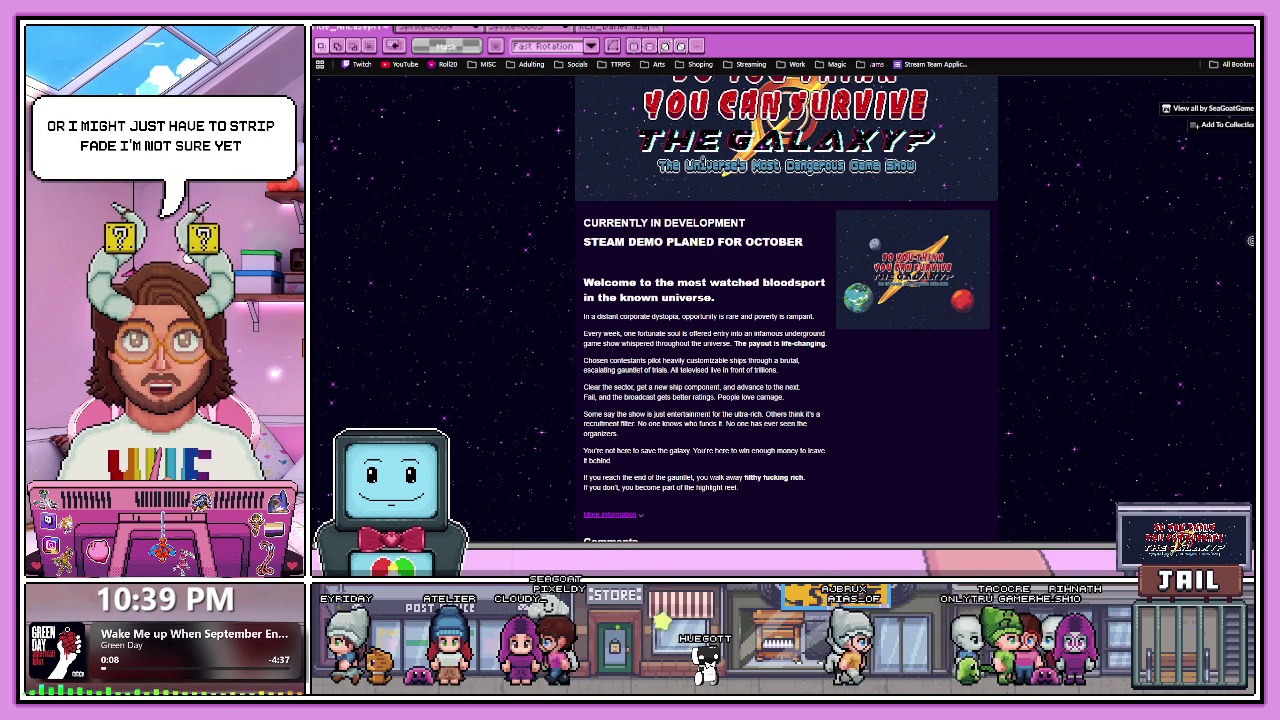
pyautogui.scroll(-1, 785, 300)
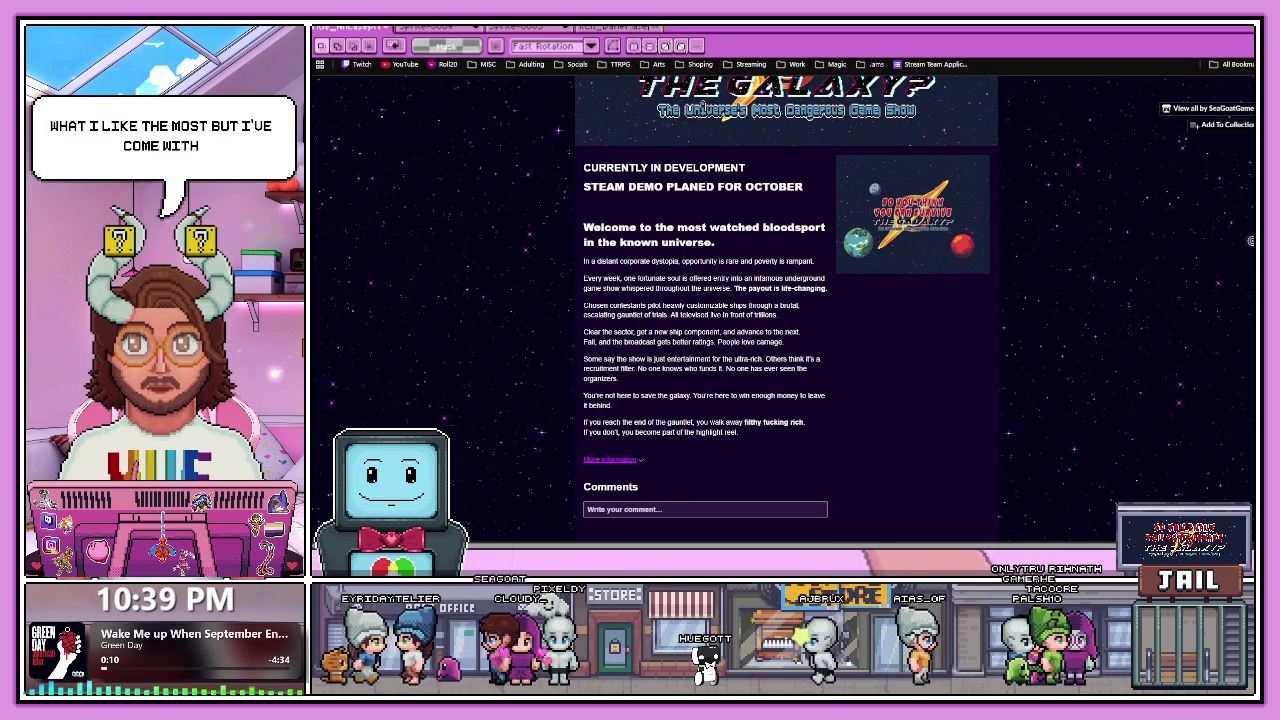
pyautogui.moveTo(583, 222)
pyautogui.mouseDown()
pyautogui.moveTo(770, 445)
pyautogui.moveTo(588, 222)
pyautogui.mouseUp()
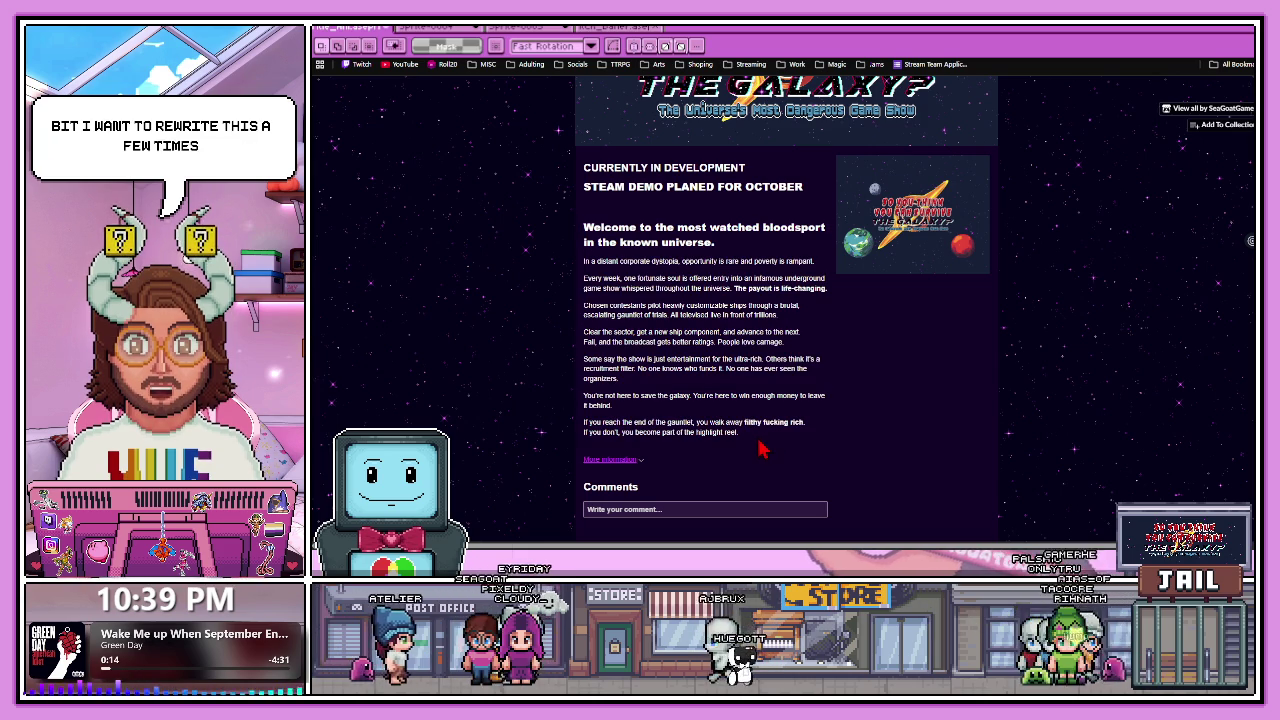
pyautogui.click(588, 222)
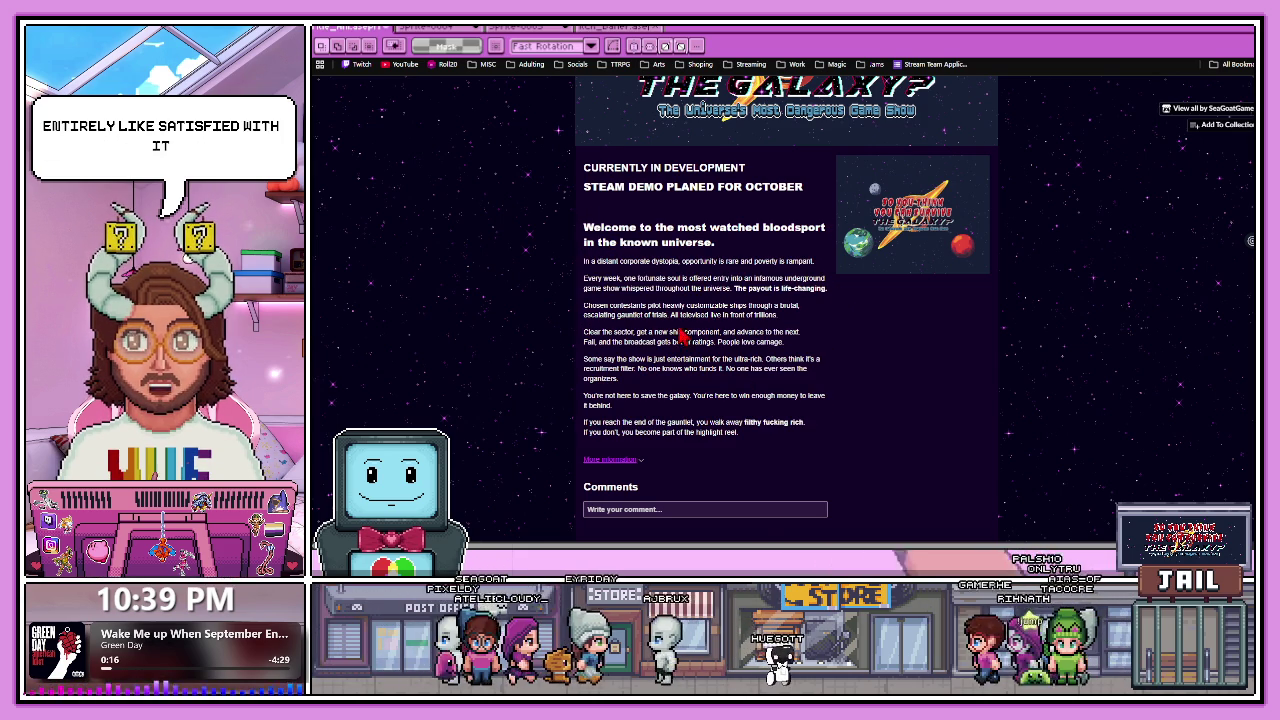
pyautogui.scroll(-1, 770, 290)
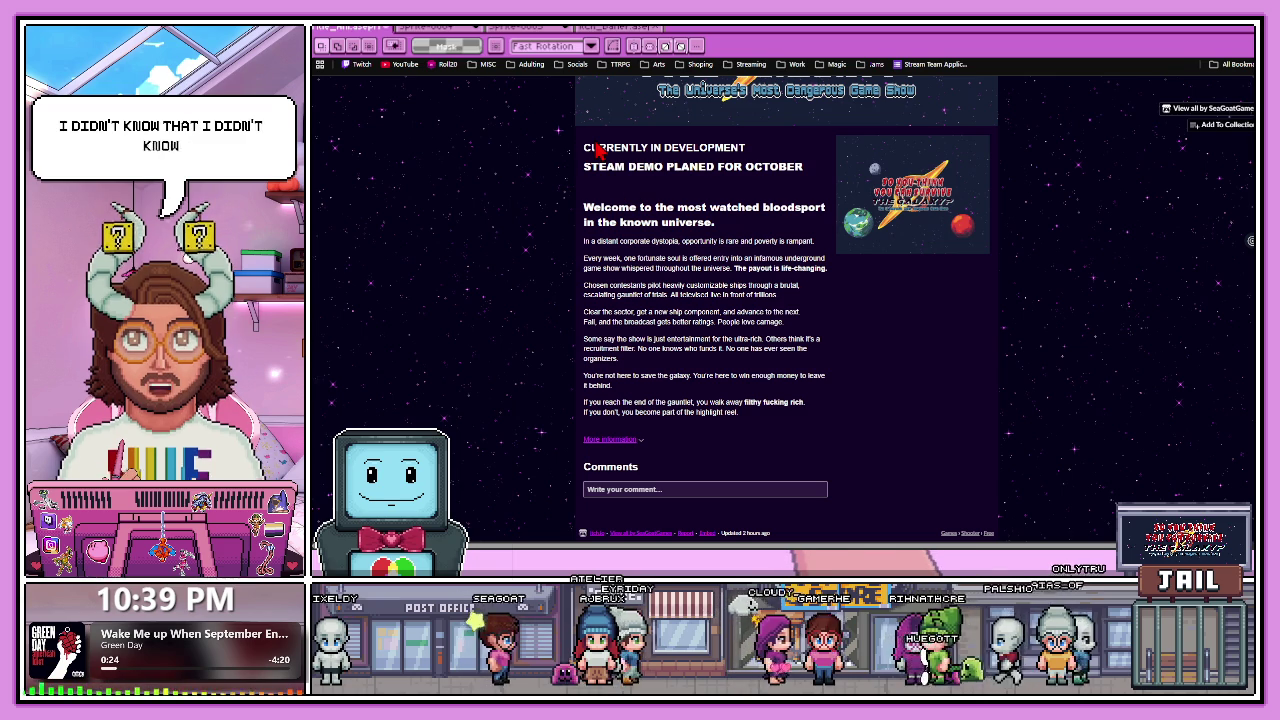
# Highlight the CURRENTLY IN DEVELOPMENT heading and the STEAM DEMO PLANED FOR OCTOBER line.
pyautogui.moveTo(584, 147)
pyautogui.mouseDown()
pyautogui.moveTo(797, 166)
pyautogui.moveTo(680, 166)
pyautogui.mouseUp()
pyautogui.click(797, 166)
pyautogui.click(600, 166)
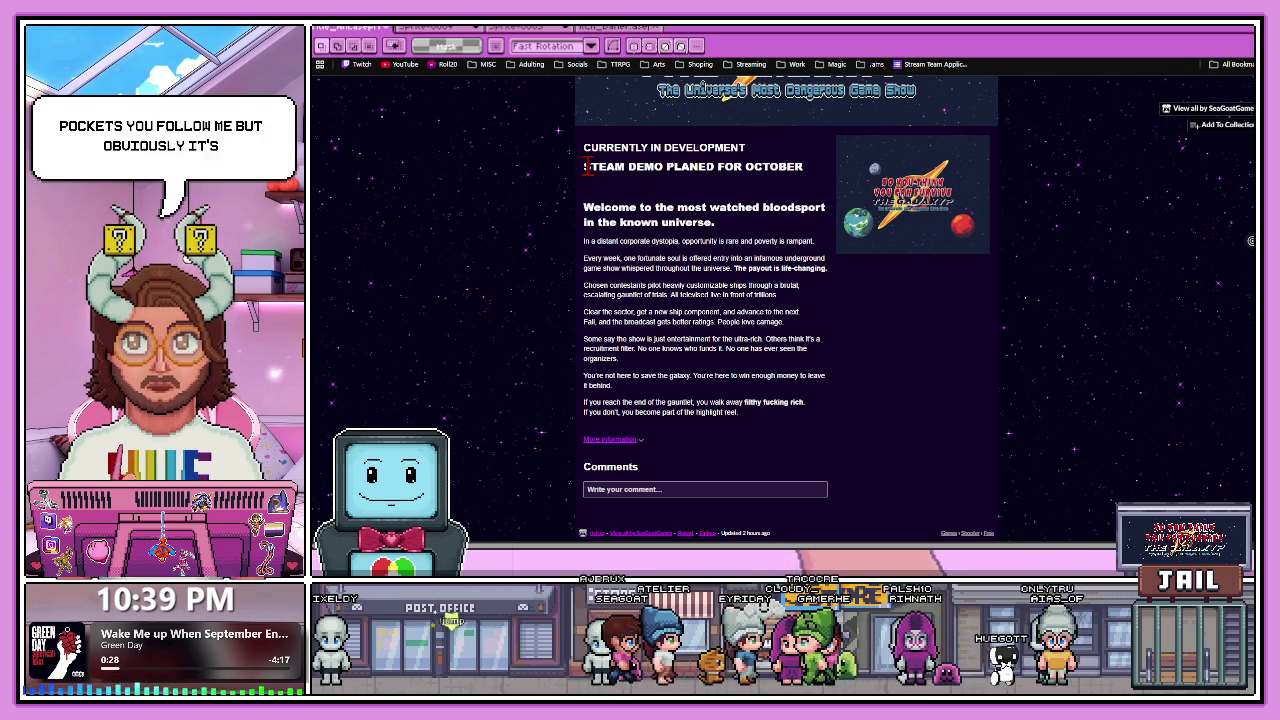
pyautogui.moveTo(588, 166); pyautogui.dragTo(806, 171)
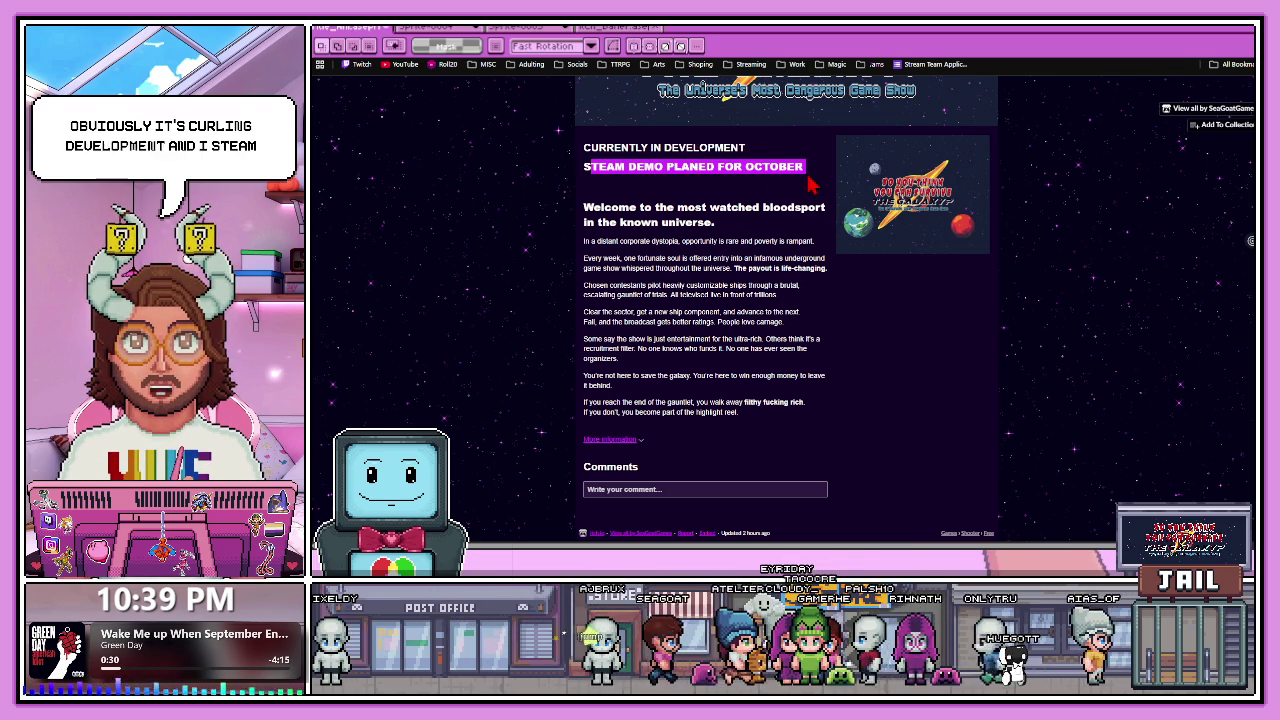
pyautogui.click(940, 383)
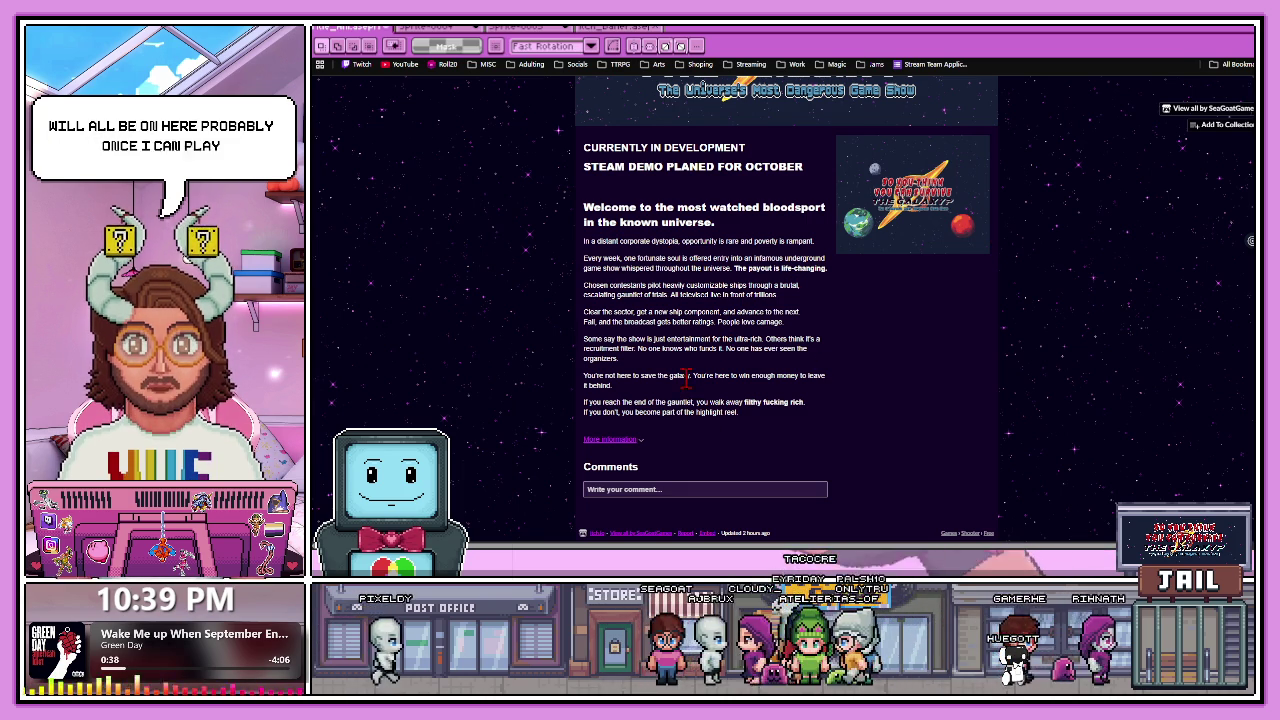
# Re-highlight the Steam demo line, then view the game's cover image enlarged.
pyautogui.scroll(1, 695, 428)
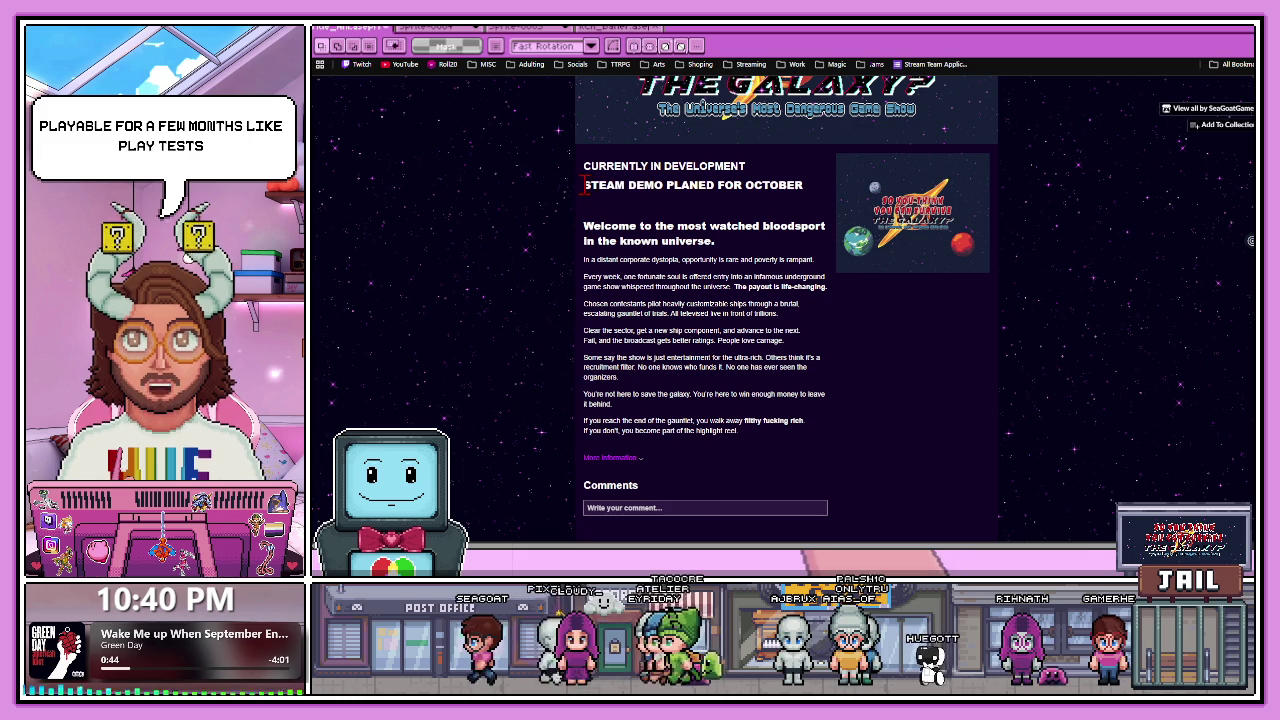
pyautogui.moveTo(584, 185); pyautogui.dragTo(785, 190)
pyautogui.click(767, 179)
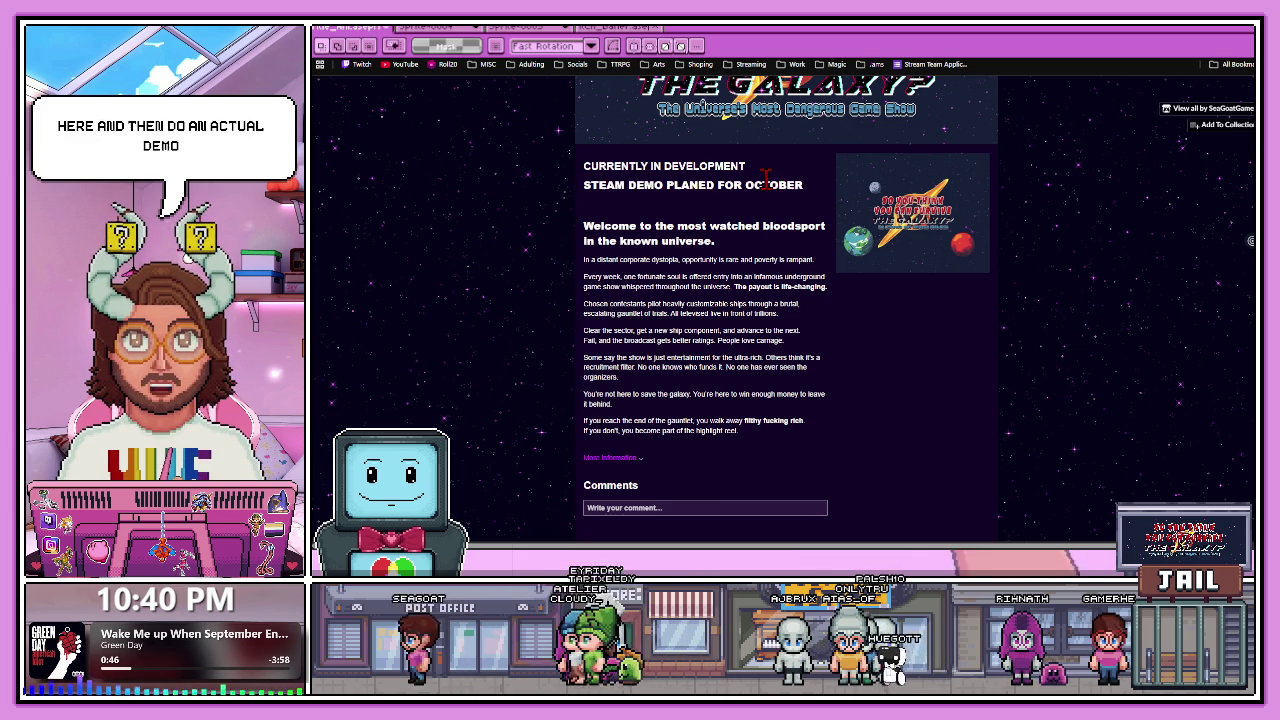
pyautogui.moveTo(810, 193); pyautogui.dragTo(588, 186)
pyautogui.click(910, 210)
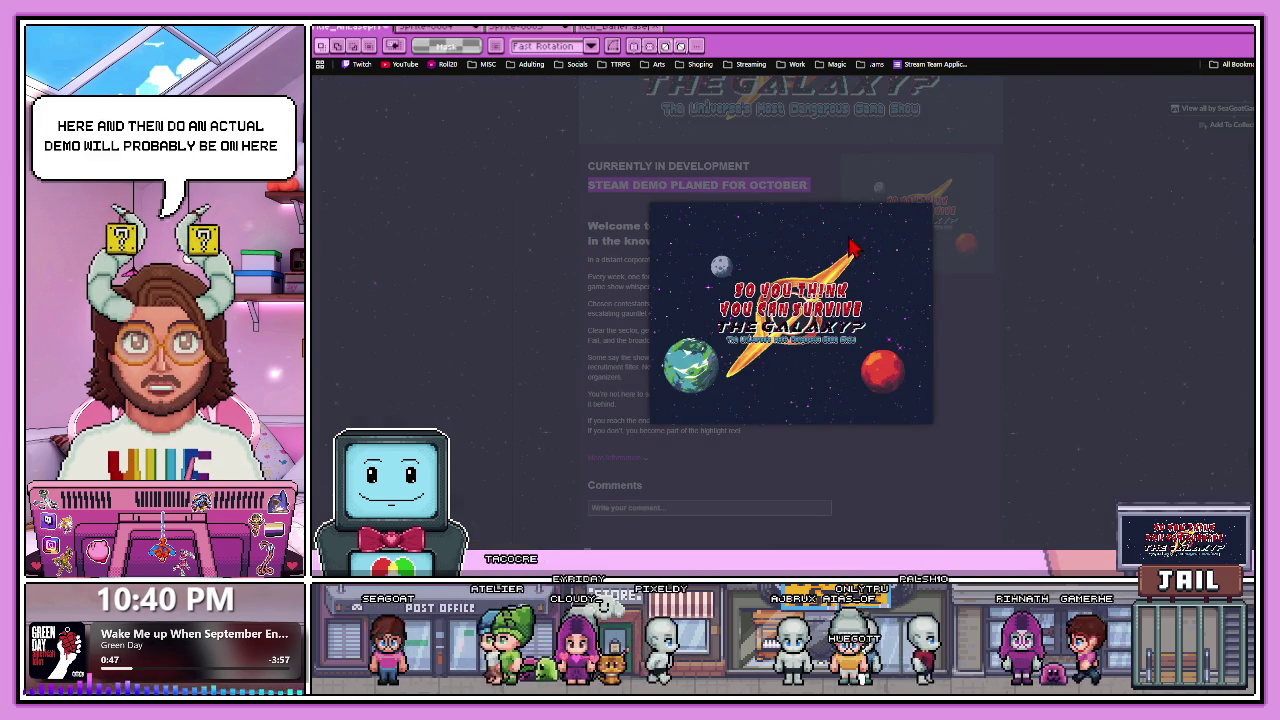
pyautogui.click(1075, 305)
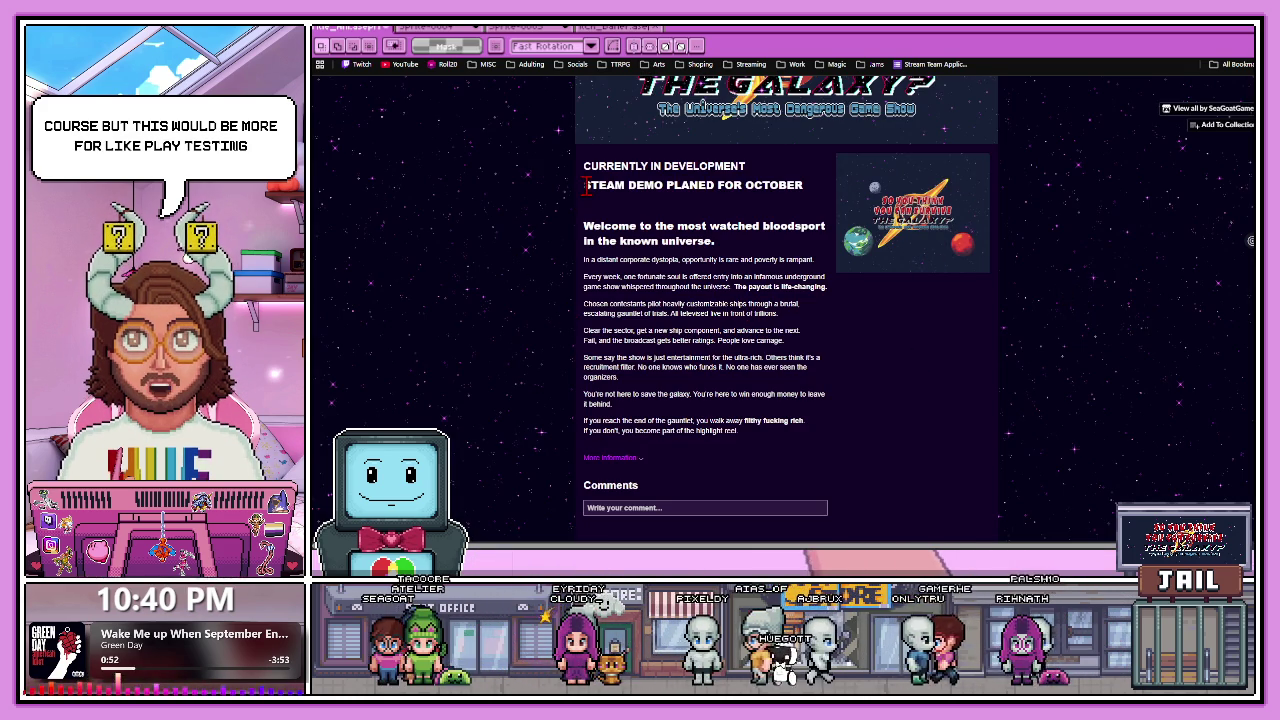
pyautogui.moveTo(585, 185); pyautogui.dragTo(810, 192)
pyautogui.click(810, 195)
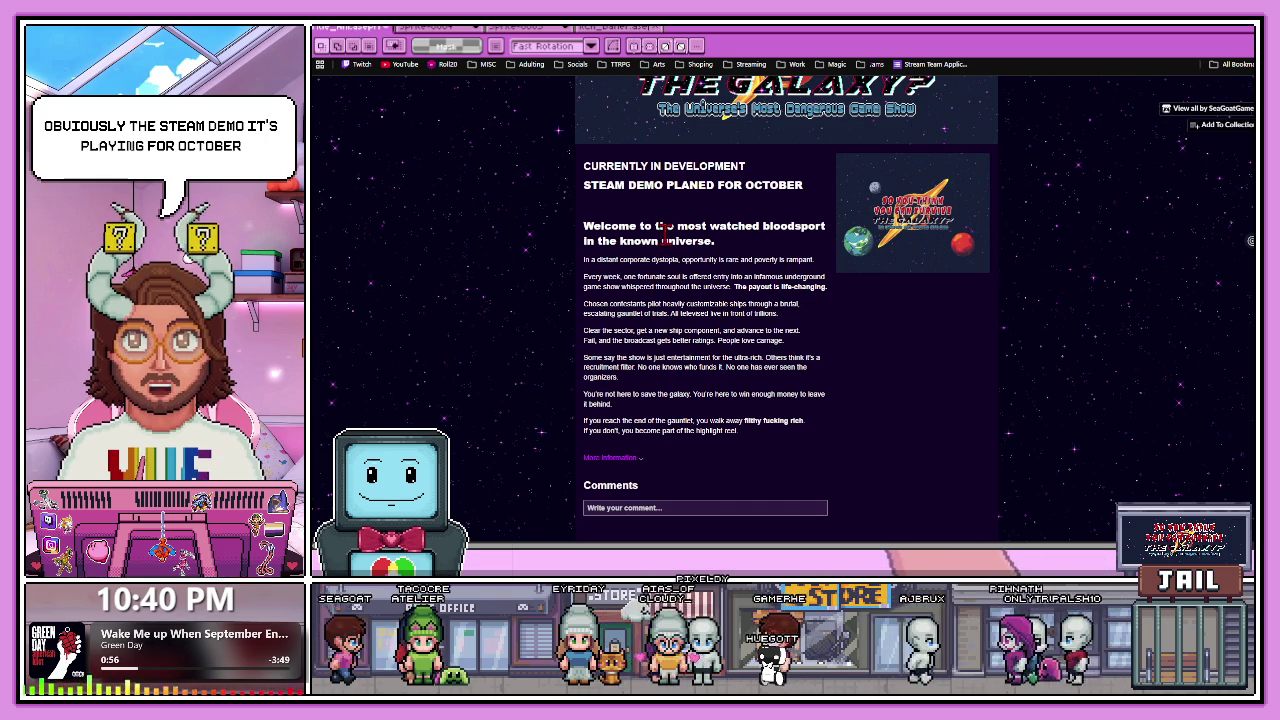
pyautogui.moveTo(806, 190); pyautogui.dragTo(585, 166)
pyautogui.click(720, 372)
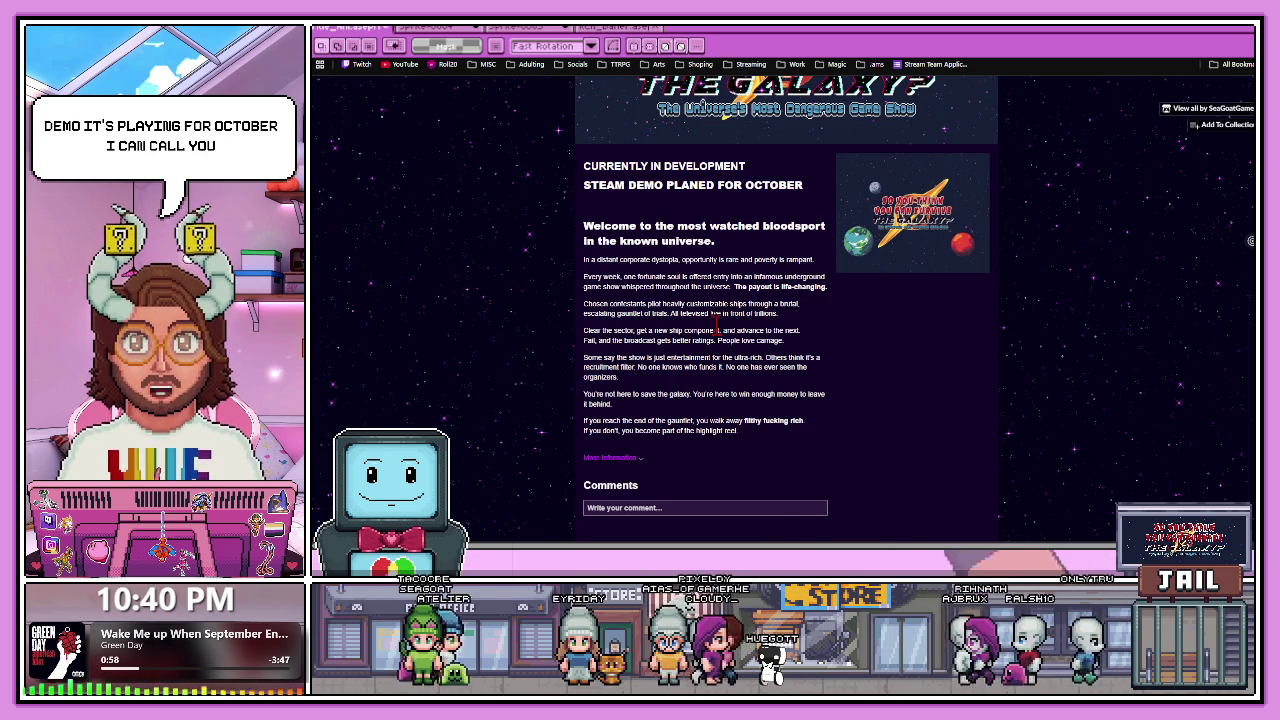
pyautogui.moveTo(806, 190); pyautogui.dragTo(607, 184)
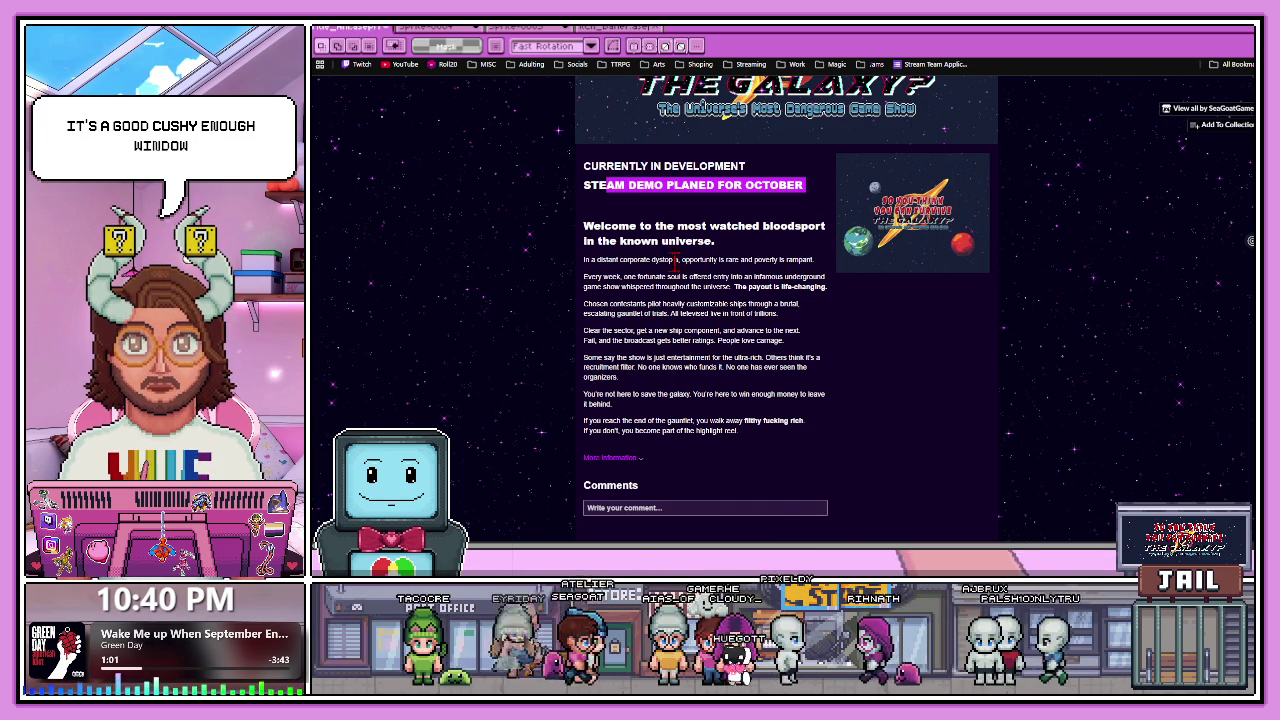
pyautogui.click(585, 226)
pyautogui.moveTo(585, 226); pyautogui.dragTo(748, 443)
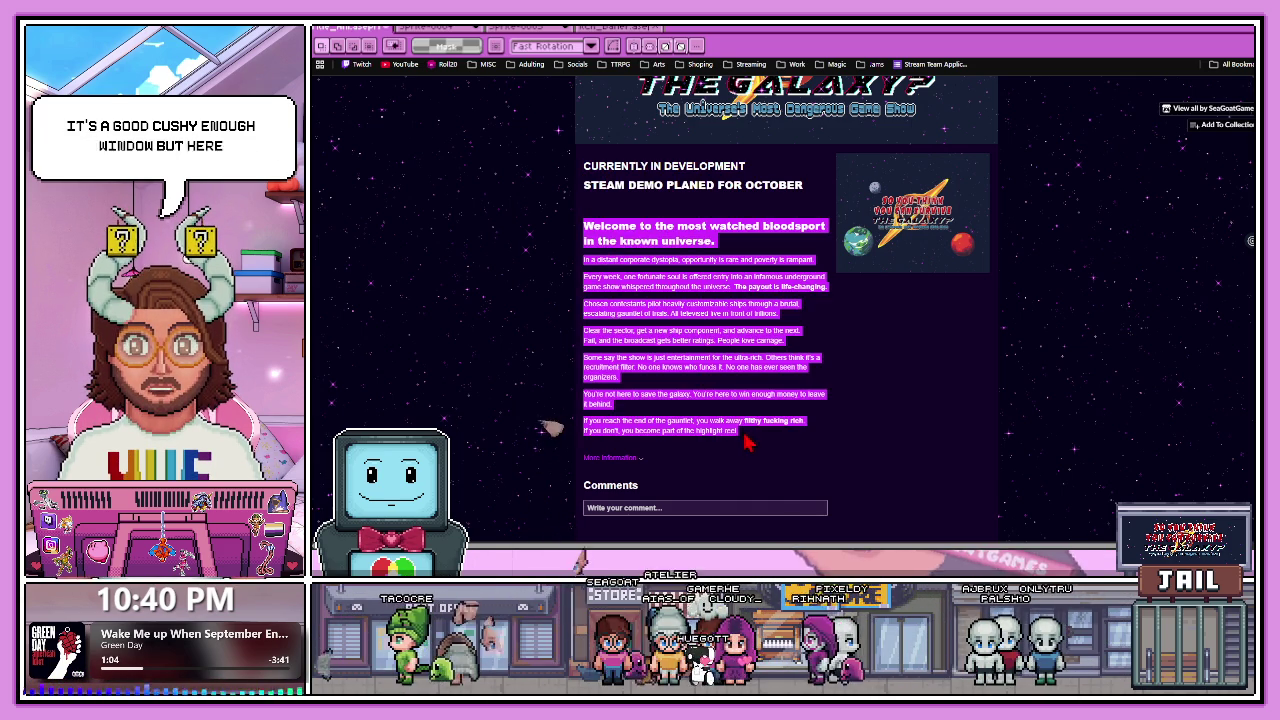
pyautogui.click(748, 443)
pyautogui.scroll(-1, 766, 403)
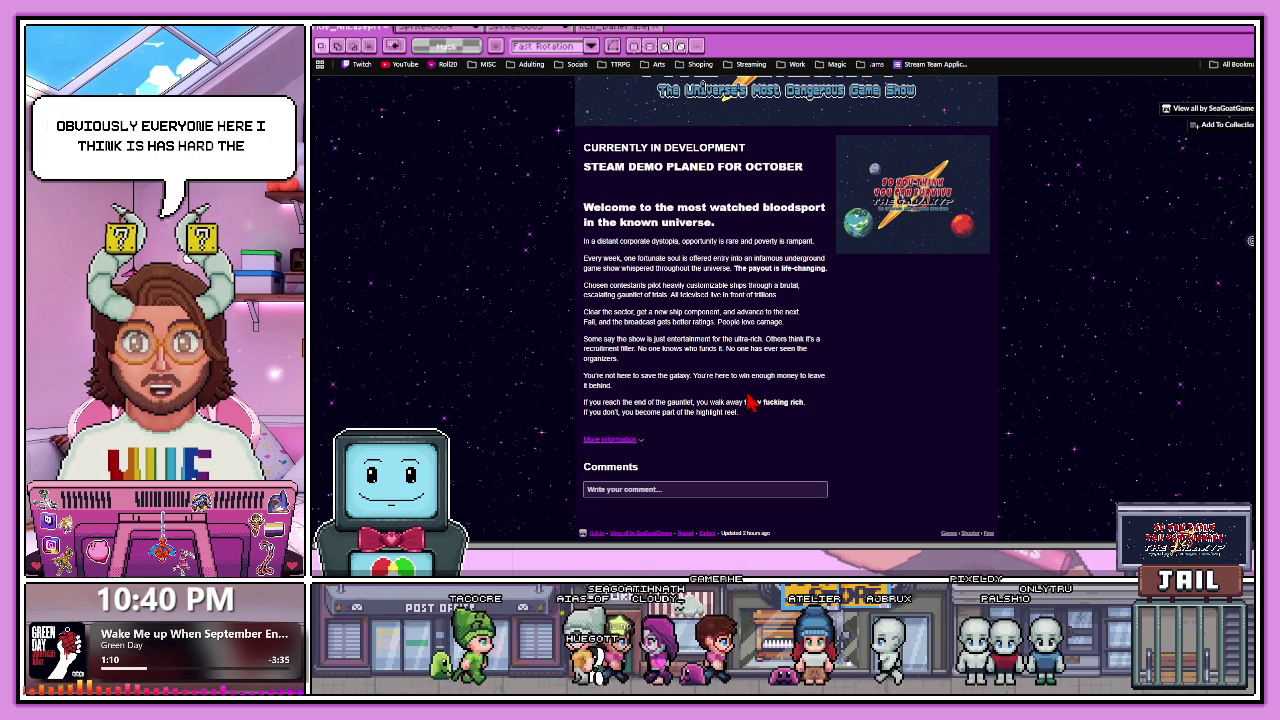
pyautogui.moveTo(586, 205); pyautogui.dragTo(783, 423)
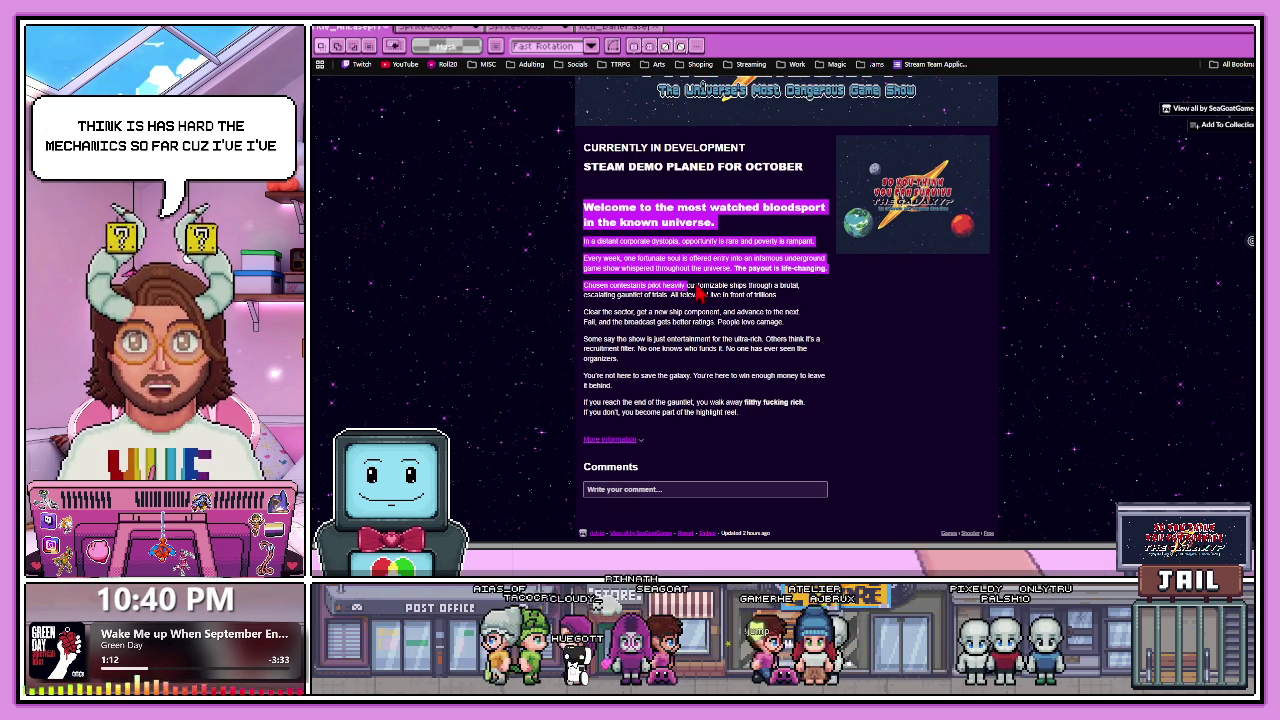
pyautogui.click(783, 423)
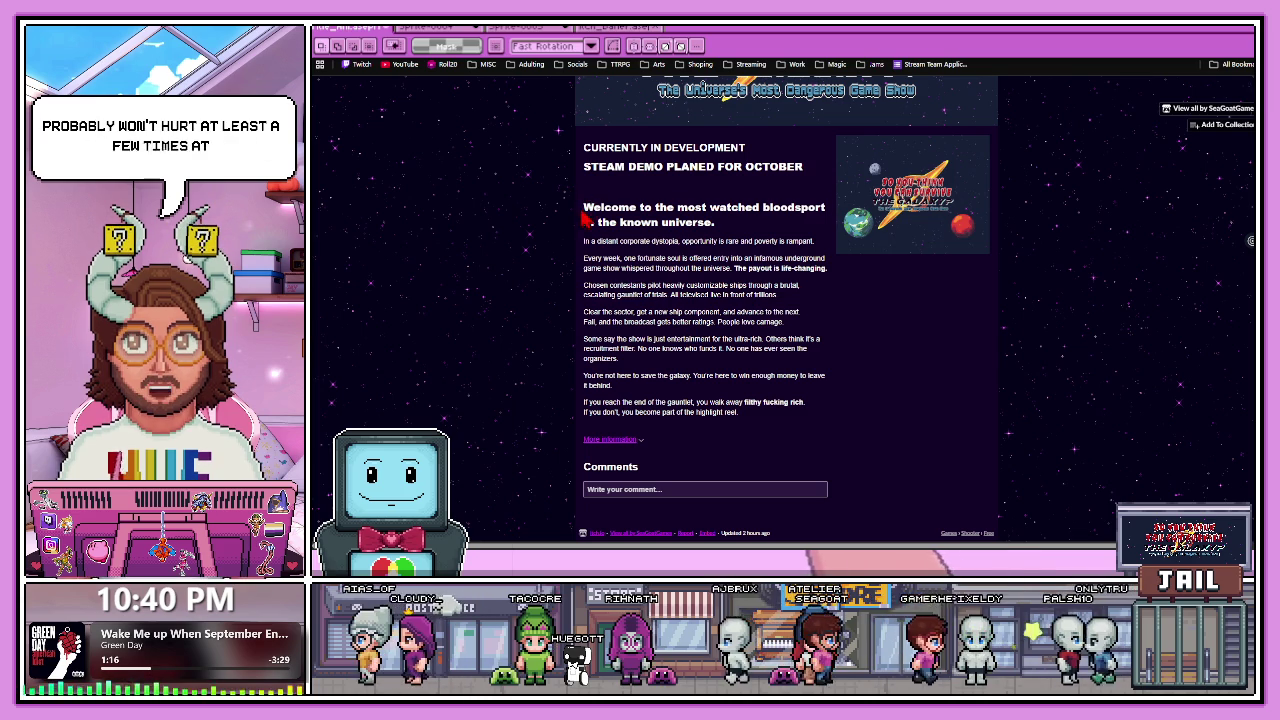
pyautogui.moveTo(585, 207); pyautogui.dragTo(783, 396)
pyautogui.click(760, 424)
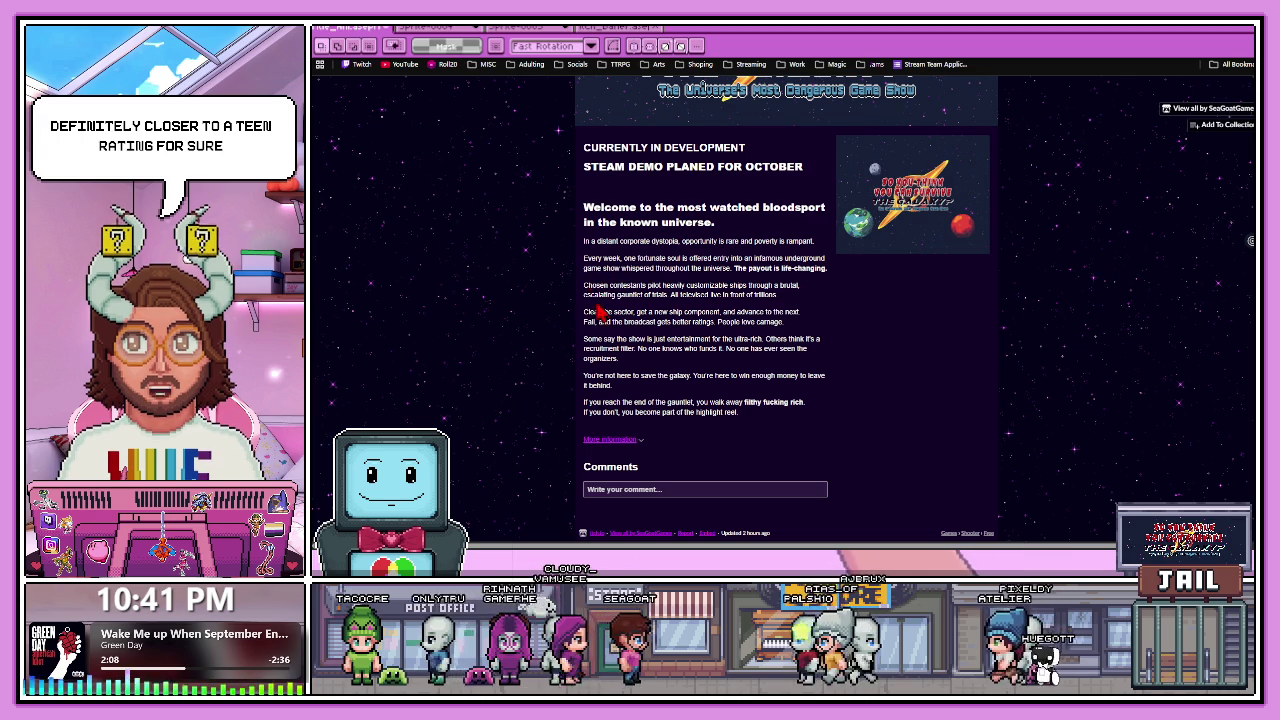
pyautogui.moveTo(587, 290); pyautogui.dragTo(674, 290)
pyautogui.click(820, 306)
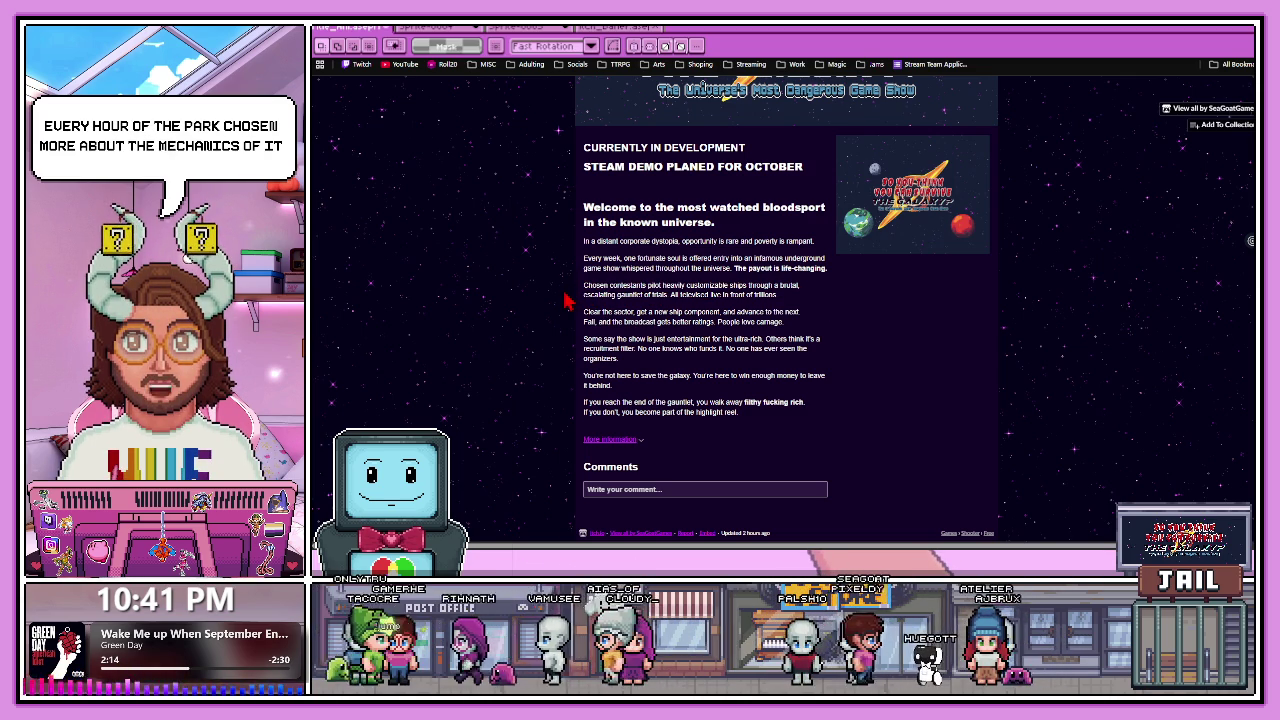
pyautogui.moveTo(678, 295); pyautogui.dragTo(778, 295)
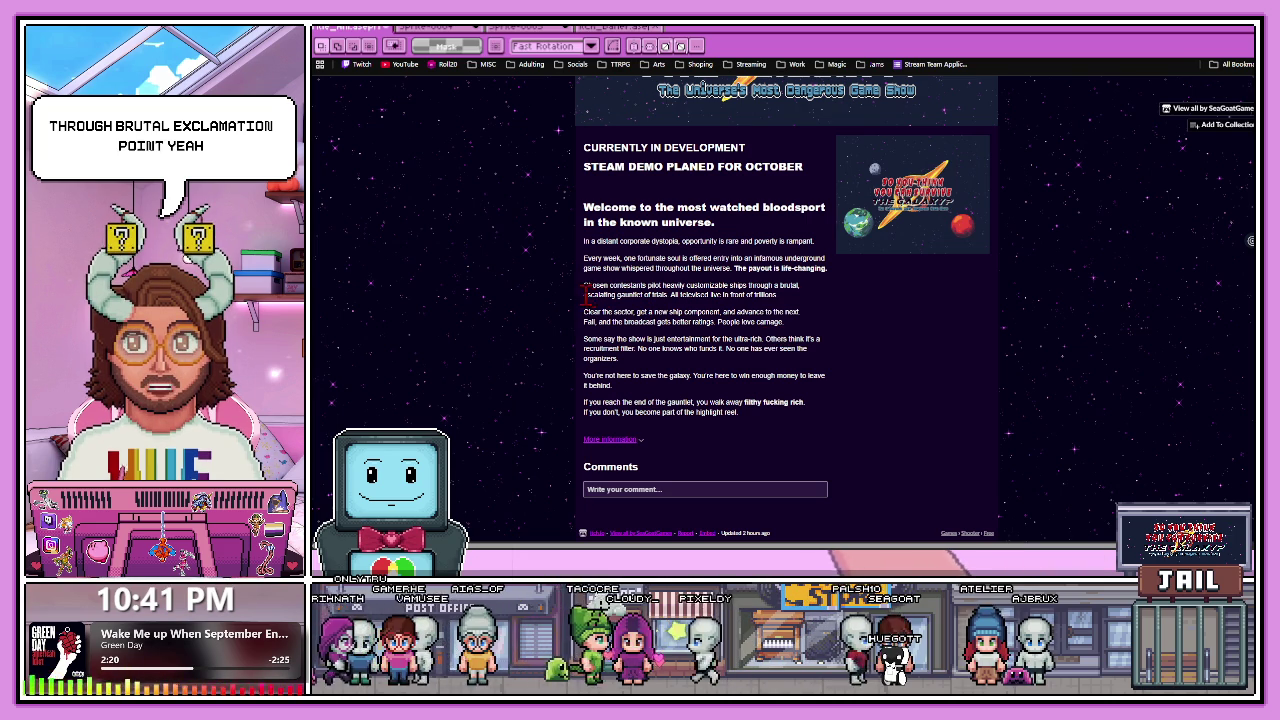
pyautogui.moveTo(586, 313)
pyautogui.mouseDown()
pyautogui.moveTo(800, 313)
pyautogui.moveTo(735, 313)
pyautogui.mouseUp()
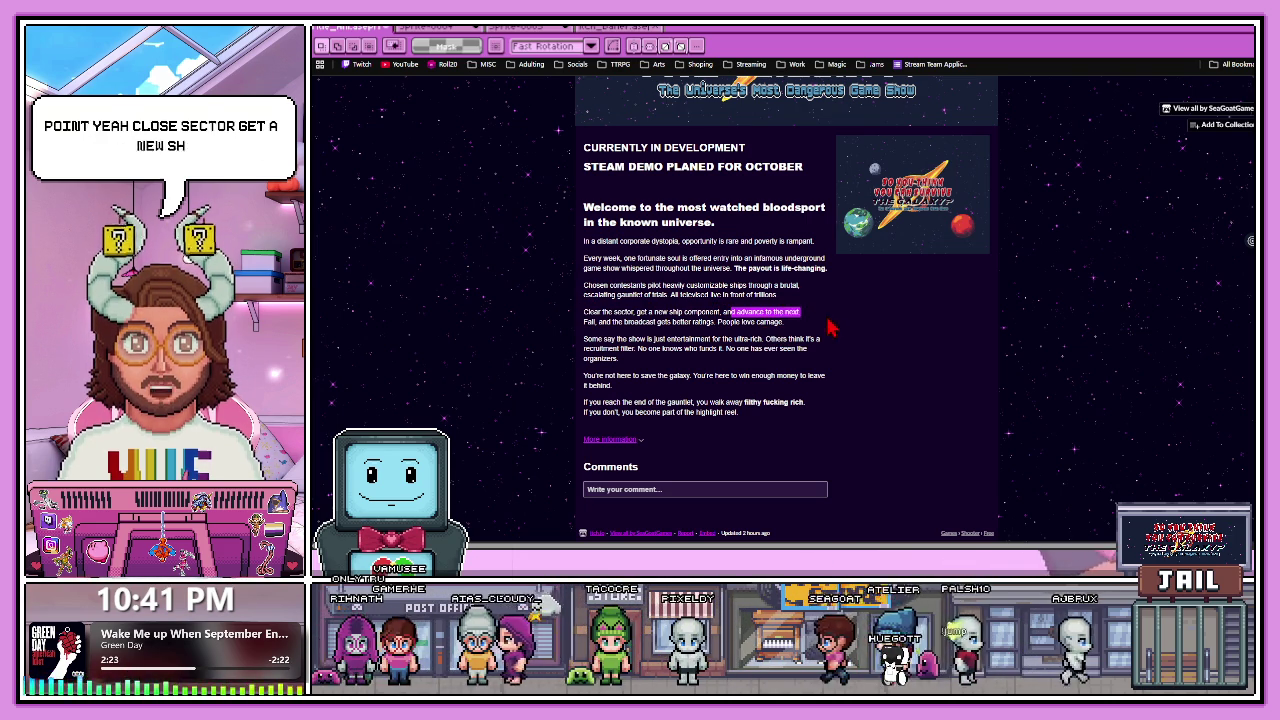
pyautogui.moveTo(584, 322); pyautogui.dragTo(706, 322)
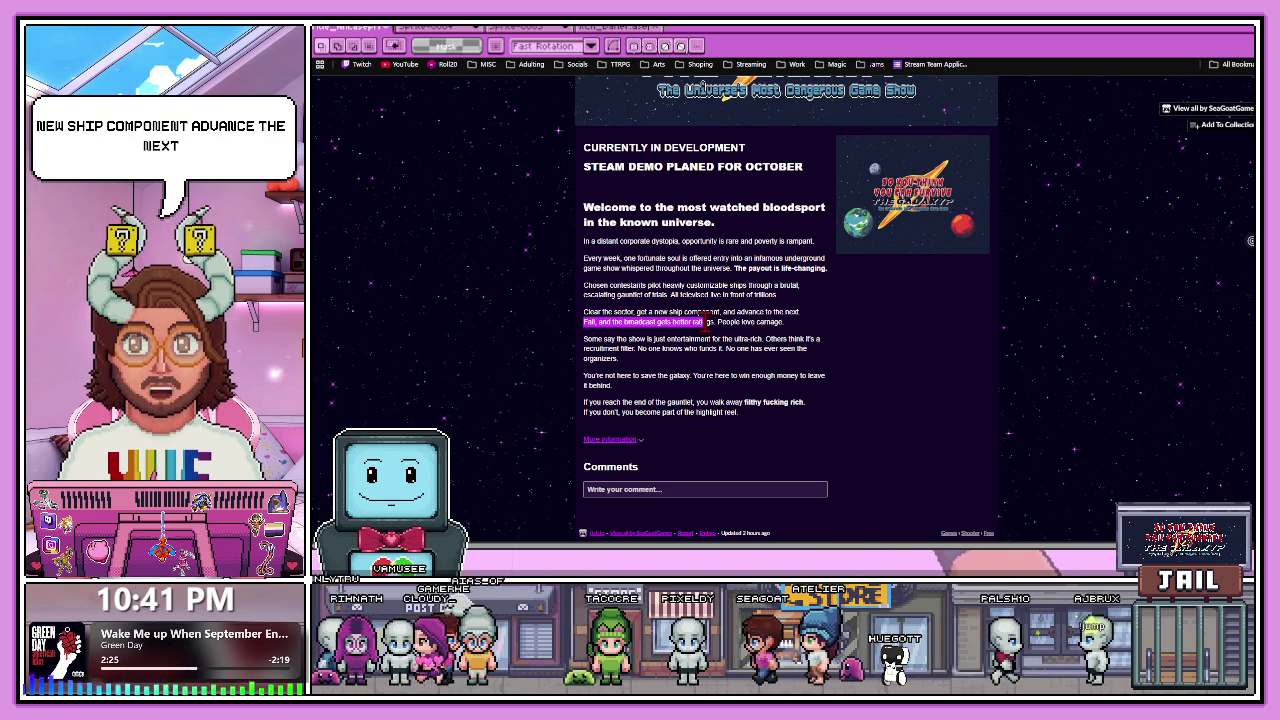
pyautogui.moveTo(584, 338); pyautogui.dragTo(633, 340)
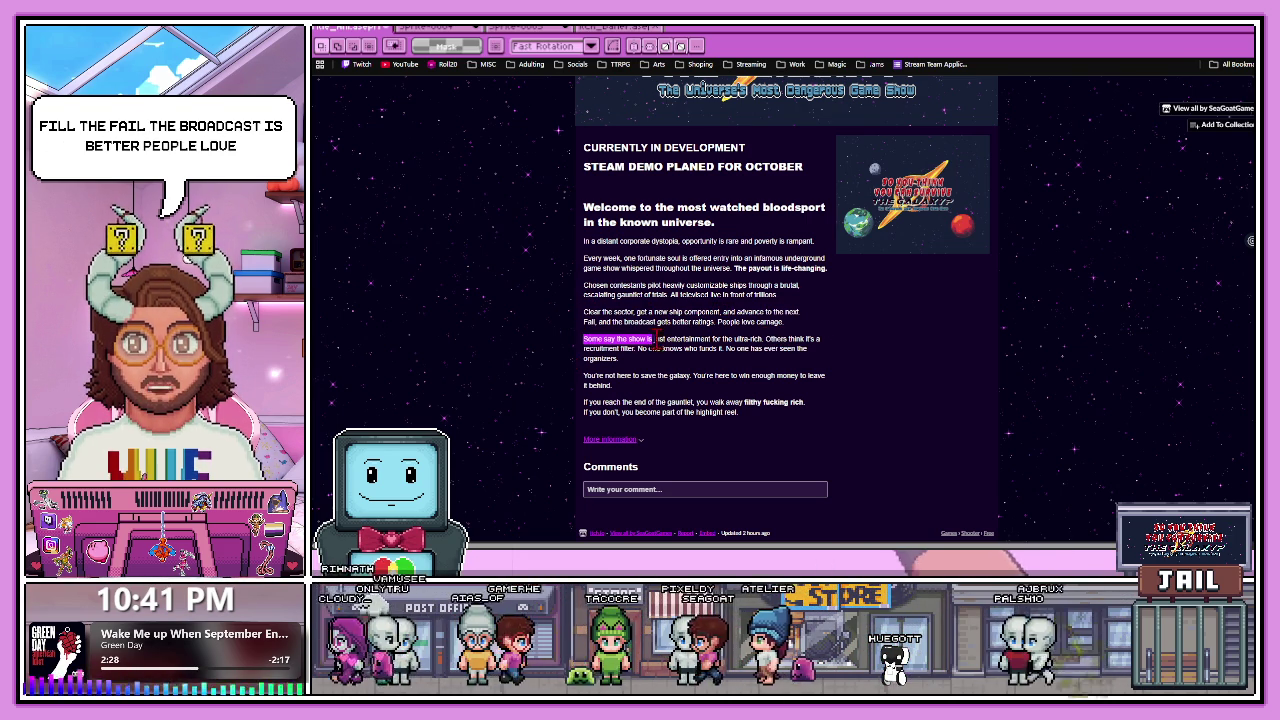
pyautogui.tripleClick(589, 350)
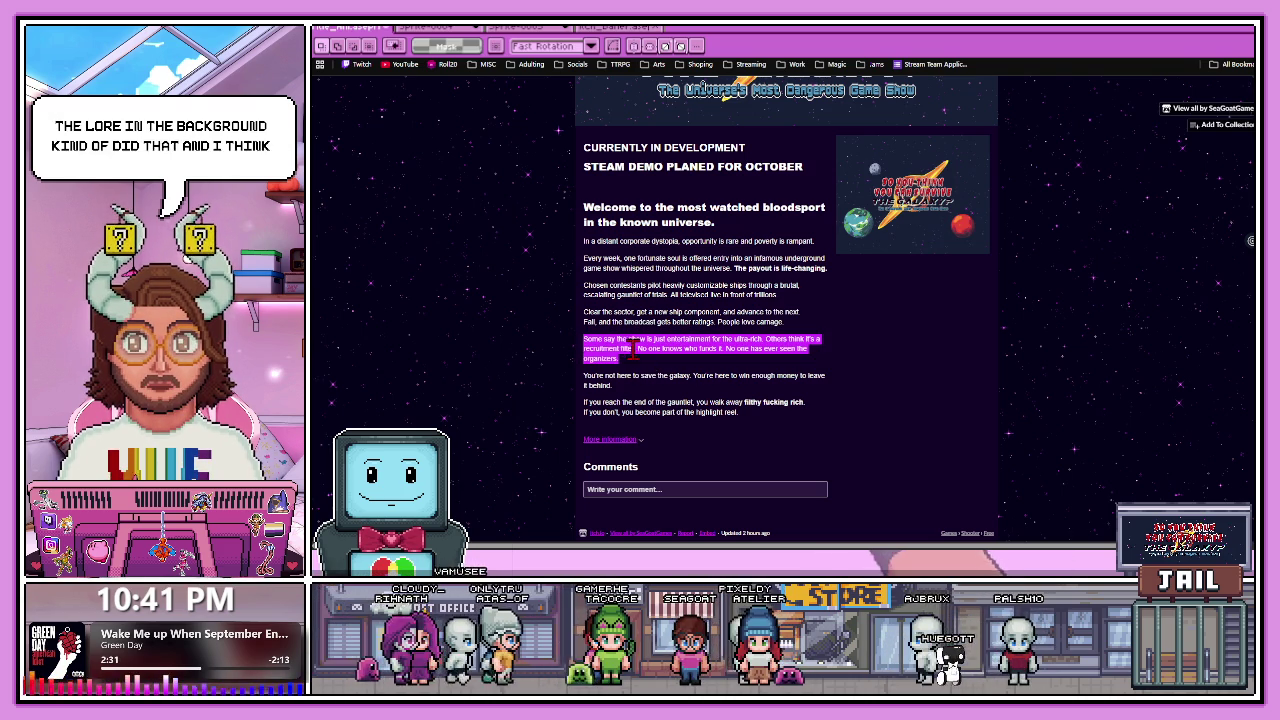
pyautogui.click(596, 342)
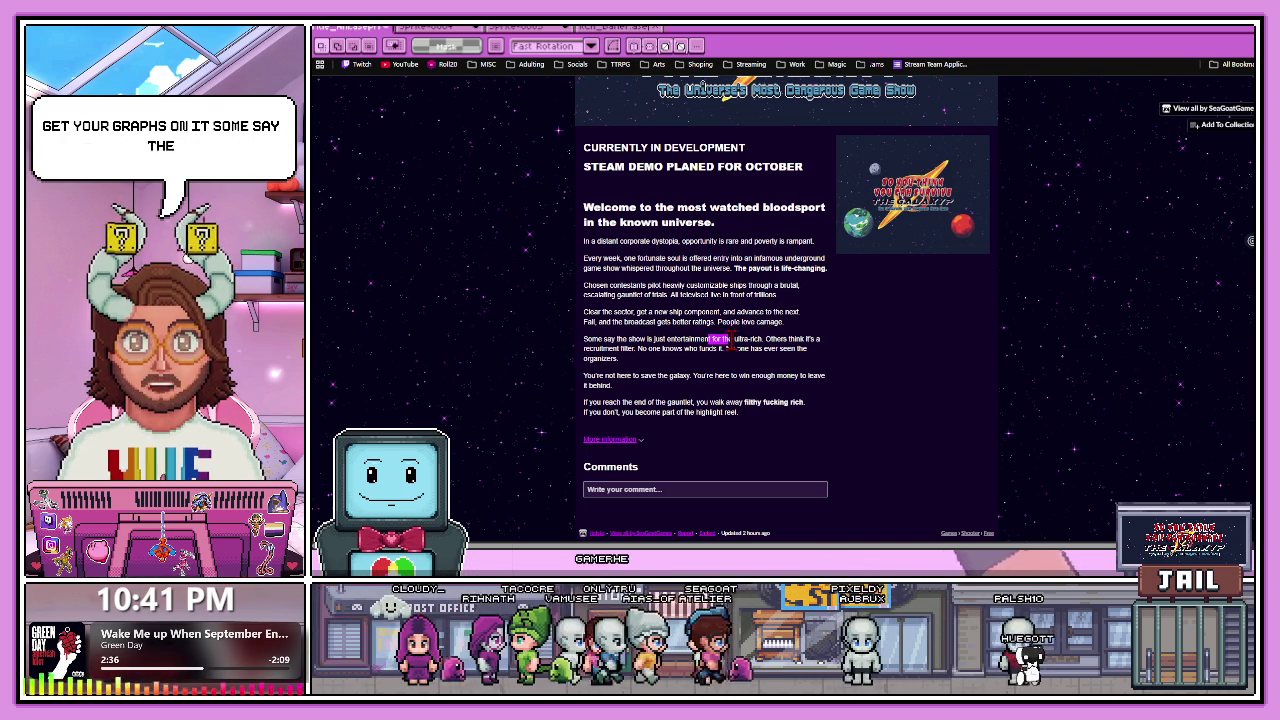
pyautogui.moveTo(767, 339); pyautogui.dragTo(637, 350)
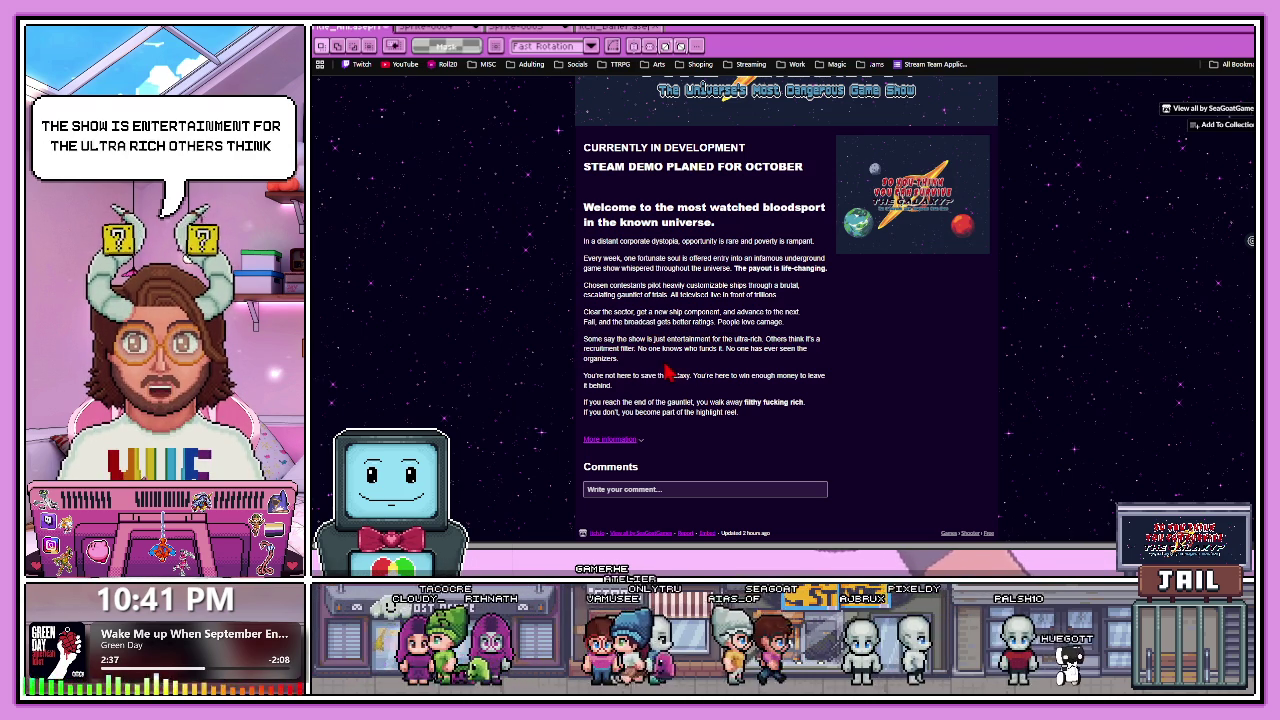
pyautogui.click(726, 345)
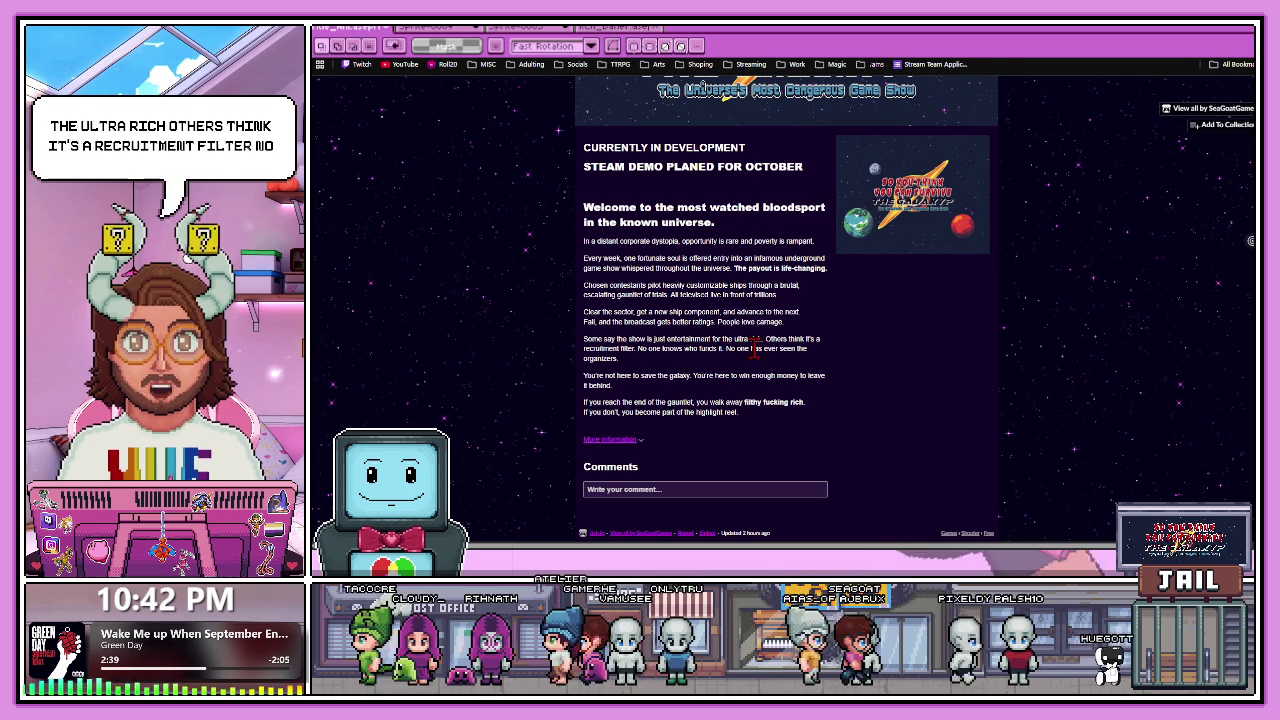
pyautogui.moveTo(808, 362); pyautogui.dragTo(577, 343)
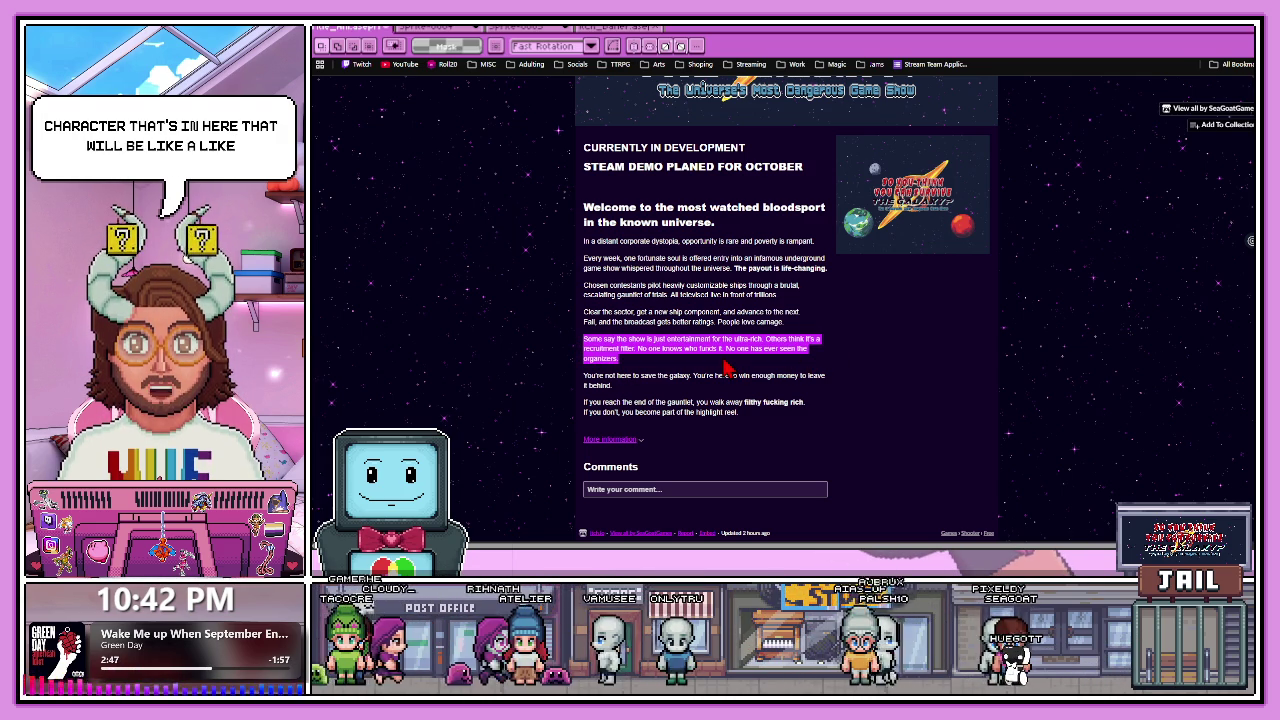
pyautogui.click(726, 369)
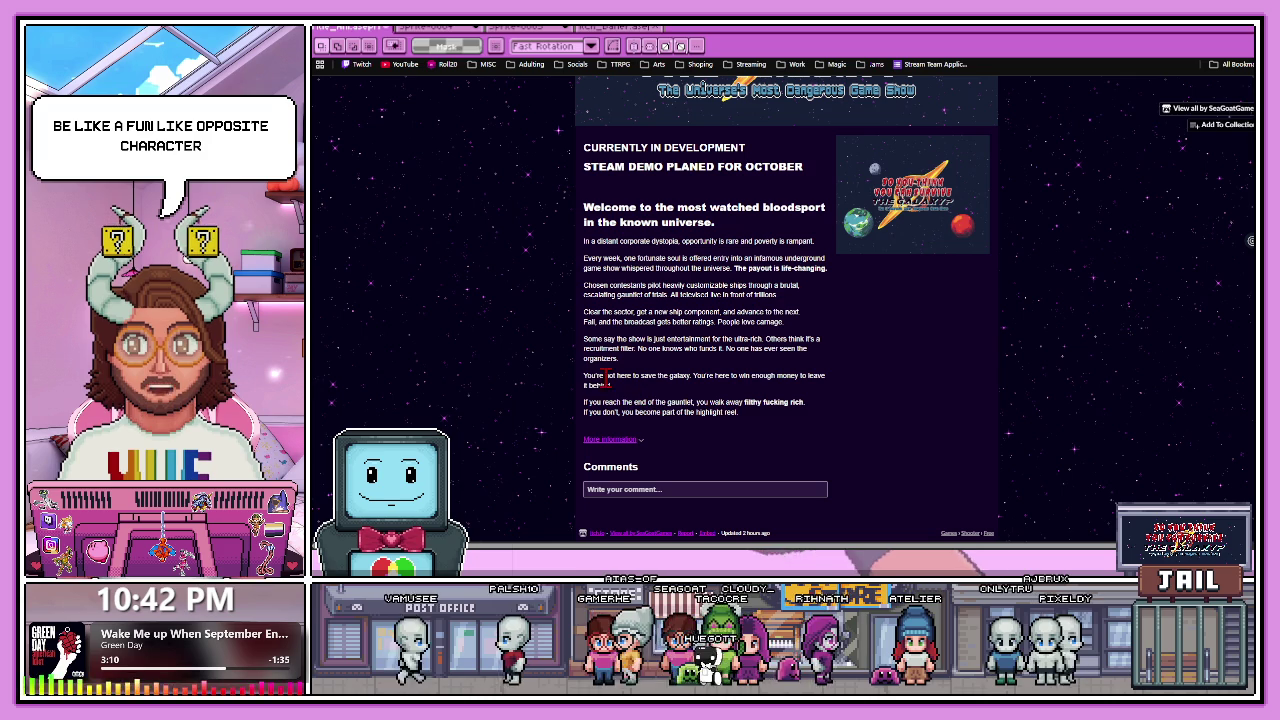
pyautogui.moveTo(587, 378); pyautogui.dragTo(835, 385)
pyautogui.click(703, 372)
pyautogui.click(837, 395)
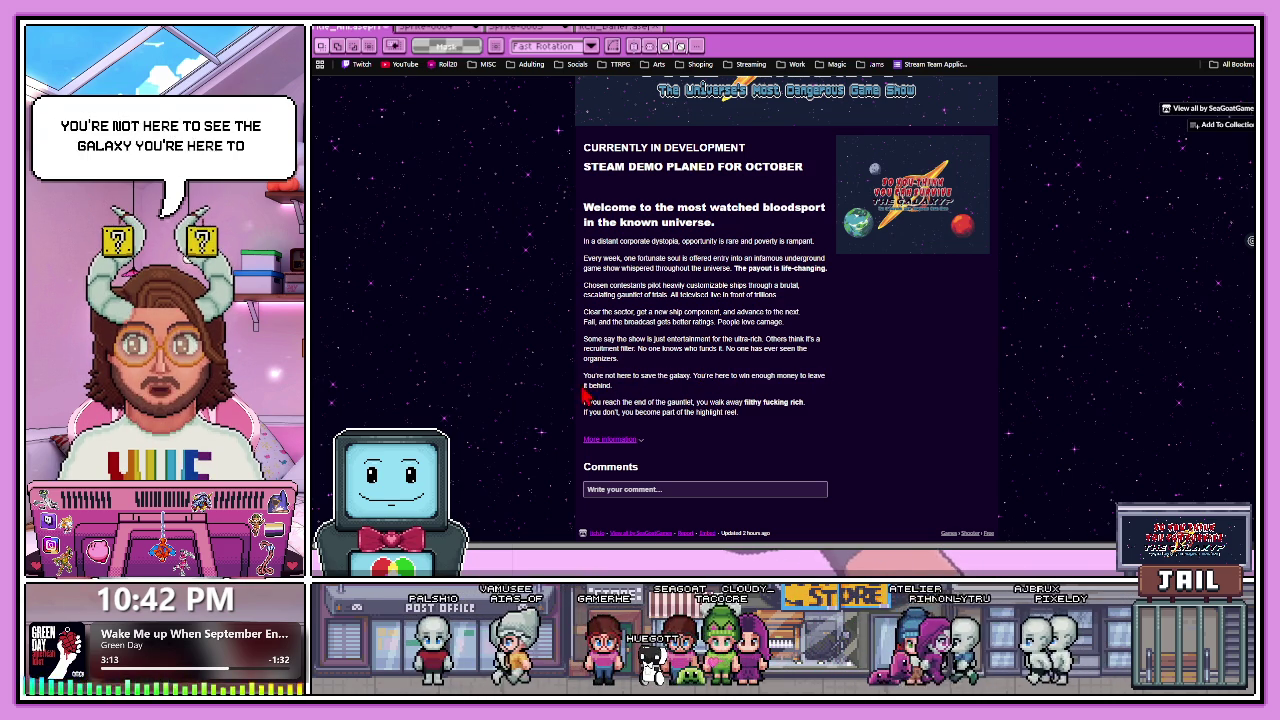
pyautogui.moveTo(585, 403); pyautogui.dragTo(690, 400)
pyautogui.click(704, 404)
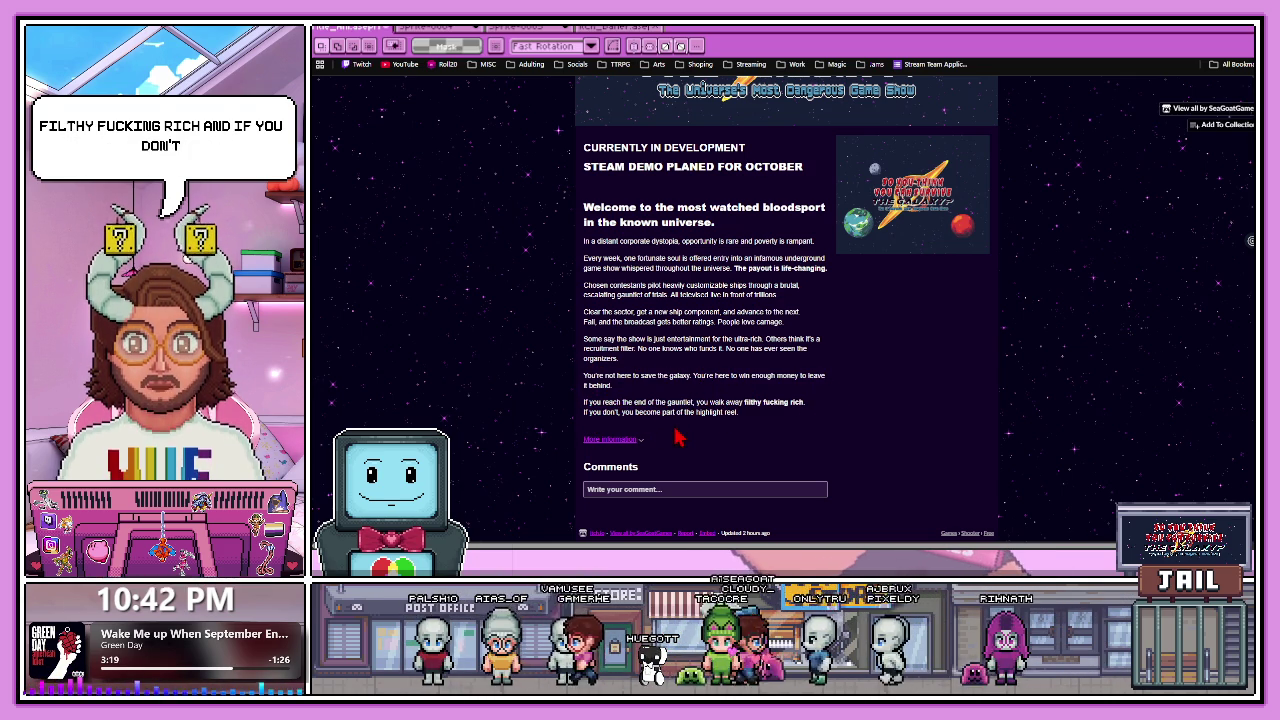
pyautogui.moveTo(745, 425)
pyautogui.mouseDown()
pyautogui.moveTo(583, 186)
pyautogui.moveTo(580, 150)
pyautogui.mouseUp()
pyautogui.click(703, 345)
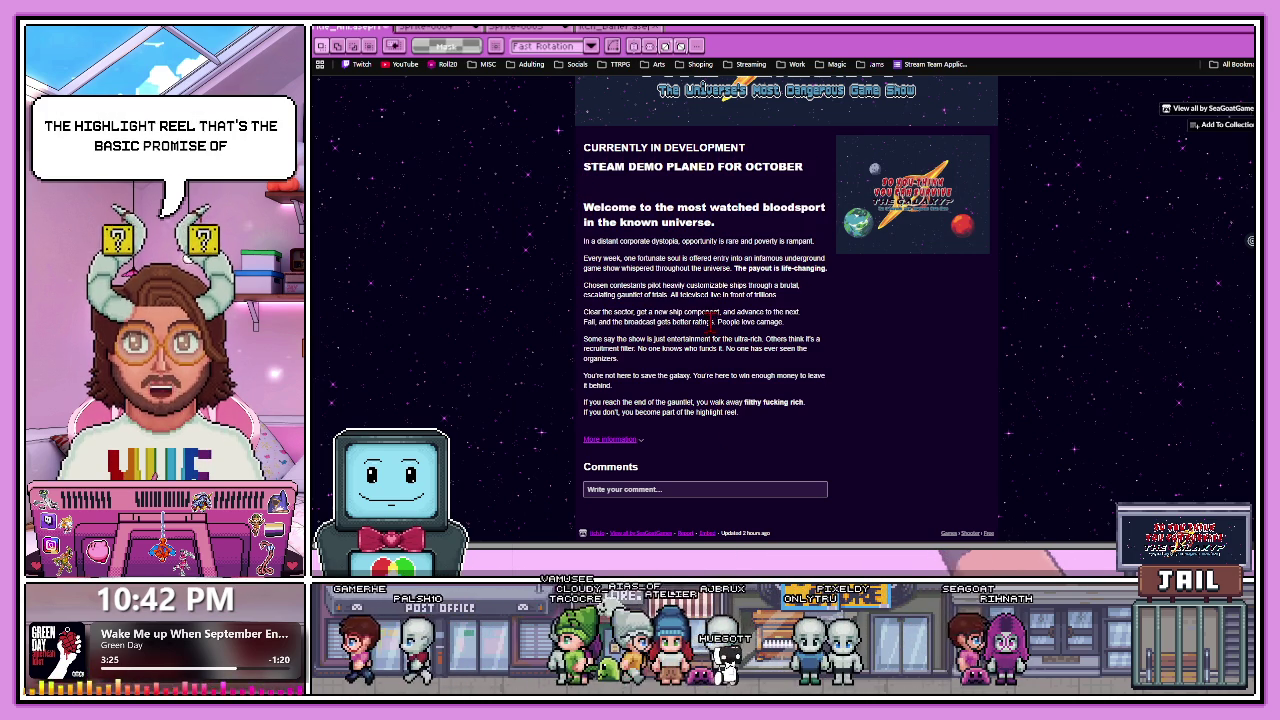